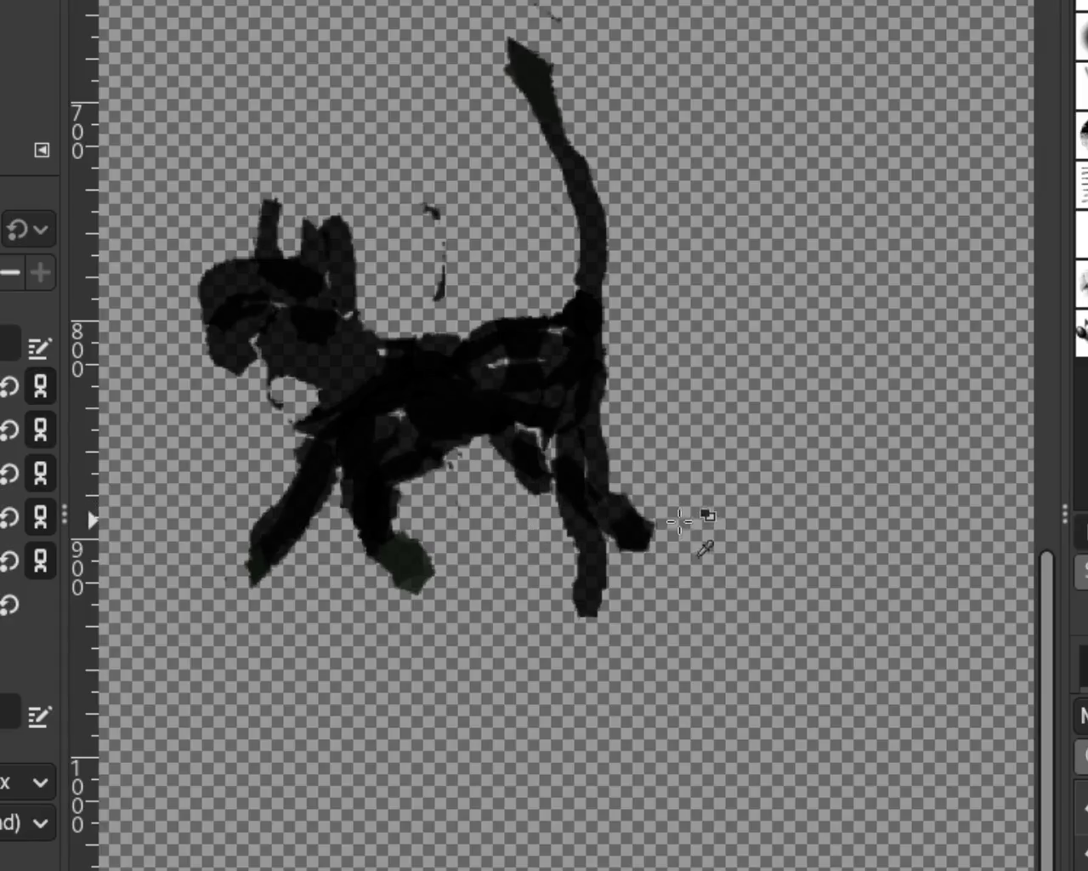
Erase the stray stroke above the cat, trim its tail tip, and darken its back and belly
mouse_move(442, 230)
left_mouse_down()
mouse_move(450, 244)
mouse_move(436, 212)
left_mouse_up()
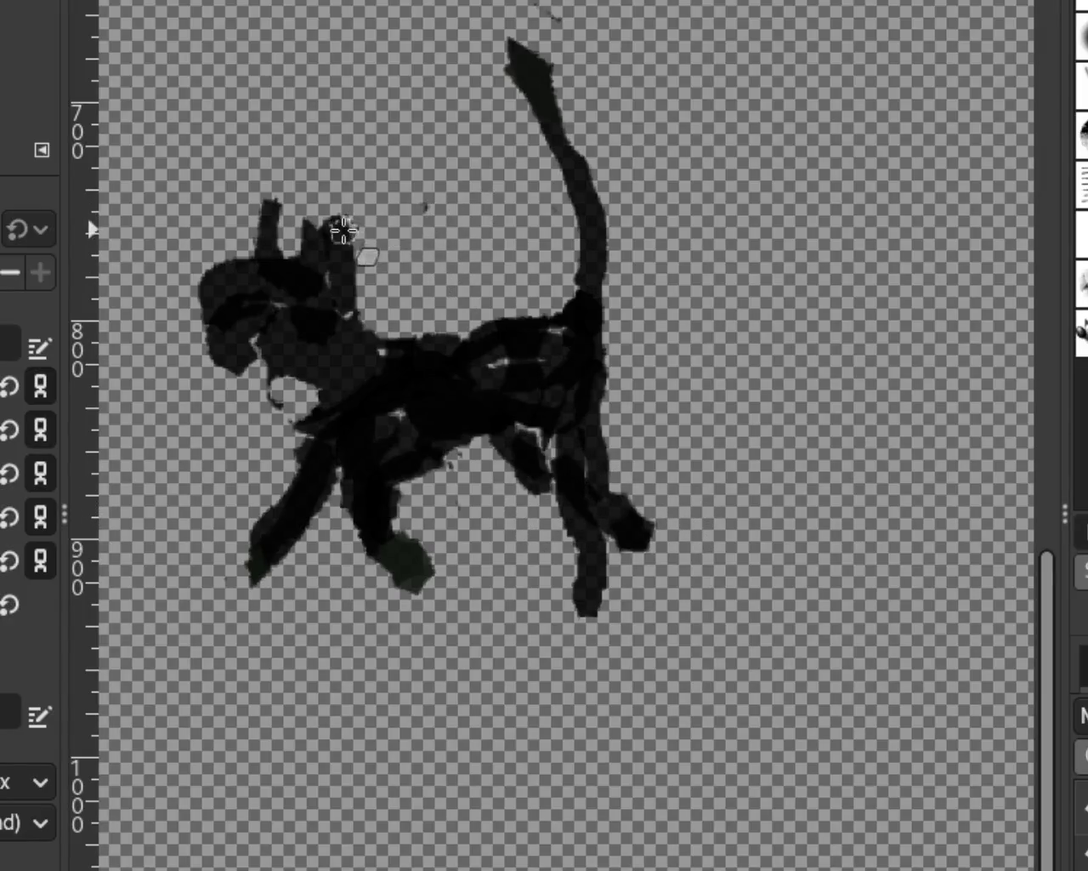
mouse_move(498, 350)
left_mouse_down()
mouse_move(510, 374)
mouse_move(557, 327)
left_mouse_up()
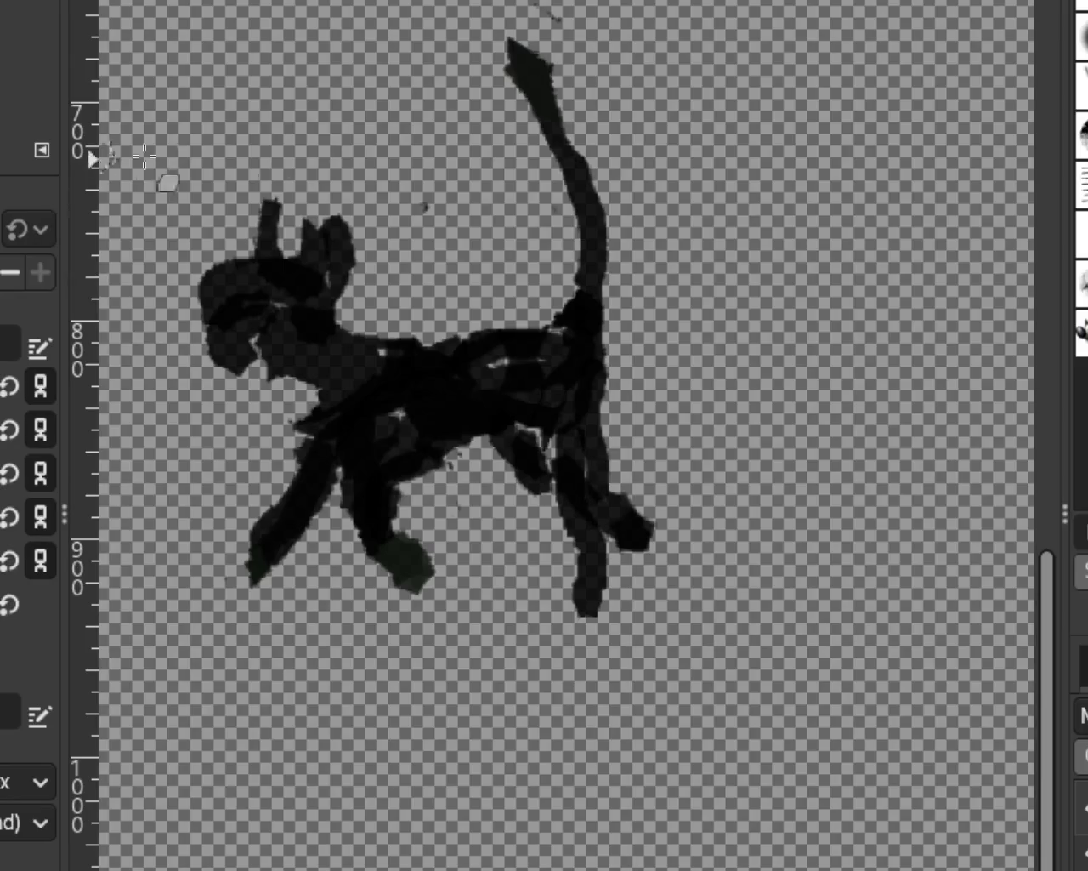
left_click_drag(519, 44, 527, 114)
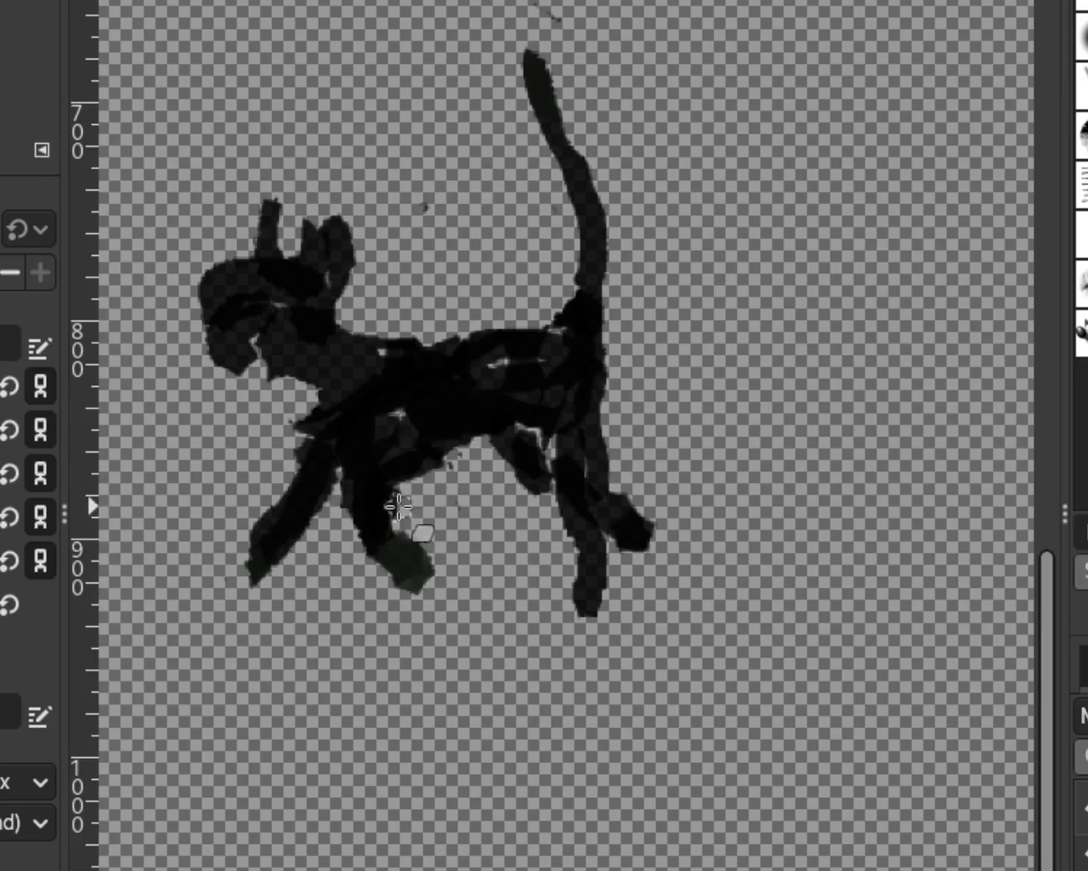
left_click_drag(425, 519, 416, 467)
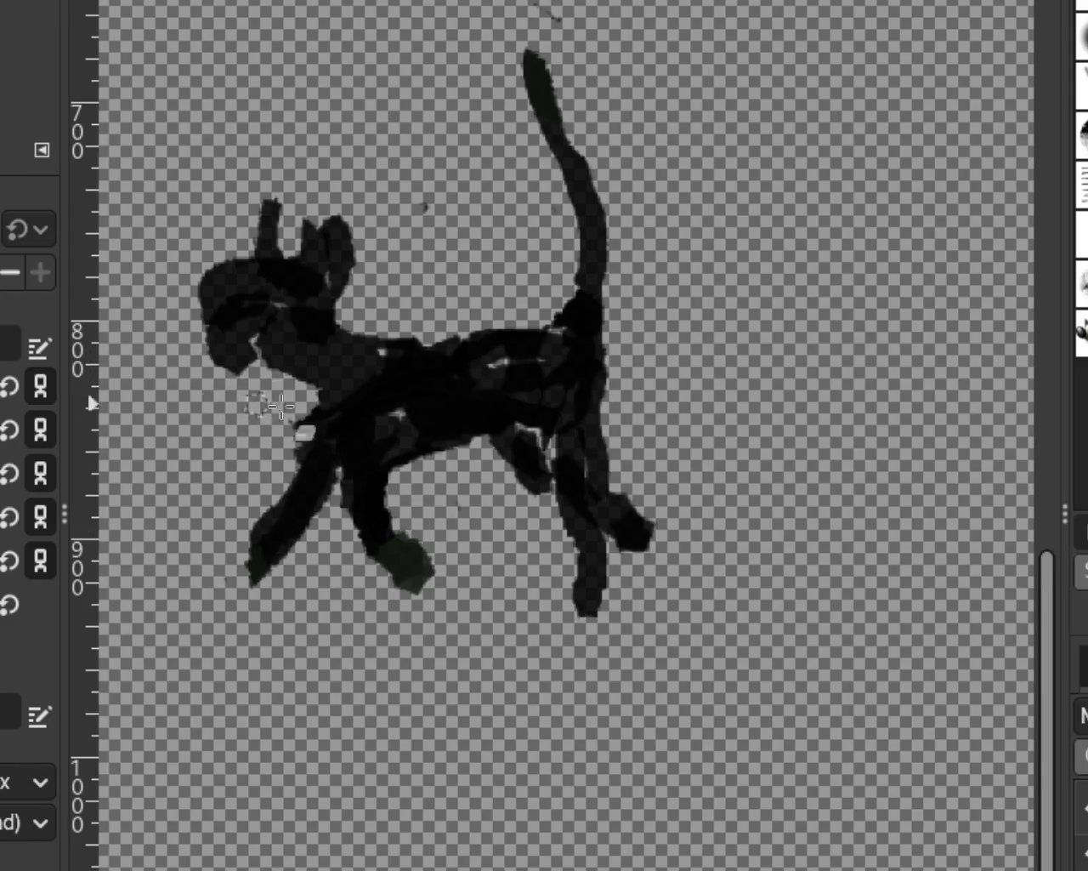
Paint dark over the light patches on the cat's ear, neck, chin and front leg
left_click_drag(291, 280, 333, 232)
left_click_drag(271, 205, 250, 247)
left_click_drag(290, 400, 311, 430)
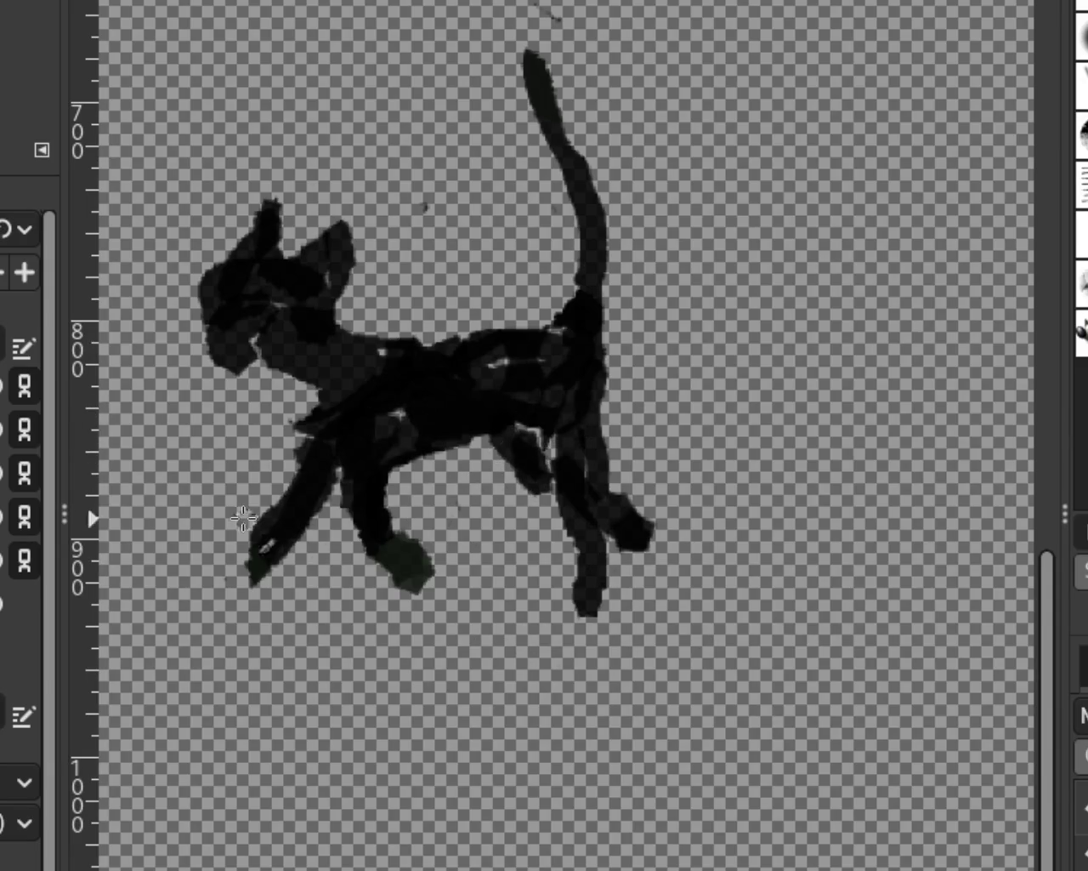
mouse_move(260, 539)
left_mouse_down()
mouse_move(255, 575)
mouse_move(280, 518)
mouse_move(223, 568)
left_mouse_up()
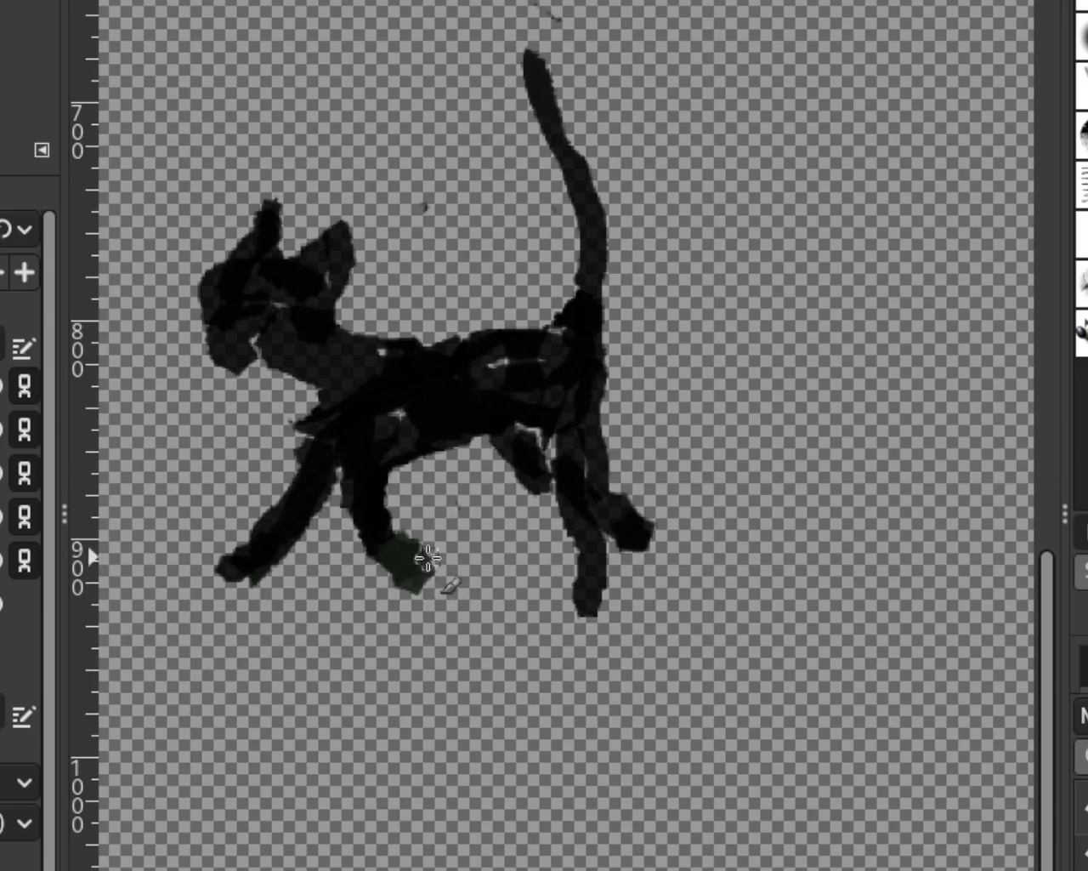
left_click_drag(315, 450, 311, 426)
scroll(583, 450, "down", 1)
scroll(613, 447, "down", 2)
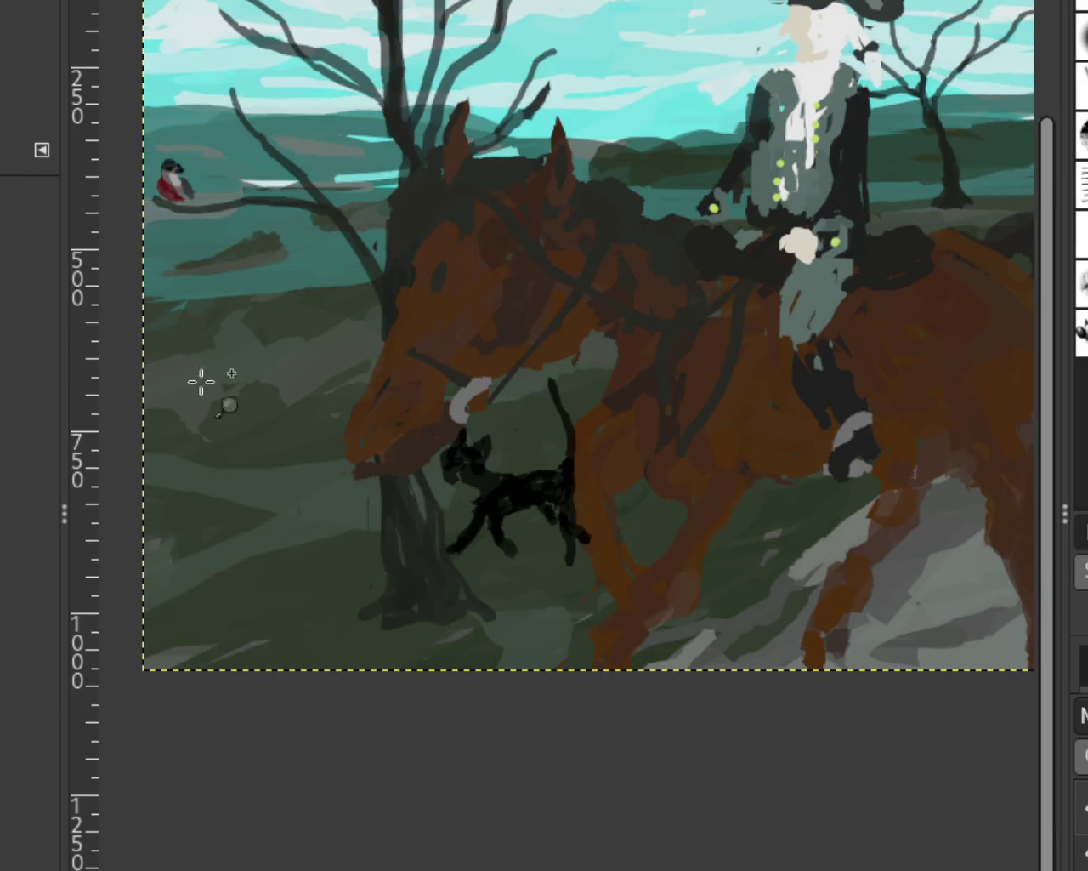
left_click(626, 513, "ctrl")
left_click(644, 498)
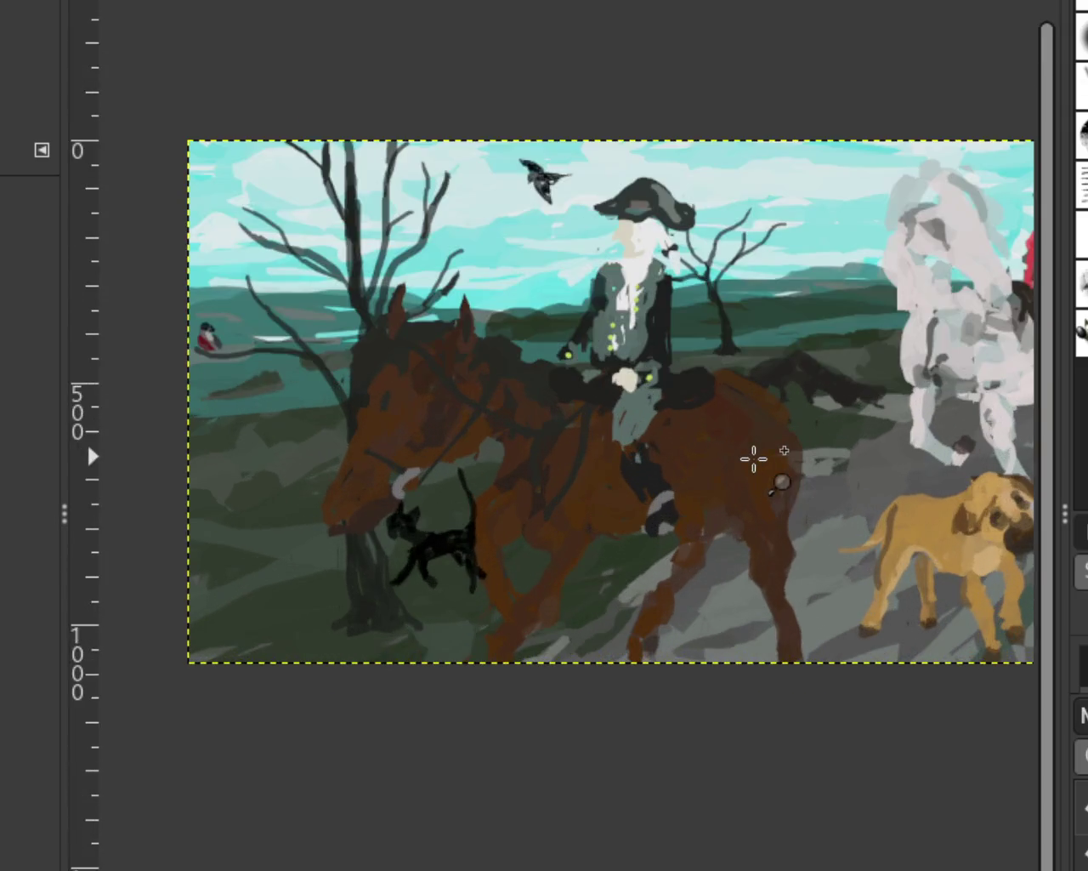
left_click(754, 456, "ctrl")
left_click(710, 445)
left_click(416, 437, "ctrl")
left_click(425, 437, "ctrl")
left_click(396, 438, "ctrl")
left_click(397, 439)
left_click(396, 439)
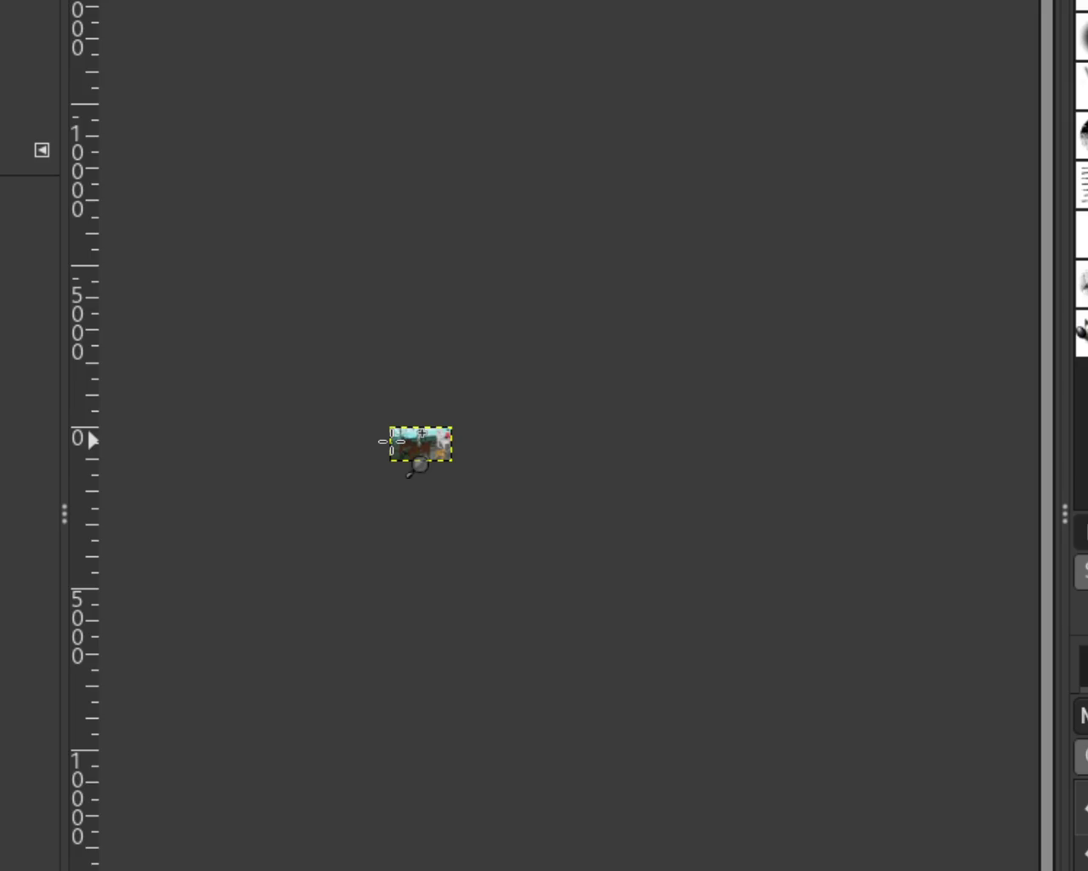
left_click(395, 439)
left_click(392, 440)
left_click(392, 440)
left_click(748, 513, "ctrl")
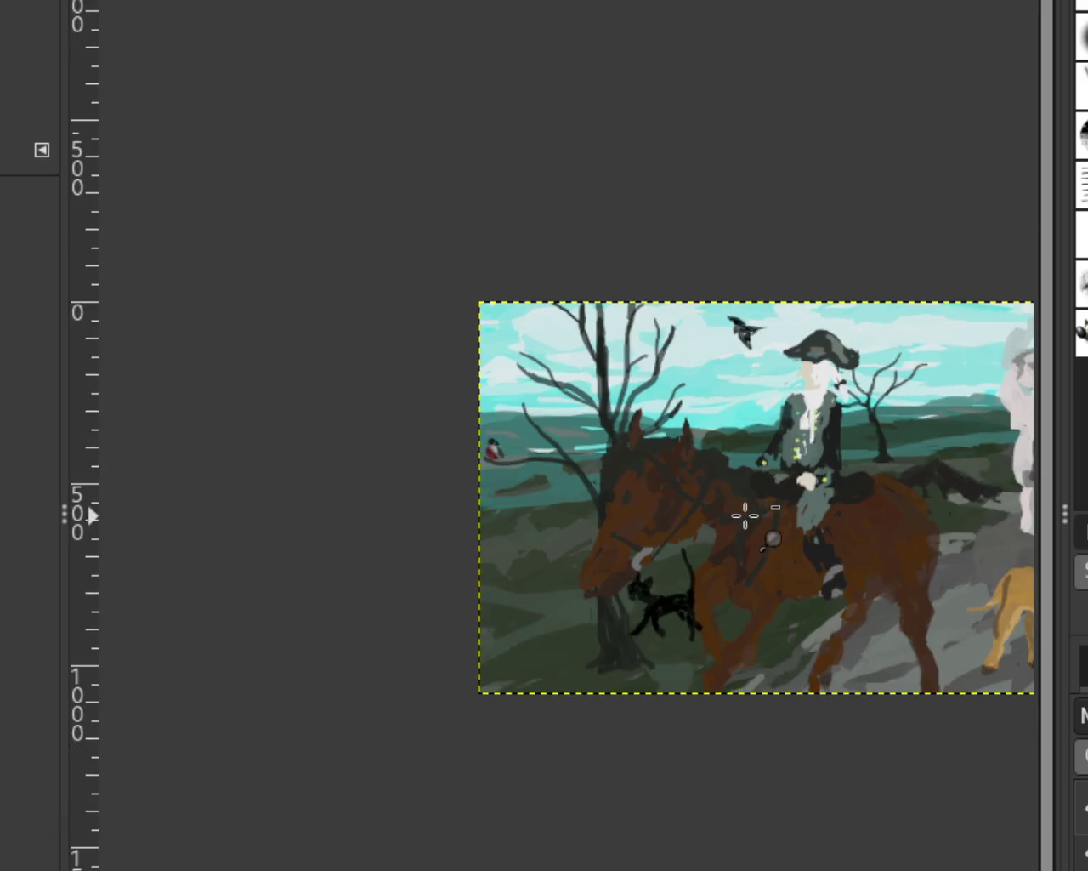
left_click(736, 512)
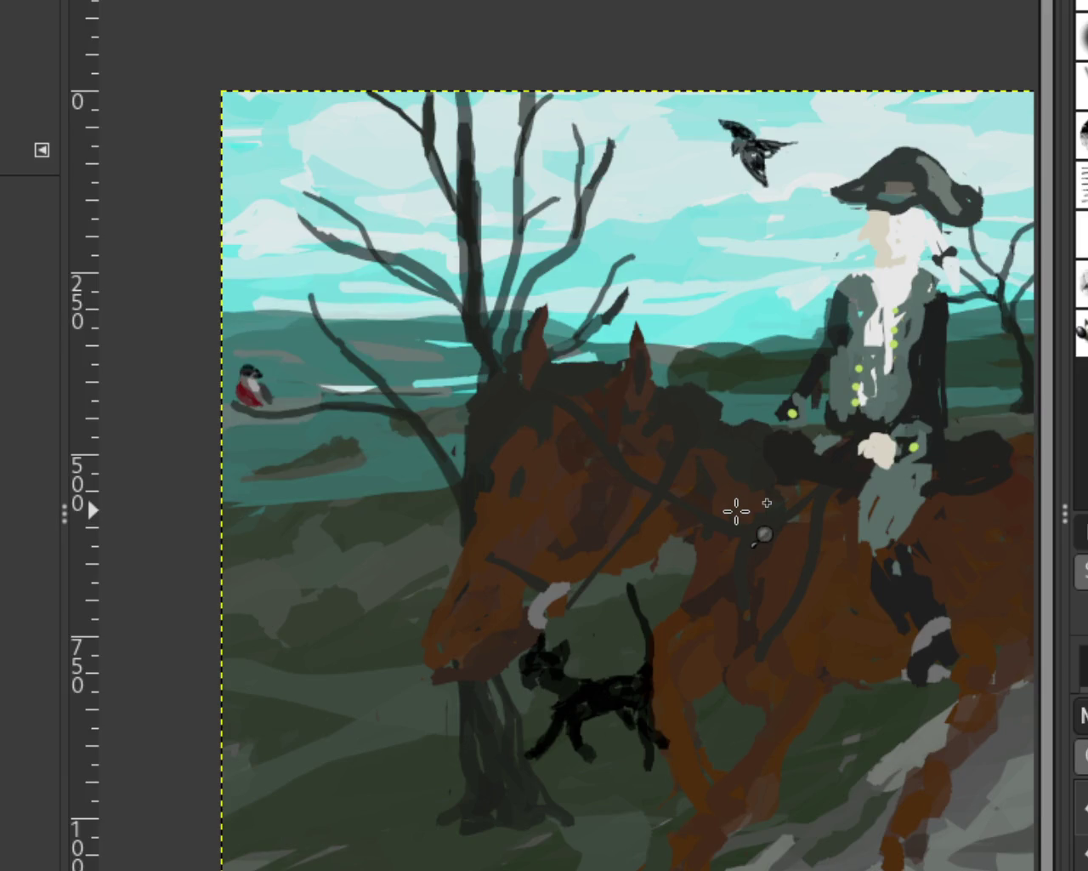
left_click(643, 600, "ctrl")
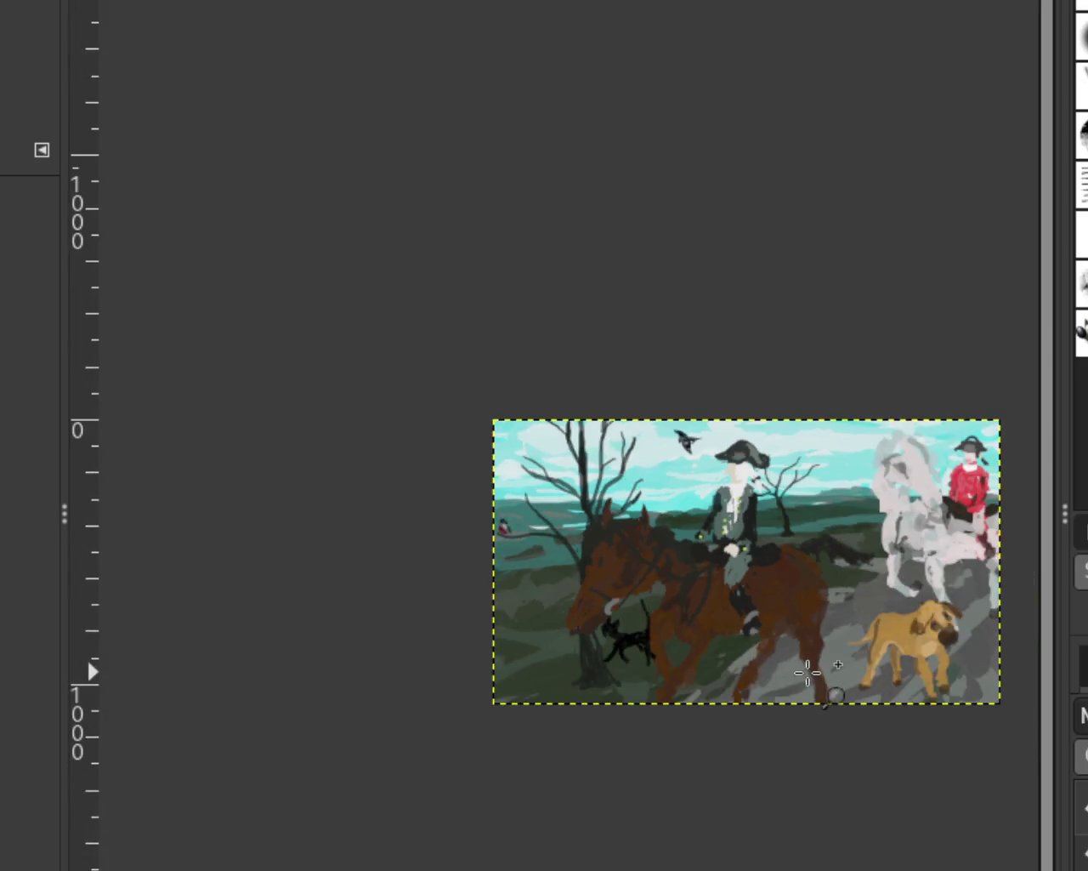
left_click(812, 673)
left_click(765, 670, "ctrl")
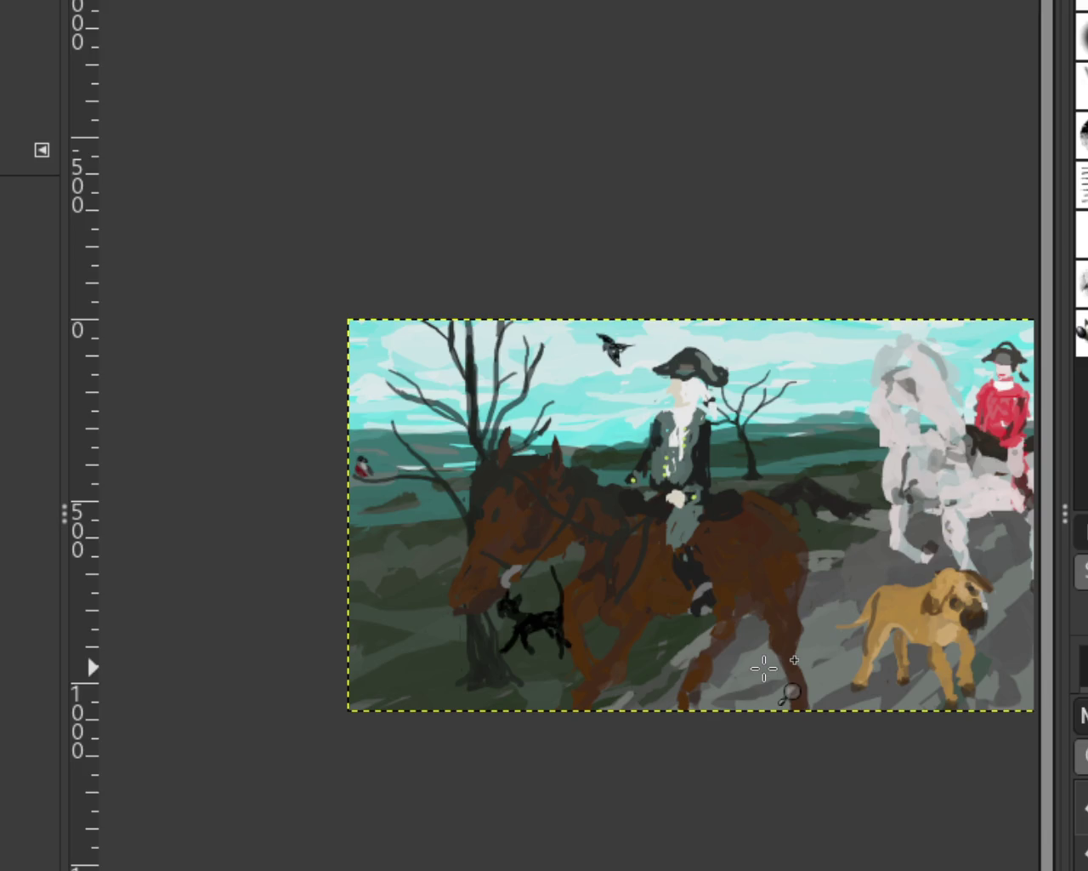
left_click(764, 668, "ctrl")
left_click(782, 675)
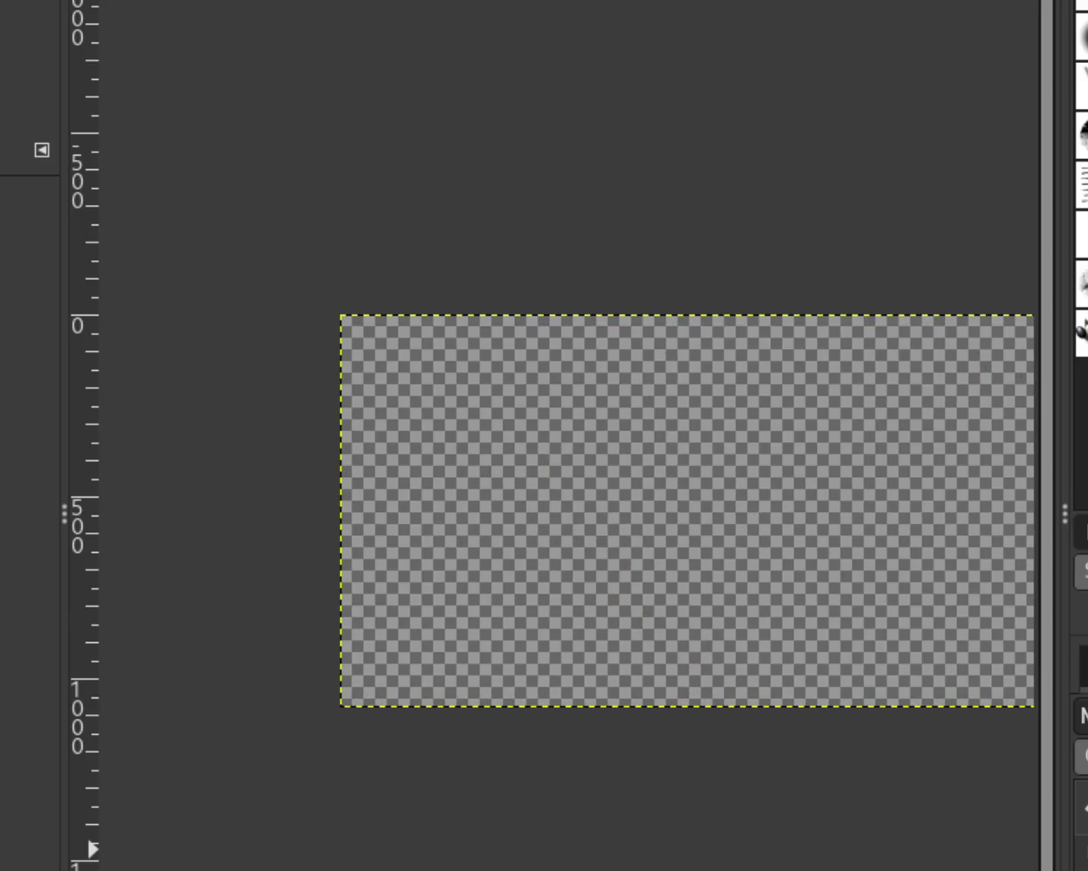
Cut and paste the cat, shift it down-left to the bottom edge, and anchor it
key("r")
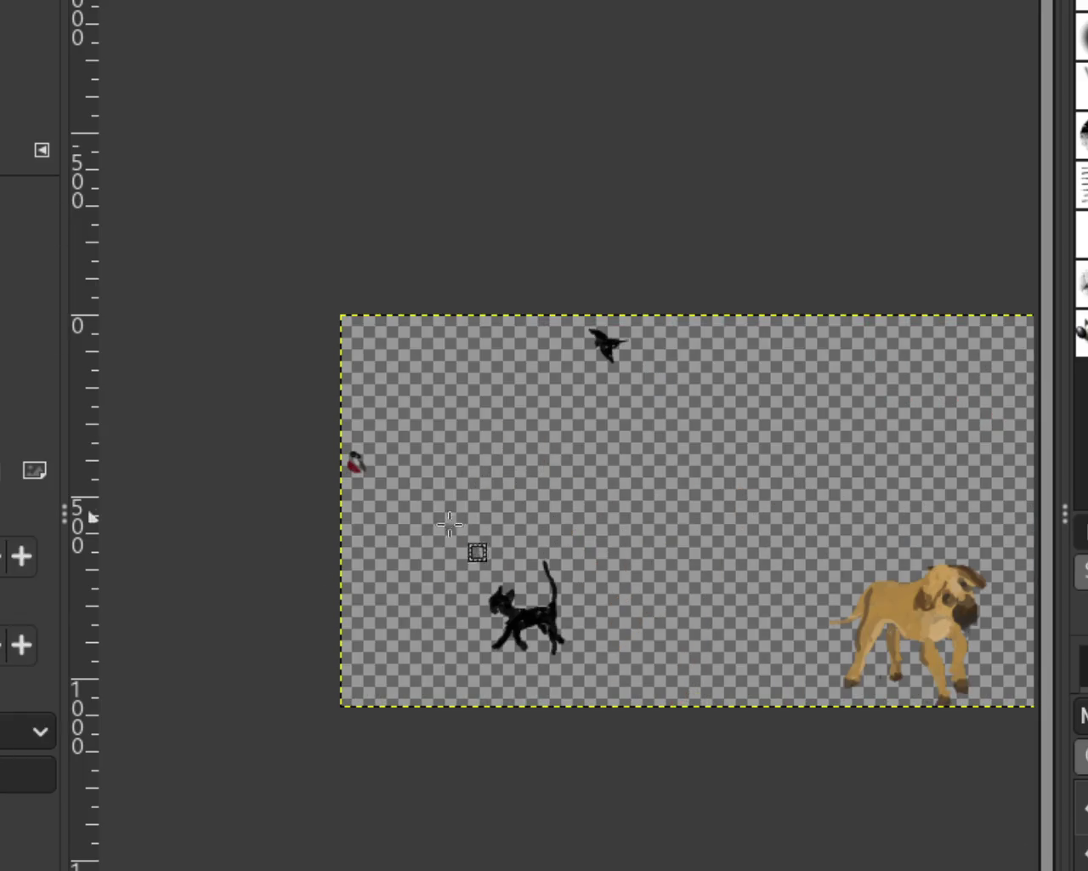
left_click_drag(440, 539, 582, 671)
key("Delete")
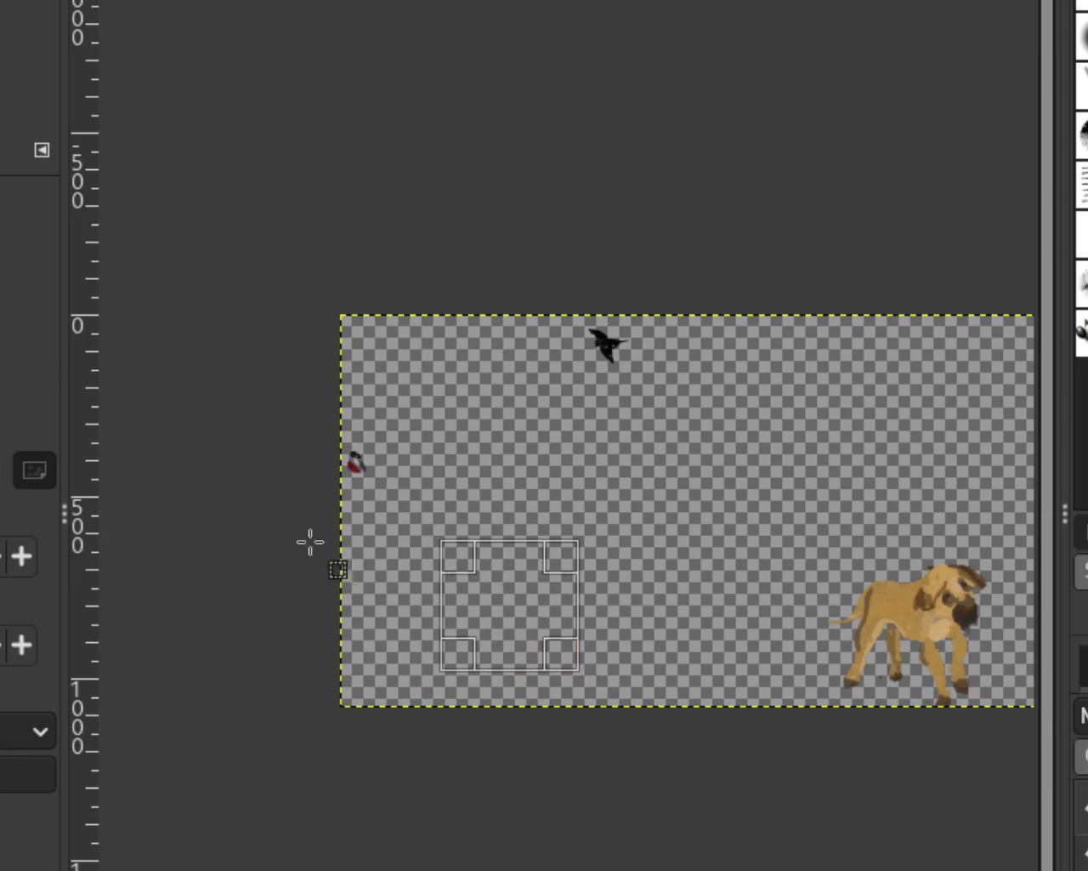
key("ctrl+v")
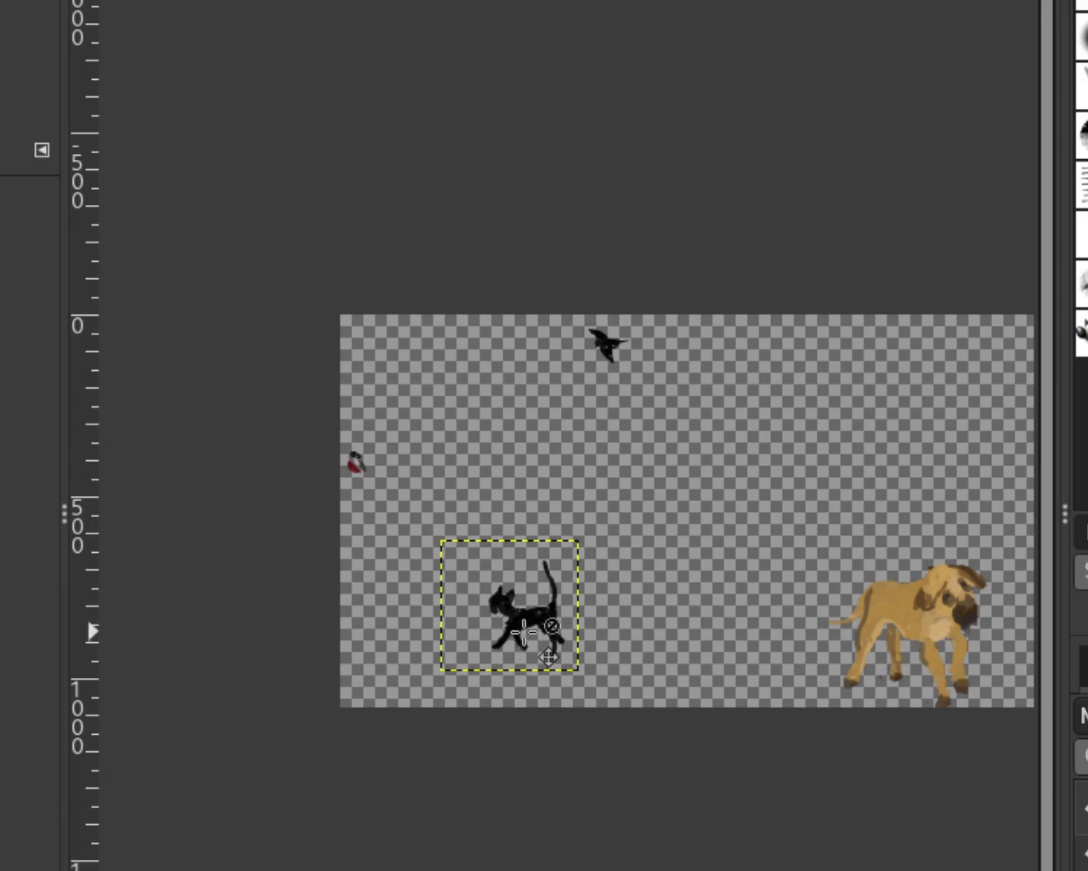
left_click_drag(528, 628, 515, 680)
key("ctrl+h")
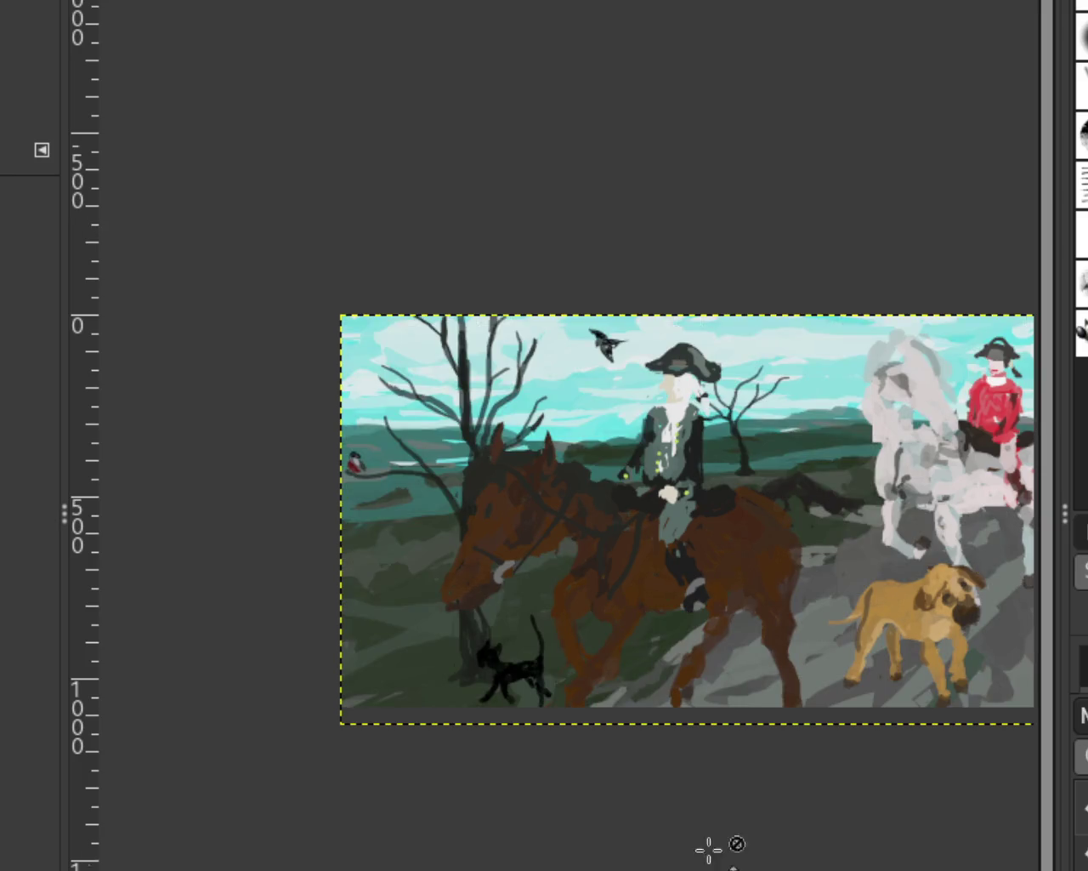
scroll(402, 473, "down", 2)
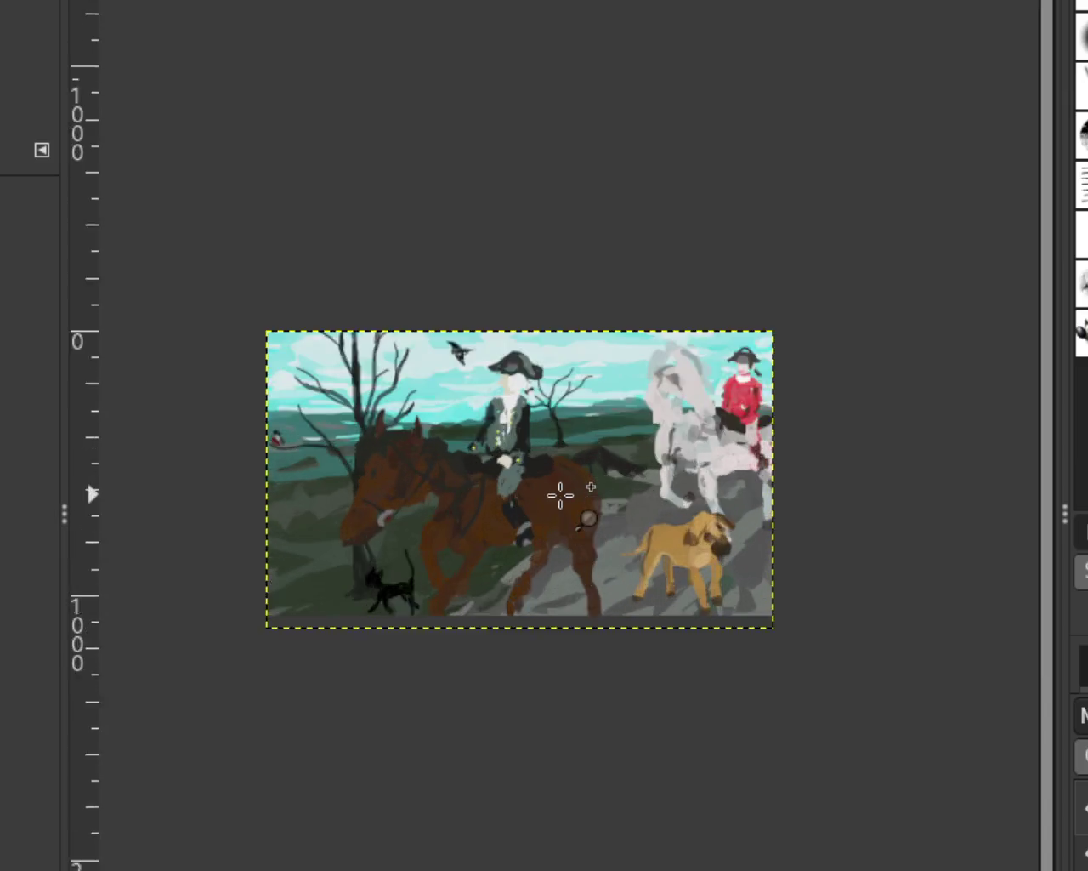
scroll(561, 493, "up", 3)
scroll(487, 511, "down", 1)
scroll(486, 511, "up", 1)
scroll(468, 519, "down", 1)
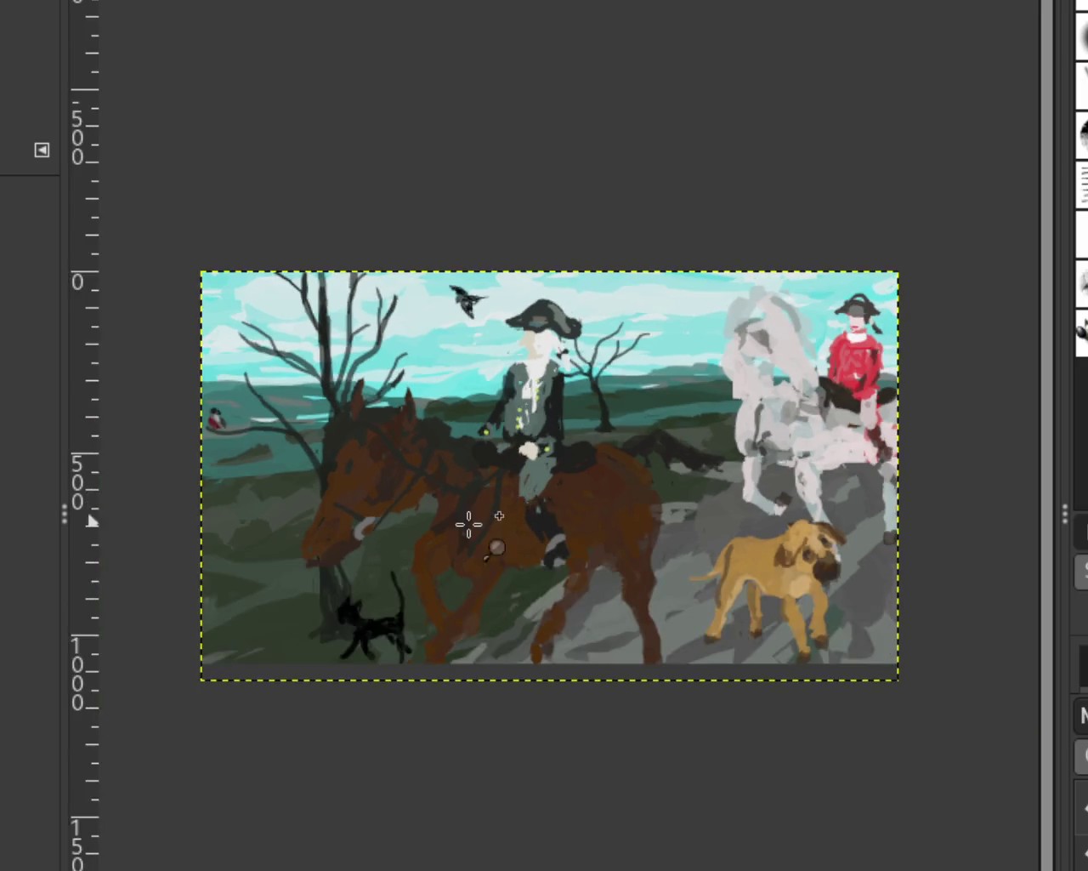
scroll(549, 510, "up", 2)
scroll(652, 466, "down", 1)
scroll(652, 466, "up", 1)
scroll(666, 456, "down", 1)
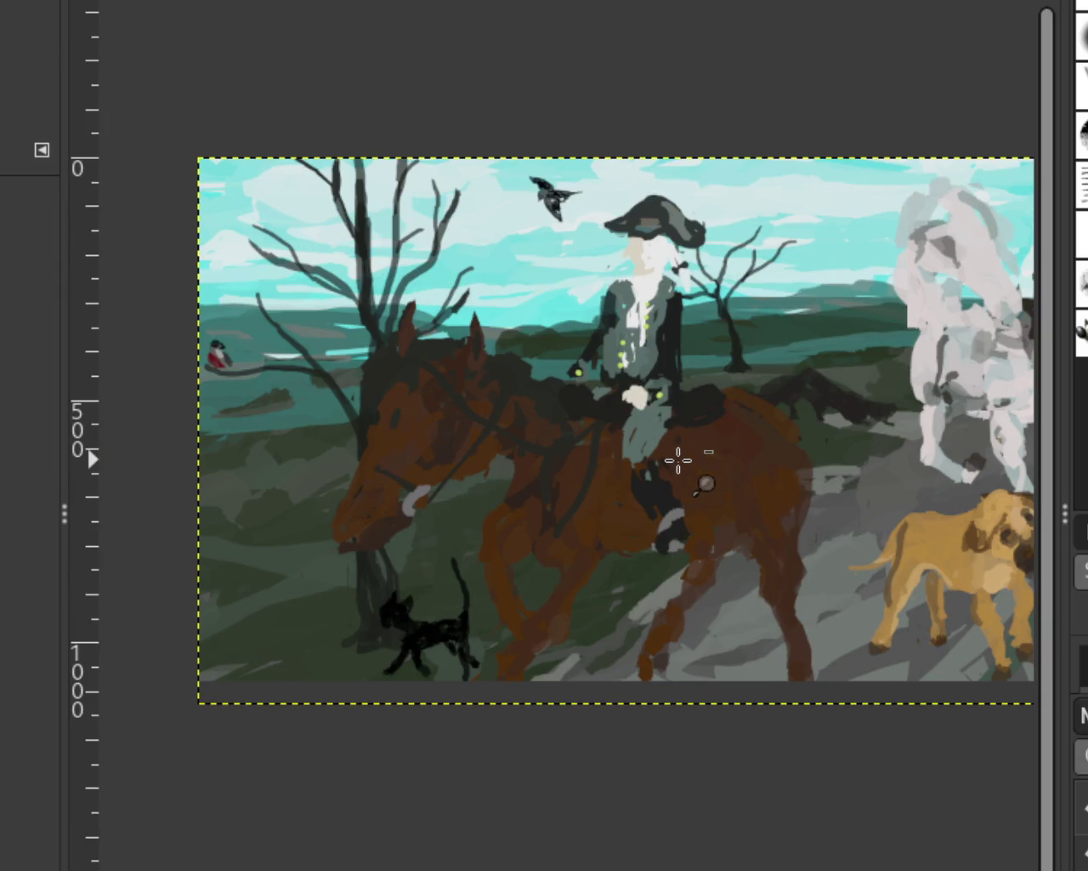
scroll(679, 461, "down", 1)
scroll(660, 457, "up", 1)
scroll(659, 459, "down", 1)
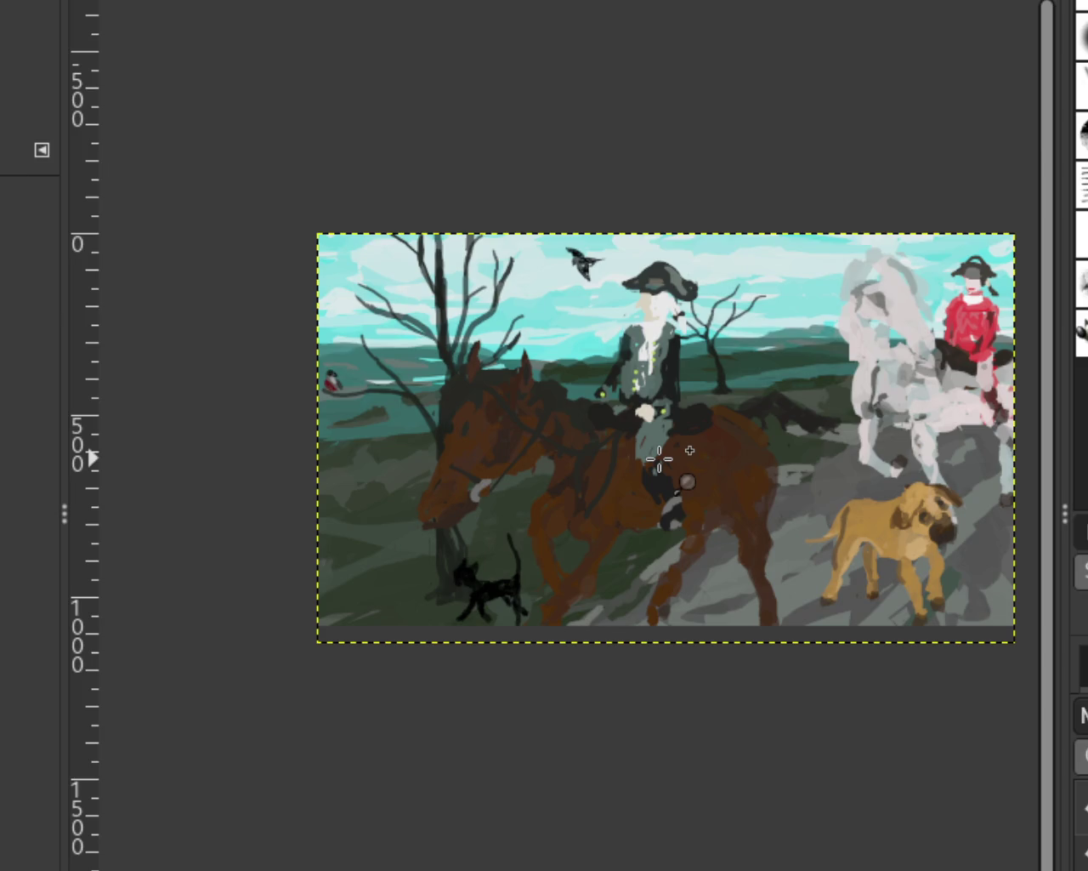
scroll(660, 459, "down", 1)
scroll(660, 459, "up", 1)
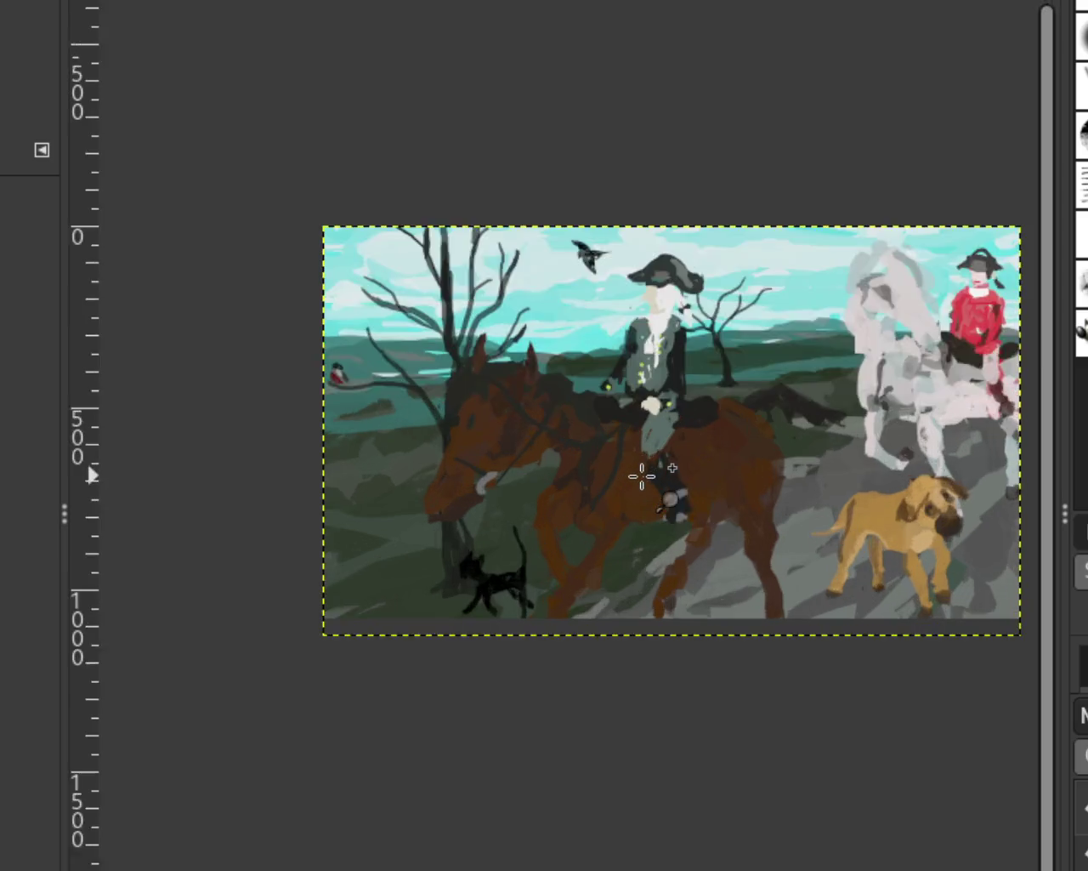
scroll(646, 468, "up", 2)
scroll(678, 454, "down", 1)
scroll(454, 506, "up", 2)
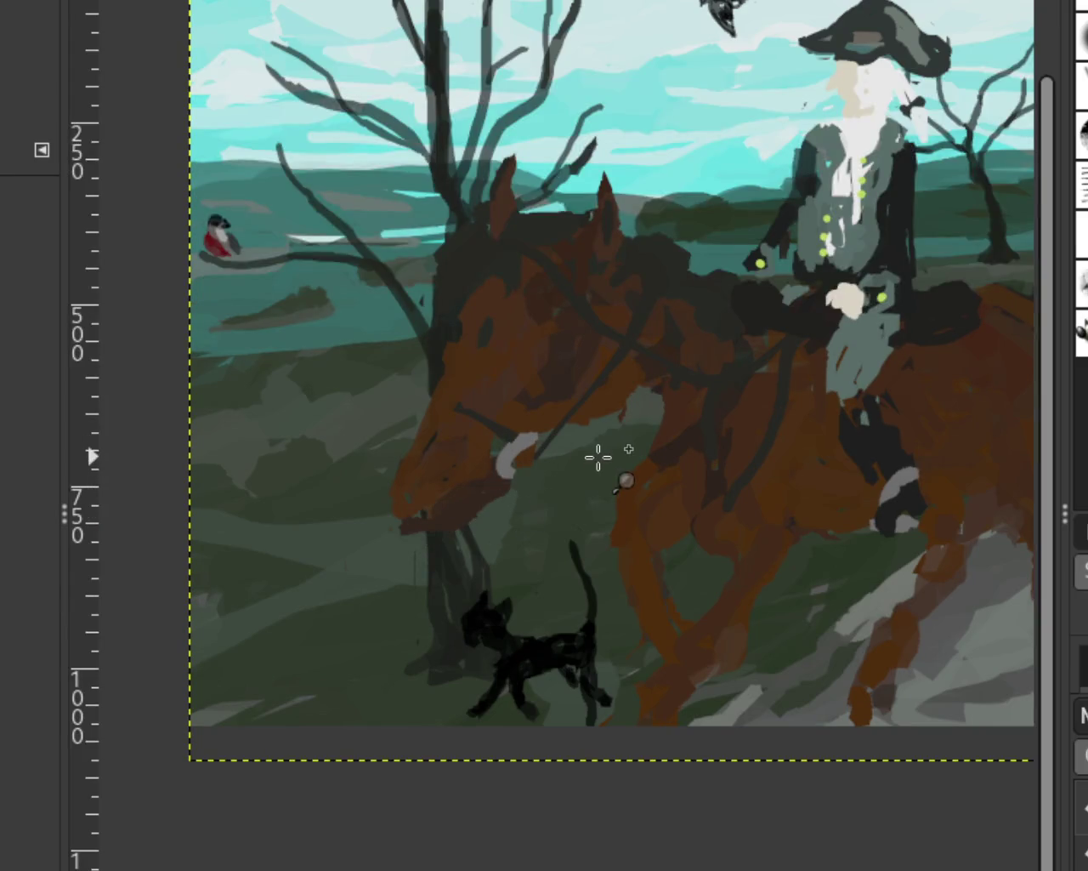
scroll(601, 458, "down", 1)
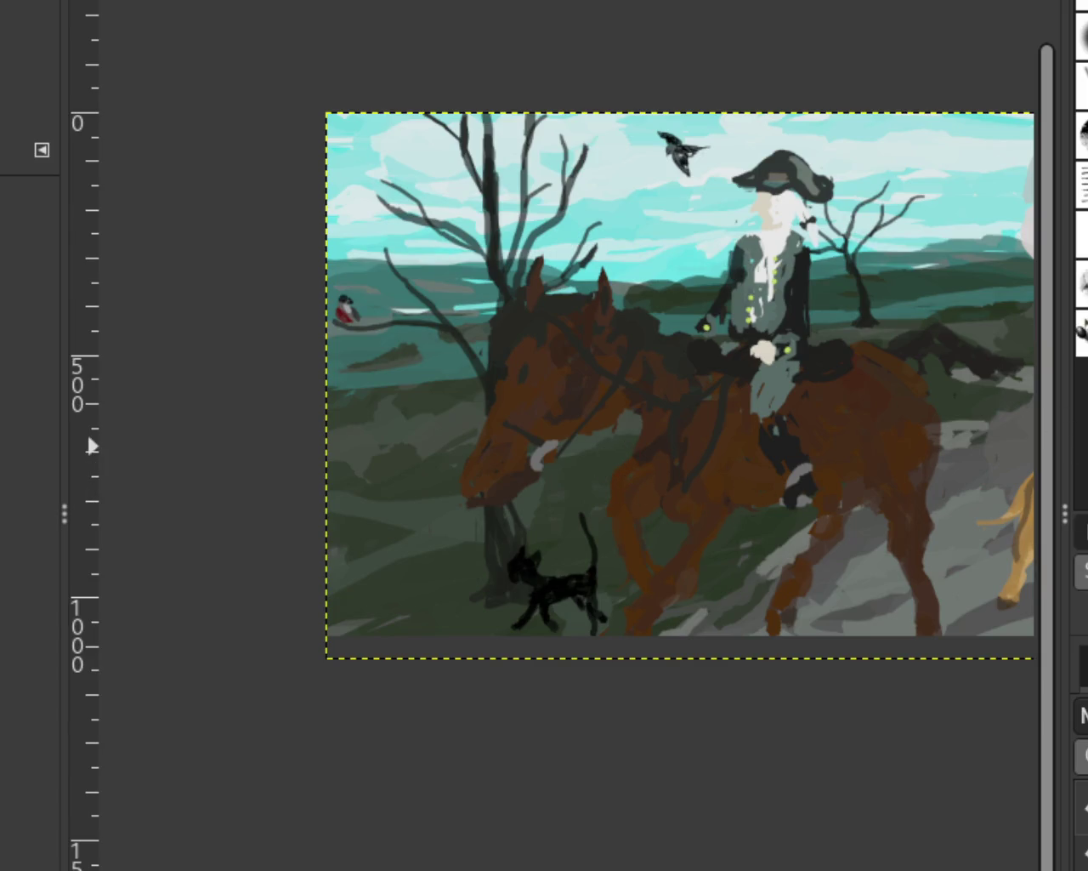
scroll(418, 433, "down", 1)
scroll(675, 457, "up", 1)
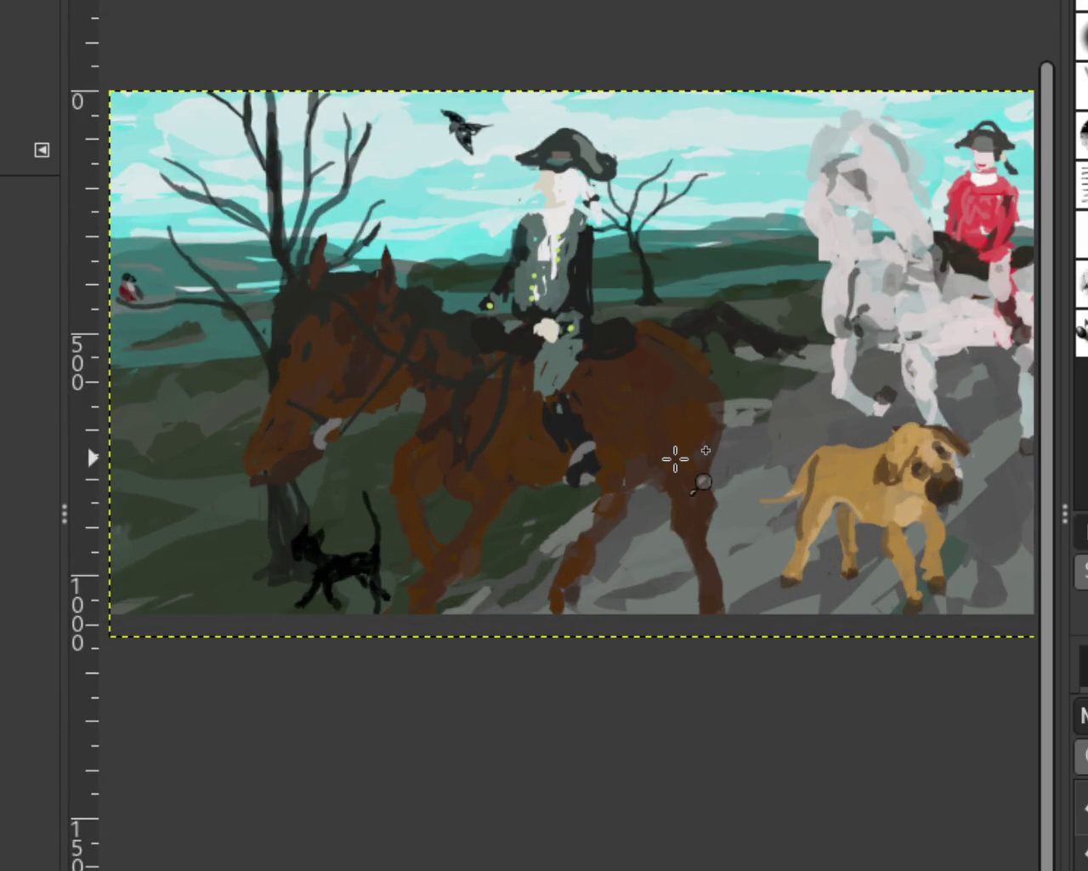
scroll(683, 456, "down", 1)
scroll(359, 495, "up", 1)
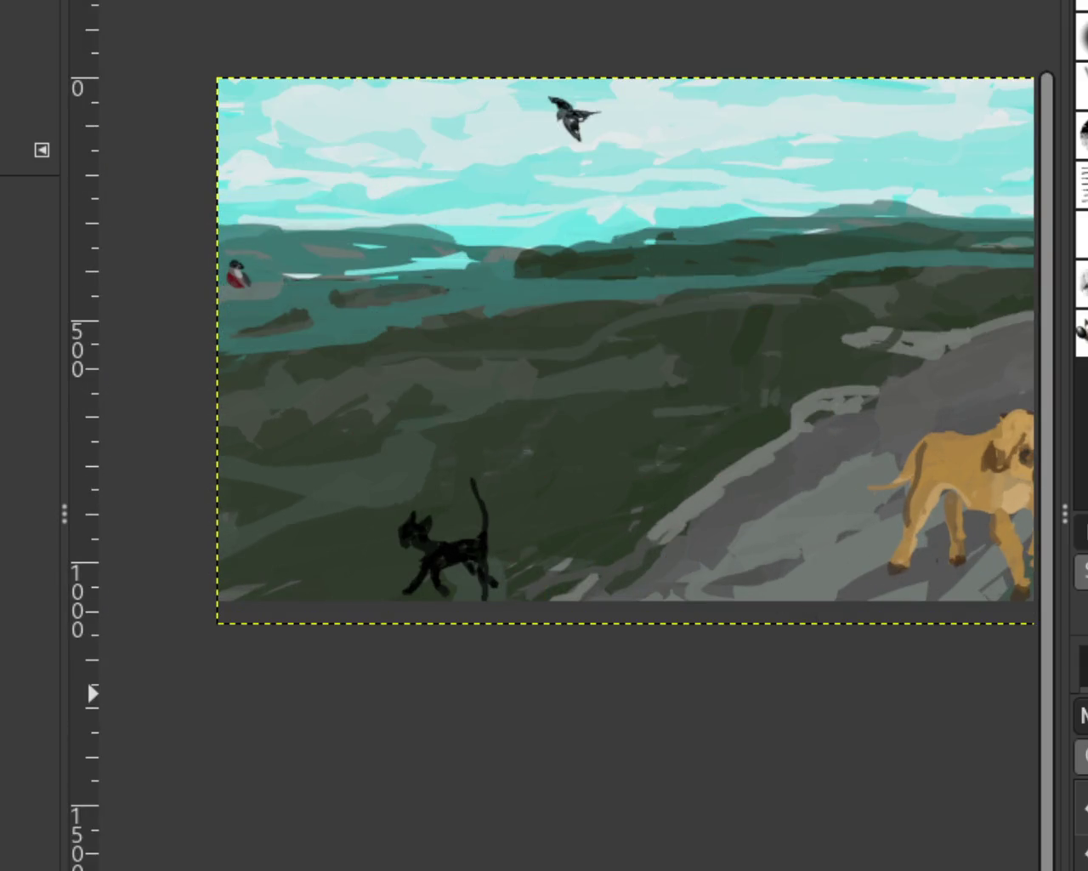
Select the cat, move it left to the canvas edge by the tree, and activate the full-canvas layer
key("r")
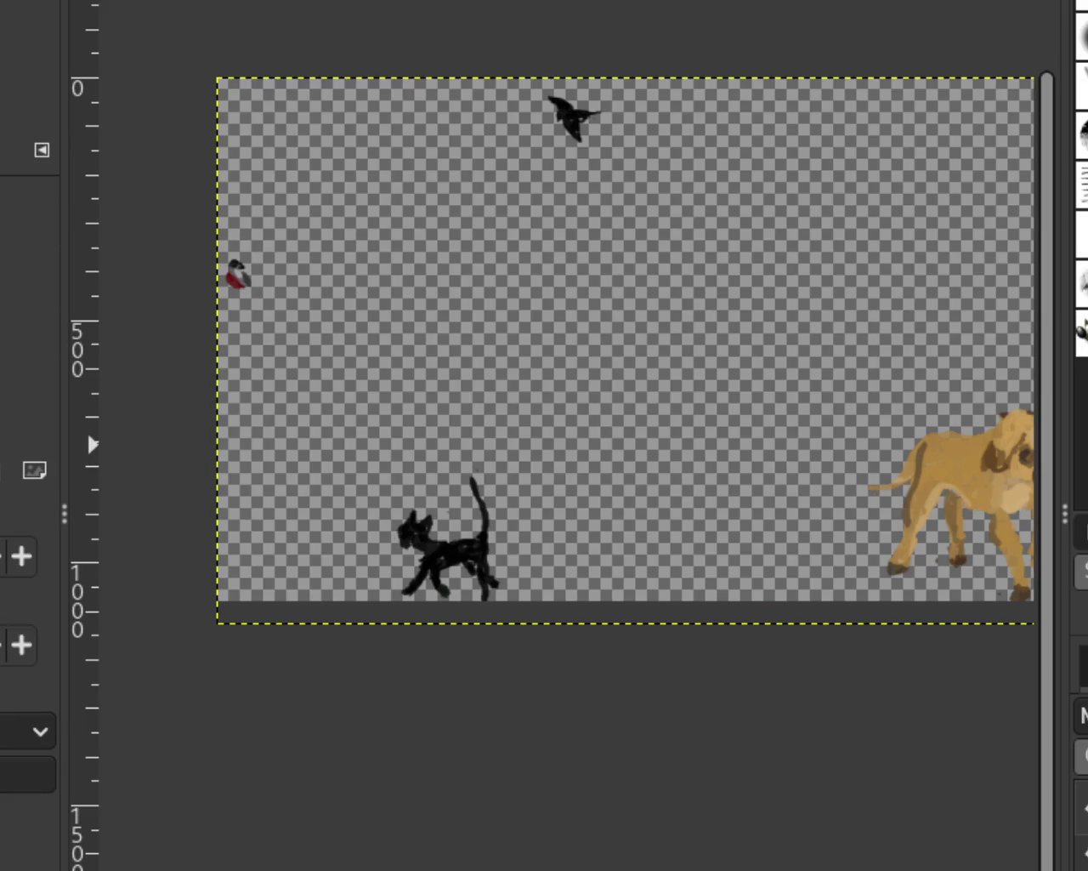
left_click_drag(538, 438, 369, 618)
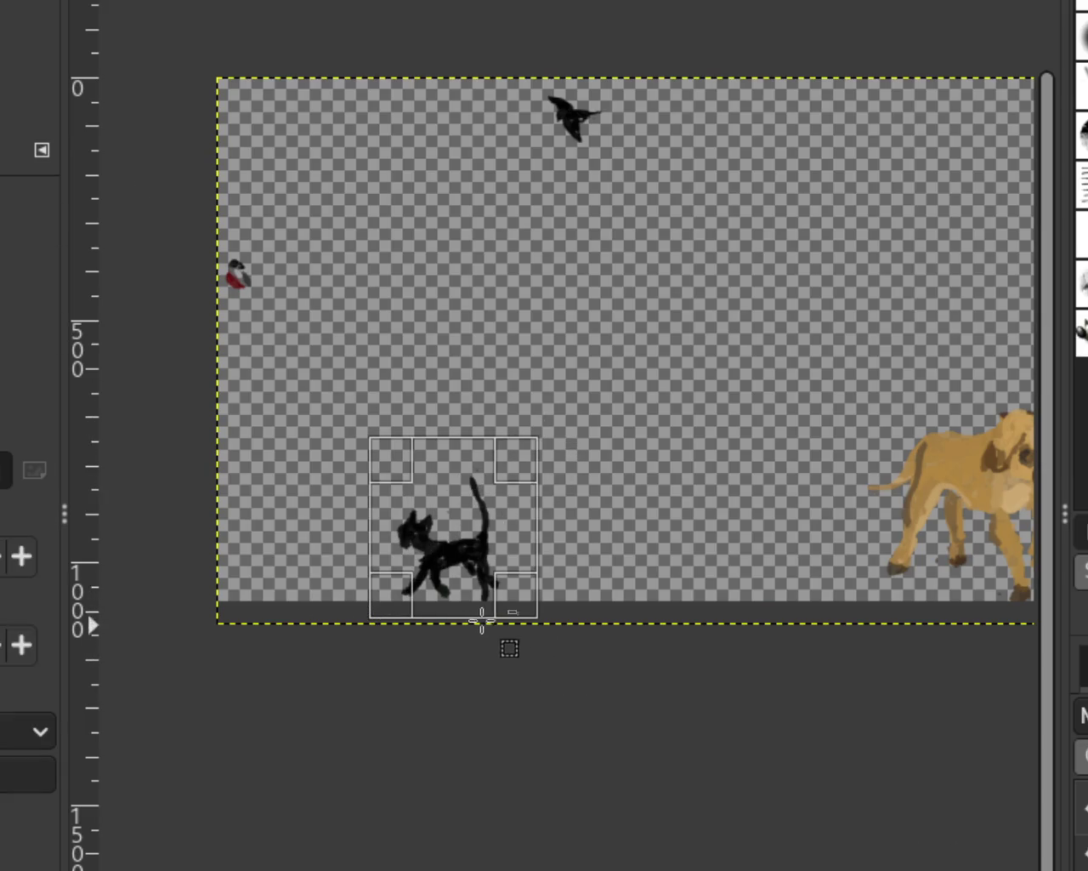
key("m")
left_click_drag(449, 562, 300, 558)
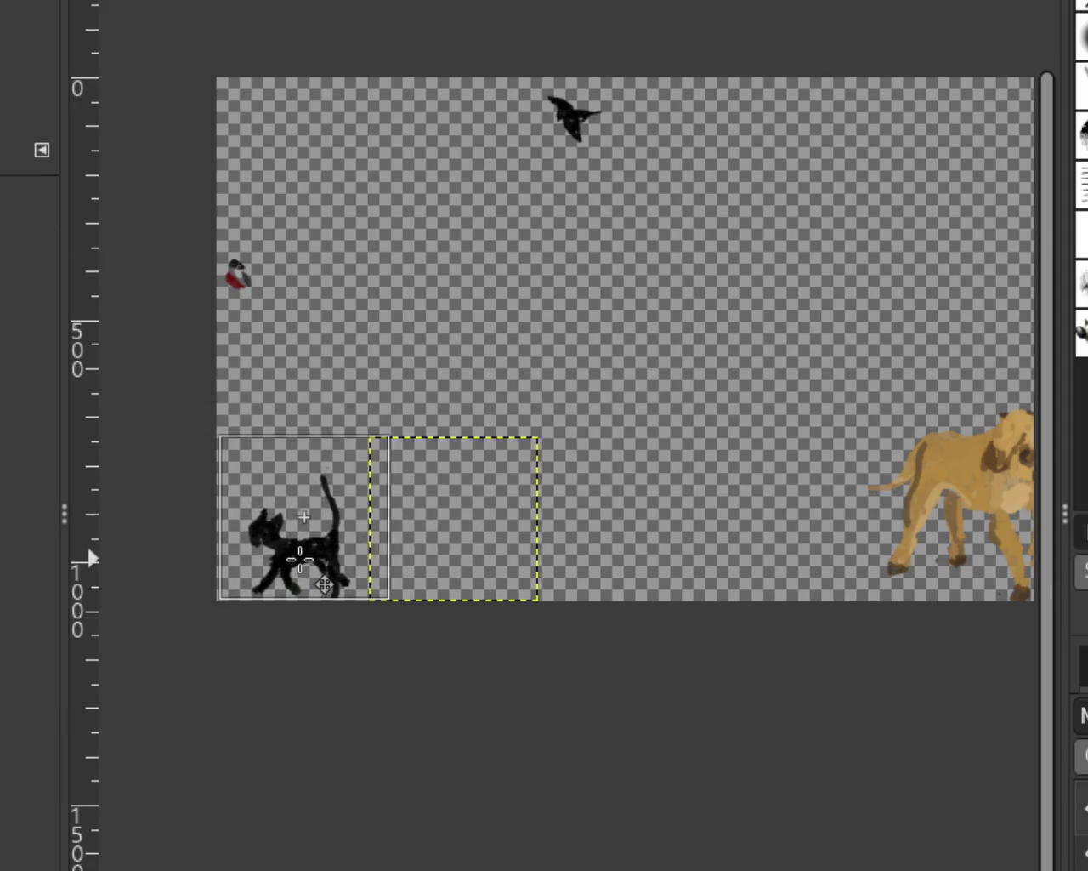
key("Page_Down")
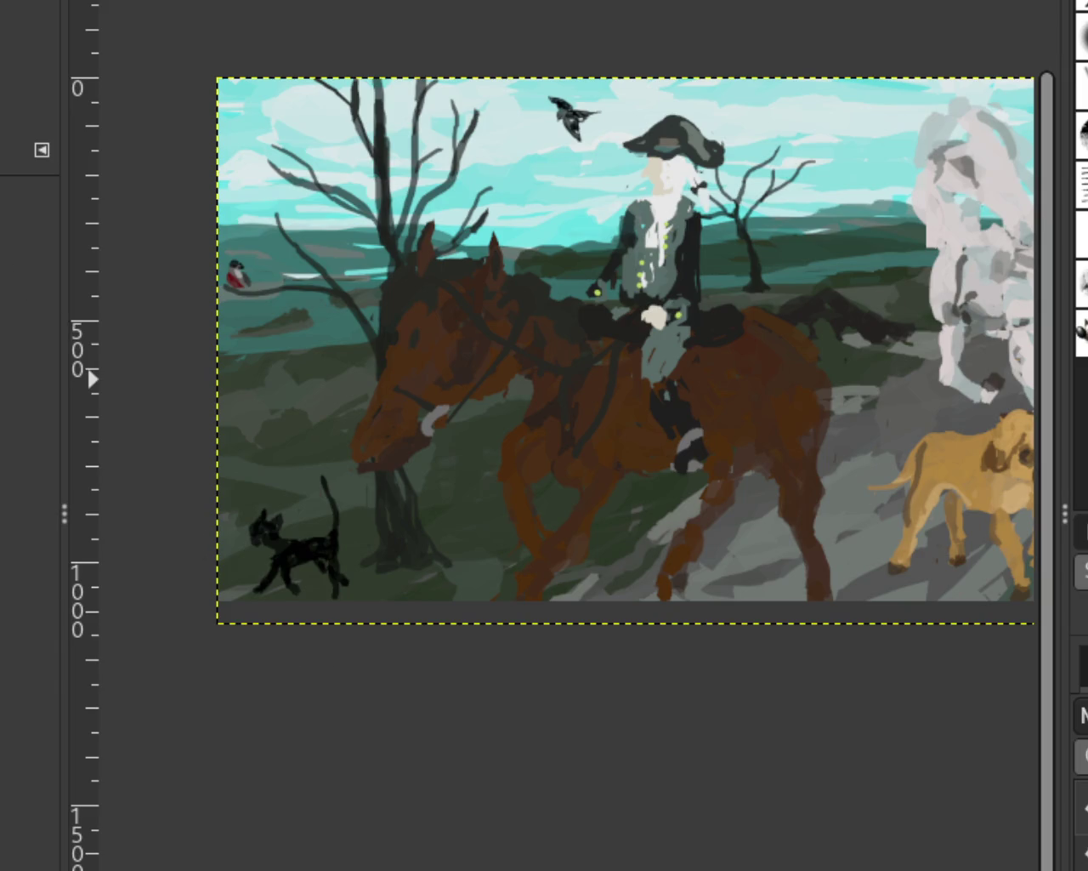
scroll(217, 187, "down", 1, "ctrl")
scroll(425, 327, "up", 3, "ctrl")
scroll(753, 392, "down", 2, "ctrl")
scroll(752, 391, "up", 1, "ctrl")
scroll(564, 359, "down", 1, "ctrl")
scroll(488, 352, "left", 1)
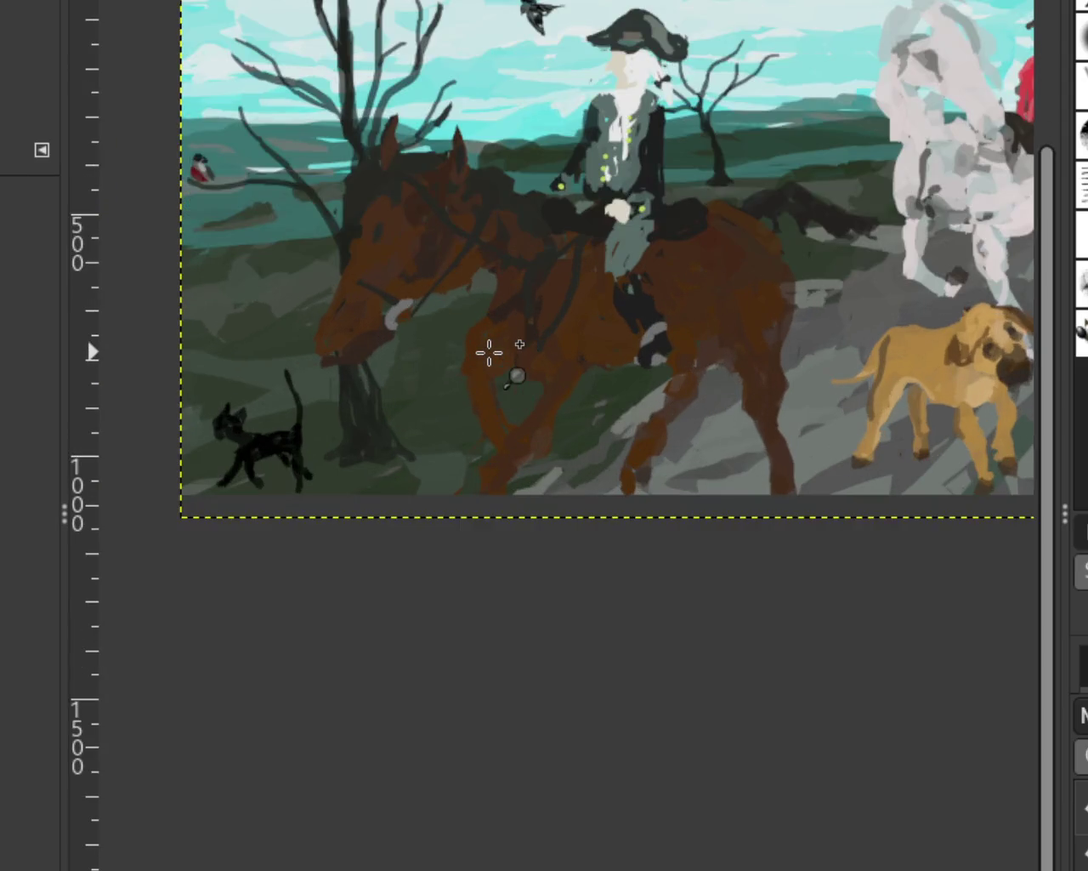
scroll(495, 354, "down", 1, "ctrl")
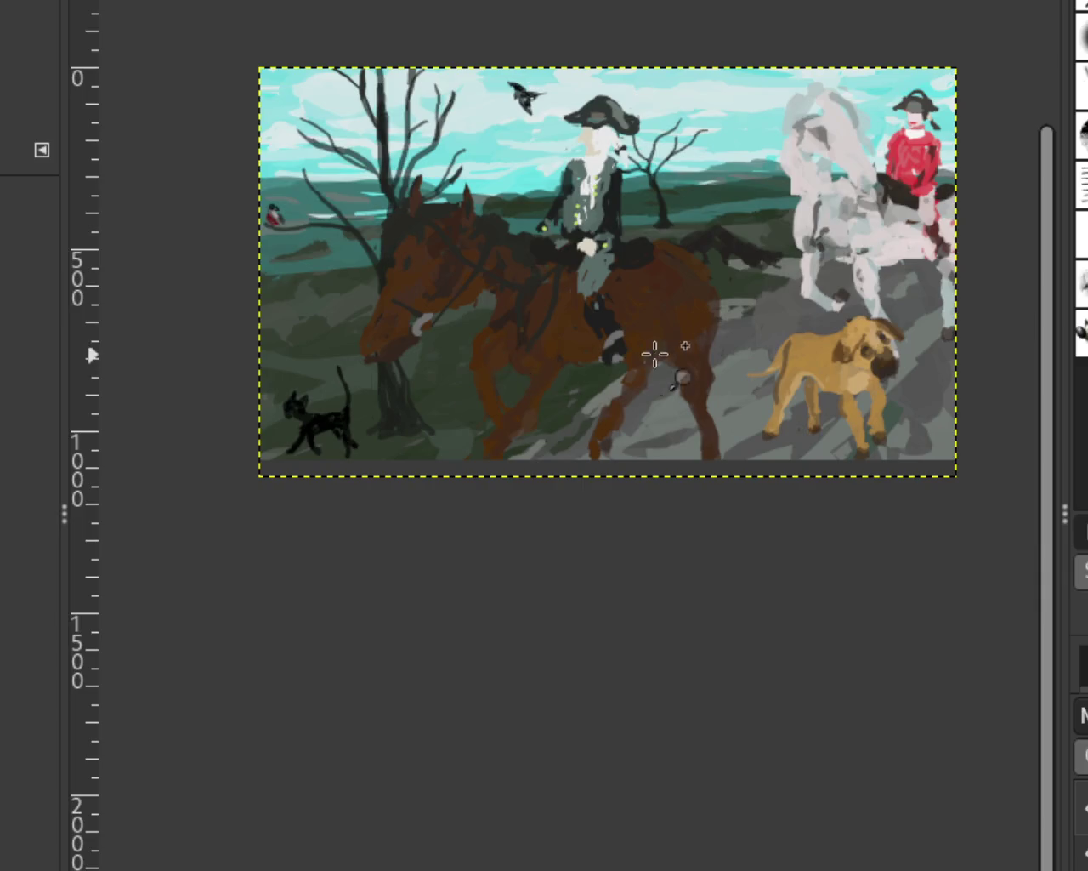
scroll(651, 348, "up", 1, "ctrl")
scroll(686, 318, "down", 1, "ctrl")
scroll(677, 414, "up", 1, "ctrl")
scroll(677, 414, "up", 1)
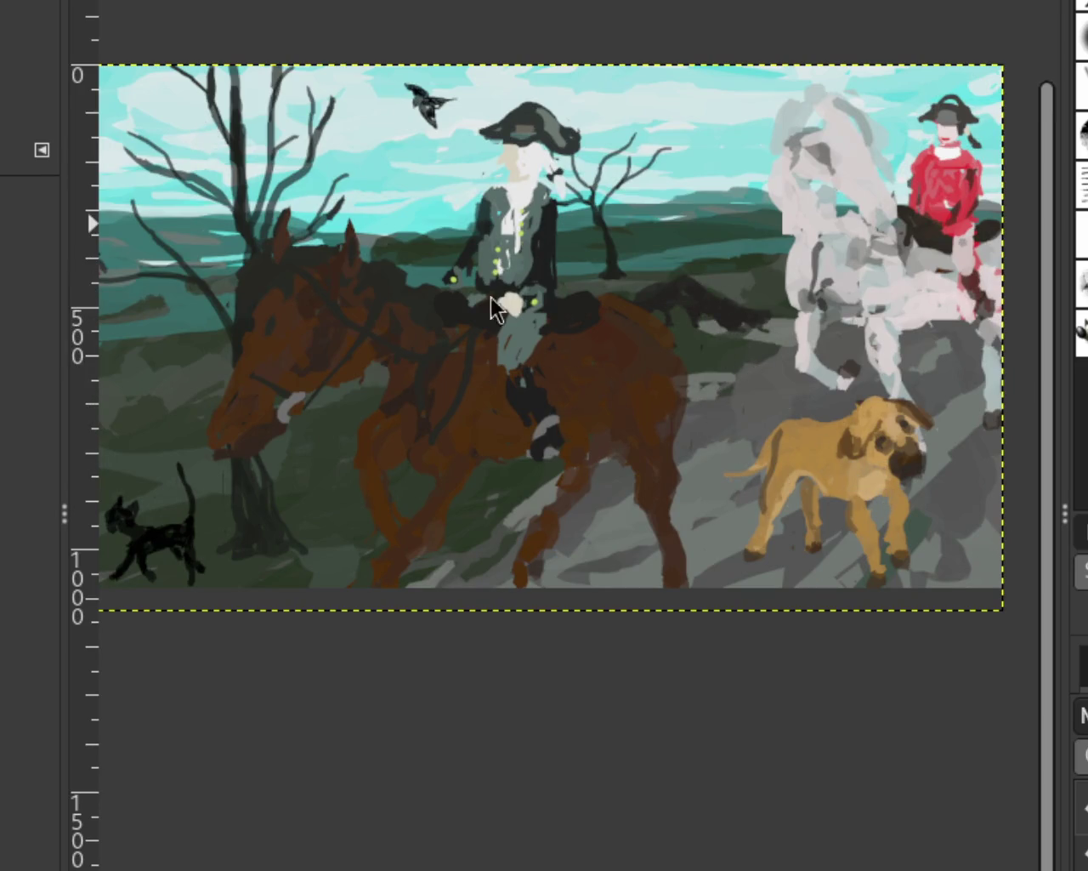
scroll(893, 570, "down", 1, "ctrl")
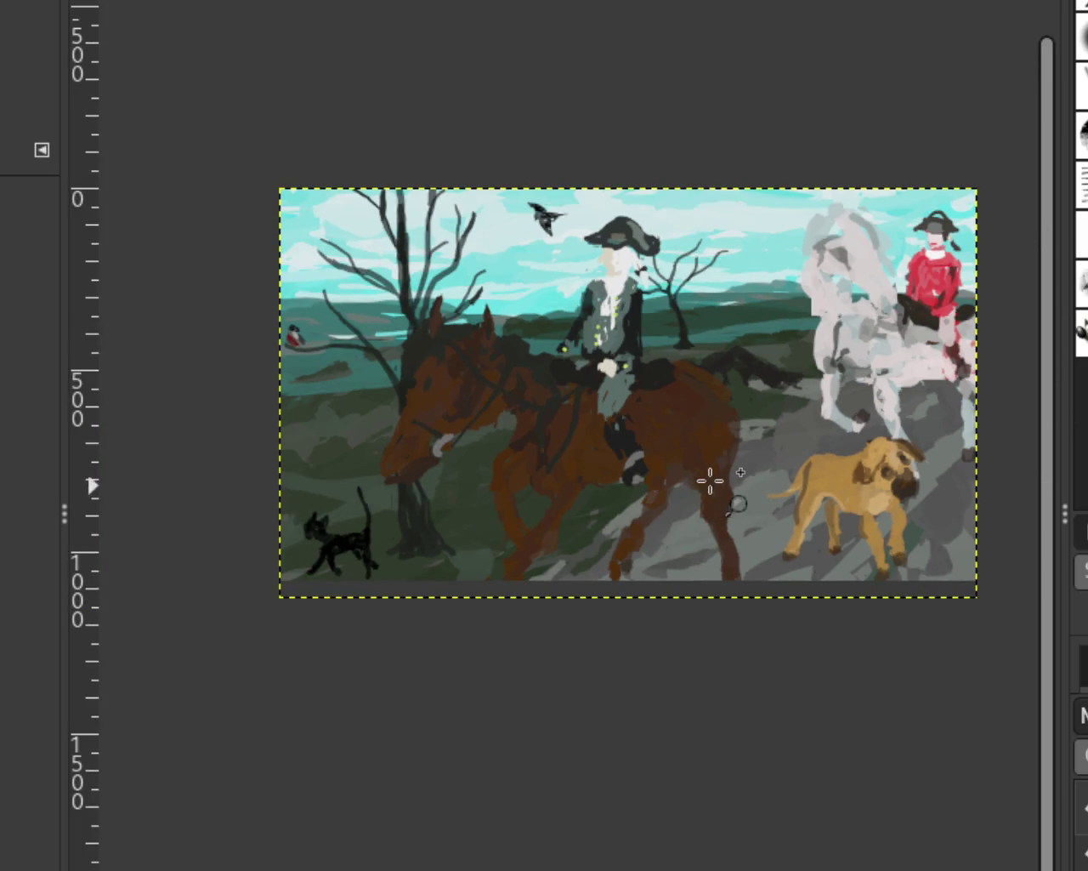
scroll(671, 476, "down", 1, "ctrl")
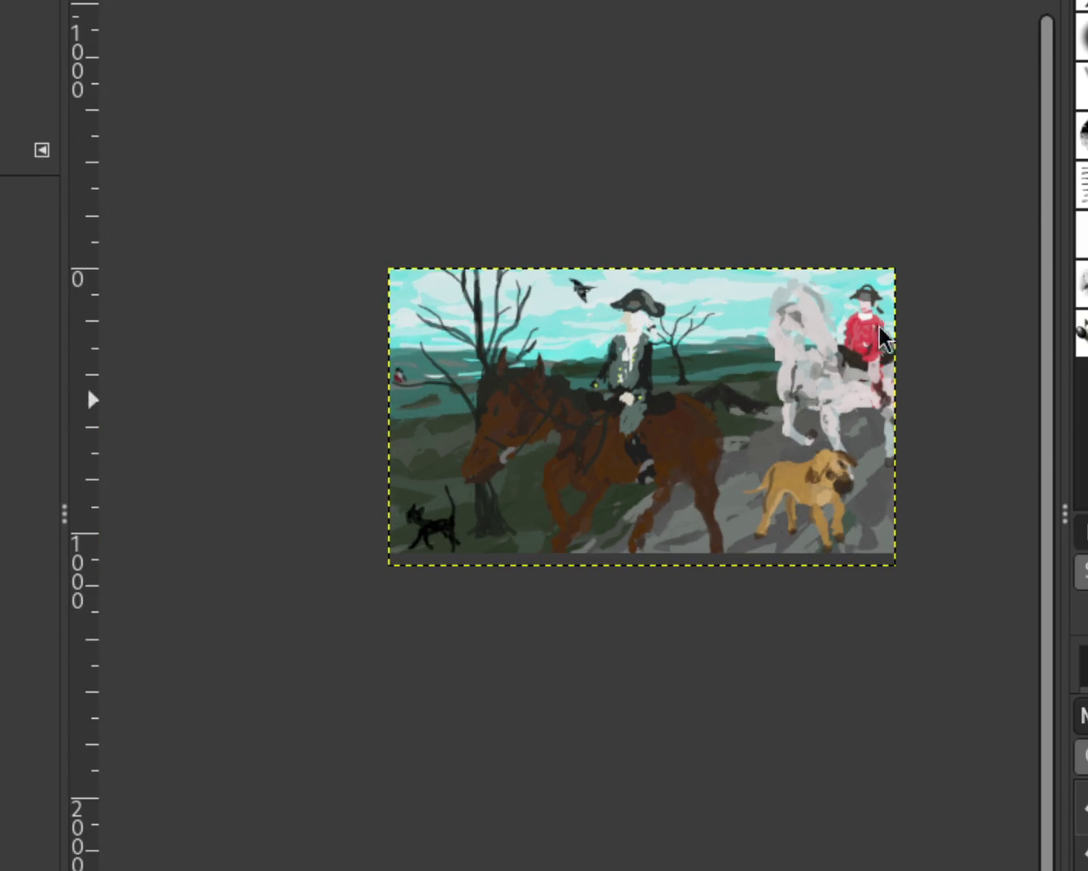
scroll(829, 454, "down", 1, "ctrl")
scroll(874, 495, "up", 2, "ctrl")
scroll(874, 495, "down", 1, "ctrl")
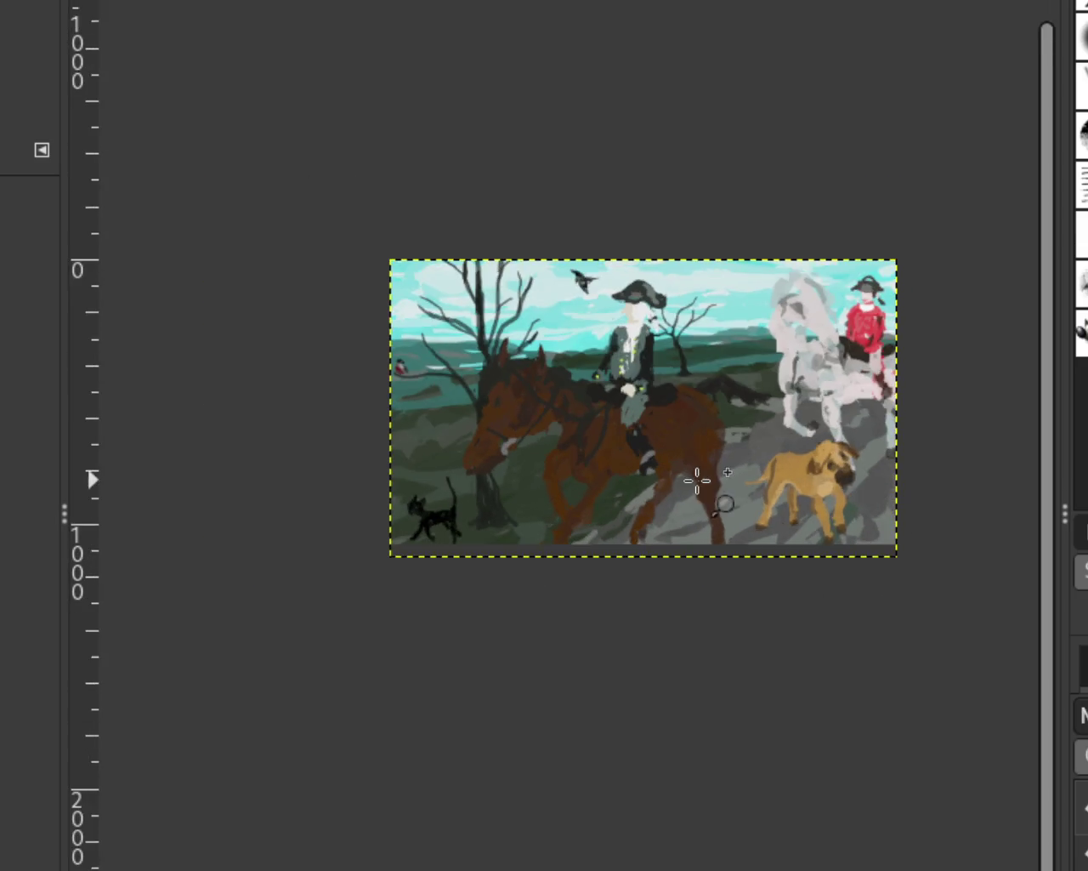
scroll(715, 491, "up", 1, "ctrl")
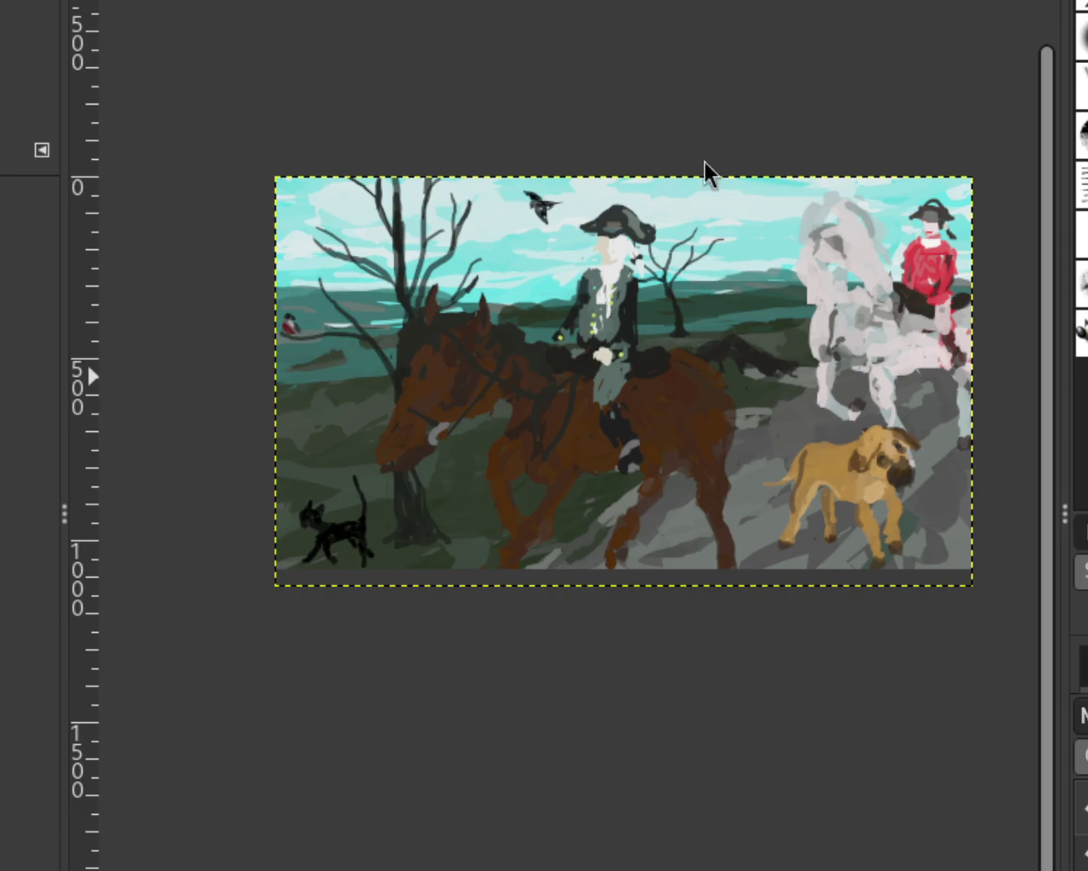
left_click(680, 515, "ctrl")
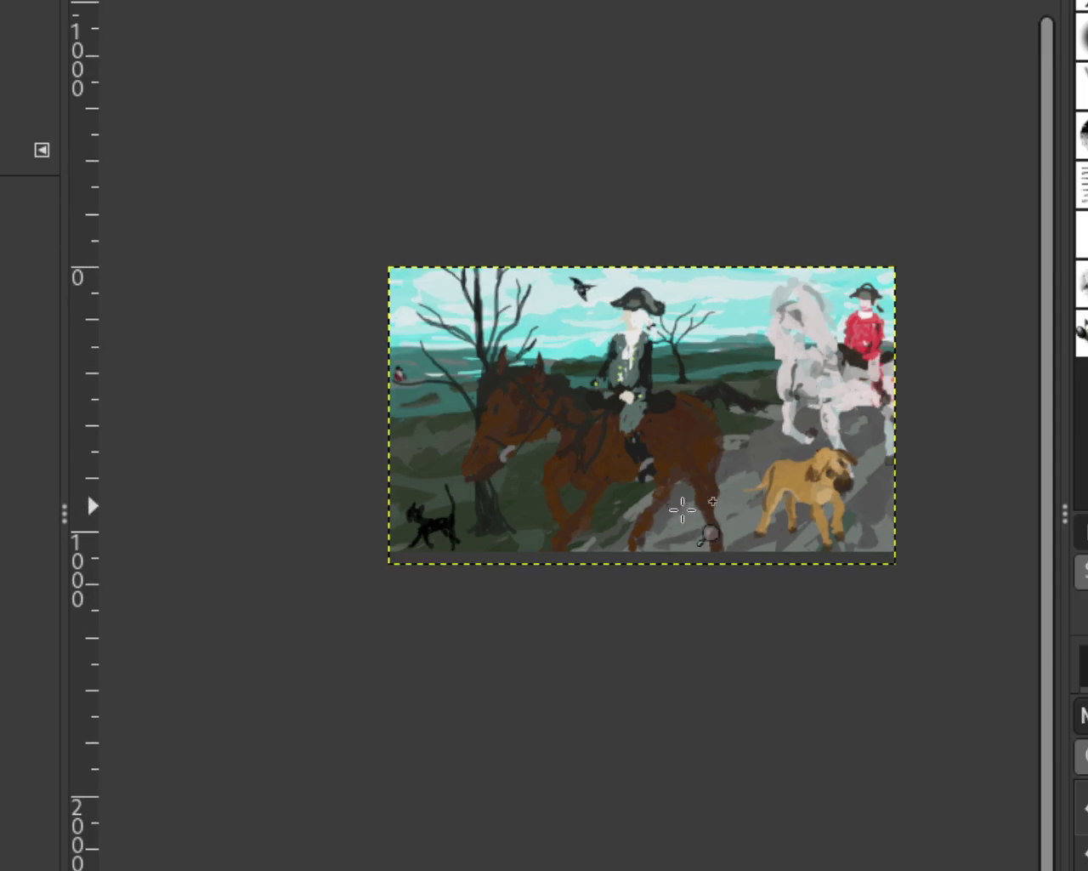
left_click(671, 519)
left_click(813, 535, "ctrl")
left_click(510, 489, "ctrl")
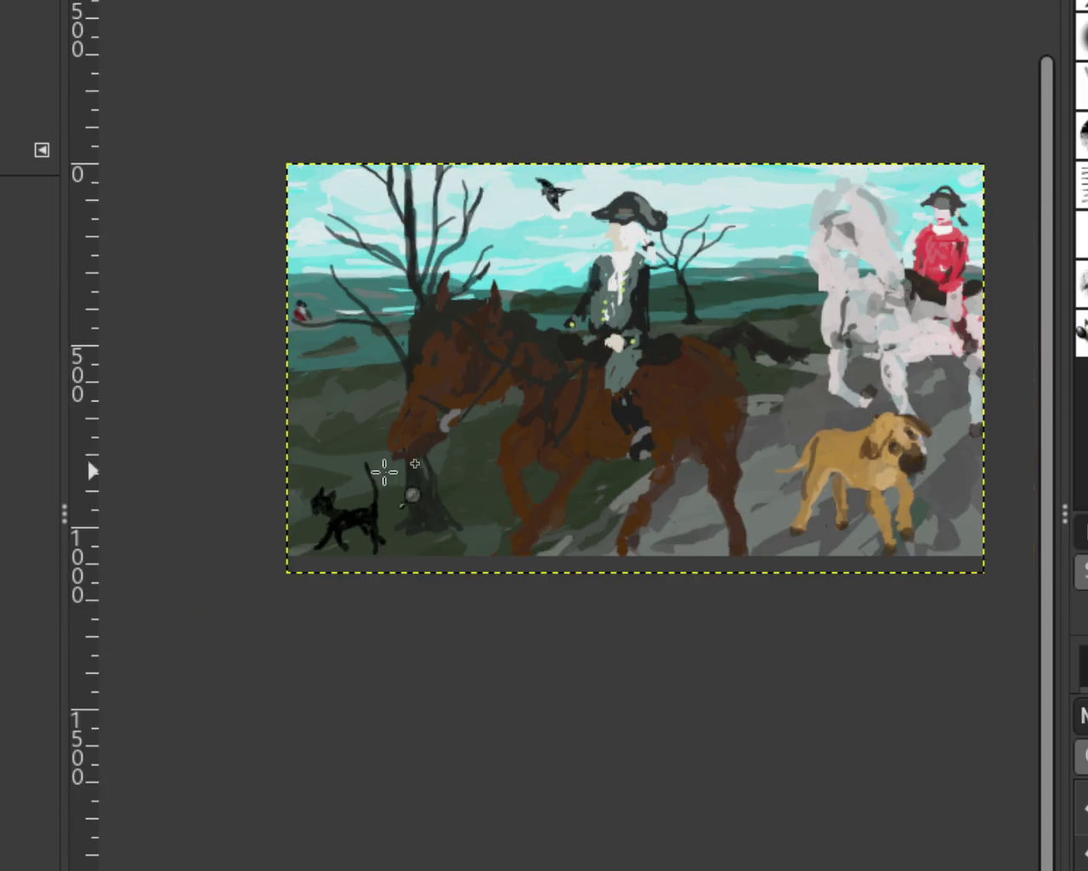
left_click(400, 489)
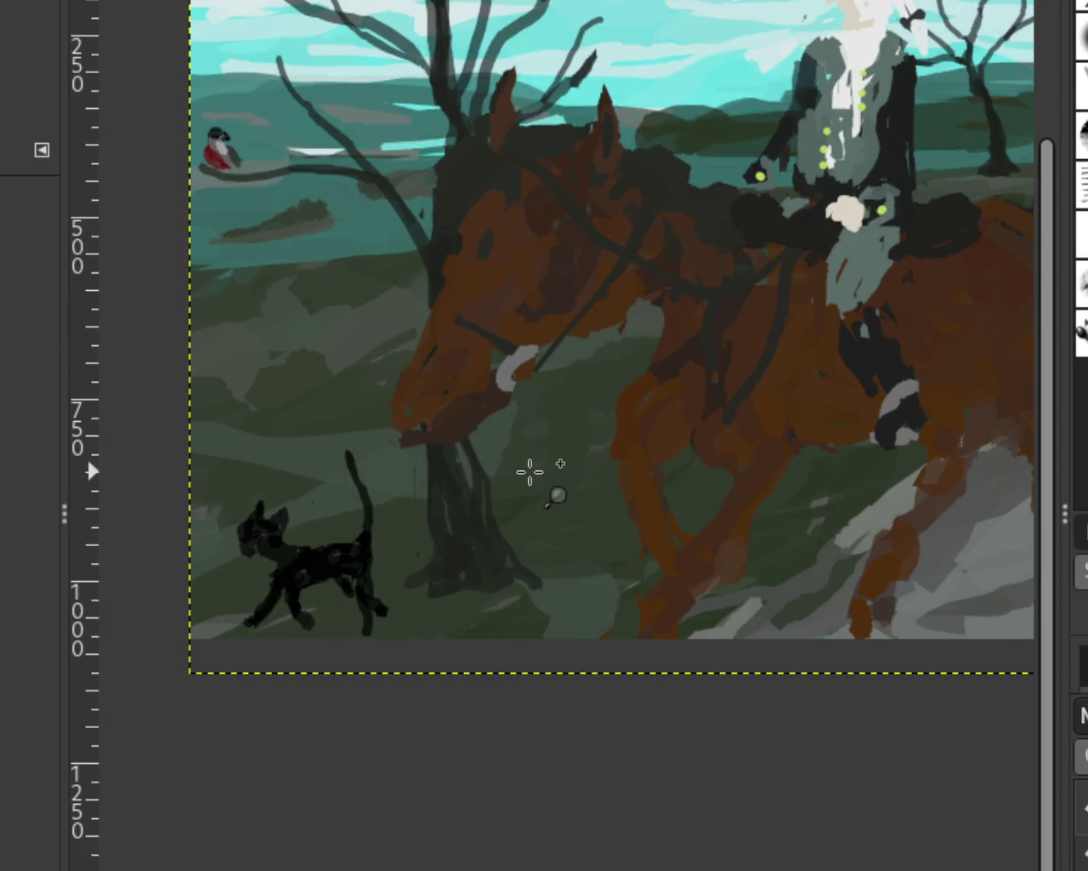
left_click(530, 472, "ctrl")
left_click(549, 469)
left_click(554, 464, "ctrl")
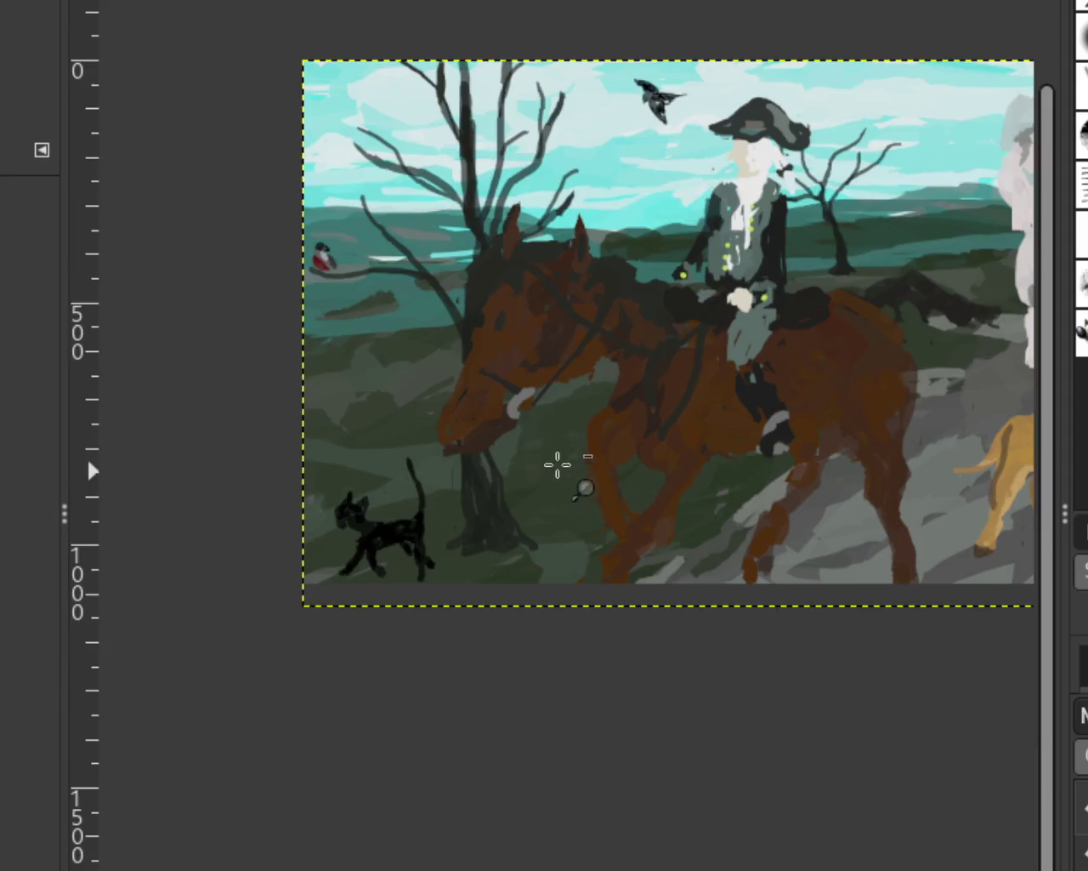
left_click(556, 461)
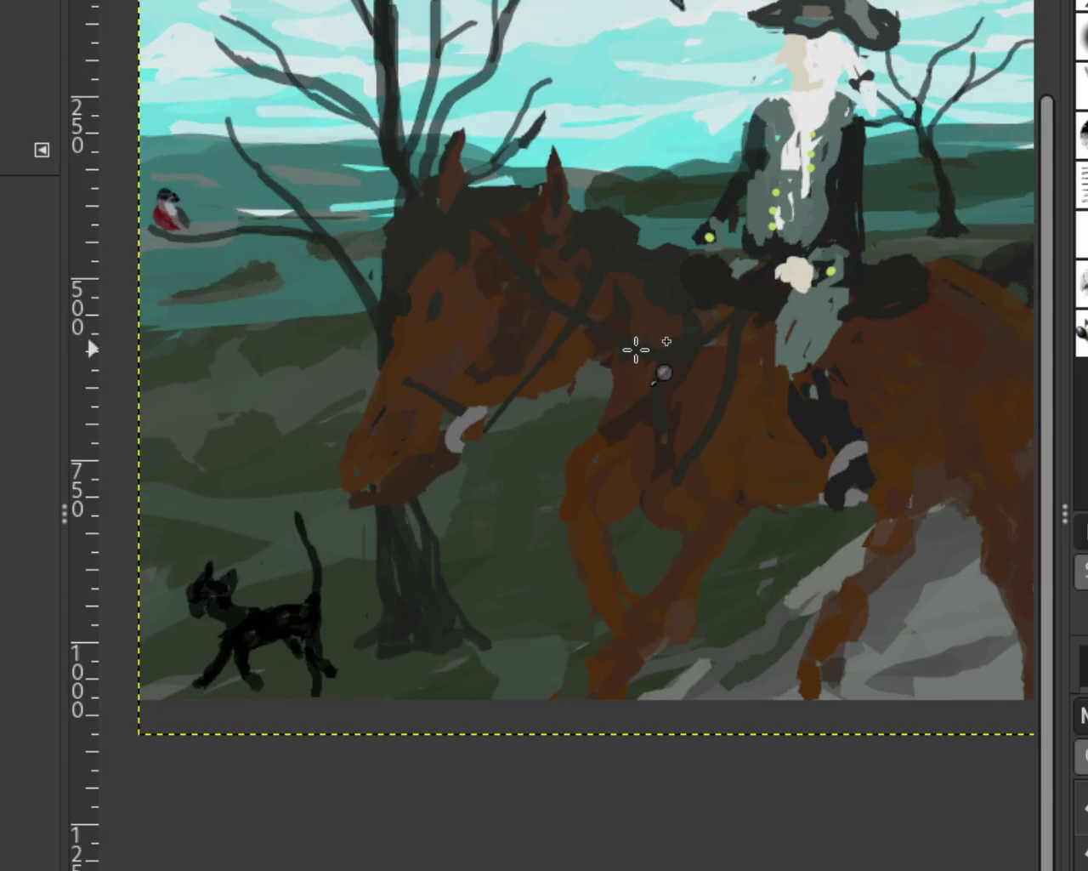
left_click(699, 522, "ctrl")
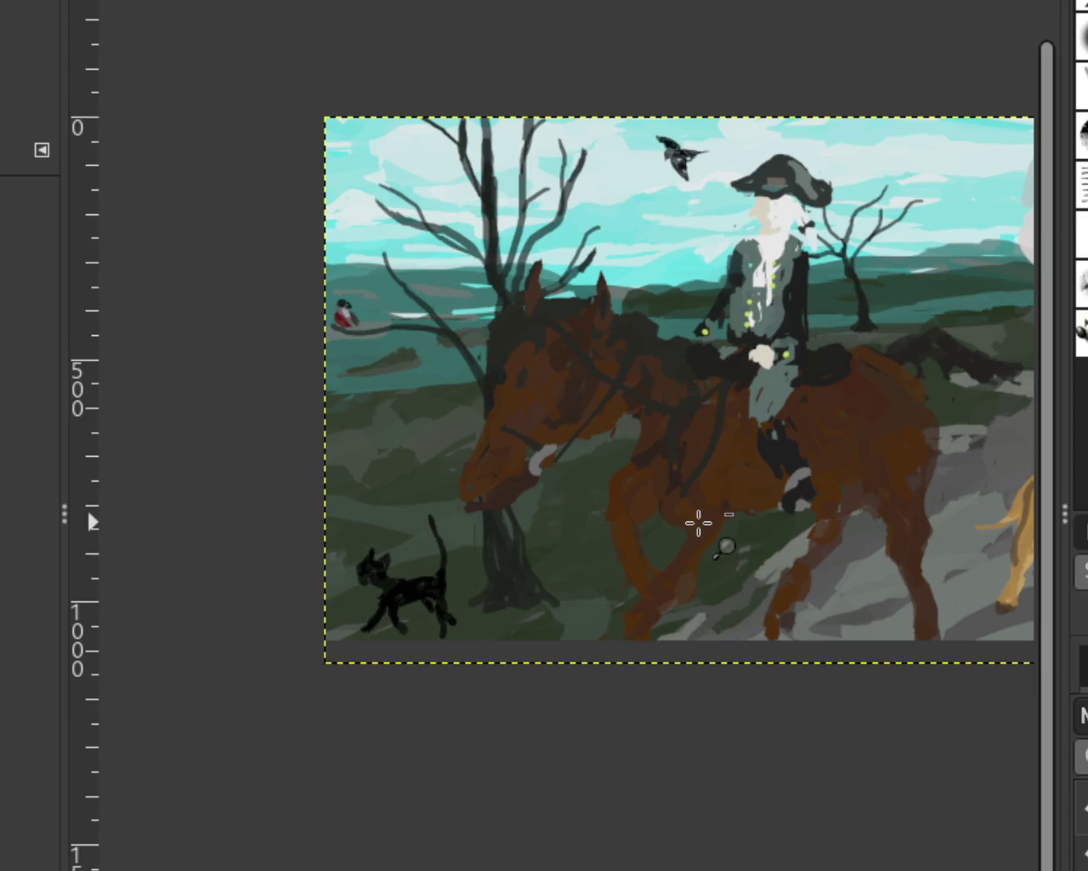
left_click(753, 535)
left_click(655, 374, "ctrl")
left_click(600, 315)
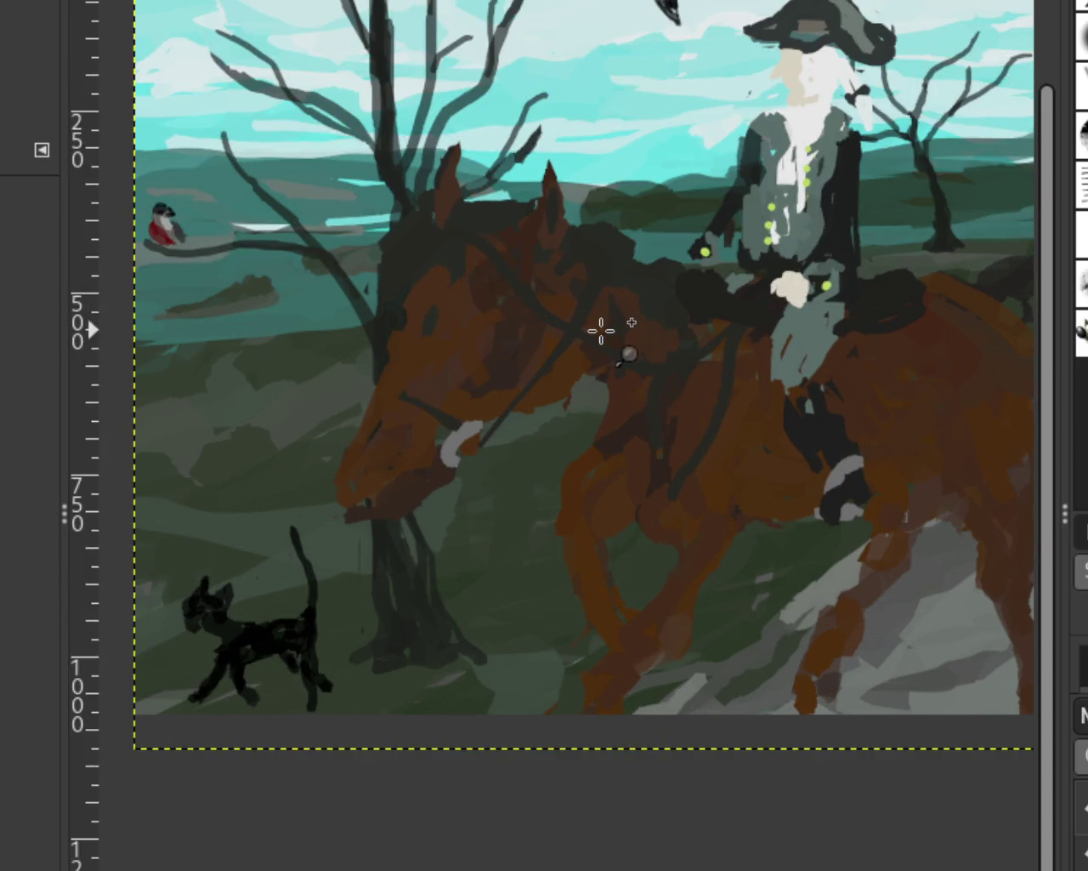
left_click(601, 331, "ctrl")
left_click(600, 327, "ctrl")
left_click(729, 335)
left_click(700, 374, "ctrl")
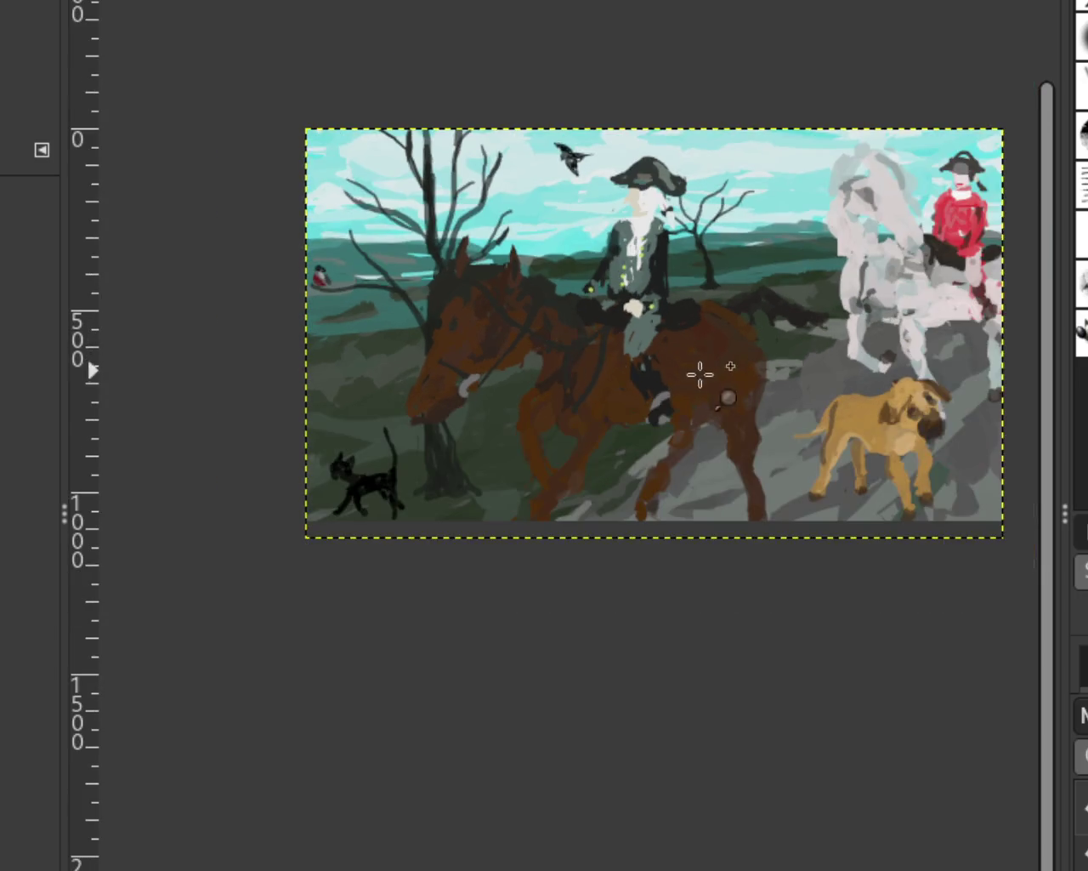
left_click(756, 371)
left_click(629, 357, "ctrl")
left_click(728, 370)
left_click(556, 385, "ctrl")
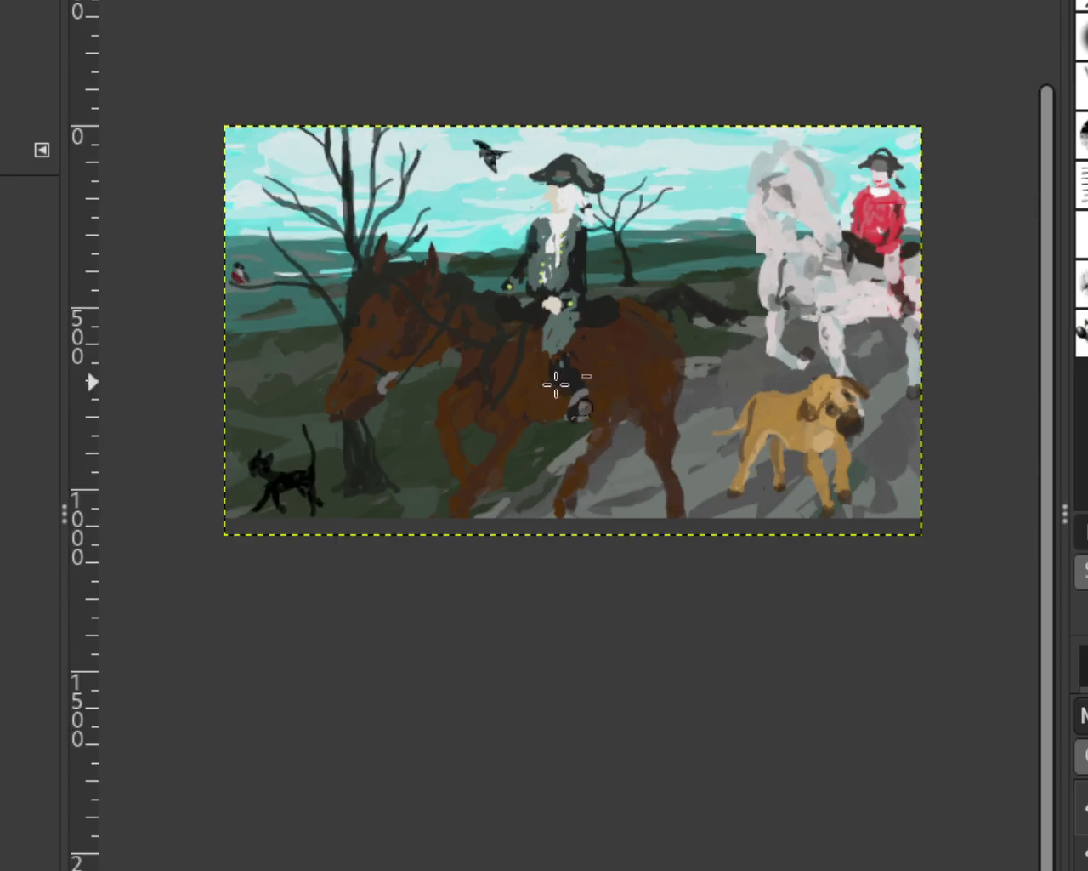
left_click(728, 400)
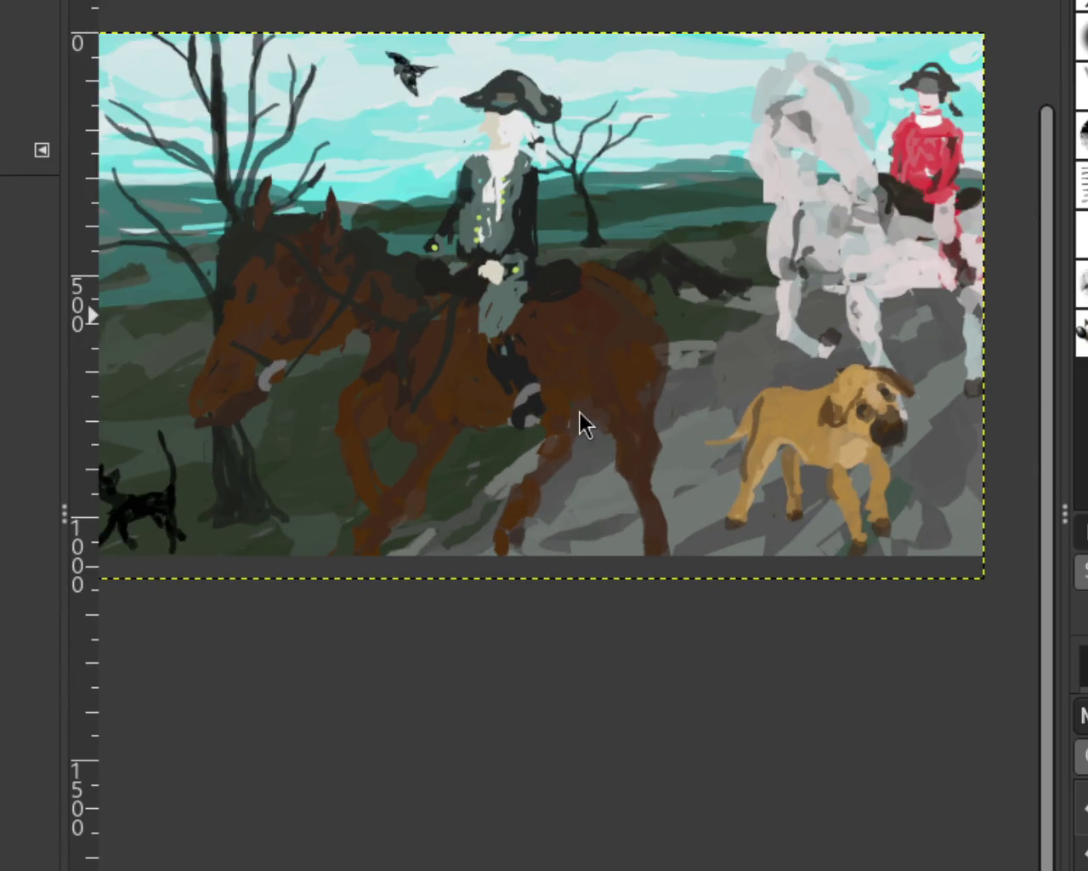
left_click(909, 370, "ctrl")
left_click(902, 361, "ctrl")
left_click(838, 336)
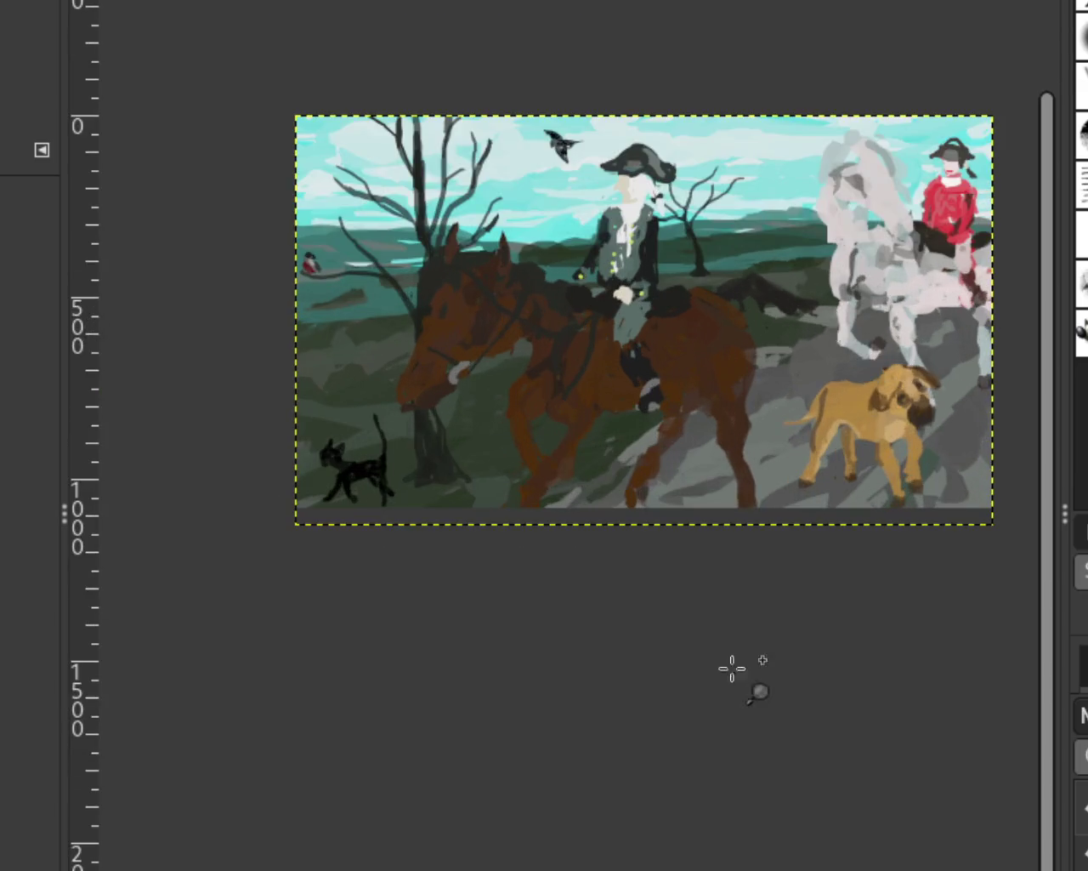
left_click(734, 672, "ctrl")
left_click(789, 485)
left_click(680, 689, "ctrl")
left_click(714, 600)
left_click(770, 638, "ctrl")
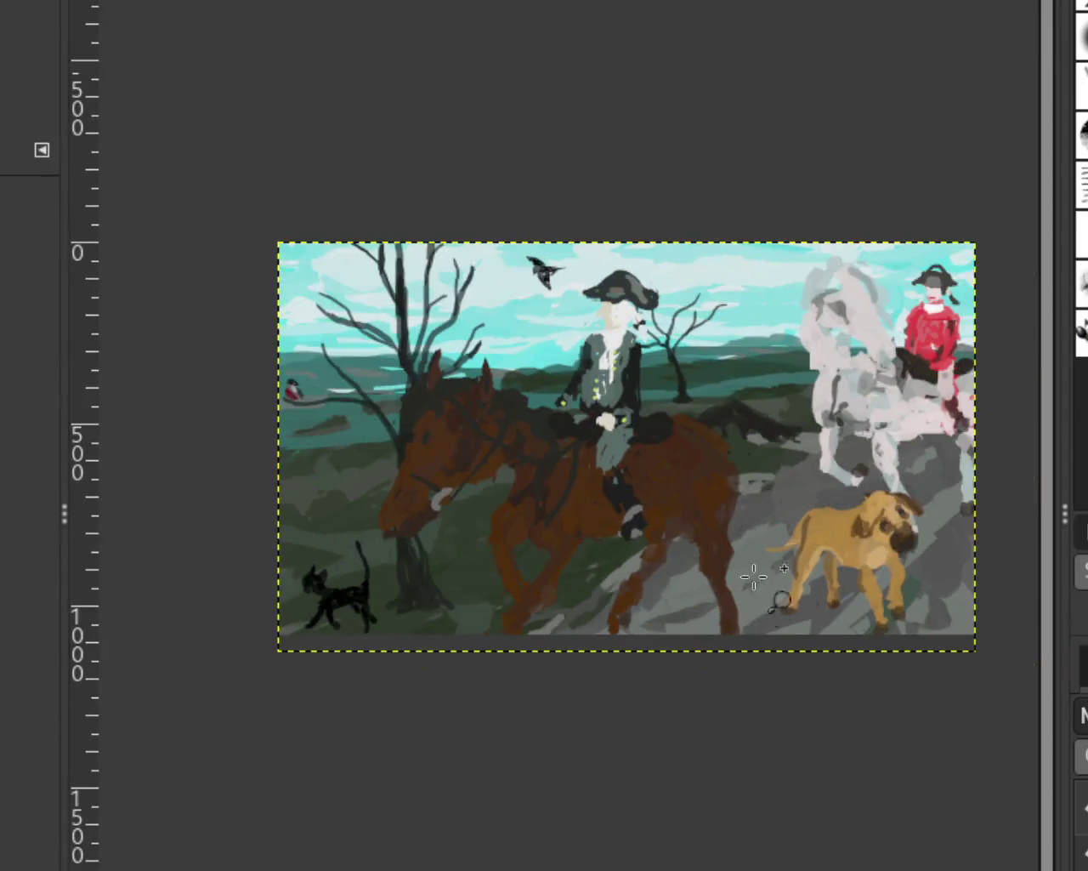
left_click(790, 557)
left_click(693, 820, "ctrl")
left_click(702, 625)
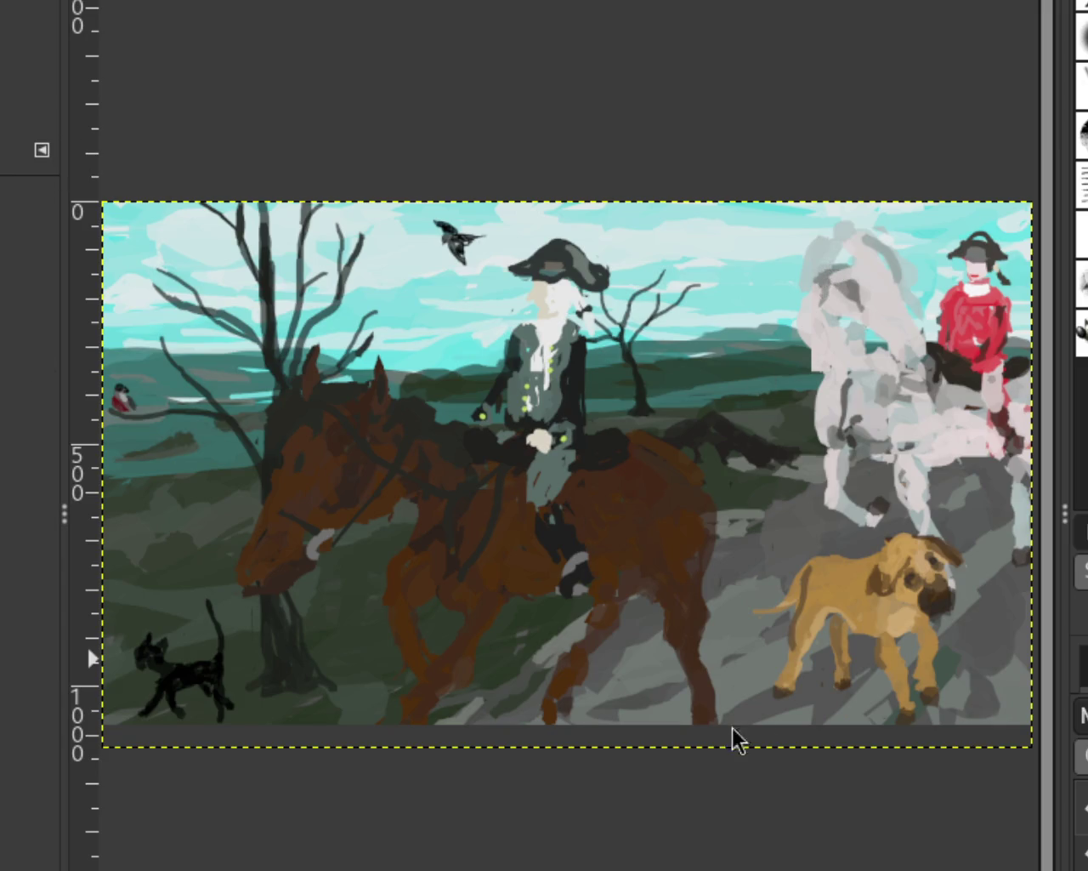
left_click(693, 646, "ctrl")
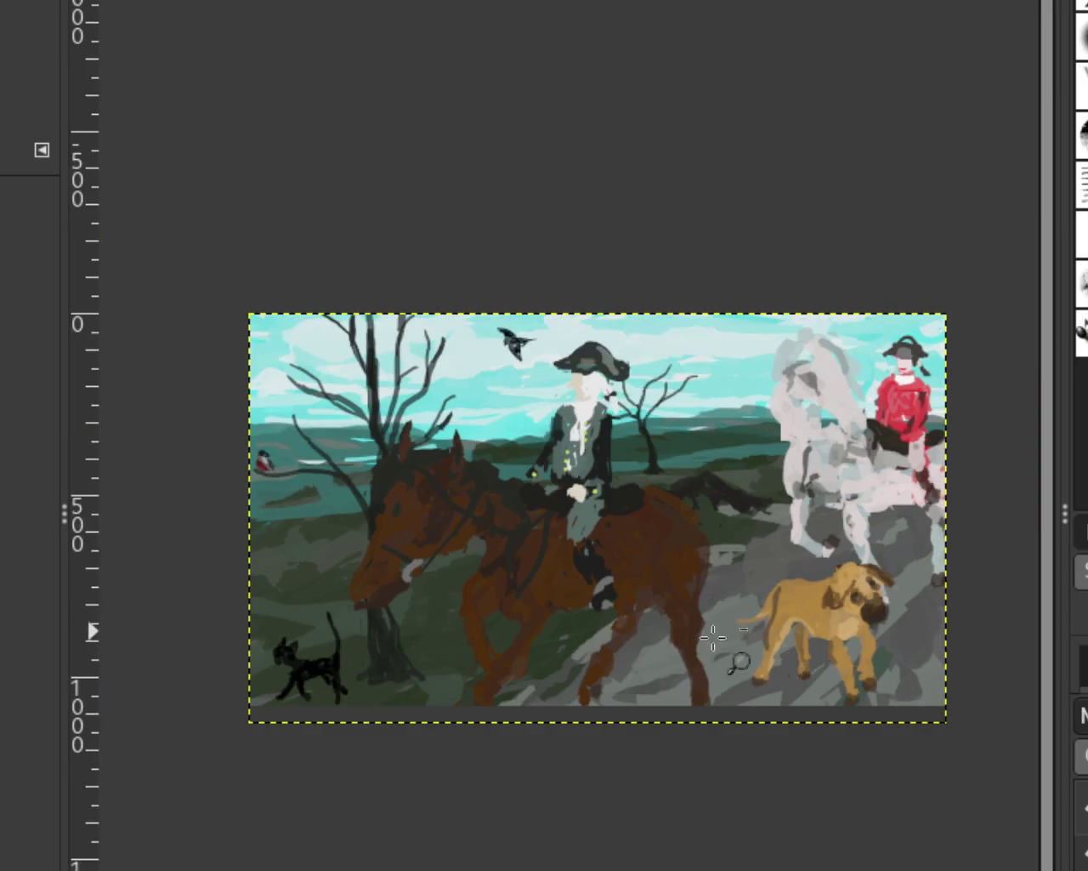
left_click(663, 687, "ctrl")
left_click(573, 680)
left_click(579, 675)
left_click(579, 676)
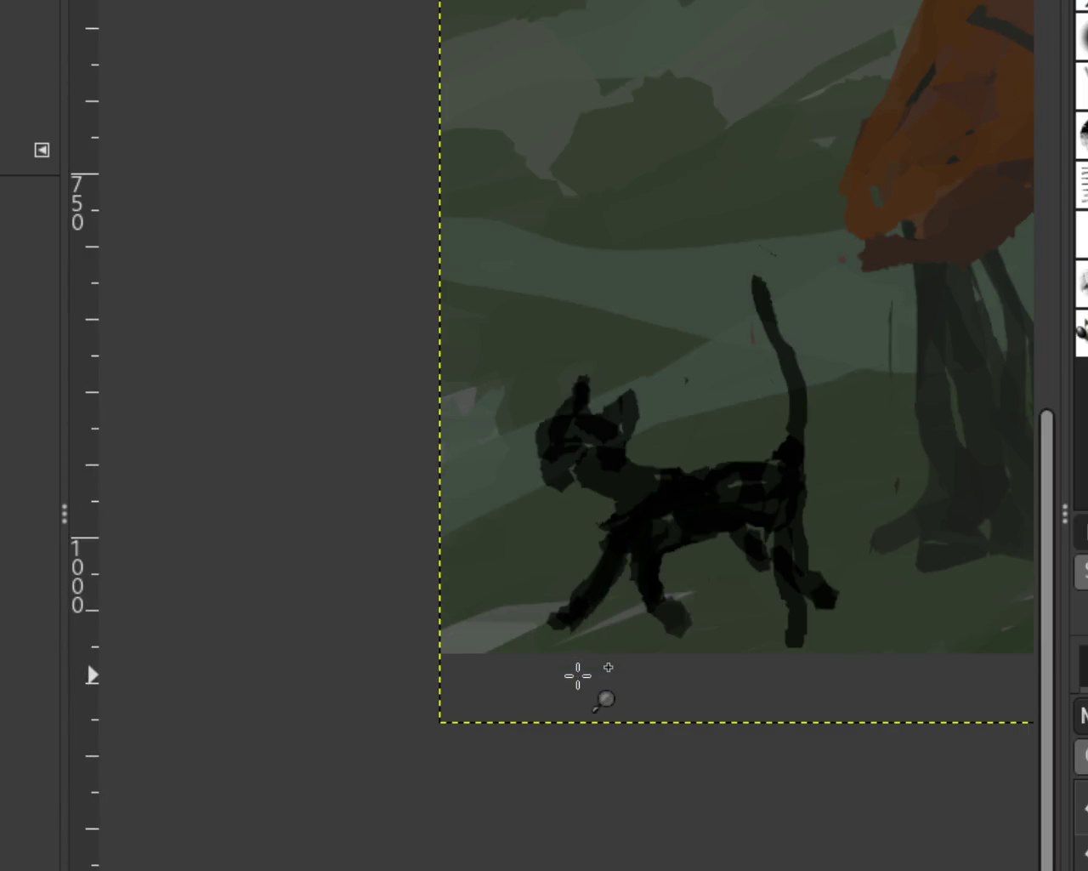
left_click(774, 598)
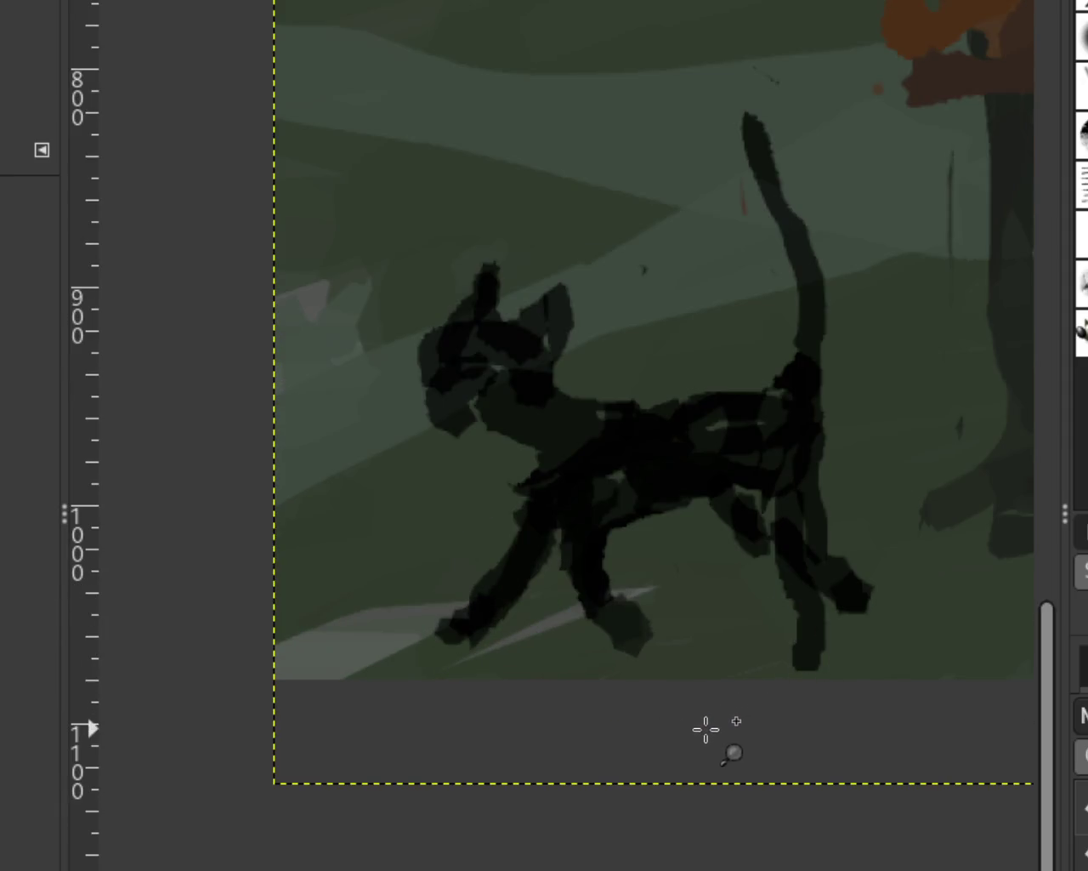
left_click(680, 698, "ctrl")
left_click(644, 646, "ctrl")
left_click(800, 648)
left_click(656, 634, "ctrl")
left_click(633, 634)
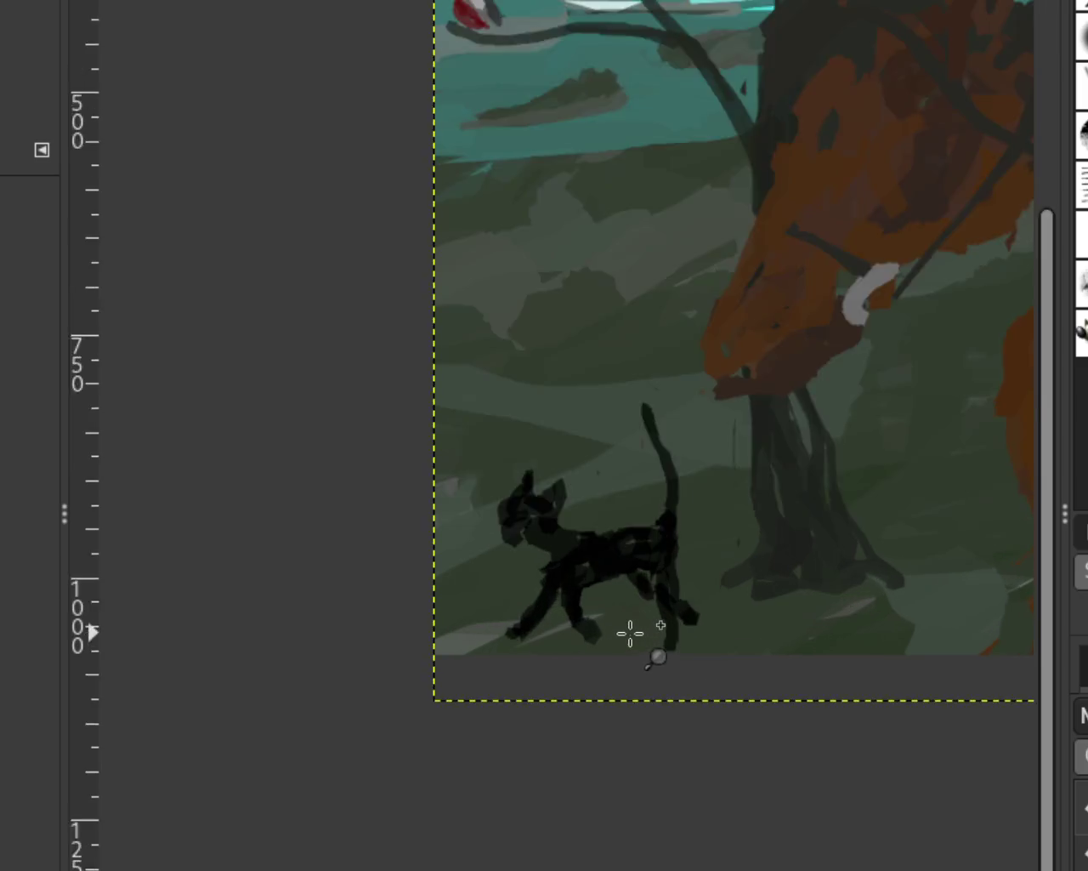
double_click(630, 633)
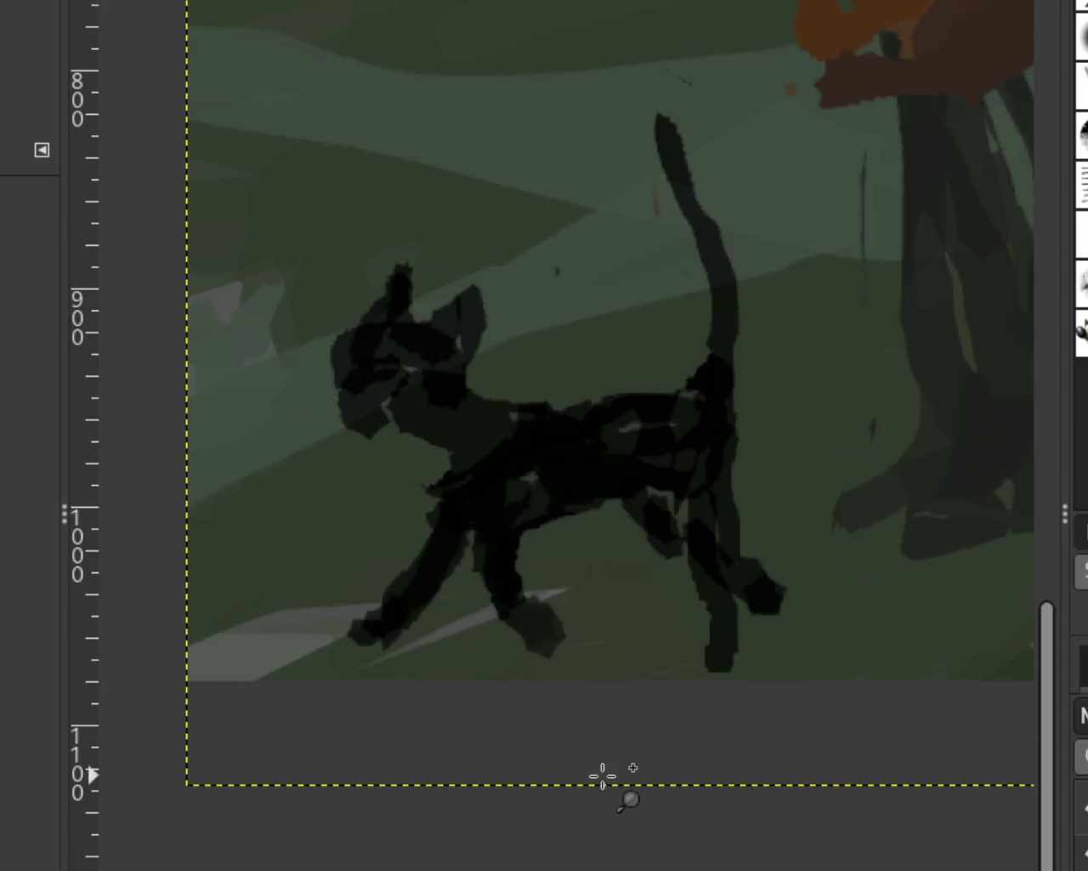
left_click(685, 662, "ctrl")
left_click(685, 662, "ctrl")
left_click(802, 646, "ctrl")
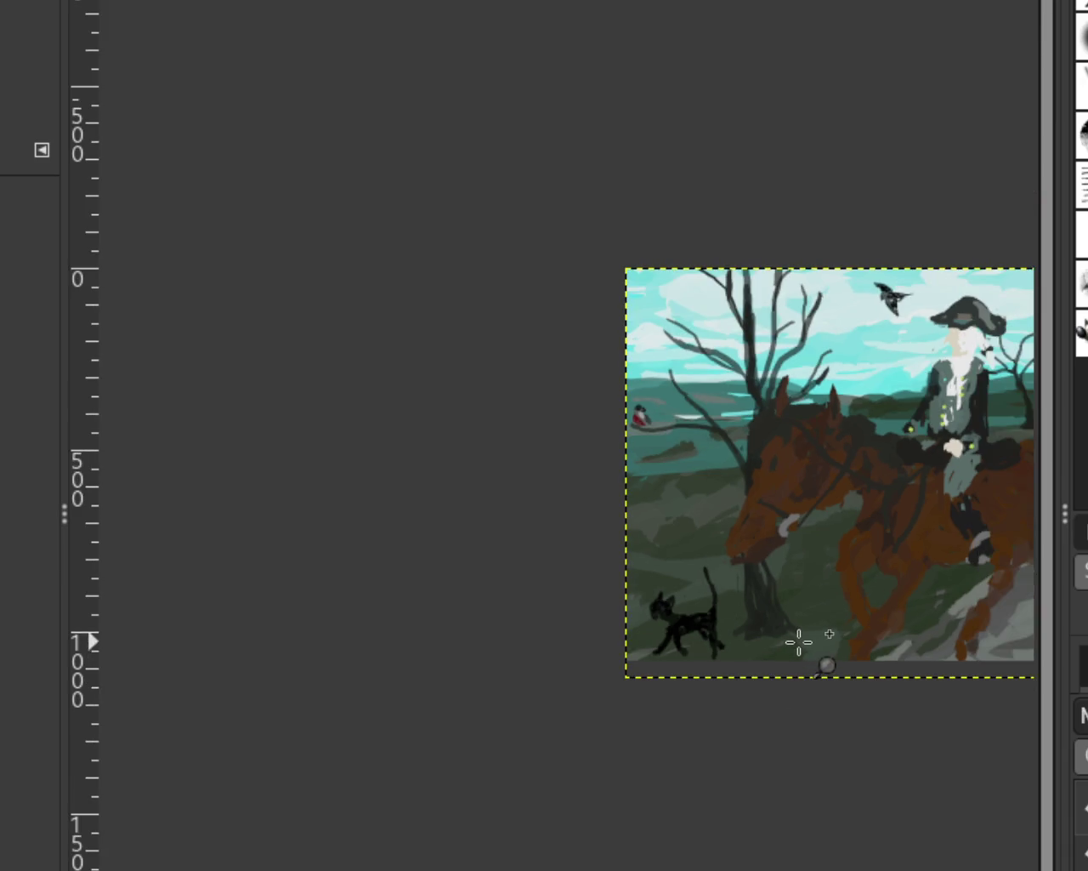
left_click(619, 603)
left_click(619, 598)
left_click(608, 432, "ctrl")
left_click(638, 410)
left_click(633, 399)
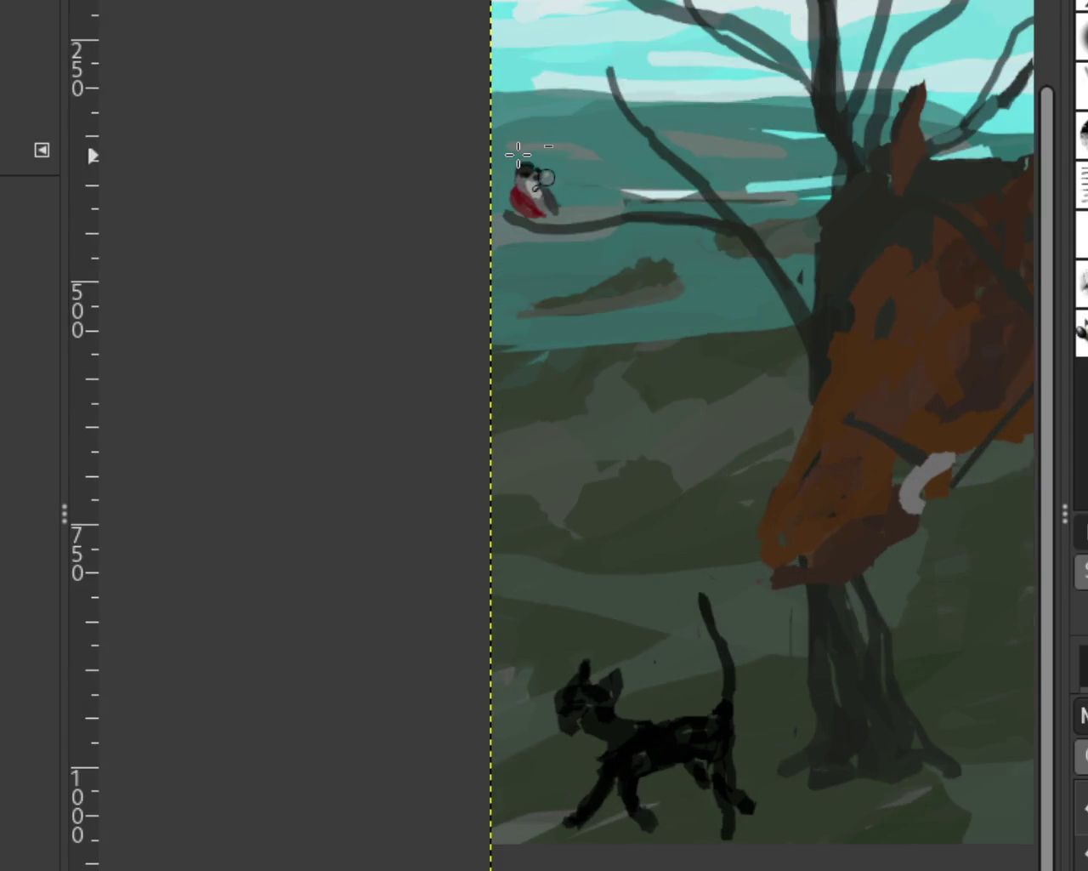
left_click(518, 153, "ctrl")
left_click(521, 157)
left_click(599, 159, "ctrl")
left_click(720, 390)
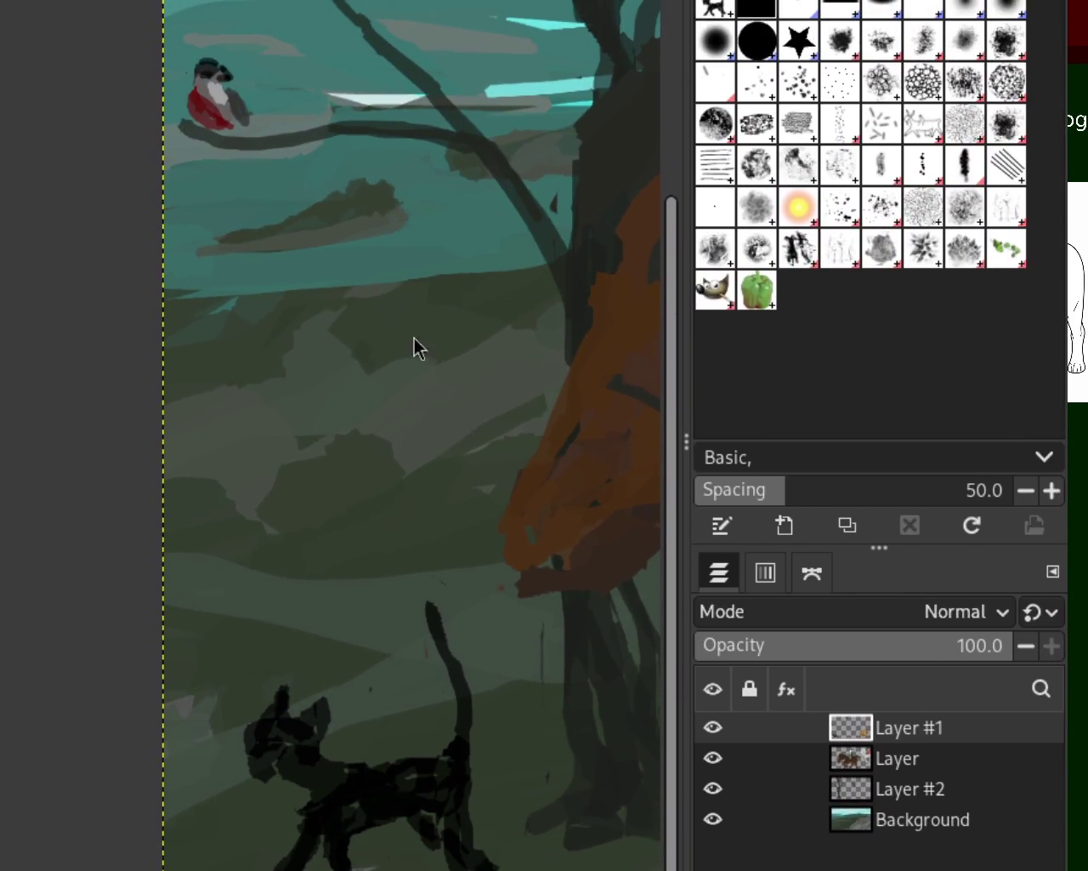
left_click(222, 415)
left_click(82, 501)
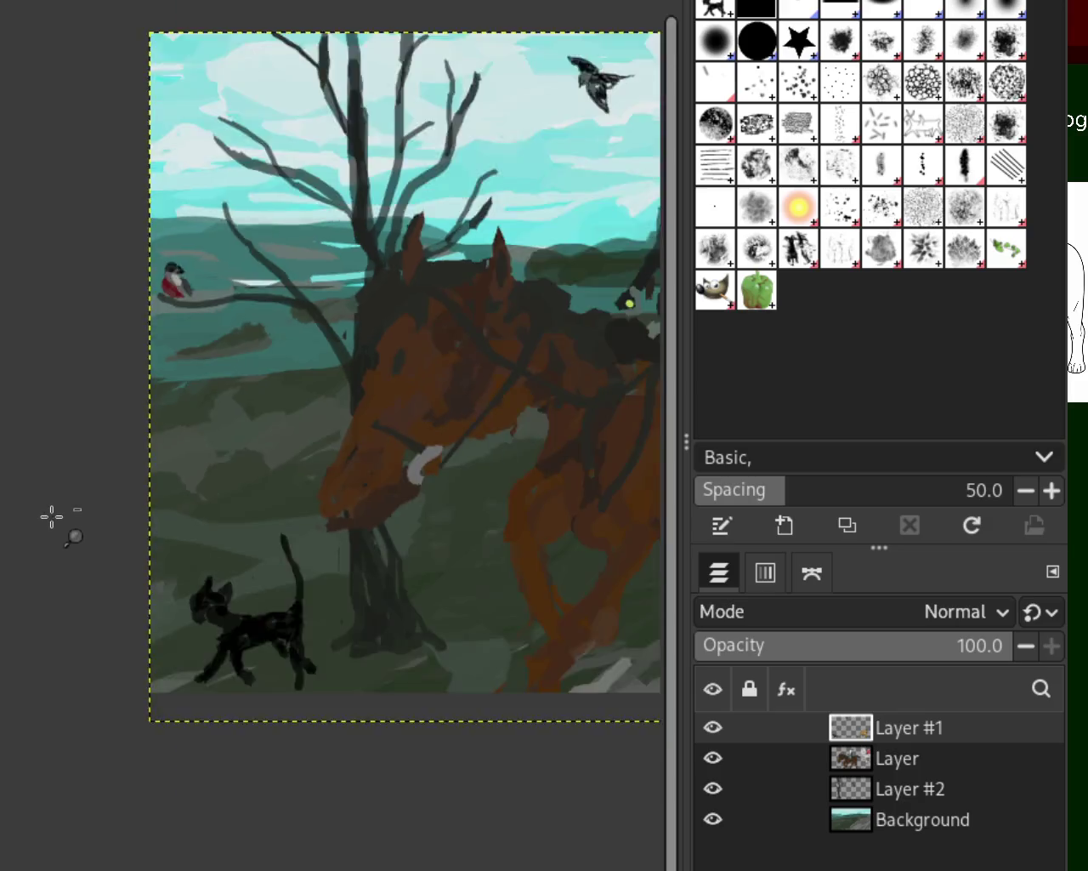
left_click(54, 516)
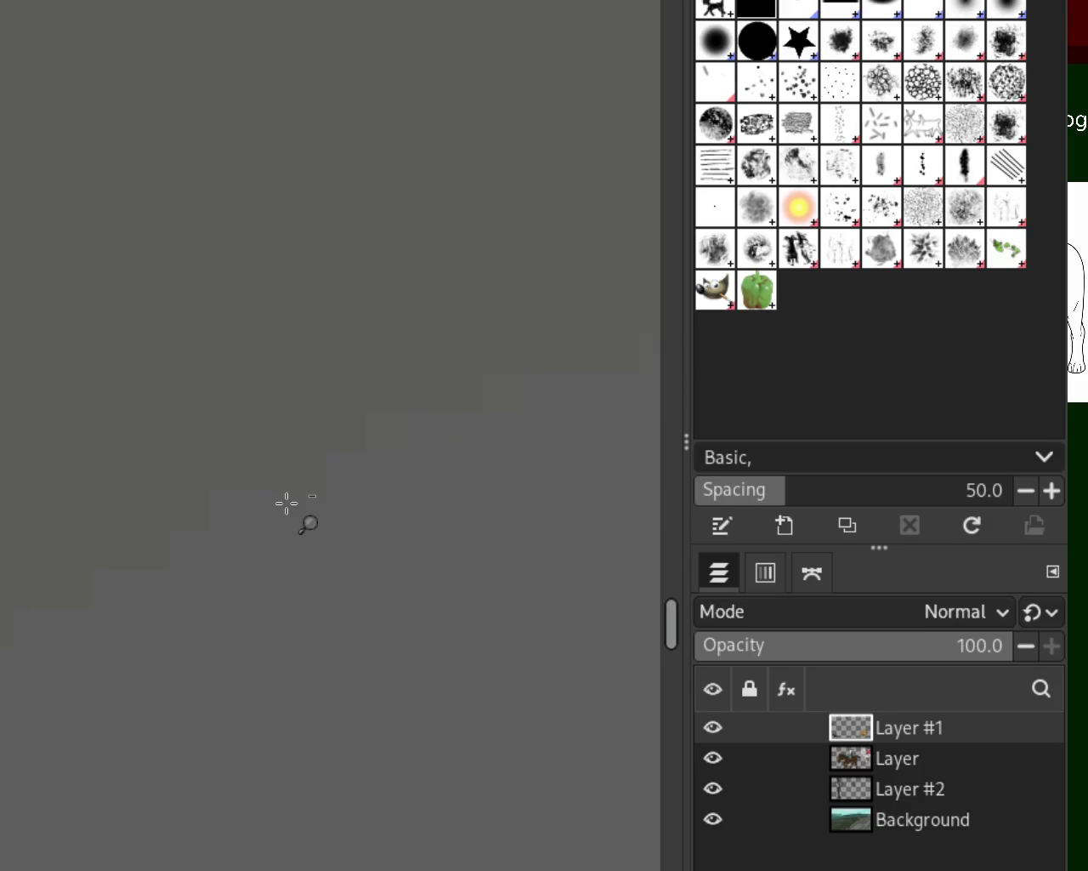
left_click(285, 504)
left_click(286, 503)
left_click(287, 504)
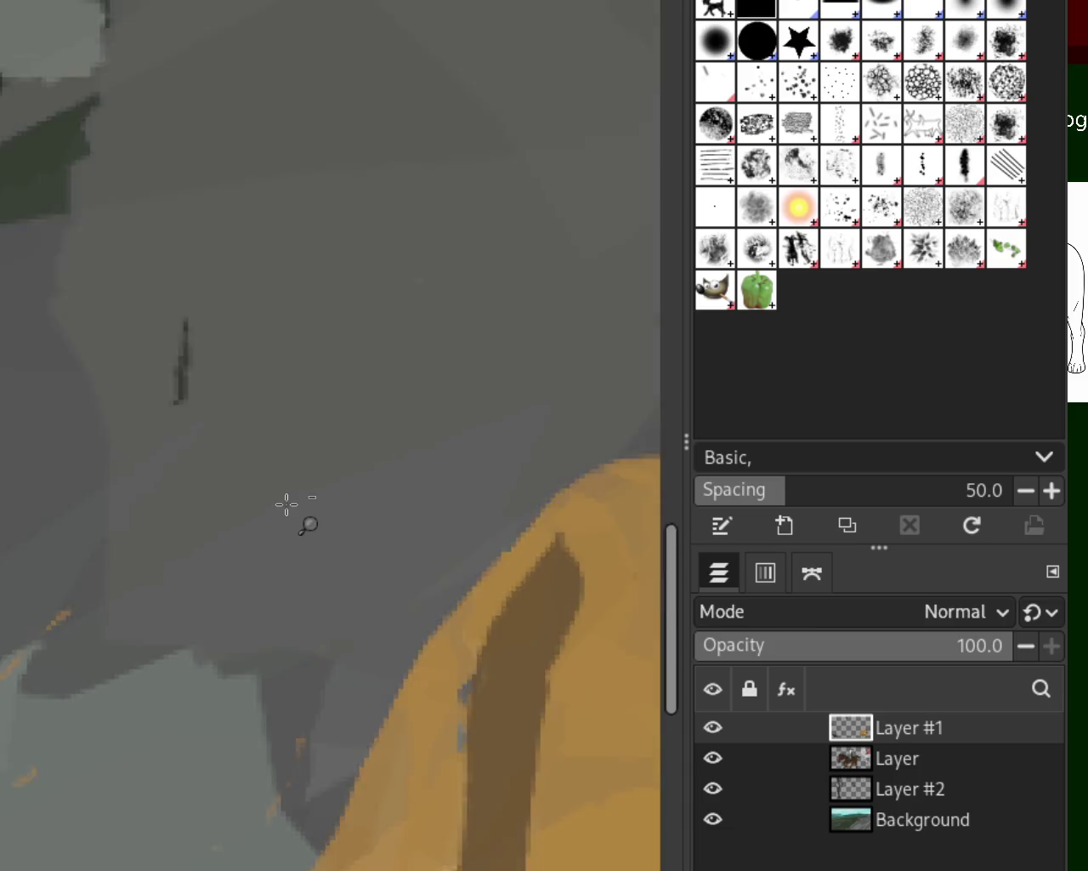
scroll(286, 505, "down", 4)
scroll(85, 476, "down", 1)
scroll(179, 501, "up", 1)
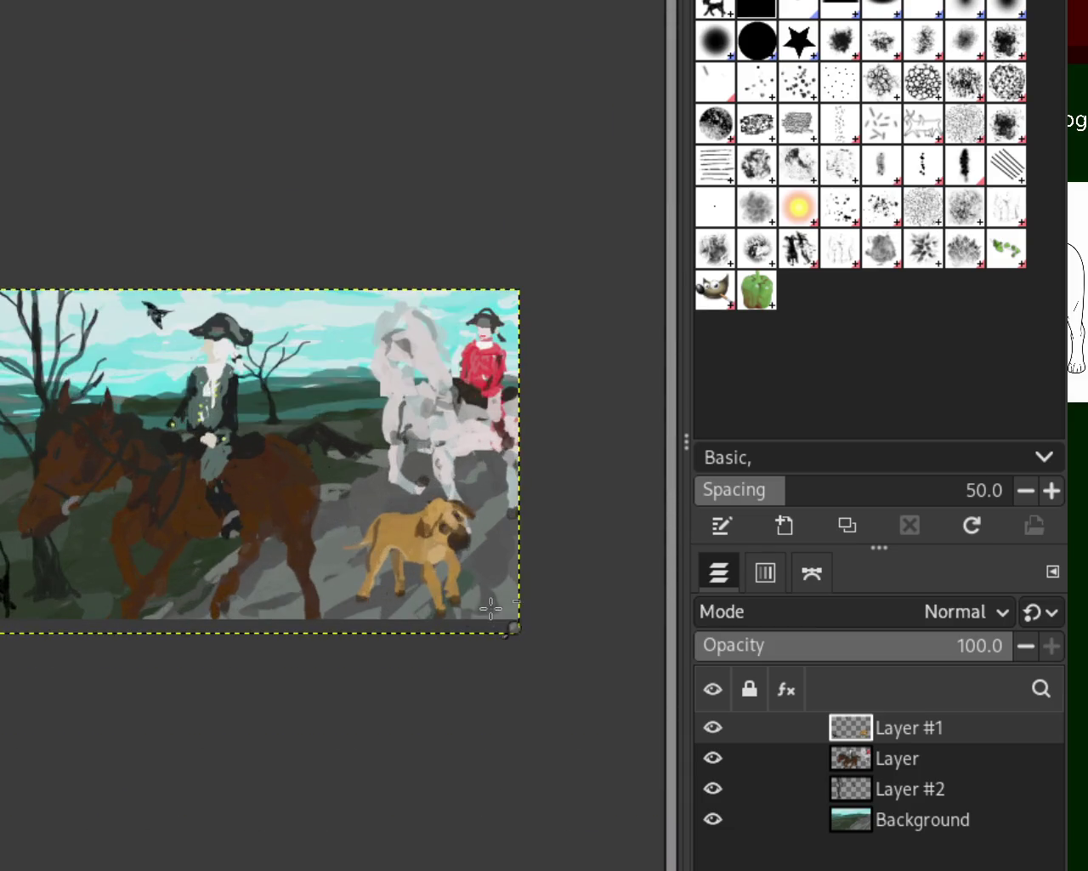
scroll(434, 503, "up", 1)
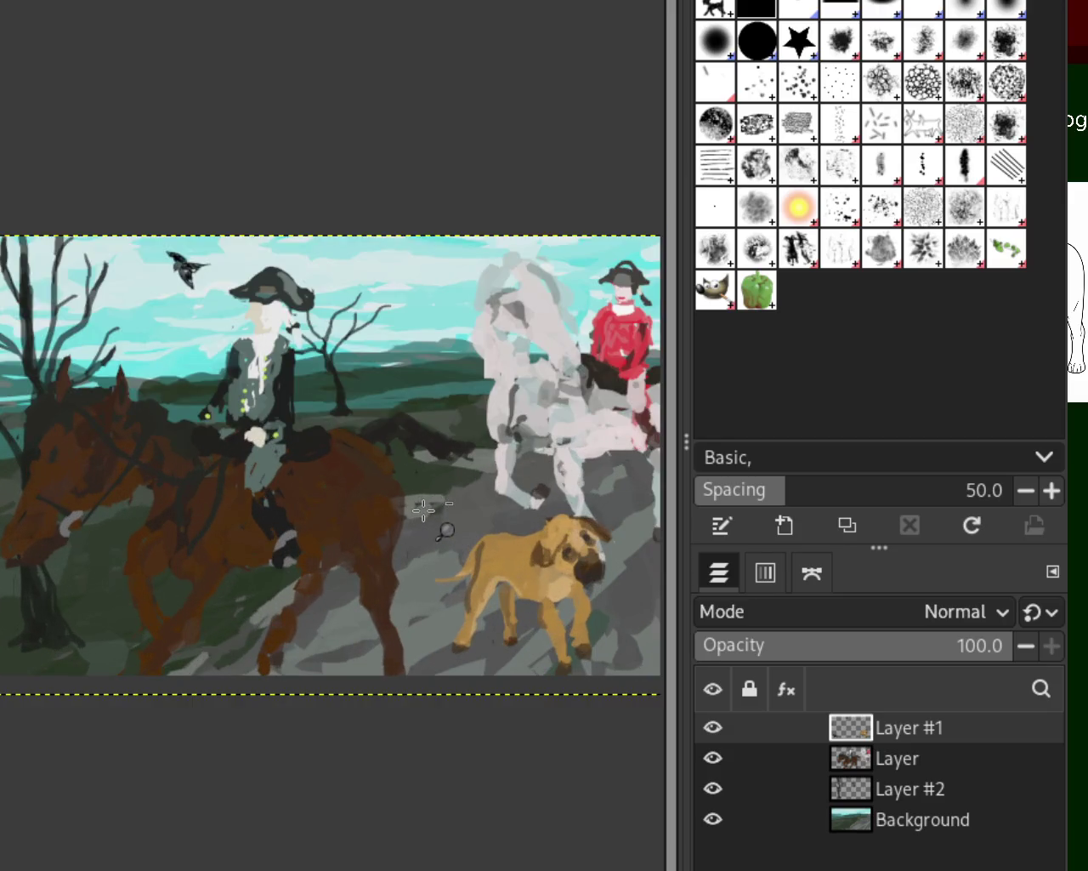
scroll(435, 504, "down", 1)
scroll(413, 570, "down", 1)
scroll(409, 578, "up", 1)
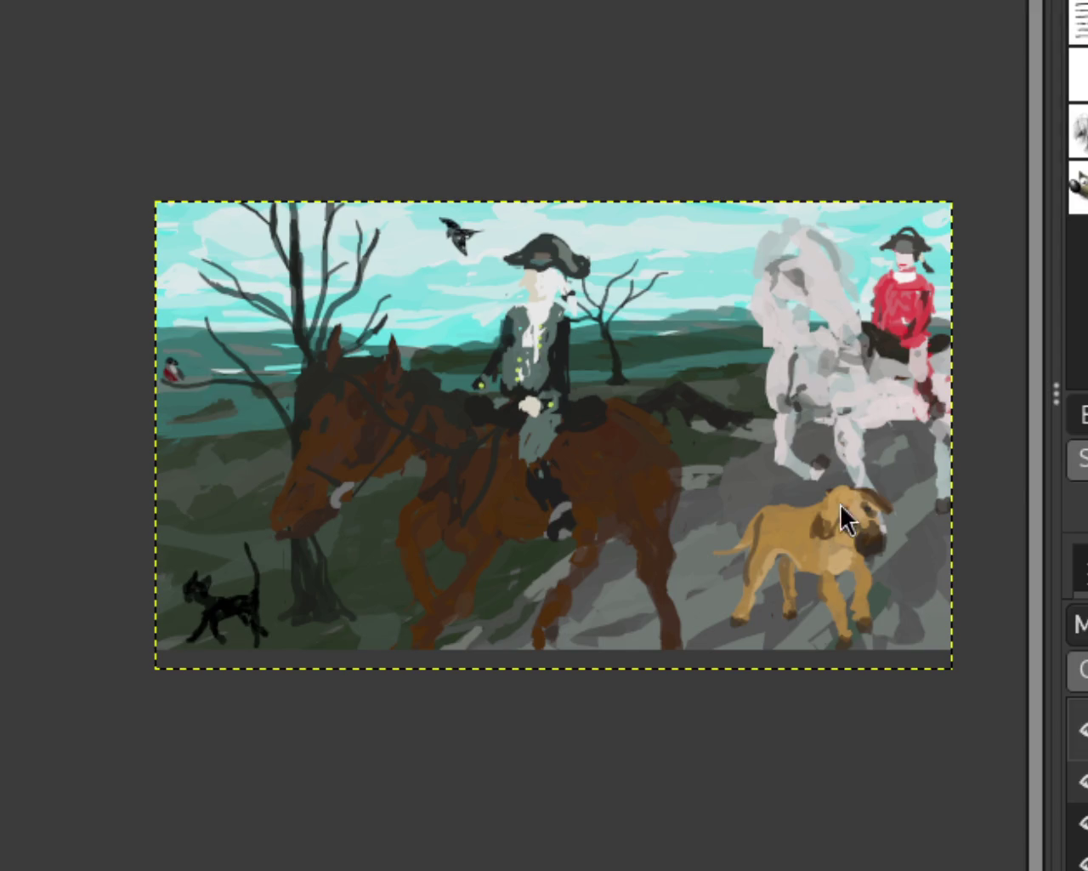
scroll(313, 289, "down", 1)
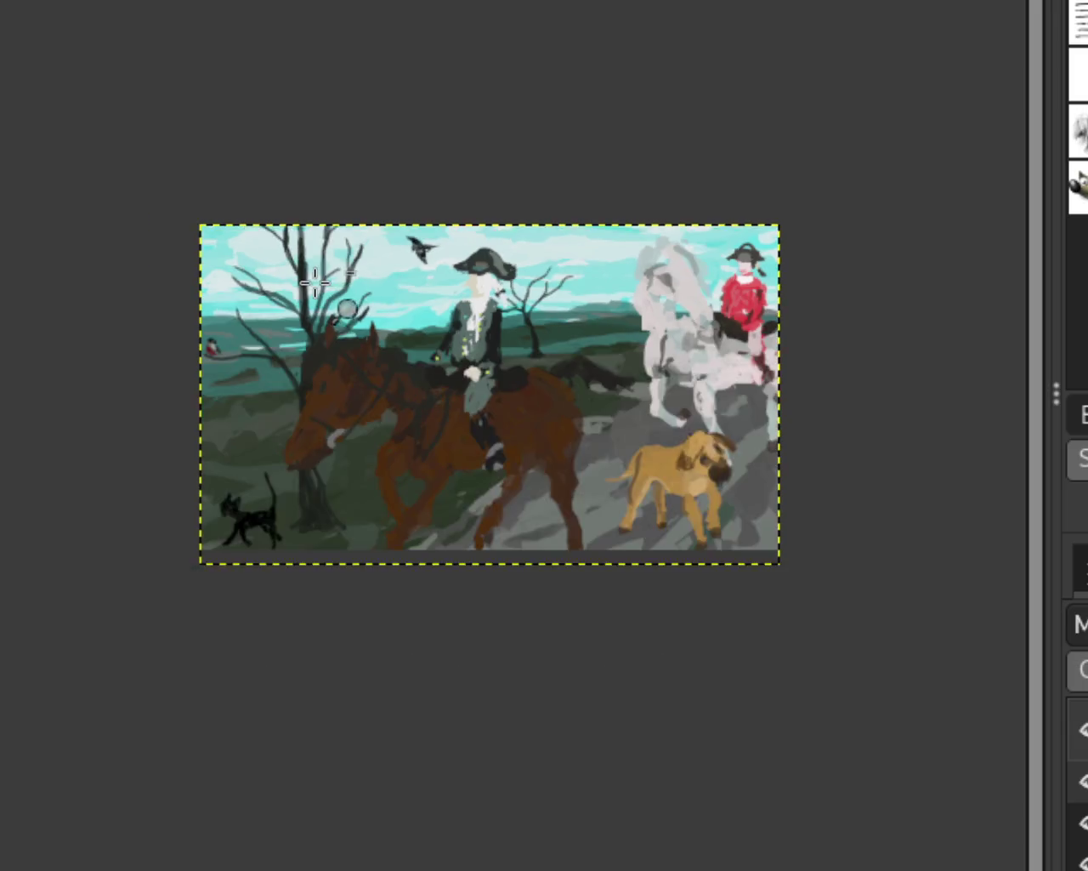
scroll(313, 289, "down", 1)
scroll(437, 332, "up", 3)
scroll(894, 578, "down", 1)
scroll(645, 563, "up", 1)
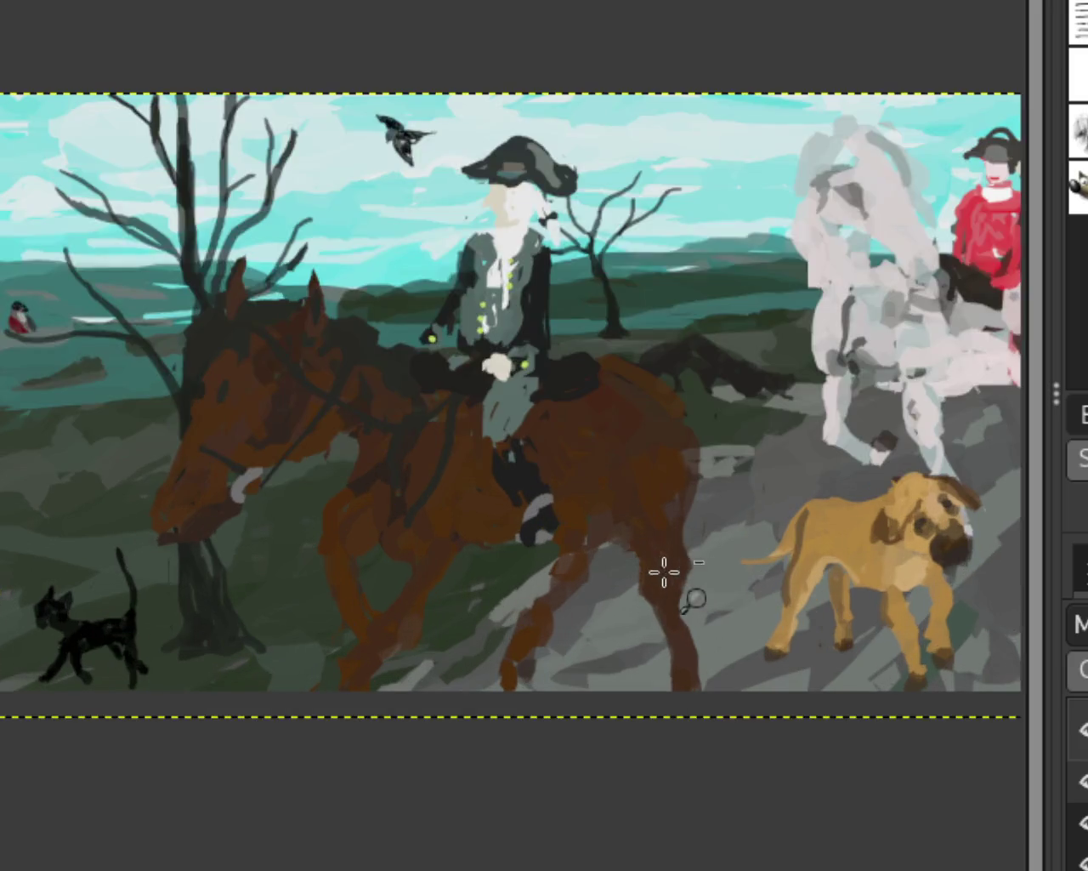
scroll(603, 533, "down", 1)
scroll(604, 533, "up", 1)
scroll(544, 495, "down", 1)
scroll(680, 480, "up", 1)
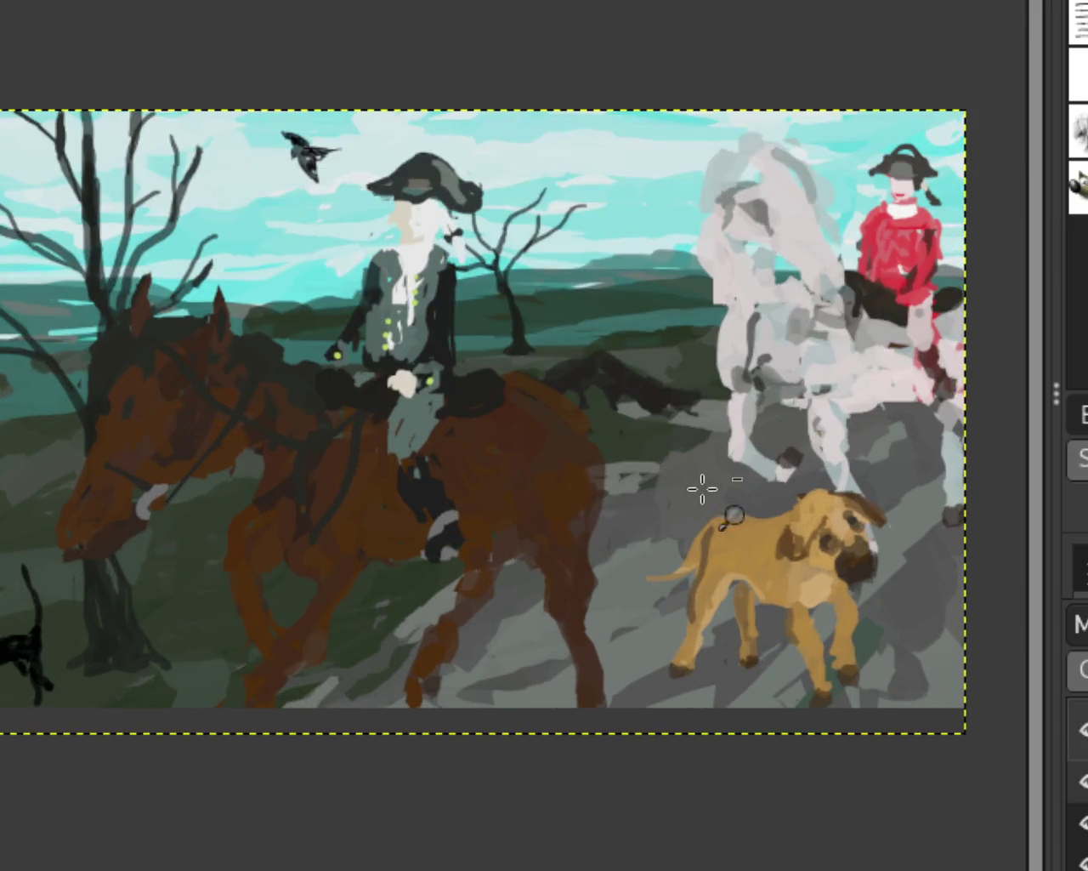
scroll(525, 464, "down", 1)
scroll(527, 457, "up", 1)
scroll(561, 457, "down", 1)
scroll(609, 457, "up", 1)
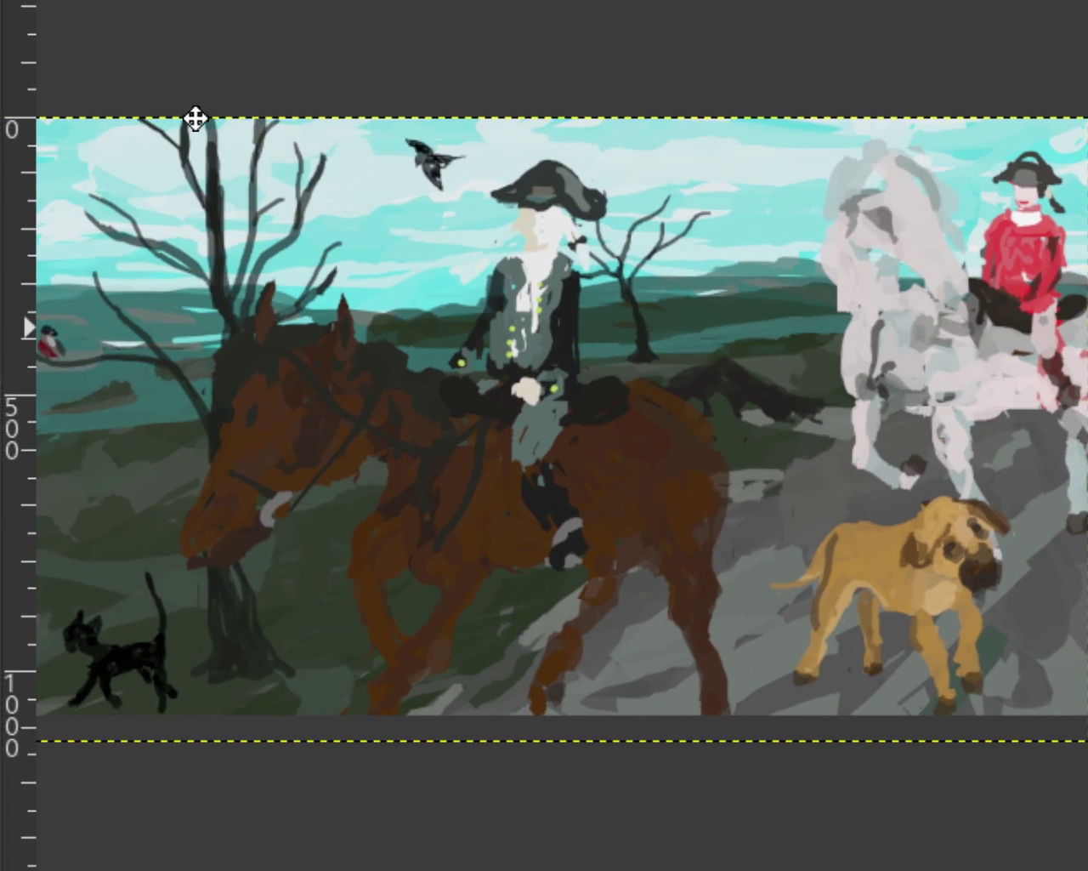
left_click(687, 463, "ctrl")
left_click(583, 596)
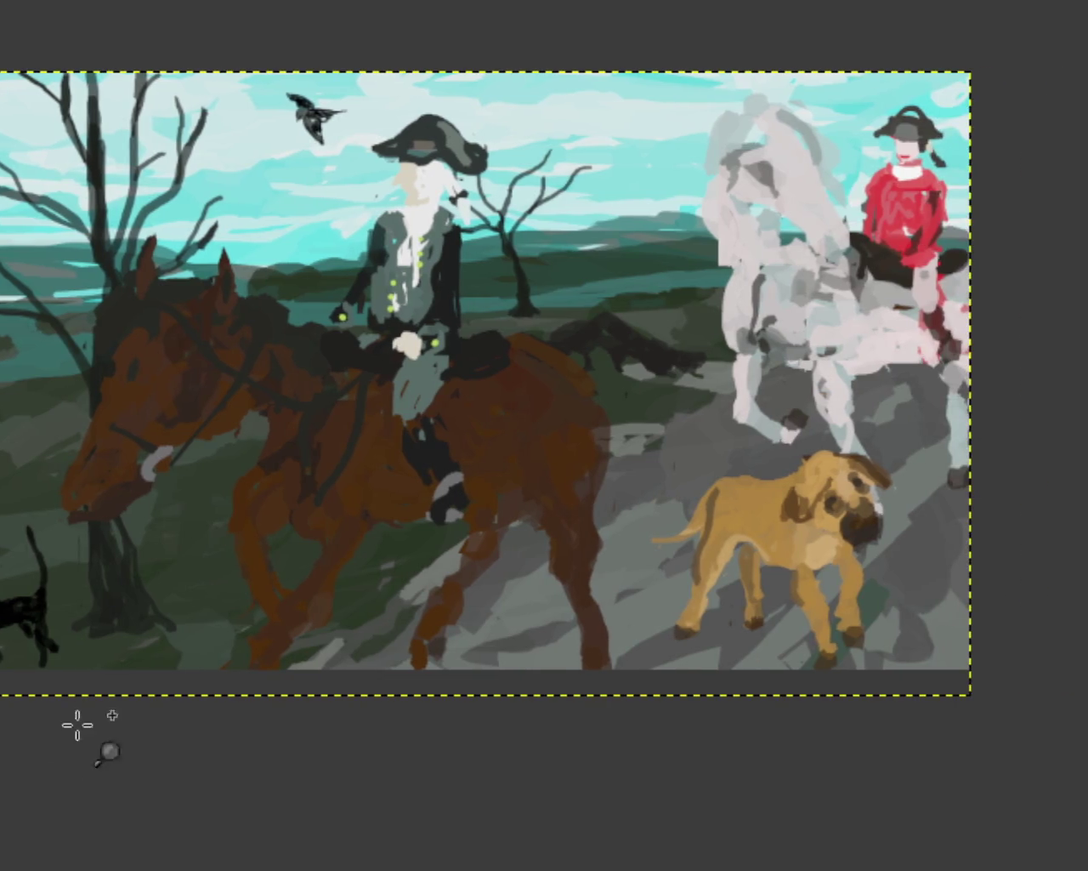
left_click_drag(369, 364, 551, 384)
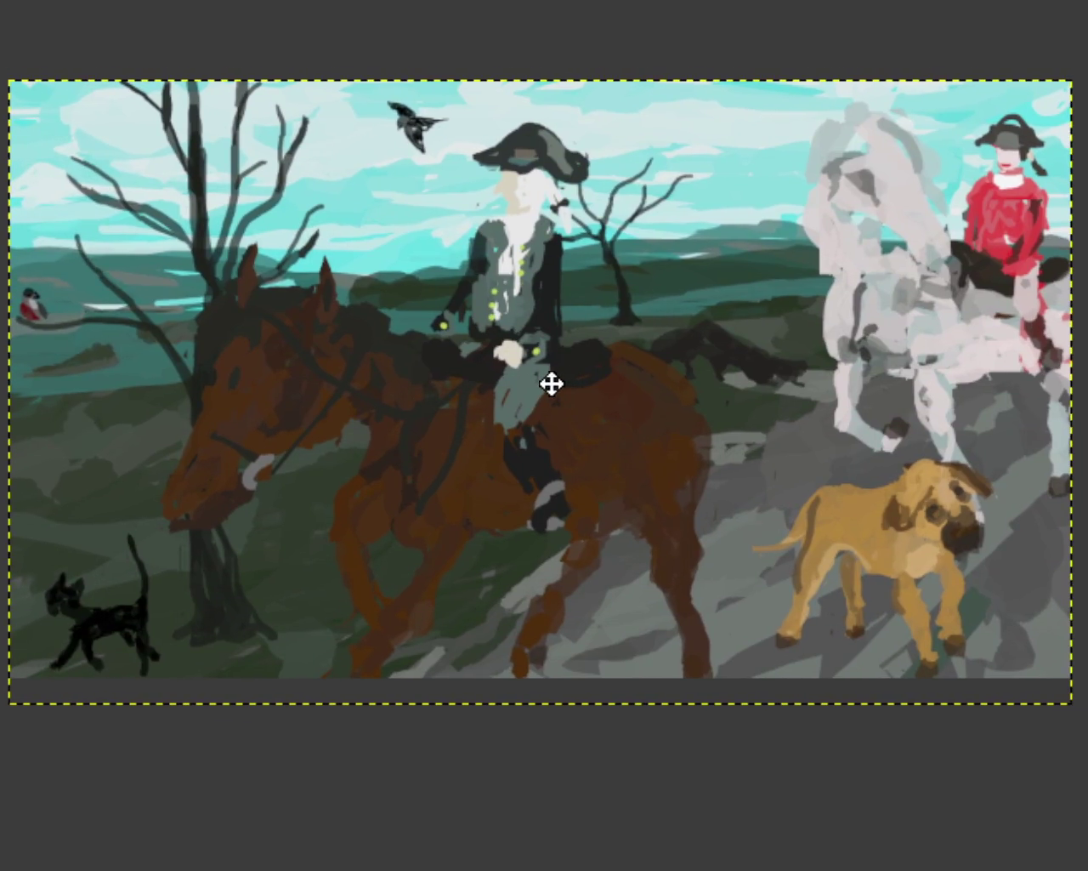
scroll(959, 273, "down", 2)
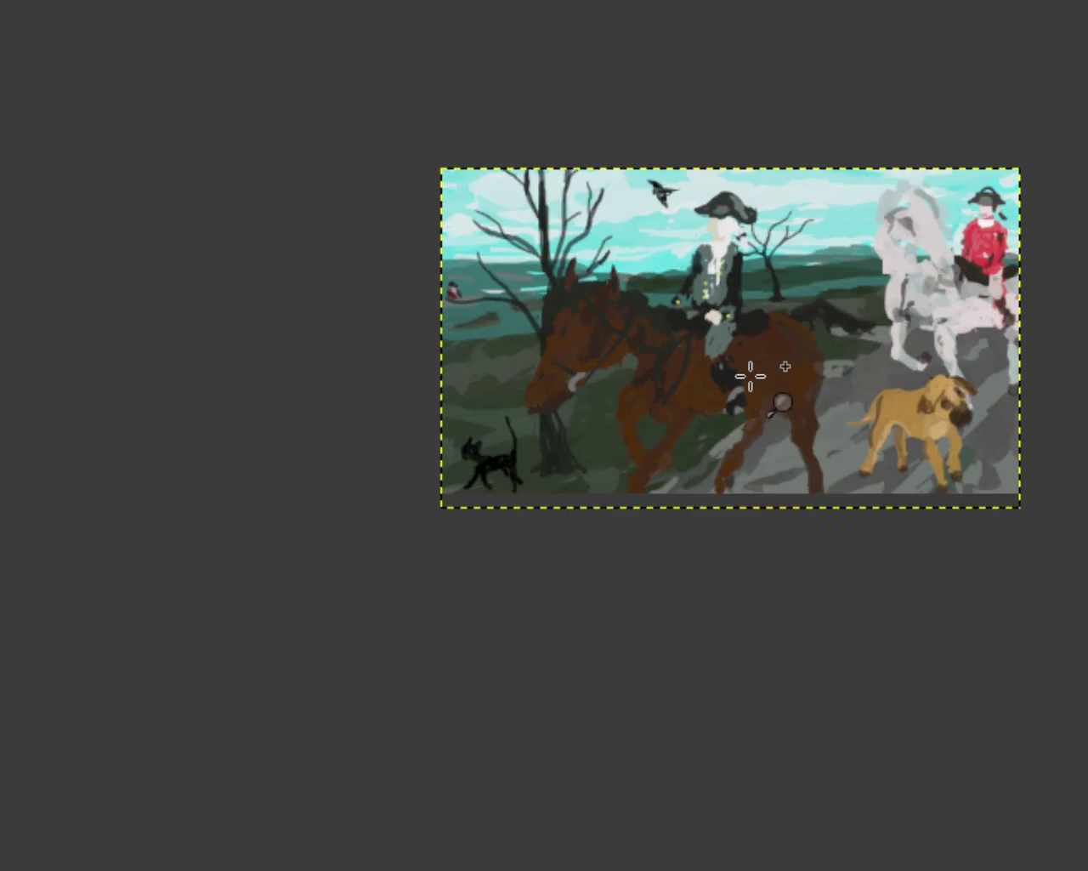
scroll(753, 377, "up", 1)
scroll(754, 377, "up", 1)
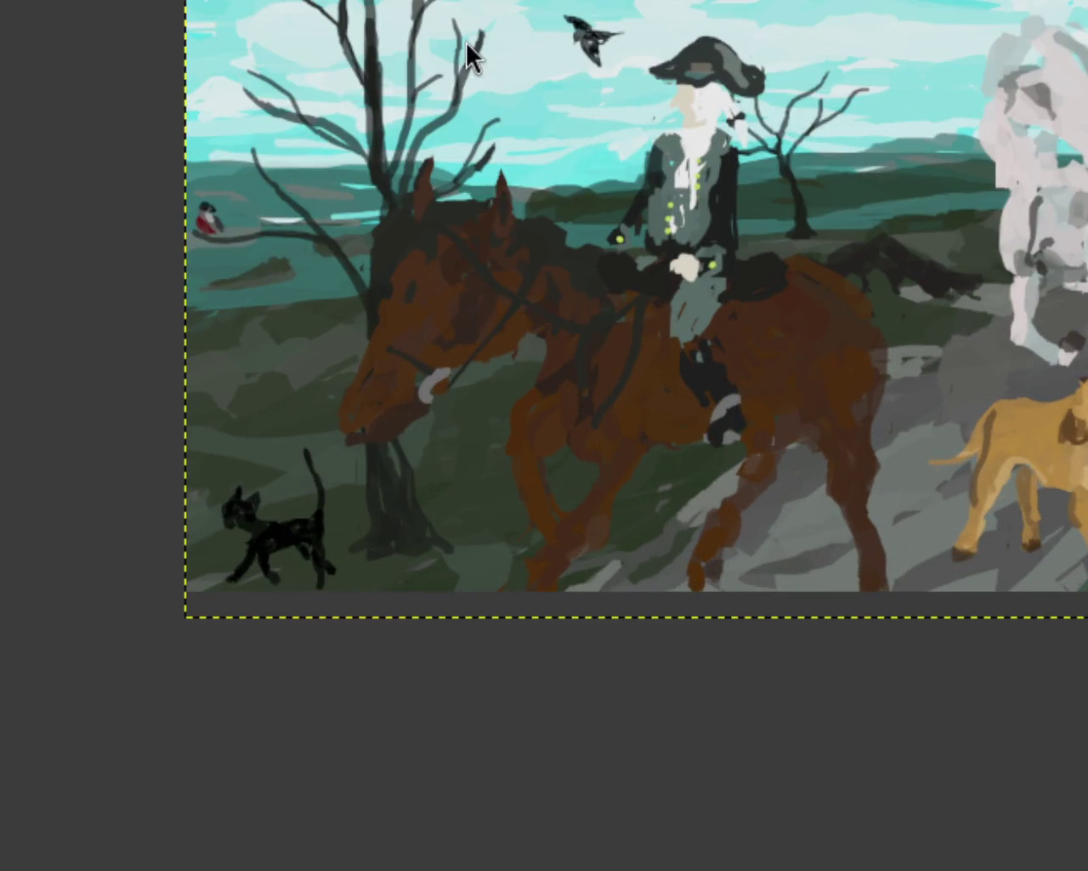
scroll(910, 252, "down", 1)
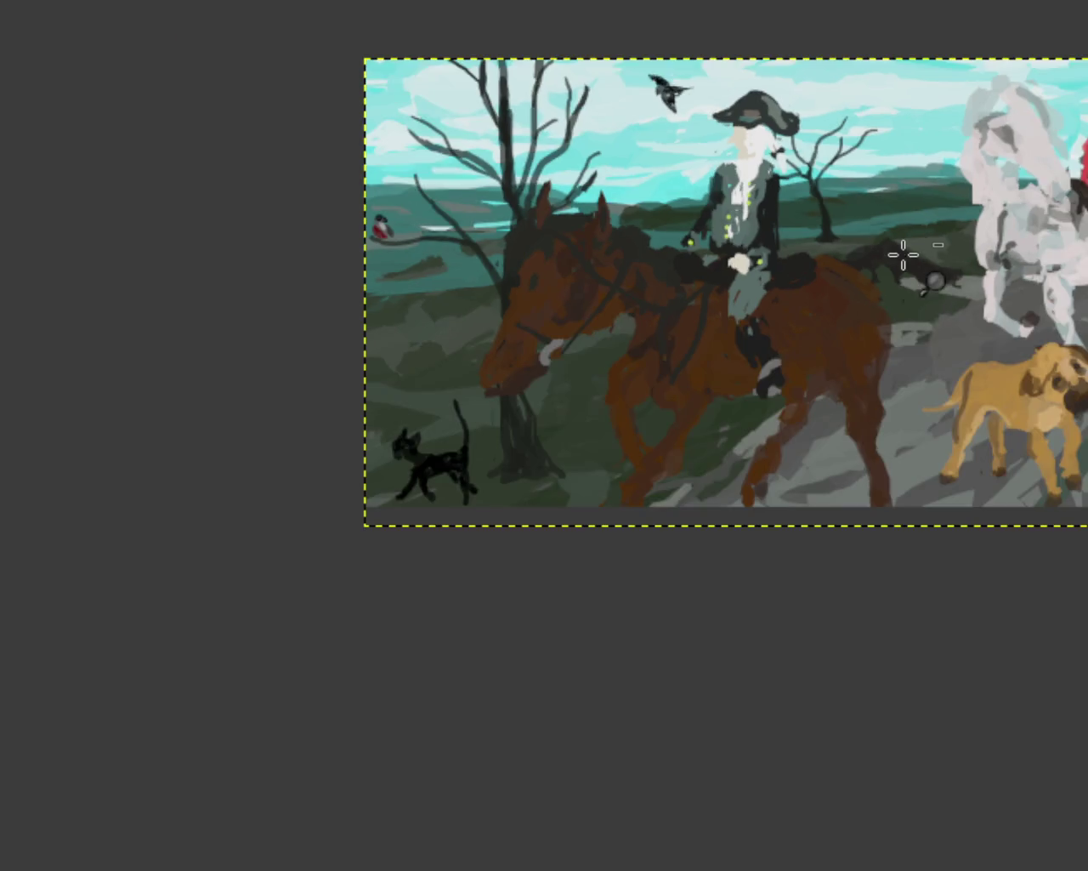
left_click_drag(339, 198, 135, 234)
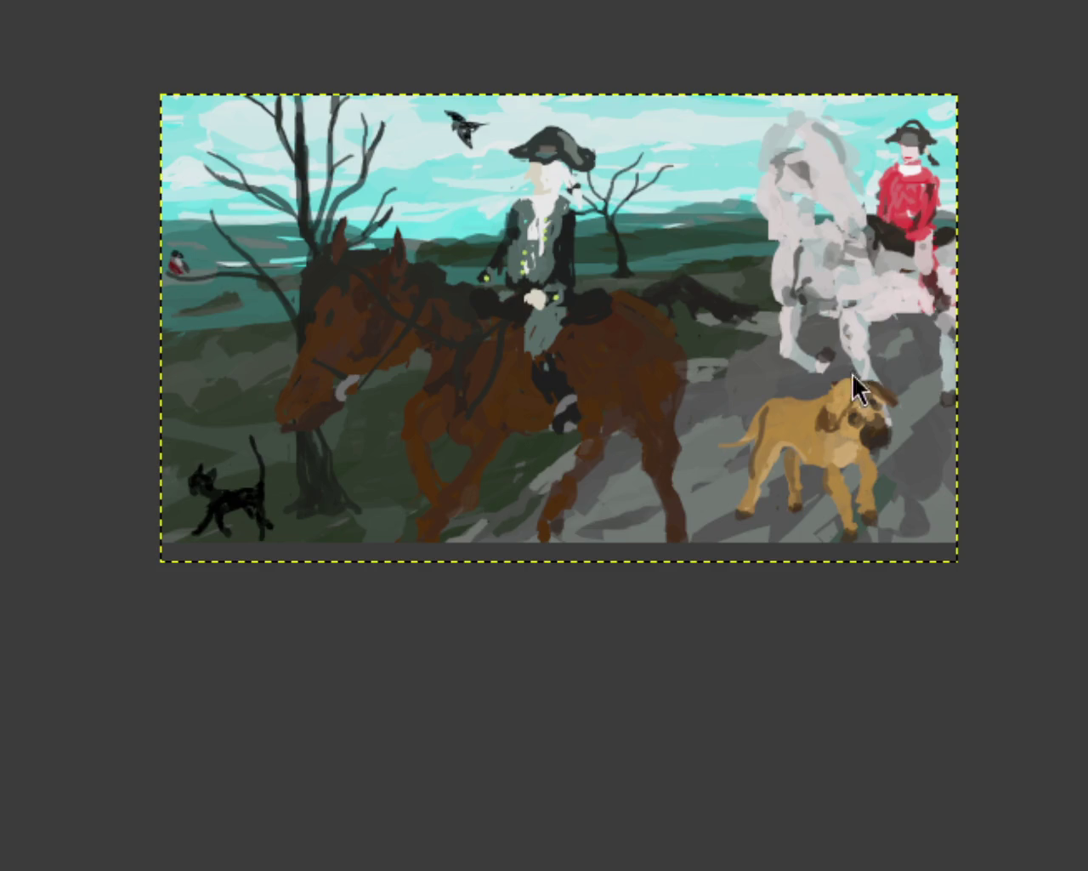
left_click(706, 302, "ctrl")
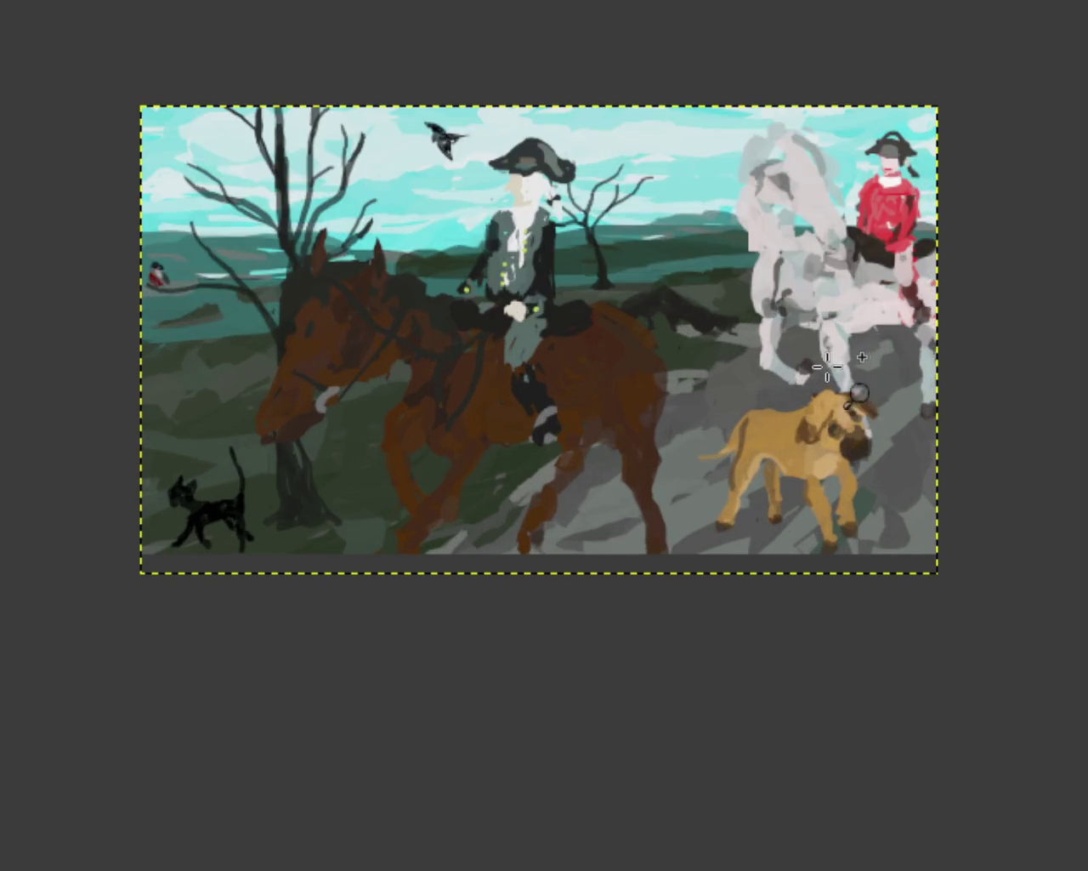
left_click(706, 302)
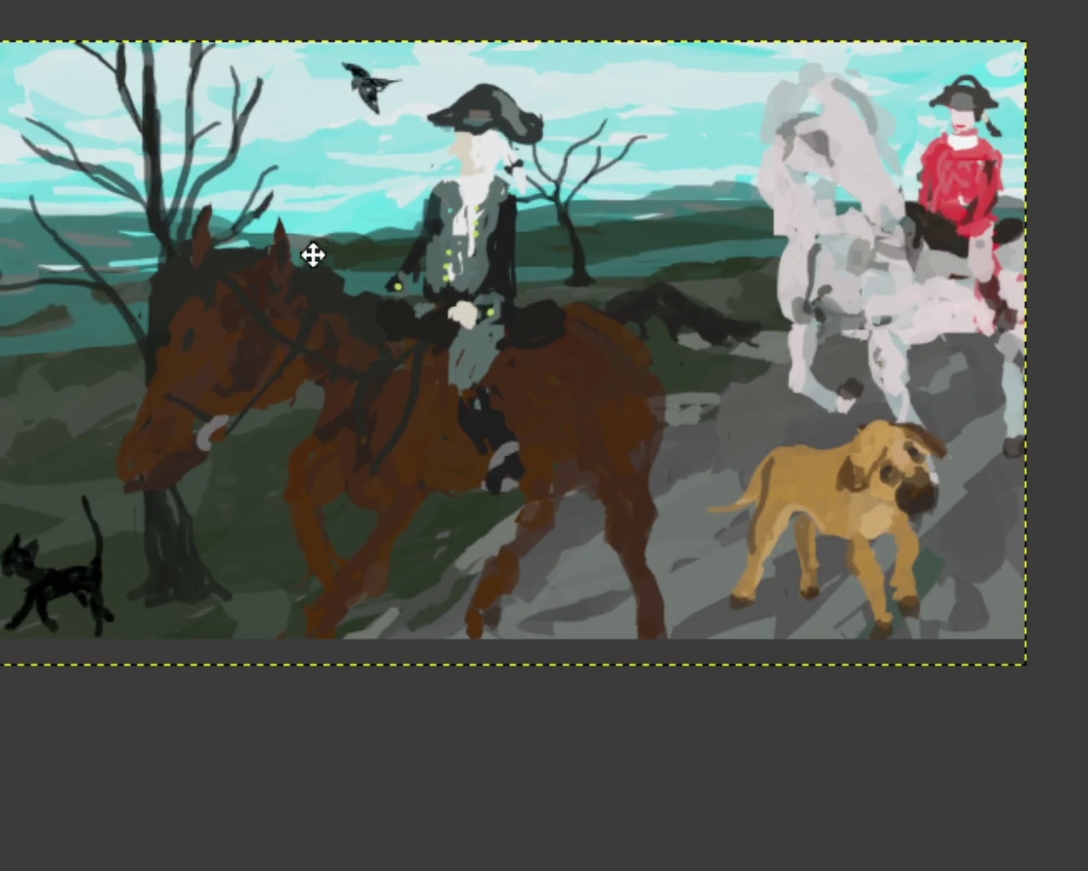
left_click_drag(311, 253, 416, 267)
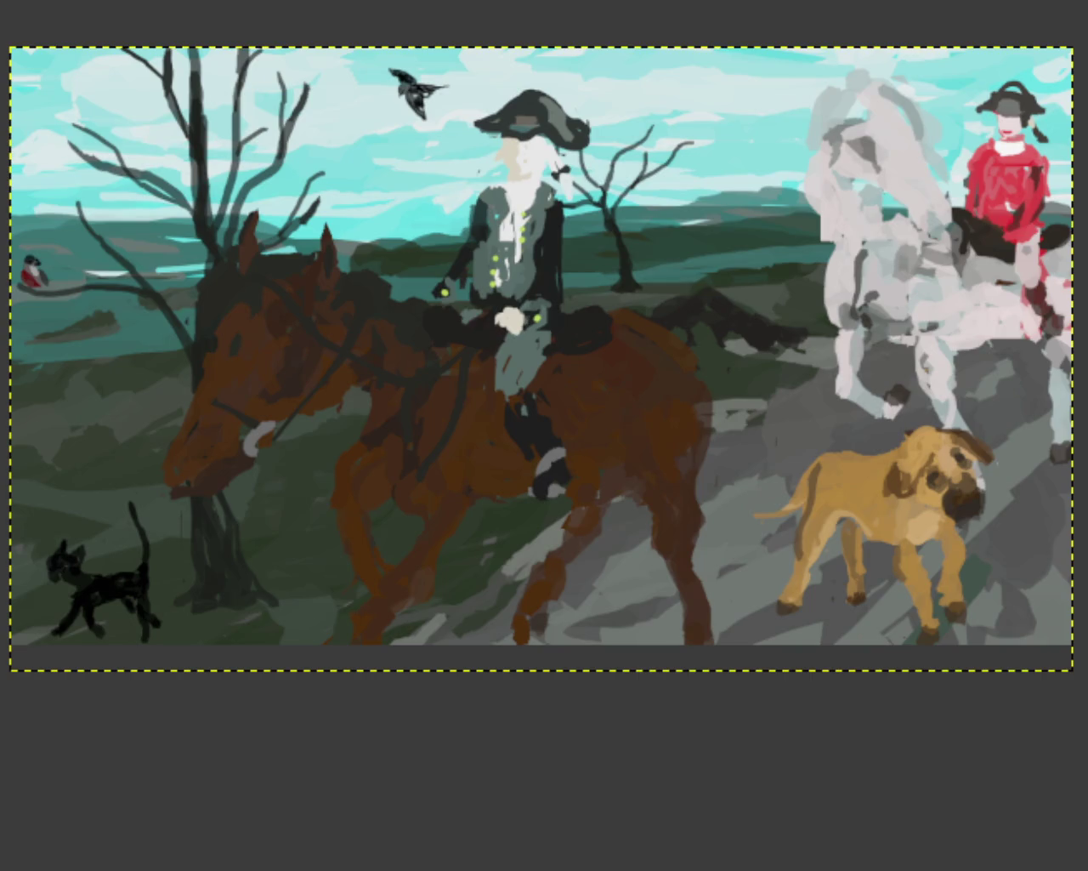
left_click_drag(451, 275, 462, 319)
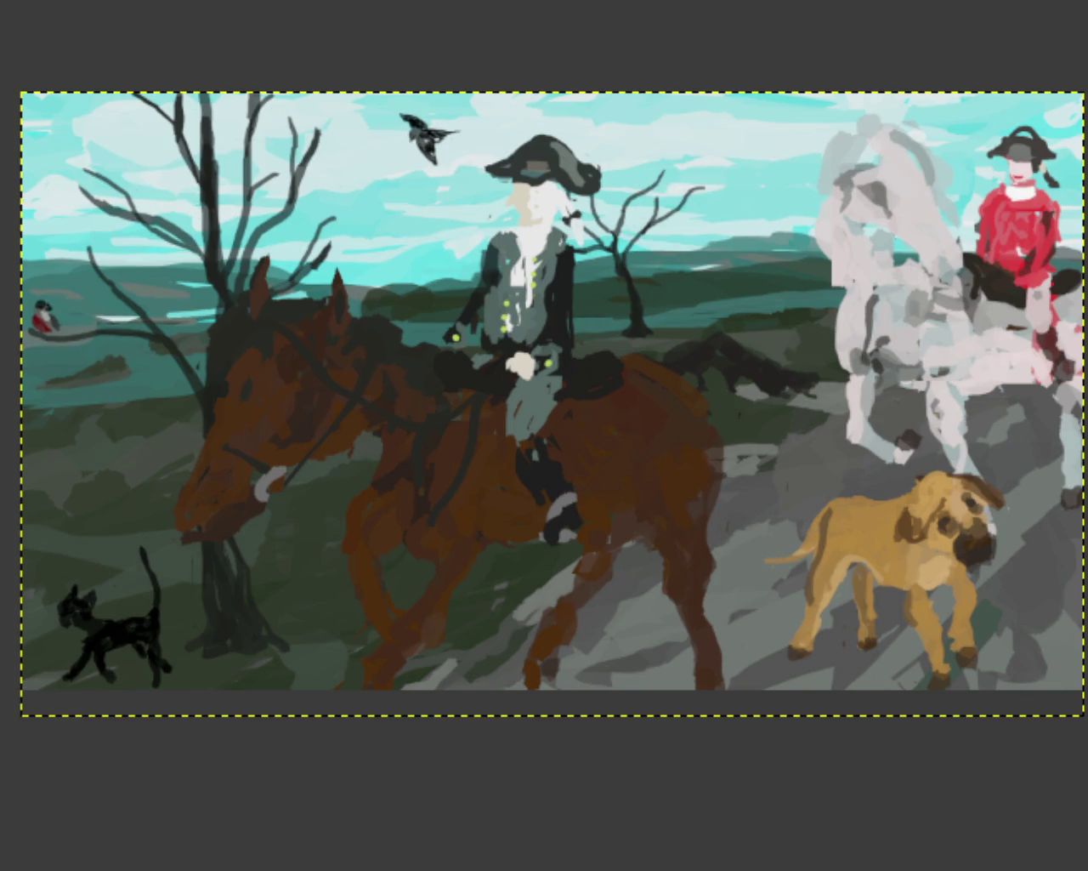
scroll(359, 418, "down", 1)
scroll(340, 417, "up", 2)
scroll(340, 418, "up", 2)
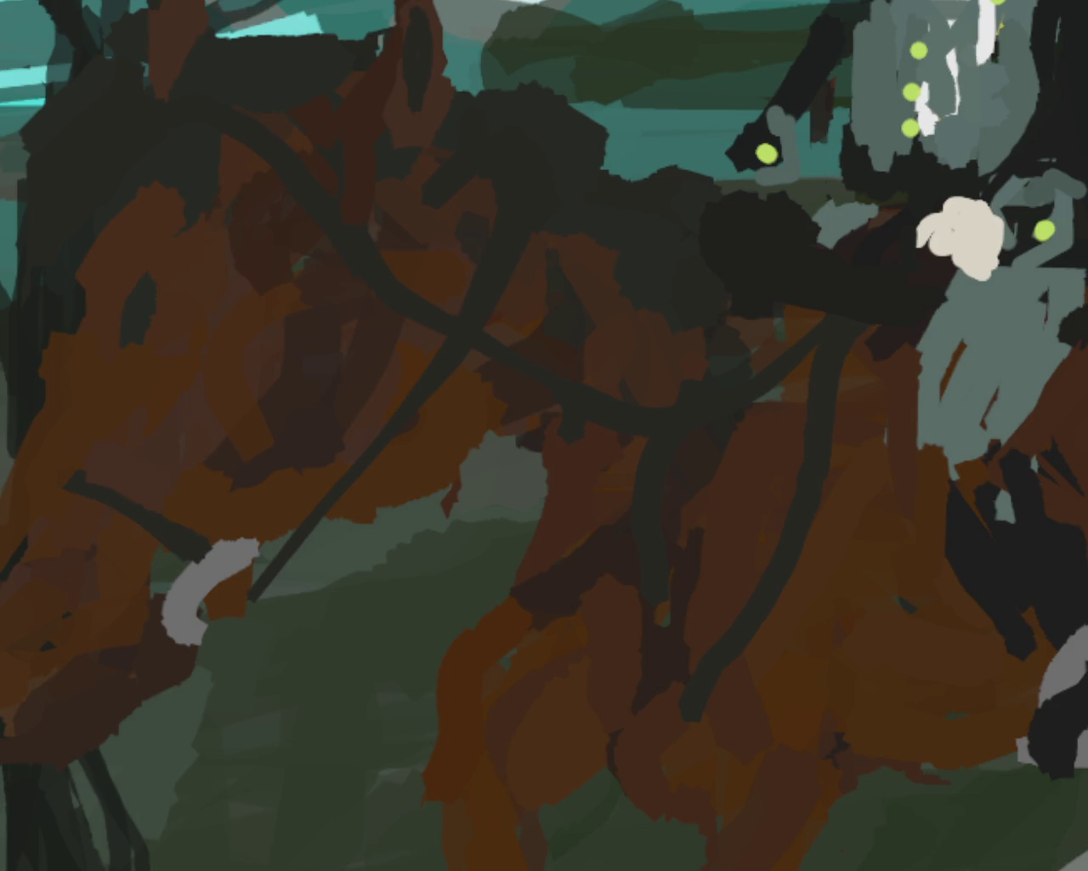
scroll(362, 353, "down", 3)
scroll(472, 356, "down", 2)
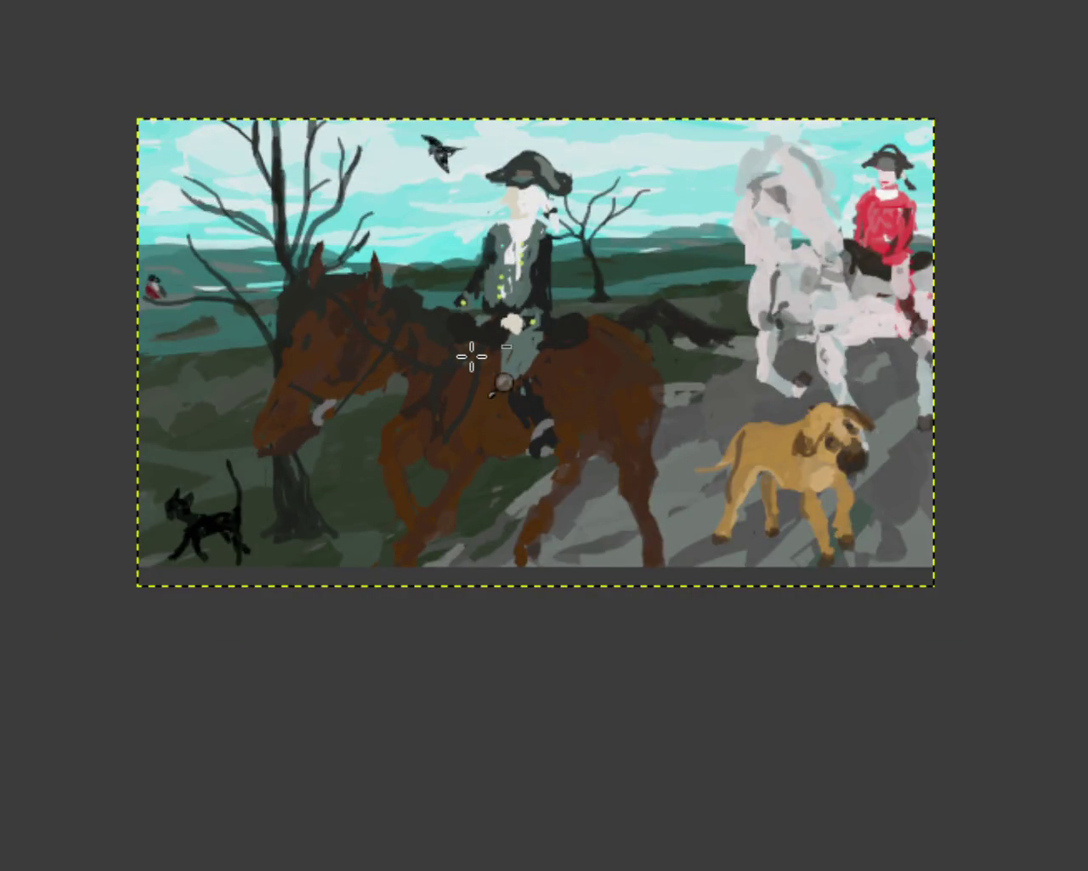
key("ctrl+z")
key("ctrl+y")
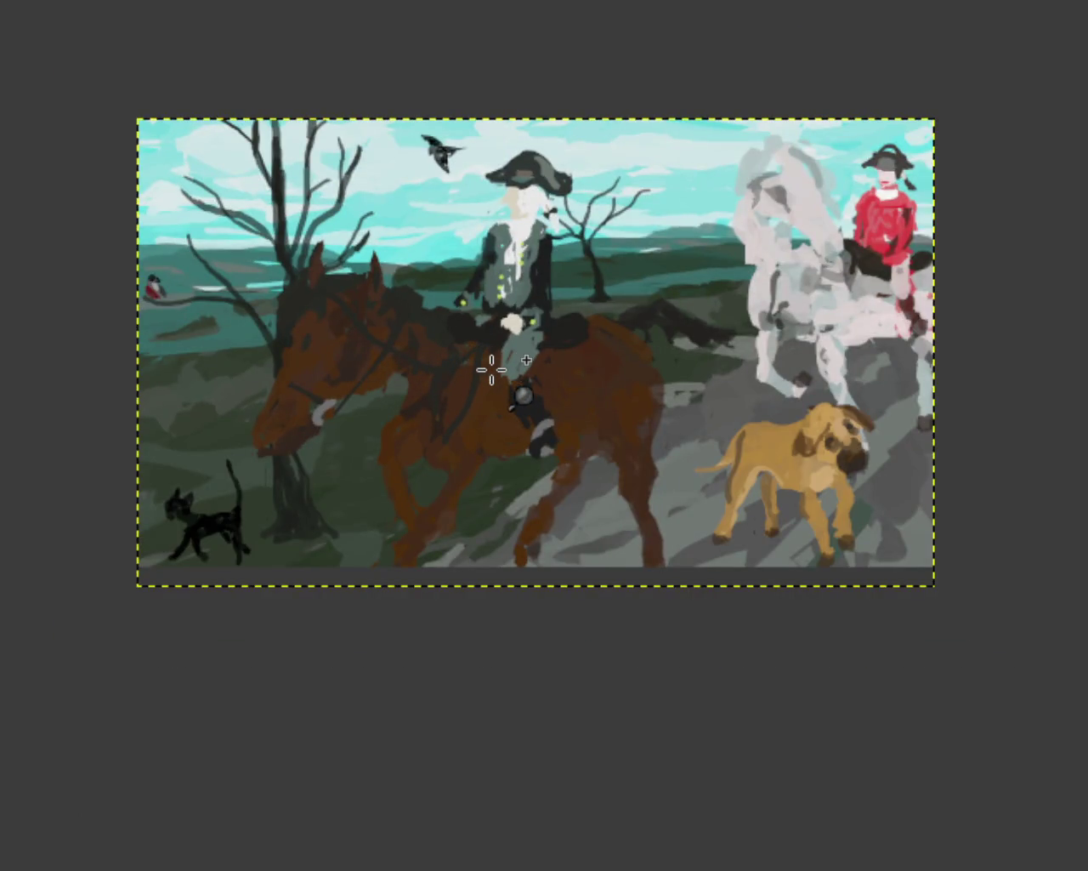
scroll(468, 442, "down", 1)
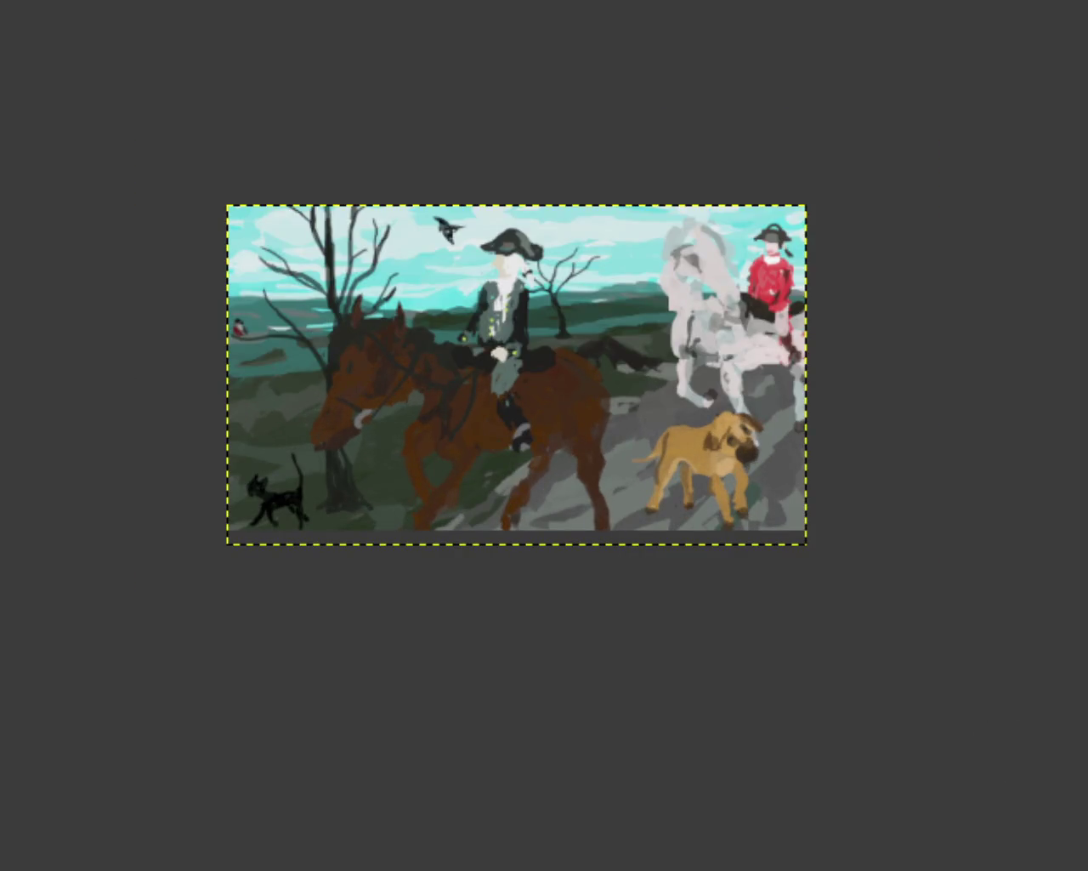
Undo the last change to remove the dog, cat and birds, then zoom to check
key("ctrl+z")
key("ctrl+z")
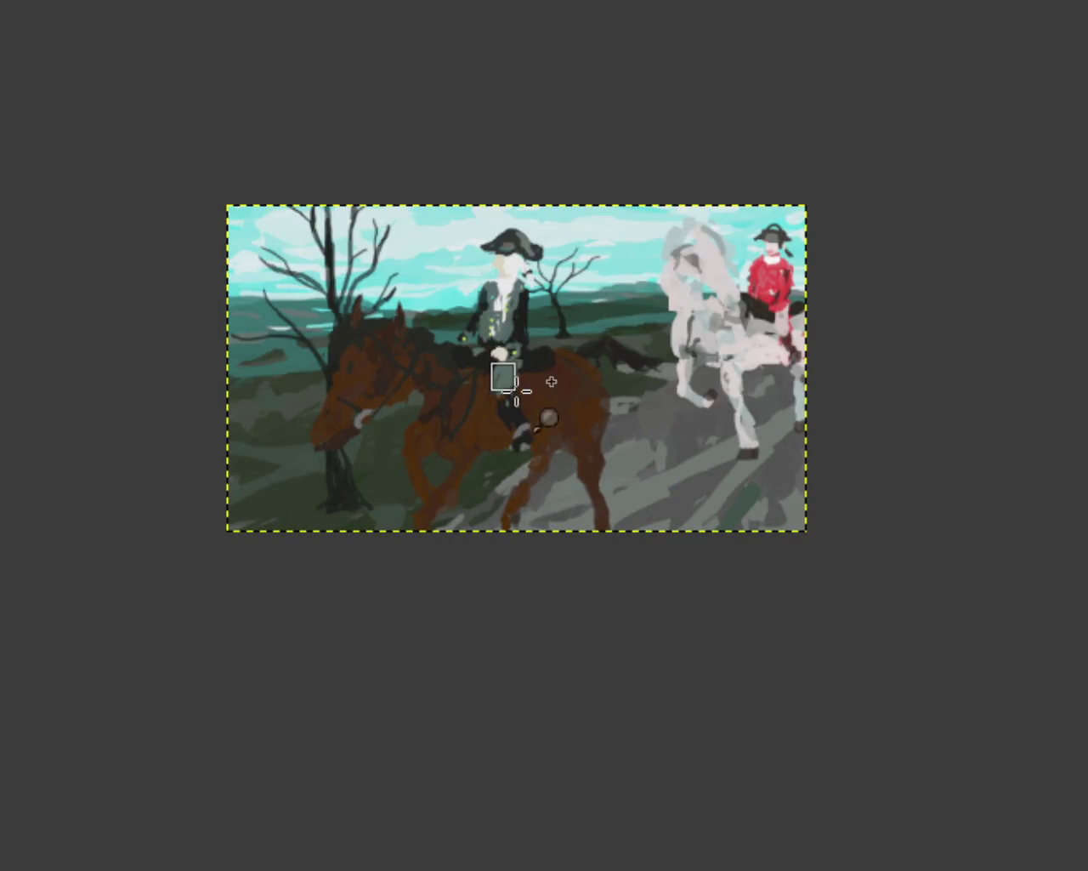
scroll(548, 418, "up", 5)
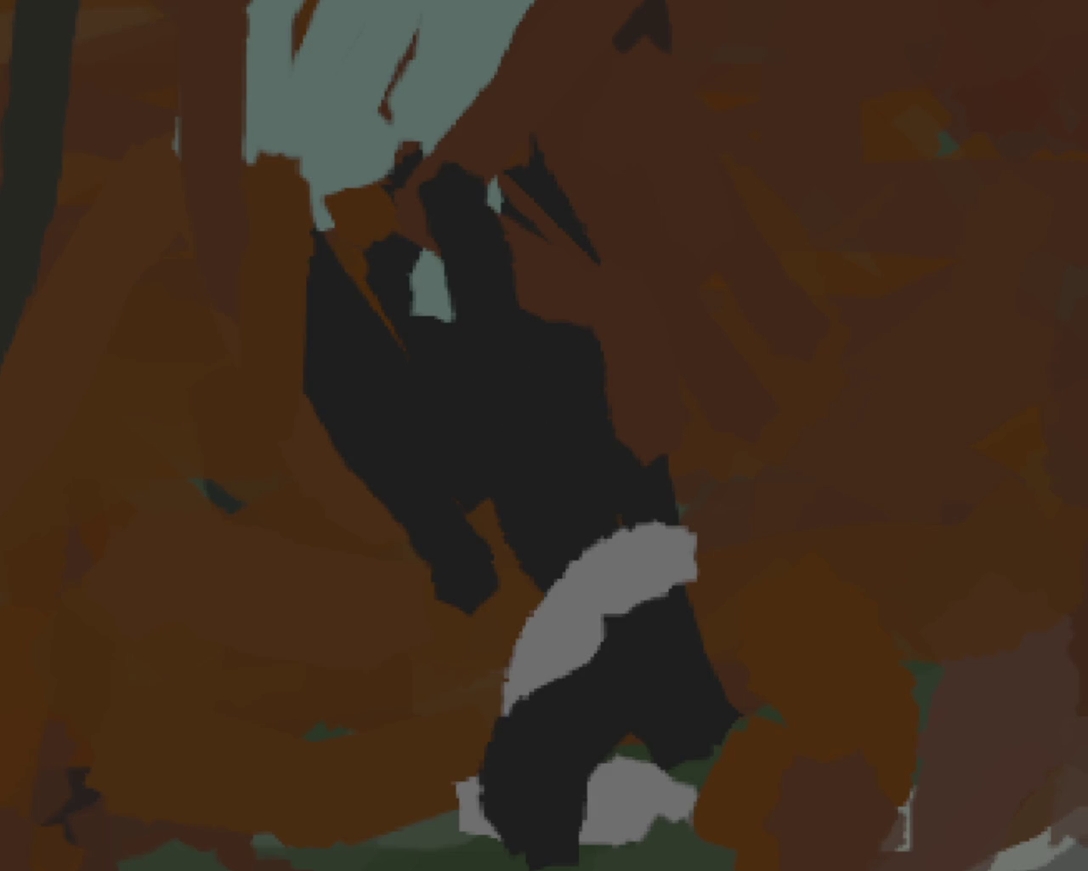
scroll(400, 328, "down", 3)
scroll(400, 329, "down", 2)
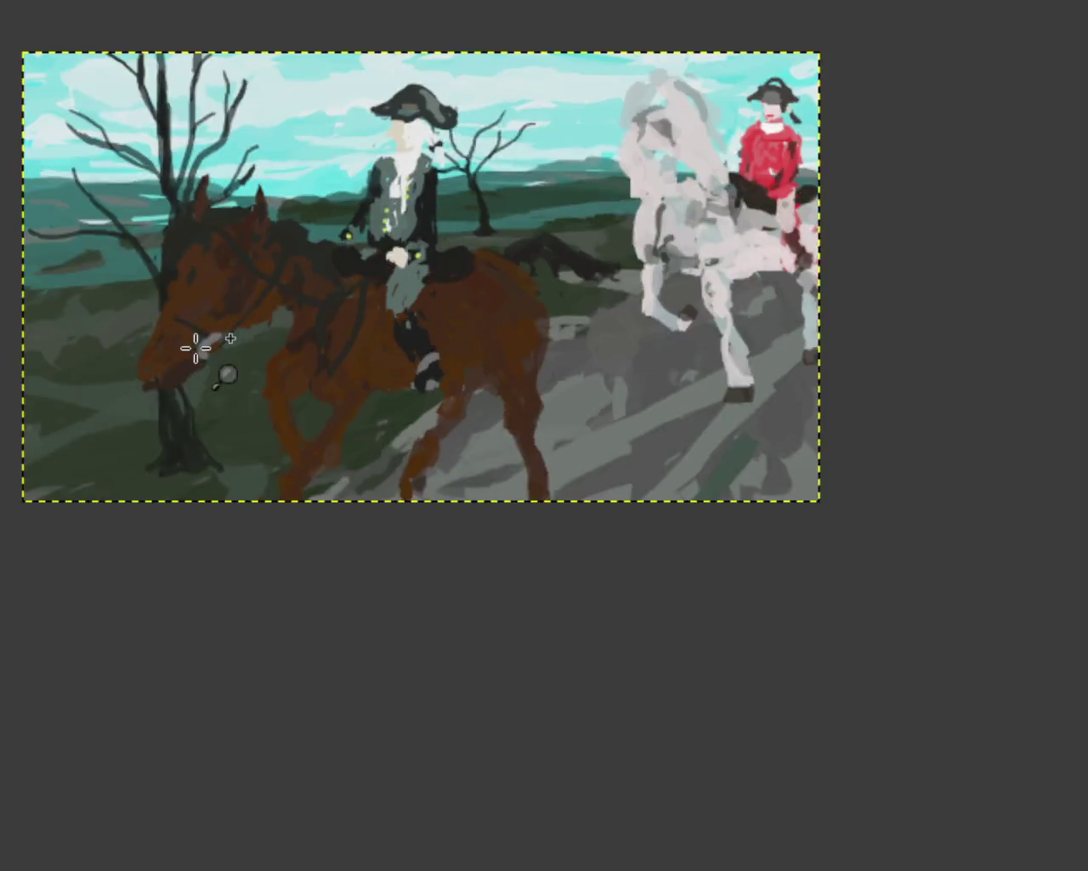
scroll(195, 349, "up", 5)
scroll(483, 220, "up", 2)
scroll(480, 217, "up", 2)
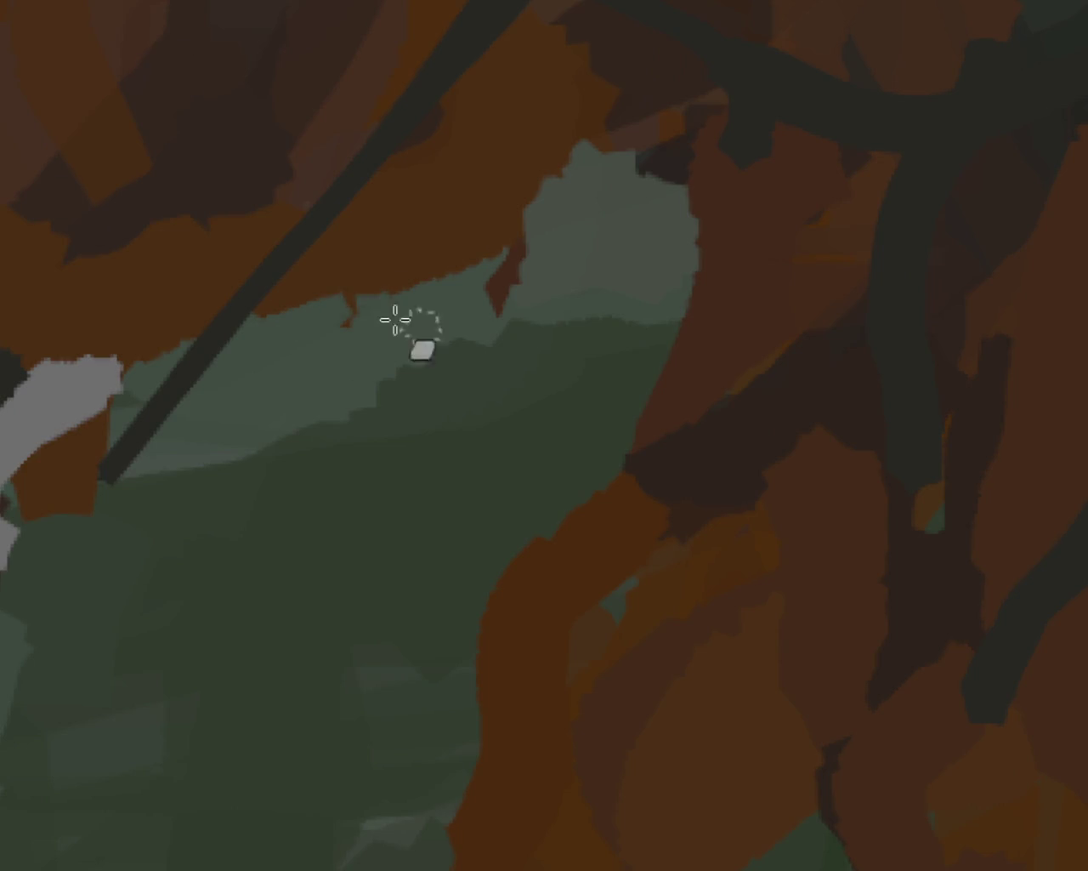
Cover the red sliver grey-green and paint a brown curve along the horse's edge, comparing with undo/redo
left_click_drag(534, 235, 506, 293)
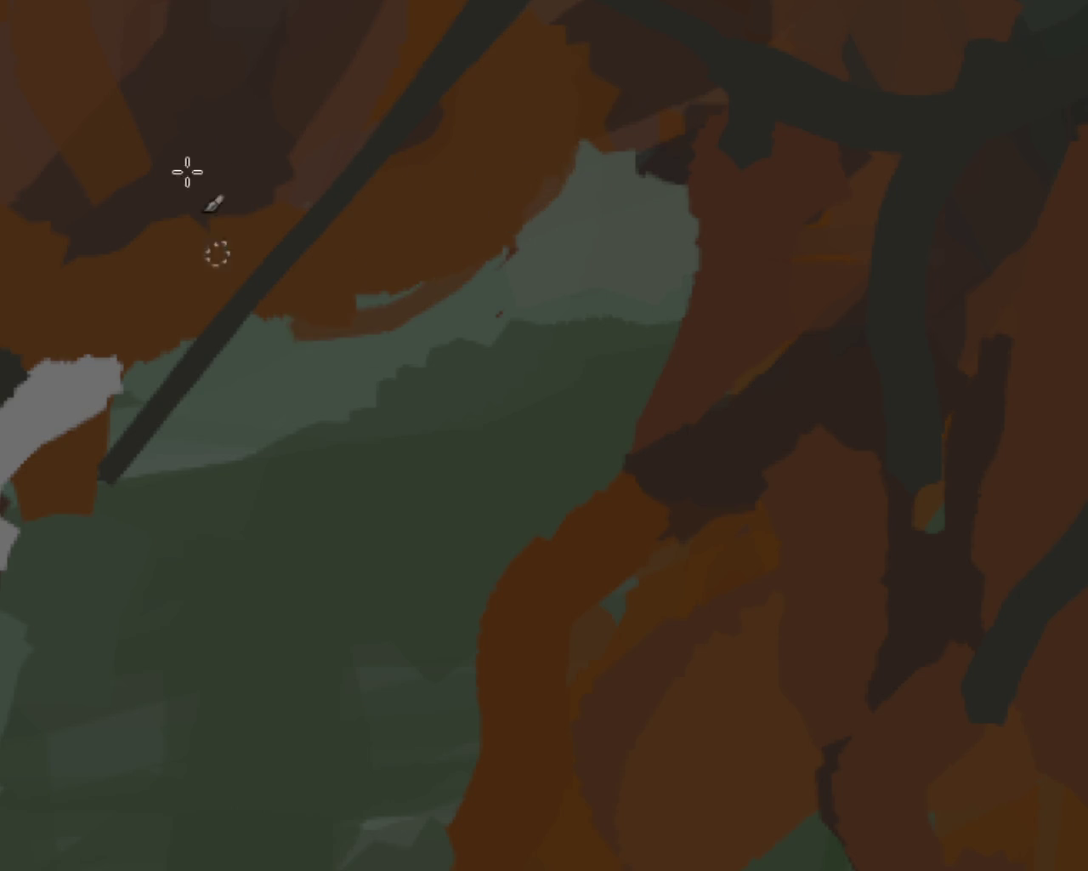
left_click_drag(519, 166, 367, 259)
key("ctrl+z")
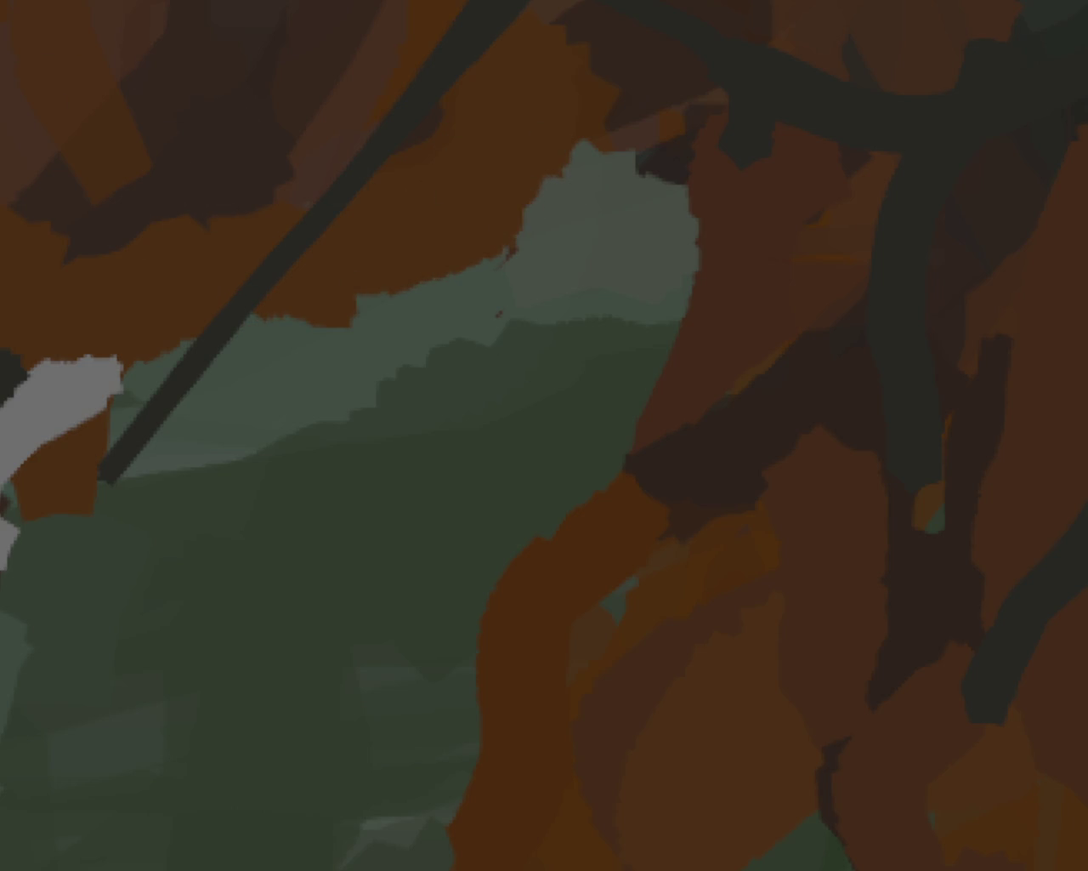
key("ctrl+shift+z")
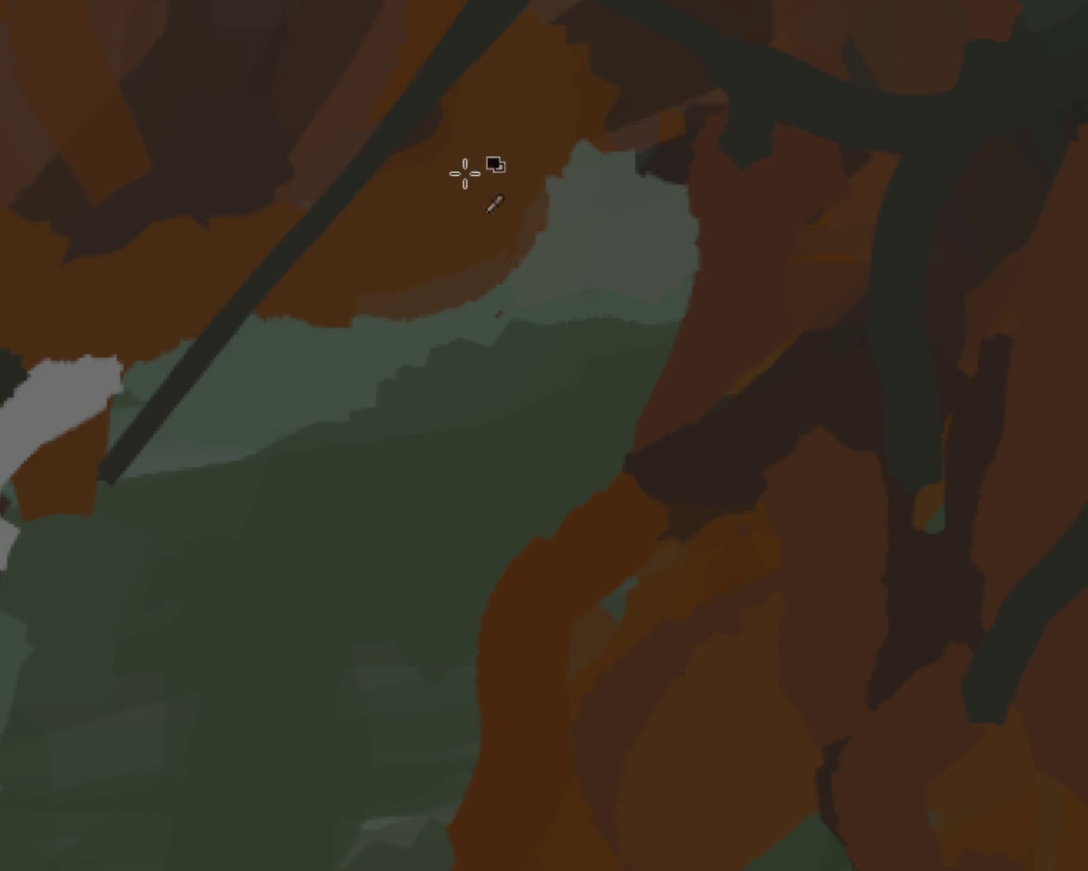
key("ctrl+z")
key("ctrl+shift+z")
key("ctrl+z")
key("ctrl+shift+z")
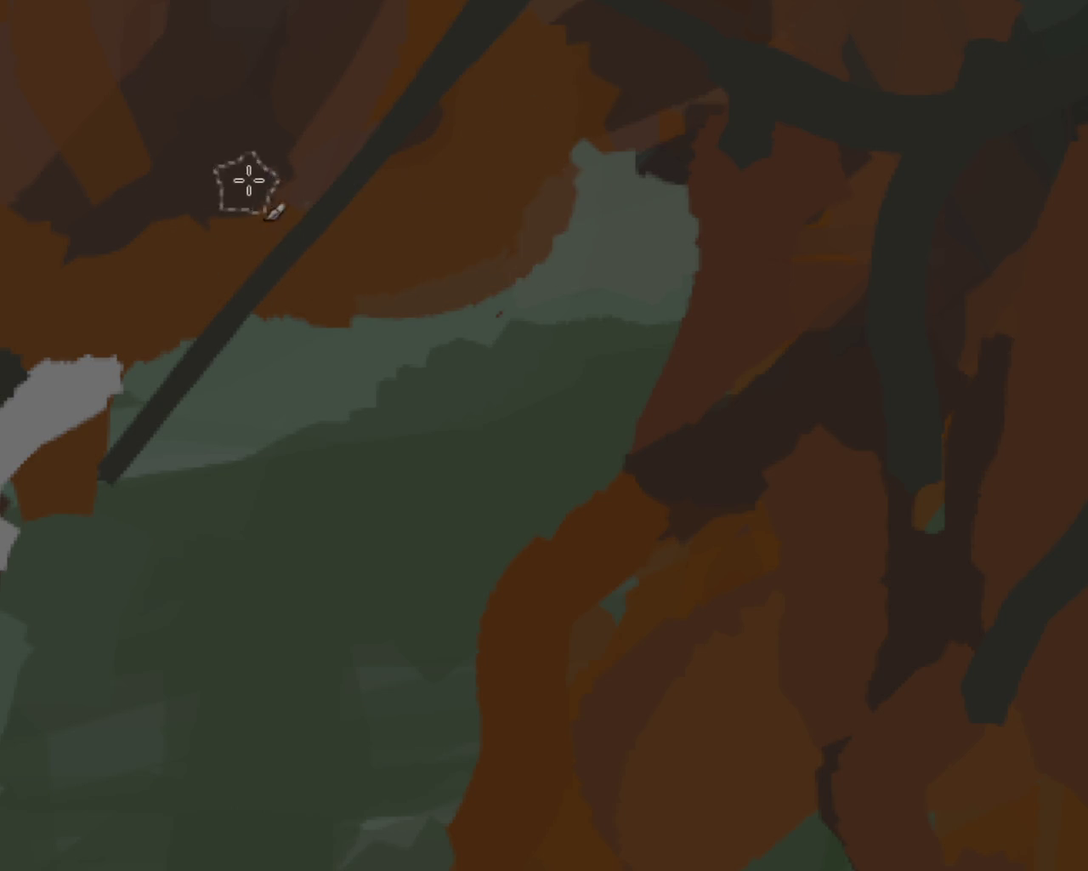
key("ctrl+z")
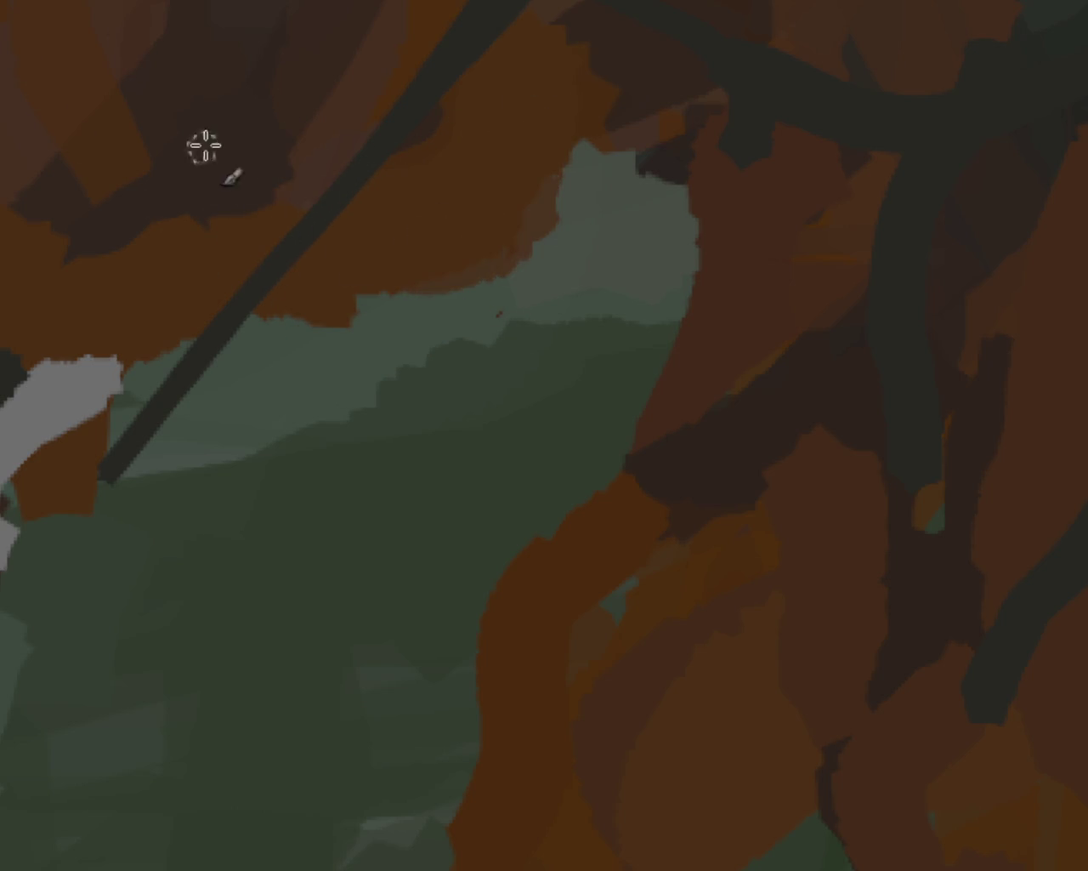
key("ctrl+shift+z")
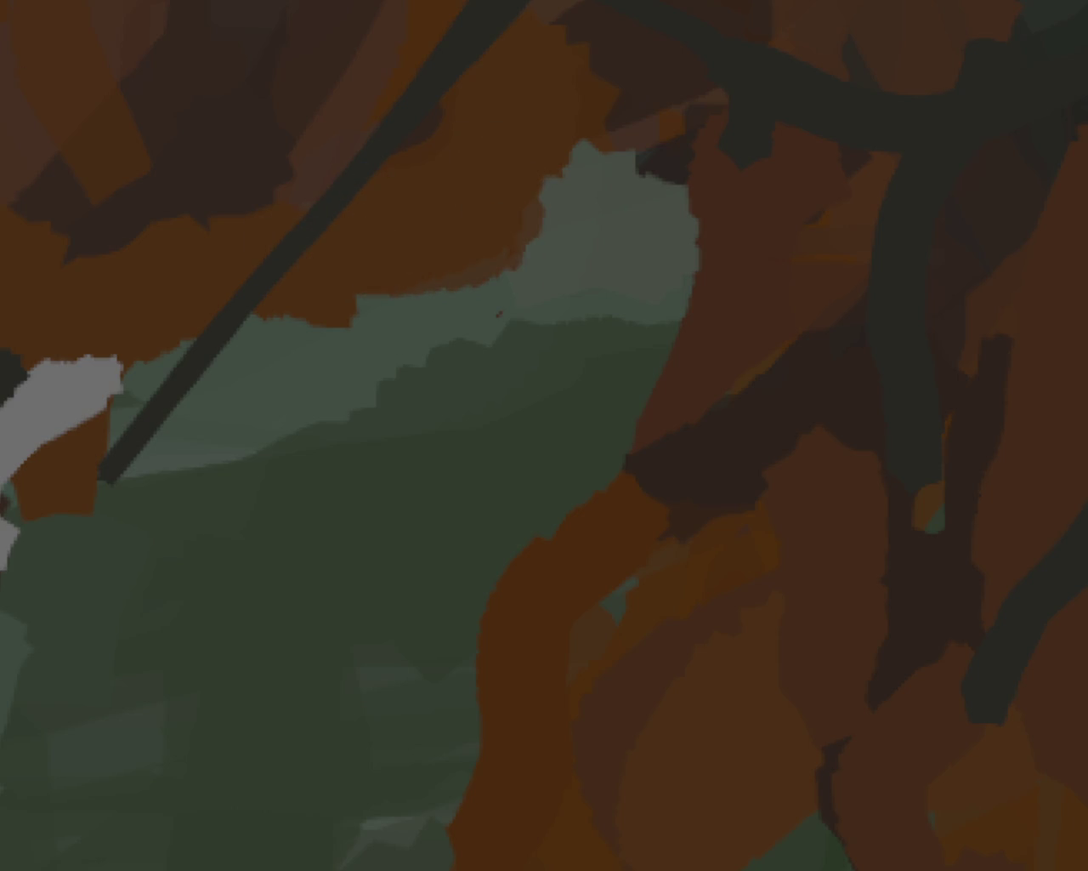
scroll(332, 352, "down", 4)
scroll(505, 399, "down", 1)
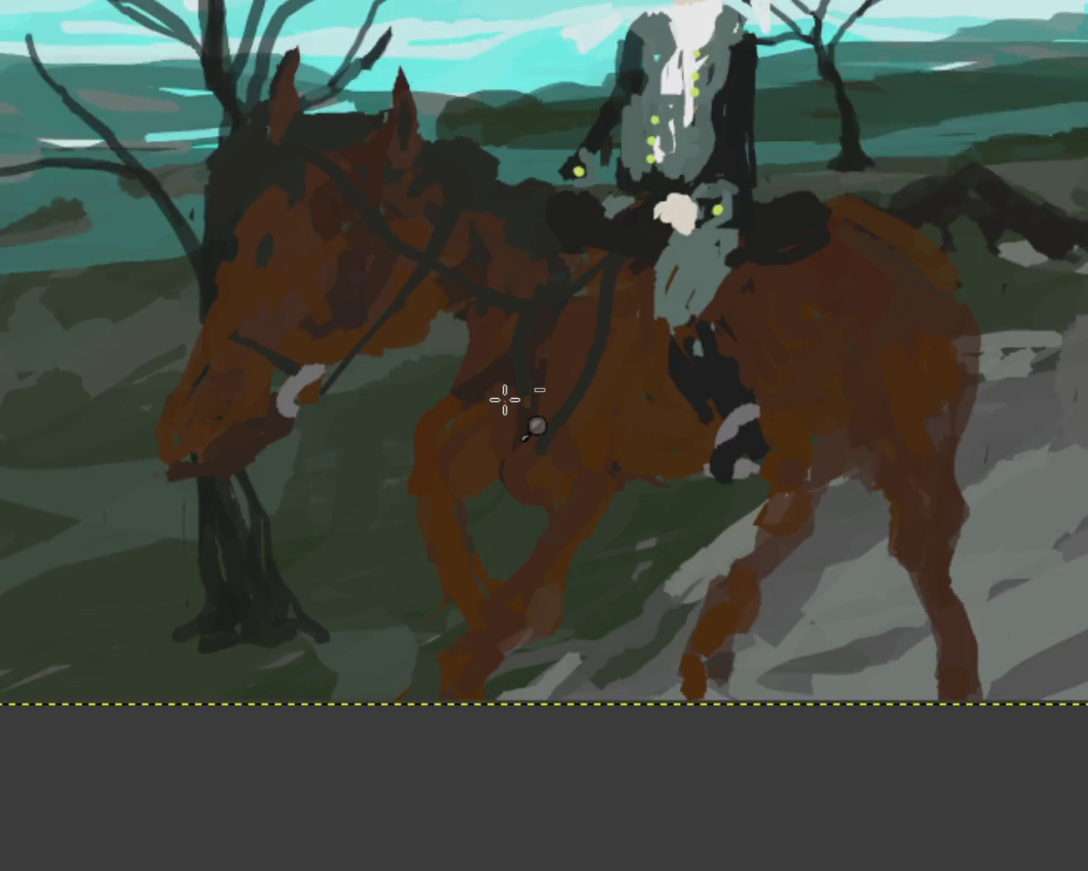
scroll(510, 408, "down", 1)
scroll(418, 357, "down", 1)
scroll(391, 374, "up", 2)
scroll(269, 296, "down", 2)
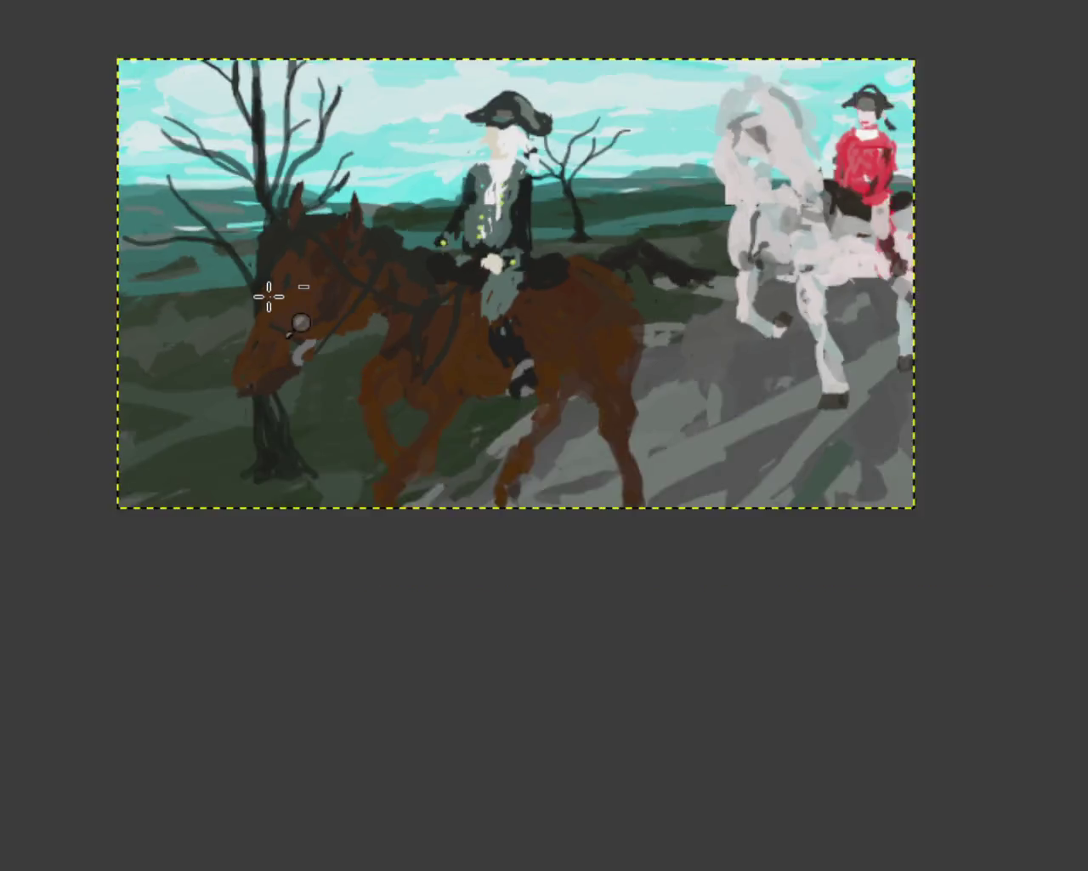
scroll(268, 296, "up", 1)
scroll(702, 307, "down", 1)
scroll(476, 315, "up", 1)
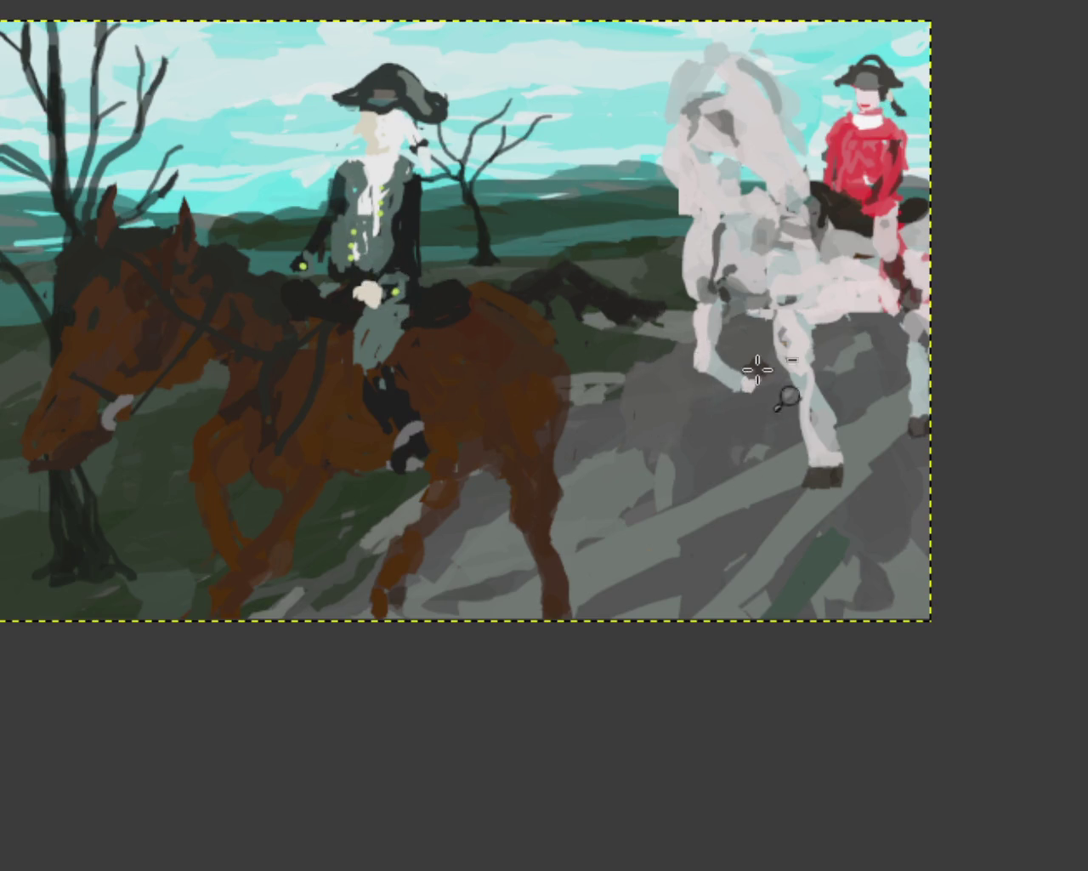
scroll(770, 372, "down", 10)
scroll(778, 399, "up", 2)
scroll(790, 374, "up", 3)
scroll(797, 369, "up", 3)
scroll(797, 369, "up", 3)
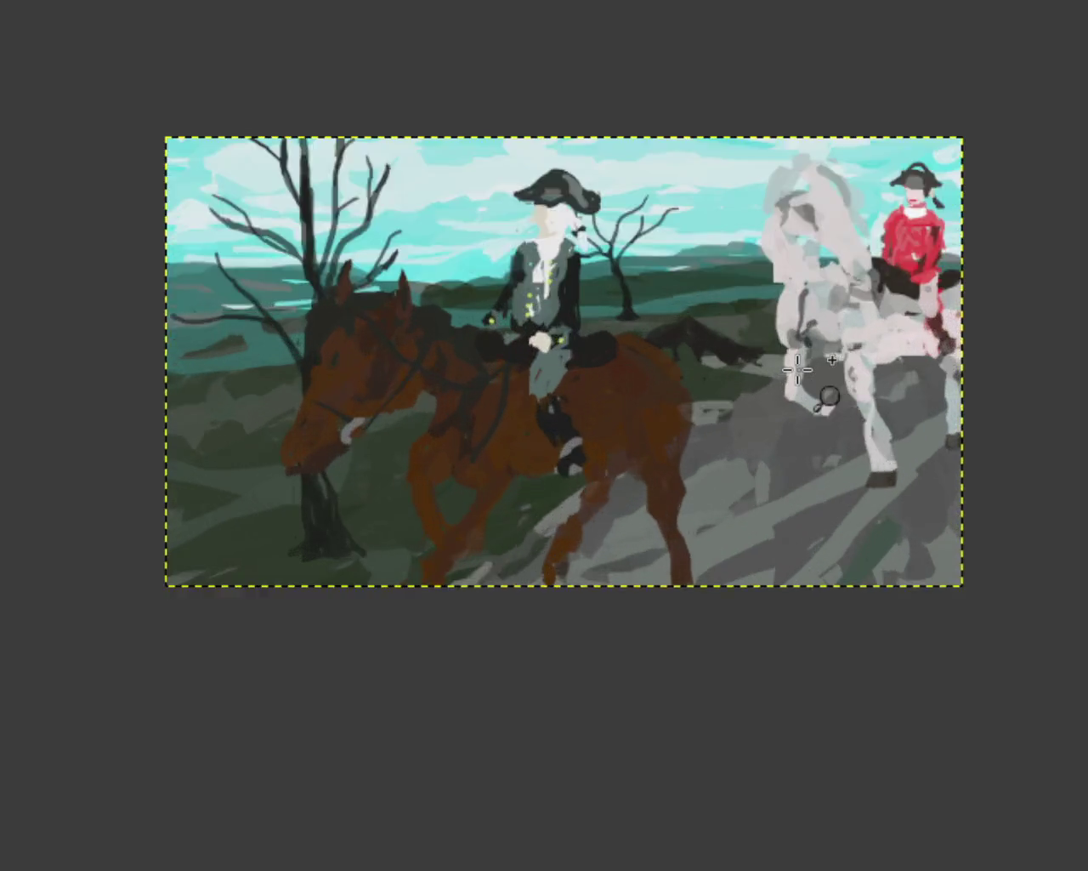
scroll(796, 369, "up", 3)
scroll(792, 369, "down", 3)
scroll(792, 369, "down", 1)
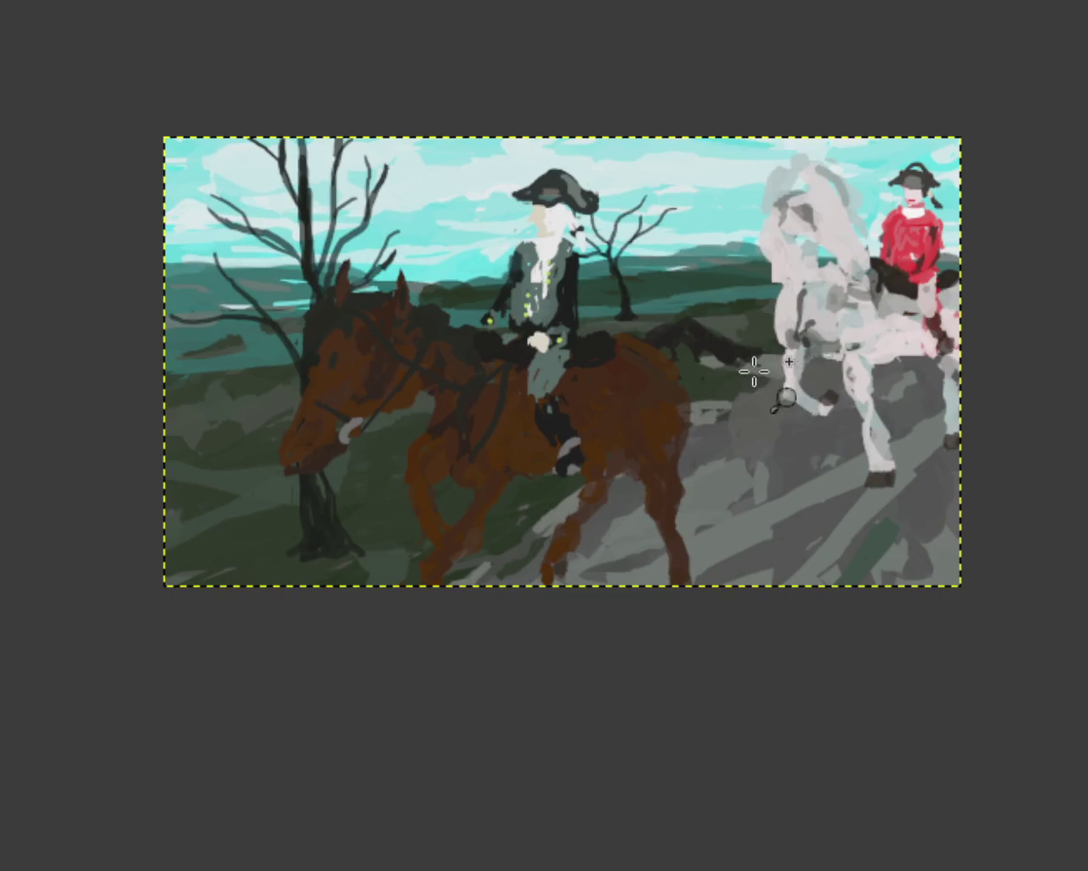
scroll(786, 378, "up", 1)
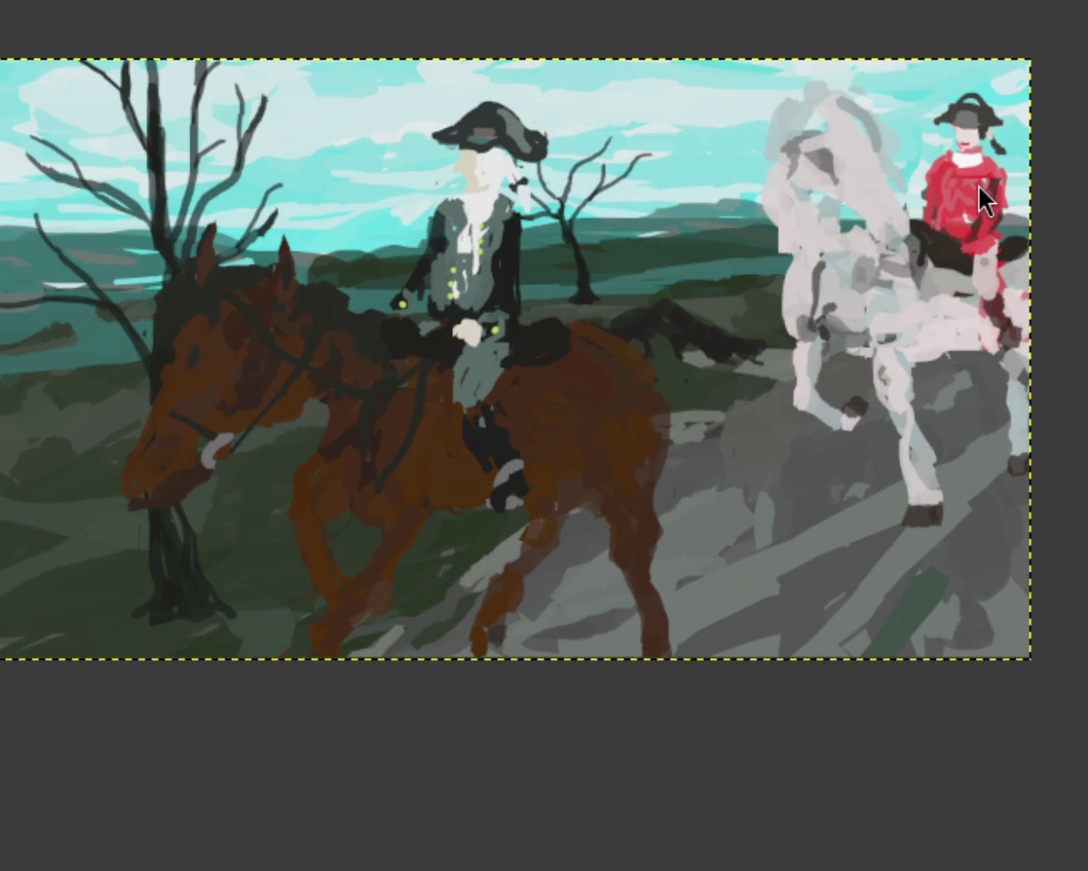
scroll(264, 514, "left", 2)
scroll(263, 515, "up", 2)
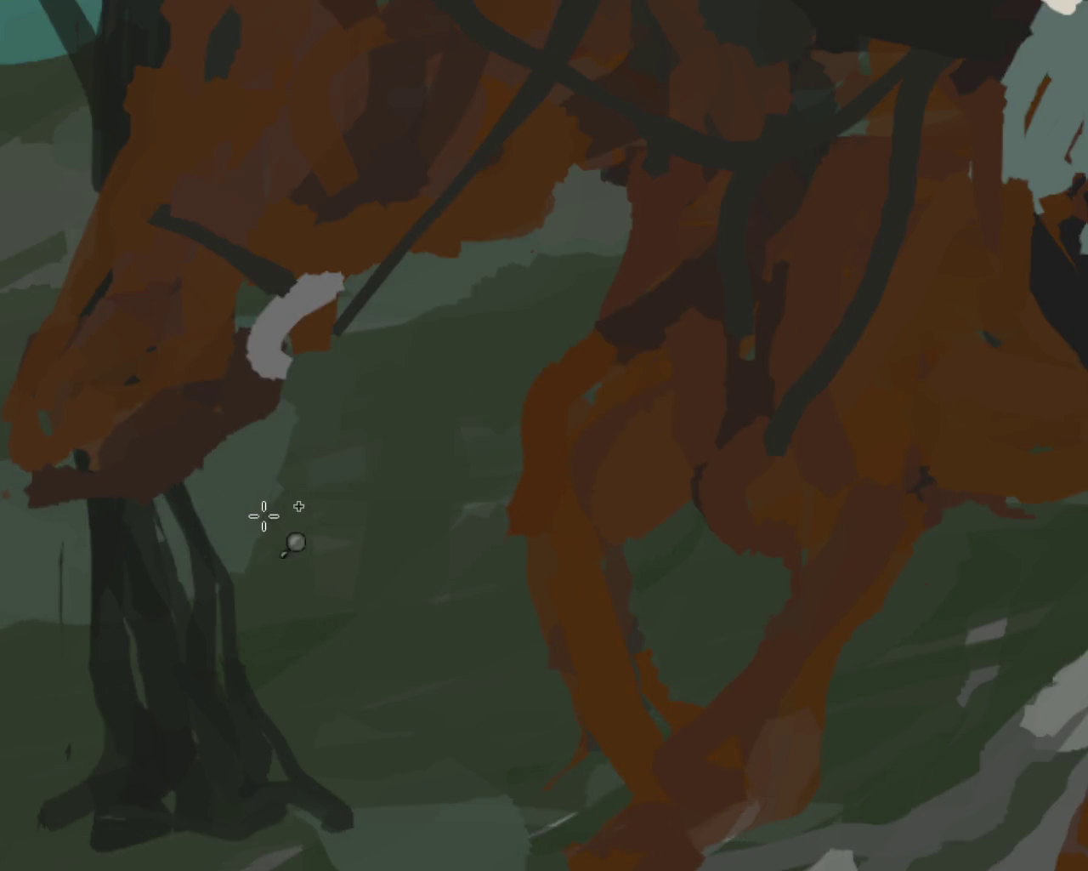
Paint brown over the green patch's upper-left edge by the neck, comparing via undo and redo
scroll(442, 304, "down", 1)
scroll(526, 247, "up", 2)
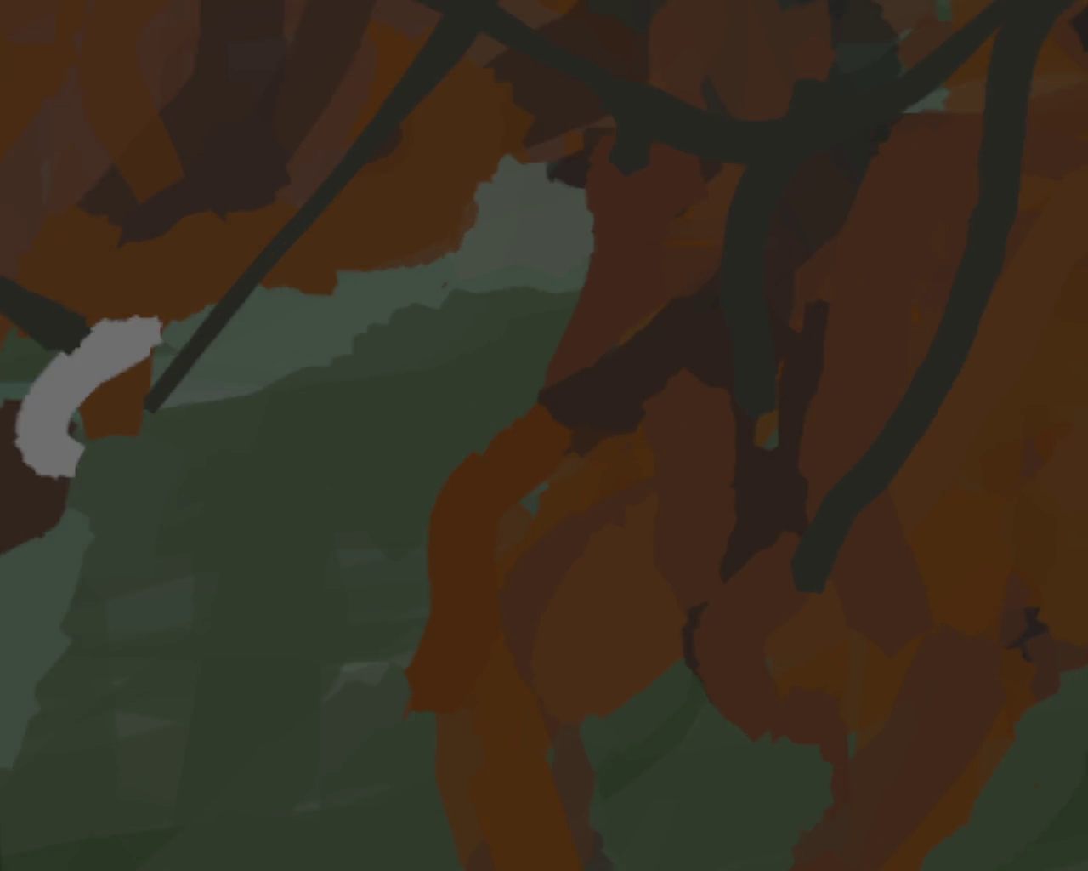
mouse_move(421, 136)
left_mouse_down()
mouse_move(476, 234)
mouse_move(430, 219)
left_mouse_up()
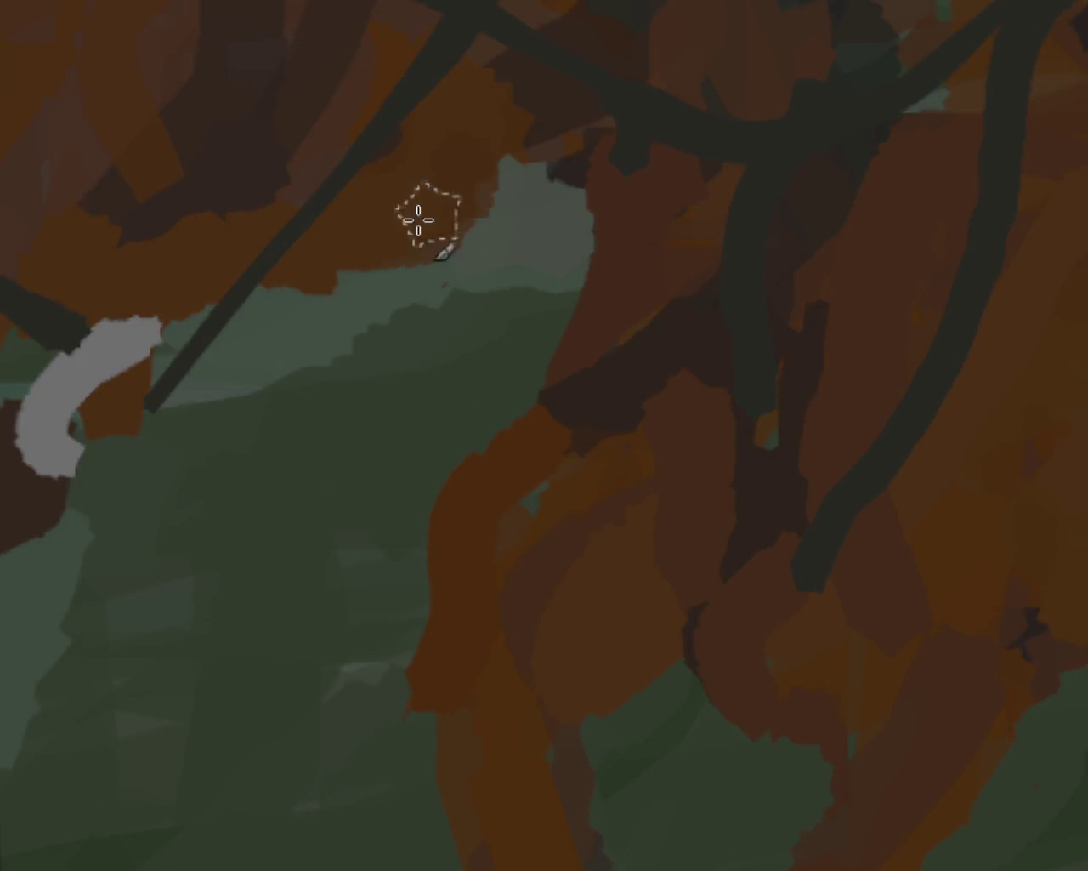
left_click_drag(423, 163, 338, 246)
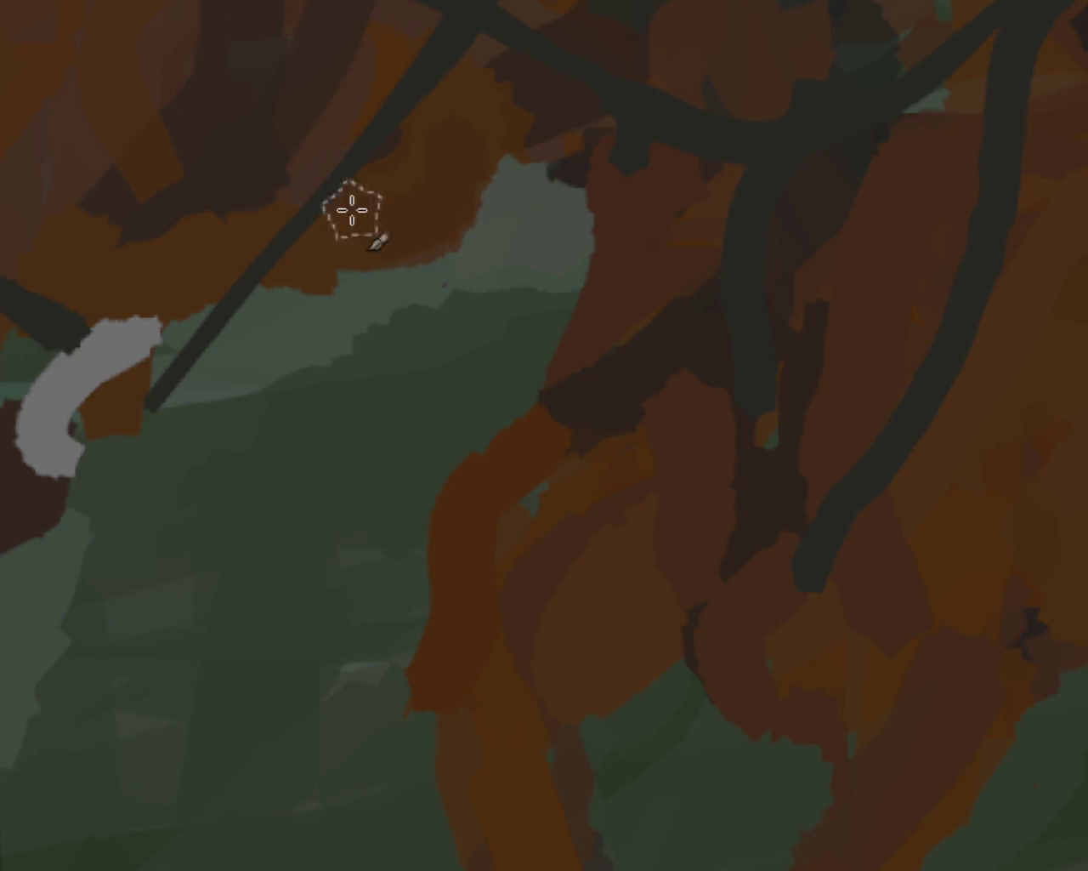
key("ctrl+z")
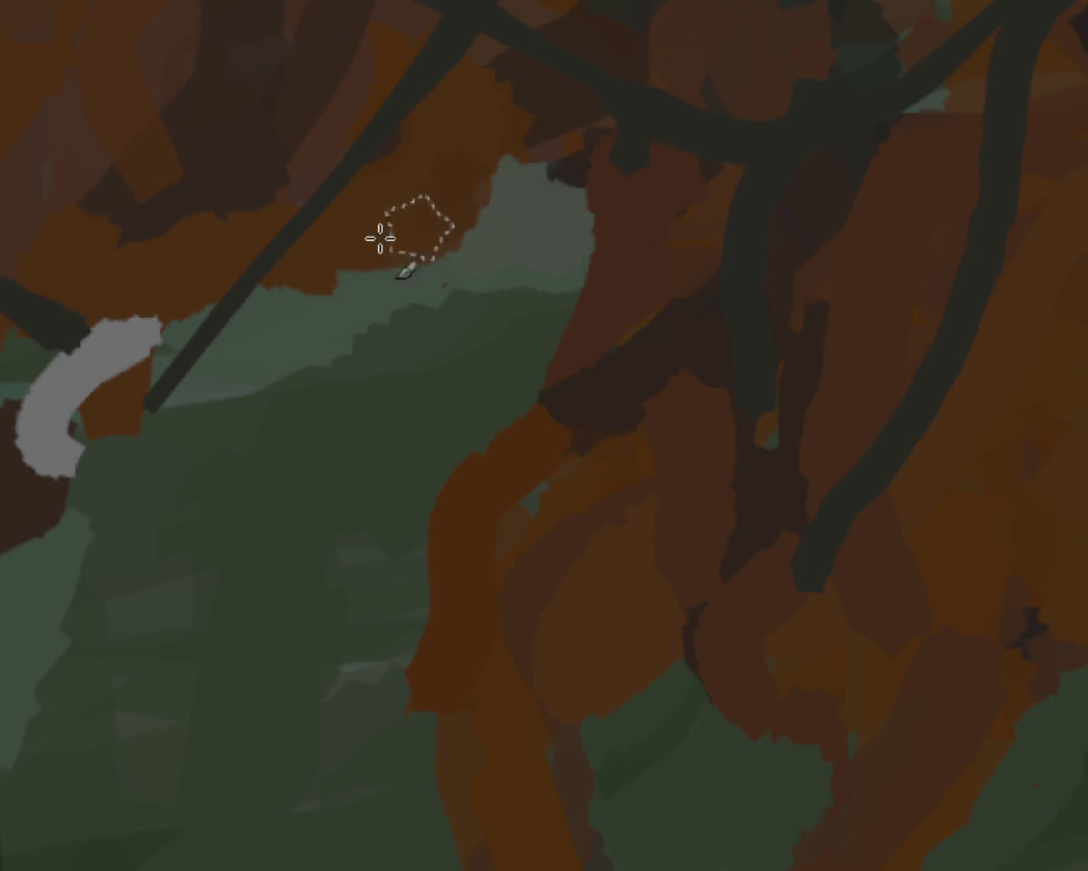
key("ctrl+z")
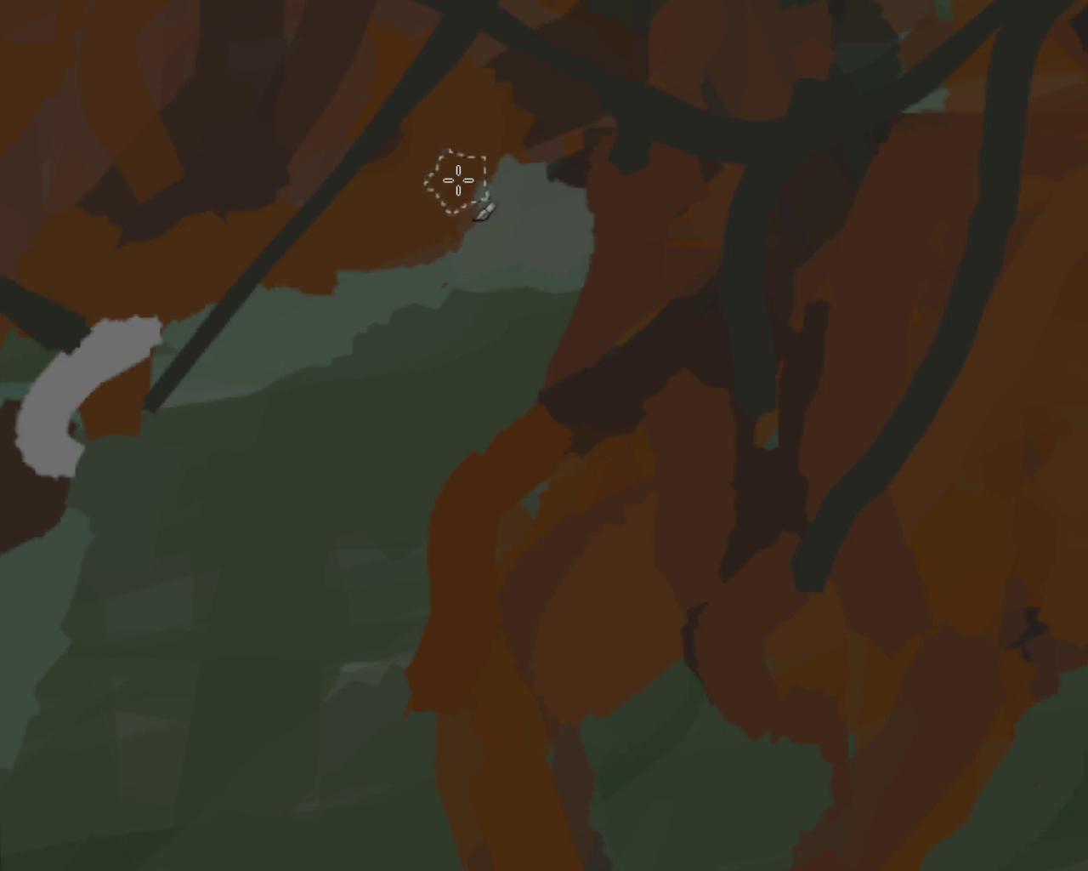
key("ctrl+shift+z")
key("ctrl+z")
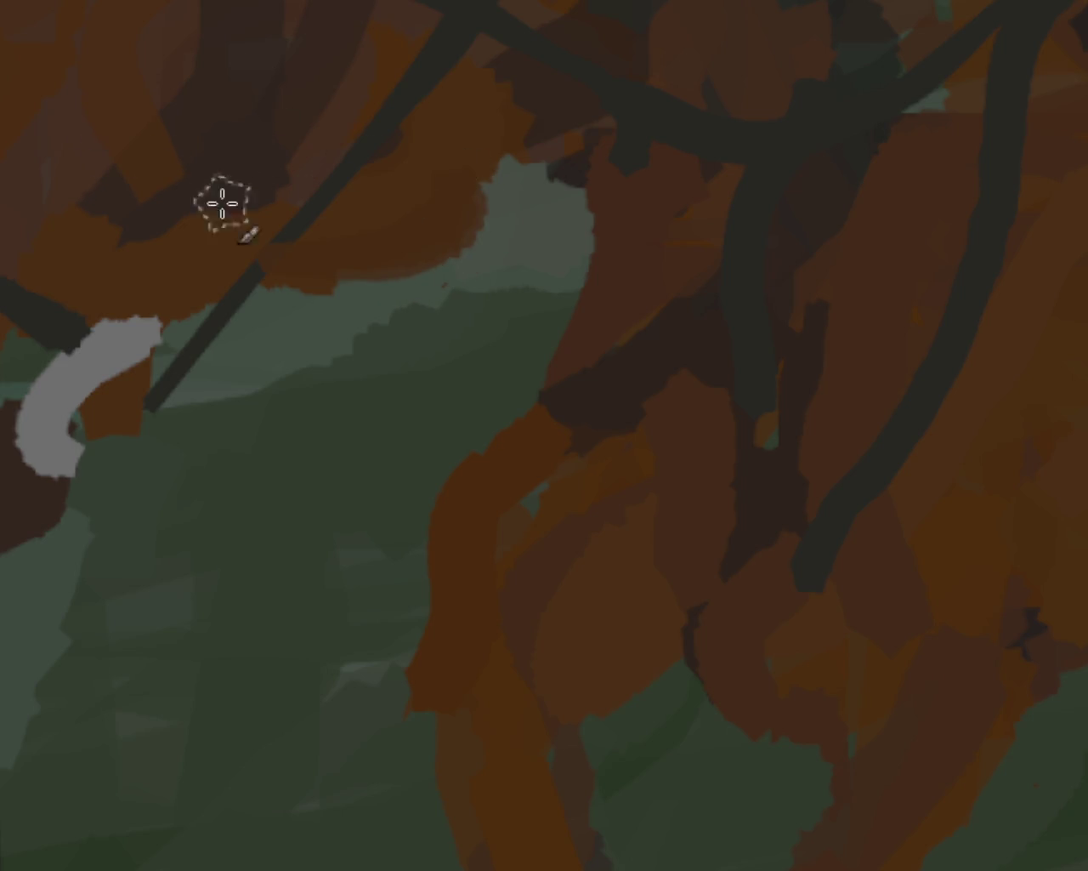
key("ctrl+shift+z")
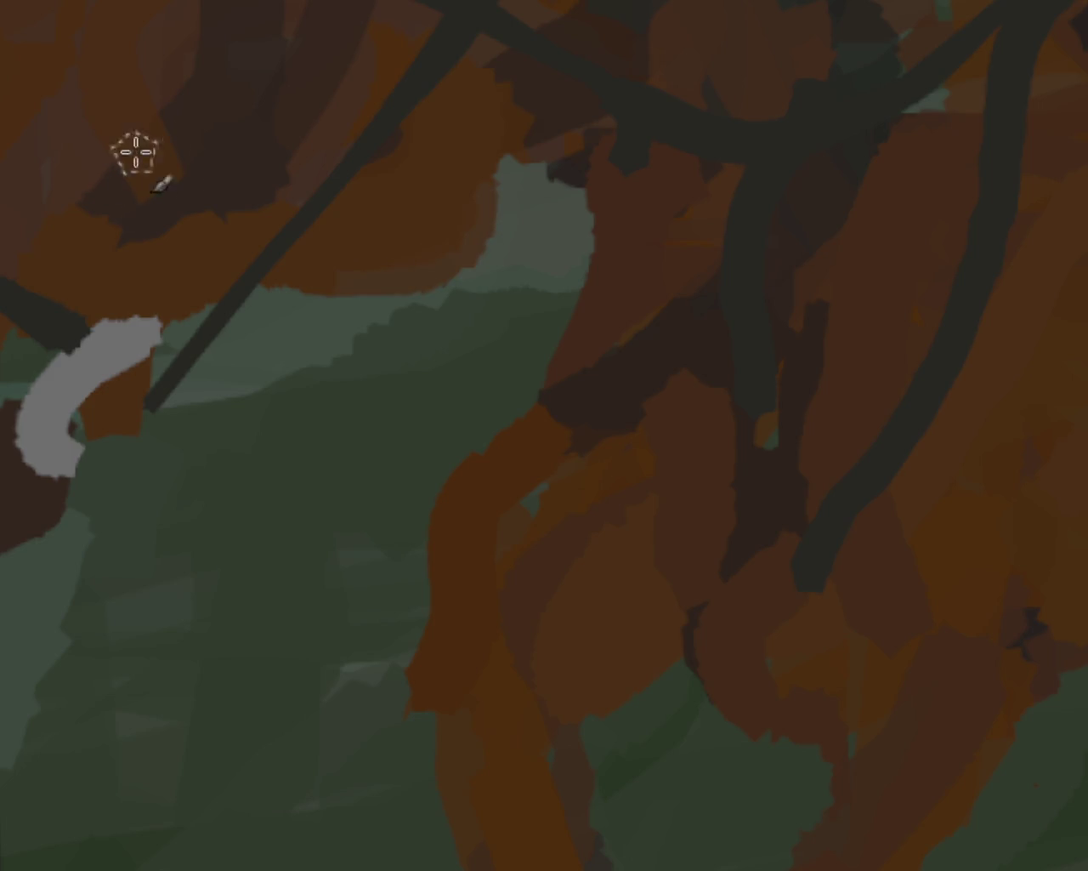
key("ctrl+z")
key("ctrl+shift+z")
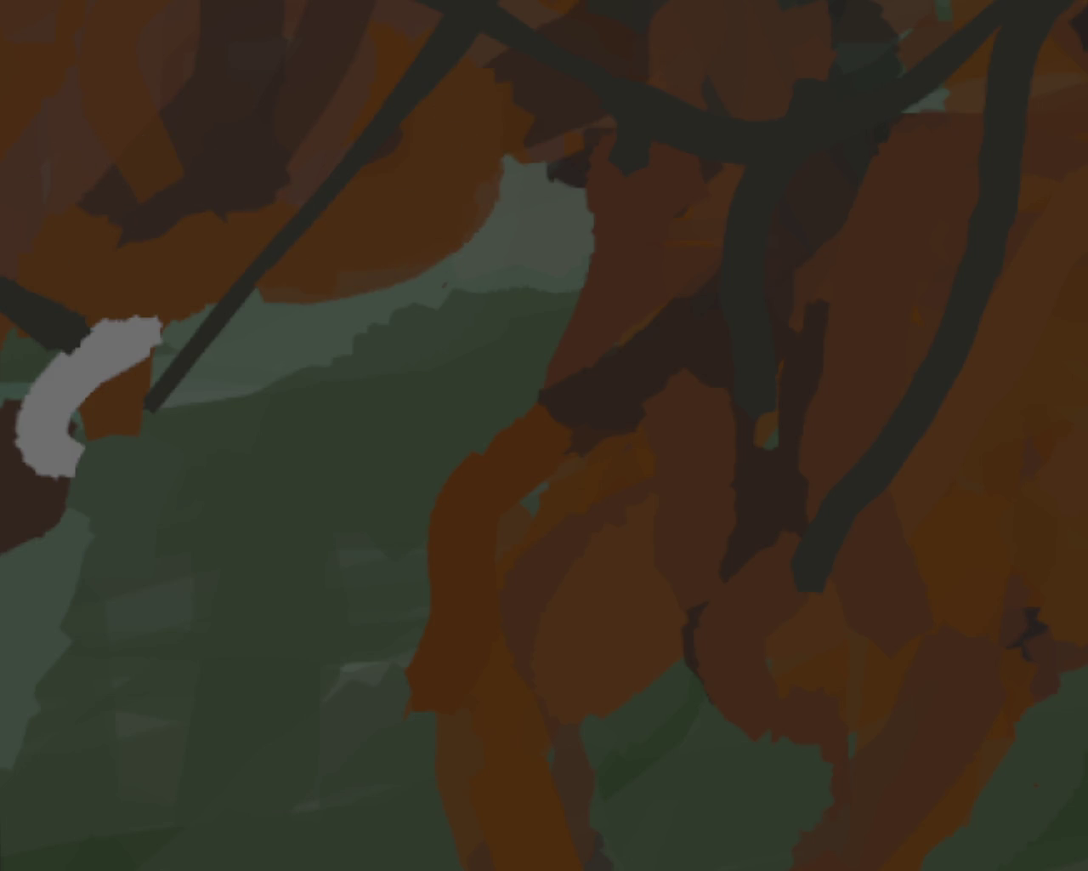
Zoom in on the horse's legs and undo the stray brown streak at the bottom edge
left_click(245, 308, "ctrl")
left_click(264, 315, "ctrl")
left_click(280, 320, "ctrl")
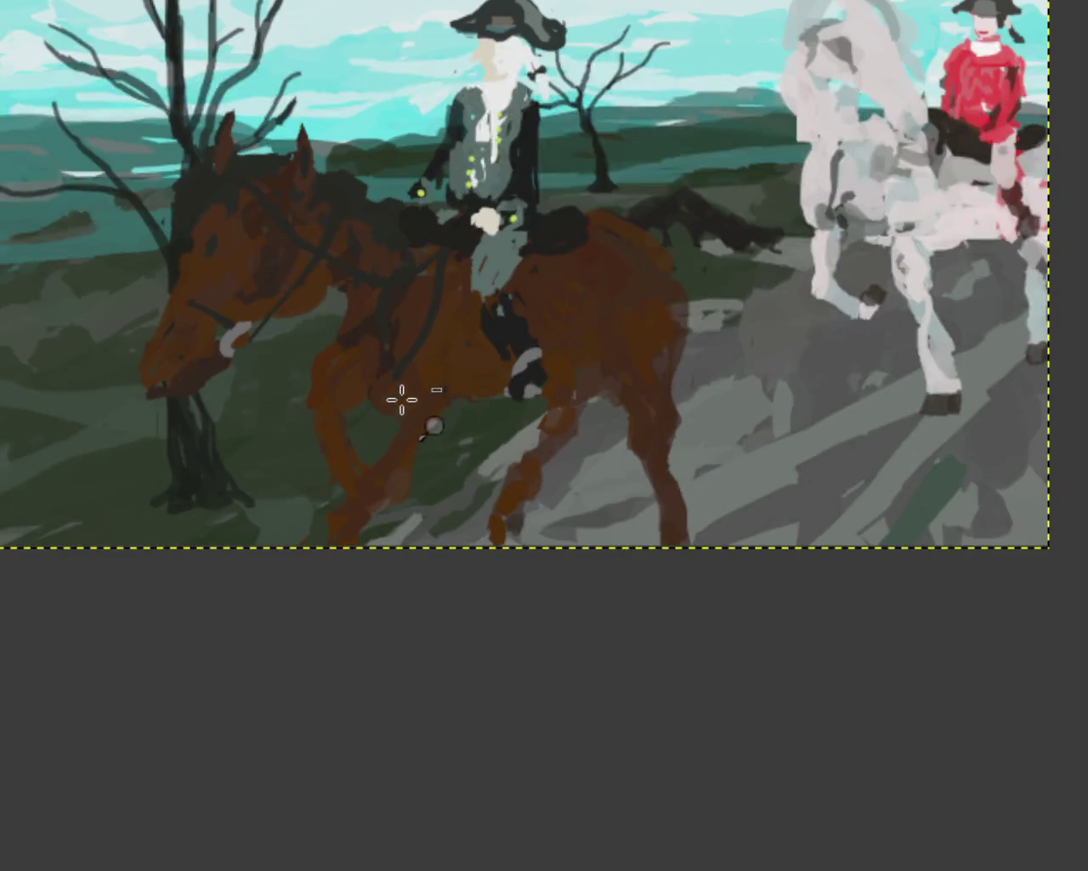
left_click(400, 396, "ctrl")
left_click(352, 377, "ctrl")
left_click(303, 355)
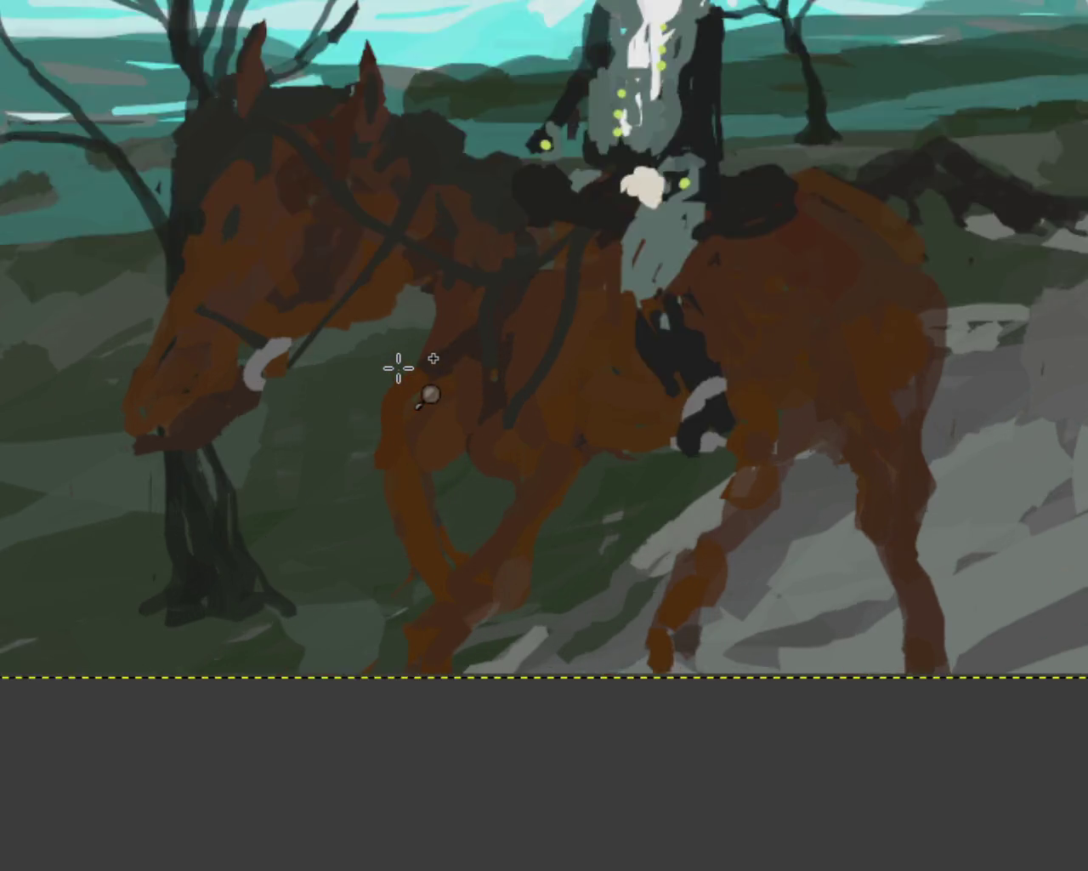
left_click(398, 368)
left_click(469, 311, "ctrl")
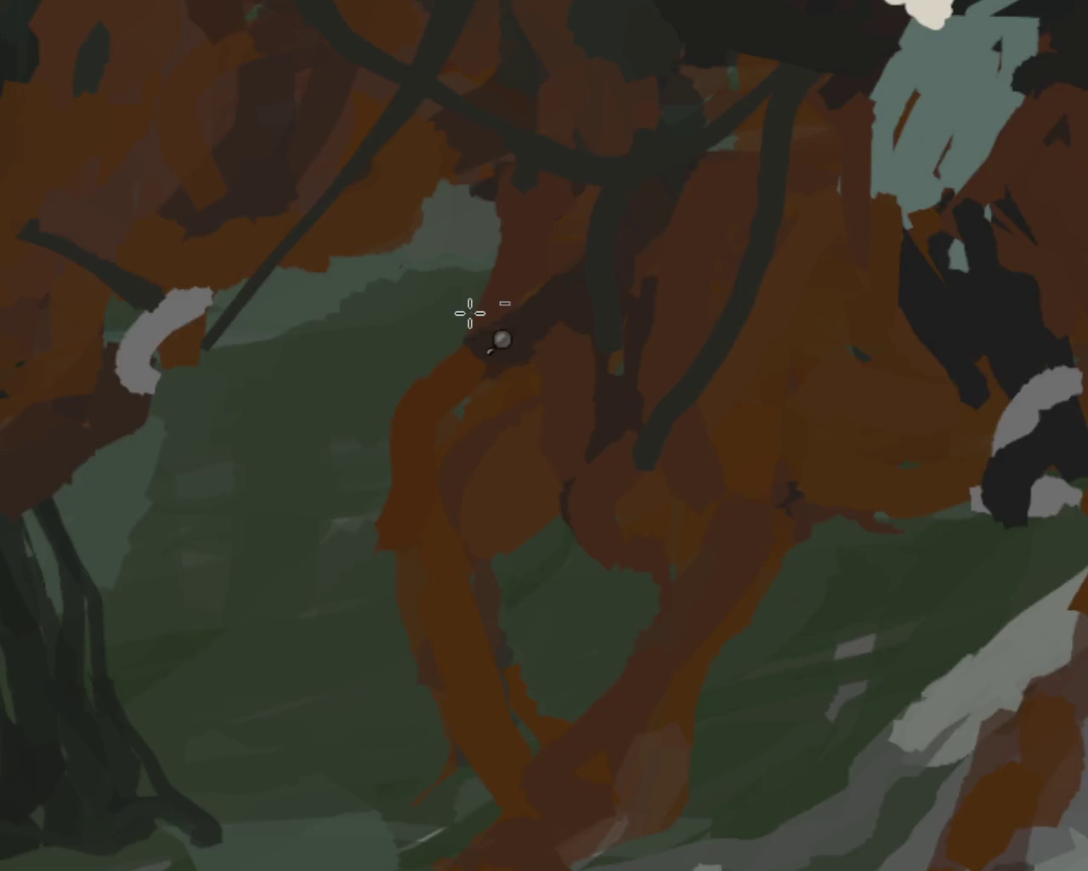
left_click(448, 301, "ctrl")
left_click(537, 337, "ctrl")
left_click(467, 364)
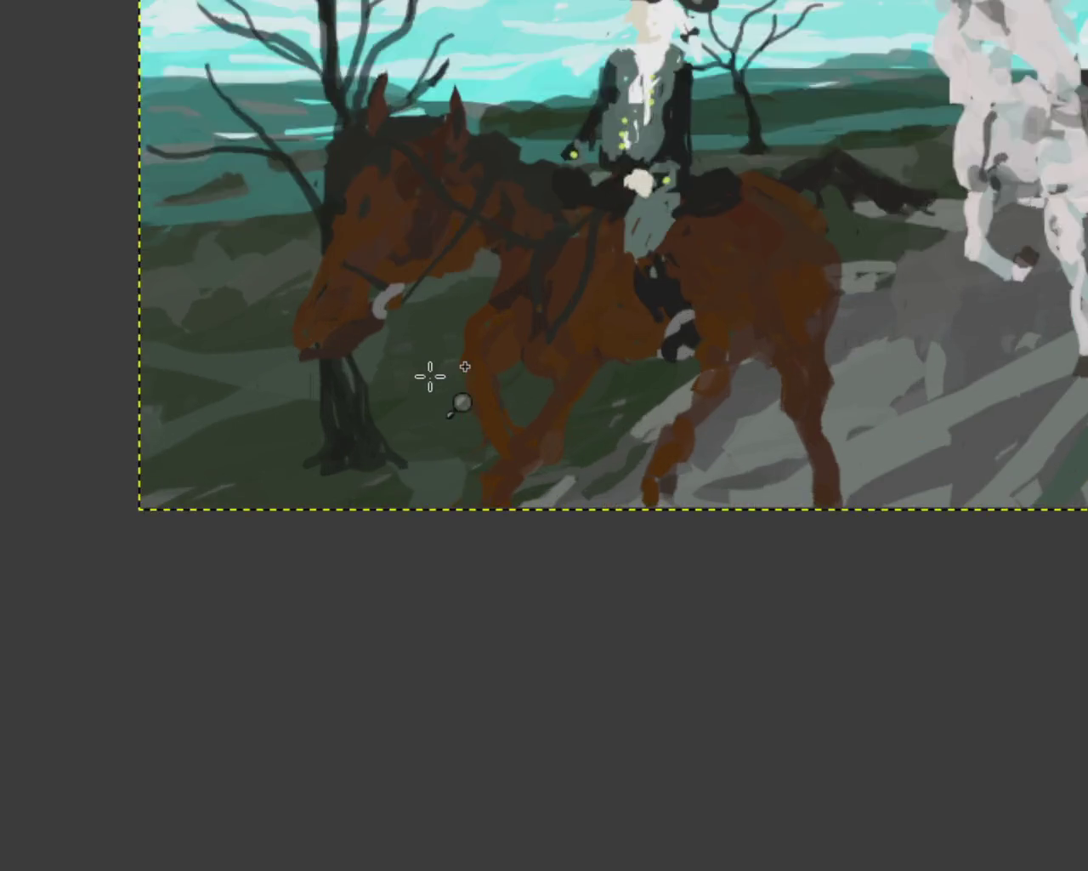
left_click(414, 377)
left_click(366, 441, "ctrl")
left_click(481, 457)
left_click(395, 591, "ctrl")
left_click(386, 609)
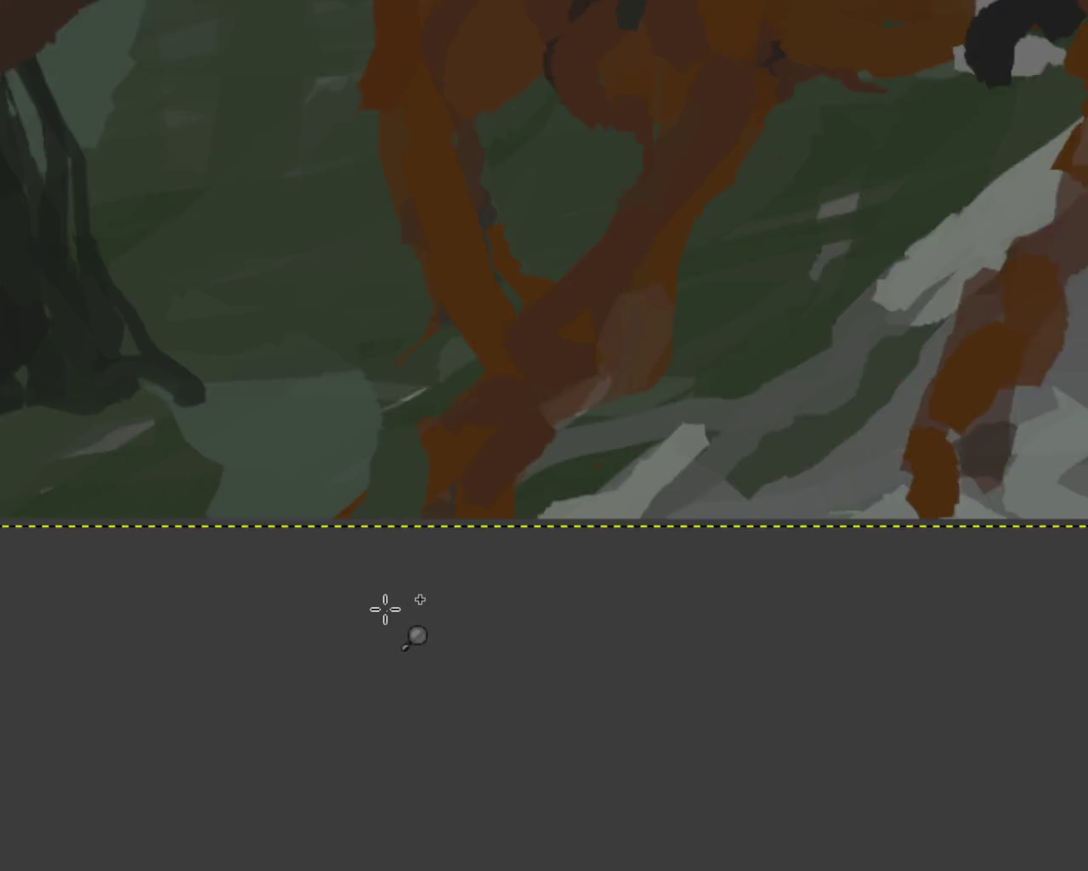
left_click(385, 609)
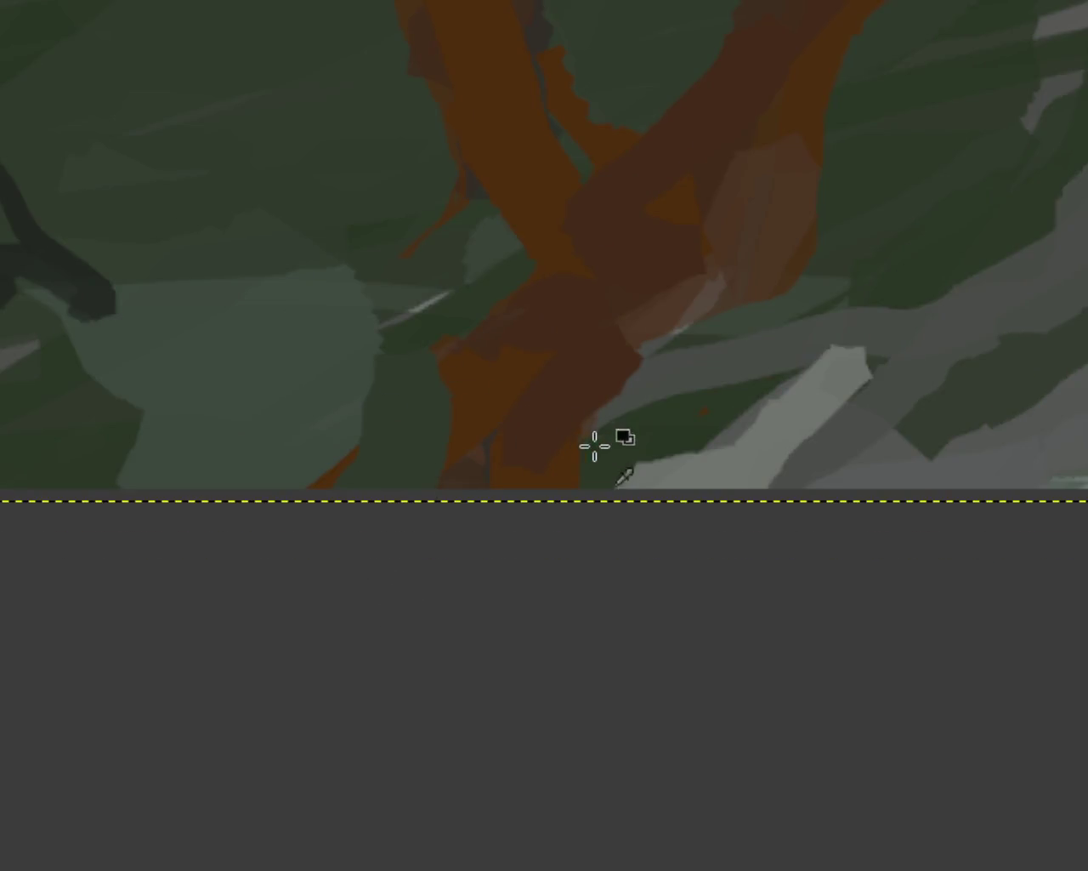
left_click_drag(462, 360, 429, 459)
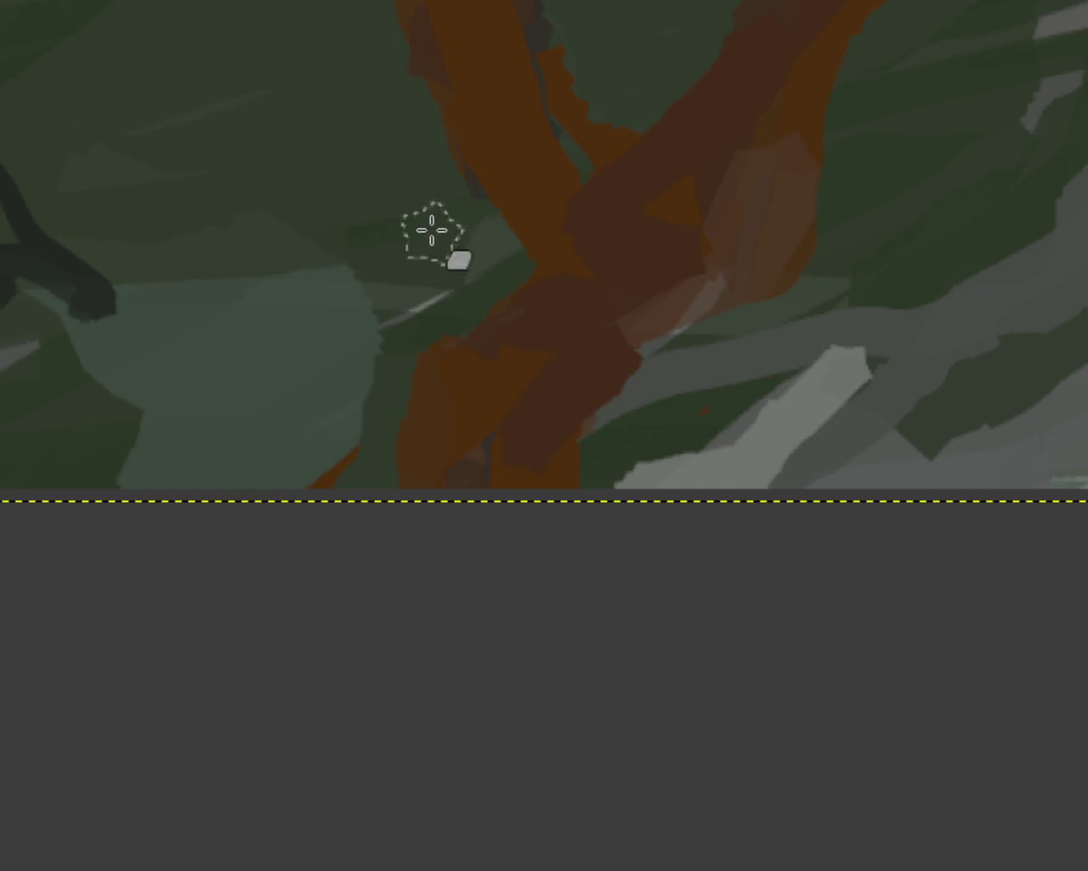
key("ctrl+z")
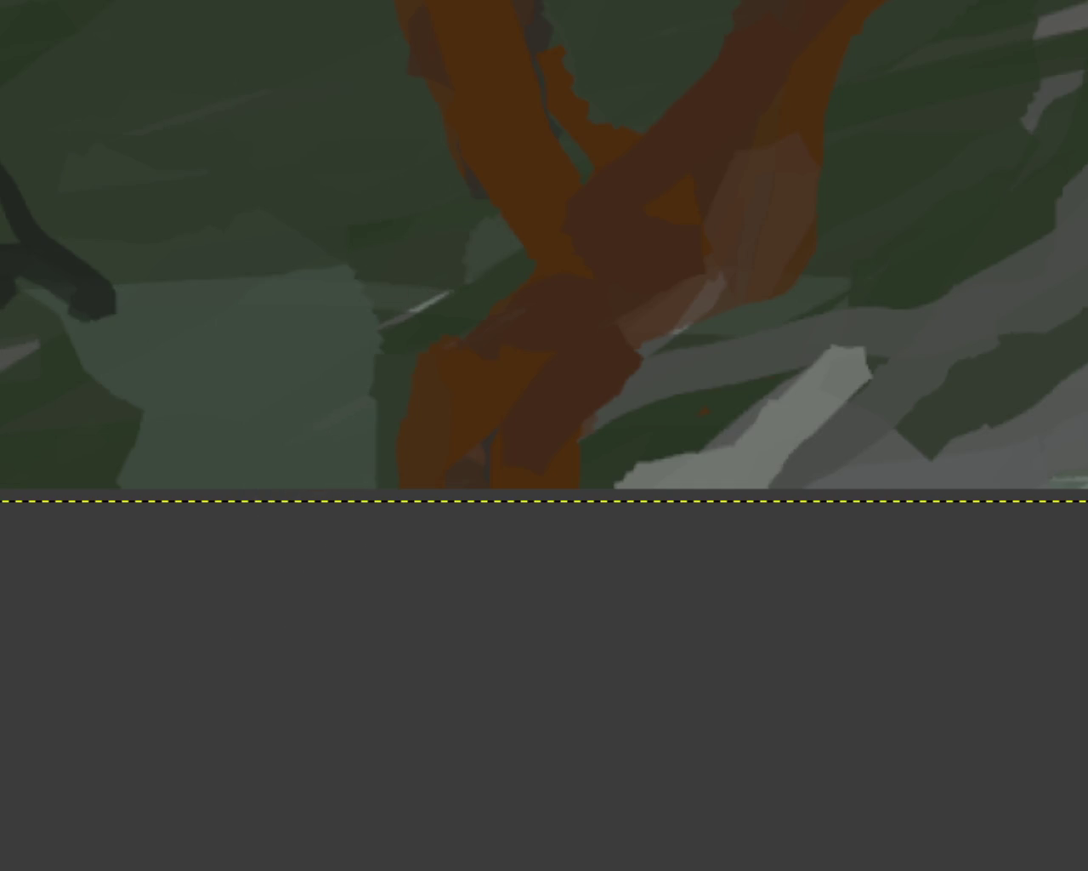
Zoom in and out to inspect the horse's crossing legs at the canvas bottom
left_click(222, 548, "ctrl")
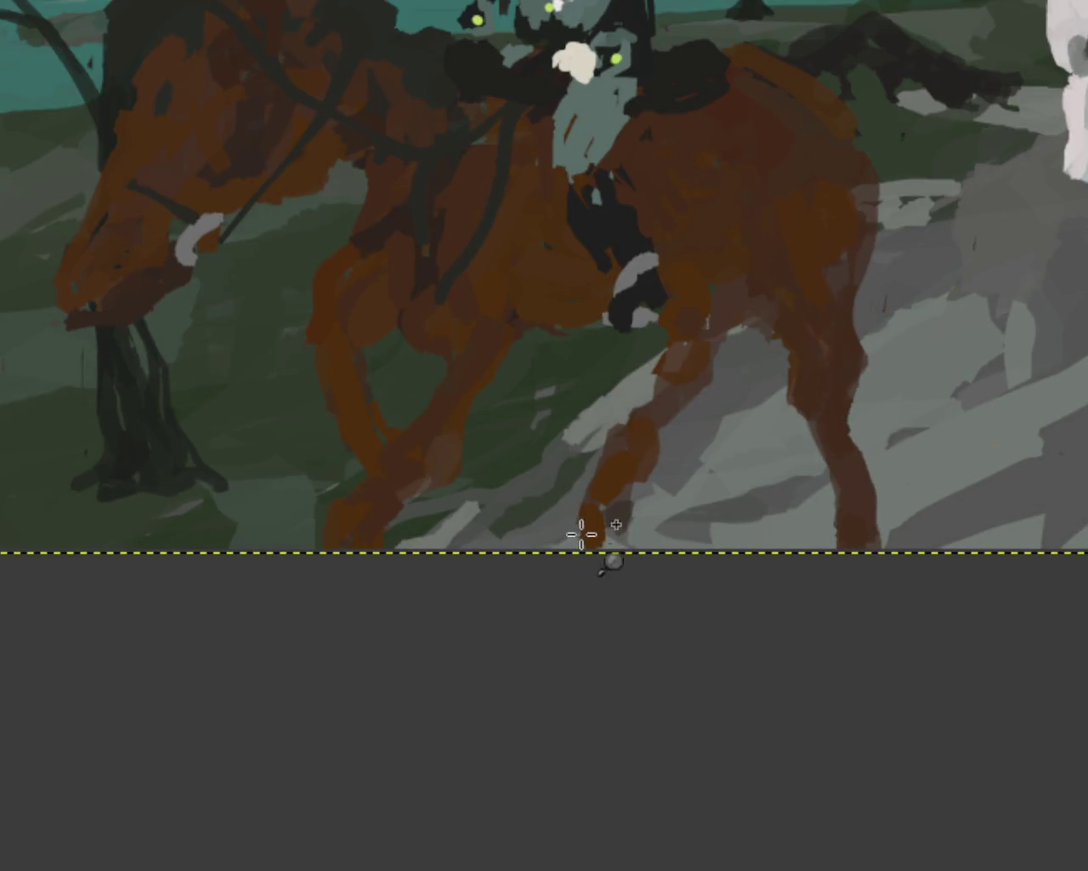
left_click(584, 617, "ctrl")
scroll(585, 557, "up", 4)
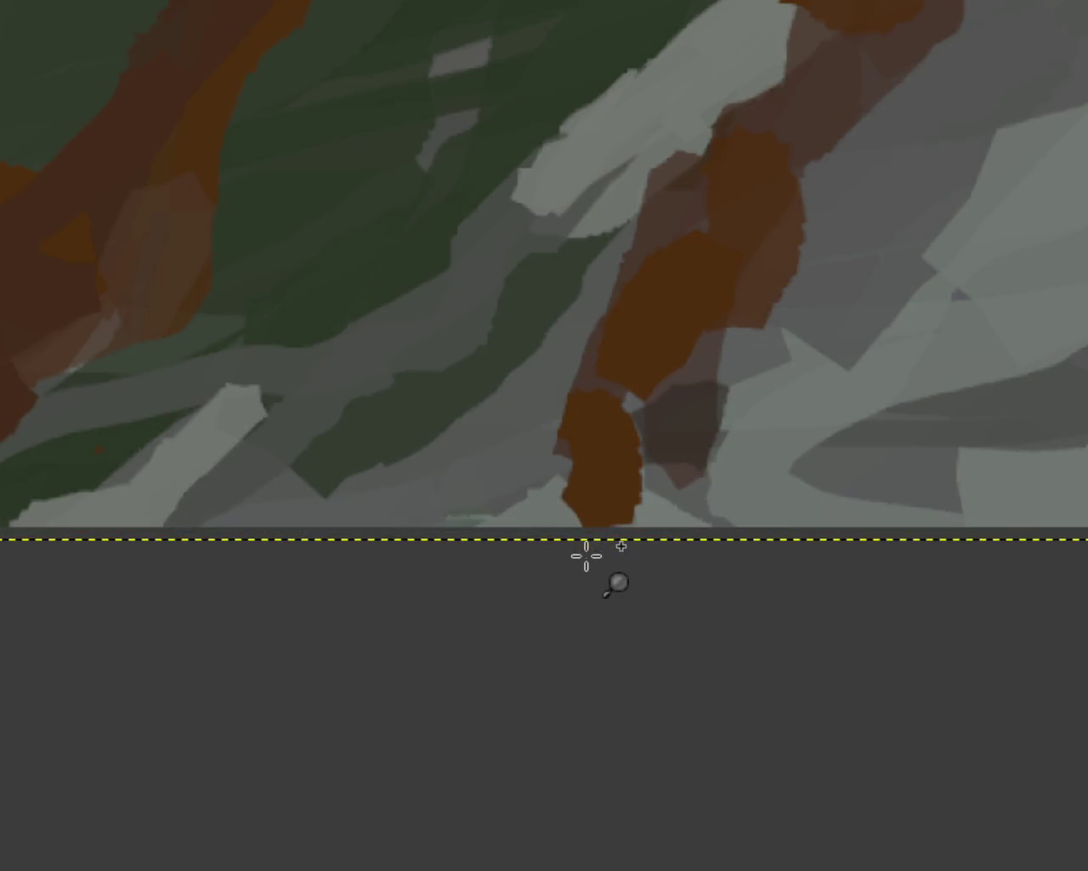
left_click(652, 620, "ctrl")
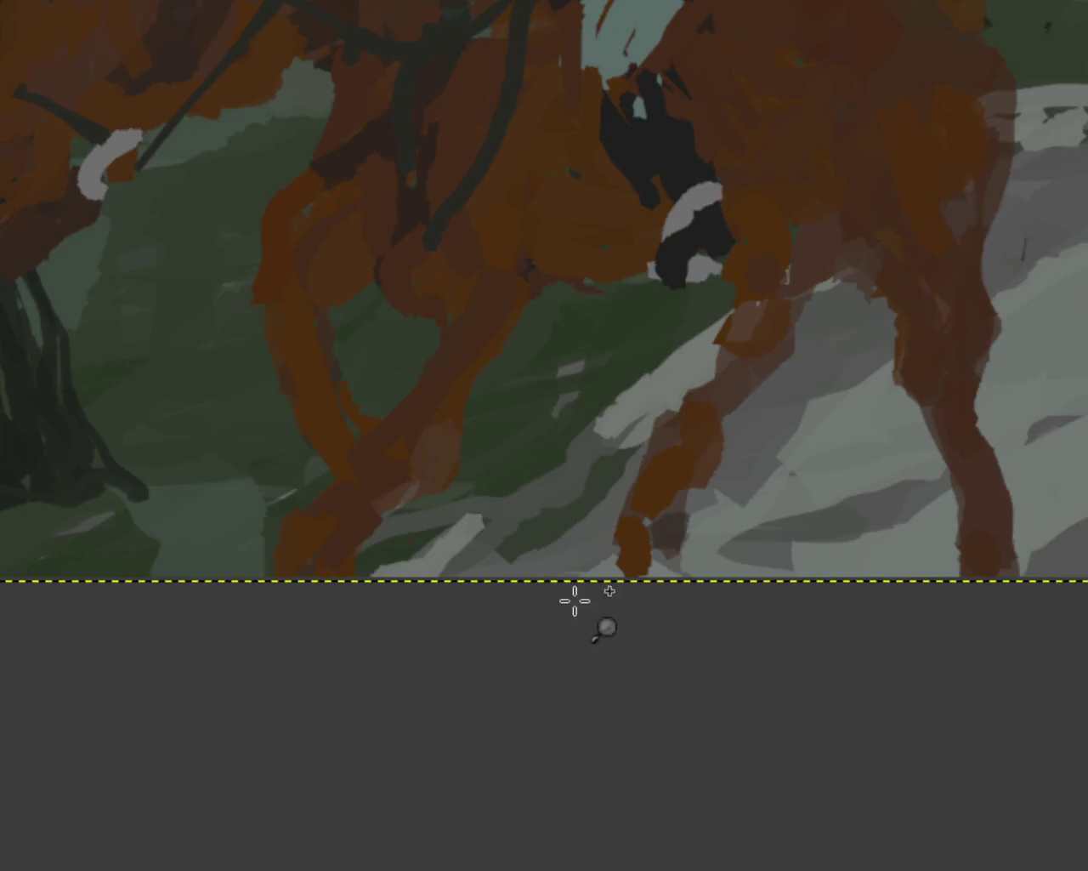
left_click(212, 614, "ctrl")
left_click(207, 615)
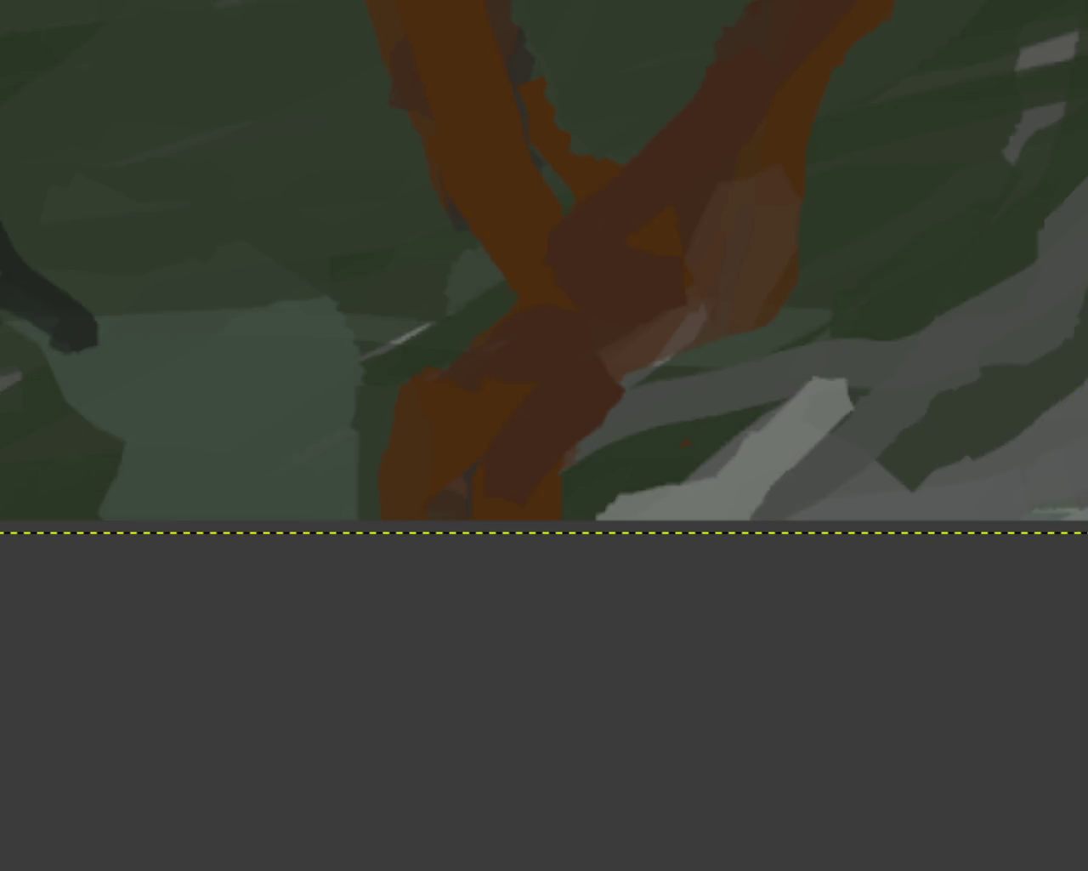
left_click_drag(430, 427, 400, 447)
key("ctrl+z")
left_click(105, 284, "ctrl")
left_click(105, 284, "ctrl")
left_click(564, 111)
left_click(378, 370, "ctrl")
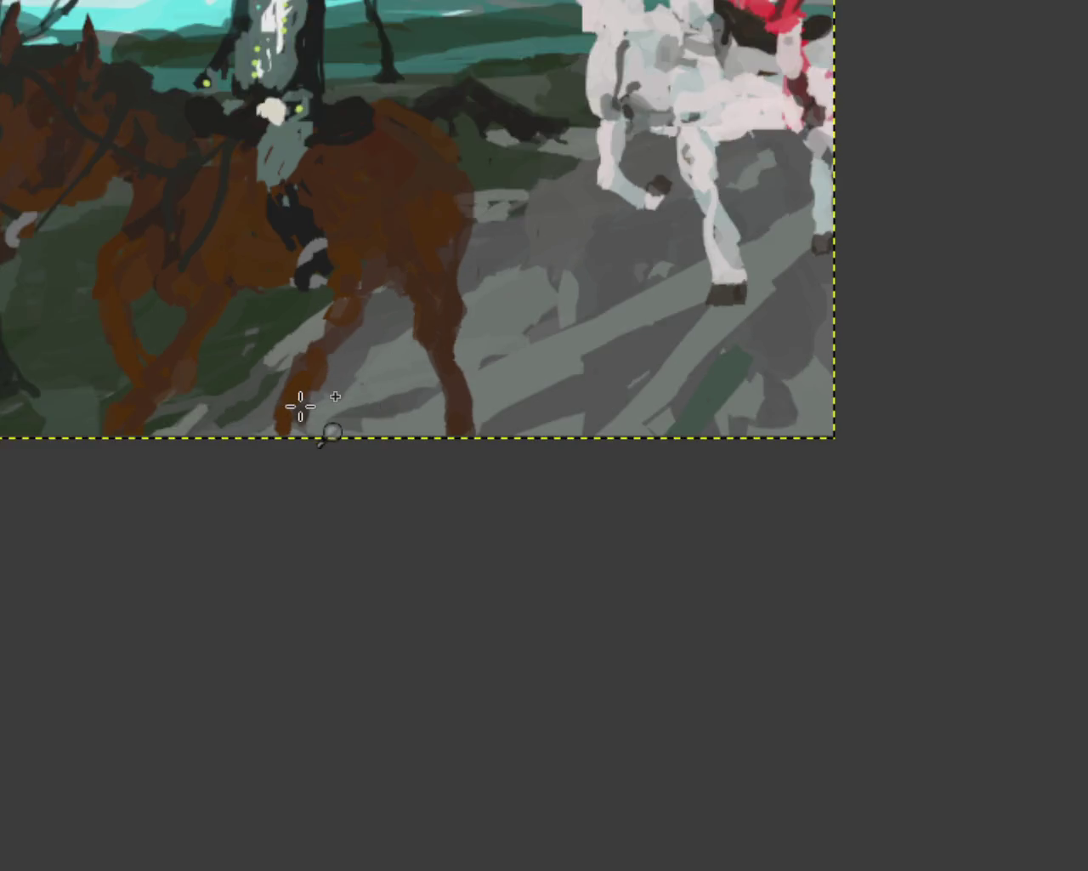
left_click(300, 407)
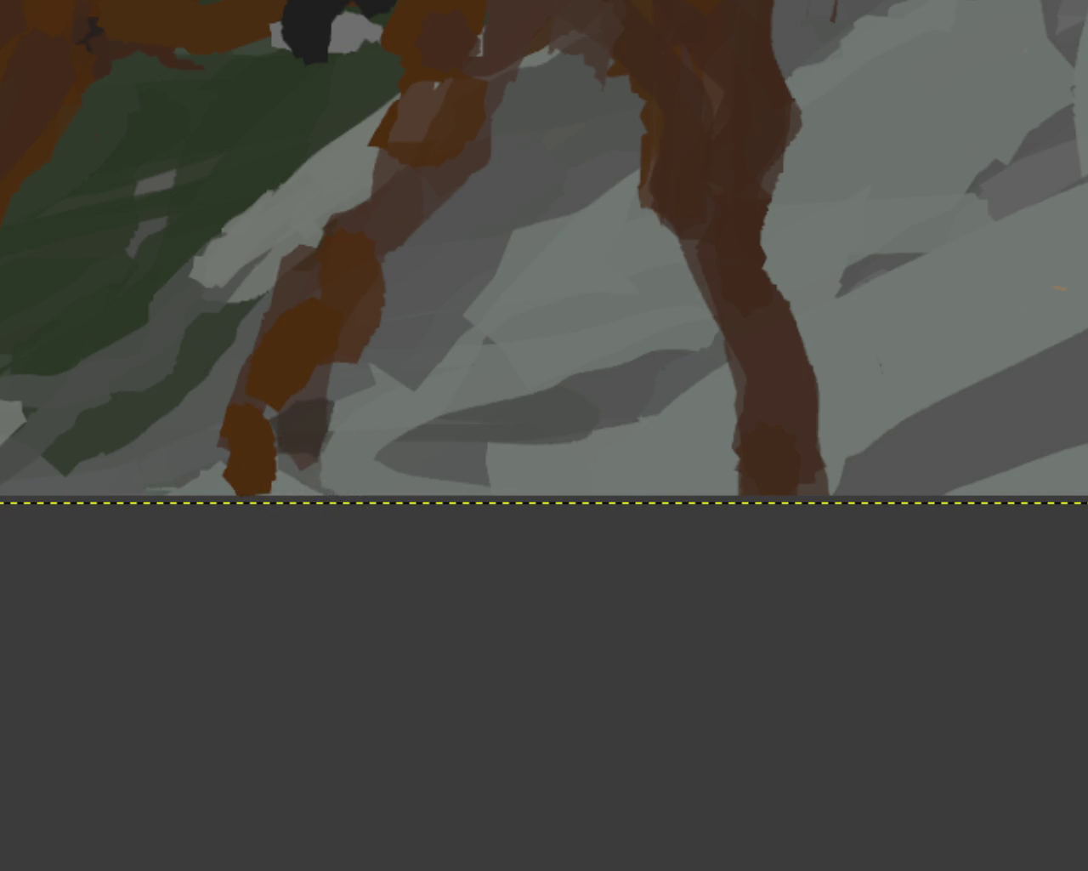
left_click(593, 504, "ctrl")
left_click(741, 436, "ctrl")
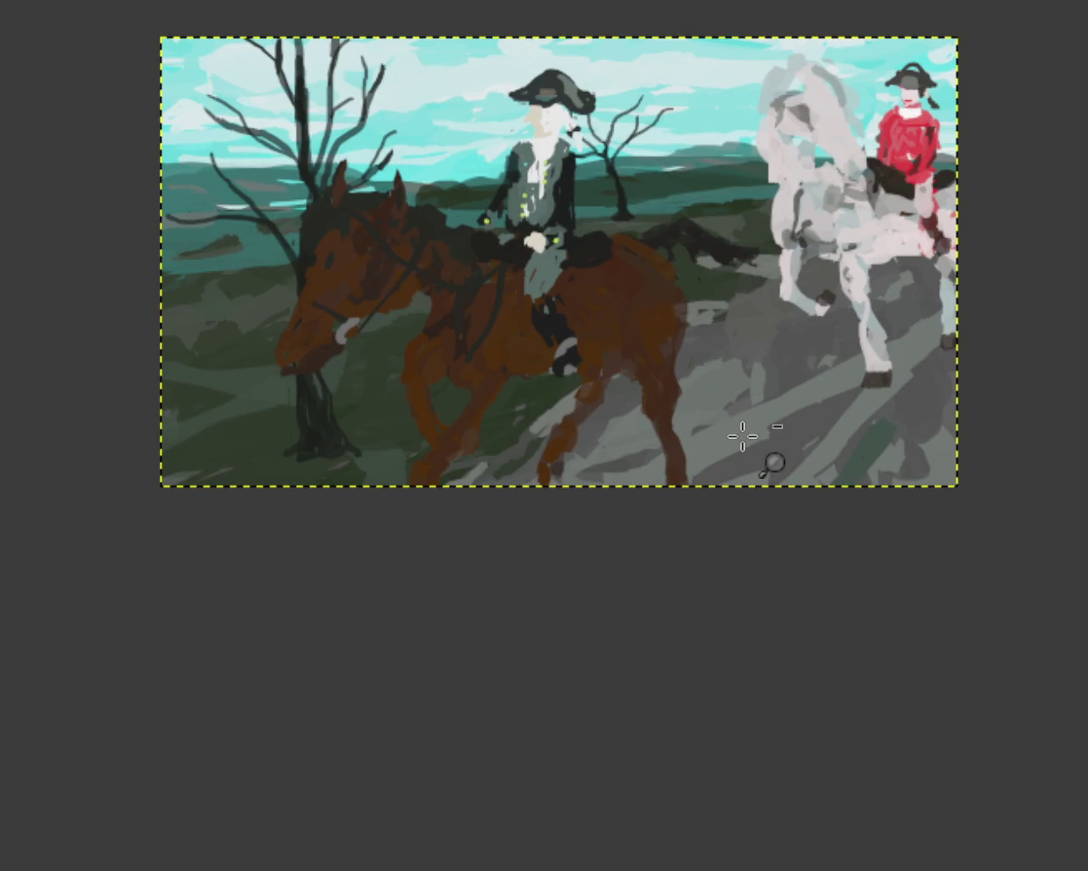
left_click(742, 436)
left_click(911, 159, "ctrl")
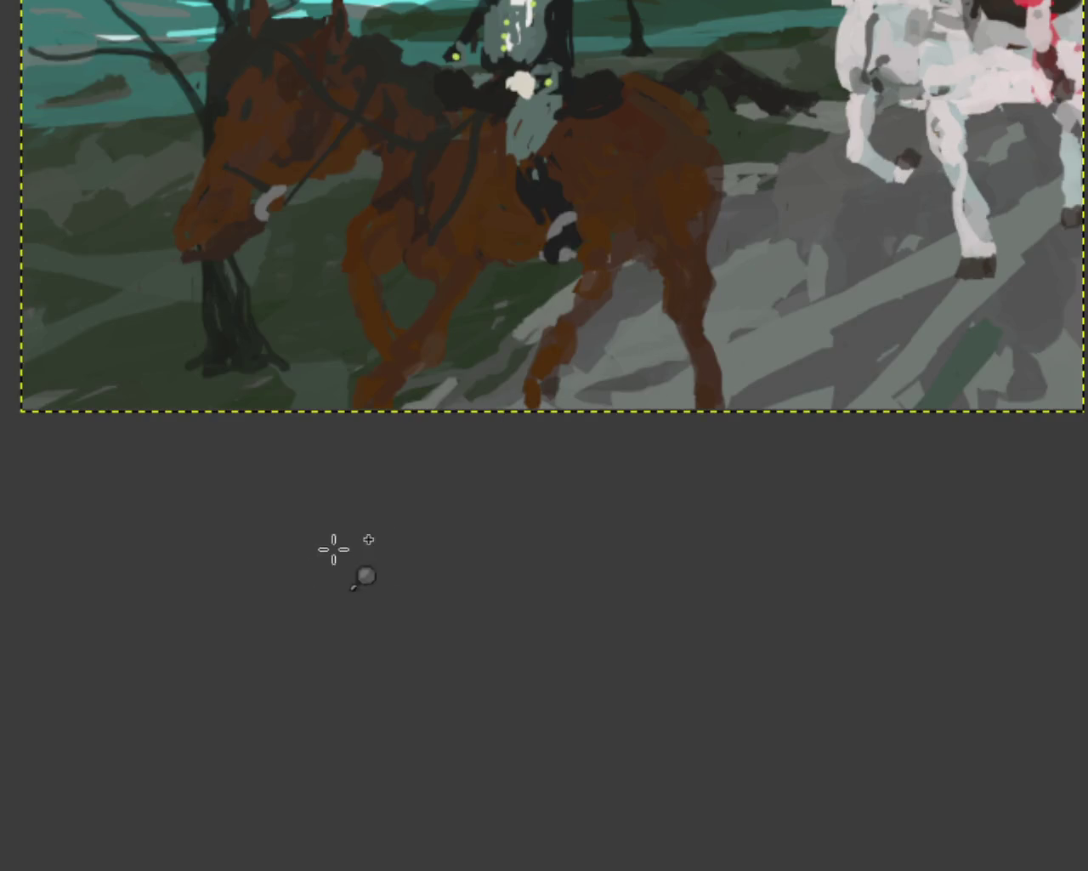
left_click(704, 420, "ctrl")
left_click(942, 315, "ctrl")
left_click(942, 318)
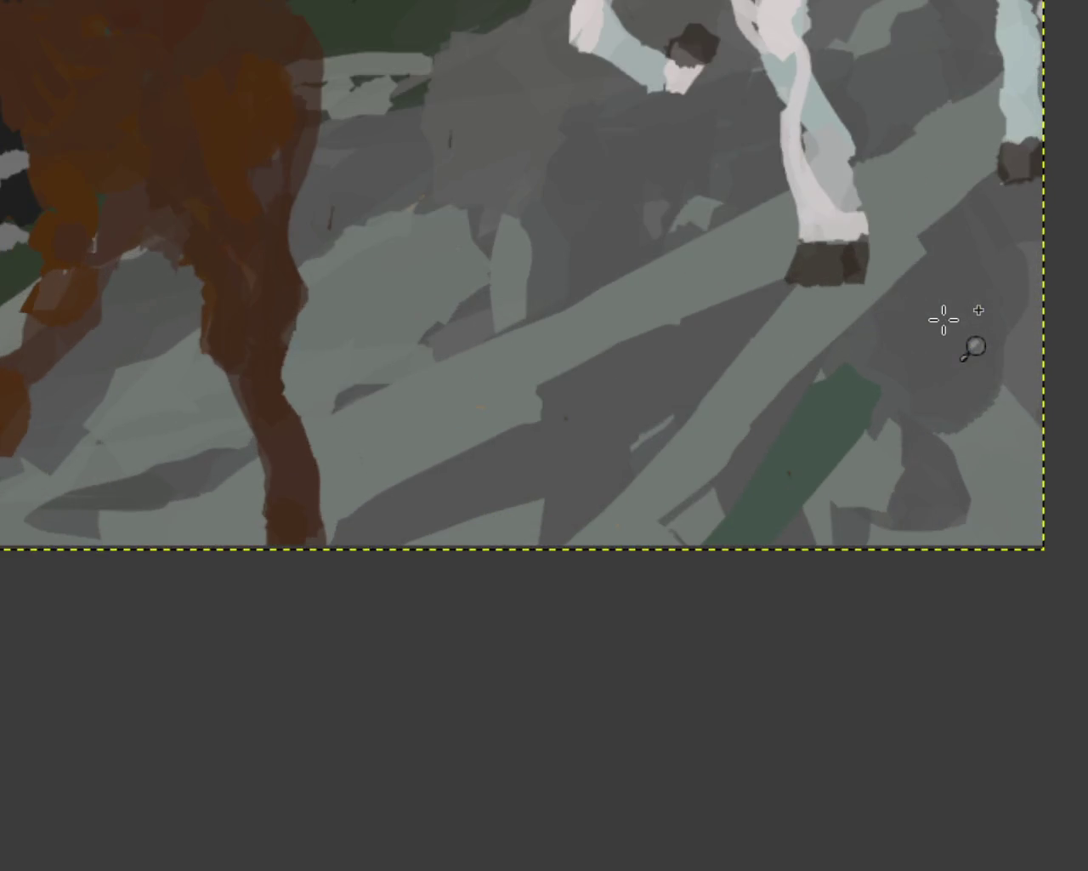
left_click(943, 318, "ctrl")
left_click(951, 259)
left_click(953, 259)
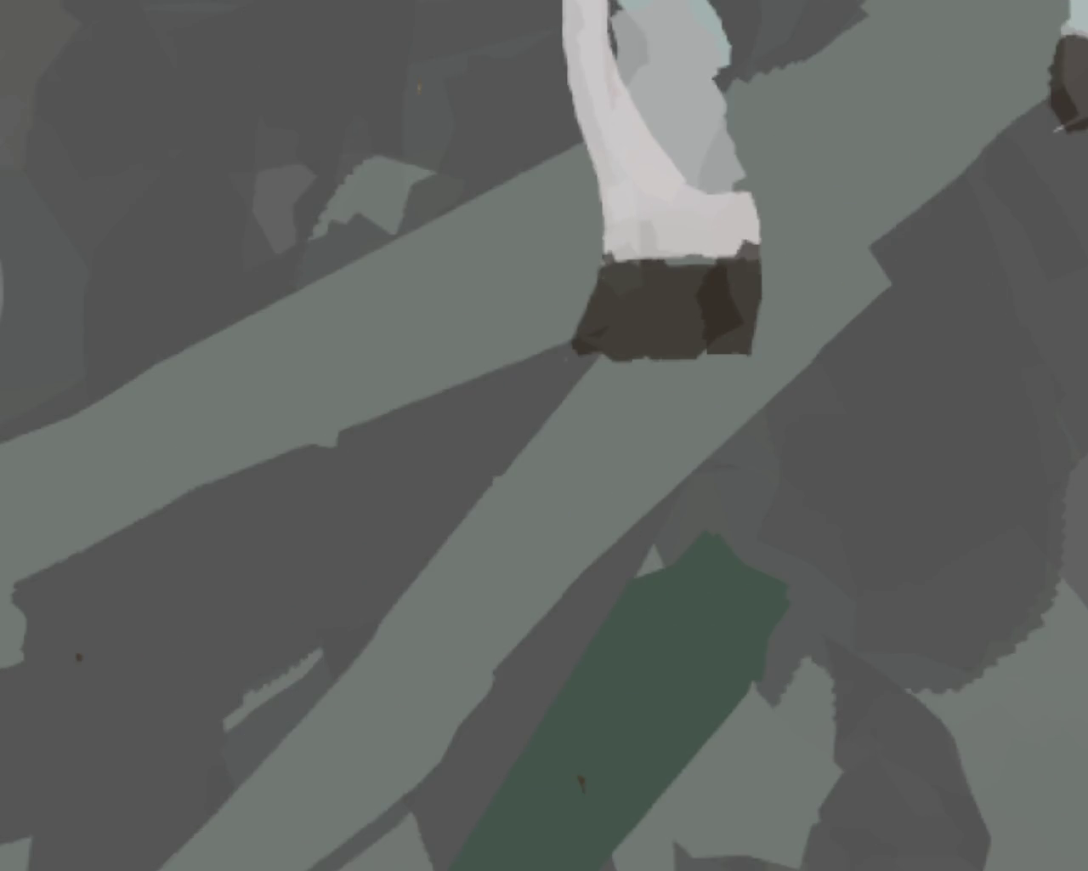
Try a dark grey shadow below the hoof, undo it, and zoom in on the hooves
mouse_move(740, 362)
left_mouse_down()
mouse_move(646, 366)
mouse_move(690, 330)
left_mouse_up()
key("ctrl+z")
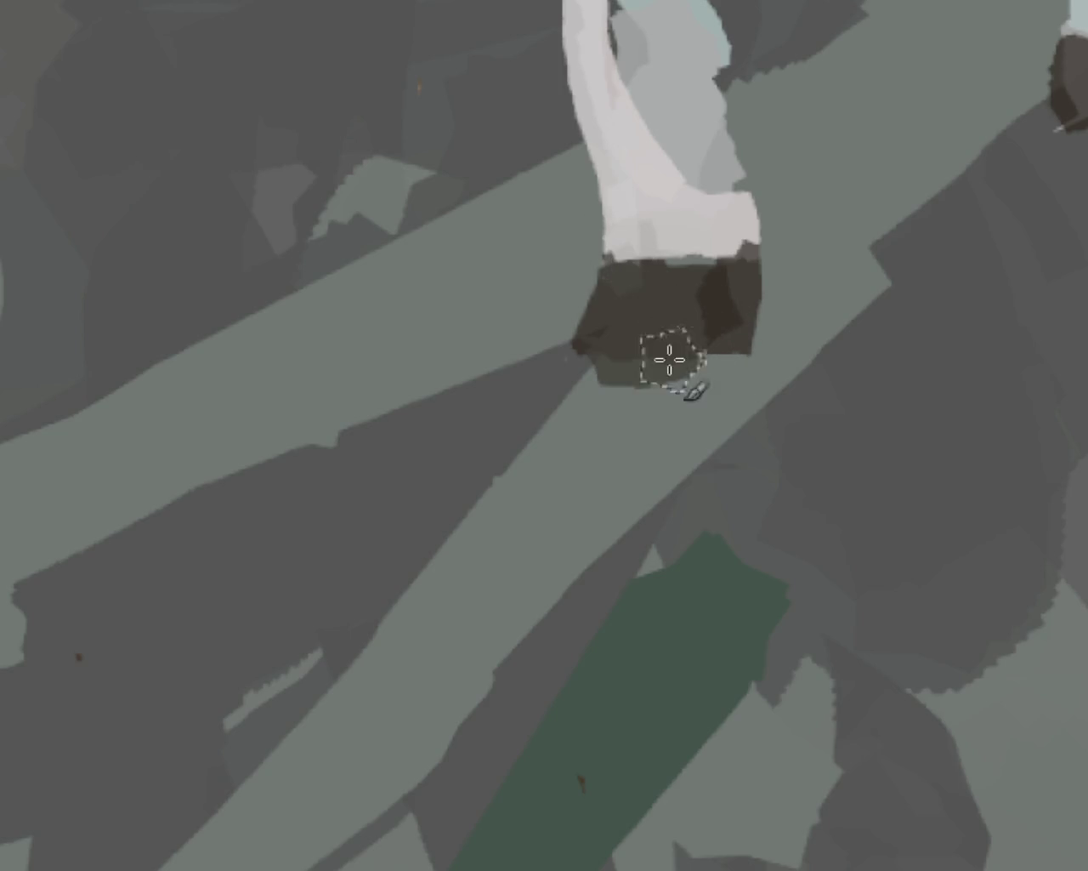
key("1")
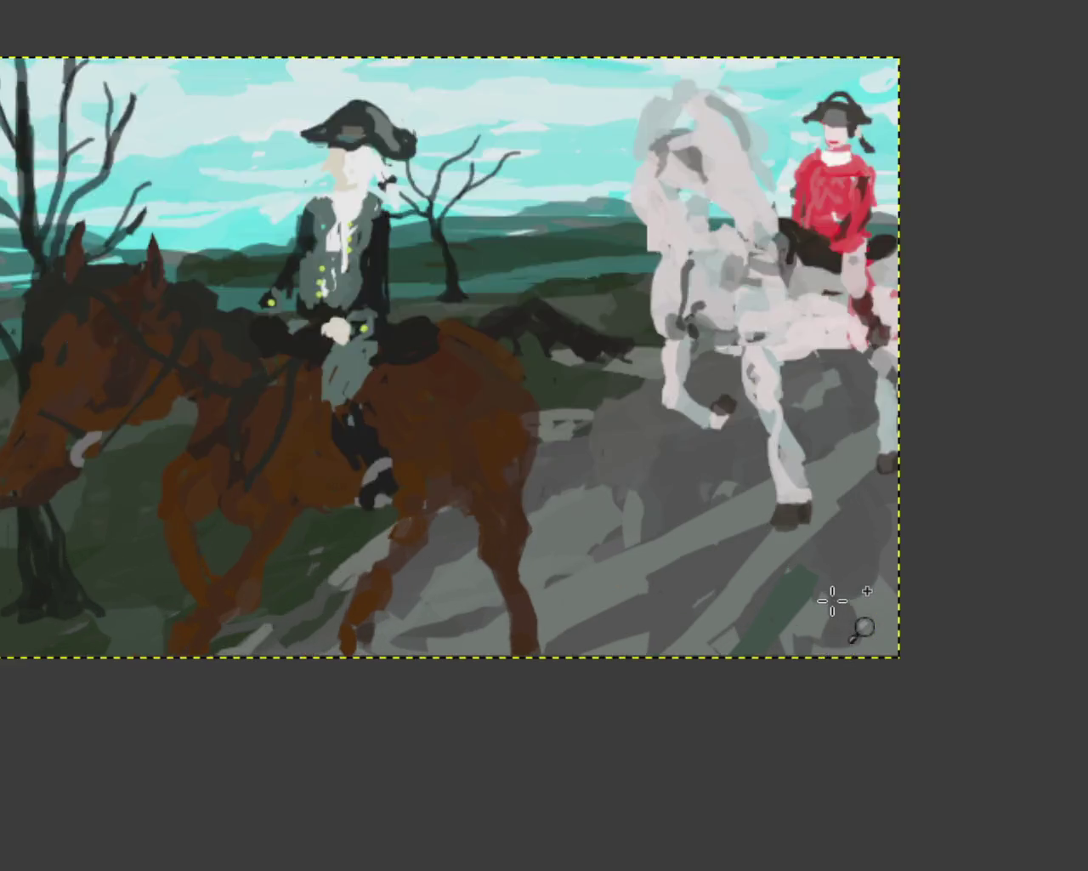
left_click(833, 595)
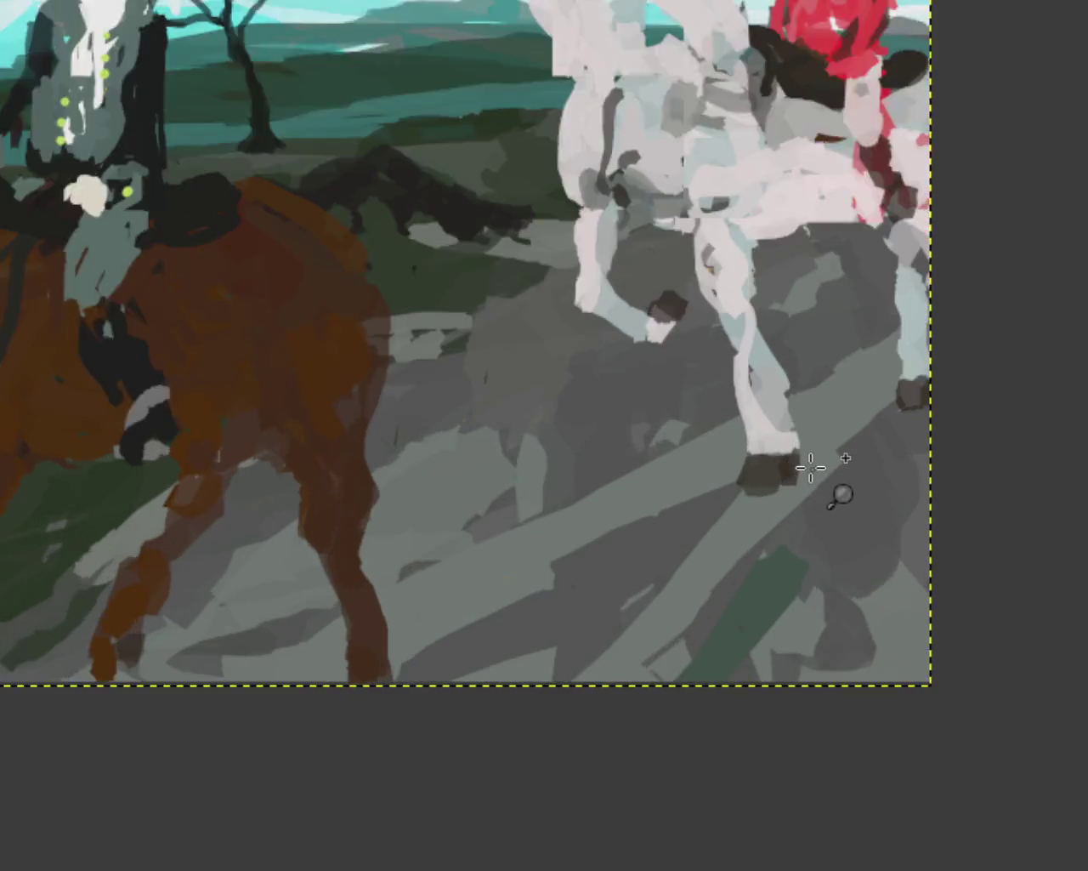
left_click(812, 461)
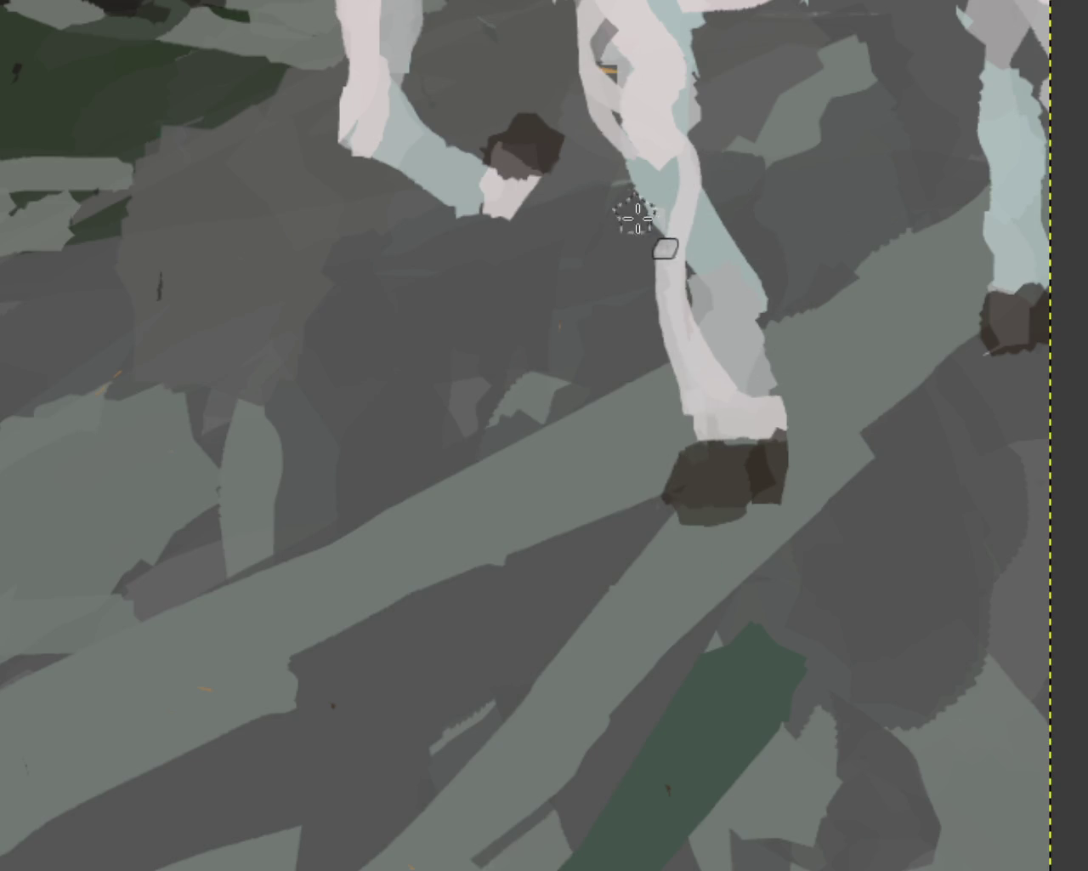
Slim the white horse's leg by painting grey along its left edge
left_click_drag(642, 225, 667, 374)
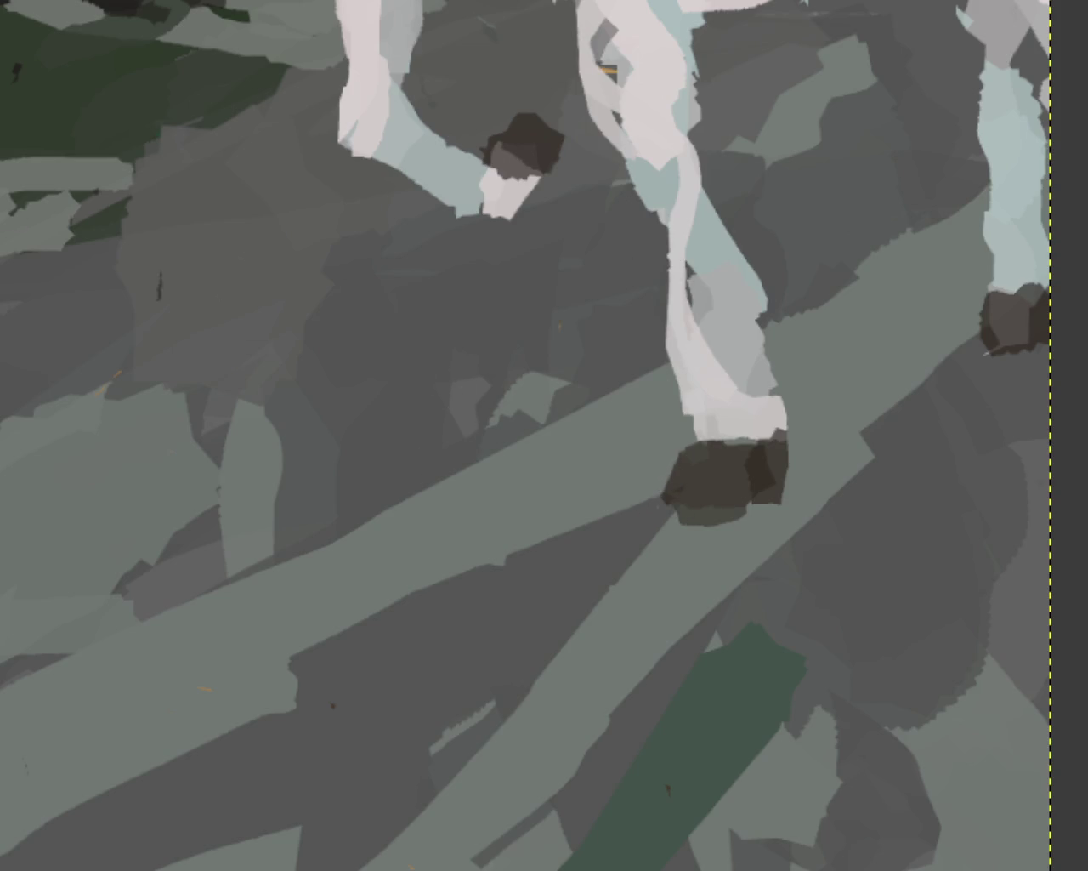
left_click(744, 638)
left_click(744, 633, "ctrl")
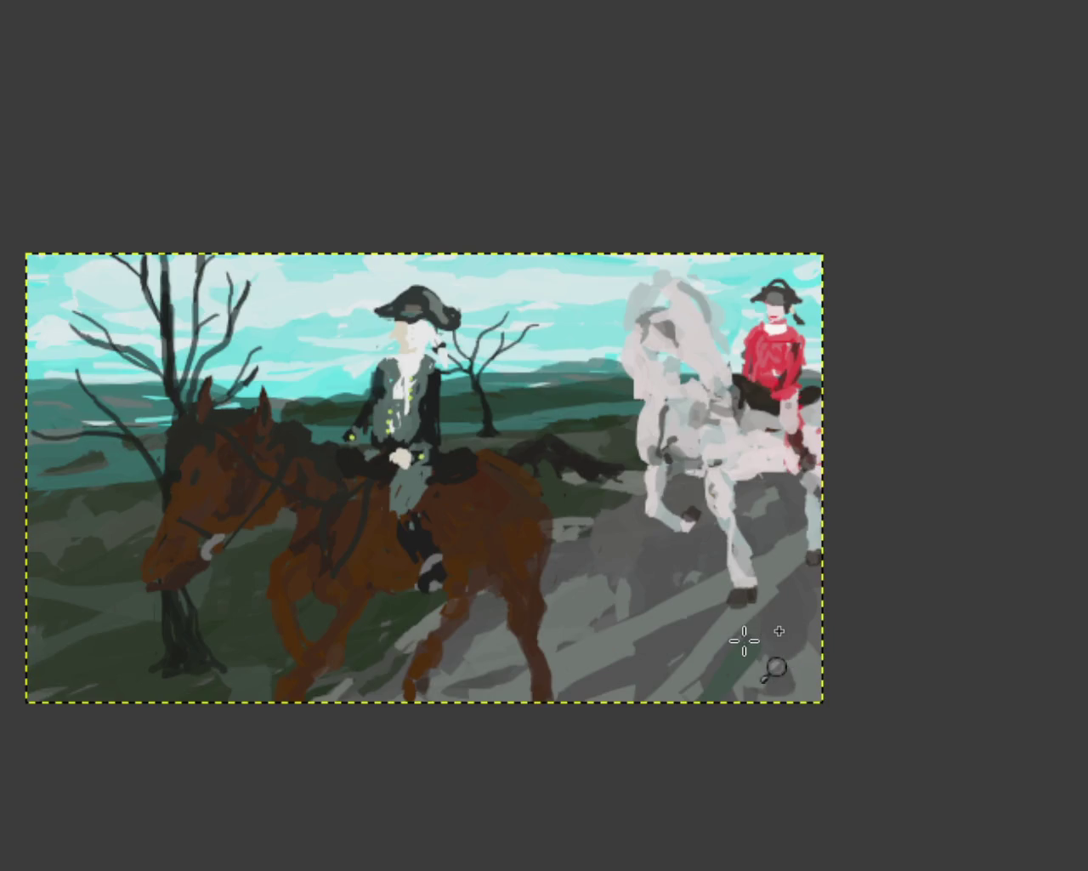
left_click(746, 634)
left_click(846, 578, "ctrl")
left_click(826, 595)
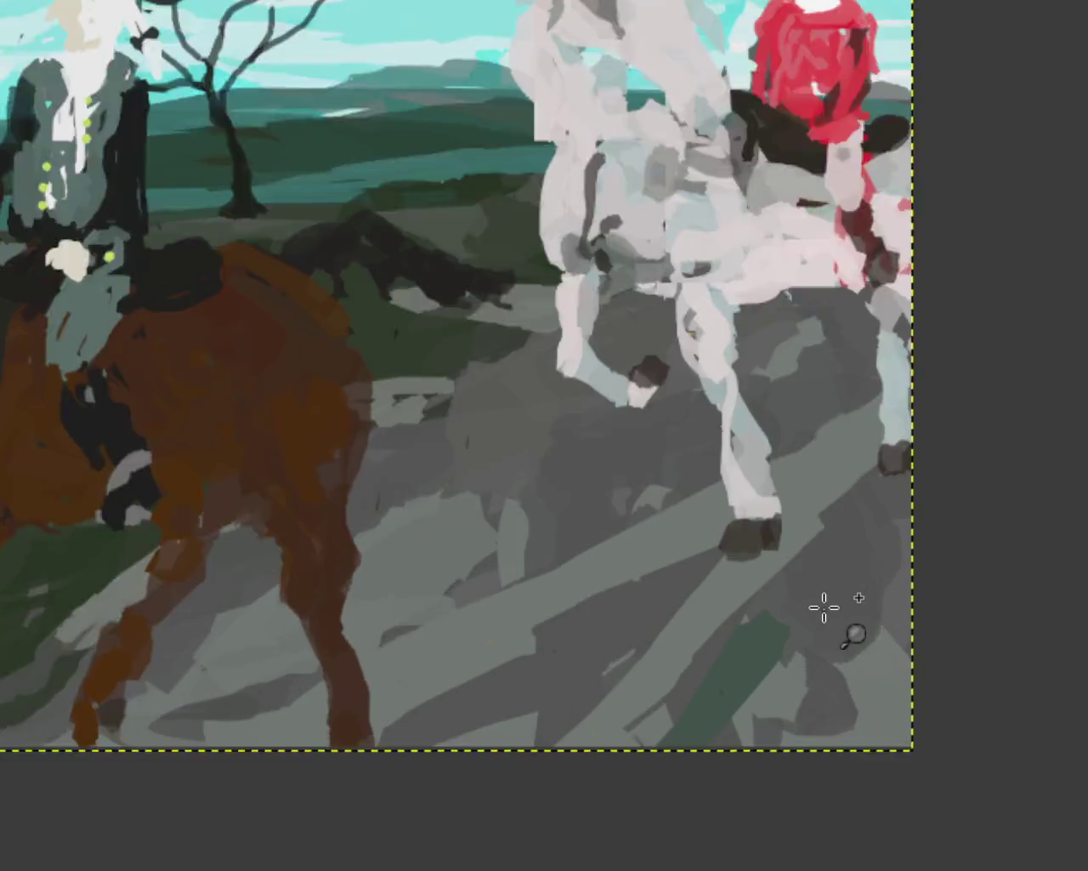
left_click(824, 605)
Trim the grey rock's pointed left edge back with grey paint
left_click_drag(512, 425, 523, 464)
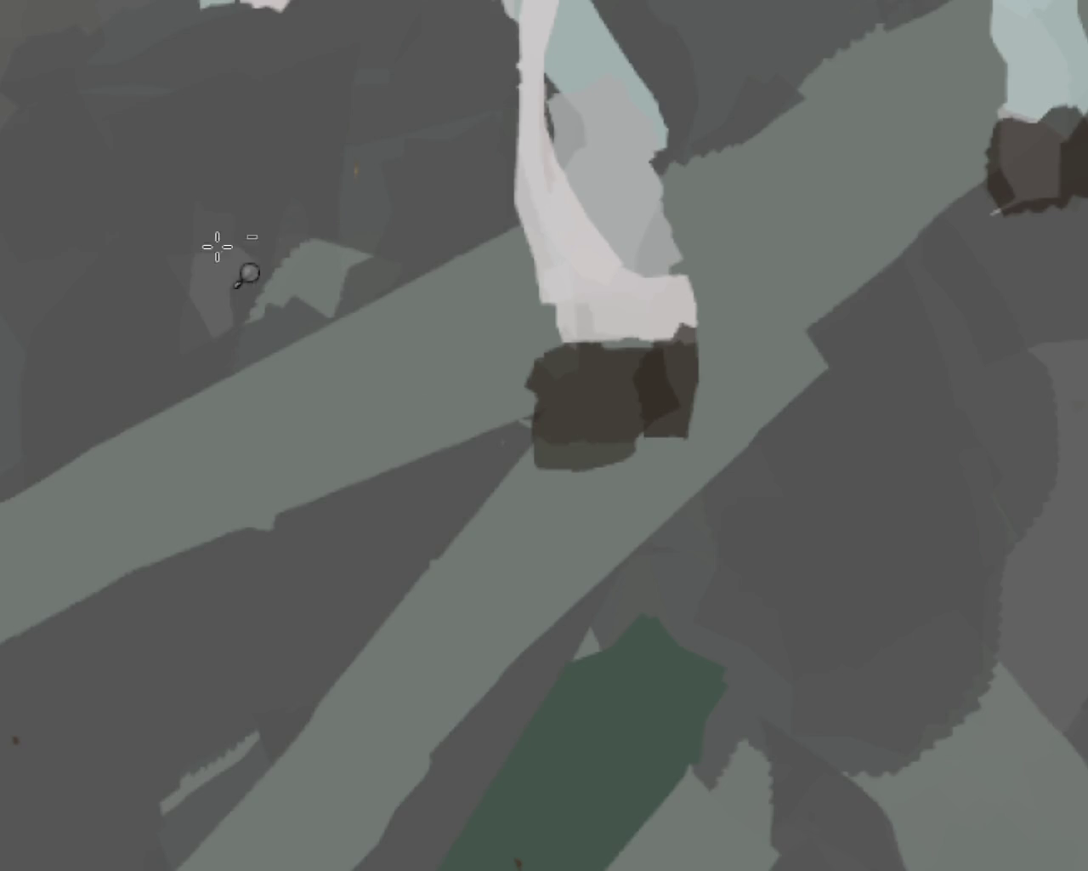
left_click(887, 688, "ctrl")
left_click(880, 695, "ctrl")
left_click(890, 688)
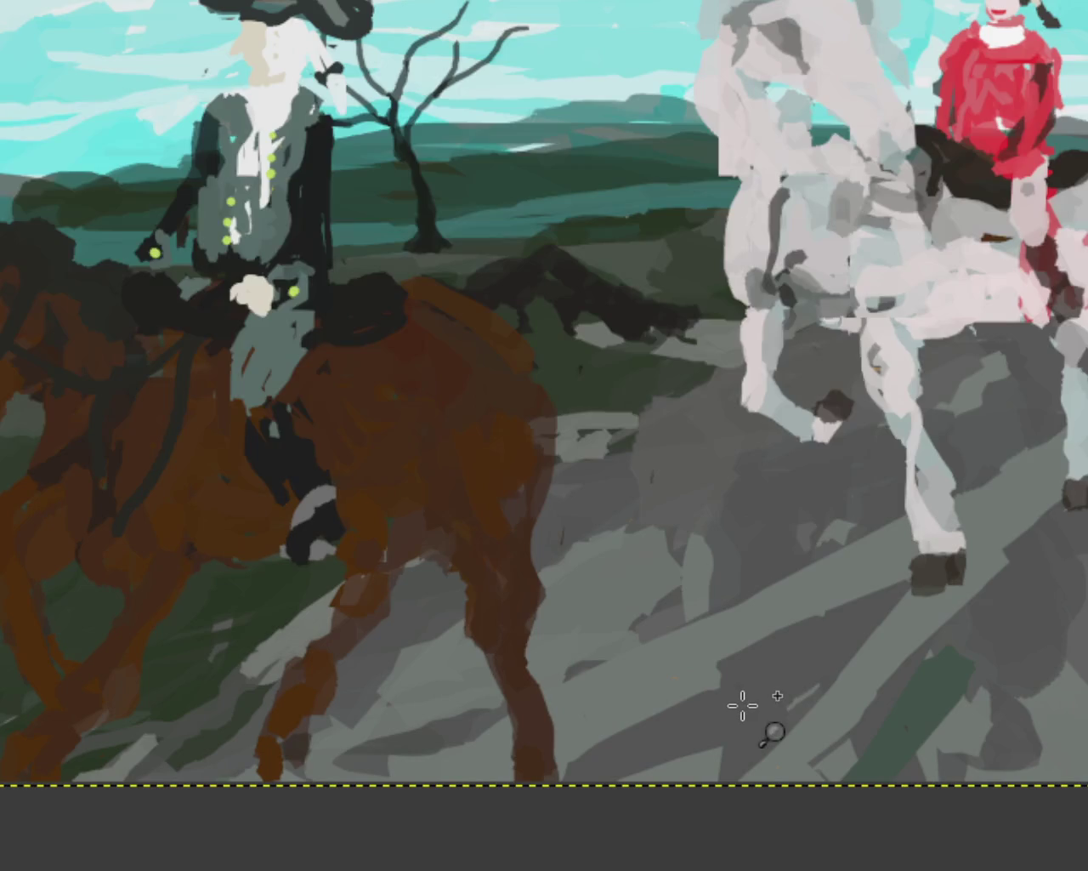
left_click(778, 625, "ctrl")
left_click(530, 748)
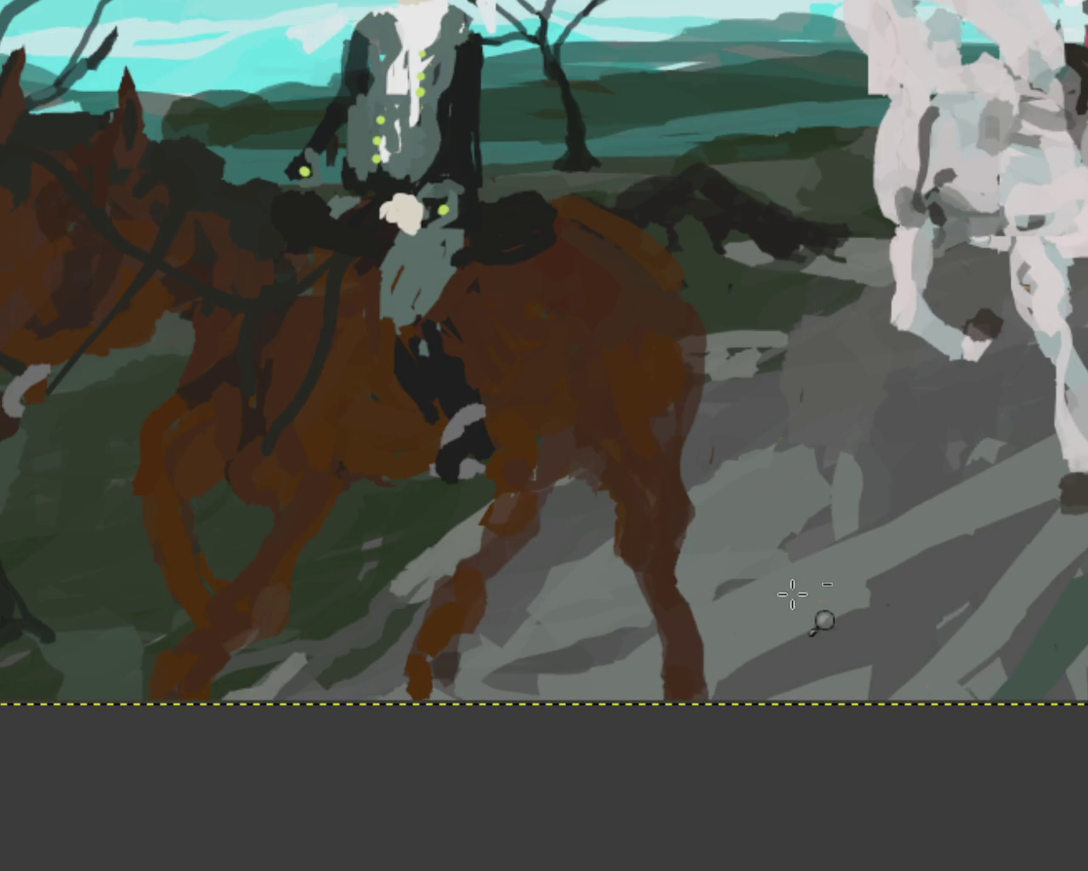
Darken the white horse's hoof with two dabs of darker grey
left_click_drag(593, 544, 720, 563)
left_click(586, 535)
left_click(544, 547)
left_click(557, 562)
left_click(559, 561)
left_click(682, 473, "ctrl")
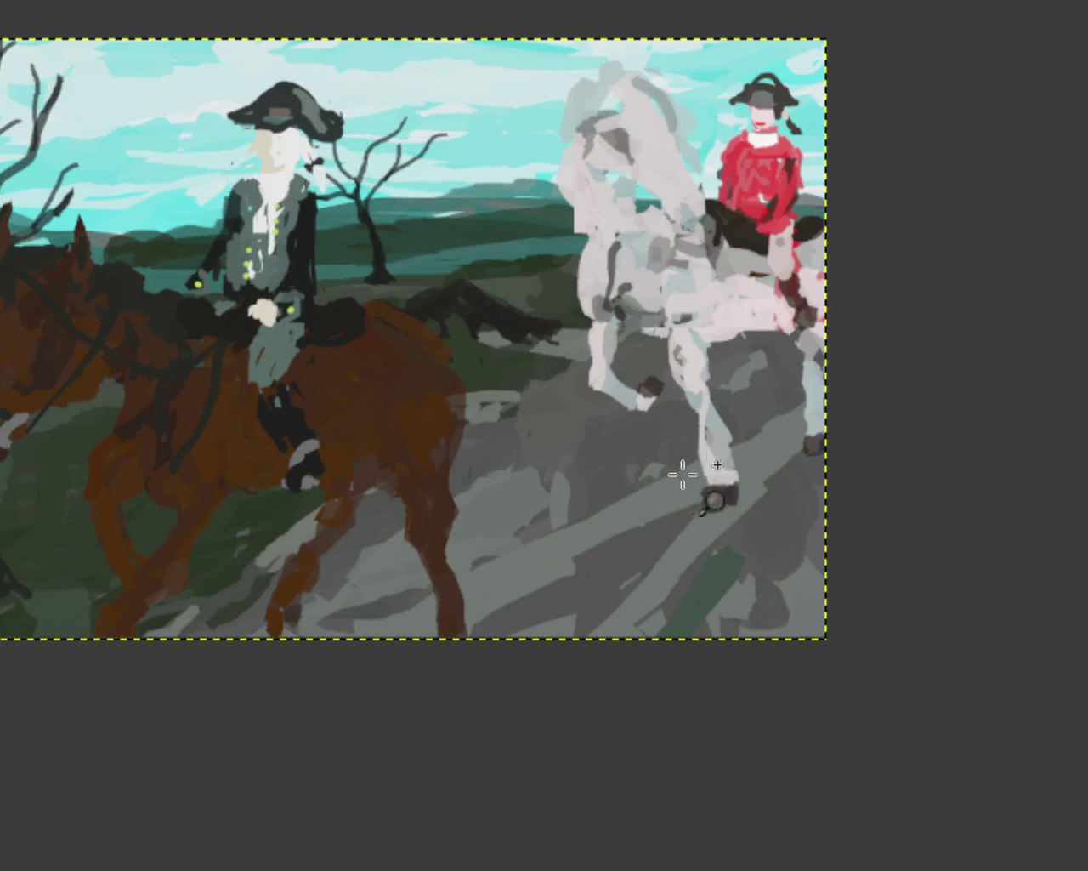
left_click(699, 562, "ctrl")
left_click(712, 576)
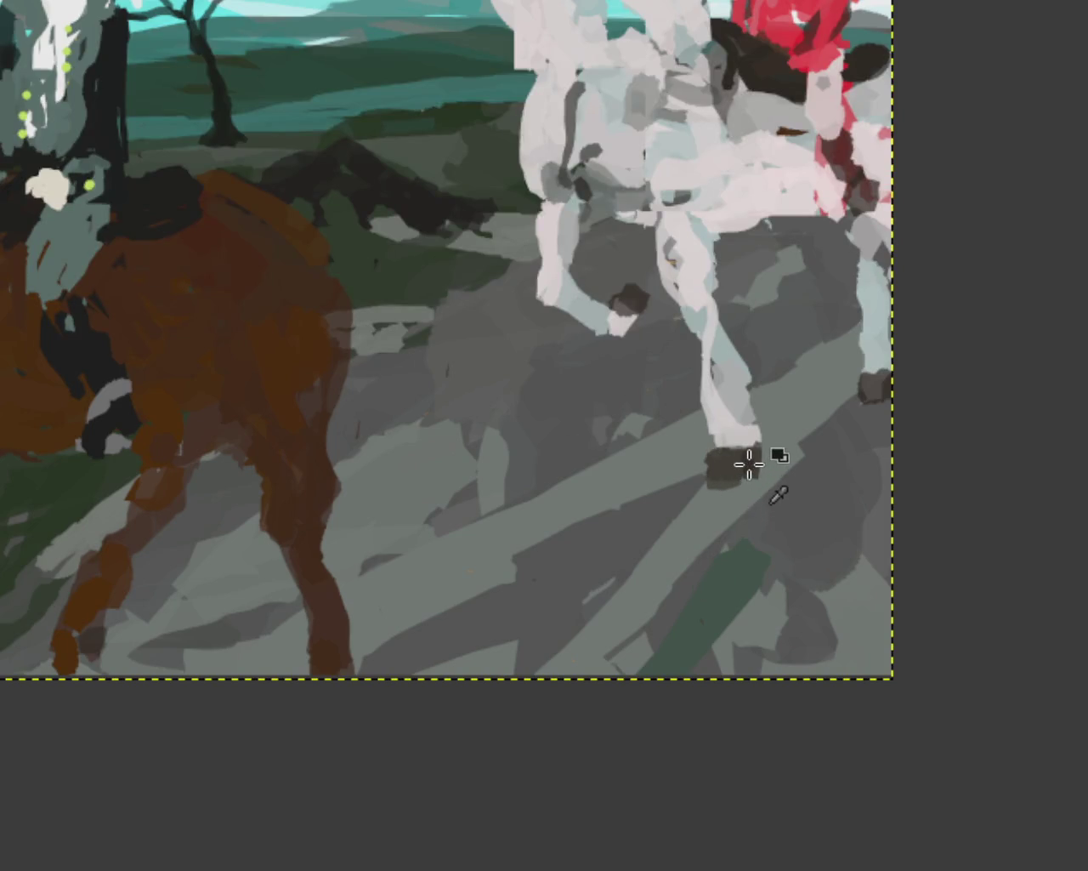
left_click(101, 644)
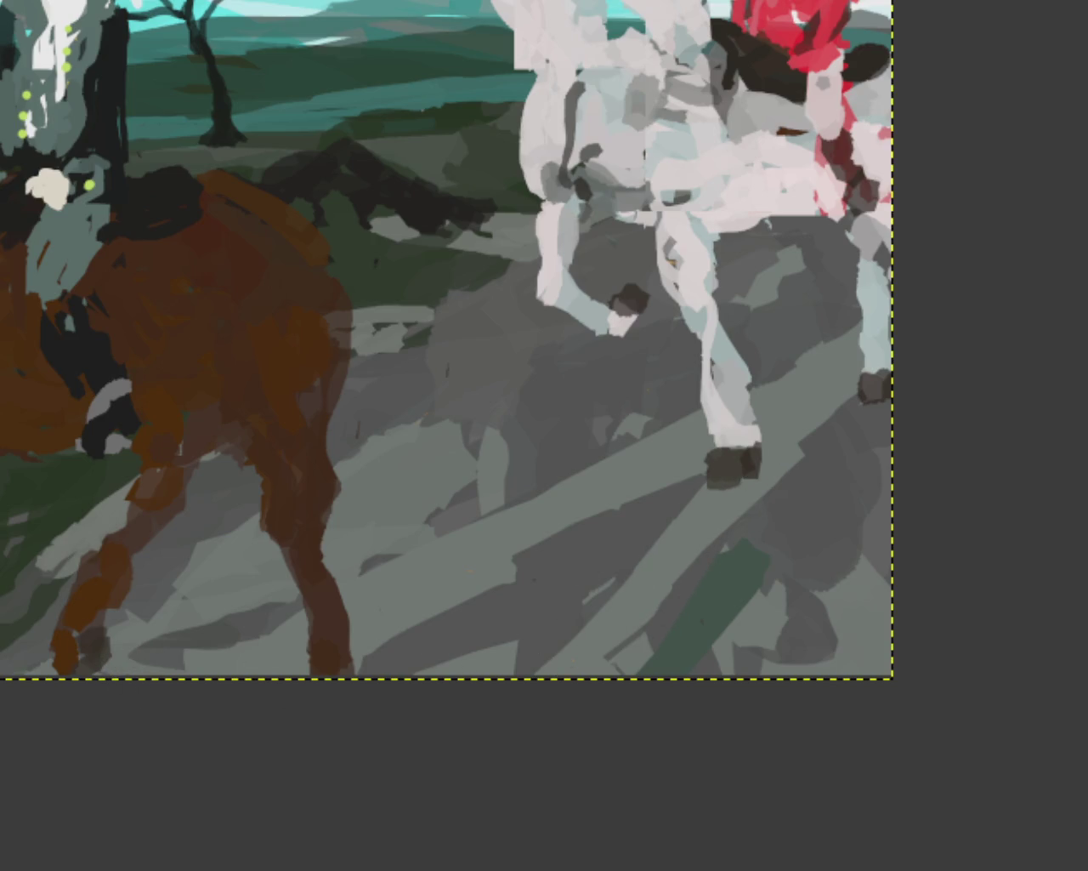
left_click(72, 681)
Pan and zoom to inspect the lower-left hoof and then the whole painting
left_click(614, 528, "ctrl")
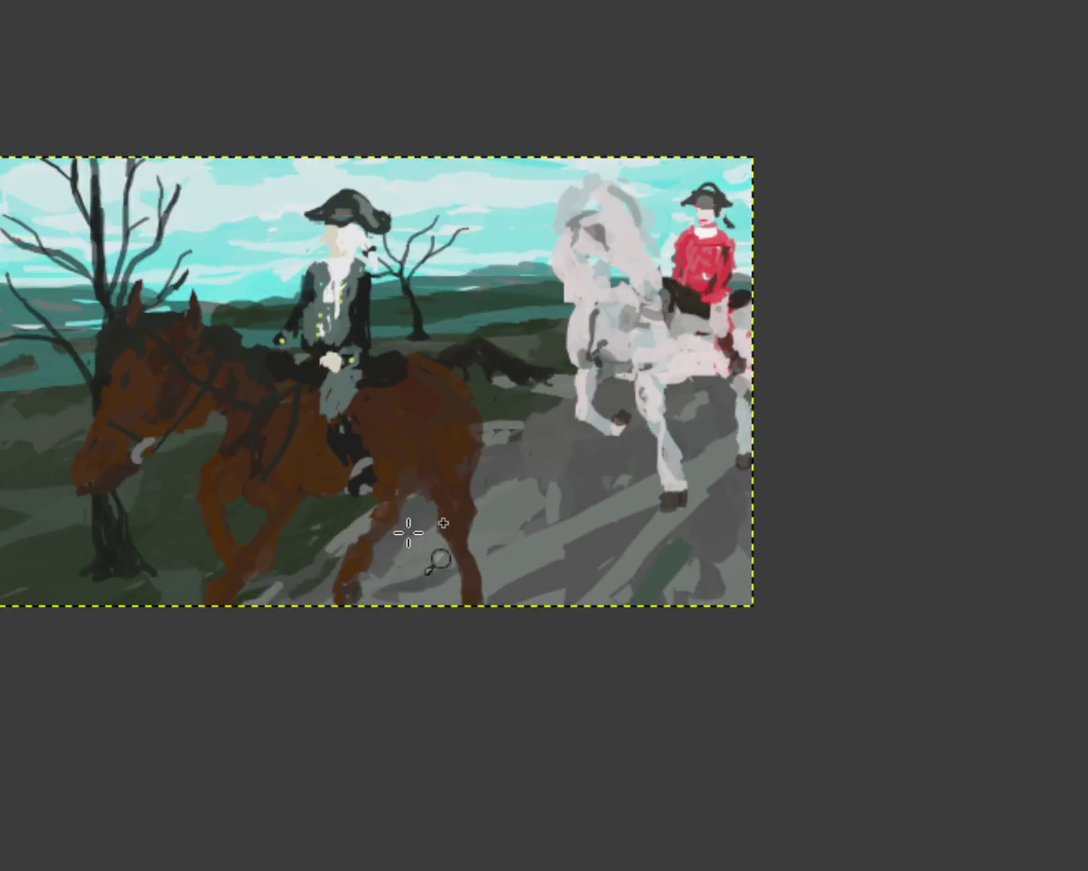
left_click(417, 520)
left_click(659, 570, "ctrl")
left_click(488, 601)
left_click(63, 590, "ctrl")
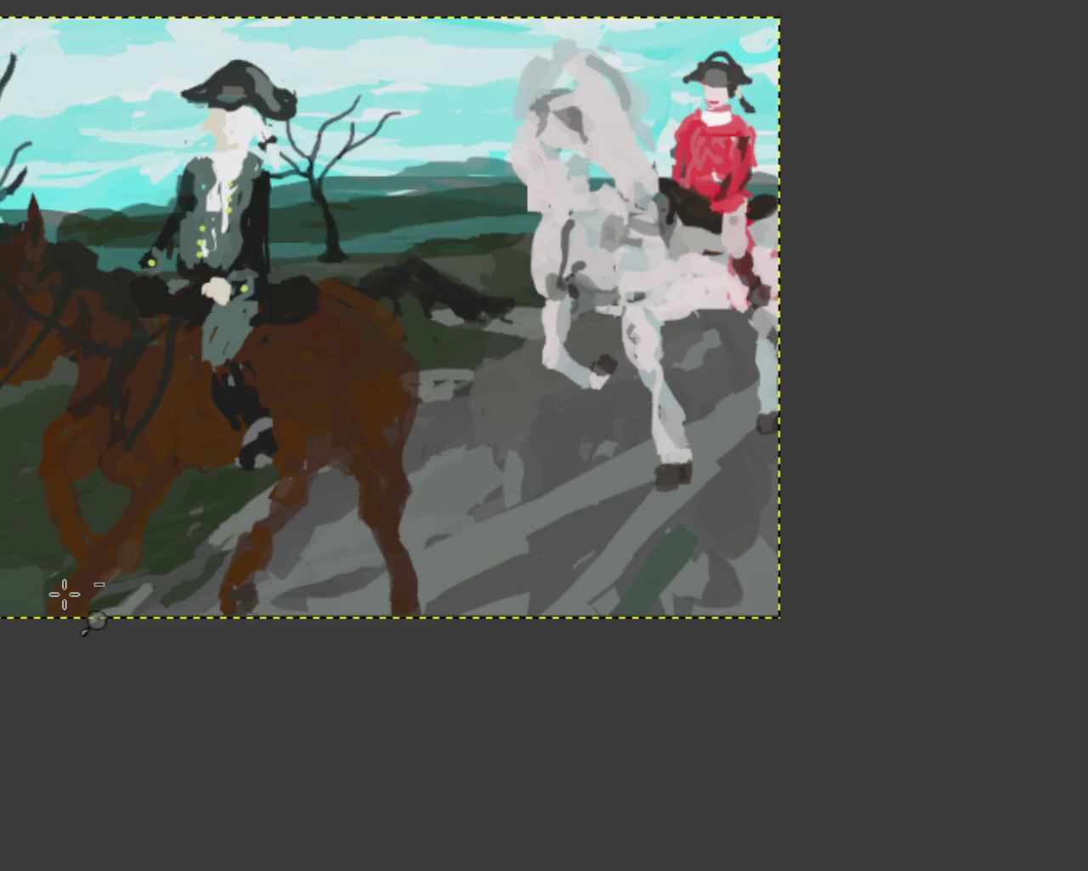
left_click(59, 597)
left_click(417, 619, "ctrl")
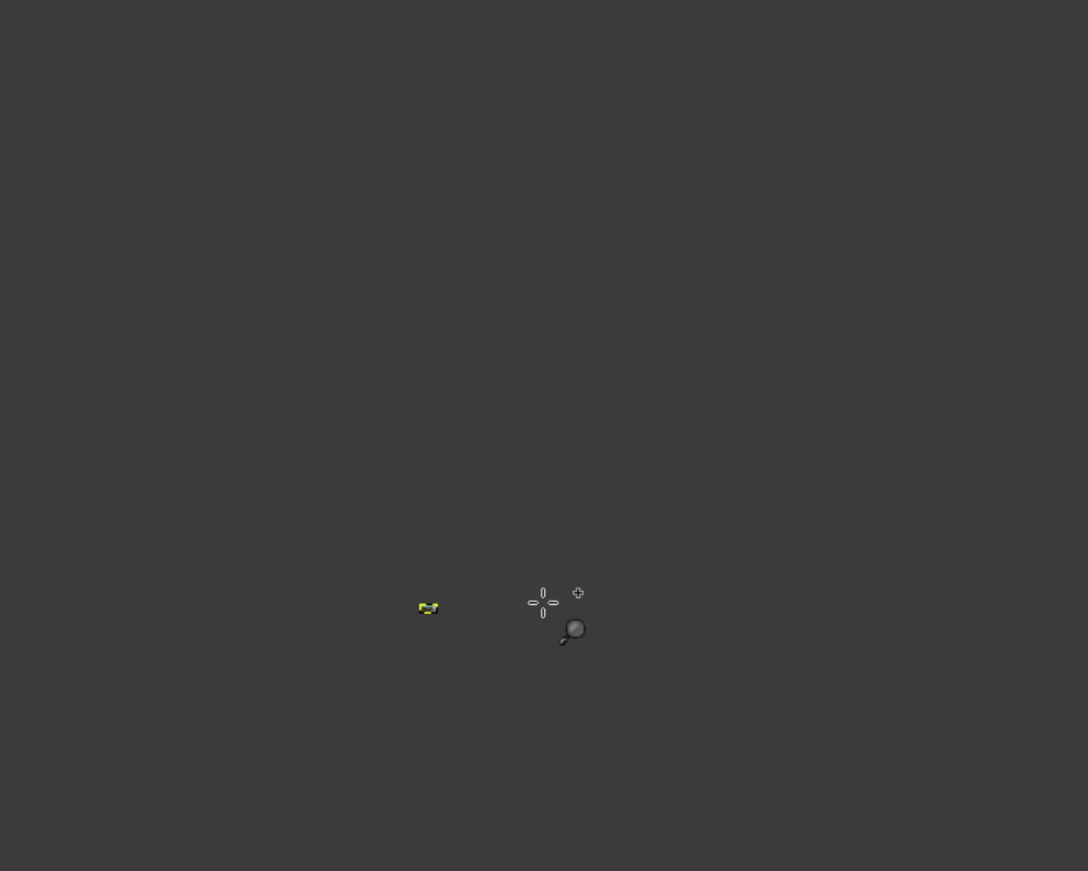
left_click(377, 625)
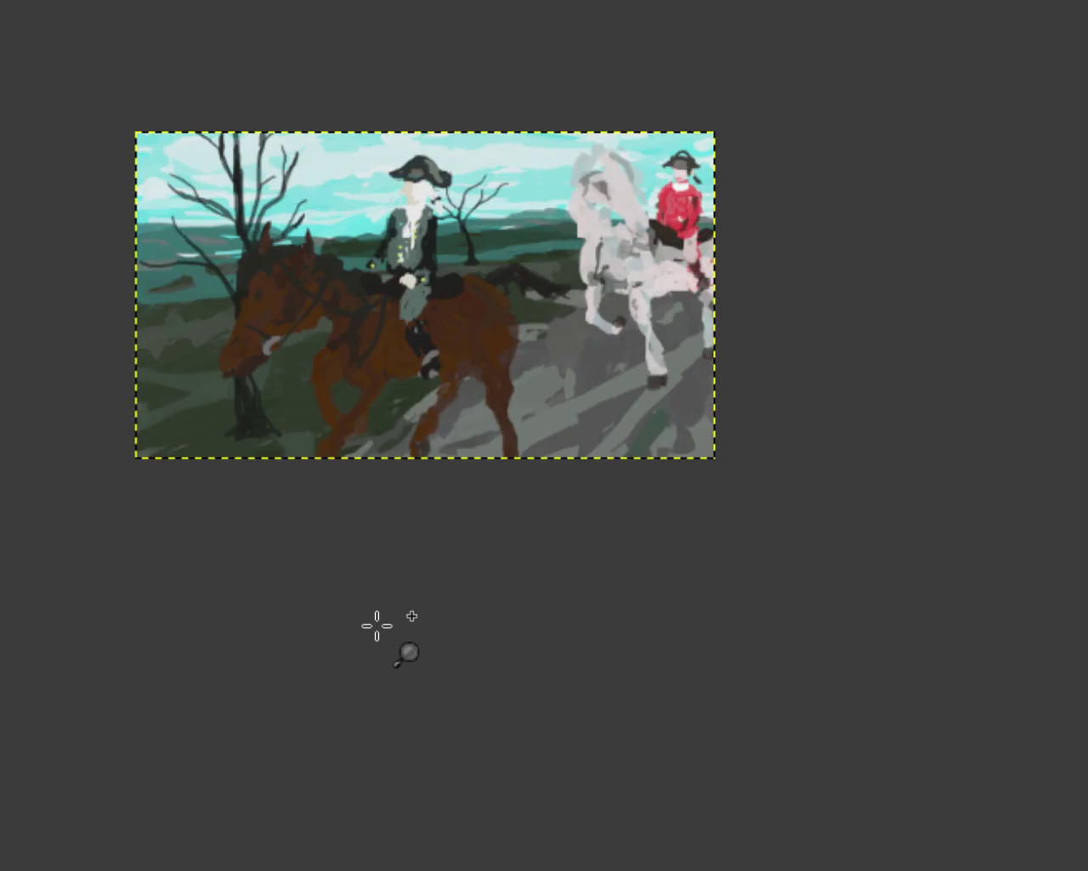
Zoom in closely on the brown horse's crossing lower legs
left_click(383, 559)
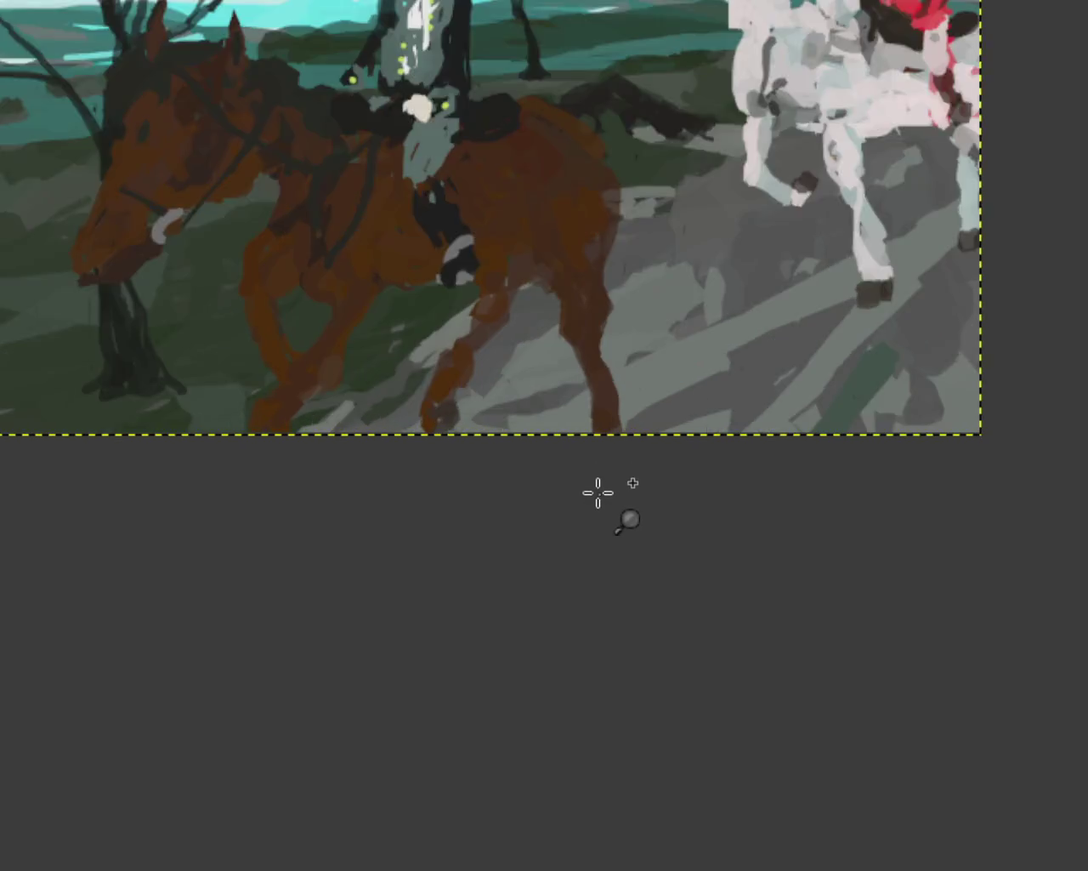
left_click(598, 493)
left_click(624, 488)
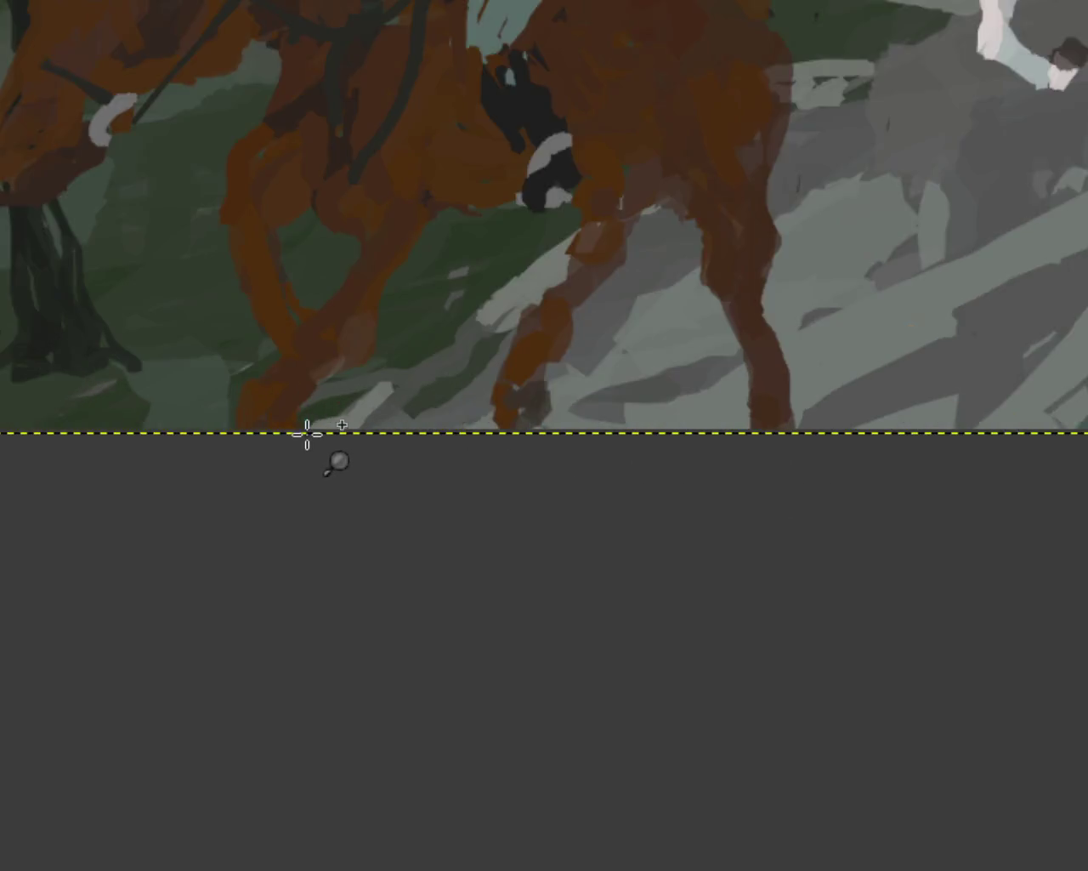
left_click(315, 445)
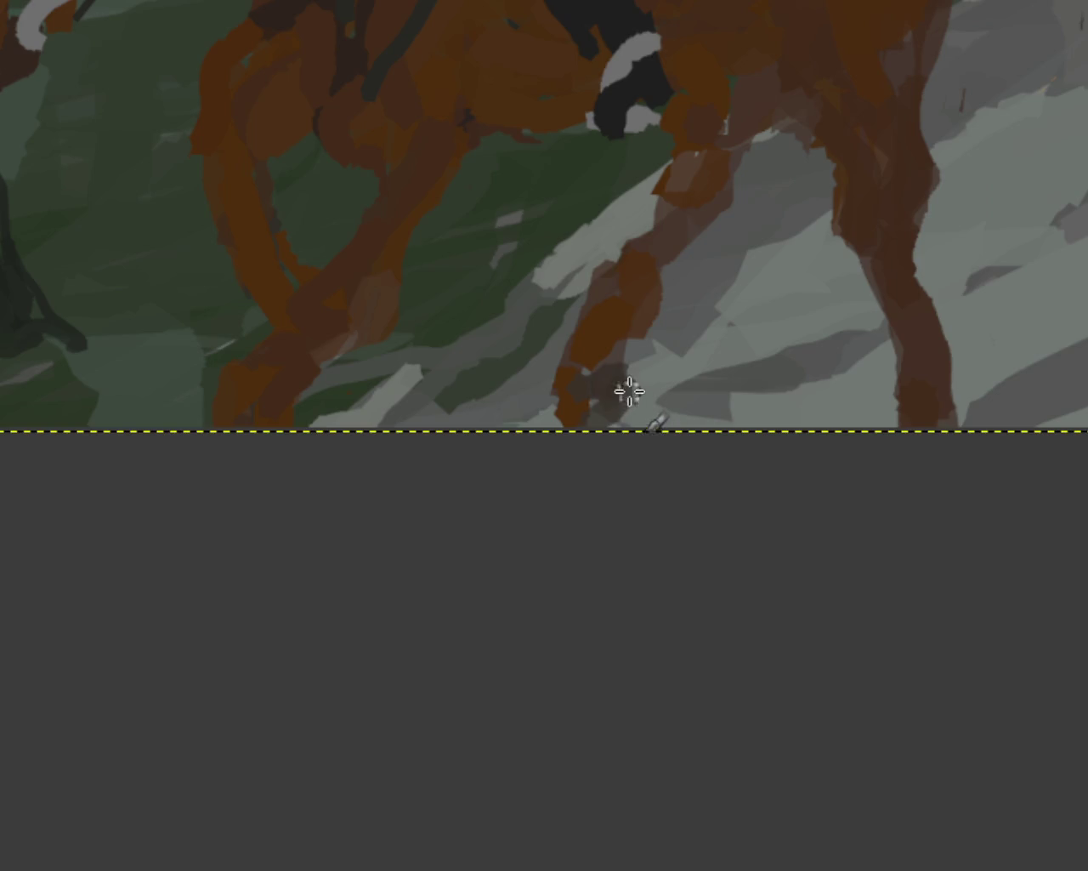
left_click(437, 429)
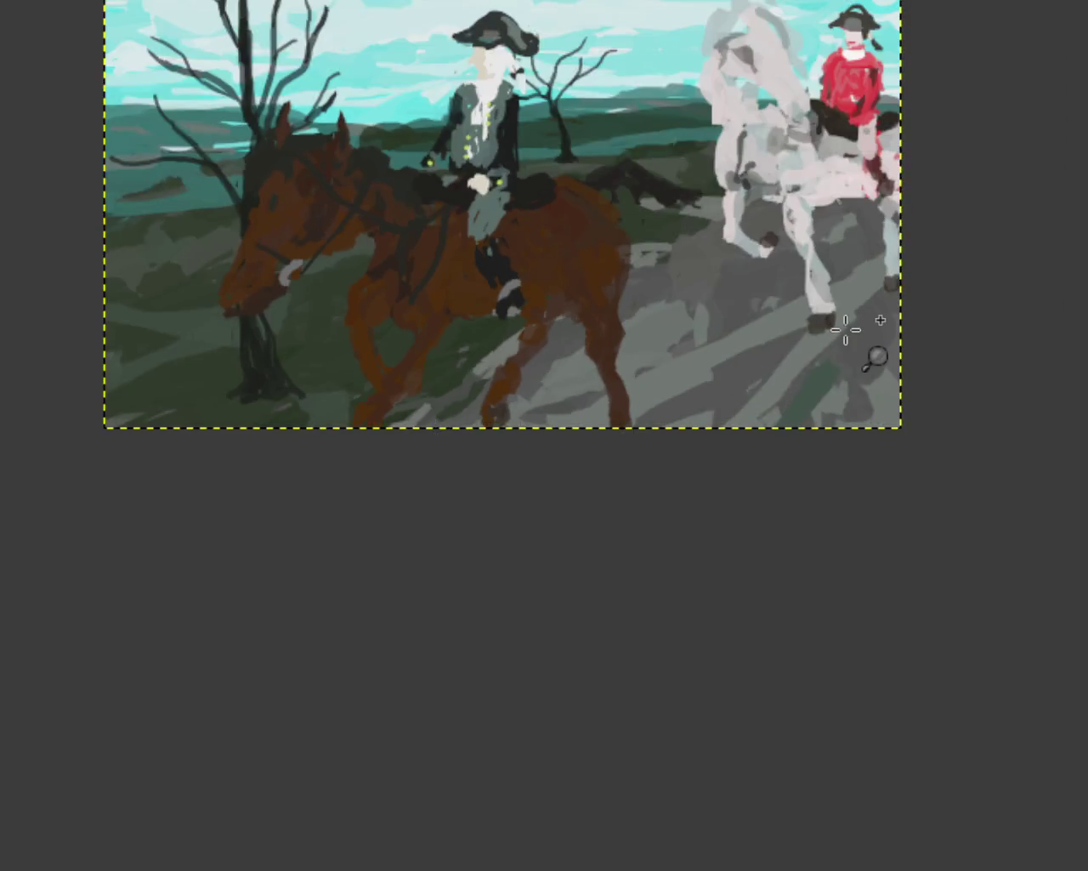
left_click(875, 353, "ctrl")
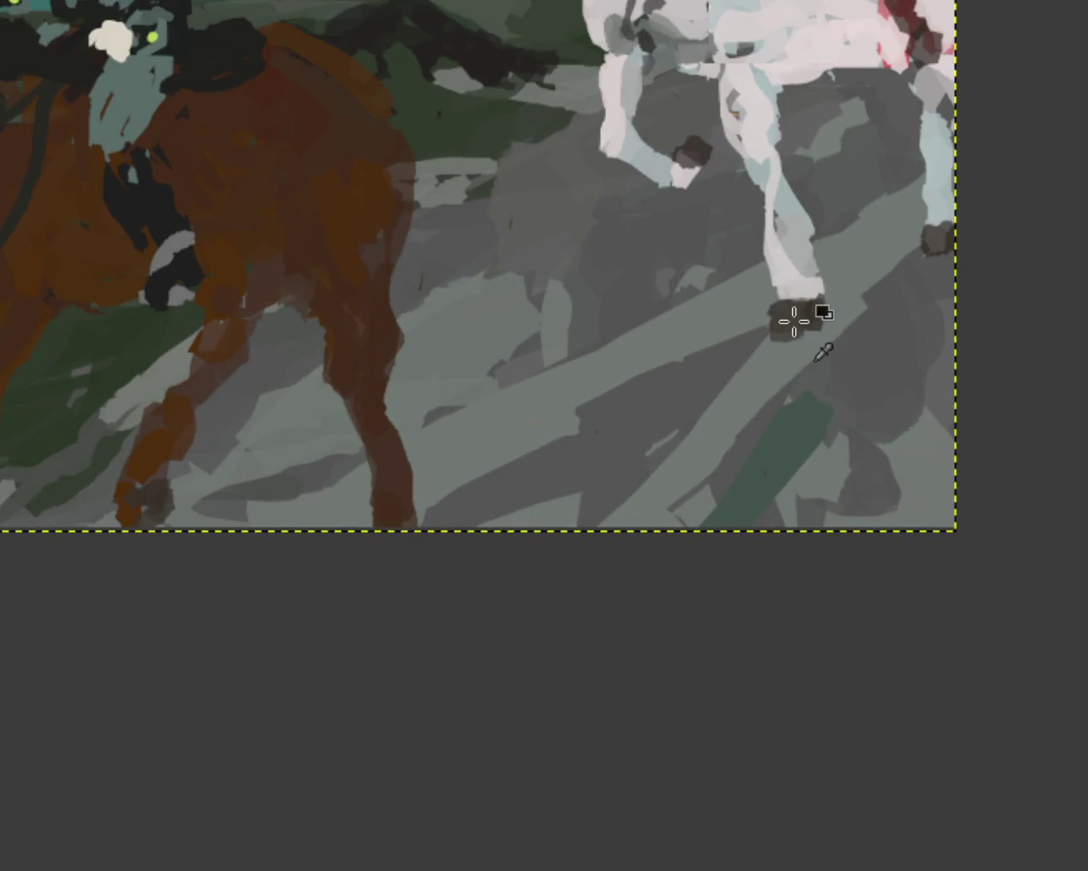
left_click(751, 331, "ctrl")
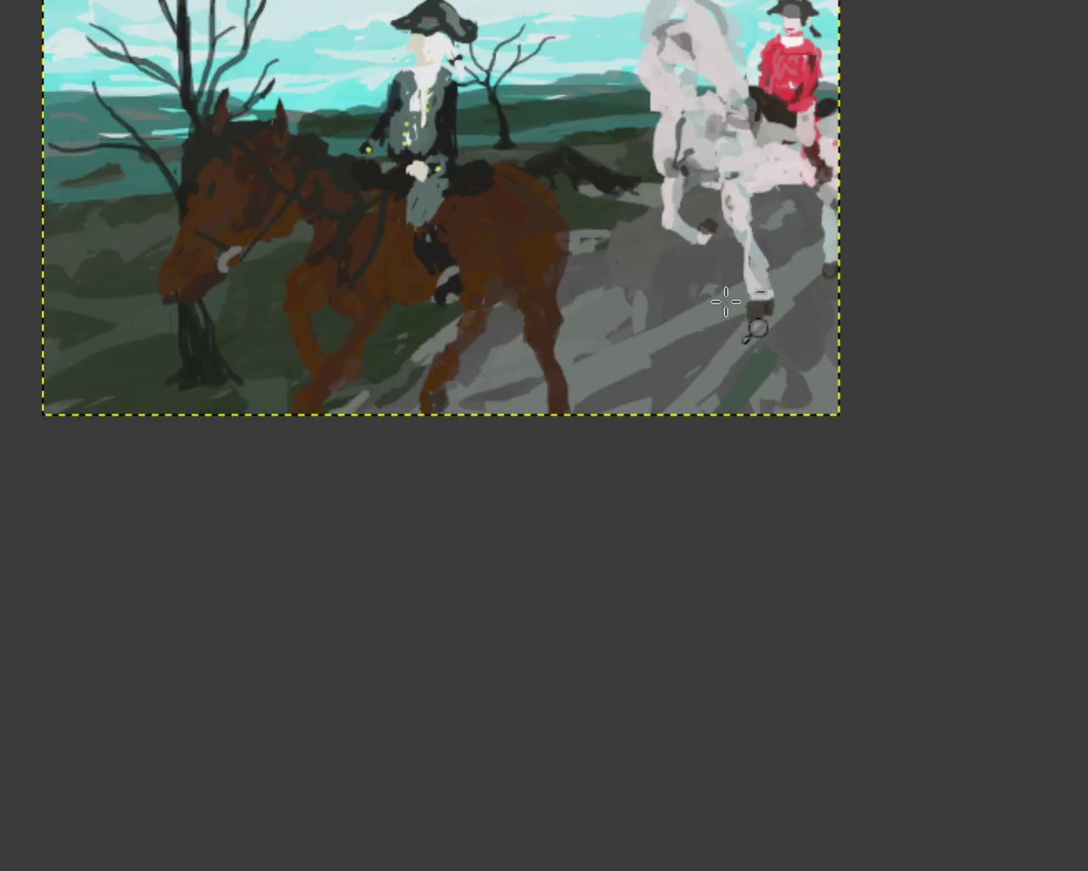
left_click(285, 382)
left_click(255, 372, "ctrl")
left_click(304, 412)
left_click(303, 412)
left_click(294, 401)
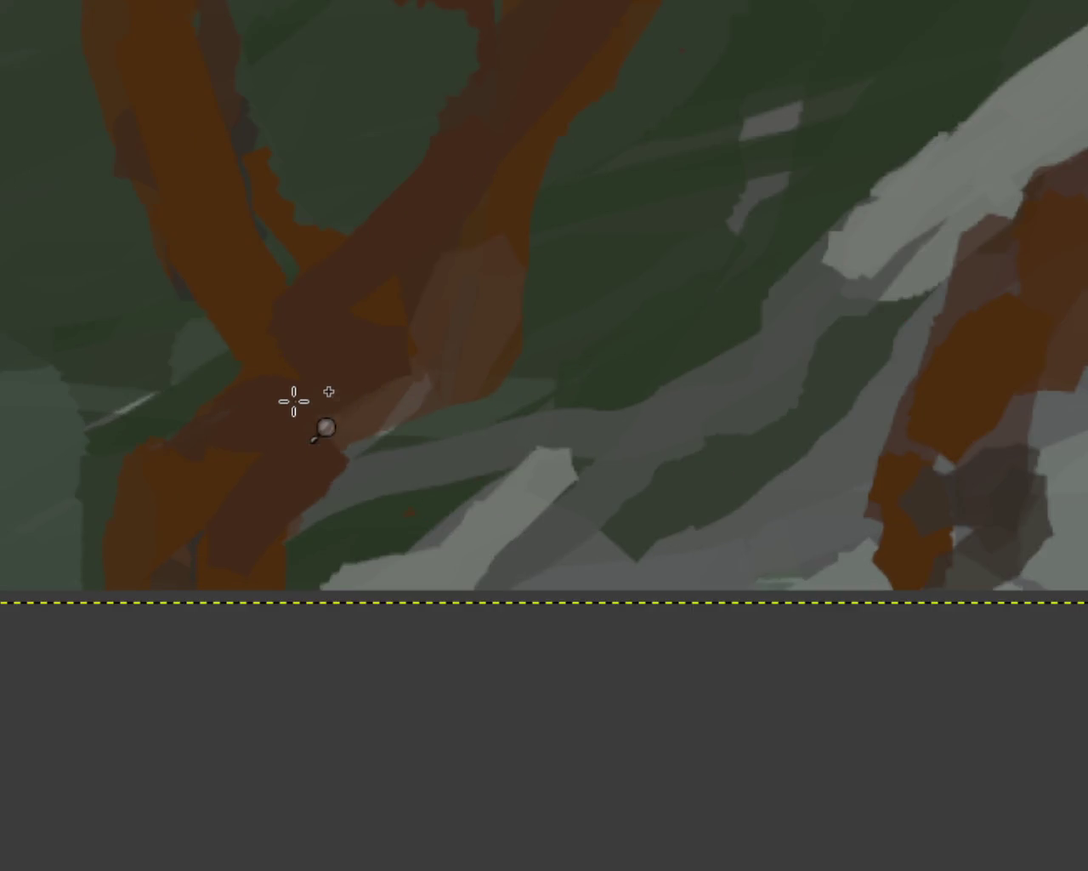
Dab dark grey-brown and brown shading onto the brown horse's legs
left_click(316, 258)
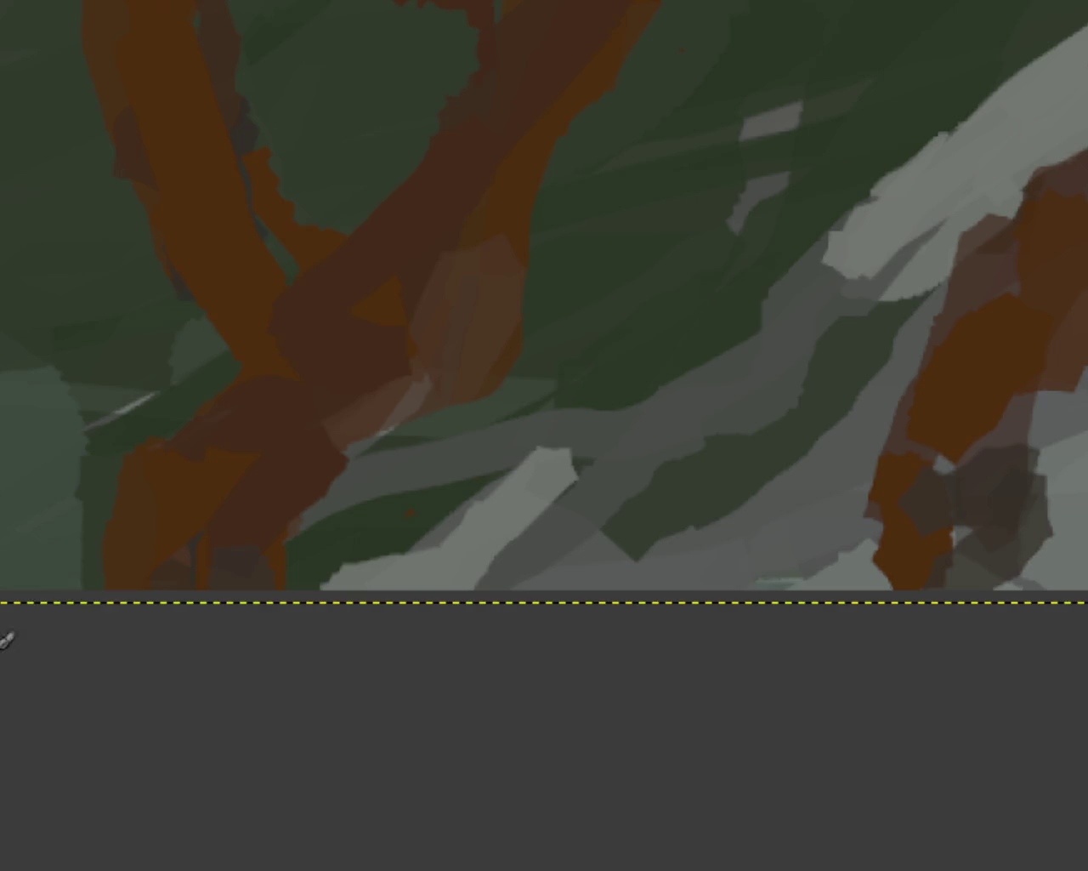
left_click(924, 522)
left_click(923, 468)
left_click(900, 486)
Zoom in and out to compare the horse's legs and back with the whole painting
left_click(629, 536, "ctrl")
left_click(643, 513, "ctrl")
left_click(607, 522, "ctrl")
left_click(779, 519)
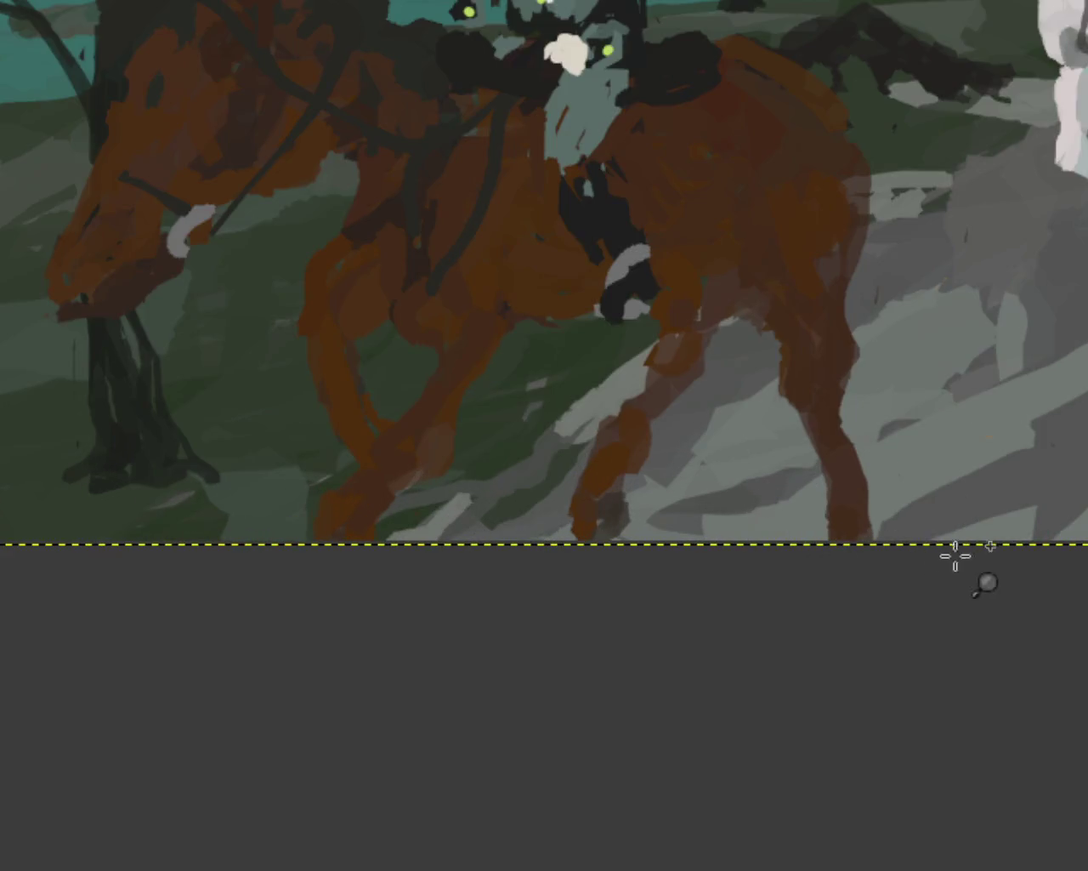
left_click(748, 490, "ctrl")
left_click(748, 491)
left_click(476, 426, "ctrl")
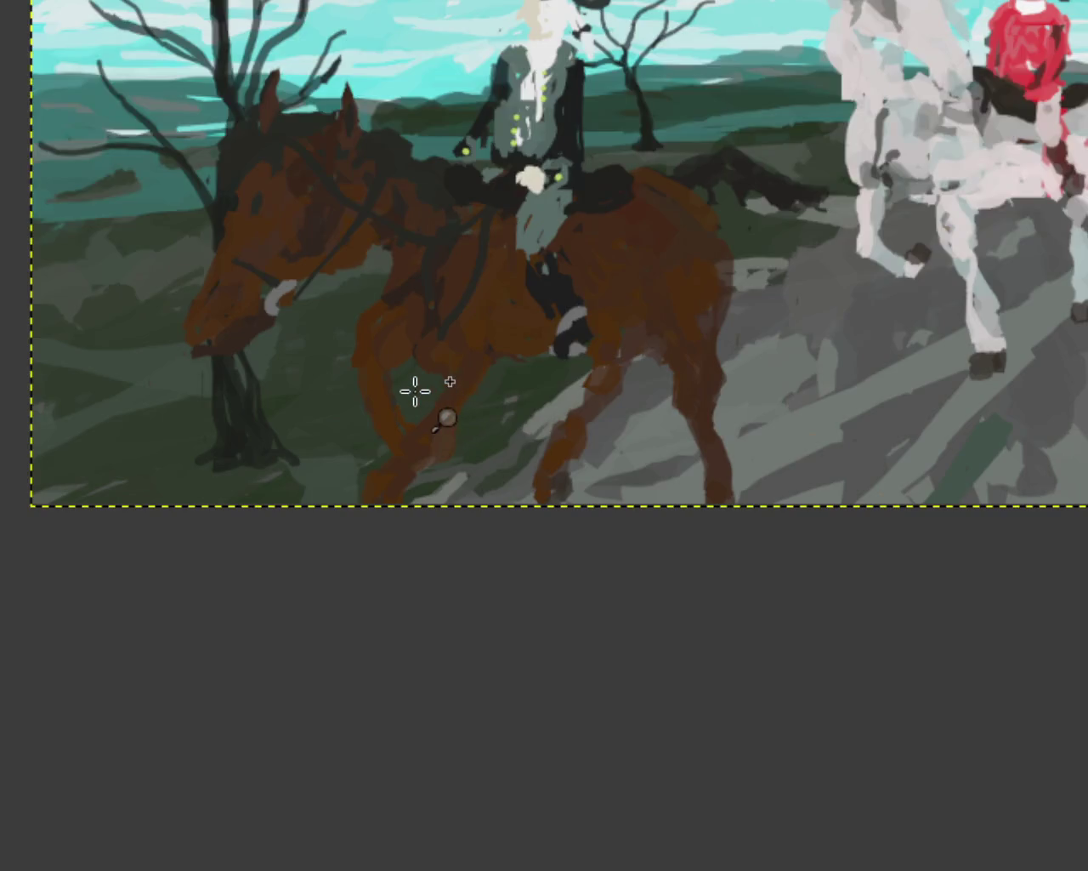
left_click(412, 390)
left_click(247, 302)
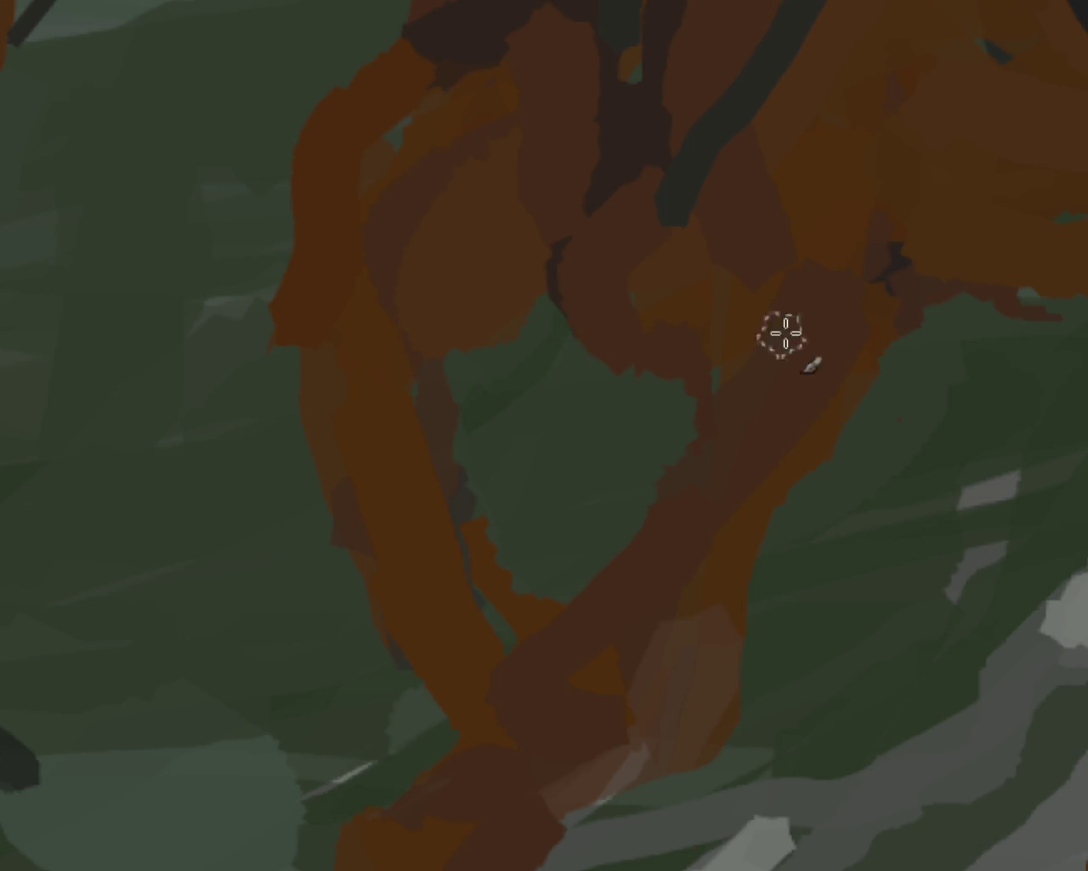
left_click(246, 335, "ctrl")
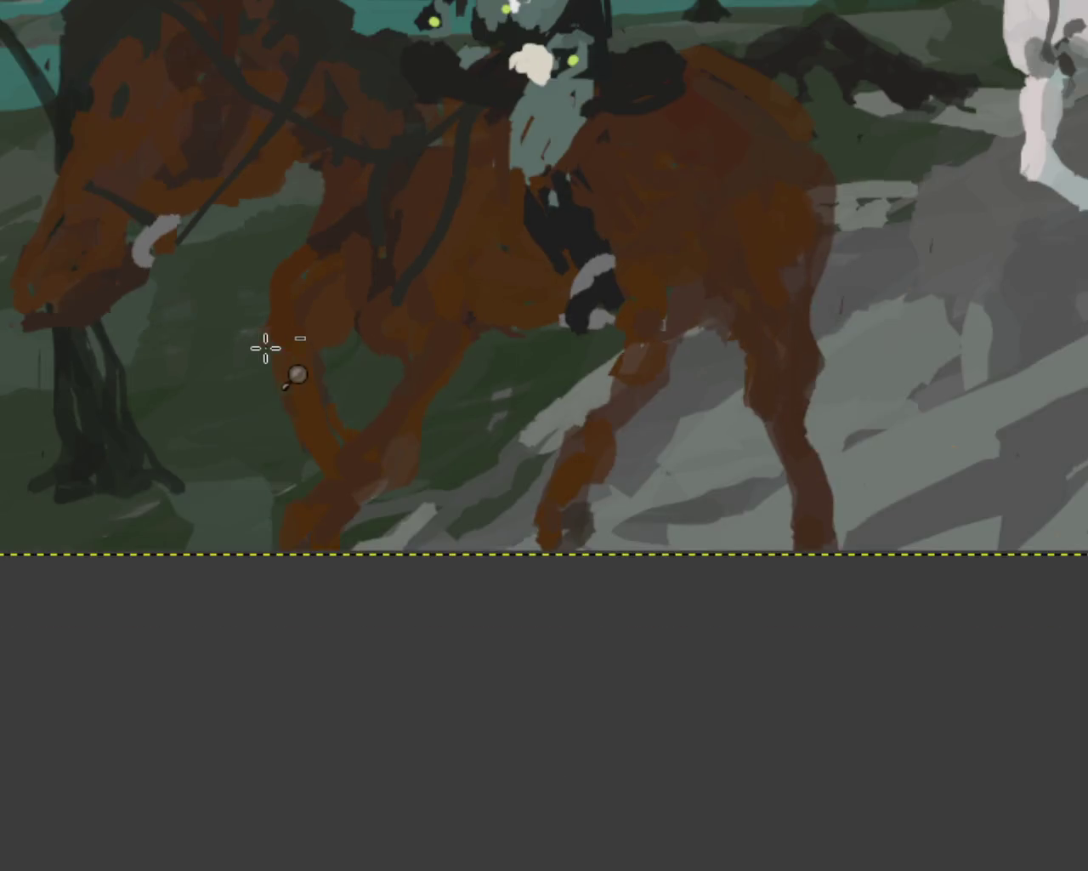
left_click(590, 224, "ctrl")
left_click(595, 224, "ctrl")
left_click(859, 206)
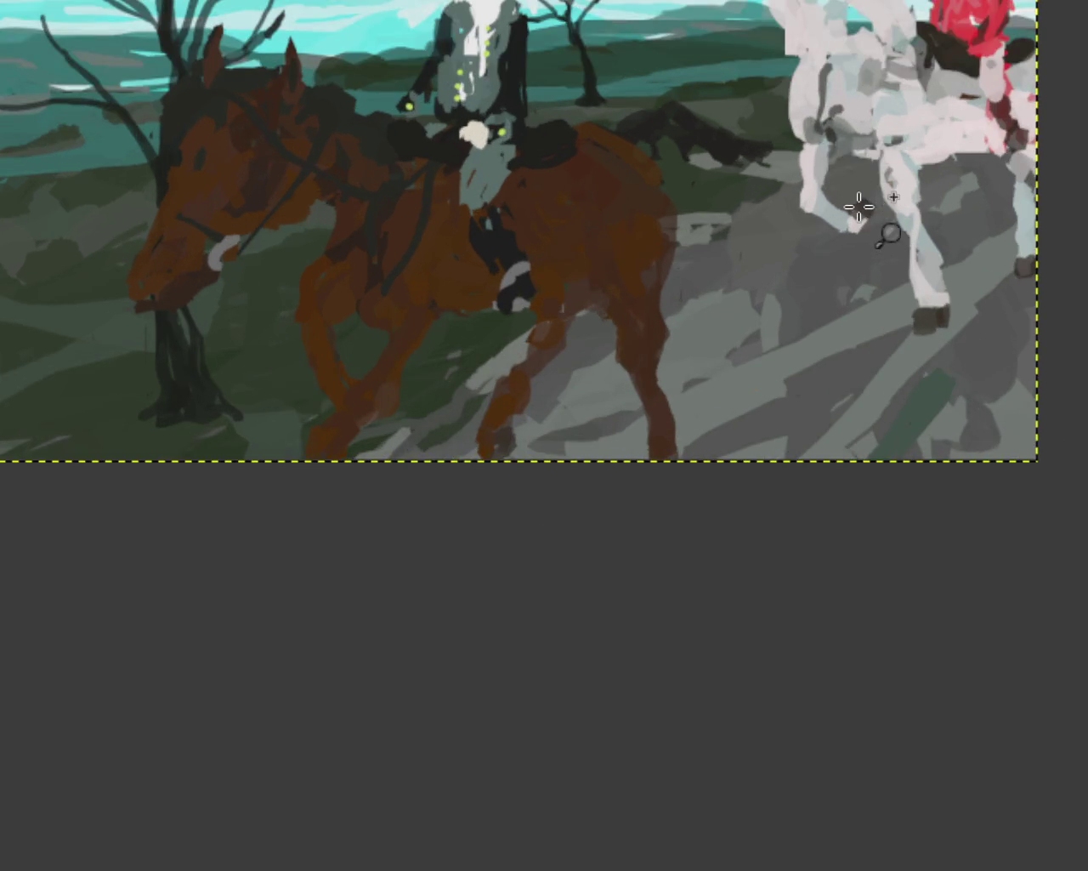
left_click(707, 272, "ctrl")
left_click(462, 285)
left_click(417, 313)
left_click(416, 313)
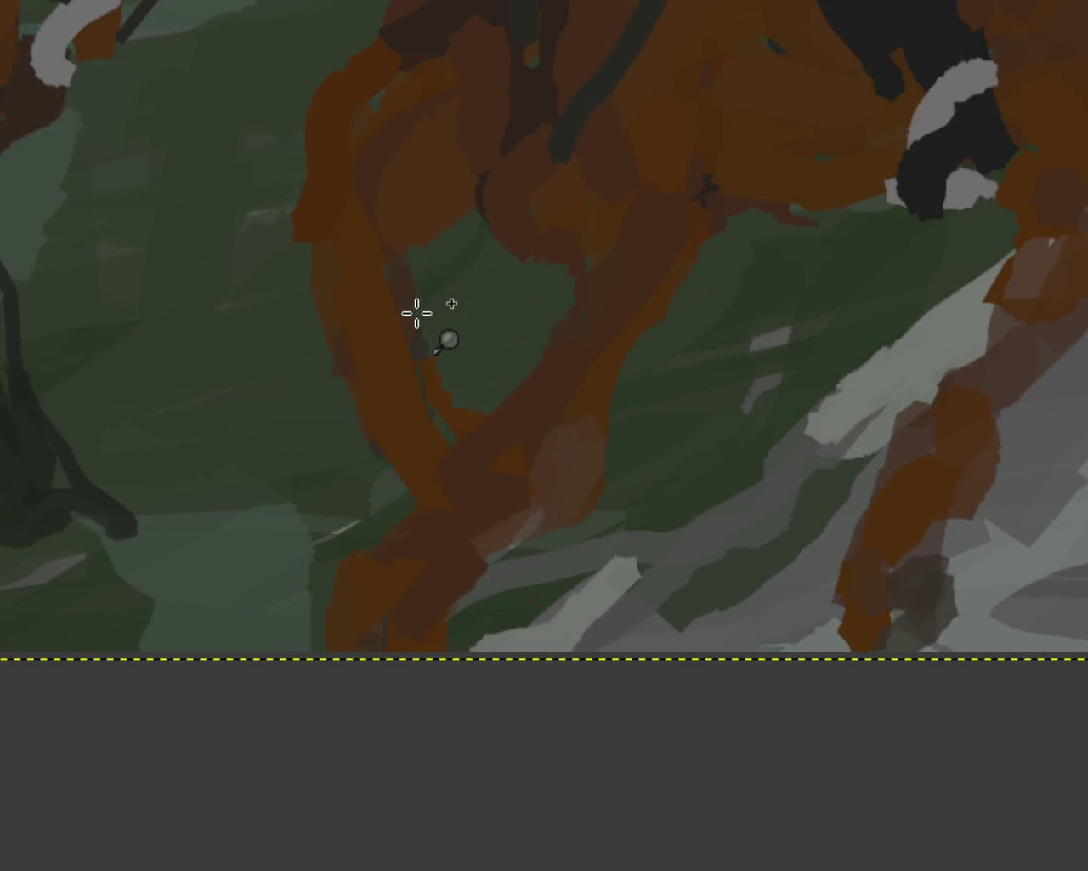
left_click(468, 311, "ctrl")
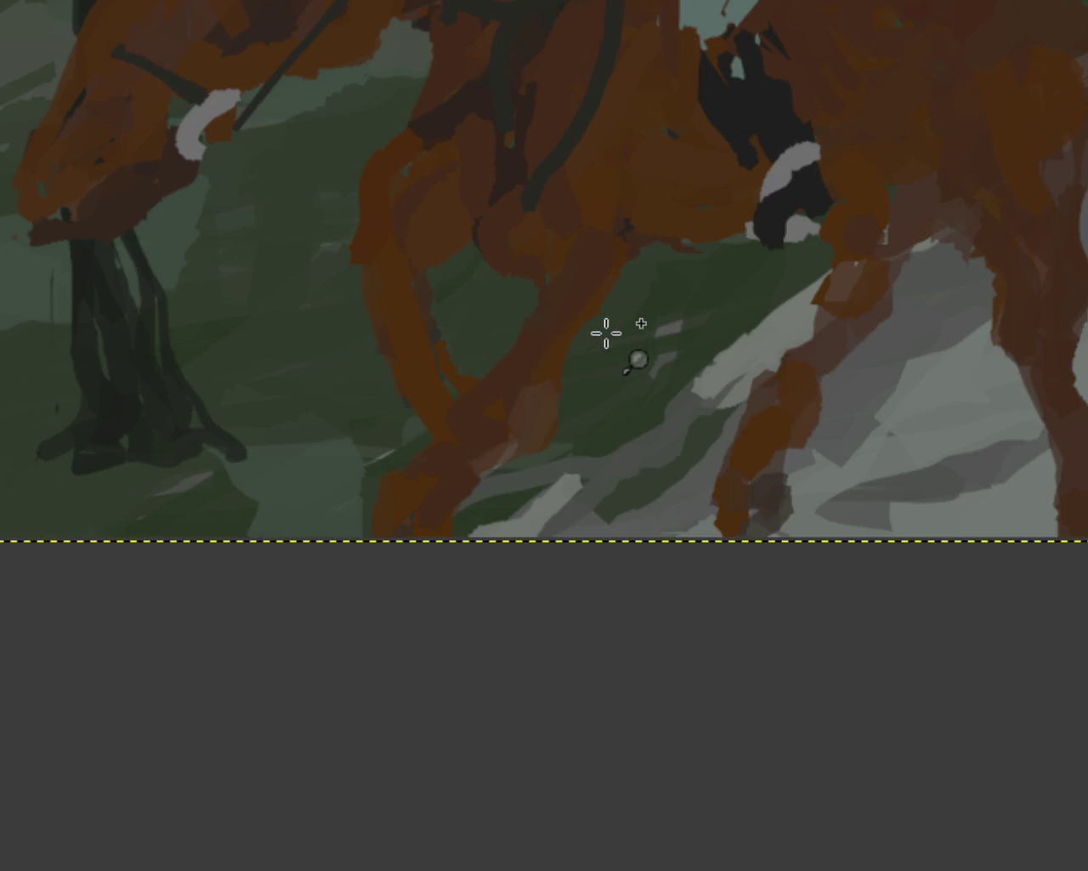
left_click(450, 175, "ctrl")
left_click(675, 214, "ctrl")
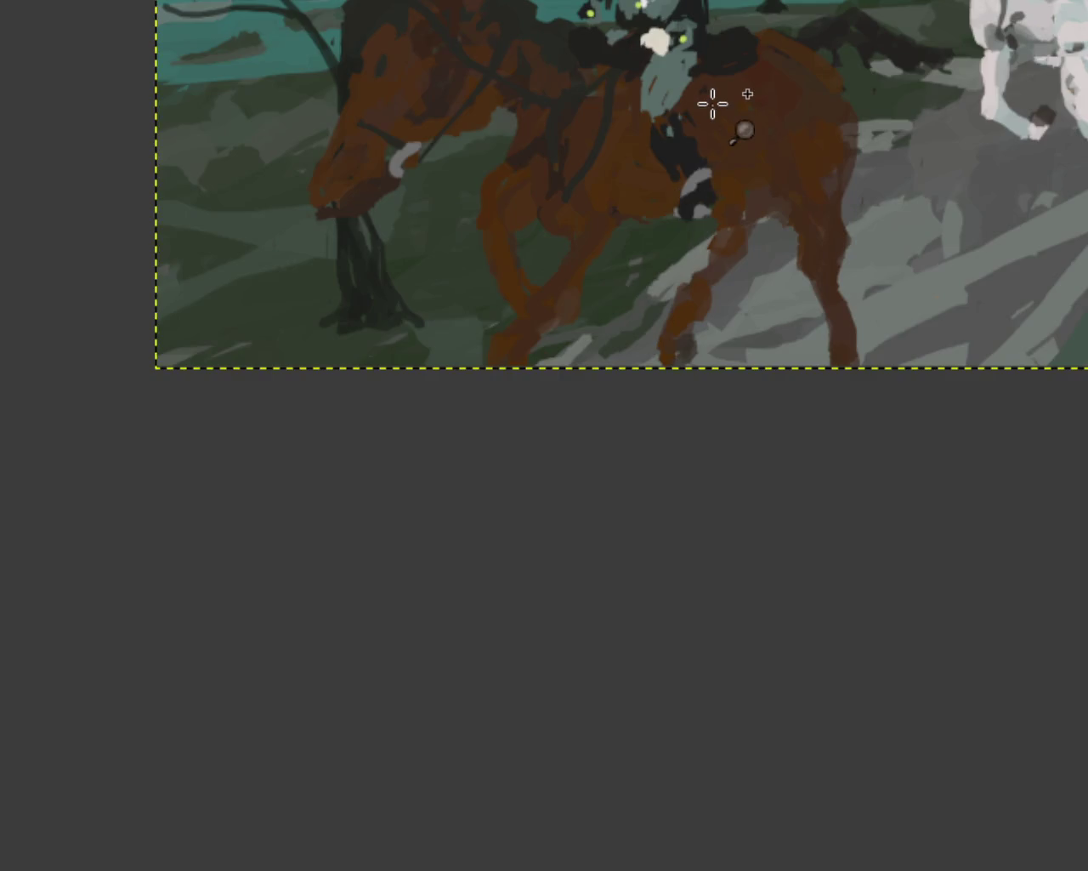
double_click(712, 102)
left_click(711, 302, "ctrl")
left_click(710, 141)
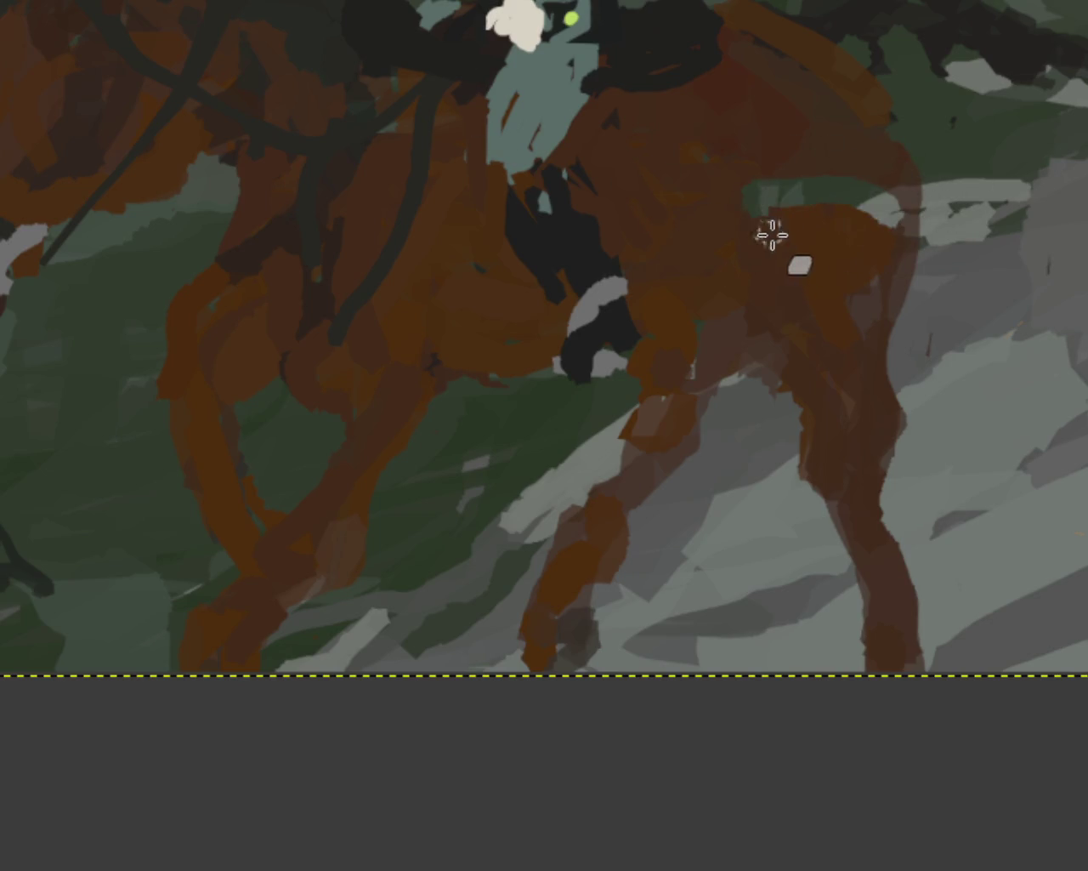
Paint orange-brown strokes down the horse's hindquarters, undoing the darker stroke on its back
mouse_move(872, 220)
left_mouse_down()
mouse_move(743, 190)
mouse_move(892, 241)
mouse_move(872, 258)
mouse_move(805, 243)
left_mouse_up()
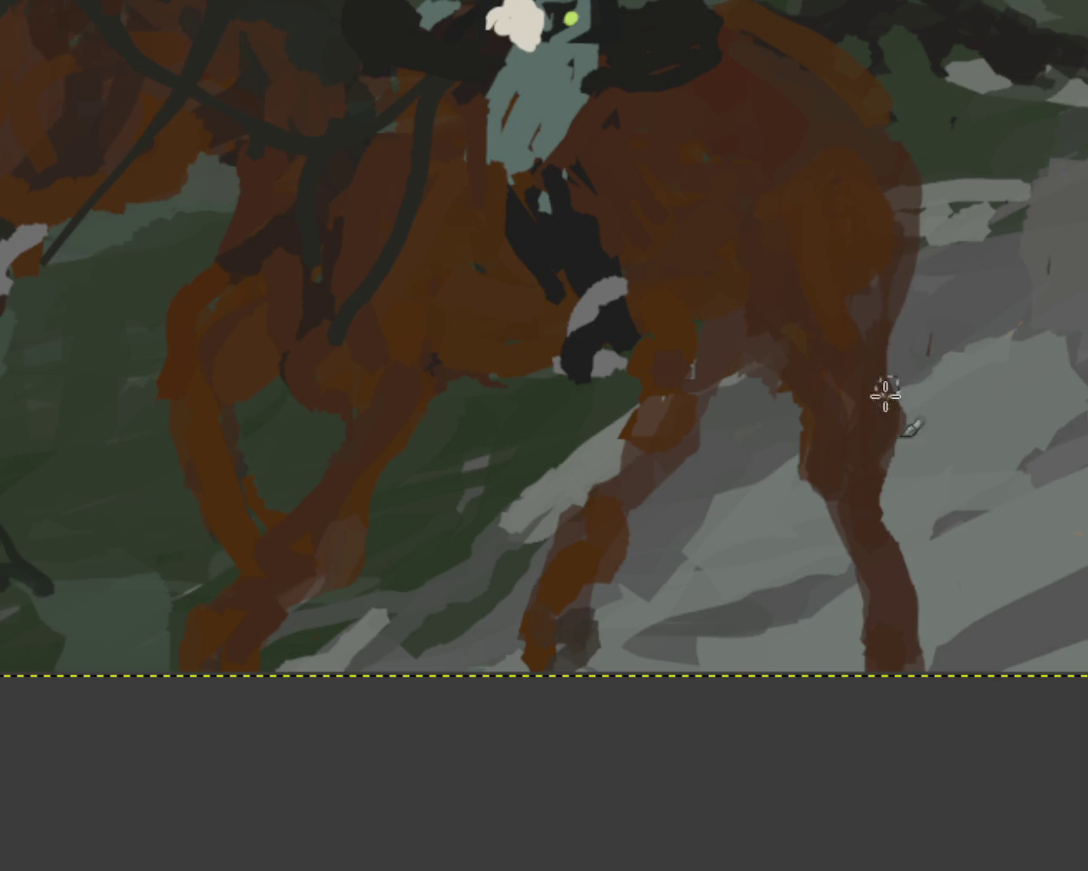
left_click_drag(835, 195, 840, 279)
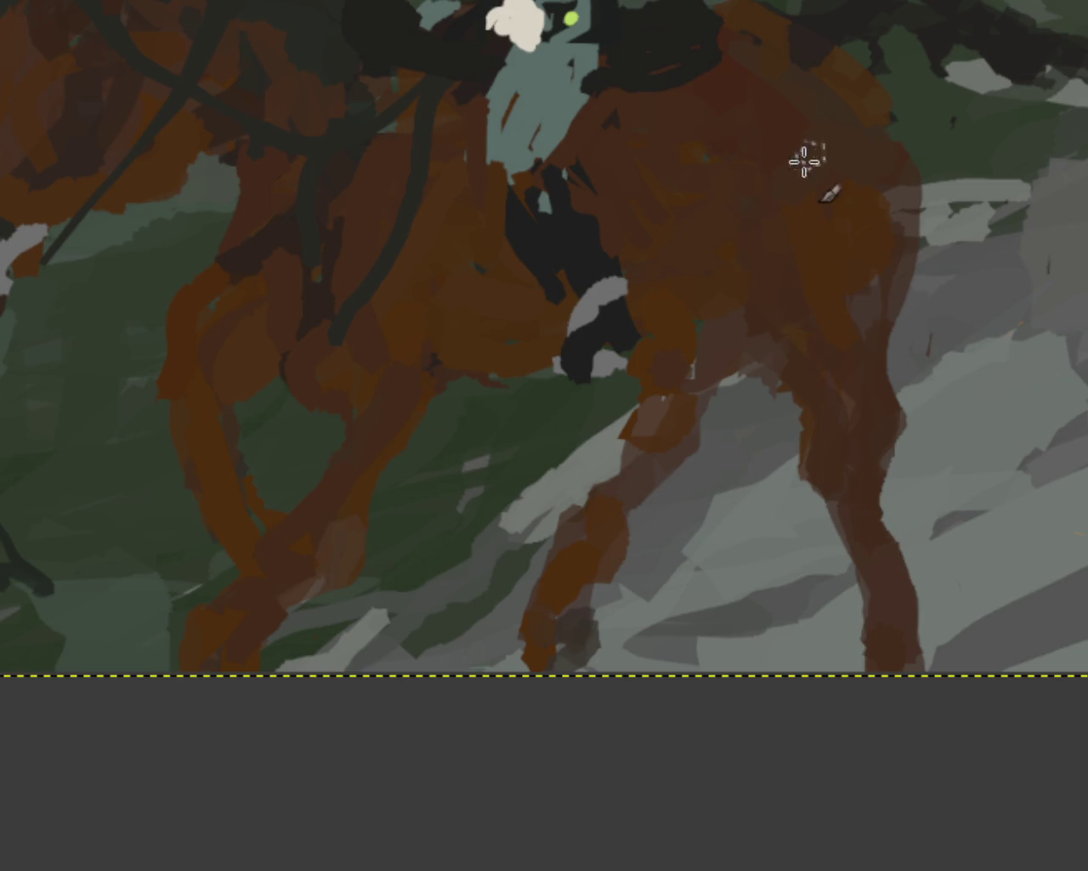
key("ctrl+z")
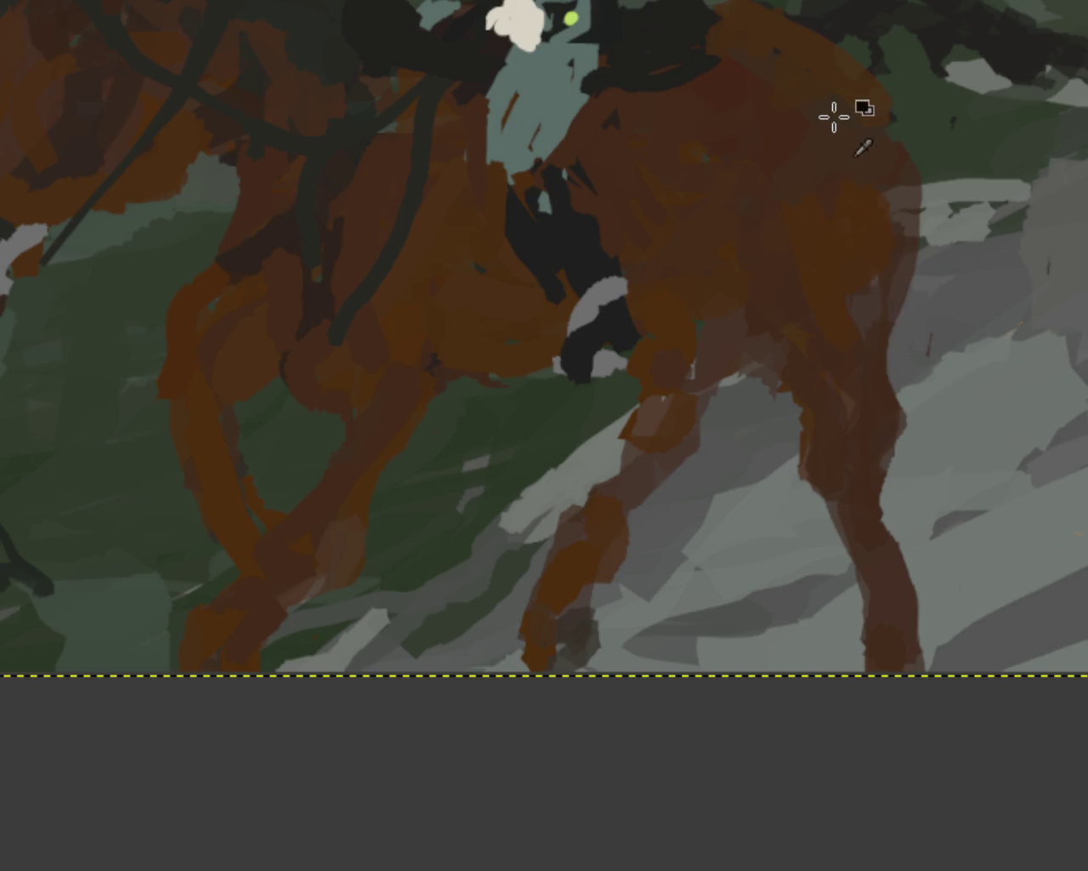
Sample a dark colour and repaint the top of the horse's back, undoing the last stroke
mouse_move(776, 15)
left_mouse_down()
mouse_move(838, 114)
mouse_move(782, 175)
mouse_move(839, 92)
mouse_move(862, 177)
mouse_move(843, 102)
mouse_move(748, 76)
left_mouse_up()
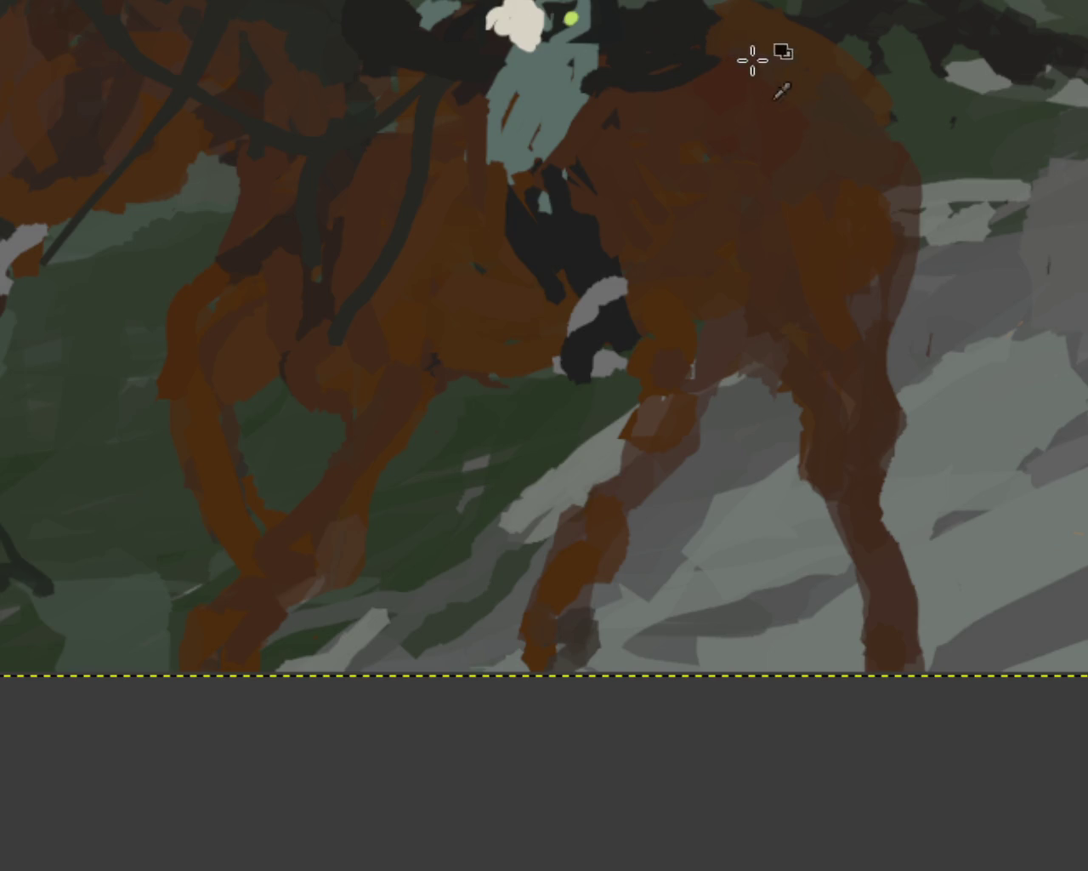
left_click(637, 19, "ctrl")
mouse_move(636, 20)
left_mouse_down()
mouse_move(778, 12)
mouse_move(808, 29)
mouse_move(686, 44)
mouse_move(671, 85)
mouse_move(737, 78)
mouse_move(615, 114)
mouse_move(734, 136)
mouse_move(717, 54)
mouse_move(731, 85)
mouse_move(773, 94)
mouse_move(779, 74)
left_mouse_up()
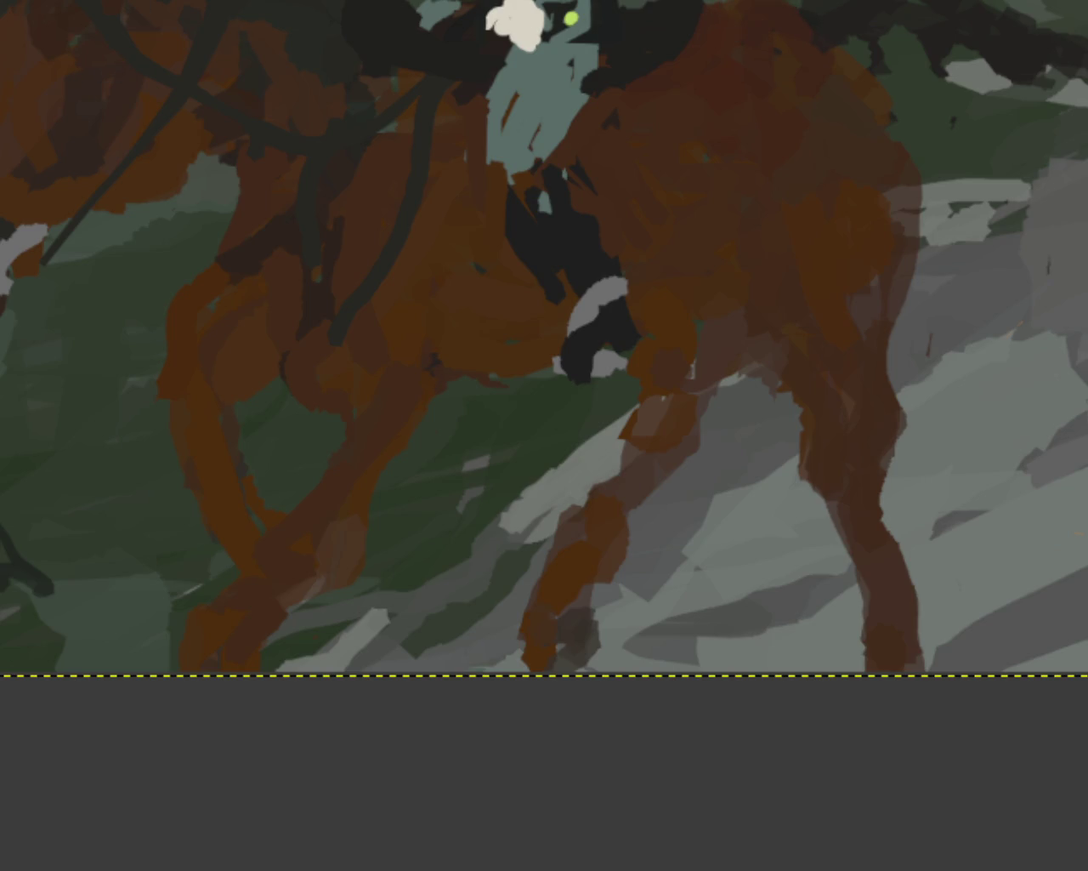
left_click_drag(722, 34, 766, 9)
mouse_move(768, 41)
left_mouse_down()
mouse_move(767, 22)
mouse_move(685, 20)
mouse_move(754, 20)
mouse_move(637, 17)
left_mouse_up()
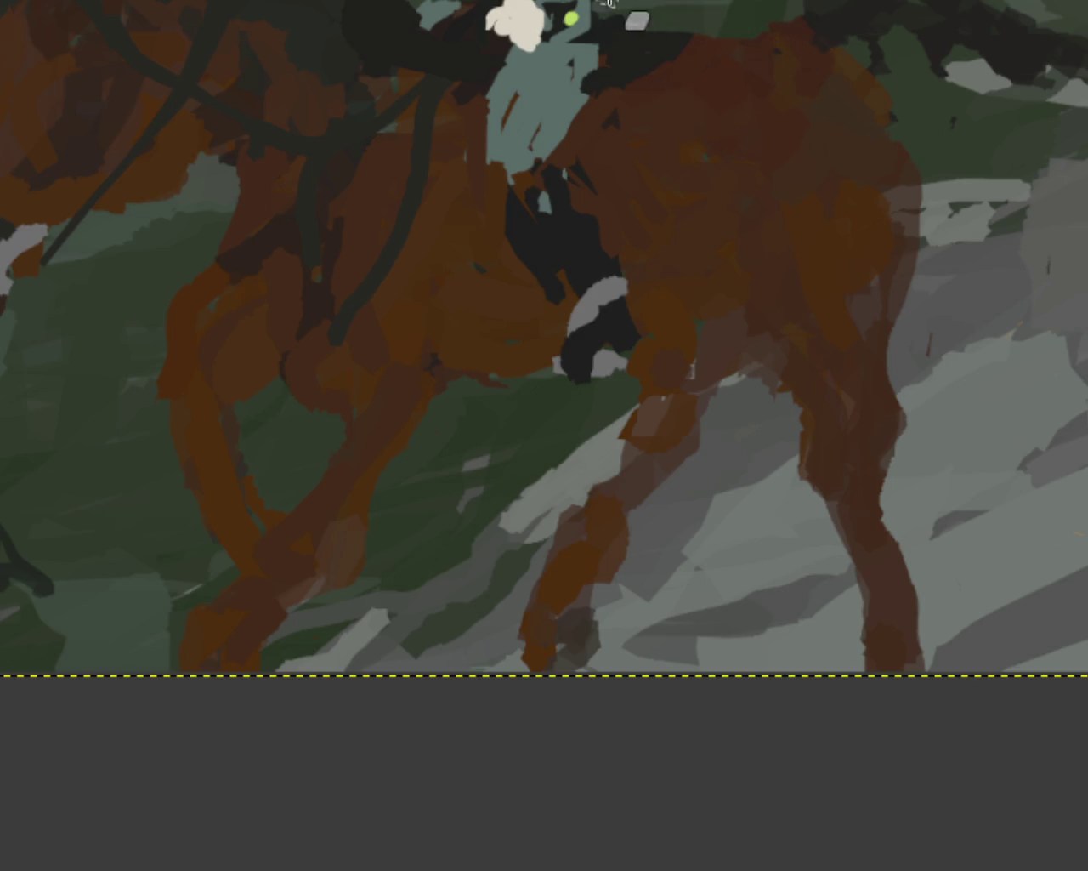
key("ctrl+z")
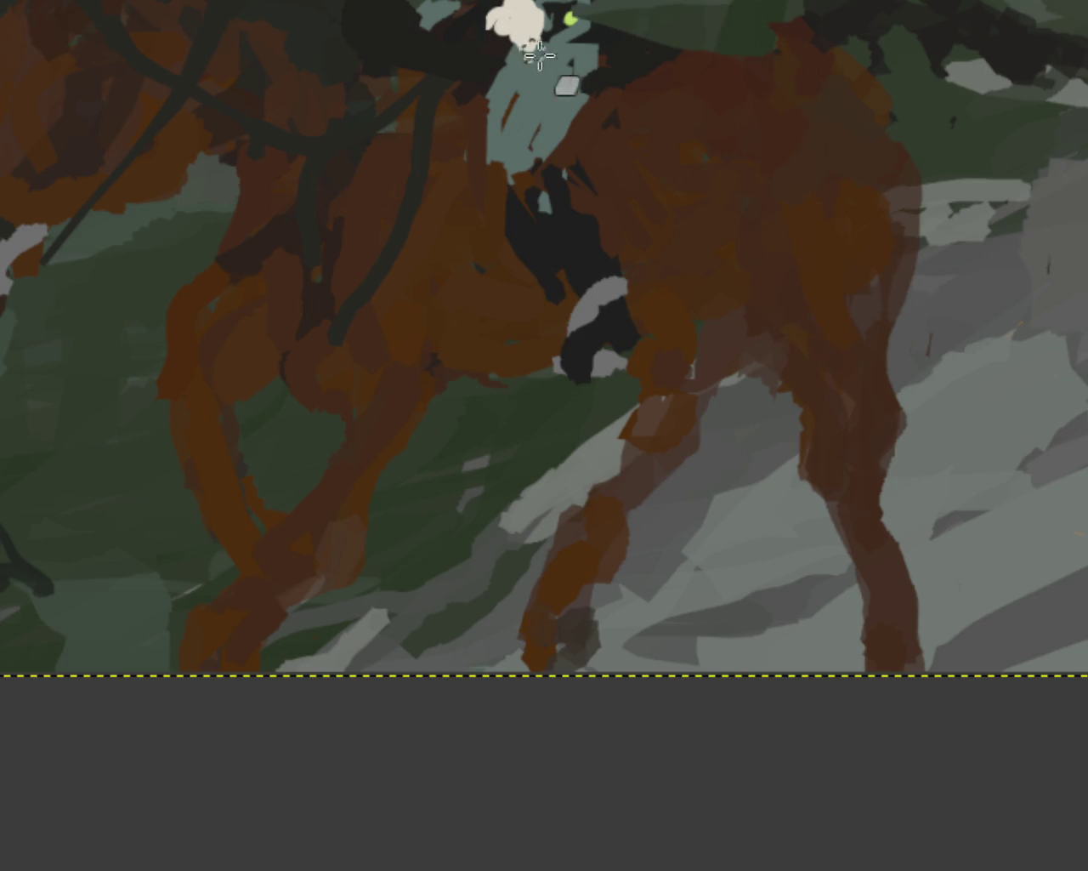
Paint light grey between the hind legs and green ground below the black leg, undoing stray strokes
key("ctrl+z")
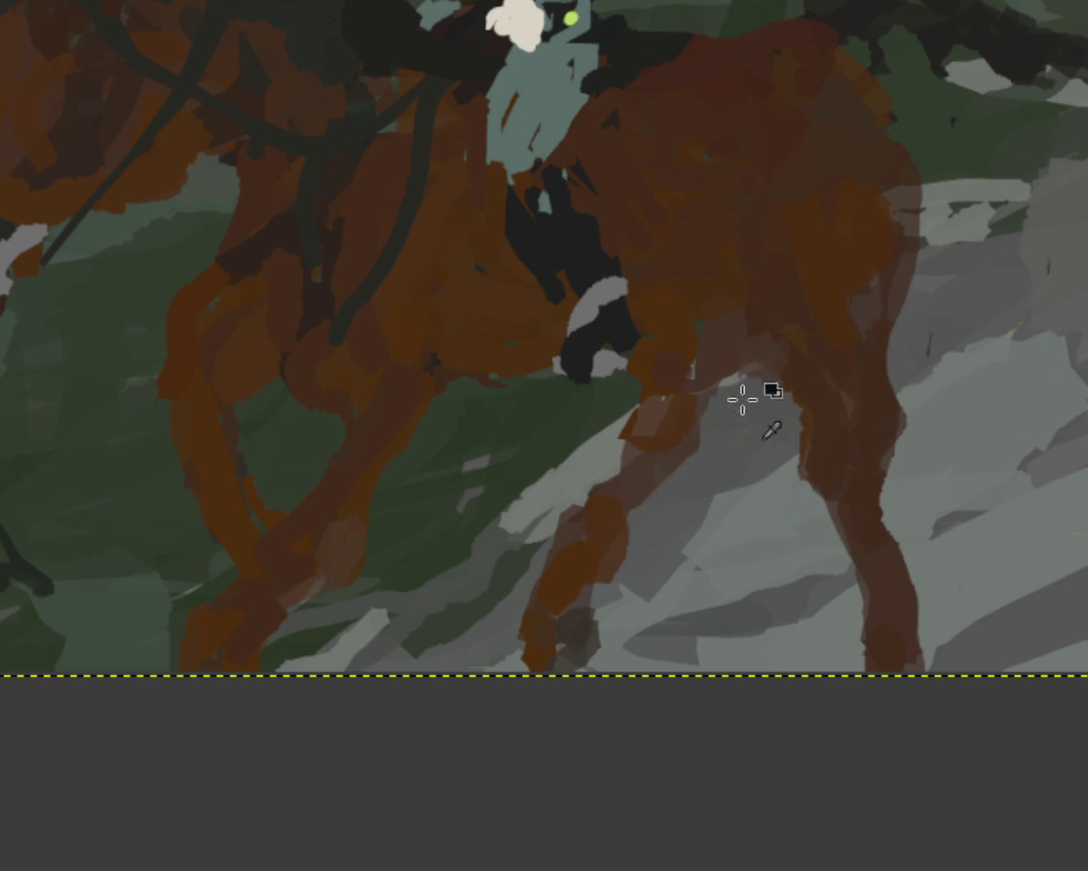
left_click_drag(752, 357, 698, 376)
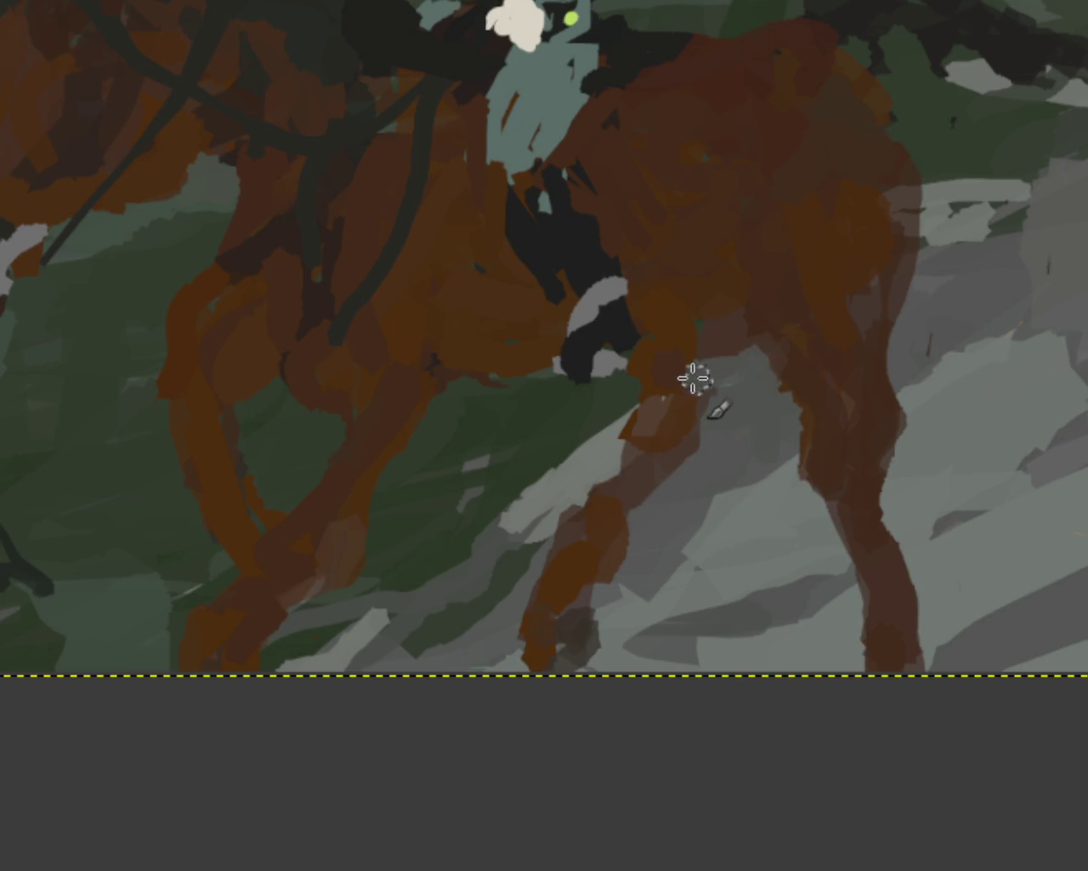
left_click_drag(586, 387, 410, 418)
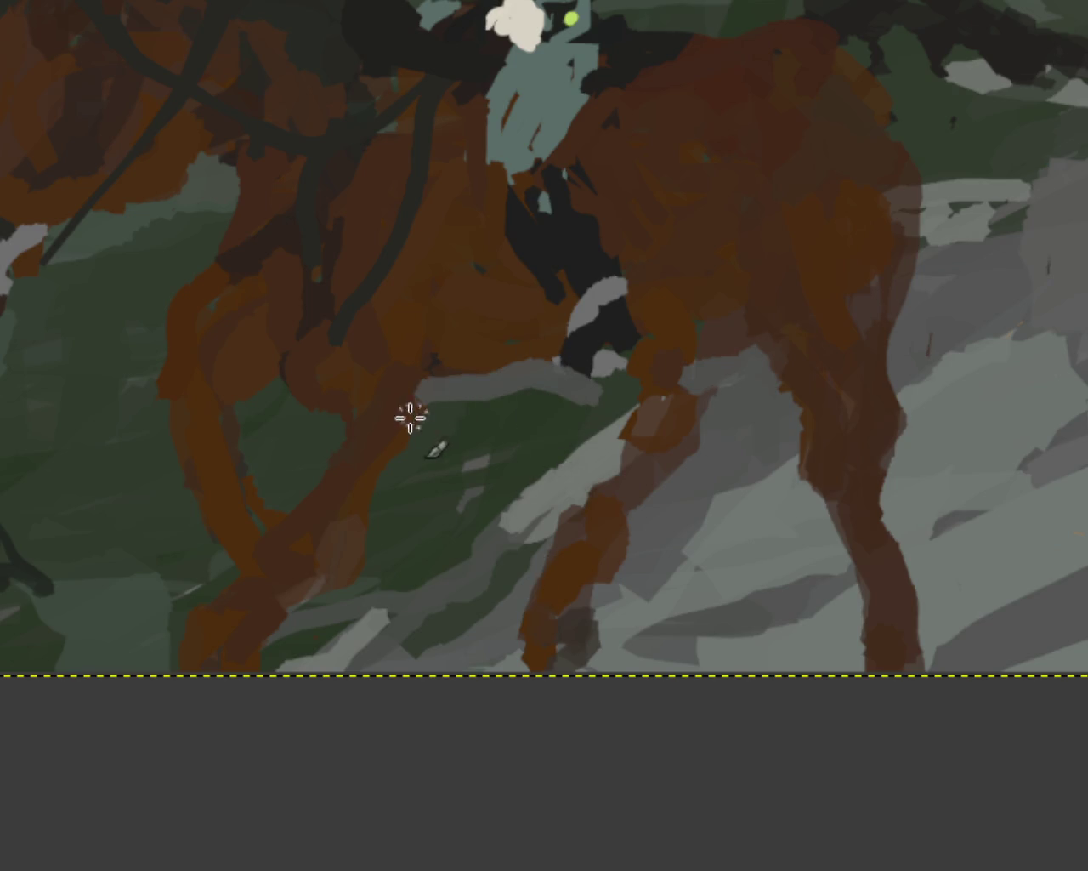
key("ctrl+z")
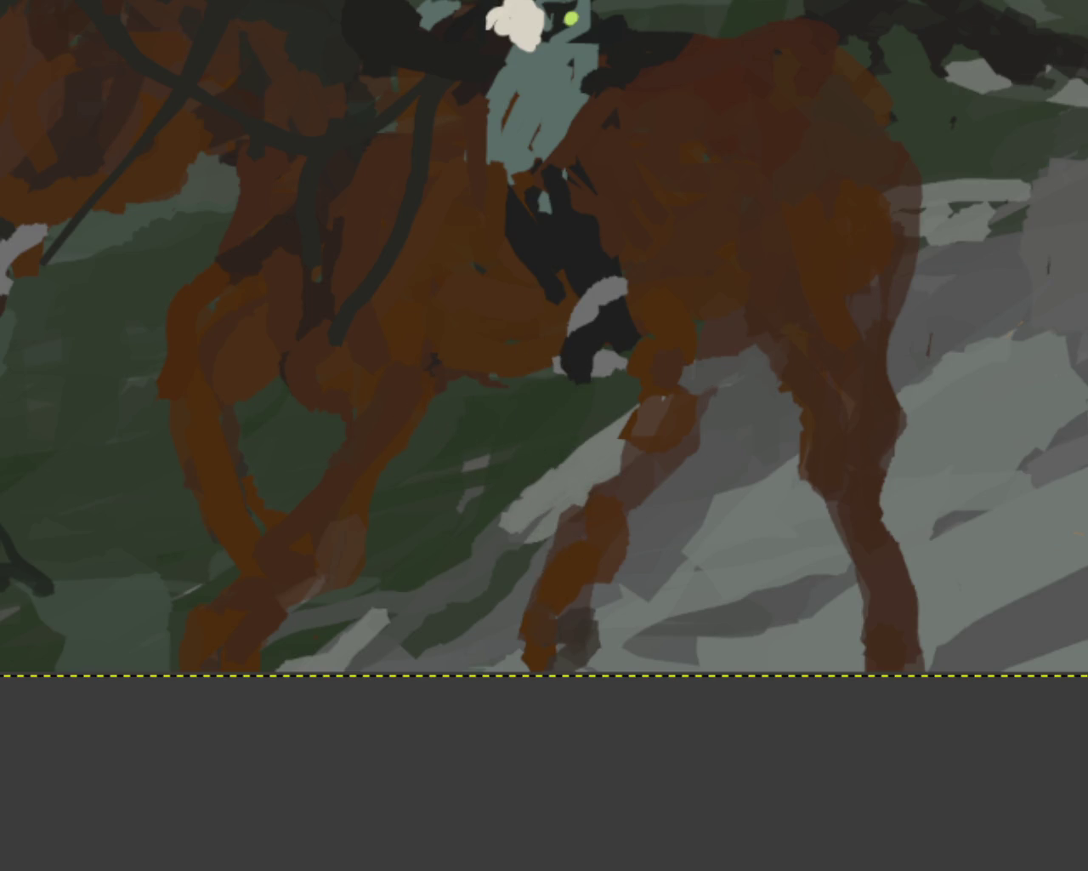
key("ctrl+z")
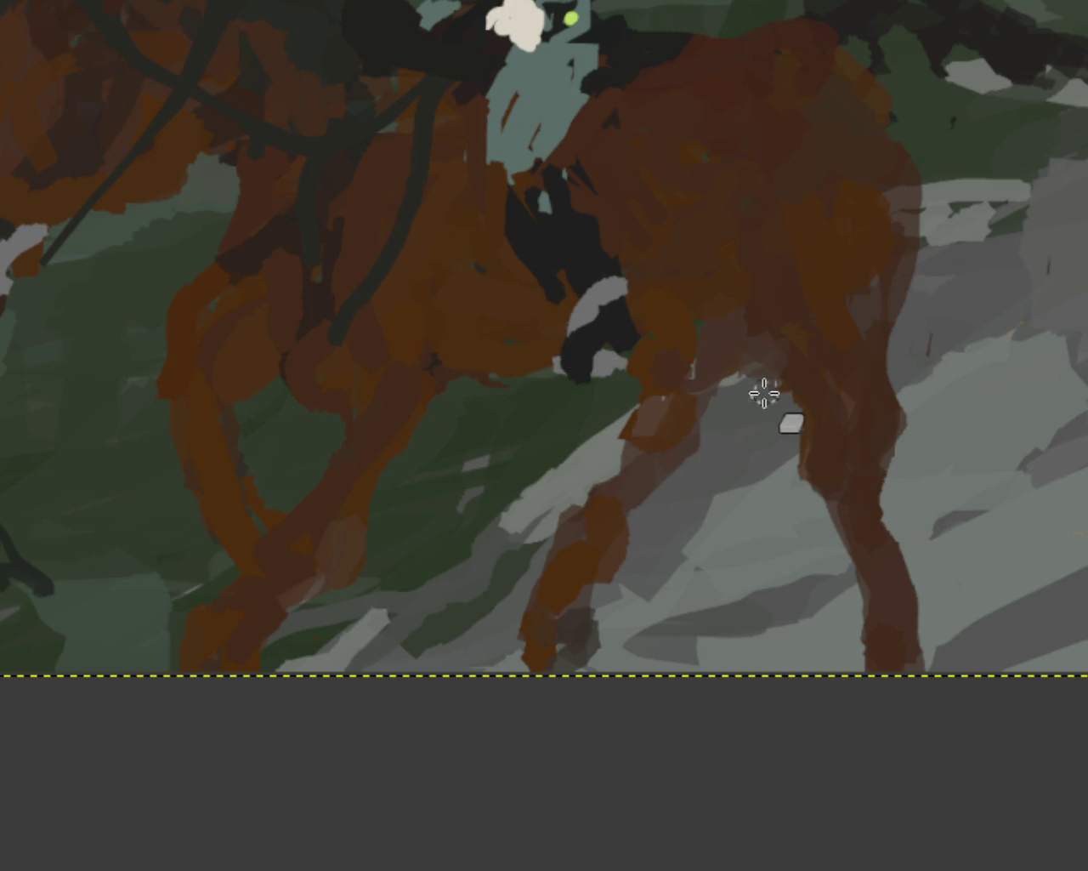
left_click_drag(739, 360, 714, 374)
mouse_move(557, 385)
left_mouse_down()
mouse_move(479, 416)
mouse_move(448, 350)
mouse_move(545, 356)
left_mouse_up()
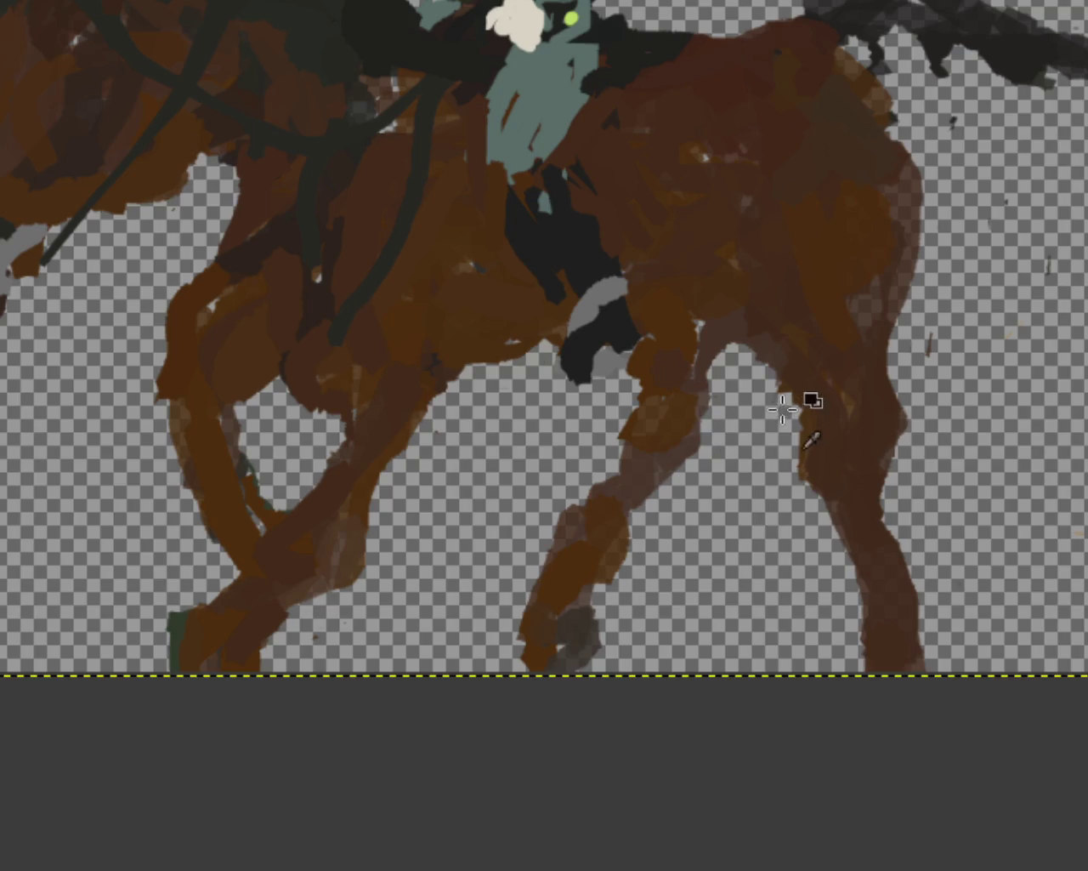
Add a darker brown belly stroke and undo a trial stroke on the front-right leg
left_click_drag(727, 328, 769, 370)
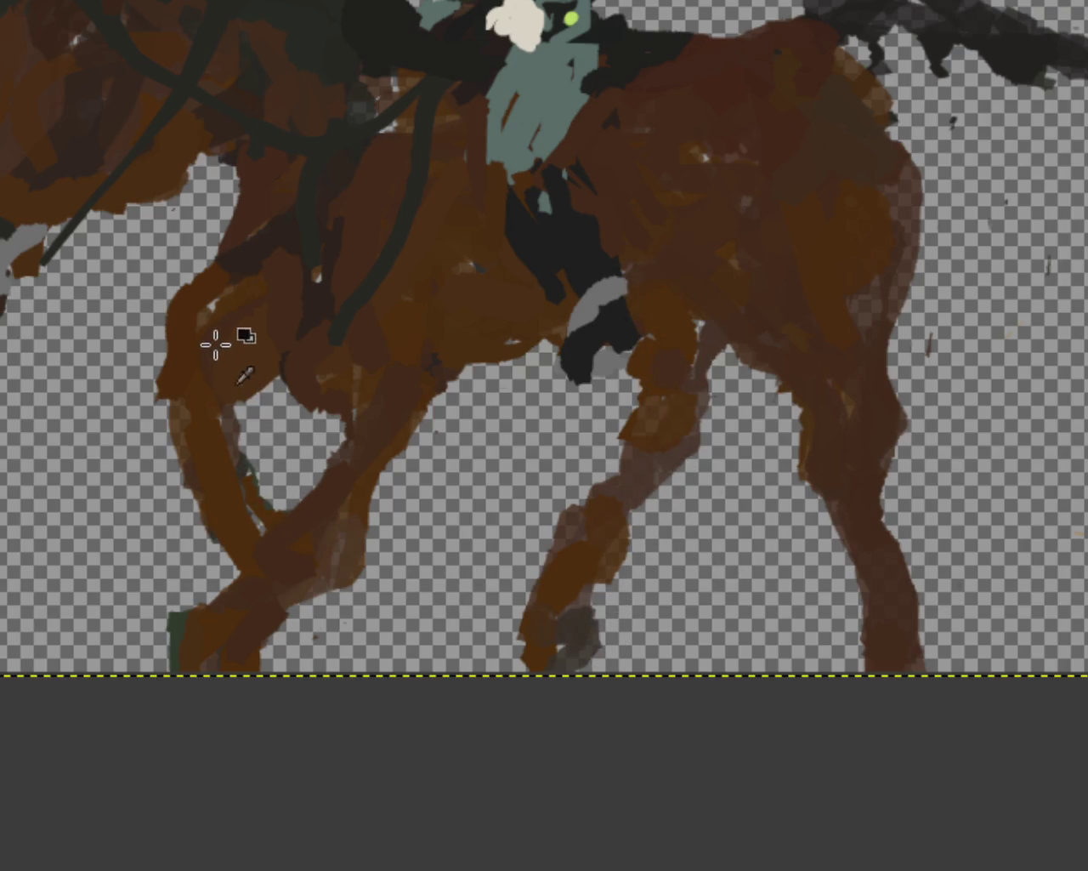
left_click_drag(659, 510, 672, 392)
key("ctrl+z")
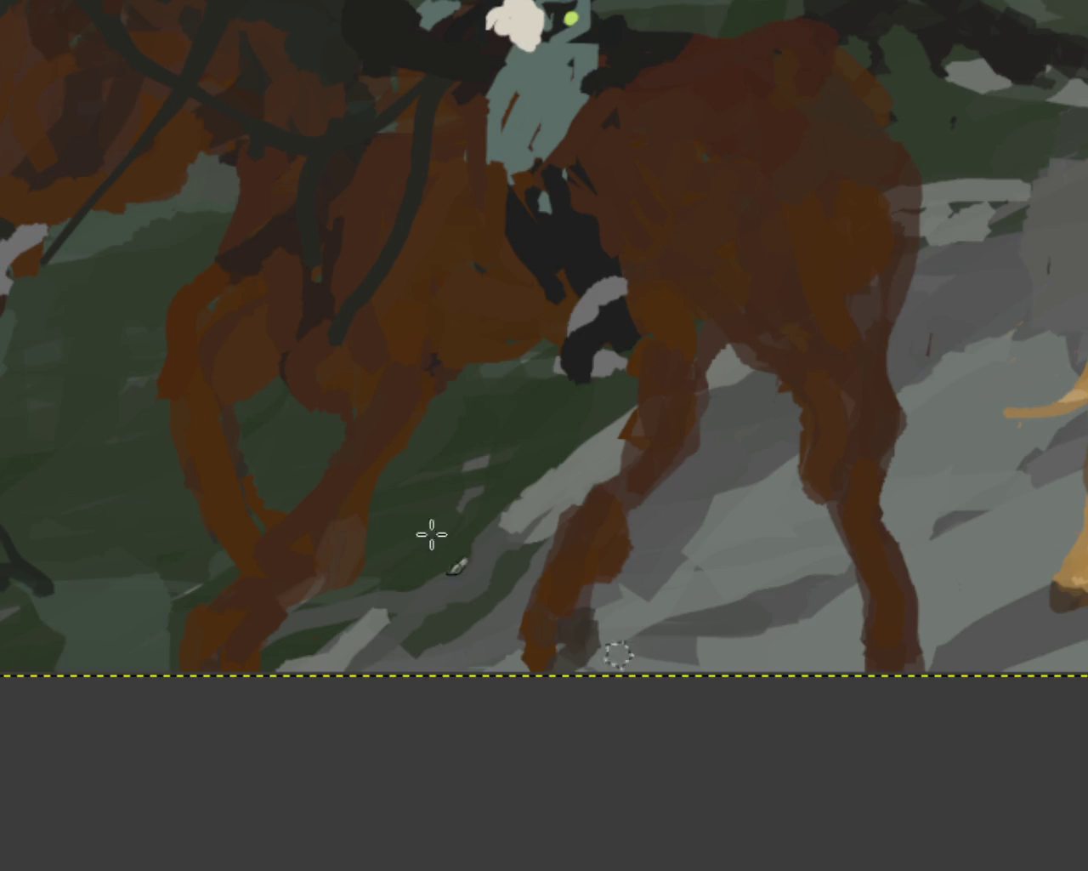
scroll(548, 515, "down", 3)
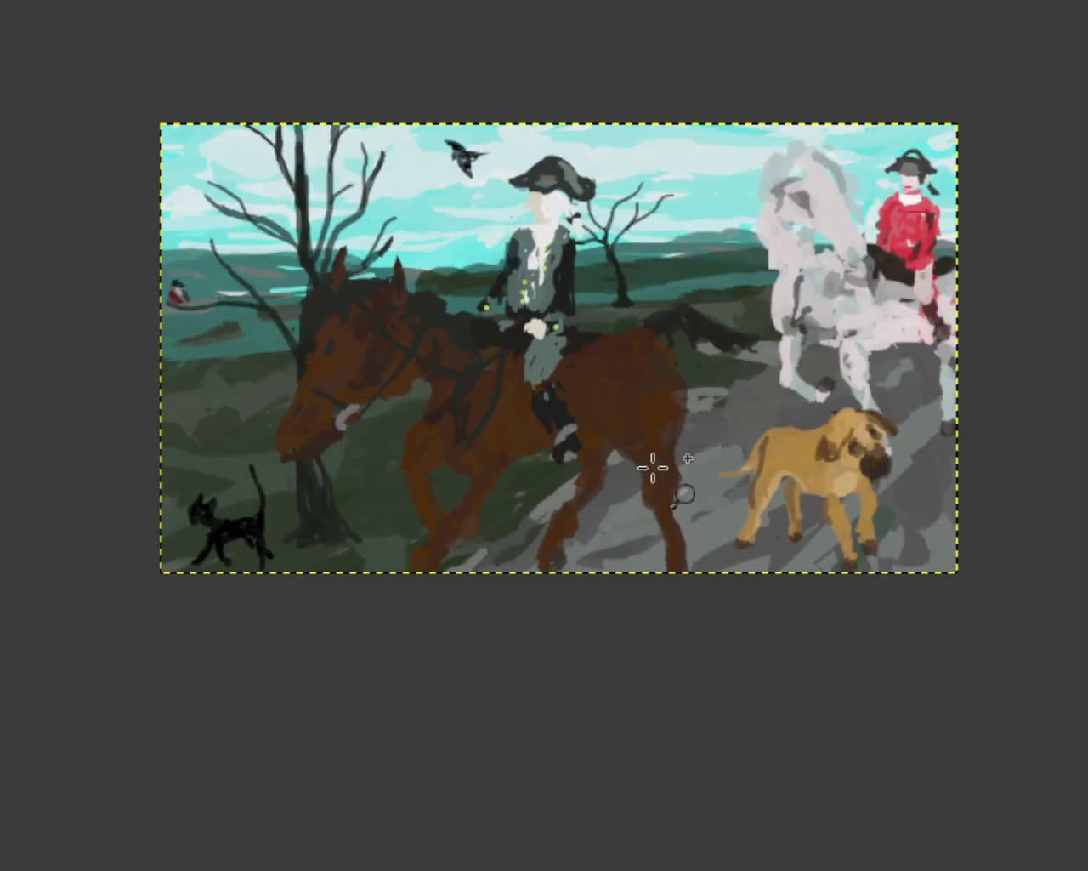
scroll(655, 461, "up", 2)
scroll(773, 430, "down", 2)
scroll(641, 402, "up", 3)
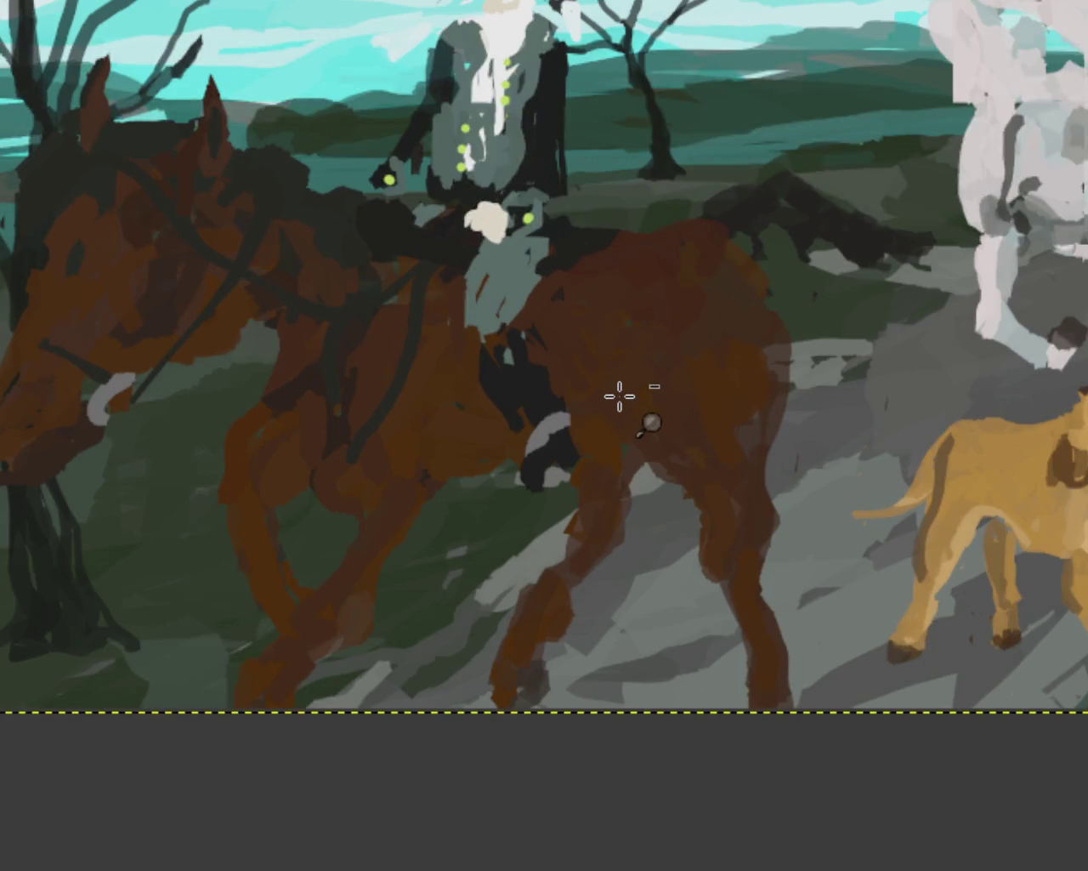
scroll(626, 397, "down", 3)
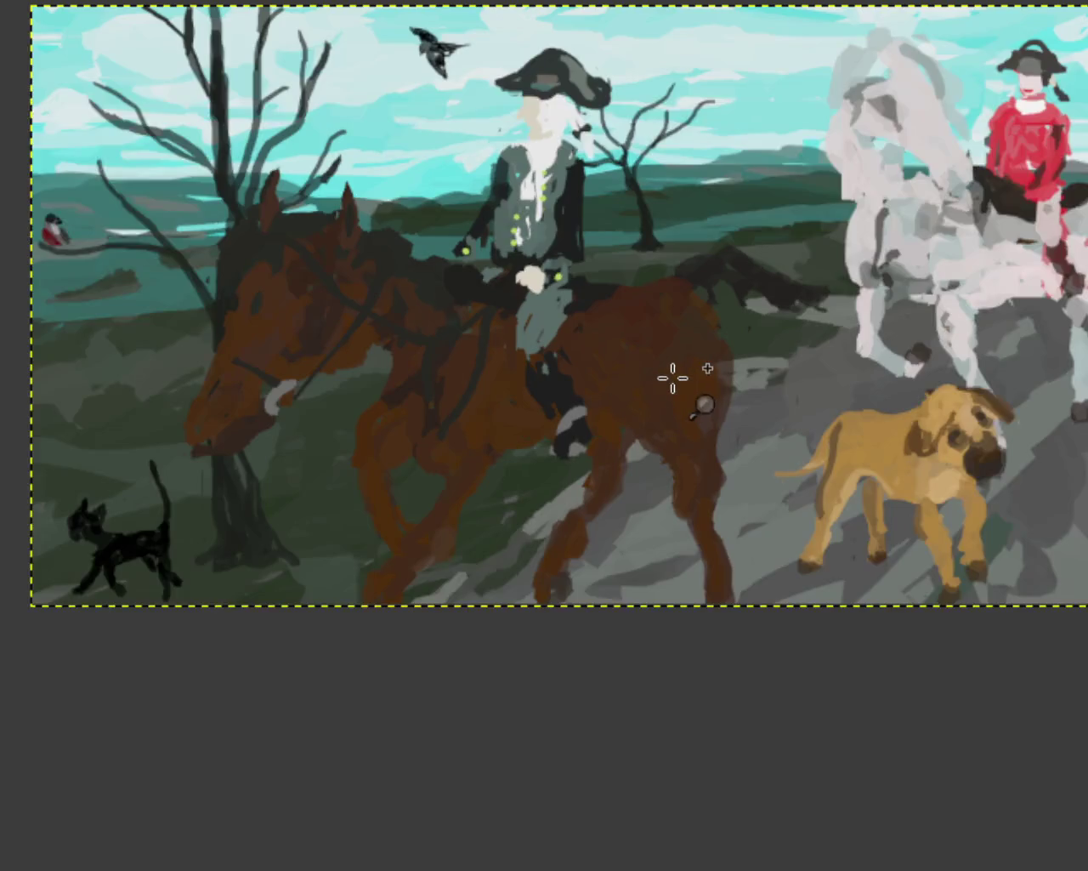
scroll(673, 377, "up", 3)
scroll(576, 433, "down", 3)
scroll(576, 433, "up", 3)
scroll(578, 432, "down", 3)
scroll(579, 425, "up", 3)
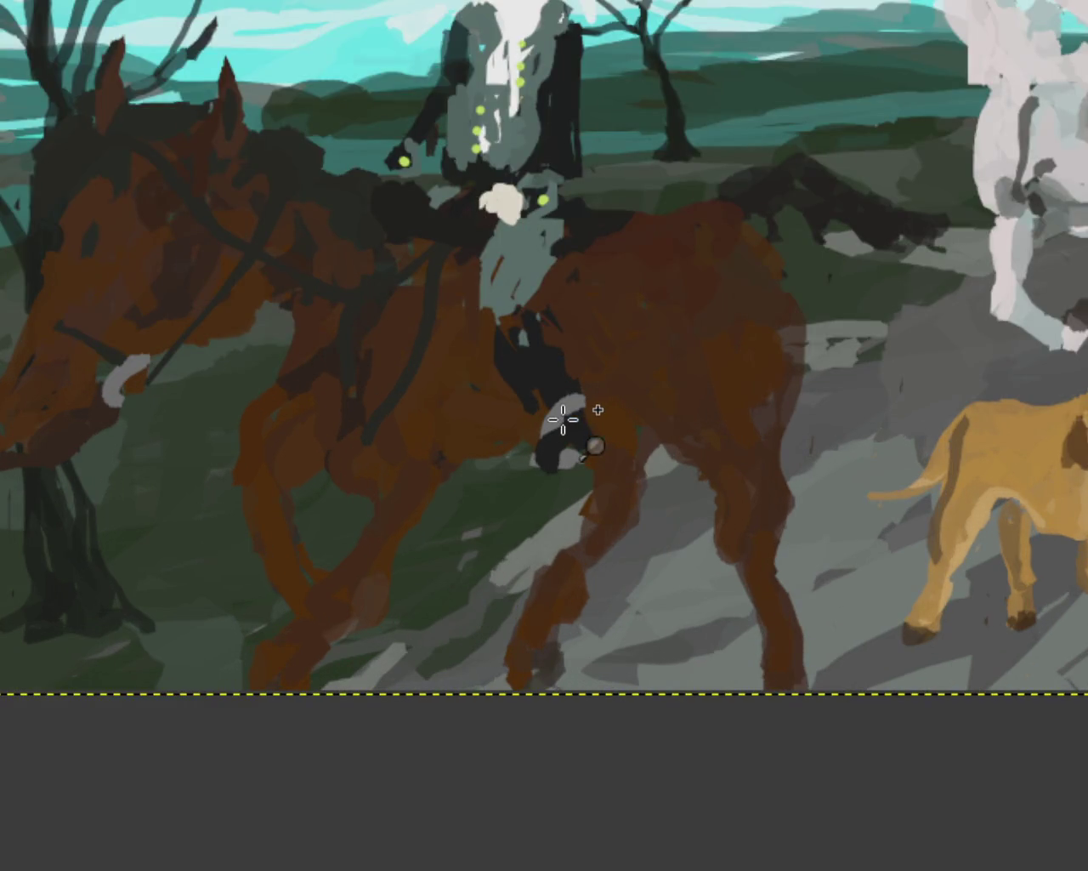
scroll(562, 419, "down", 3)
scroll(566, 420, "down", 3)
scroll(587, 423, "up", 4)
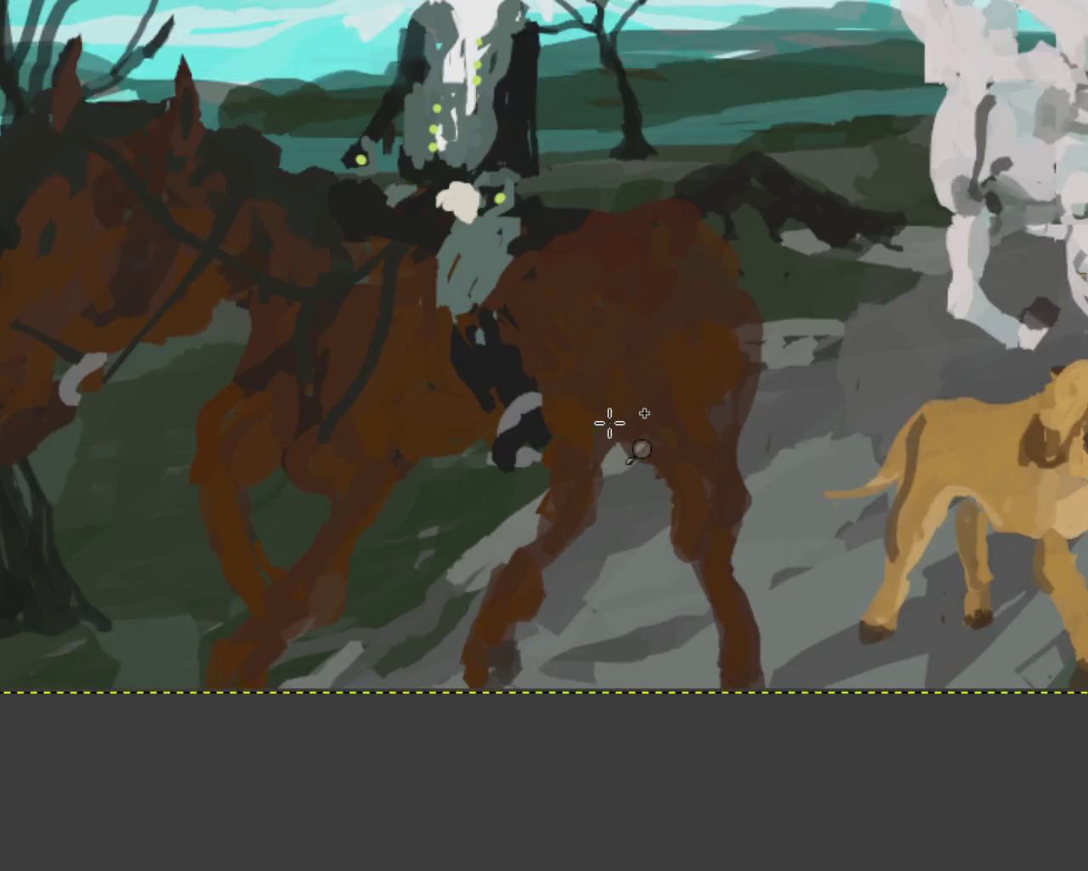
scroll(637, 417, "up", 1)
scroll(786, 328, "down", 1)
scroll(936, 315, "up", 1)
scroll(639, 297, "down", 2)
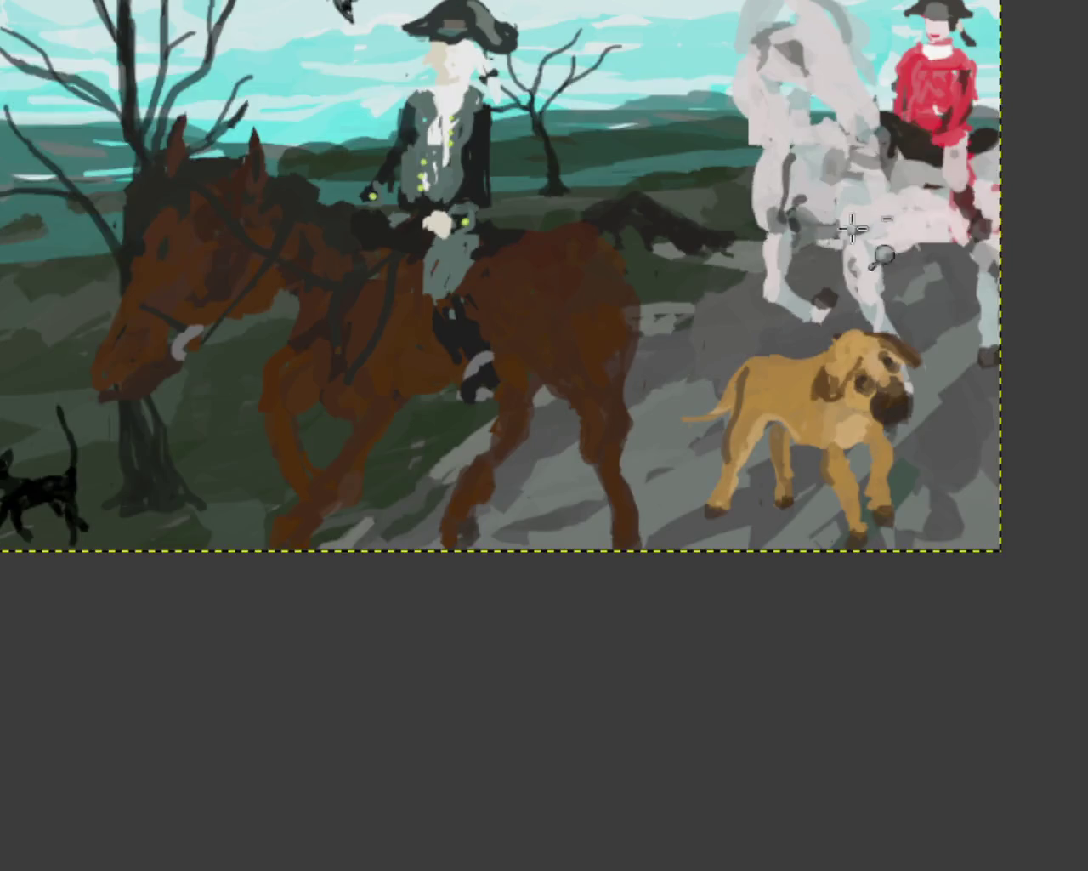
scroll(885, 231, "up", 2)
scroll(884, 232, "down", 1)
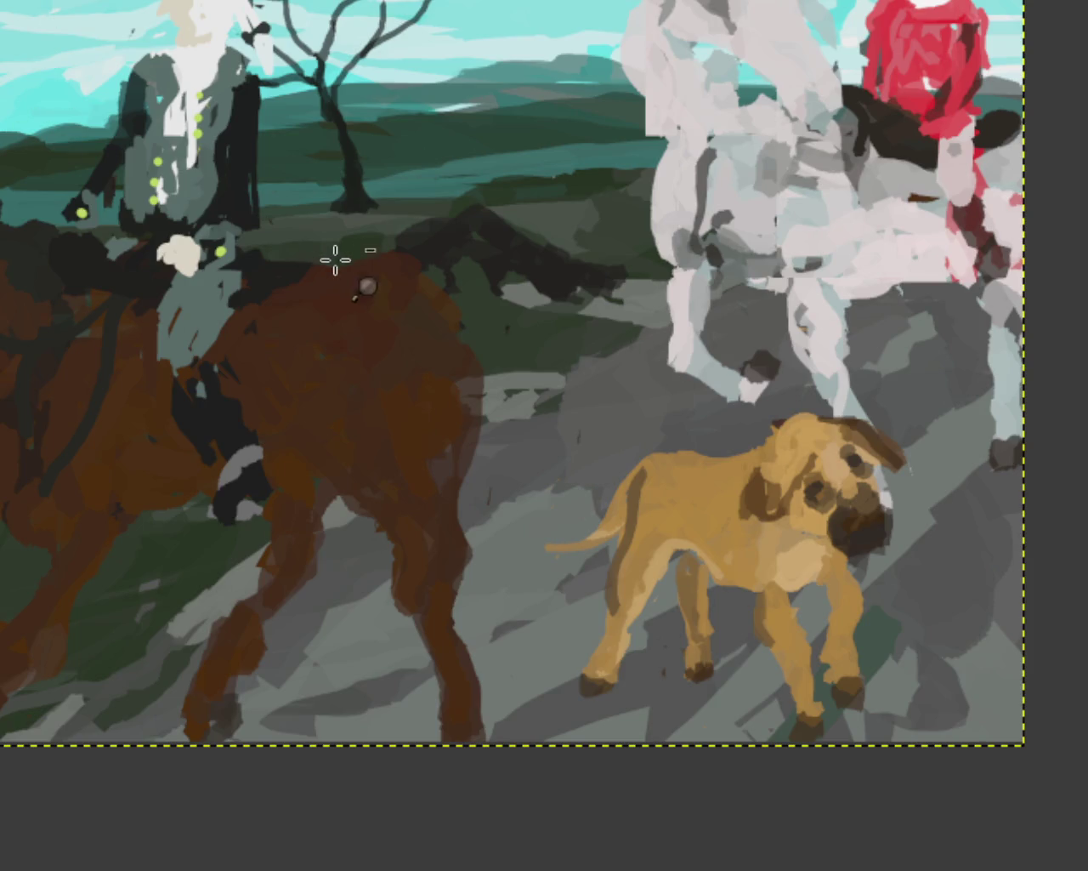
scroll(335, 260, "down", 3)
scroll(174, 198, "up", 2)
scroll(596, 358, "down", 1)
scroll(889, 485, "down", 1)
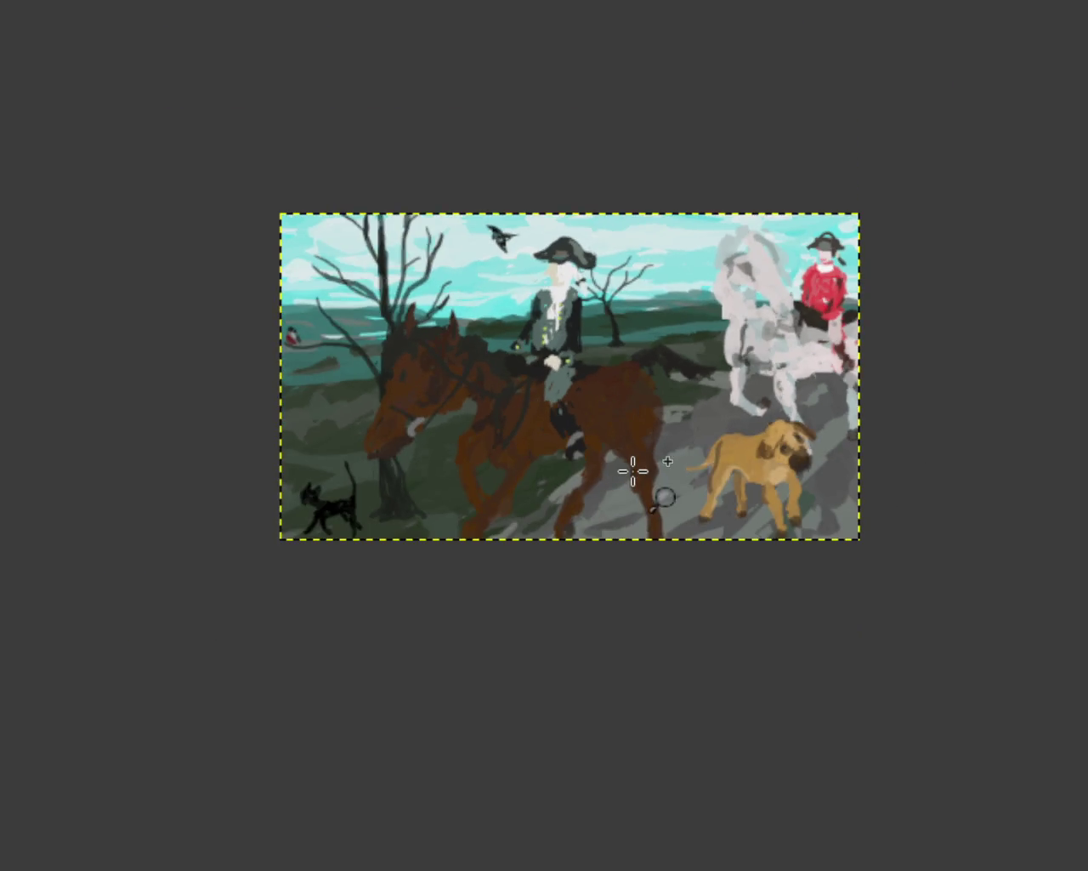
scroll(633, 470, "up", 2)
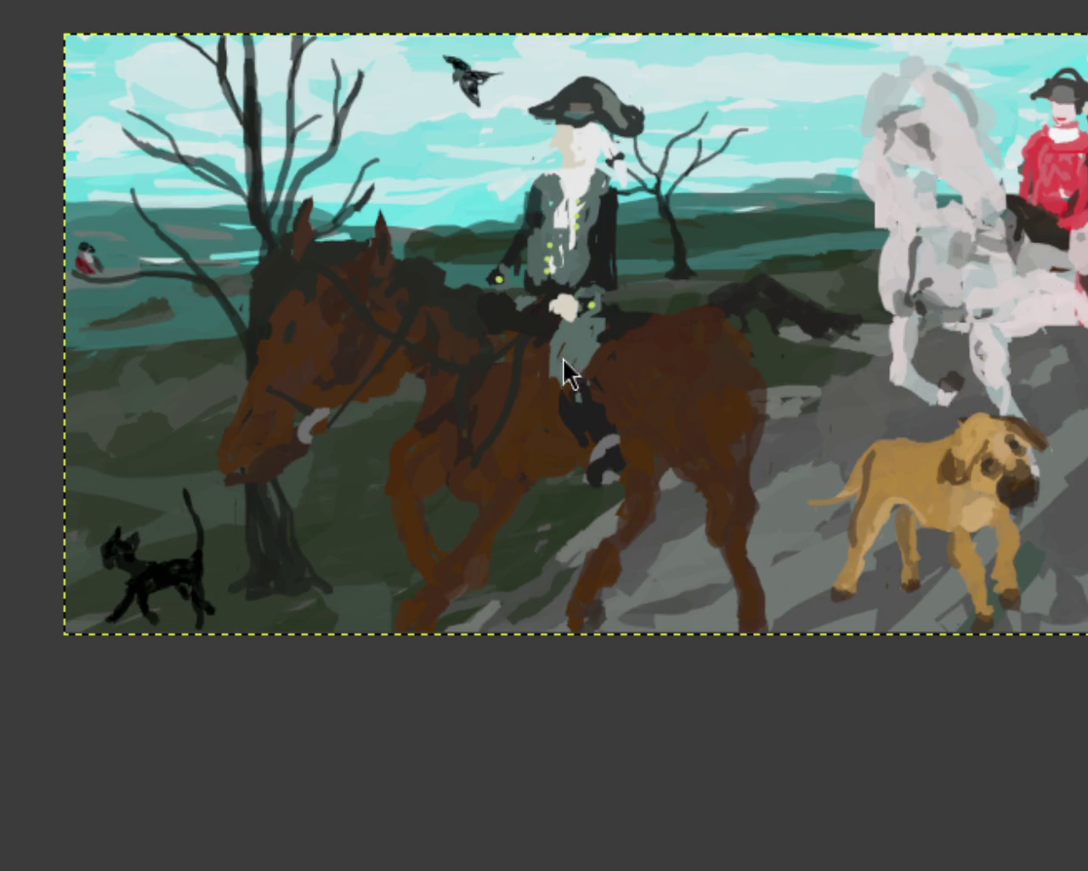
scroll(238, 344, "down", 1)
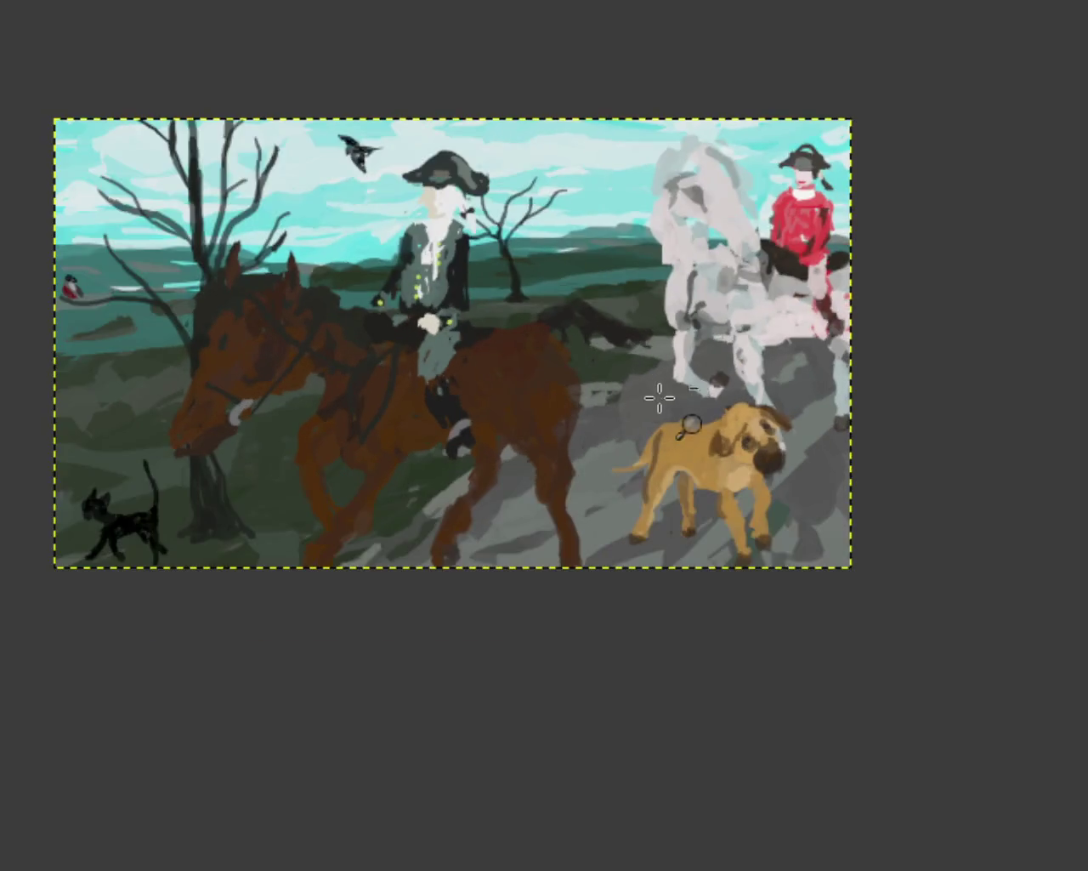
scroll(426, 340, "up", 1)
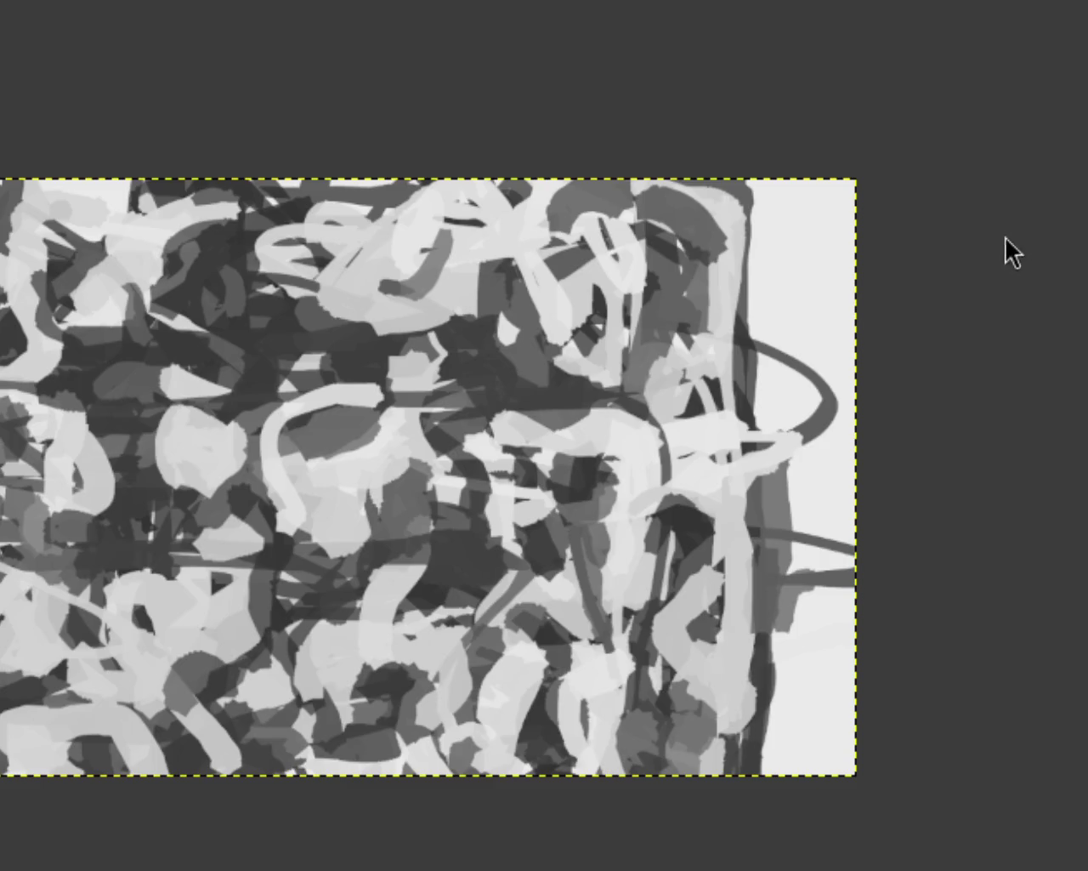
Scroll the Layers list up and down, then zoom in on the painting
scroll(944, 191, "down", 2)
scroll(645, 363, "up", 1)
scroll(813, 498, "down", 1)
scroll(742, 374, "up", 1)
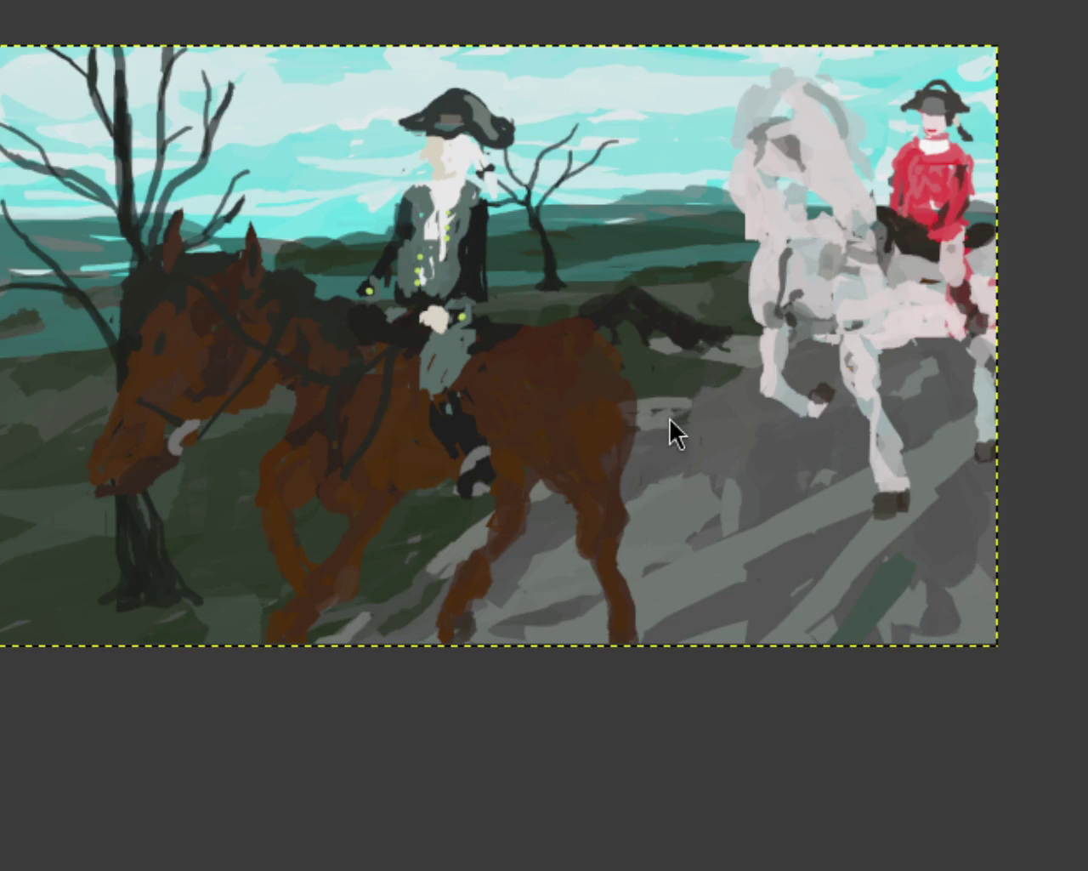
left_click(882, 583, "ctrl")
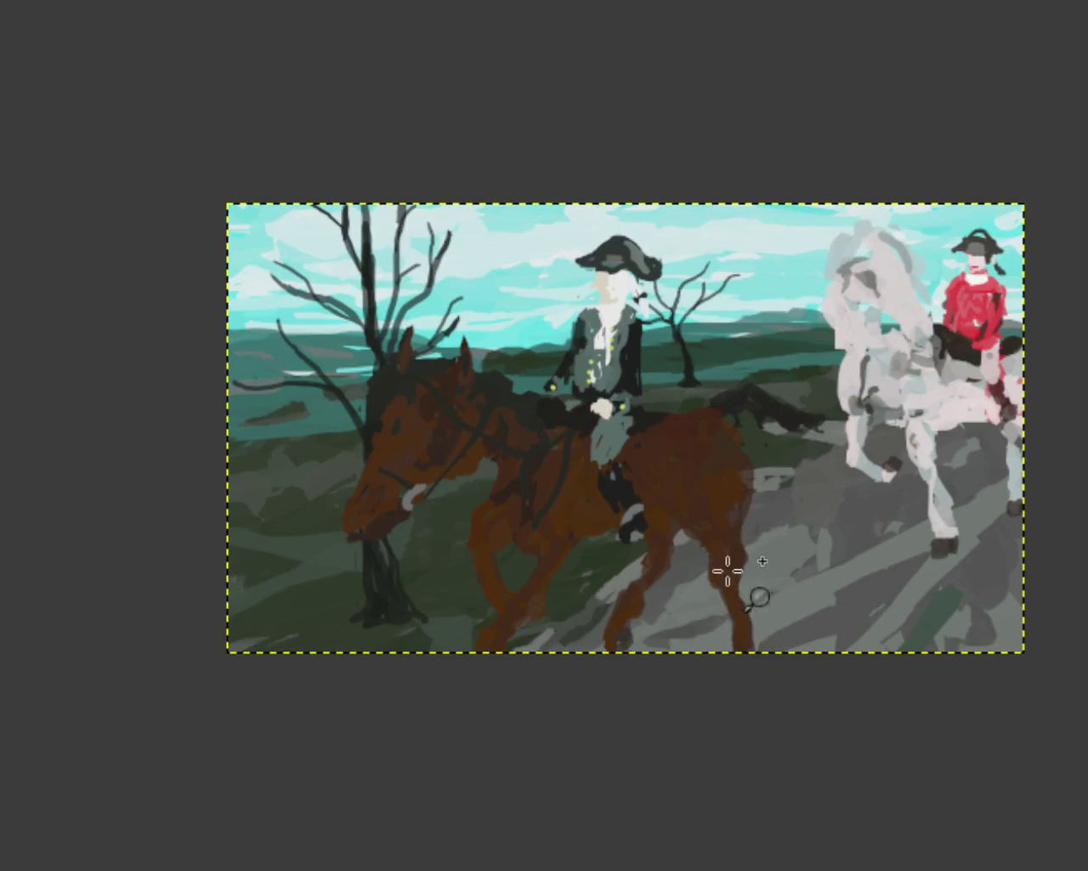
Zoom in on the painting, then back out to view the whole scene
left_click(727, 569)
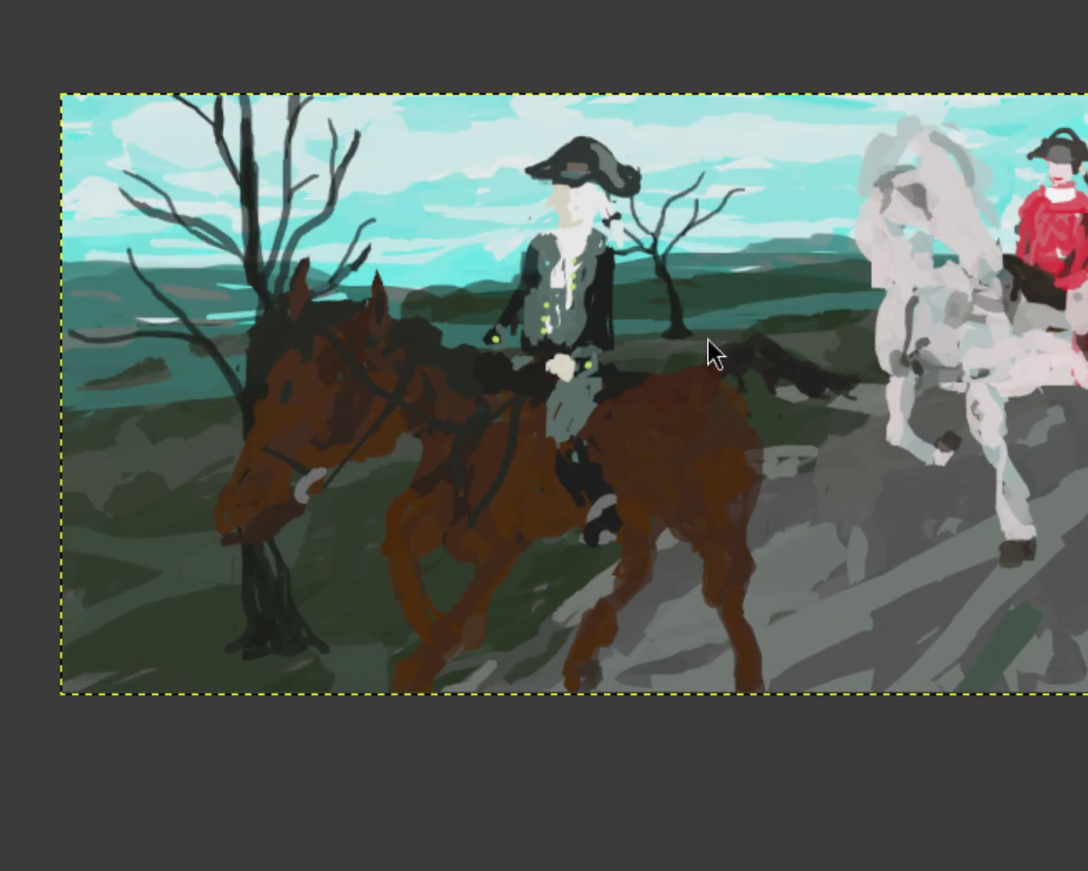
left_click(671, 400, "ctrl")
left_click(760, 387)
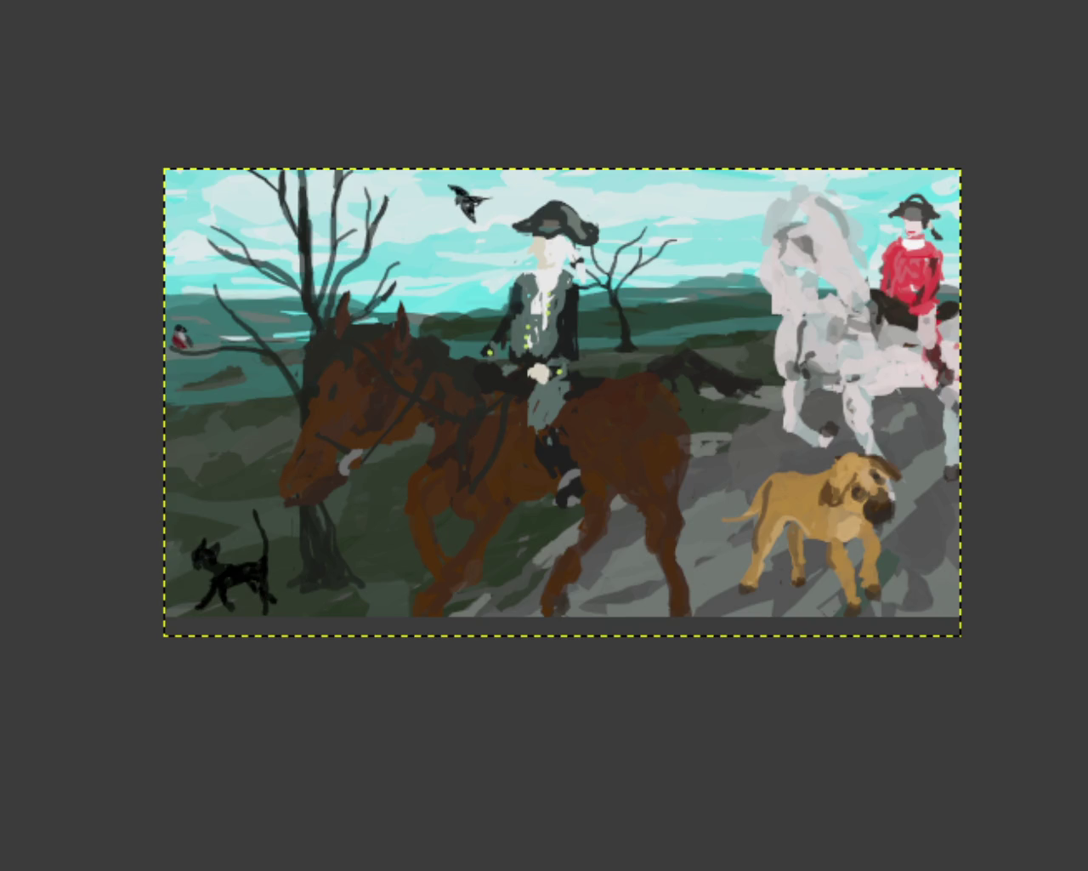
Scroll the view back and forth to frame the flying bird in the sky
scroll(699, 537, "down", 1)
scroll(593, 535, "up", 1)
scroll(600, 533, "down", 1)
scroll(605, 531, "up", 4)
scroll(592, 529, "down", 2)
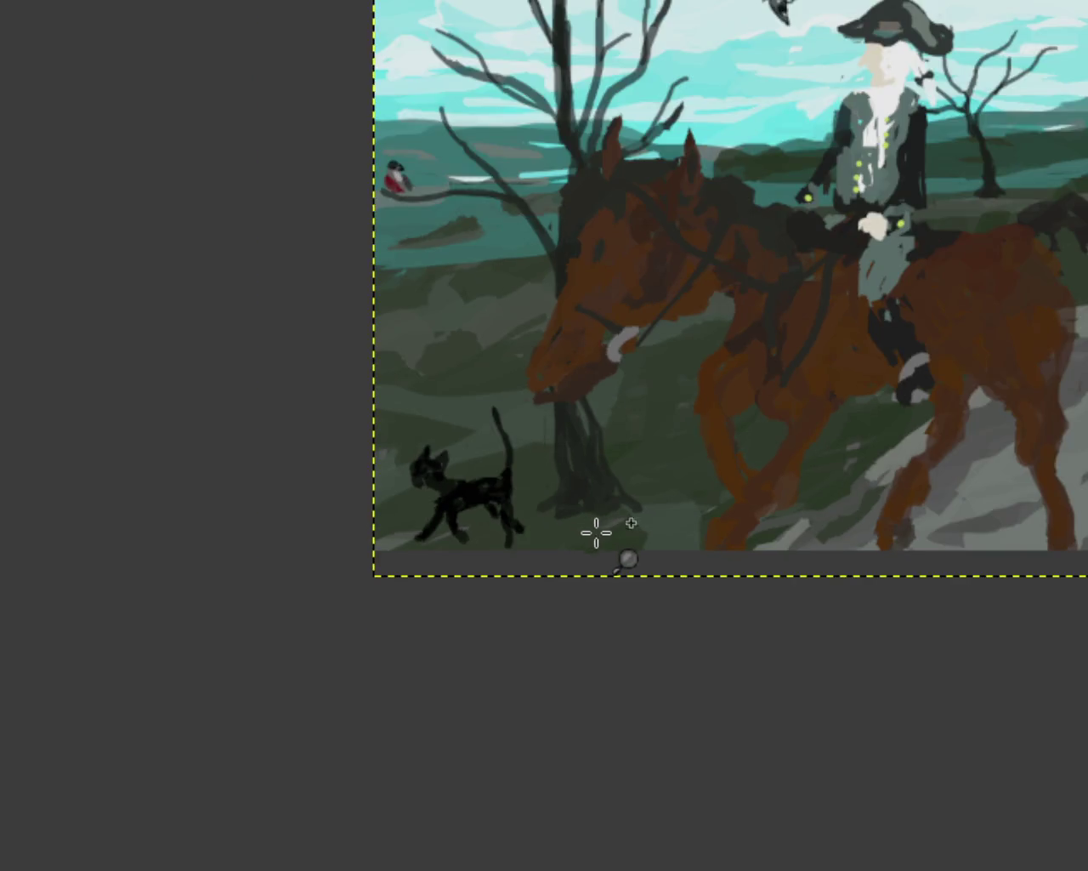
scroll(637, 522, "up", 2)
scroll(328, 497, "down", 1)
scroll(328, 498, "down", 1)
scroll(544, 411, "up", 1)
scroll(336, 448, "down", 1)
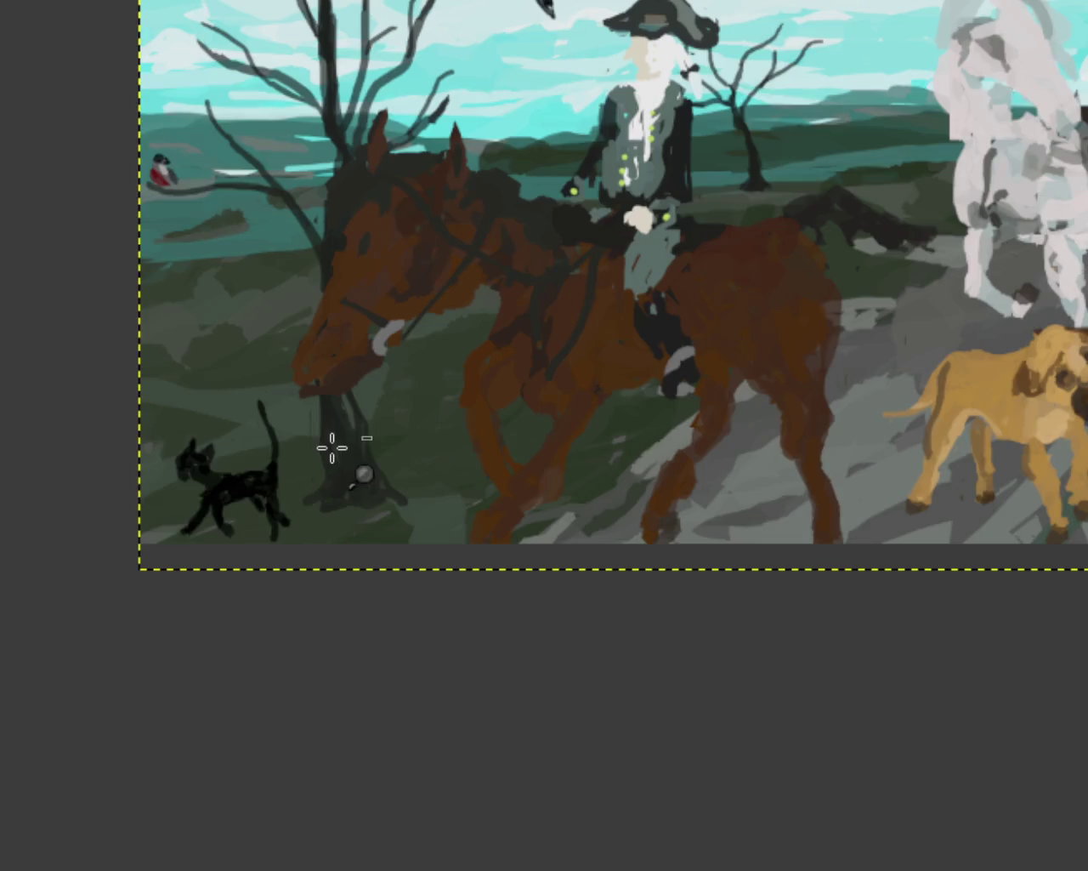
scroll(195, 433, "up", 1)
scroll(194, 432, "up", 1)
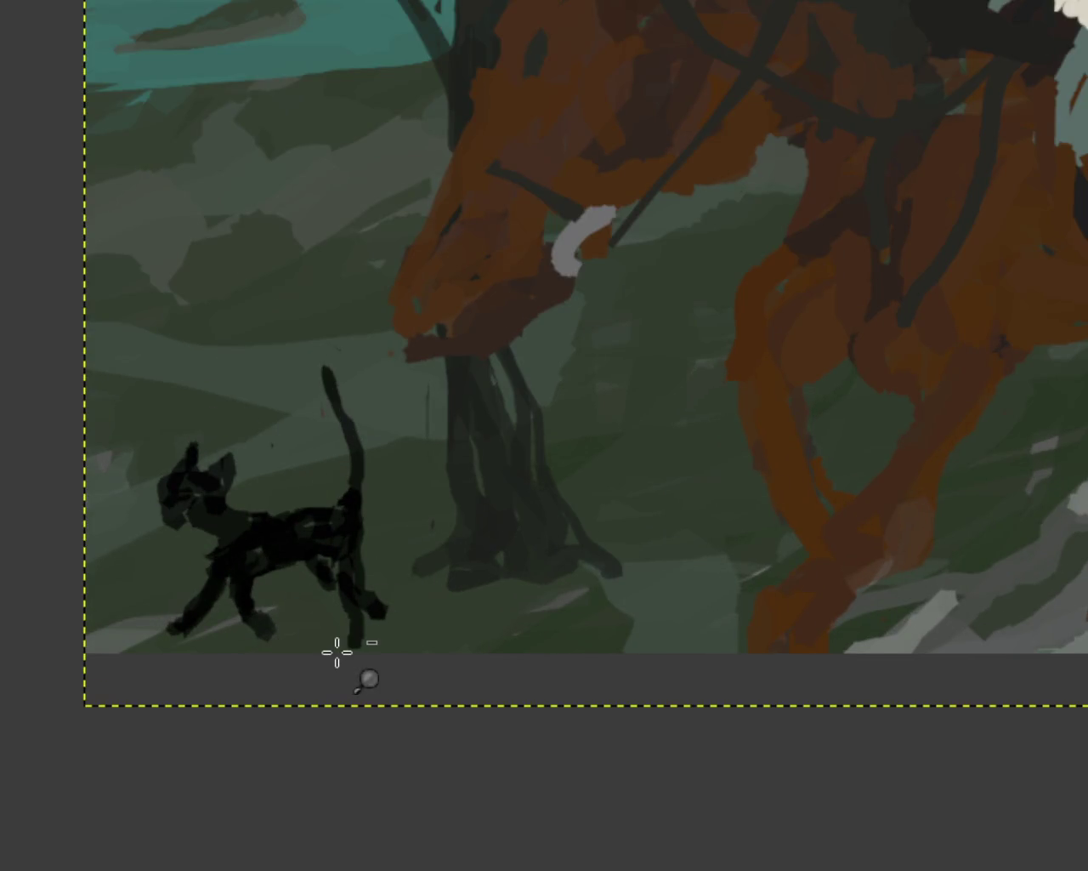
scroll(340, 651, "down", 2)
scroll(340, 651, "down", 1)
scroll(678, 583, "up", 2)
scroll(668, 579, "down", 1)
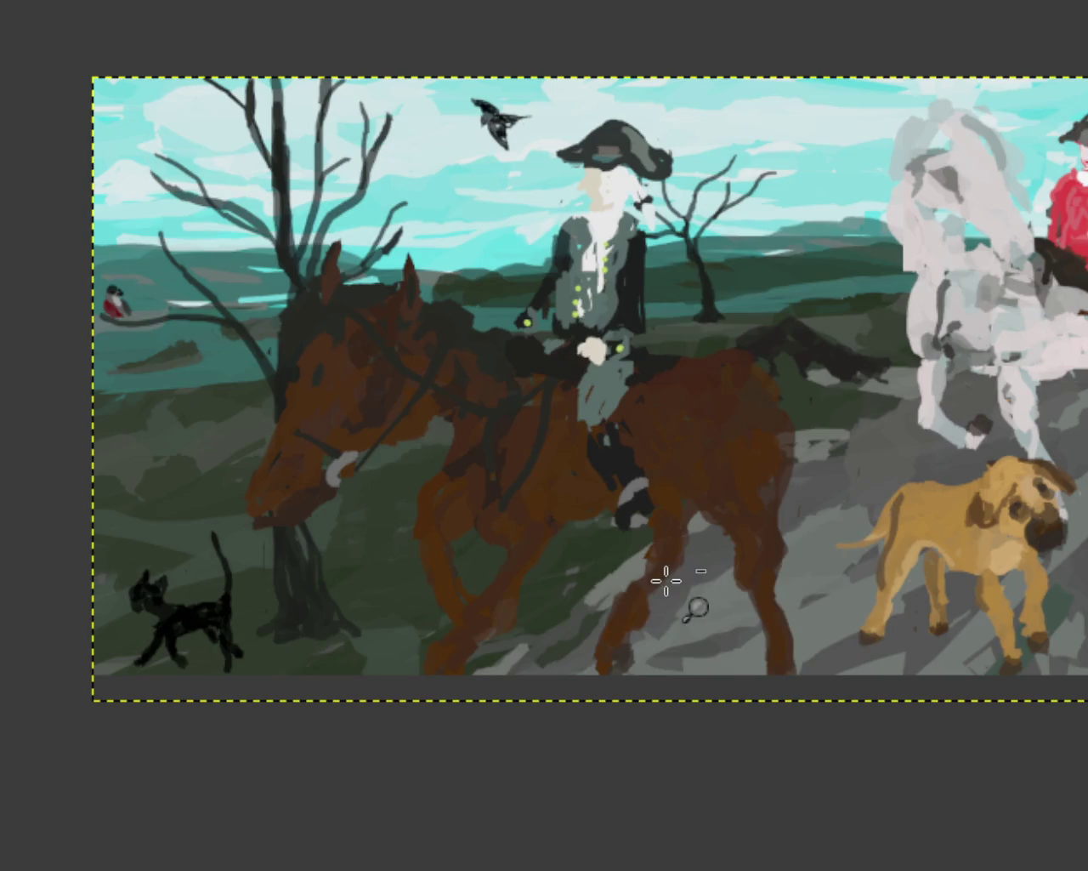
scroll(813, 554, "up", 1)
scroll(566, 562, "down", 1)
scroll(425, 73, "up", 1)
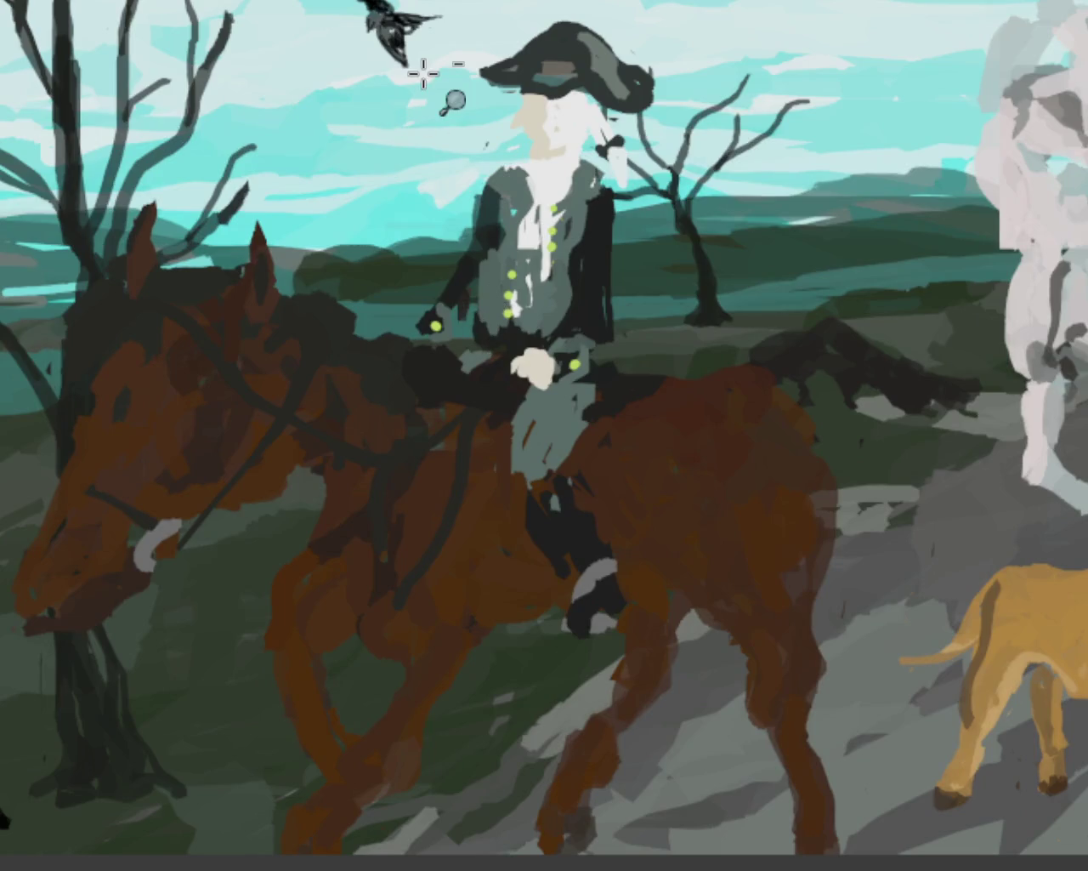
scroll(401, 29, "down", 1)
scroll(383, 10, "up", 3)
scroll(384, 10, "up", 2)
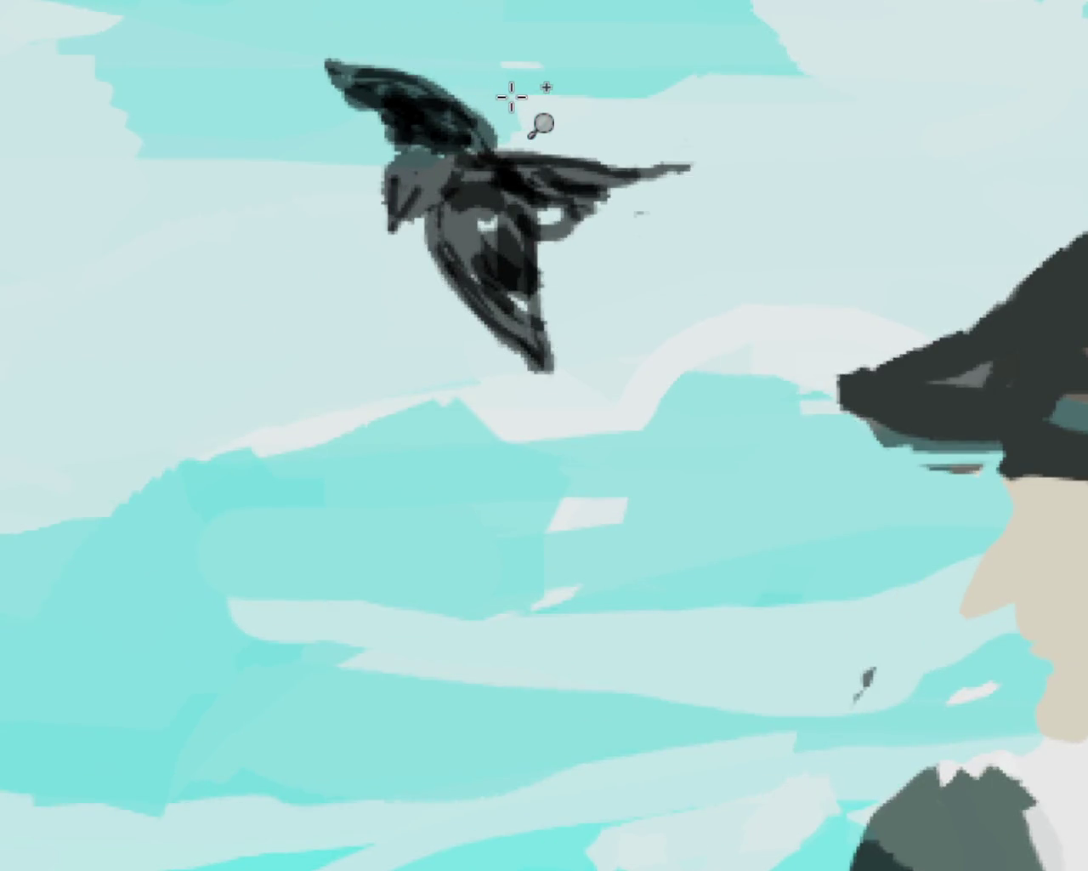
scroll(531, 95, "down", 3)
scroll(531, 95, "up", 3)
scroll(546, 97, "up", 1)
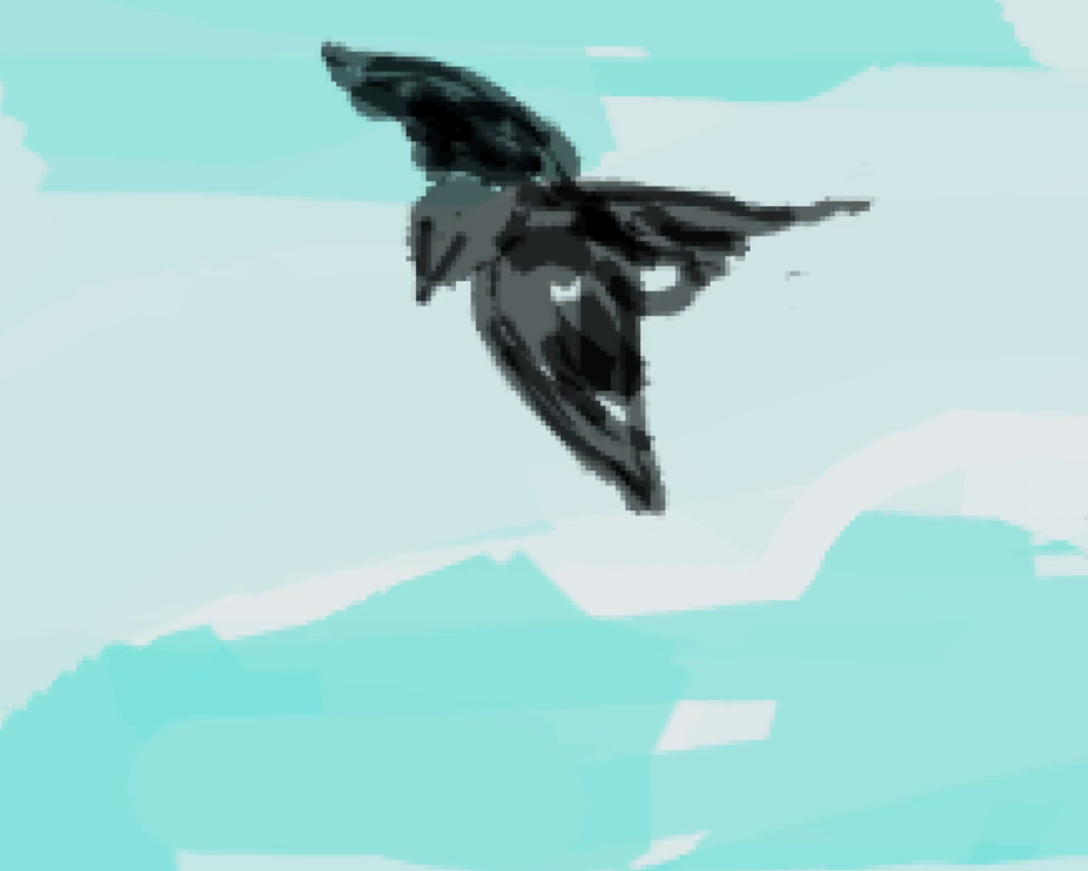
Sample grey from the bird's head and paint lighter grey over its head and chest
left_click(476, 263, "ctrl")
left_click_drag(417, 255, 450, 194)
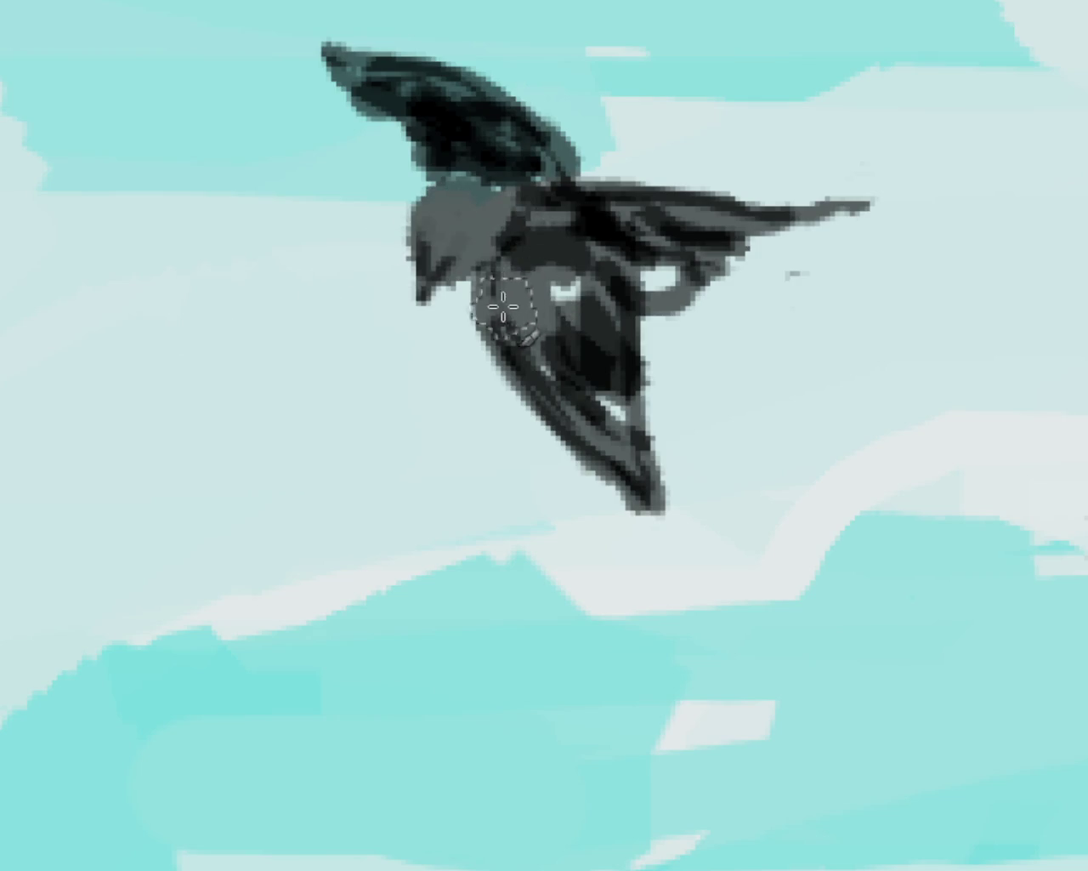
left_click_drag(517, 287, 437, 231)
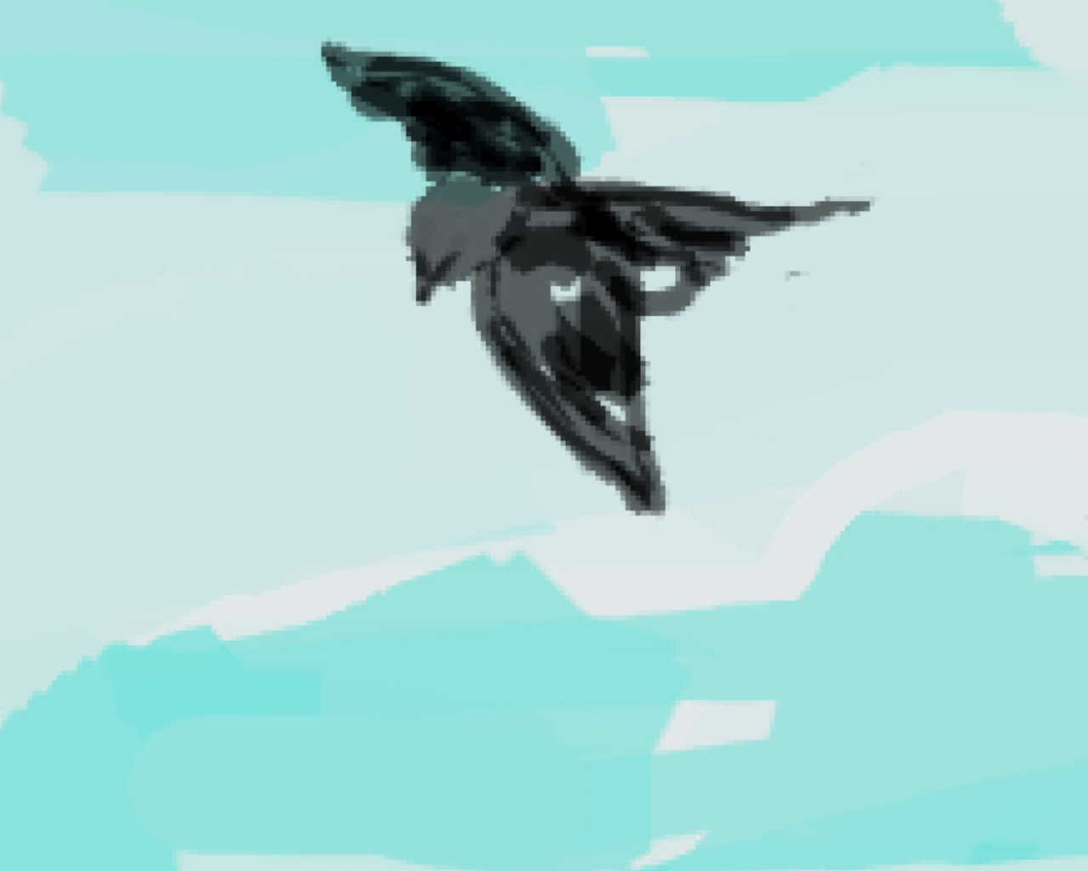
Zoom out from the bird to view the whole painting
left_click(365, 384, "ctrl")
left_click(364, 384, "ctrl")
left_click(636, 213, "ctrl")
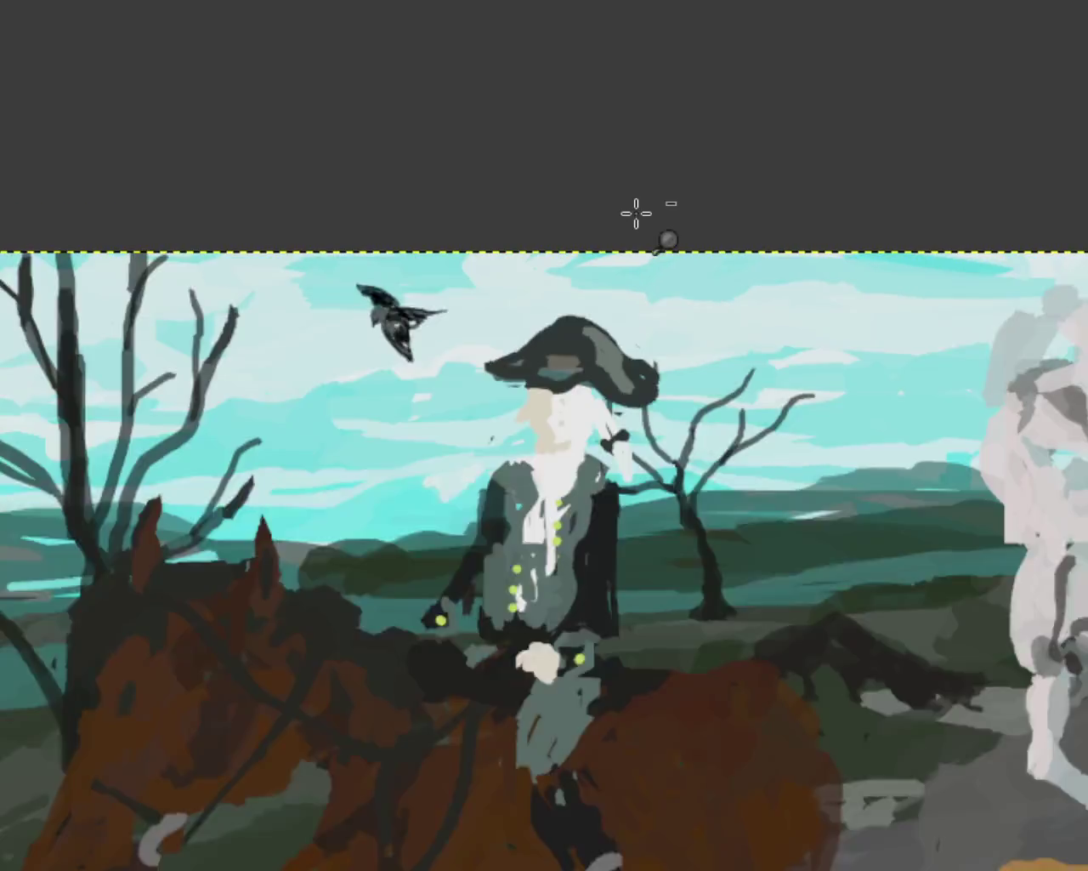
left_click(498, 430)
left_click(637, 176, "ctrl")
left_click(778, 621, "ctrl")
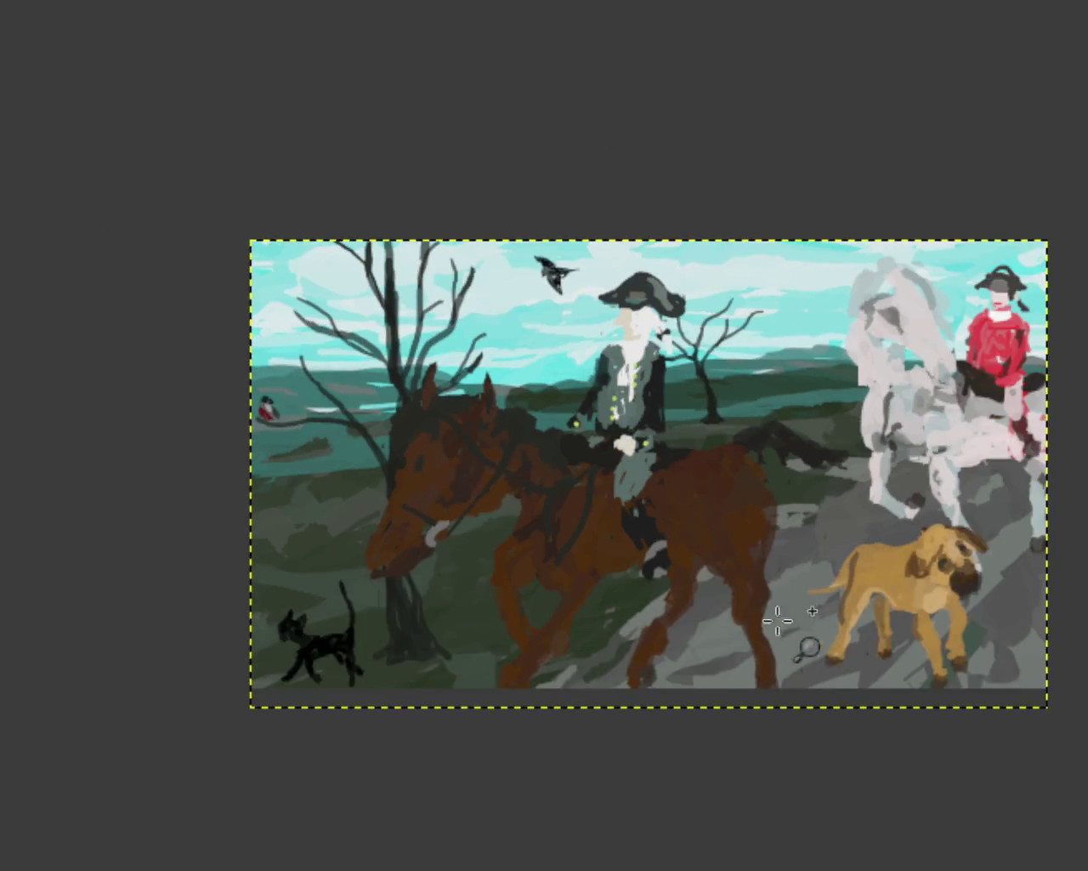
left_click(778, 621)
left_click(692, 583, "ctrl")
left_click(692, 584)
left_click(695, 585, "ctrl")
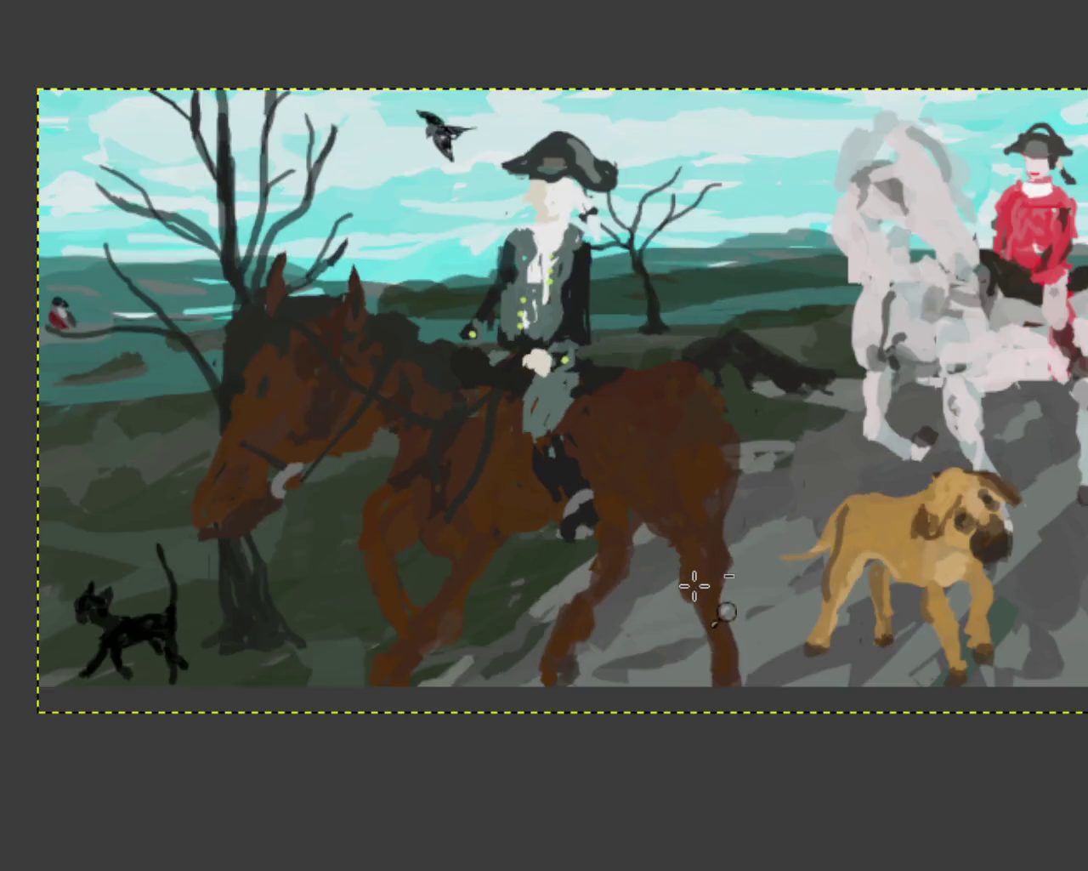
Zoom around the riders, dog, brown horse's rump and white horse
left_click(894, 464, "ctrl")
left_click(752, 485)
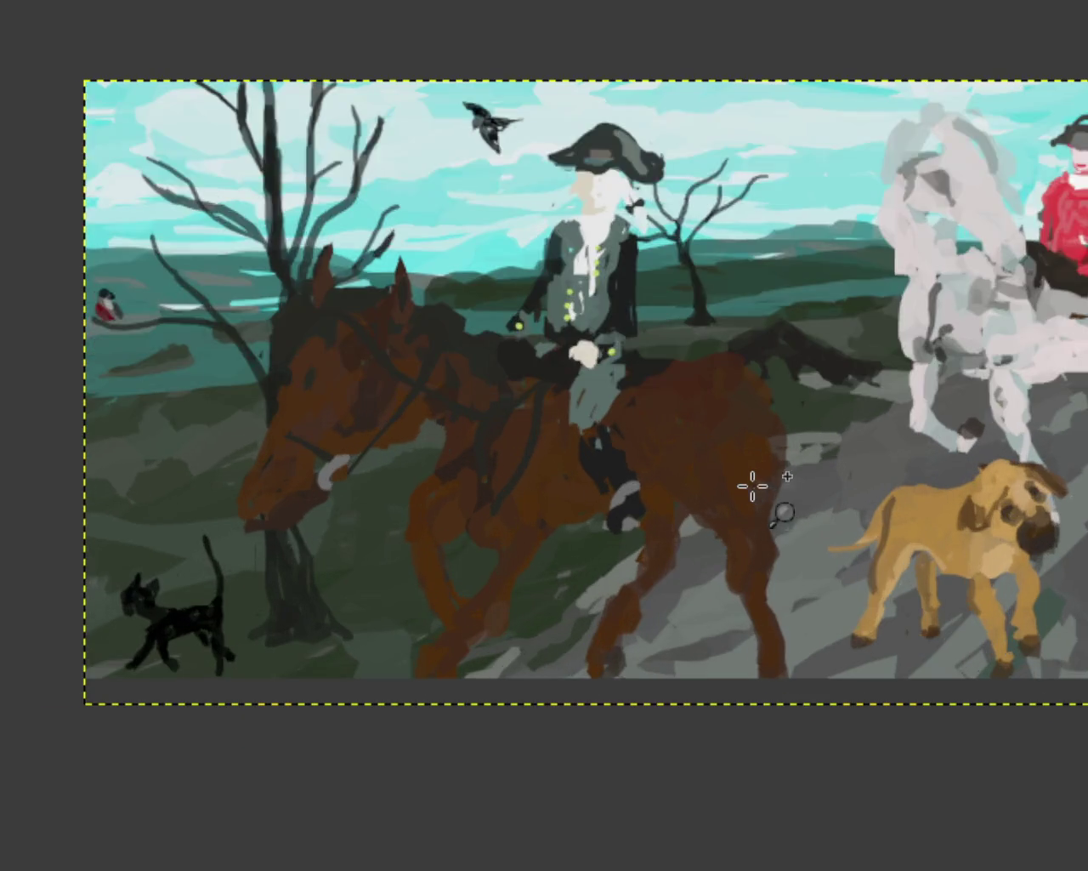
left_click(752, 485, "ctrl")
left_click(765, 457)
left_click(765, 457, "ctrl")
left_click(821, 412)
left_click(820, 412, "ctrl")
left_click(825, 424)
left_click(825, 424, "ctrl")
left_click(721, 426)
left_click(721, 425, "ctrl")
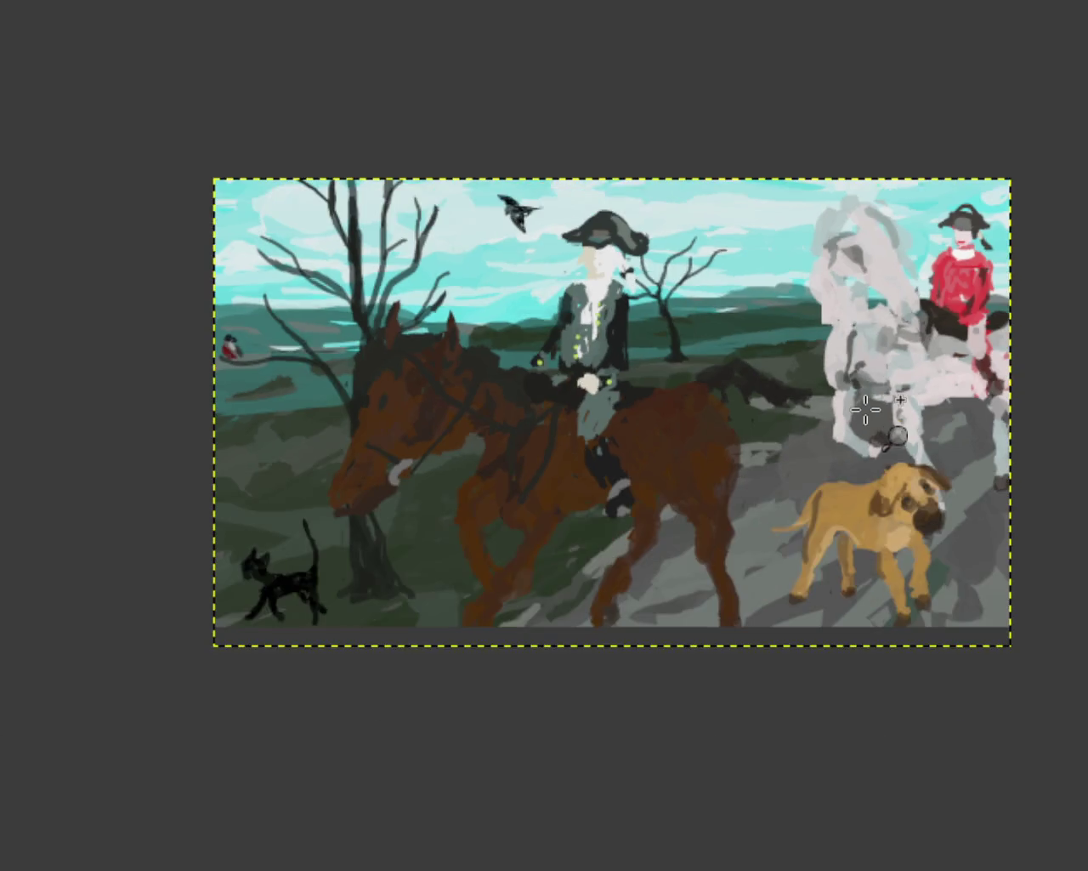
left_click(864, 412, "ctrl")
left_click(741, 352, "ctrl")
left_click(699, 365)
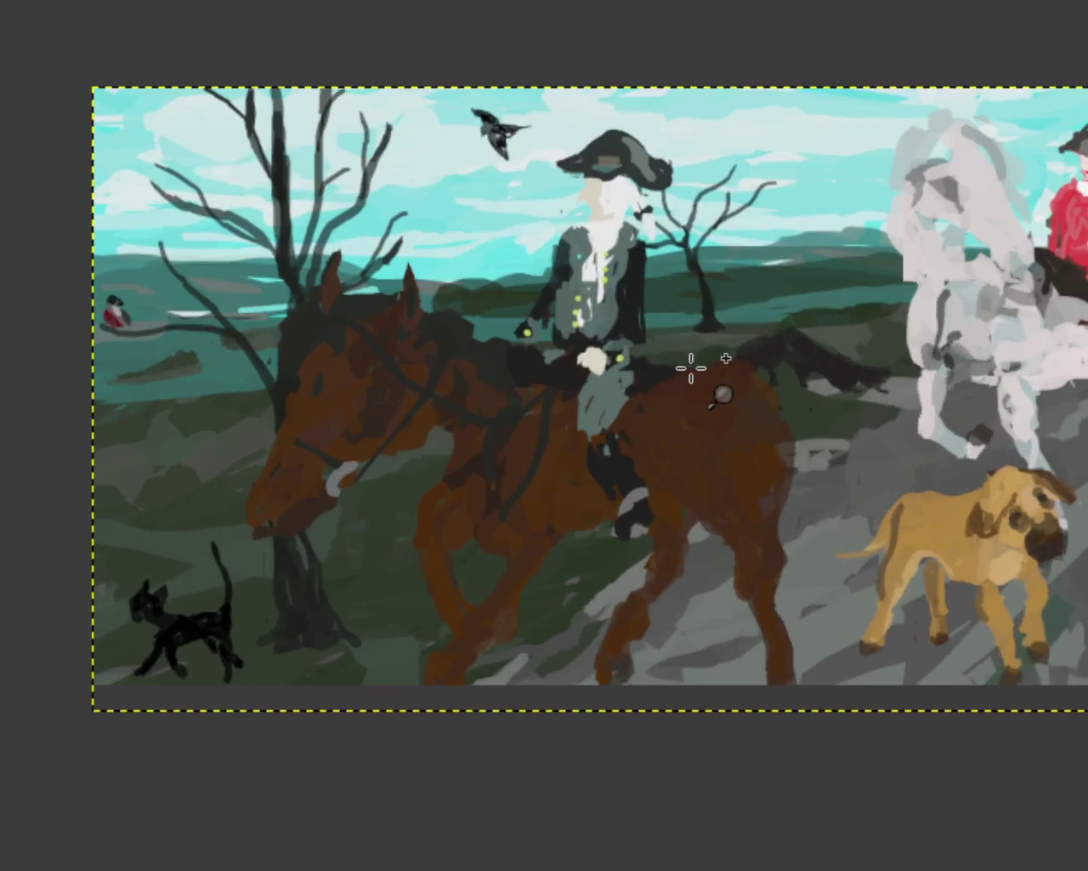
left_click(817, 376, "ctrl")
left_click(904, 383)
left_click(875, 382, "ctrl")
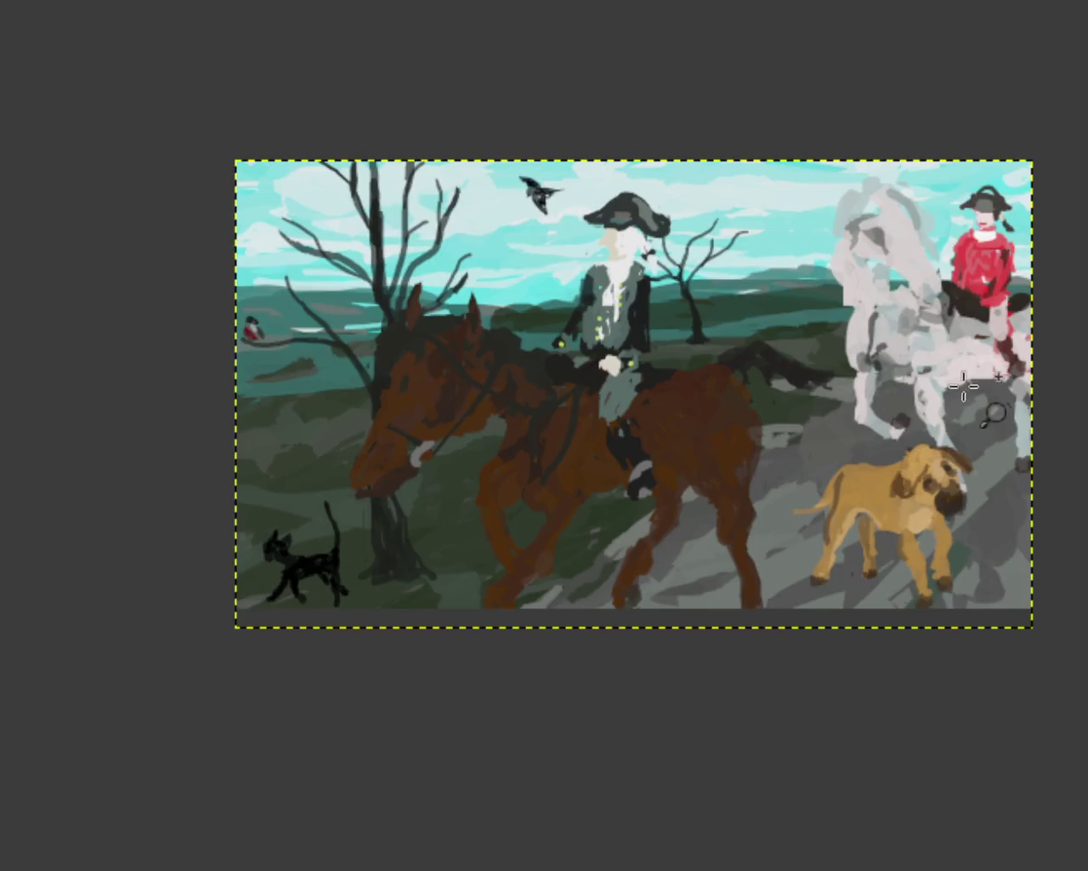
left_click(974, 387)
left_click(978, 392, "ctrl")
left_click(526, 432)
left_click(583, 410, "ctrl")
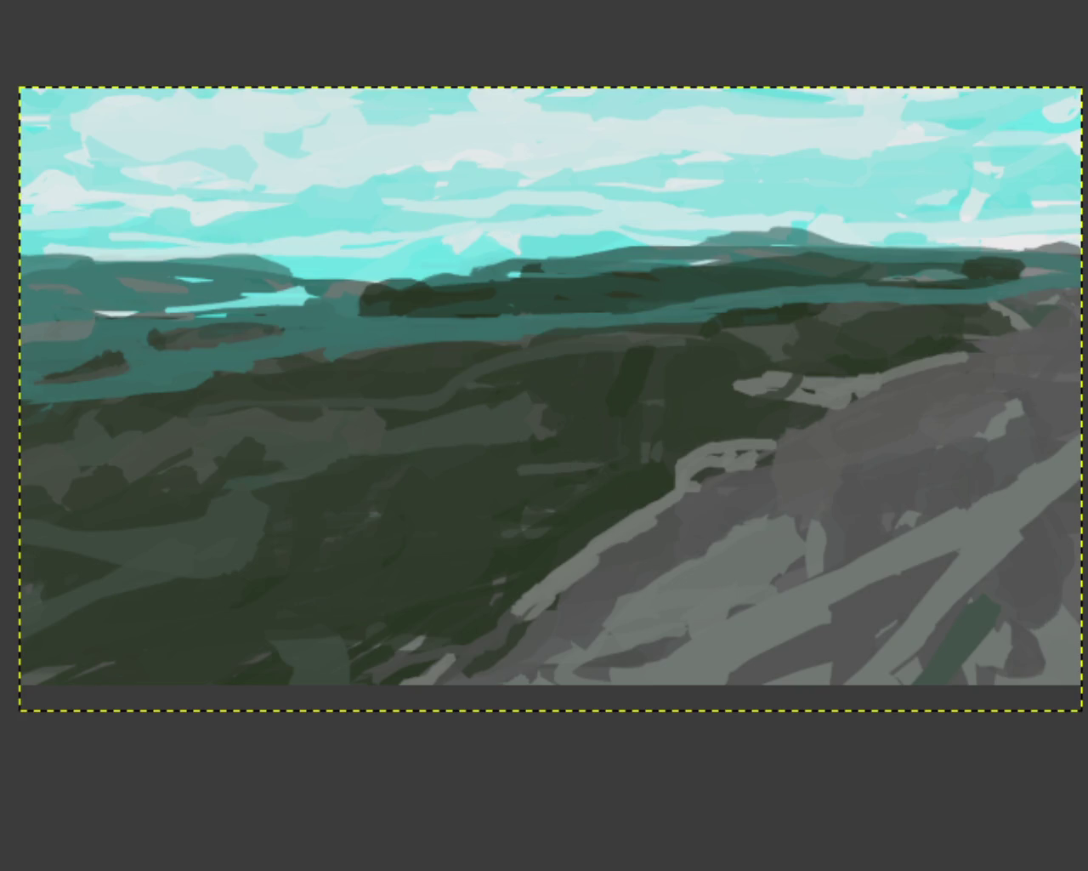
Paint a straight dark-green line on the right hillside and fill dark green up to the teal band
left_click(243, 292, "ctrl")
left_click(236, 289)
left_click(230, 340)
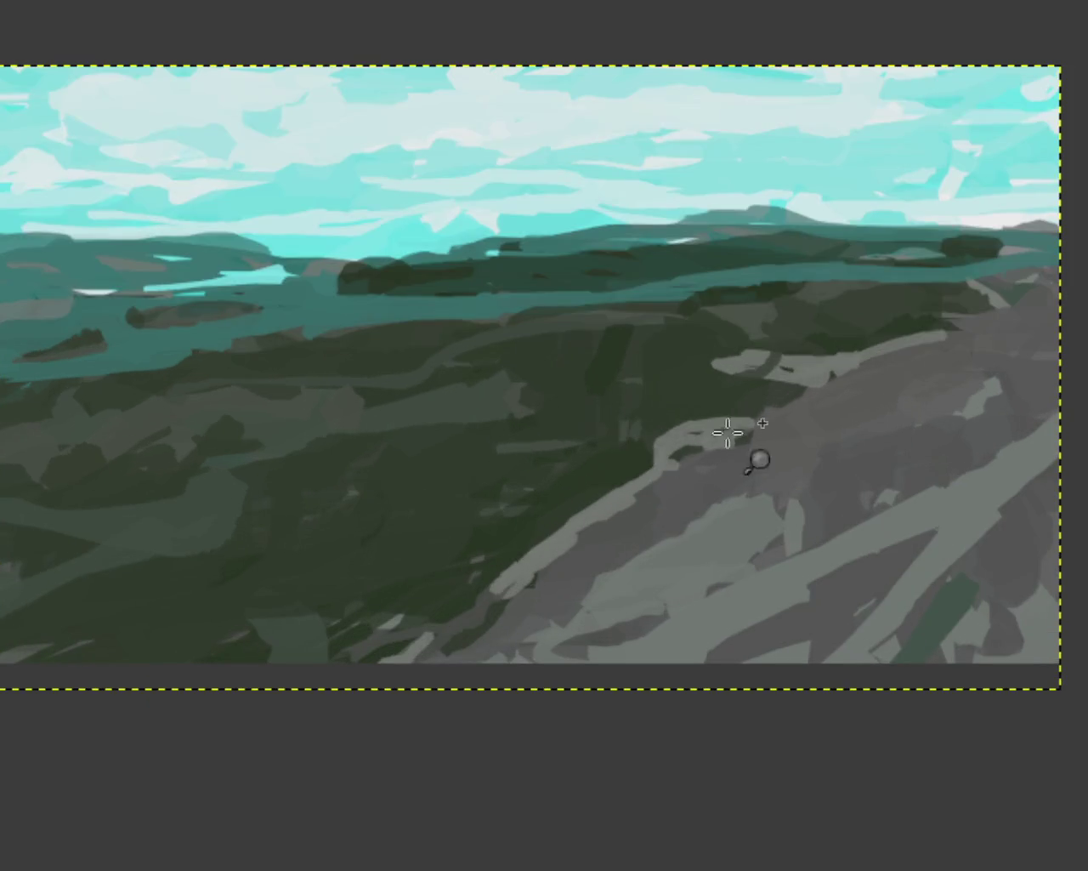
left_click(1040, 308, "ctrl")
left_click(1040, 309)
left_click(1040, 308)
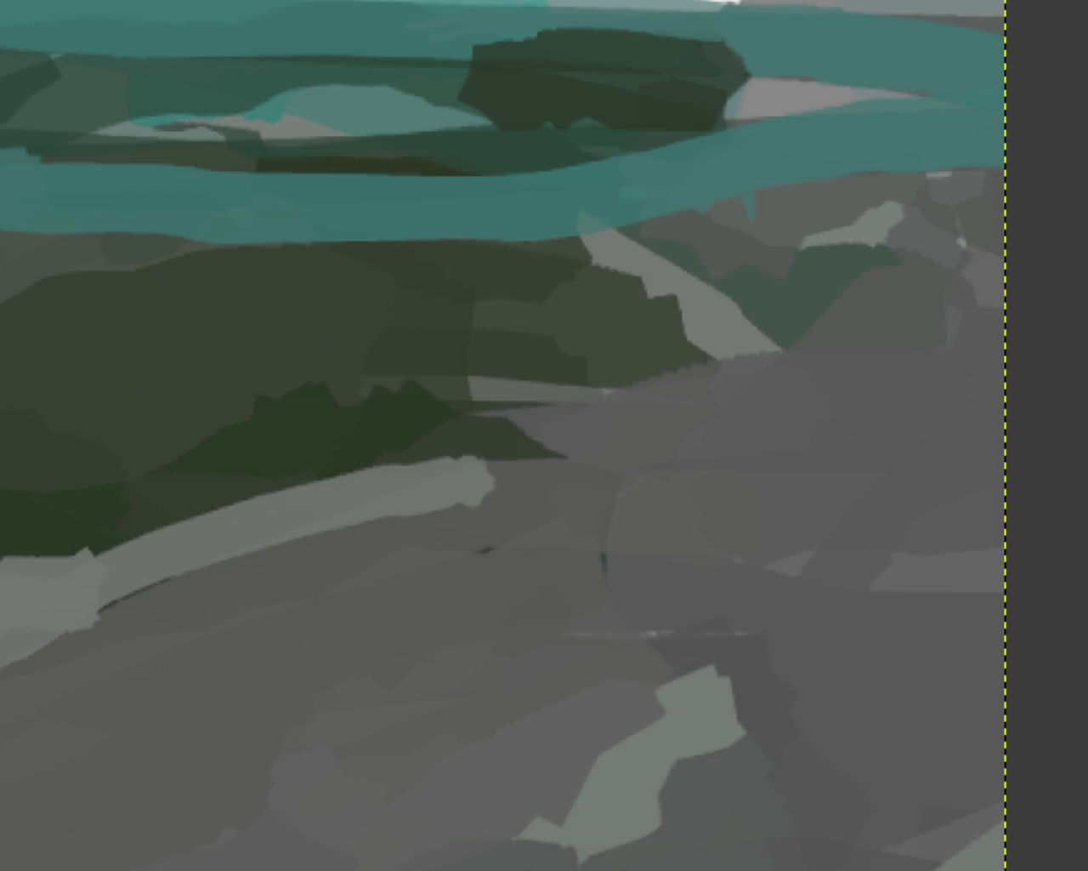
left_click(903, 226, "shift")
key("ctrl+z")
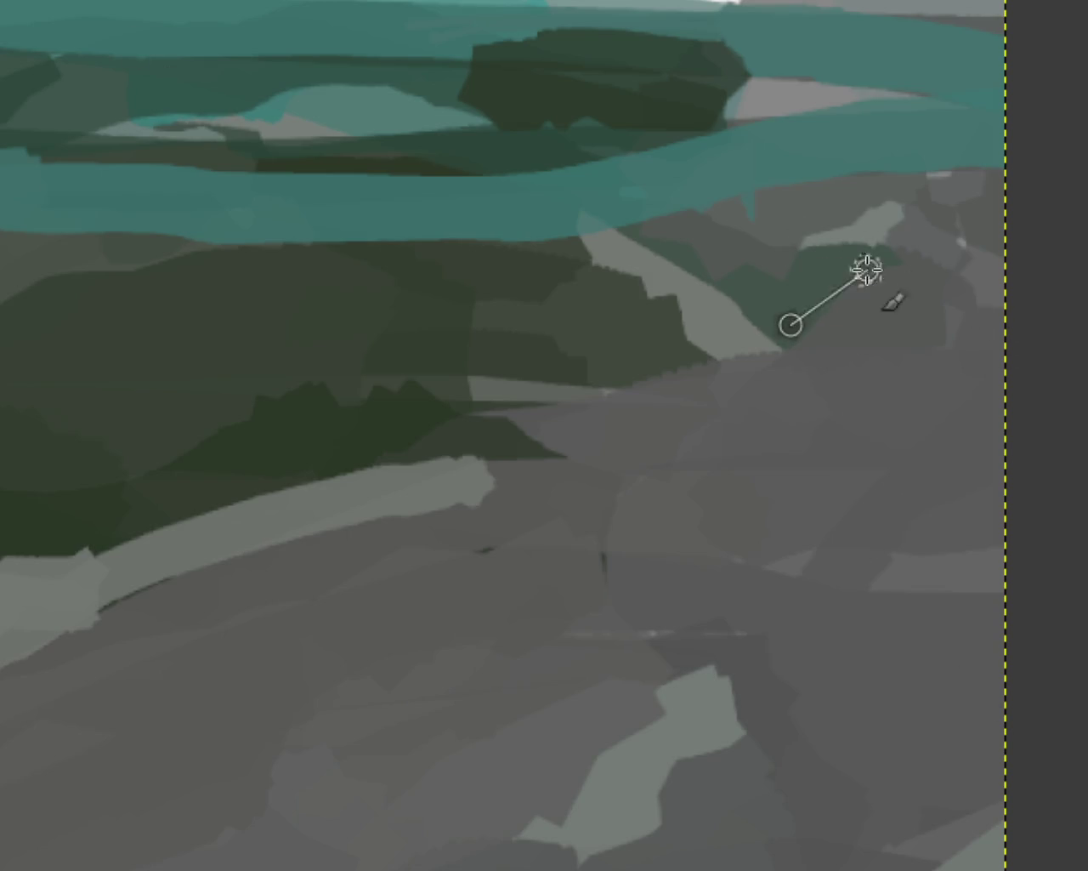
left_click(899, 223, "shift")
mouse_move(893, 181)
left_mouse_down()
mouse_move(685, 244)
mouse_move(882, 216)
mouse_move(824, 255)
left_mouse_up()
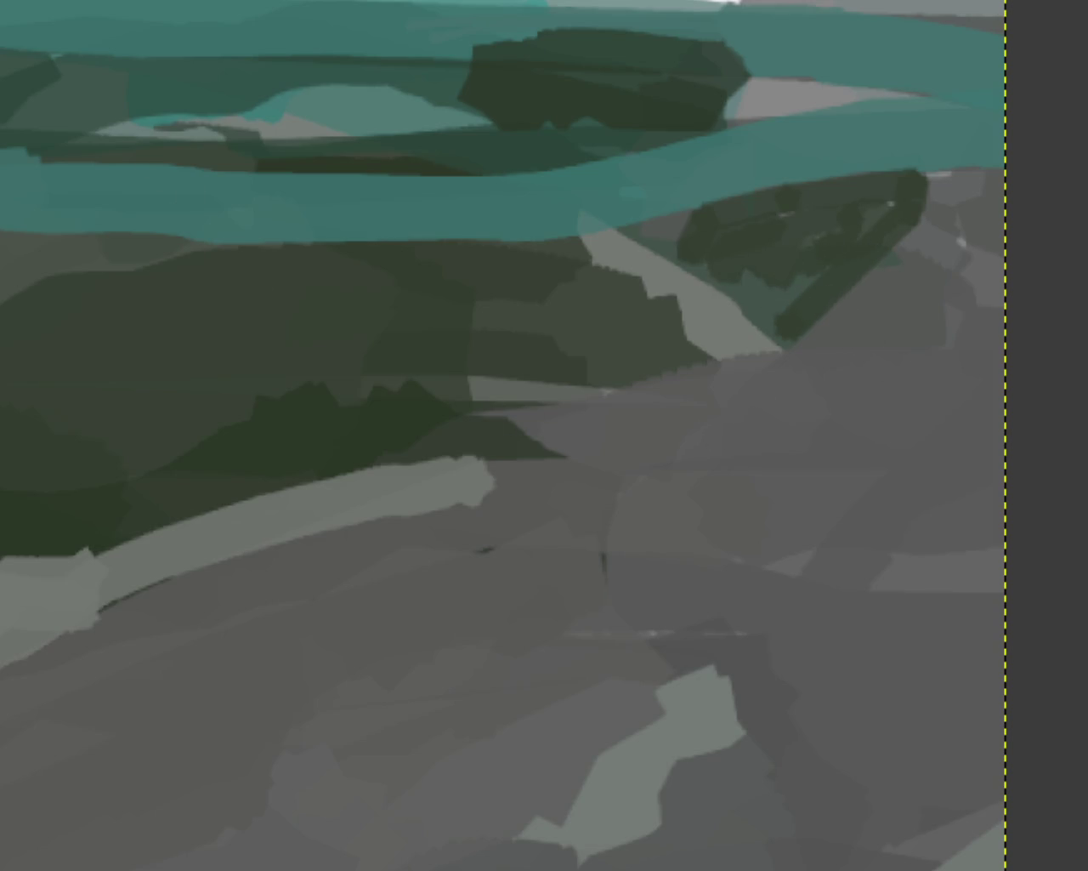
Paint arcing dark-green strokes across the right hillside, undoing the unwanted ones
left_click(754, 413, "ctrl")
left_click(732, 493, "ctrl")
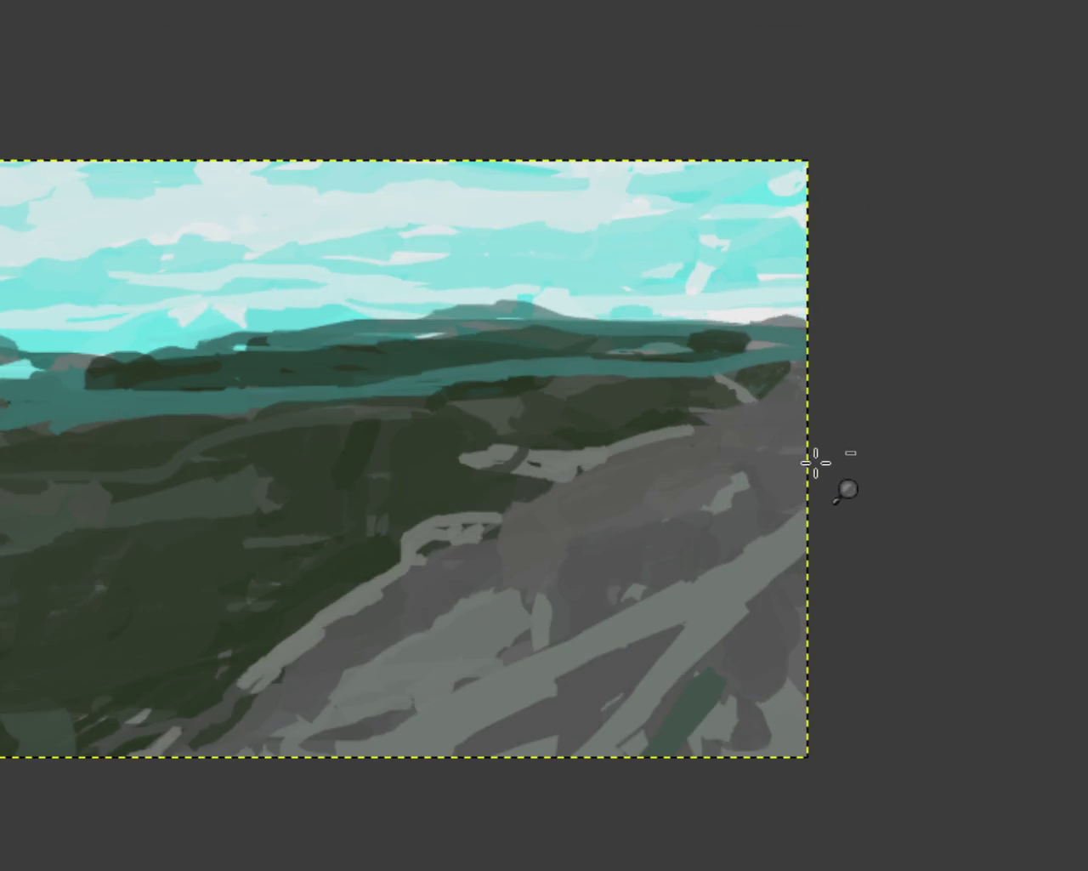
left_click(815, 462, "ctrl")
left_click(789, 422)
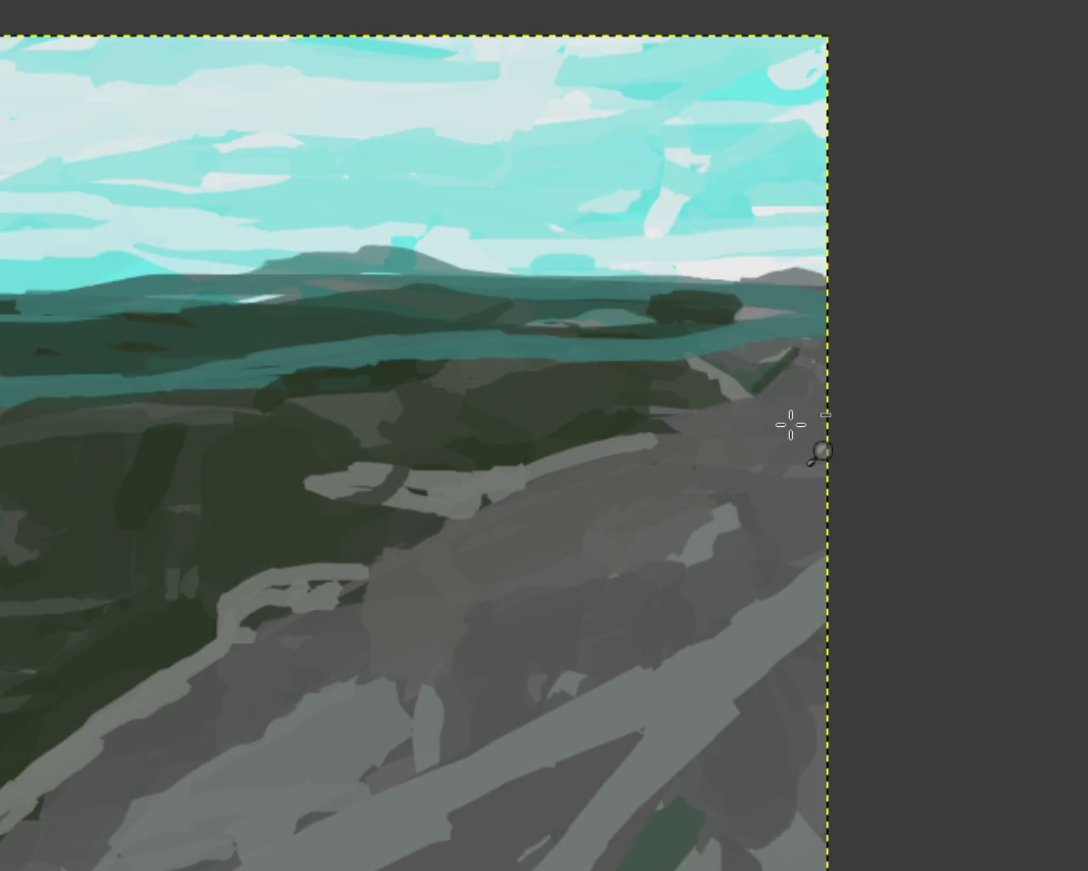
left_click(671, 395, "ctrl")
left_click(754, 388)
left_click(606, 416)
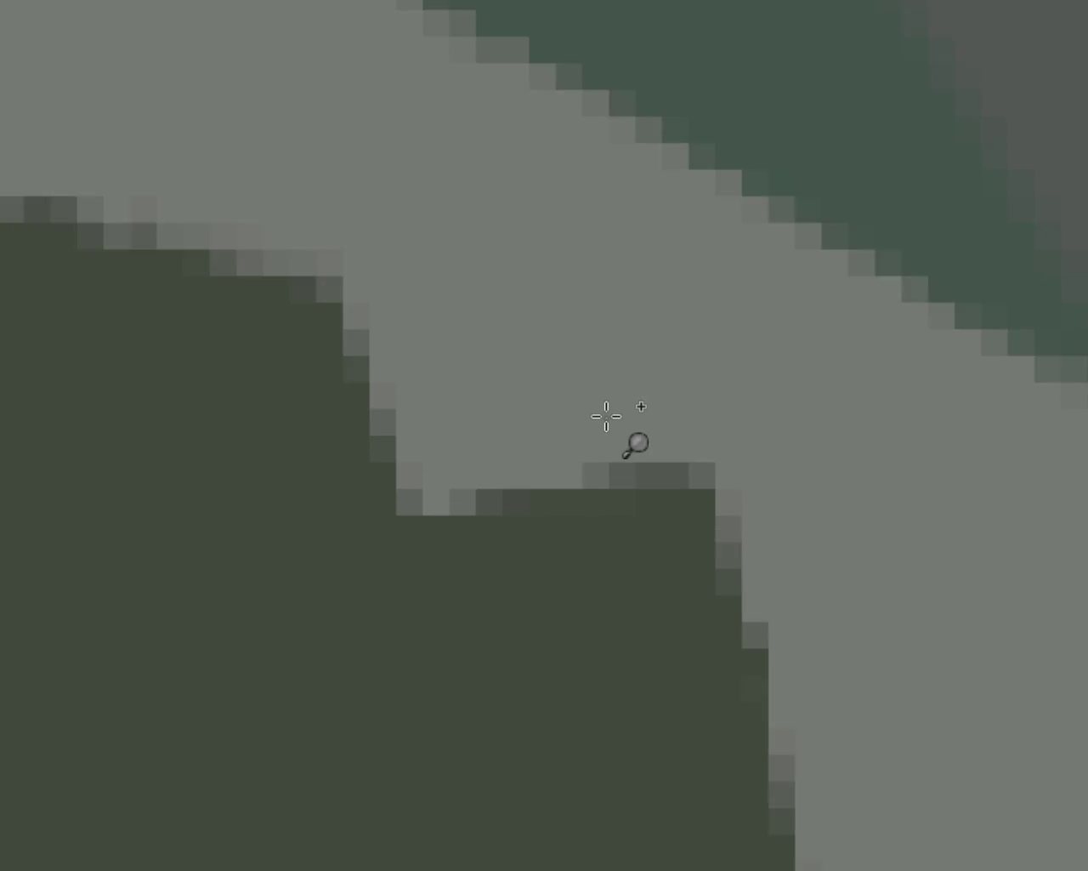
left_click(606, 416)
left_click(606, 416, "ctrl")
left_click(606, 416, "ctrl")
left_click(606, 416, "ctrl")
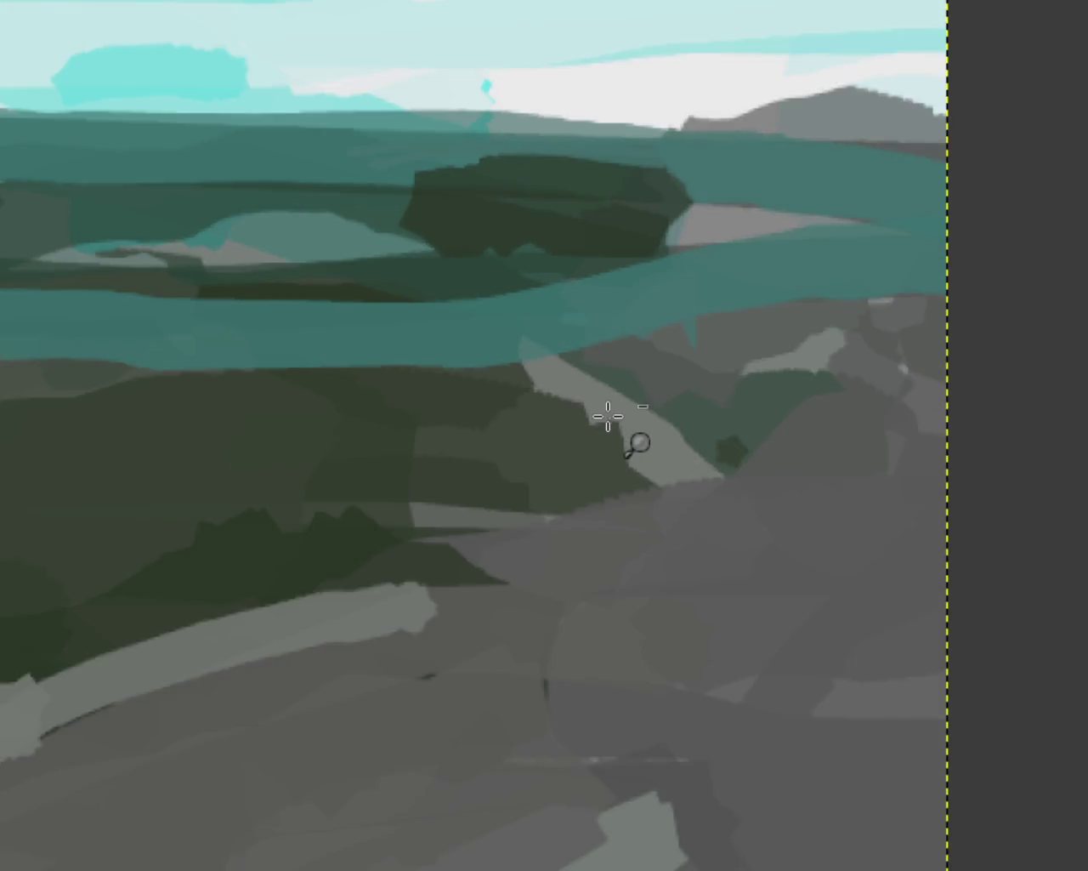
left_click(769, 385)
mouse_move(718, 497)
left_mouse_down()
mouse_move(1012, 348)
mouse_move(978, 313)
mouse_move(575, 382)
mouse_move(1015, 324)
left_mouse_up()
key("ctrl+z")
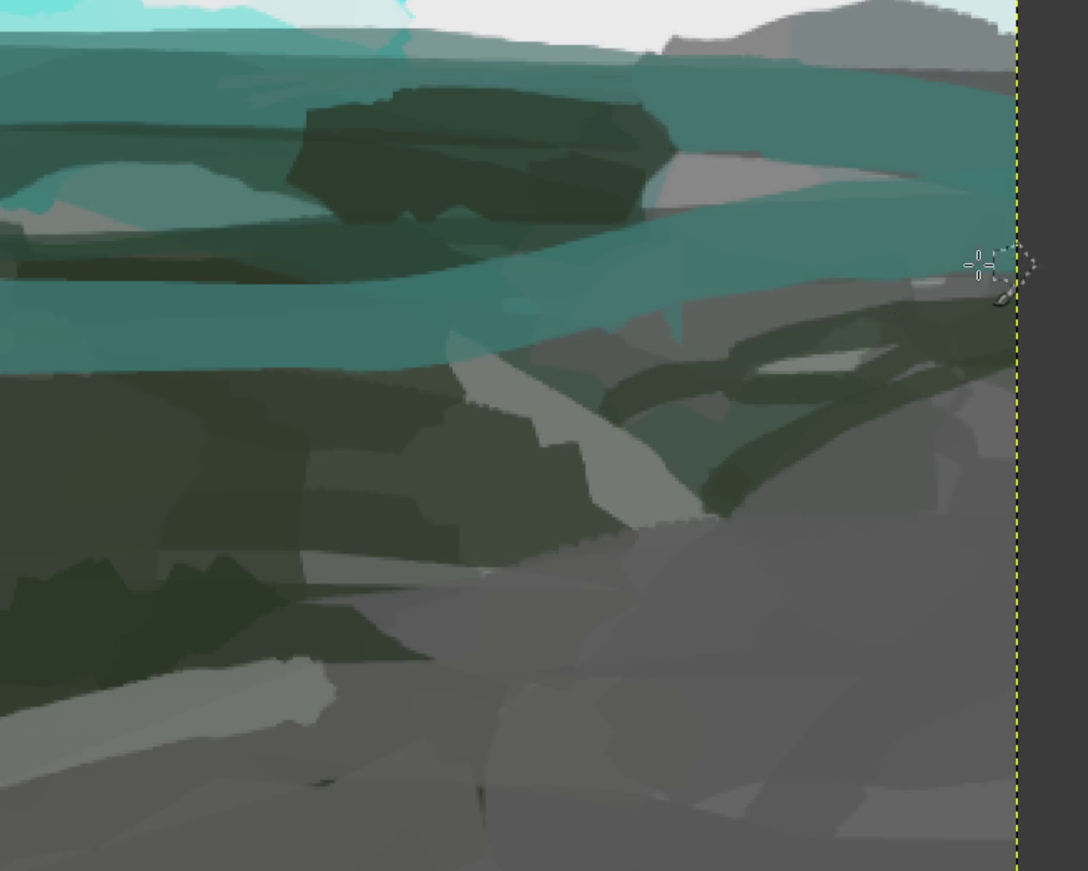
left_click_drag(981, 262, 506, 377)
left_click_drag(995, 289, 765, 366)
mouse_move(673, 394)
left_mouse_down()
mouse_move(709, 450)
mouse_move(868, 355)
mouse_move(880, 332)
mouse_move(472, 374)
left_mouse_up()
key("ctrl+z")
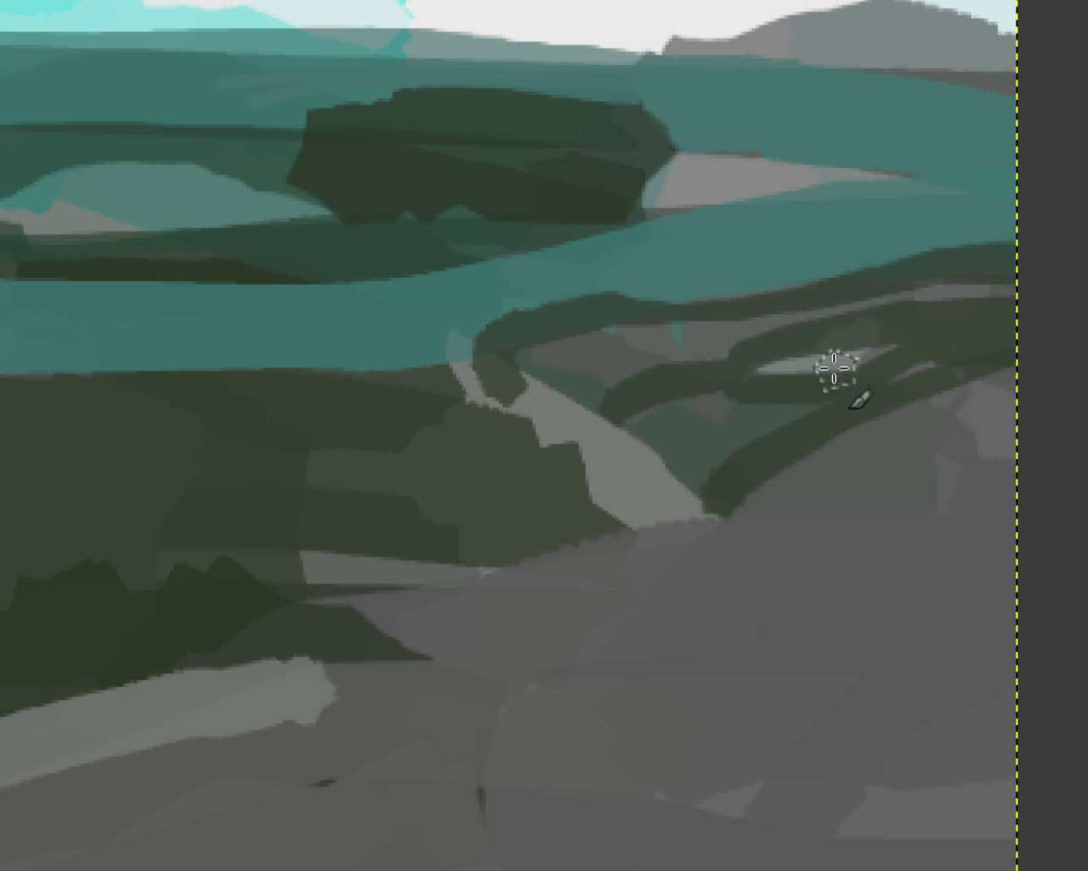
mouse_move(984, 308)
left_mouse_down()
mouse_move(751, 352)
mouse_move(563, 335)
mouse_move(655, 438)
mouse_move(879, 360)
mouse_move(990, 302)
mouse_move(846, 360)
mouse_move(544, 336)
left_mouse_up()
key("ctrl+z")
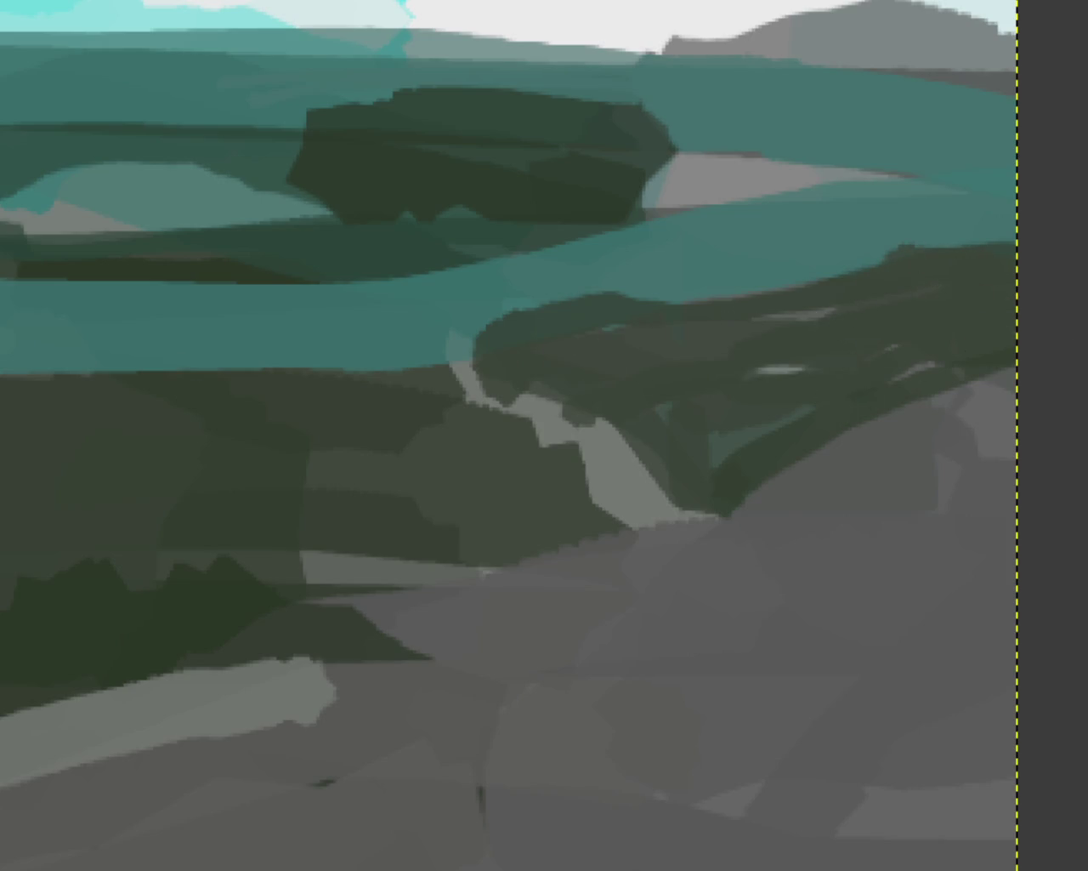
Paint a winding light-grey path across the slope, curving diagonally down-left
scroll(826, 457, "down", 2)
scroll(833, 462, "down", 3)
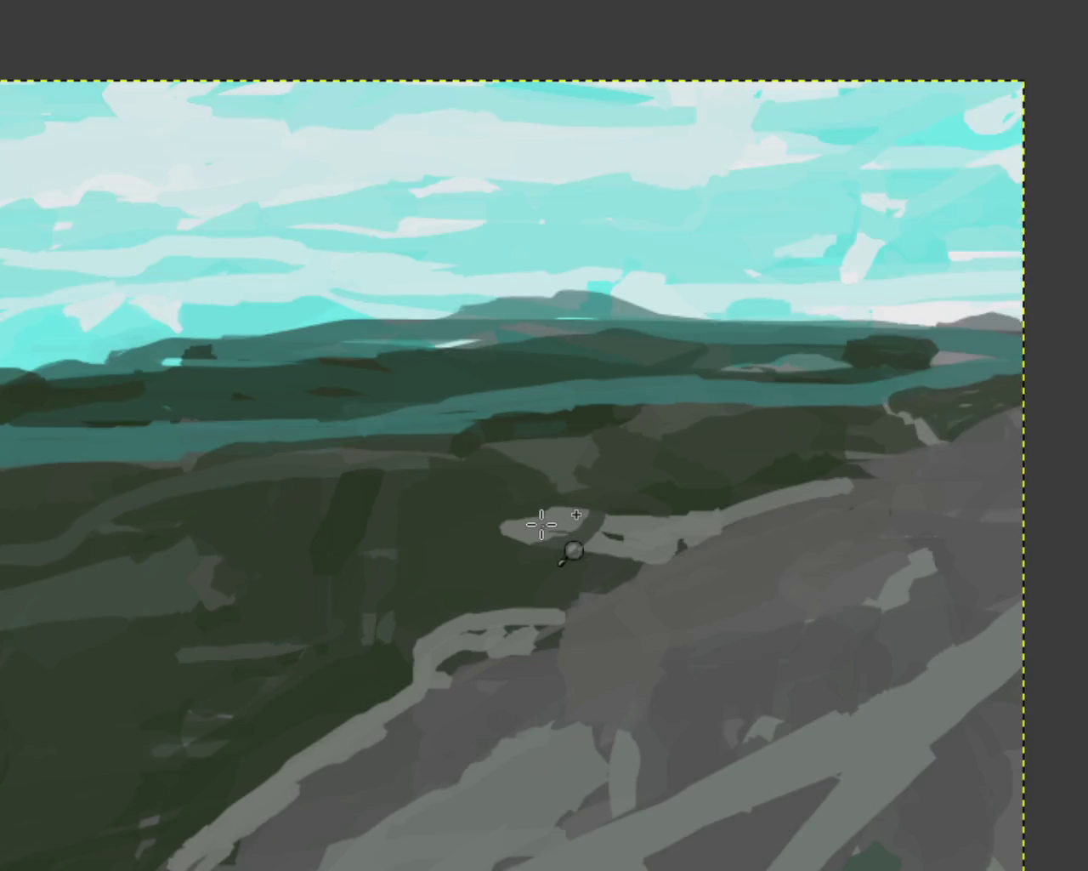
scroll(546, 522, "up", 3)
scroll(526, 479, "down", 2)
scroll(596, 535, "up", 2)
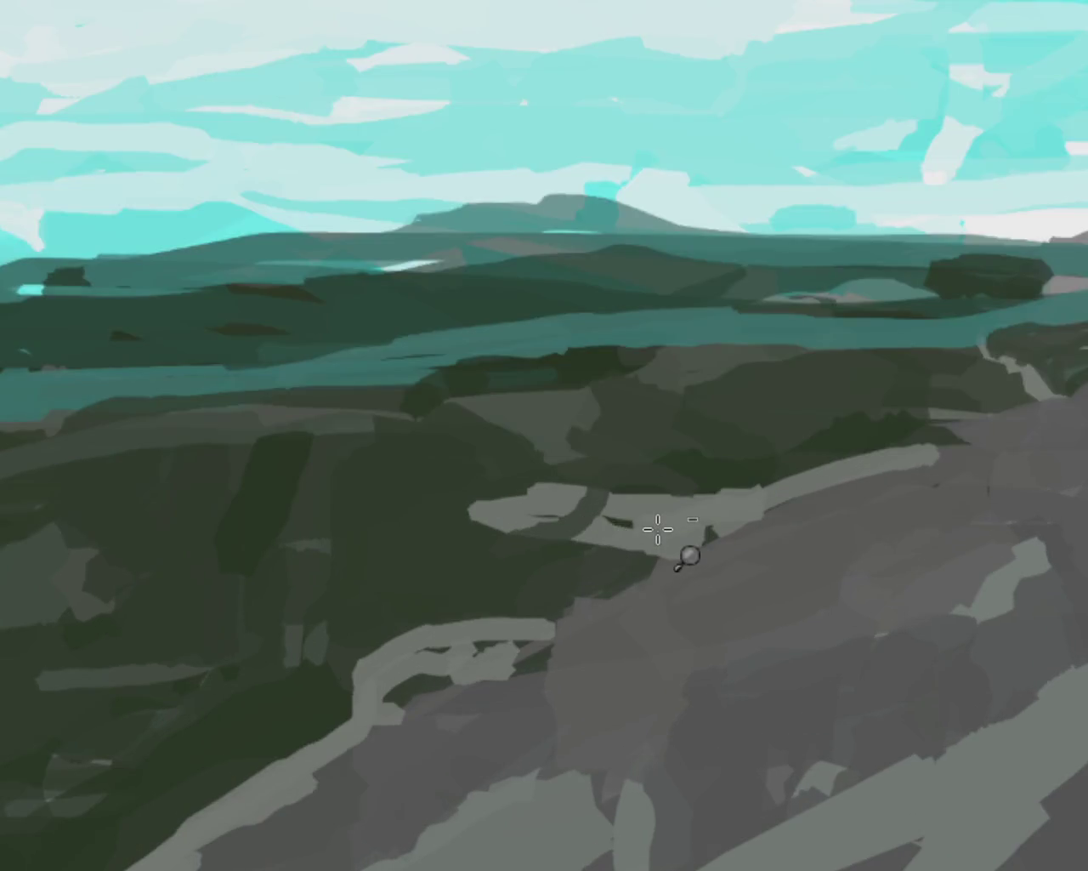
scroll(663, 527, "down", 2)
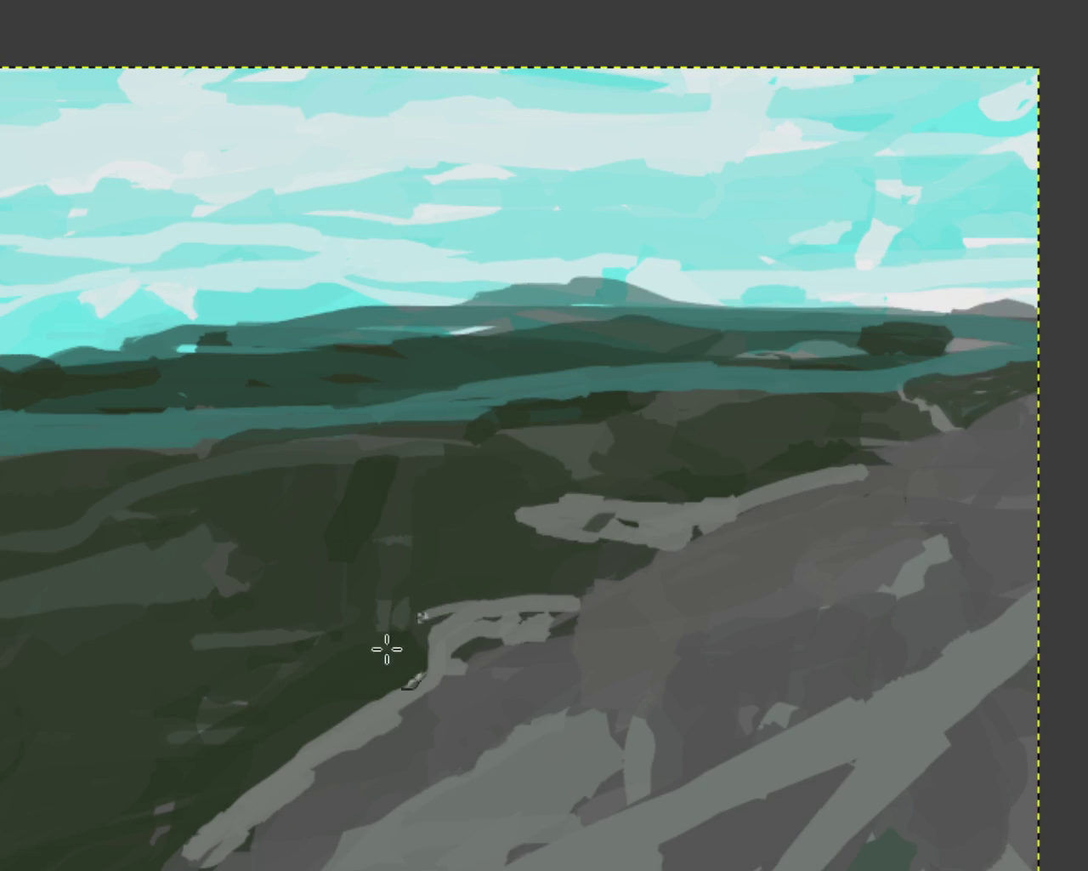
left_click_drag(297, 846, 225, 860)
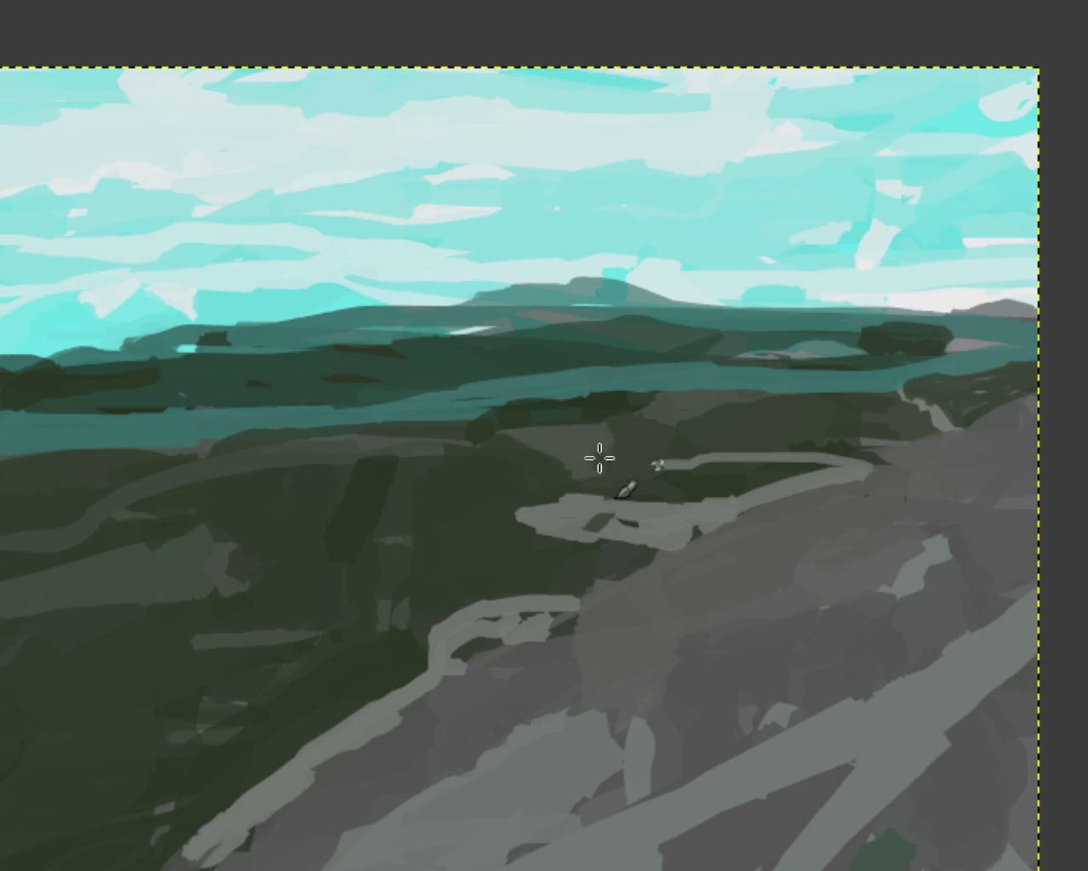
left_click_drag(940, 441, 972, 445)
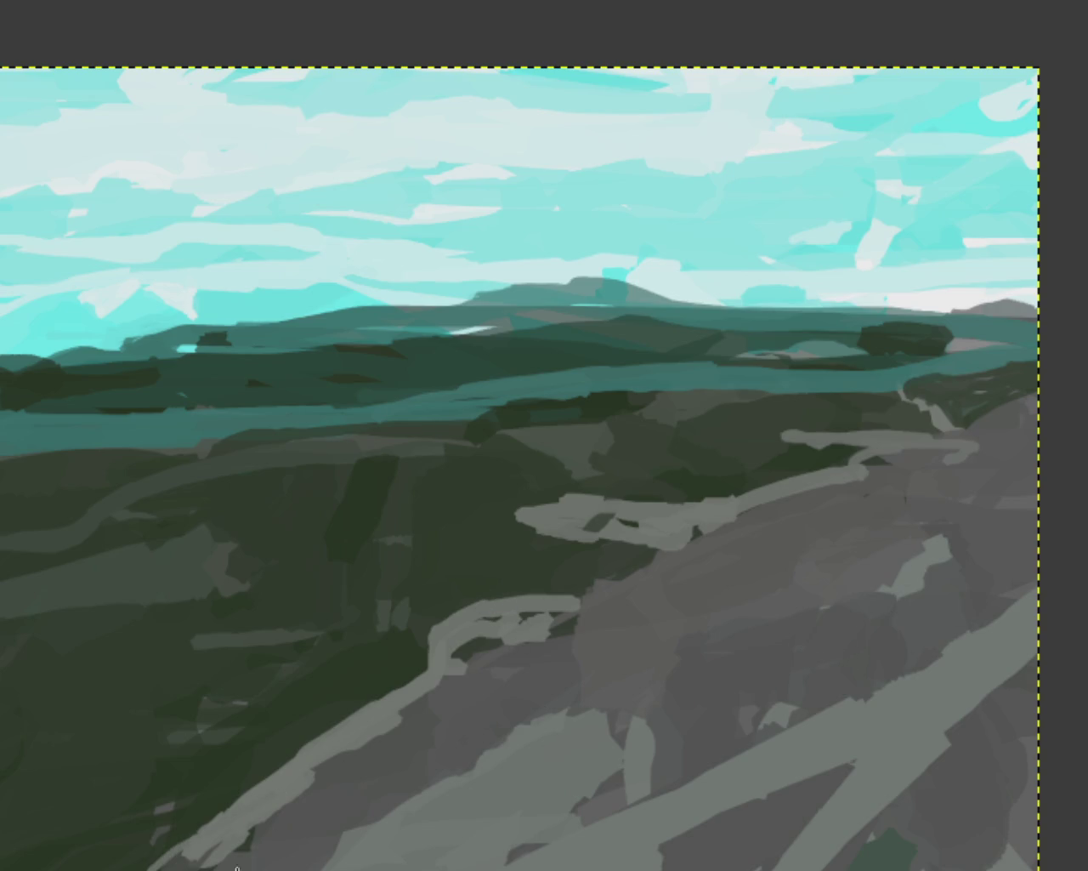
left_click_drag(897, 451, 843, 504)
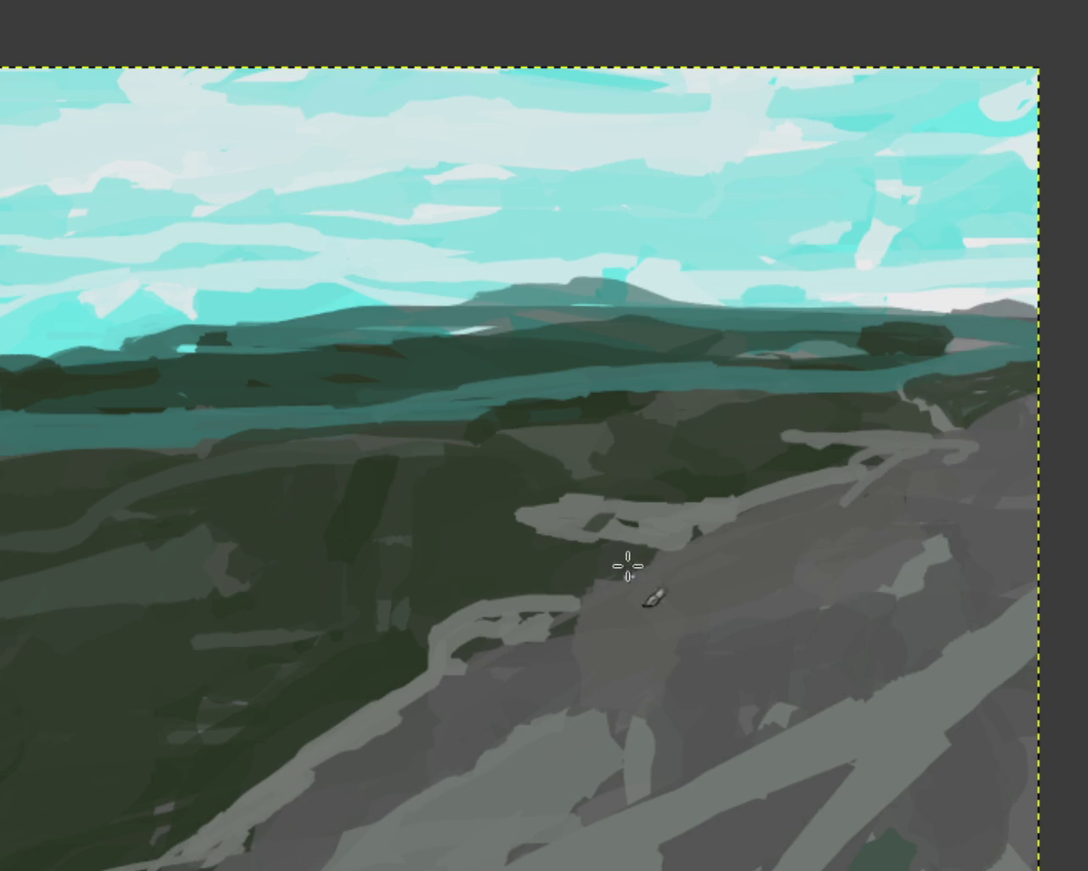
left_click_drag(641, 540, 554, 604)
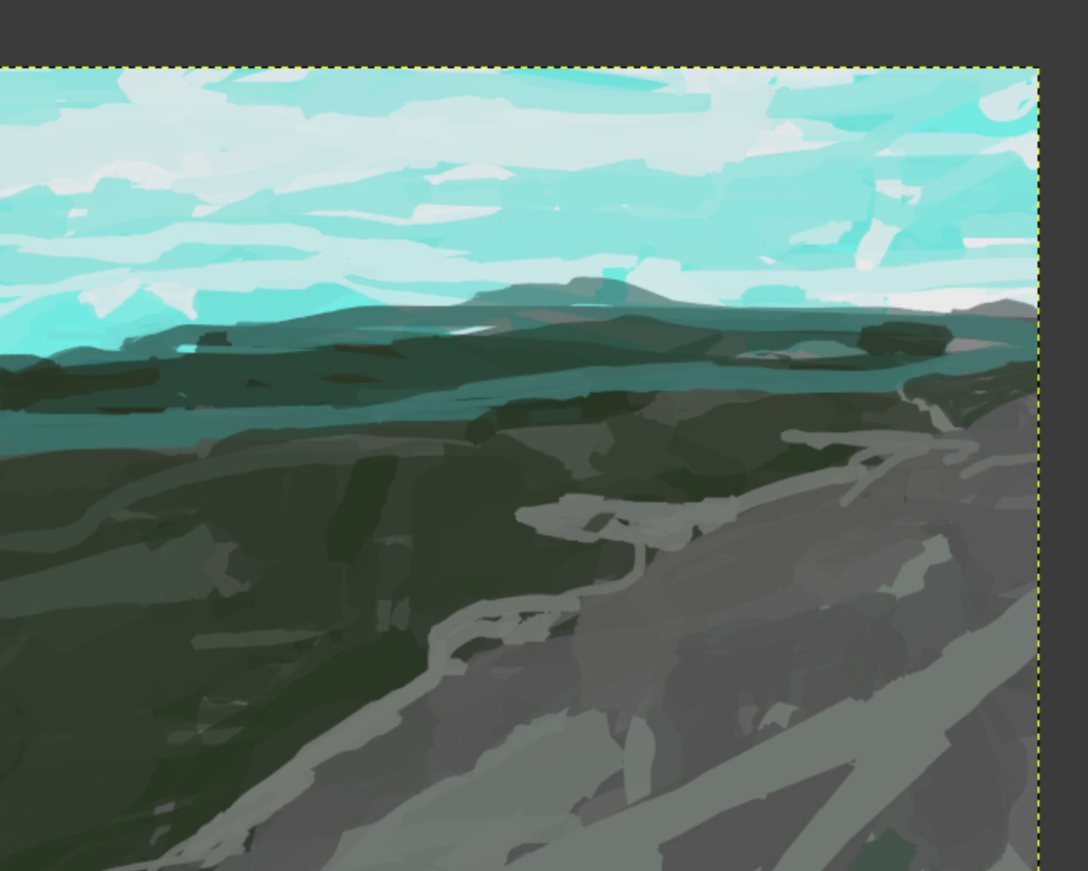
Extend the light-grey path downhill to join the lower trail, undoing stray strokes
left_click_drag(884, 642, 778, 838)
key("ctrl+z")
left_click_drag(972, 523, 634, 799)
key("ctrl+z")
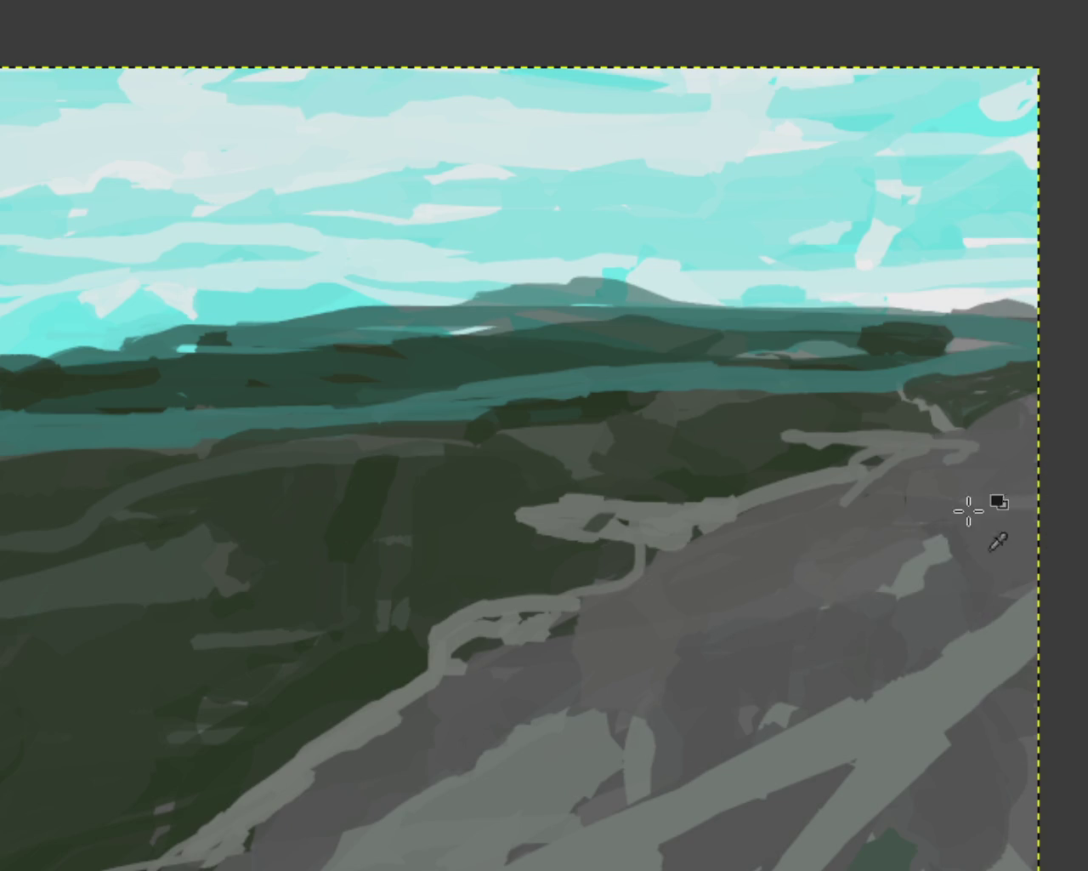
left_click_drag(972, 510, 650, 739)
left_click_drag(882, 678, 697, 608)
left_click_drag(996, 496, 613, 714)
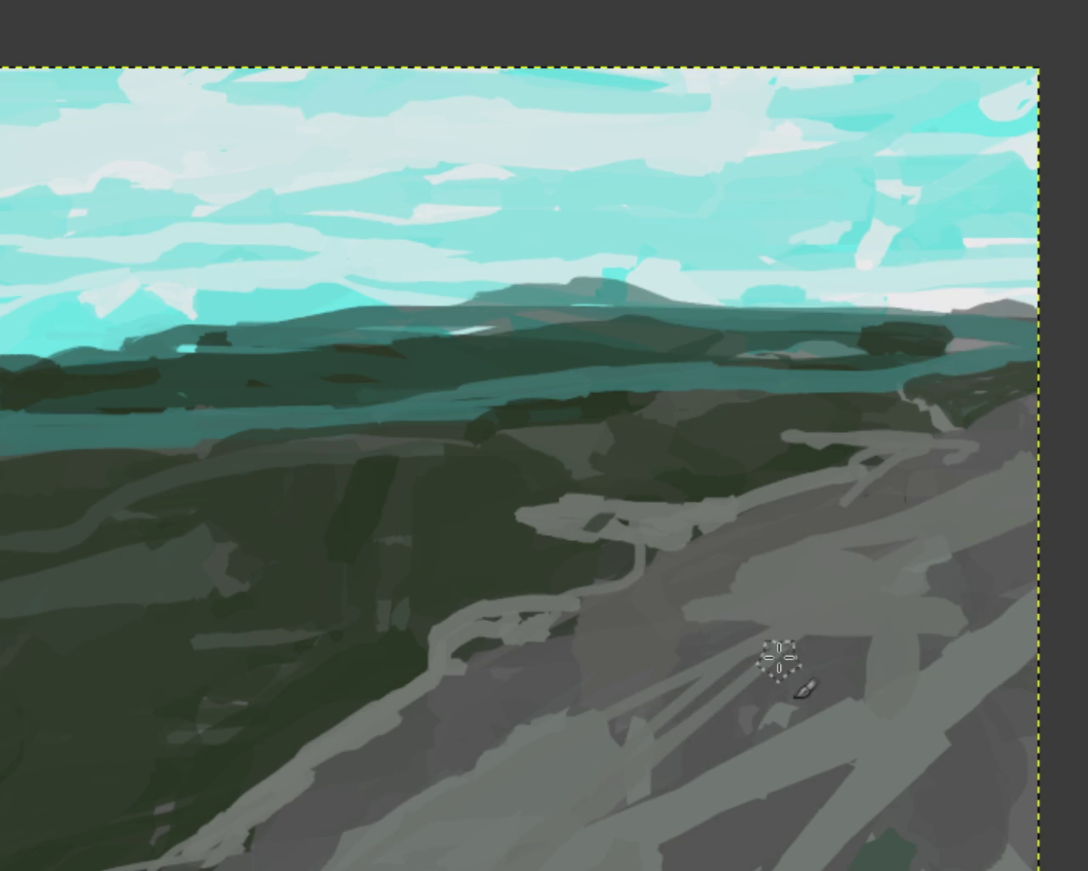
key("ctrl+z")
left_click_drag(918, 528, 758, 607)
left_click_drag(1020, 340, 1033, 595)
left_click_drag(689, 629, 603, 746)
key("ctrl+z")
key("ctrl+z")
key("ctrl+z")
scroll(733, 669, "down", 1)
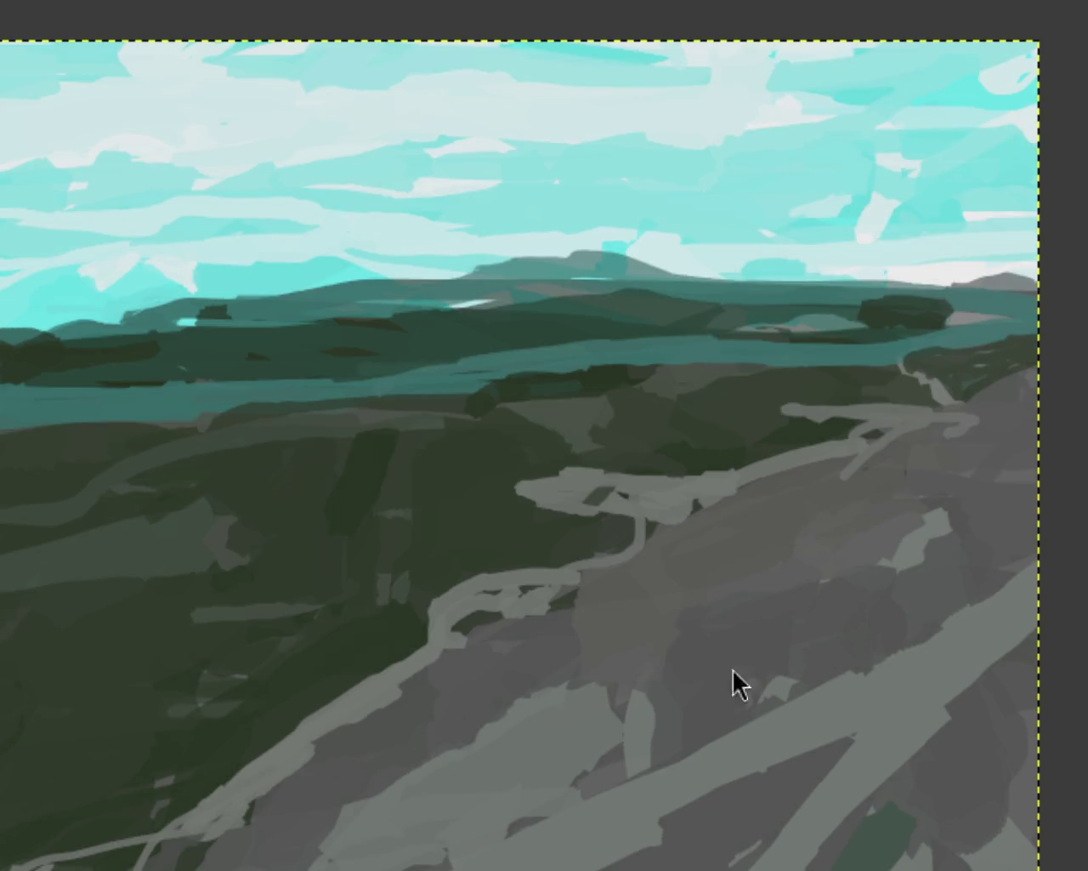
Paint long light-grey and mid-grey diagonal strokes down the slope, undoing a vertical stroke
left_click_drag(807, 536, 452, 717)
mouse_move(981, 481)
left_mouse_down()
mouse_move(644, 768)
mouse_move(436, 748)
left_mouse_up()
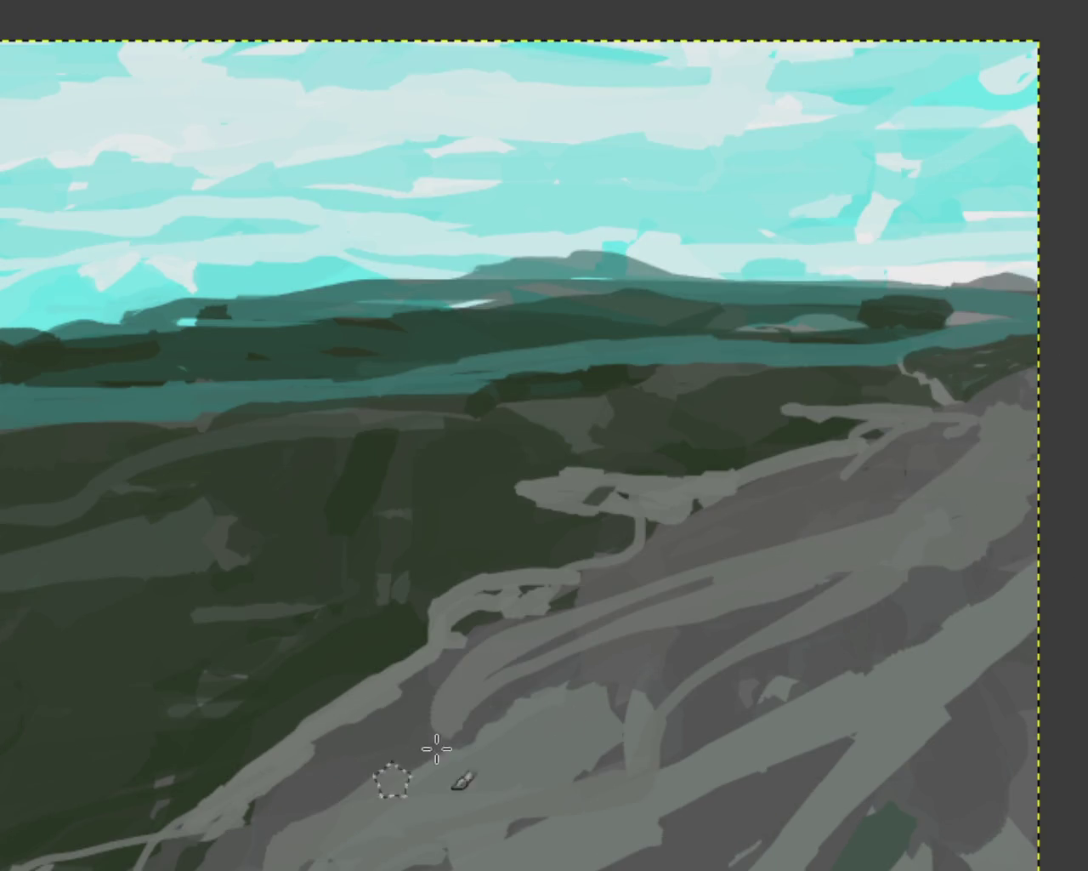
left_click(753, 685, "ctrl")
left_click_drag(814, 510, 391, 867)
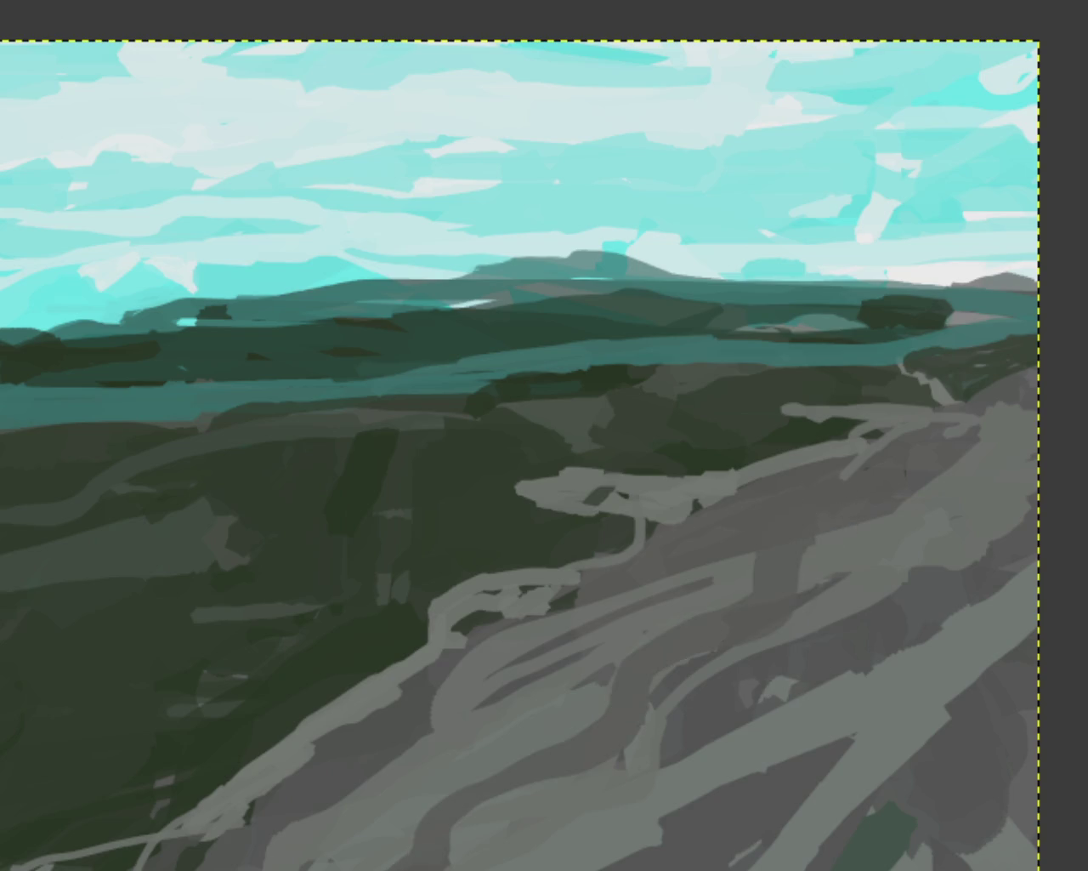
left_click_drag(639, 571, 493, 868)
mouse_move(781, 576)
left_mouse_down()
mouse_move(693, 598)
mouse_move(722, 576)
mouse_move(816, 562)
left_mouse_up()
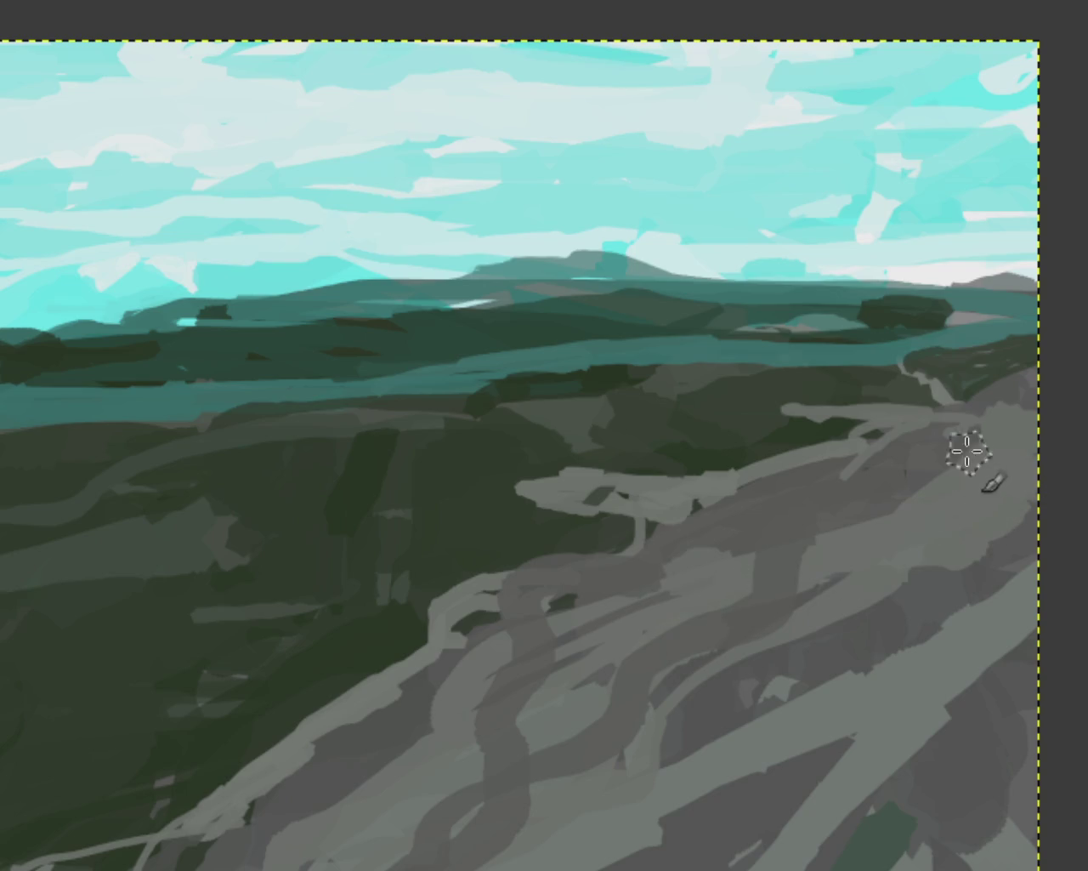
left_click_drag(860, 444, 867, 539)
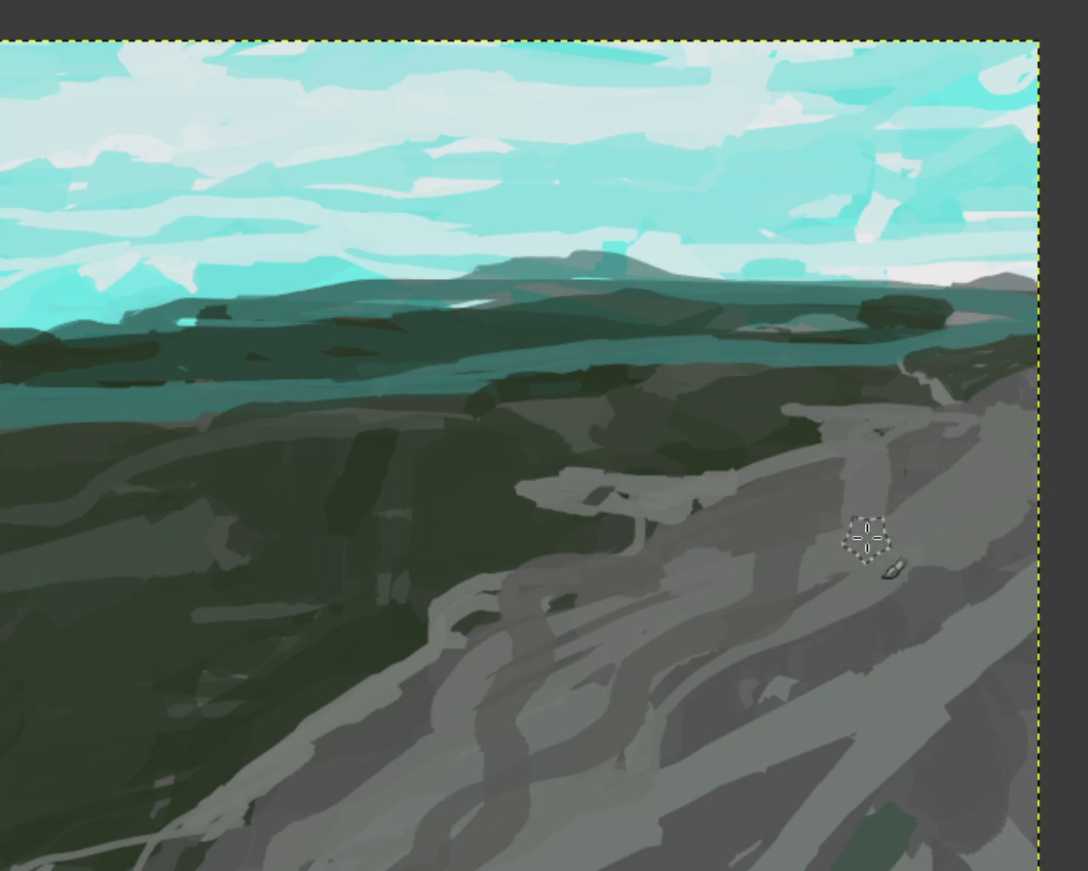
key("ctrl+z")
Add a dark grey diagonal stroke and more light-grey diagonal strokes down the slope
left_click_drag(502, 631, 272, 842)
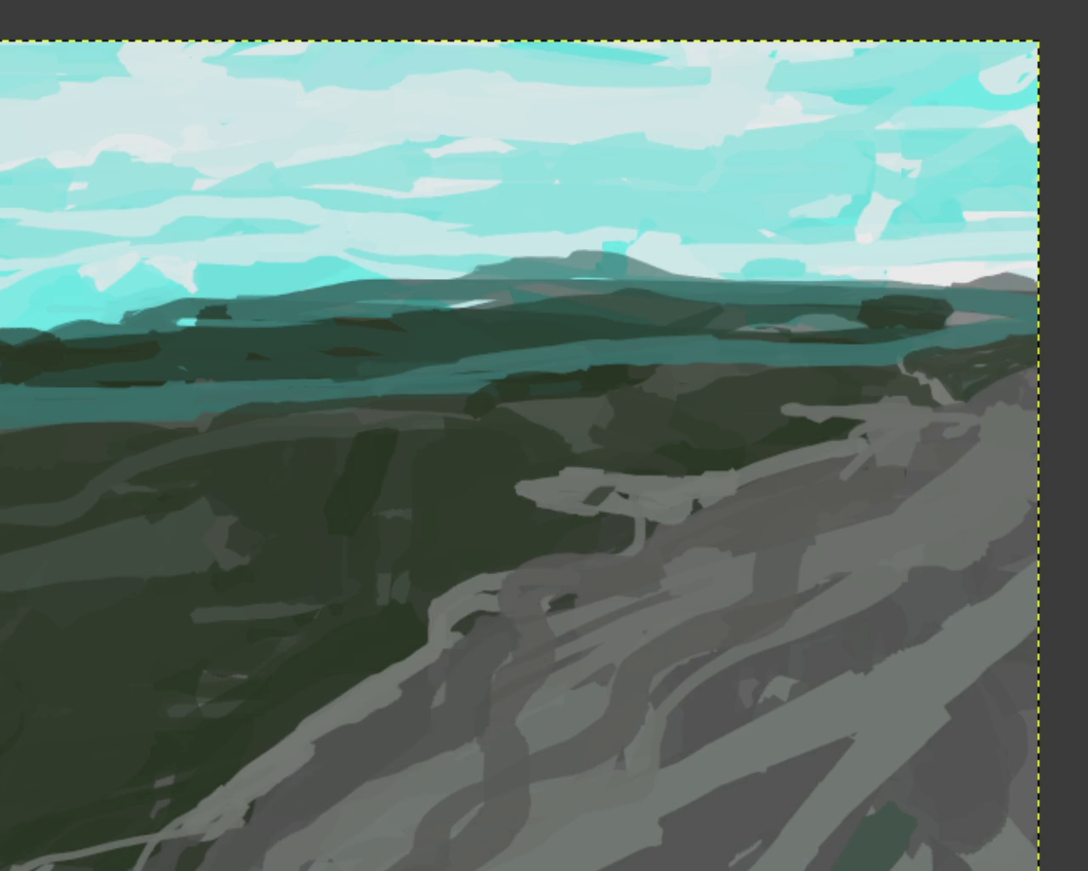
left_click_drag(863, 663, 744, 722)
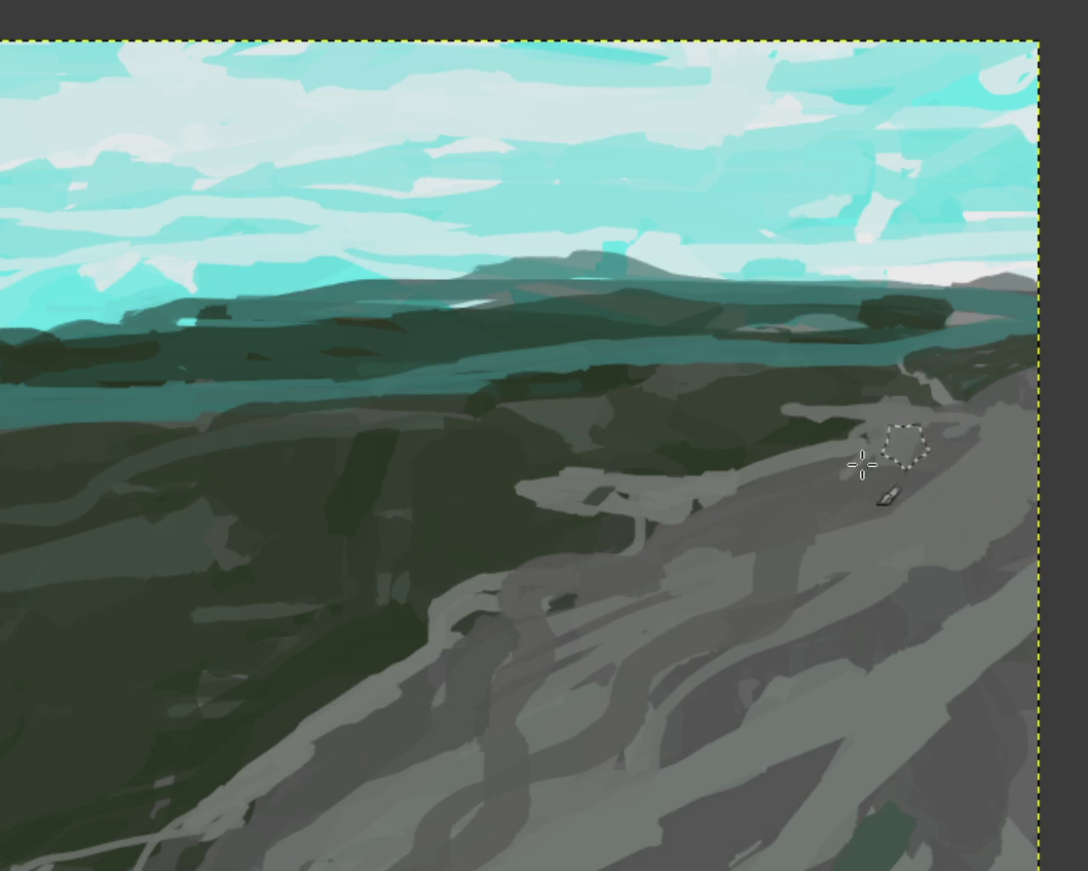
left_click_drag(898, 445, 535, 698)
left_click_drag(838, 479, 537, 697)
mouse_move(594, 616)
left_mouse_down()
mouse_move(413, 724)
mouse_move(306, 808)
left_mouse_up()
left_click_drag(505, 612, 168, 866)
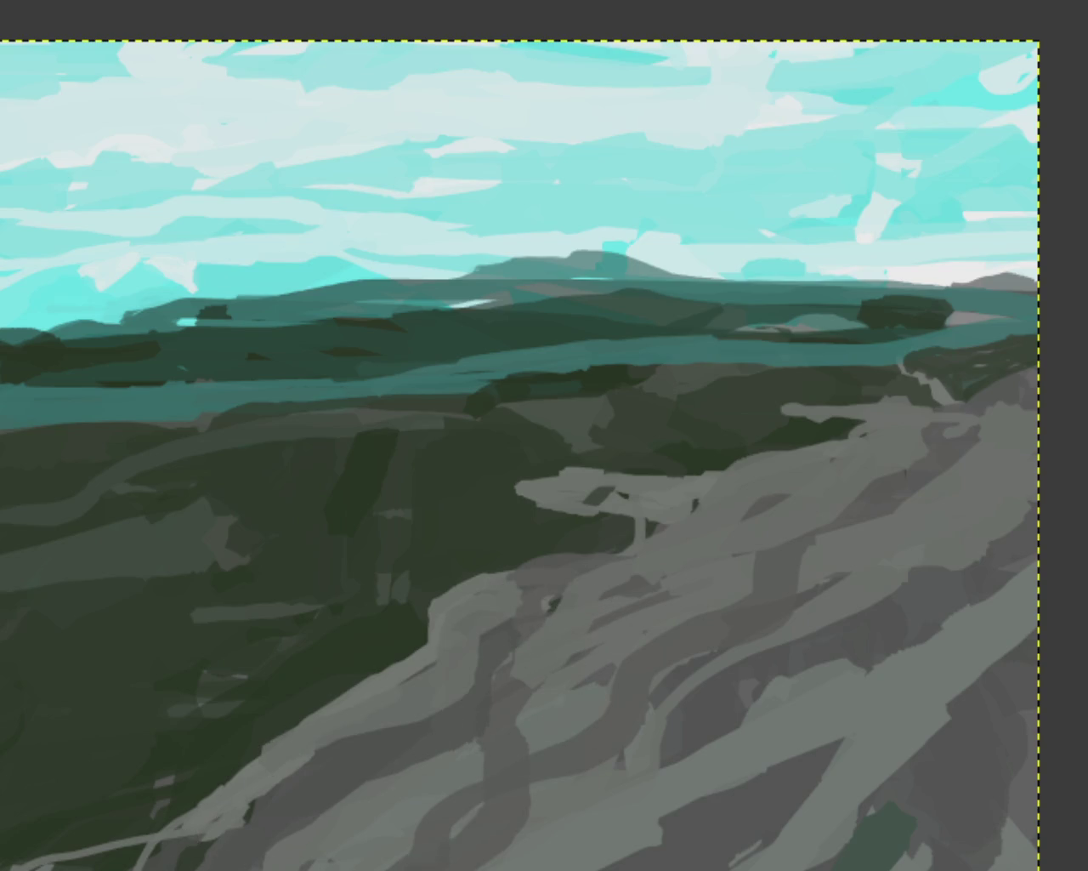
left_click_drag(879, 535, 400, 770)
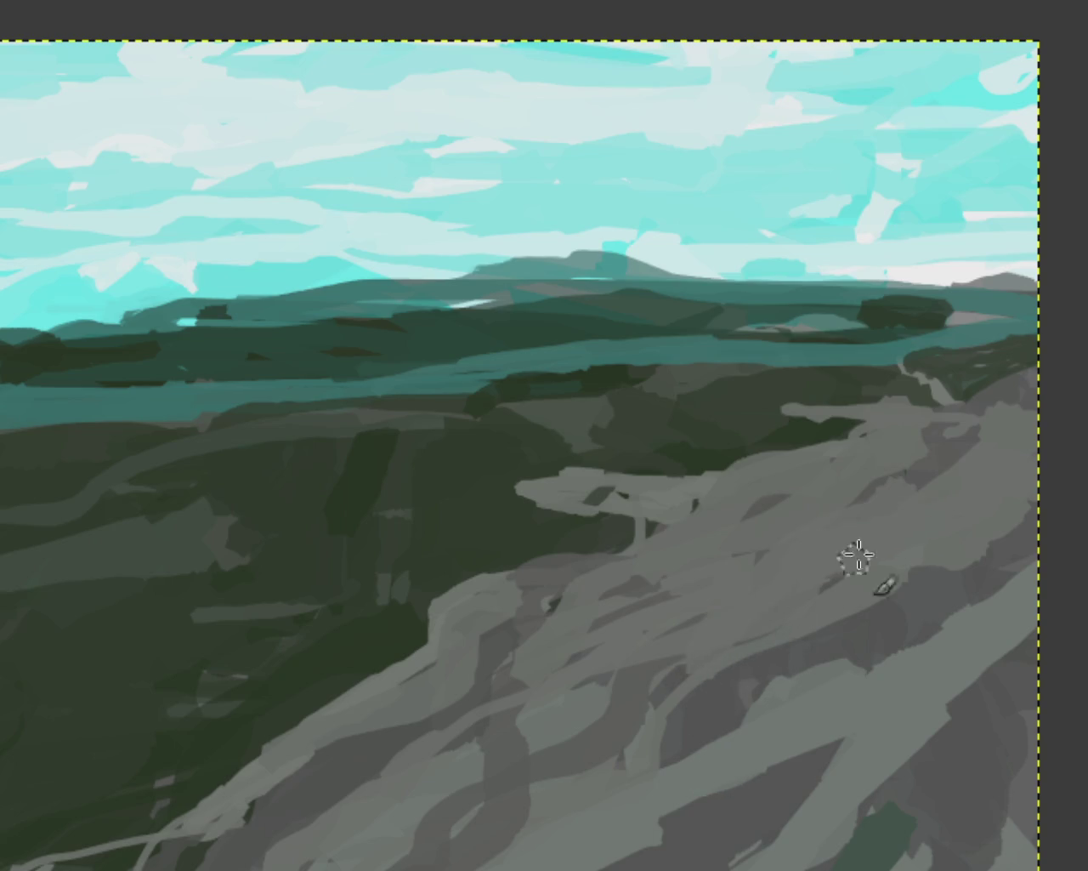
Shade the right side of the slope with sampled dark grey and extend the bottom-right green patch
left_click(926, 471, "ctrl")
left_click_drag(931, 478, 812, 578)
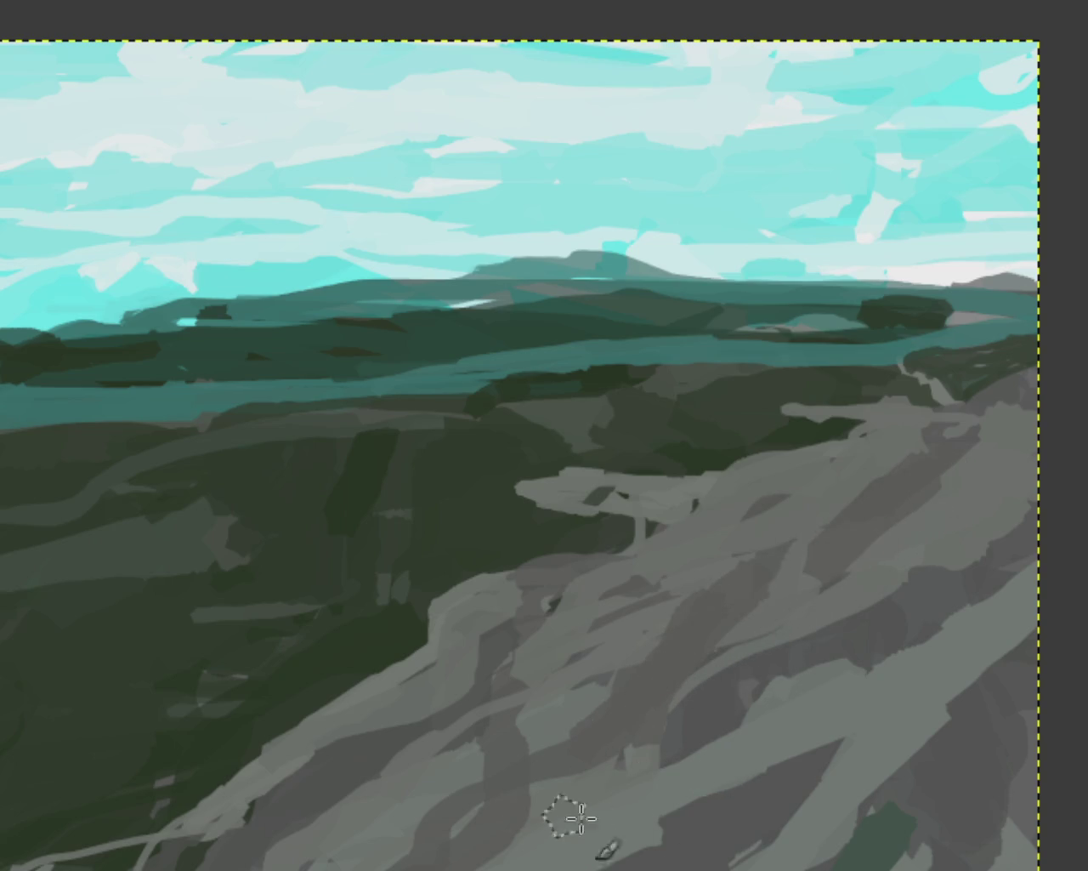
mouse_move(984, 454)
left_mouse_down()
mouse_move(1057, 413)
mouse_move(906, 553)
left_mouse_up()
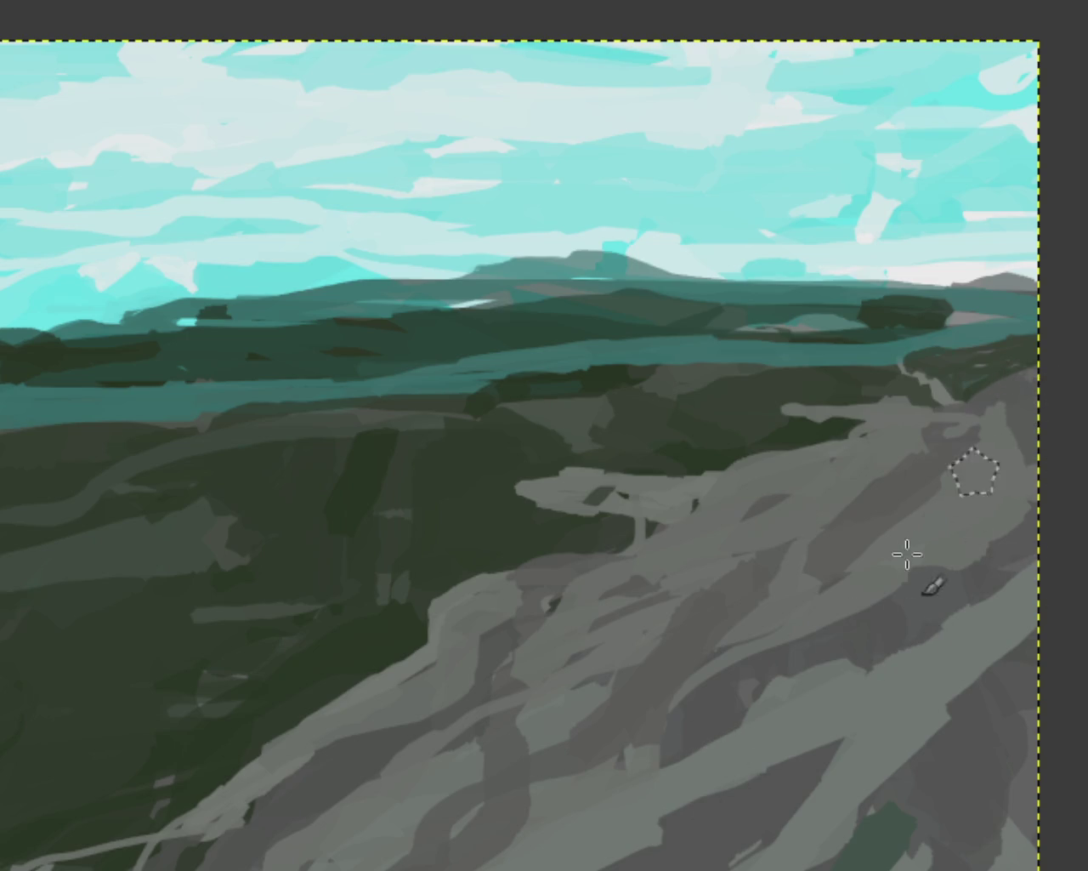
mouse_move(1028, 374)
left_mouse_down()
mouse_move(969, 452)
mouse_move(829, 541)
left_mouse_up()
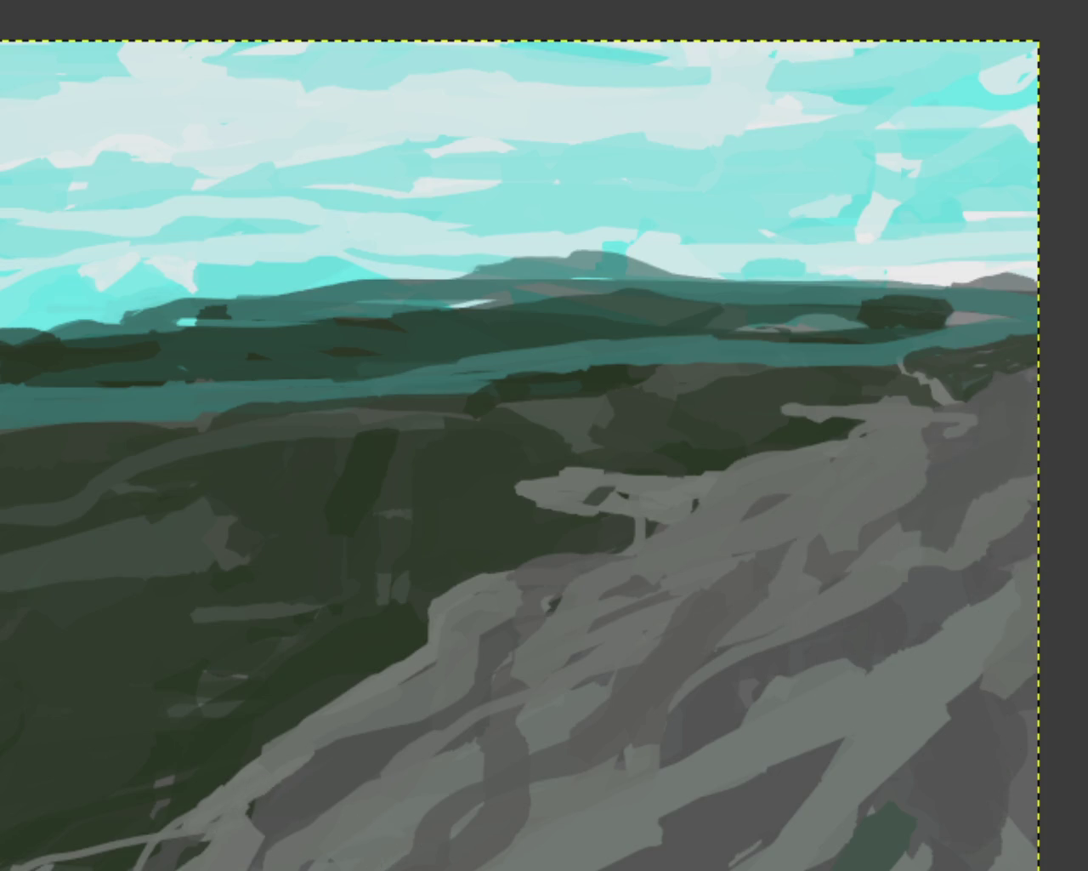
left_click_drag(897, 834, 838, 844)
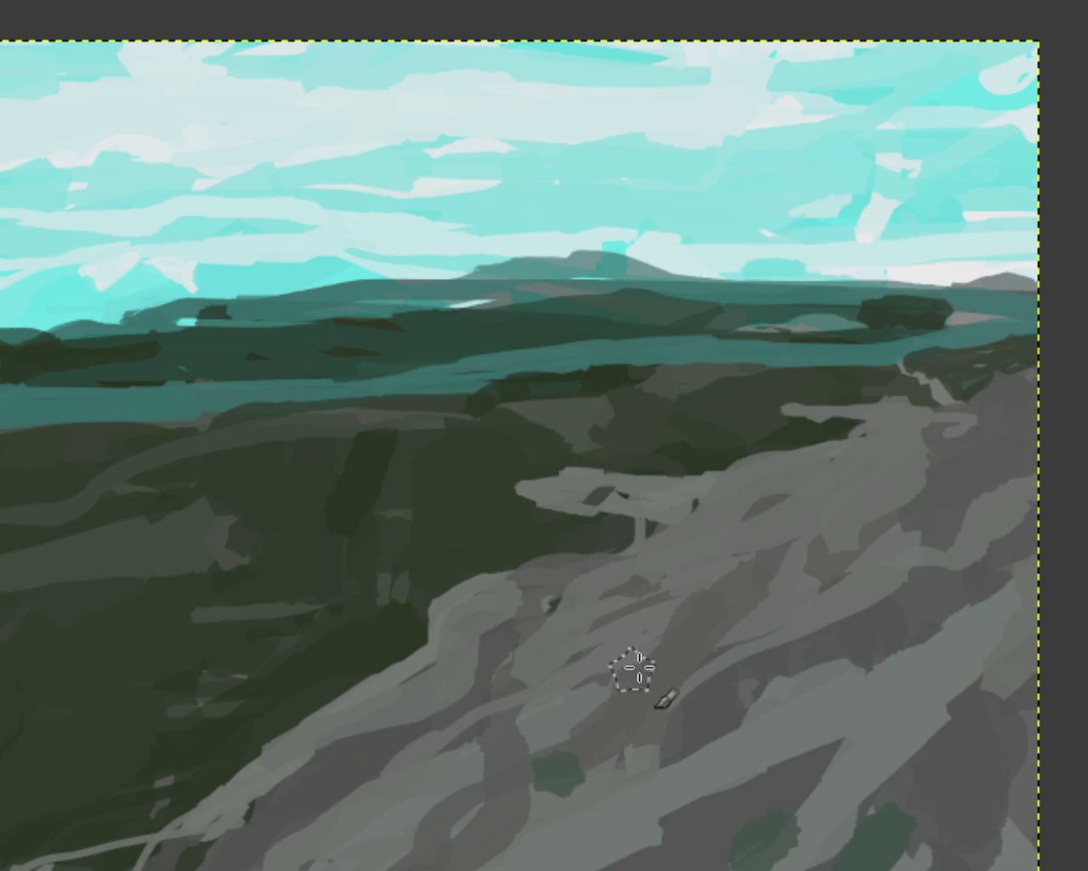
Dab dark-green spots across the grey slope and widen the bottom-left grey line
left_click_drag(680, 676, 765, 611)
left_click_drag(935, 549, 961, 511)
left_click_drag(1003, 463, 1024, 425)
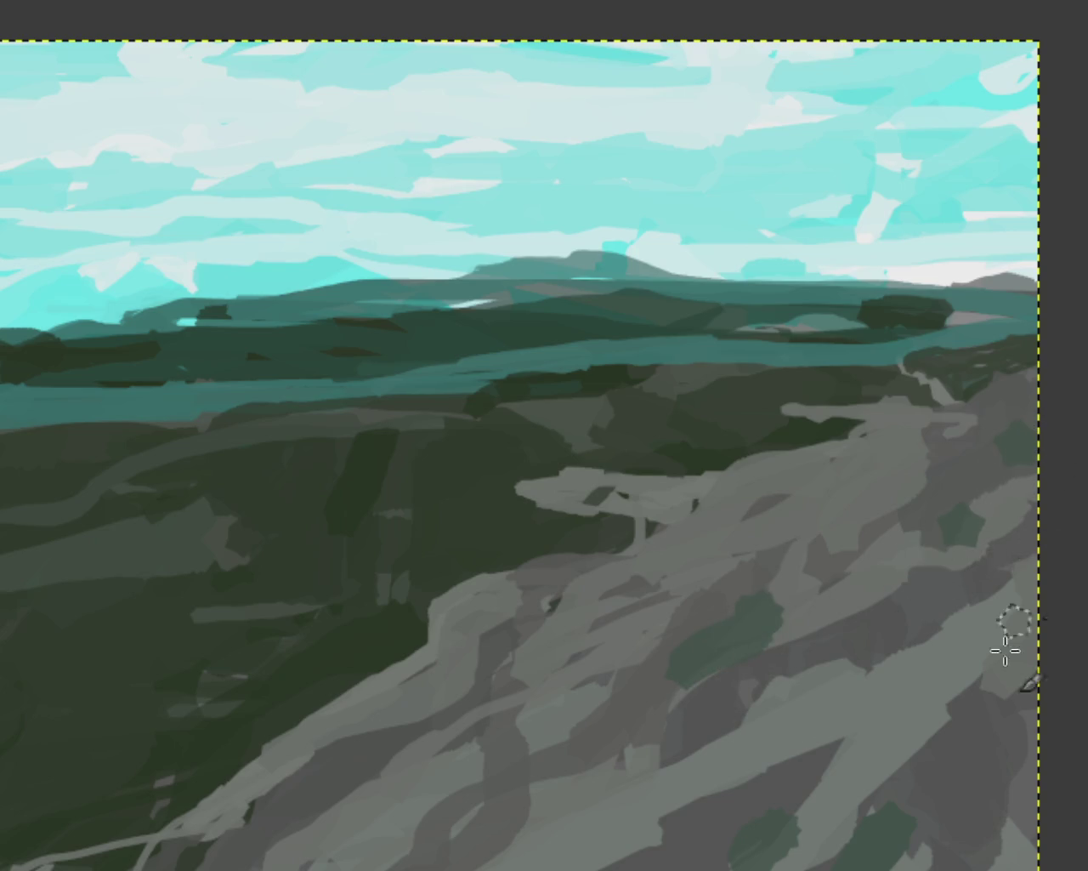
left_click_drag(615, 630, 602, 661)
key("ctrl+z")
left_click_drag(400, 795, 416, 808)
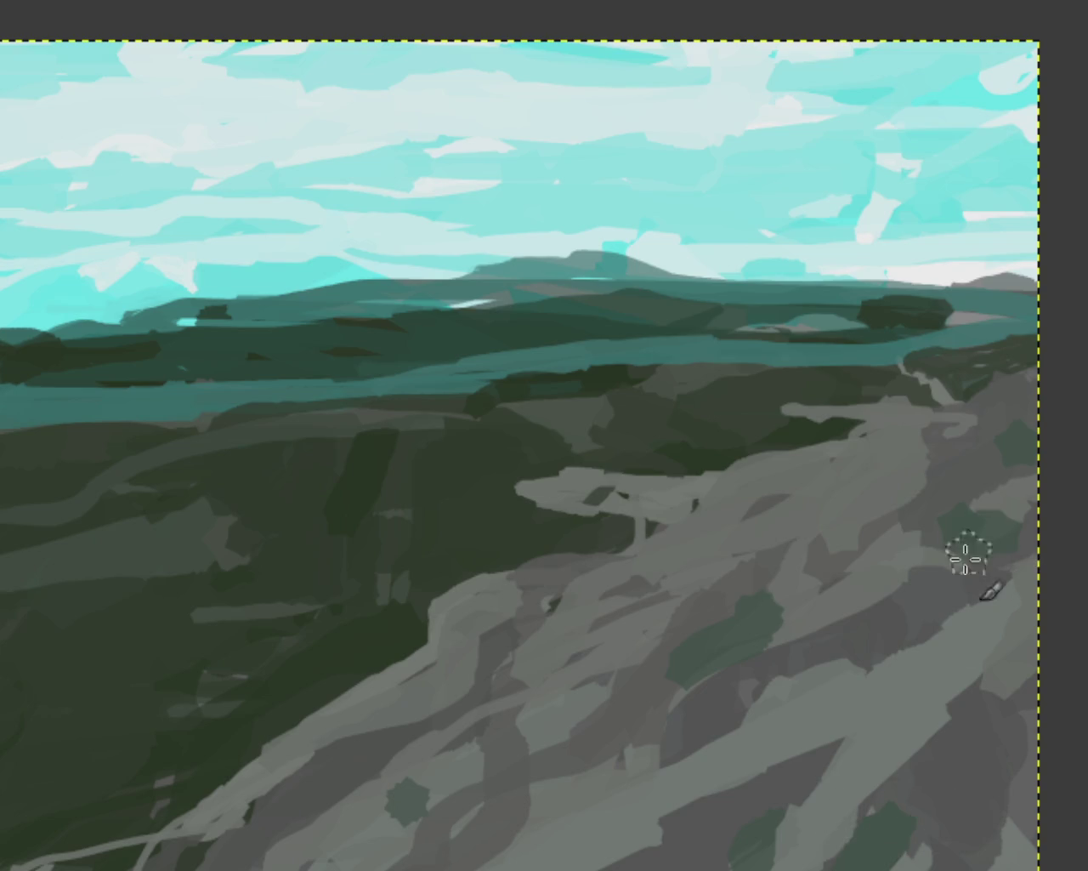
left_click(500, 855)
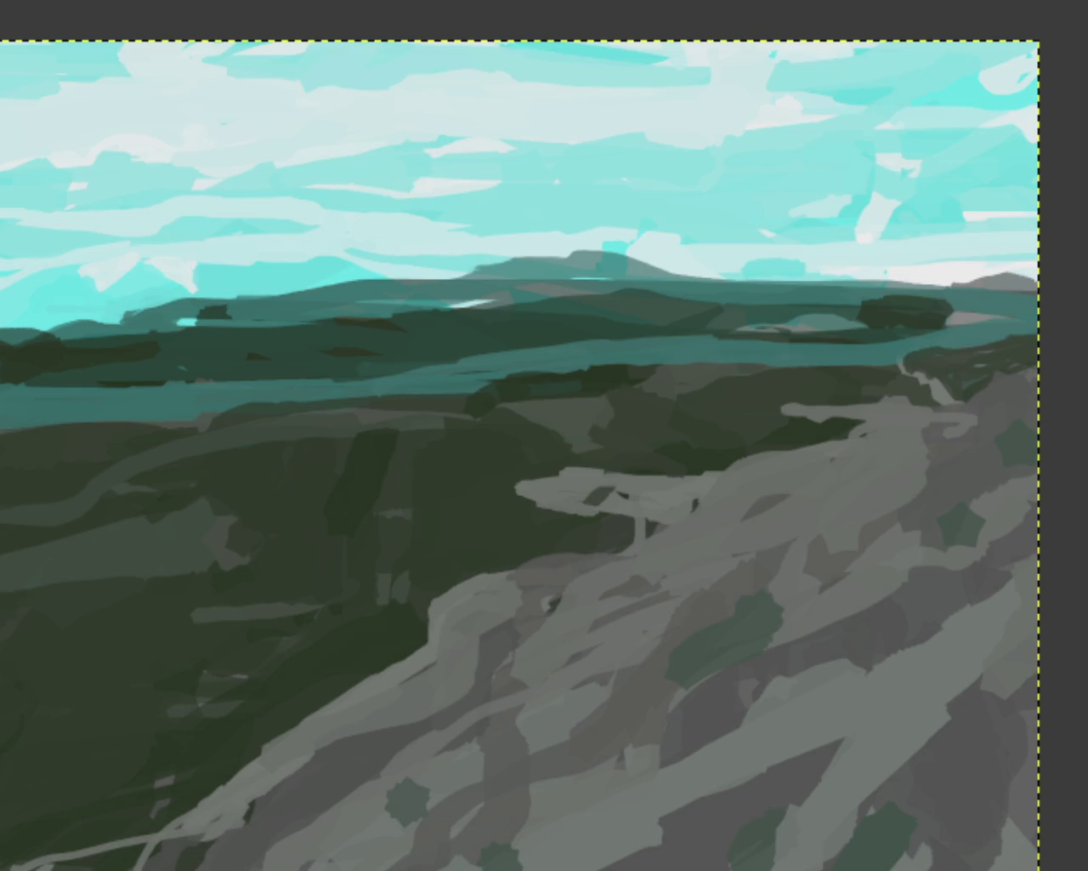
left_click_drag(144, 850, 43, 863)
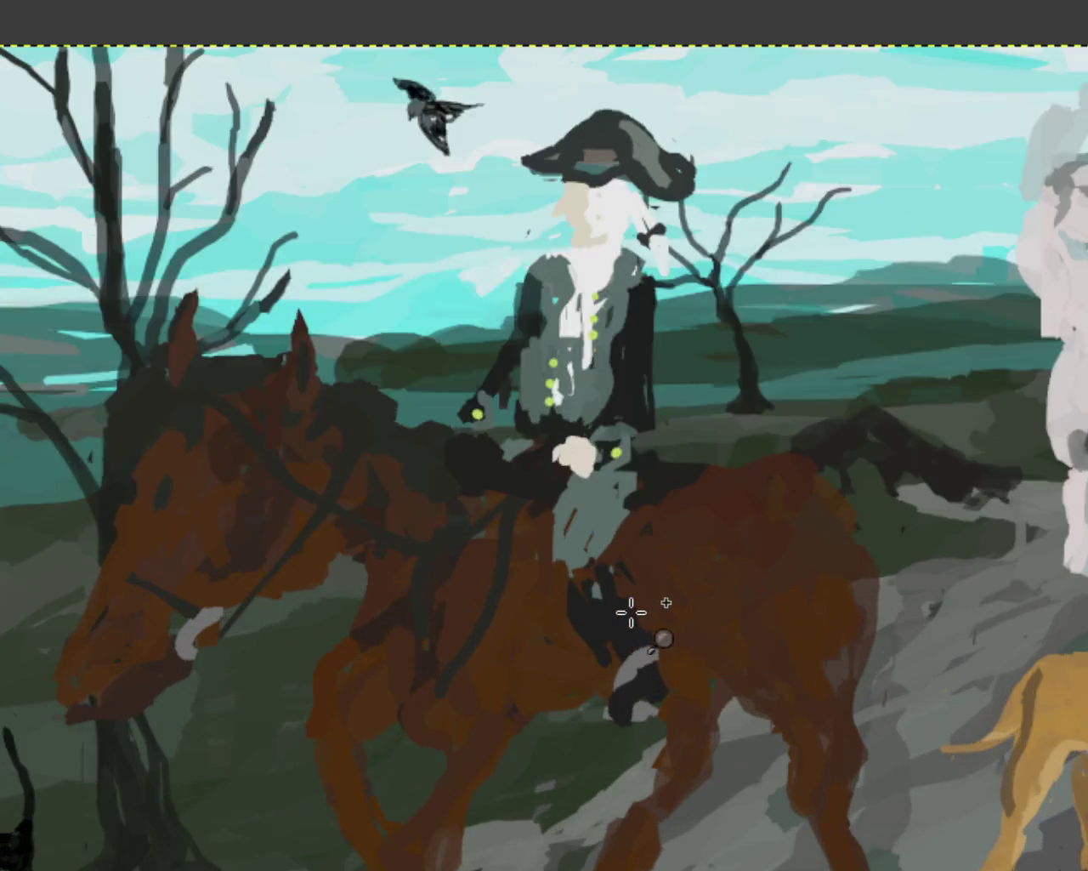
Try dark green and grey strokes over the lower-left rocks, then undo both attempts
scroll(631, 612, "down", 2)
scroll(778, 608, "up", 1)
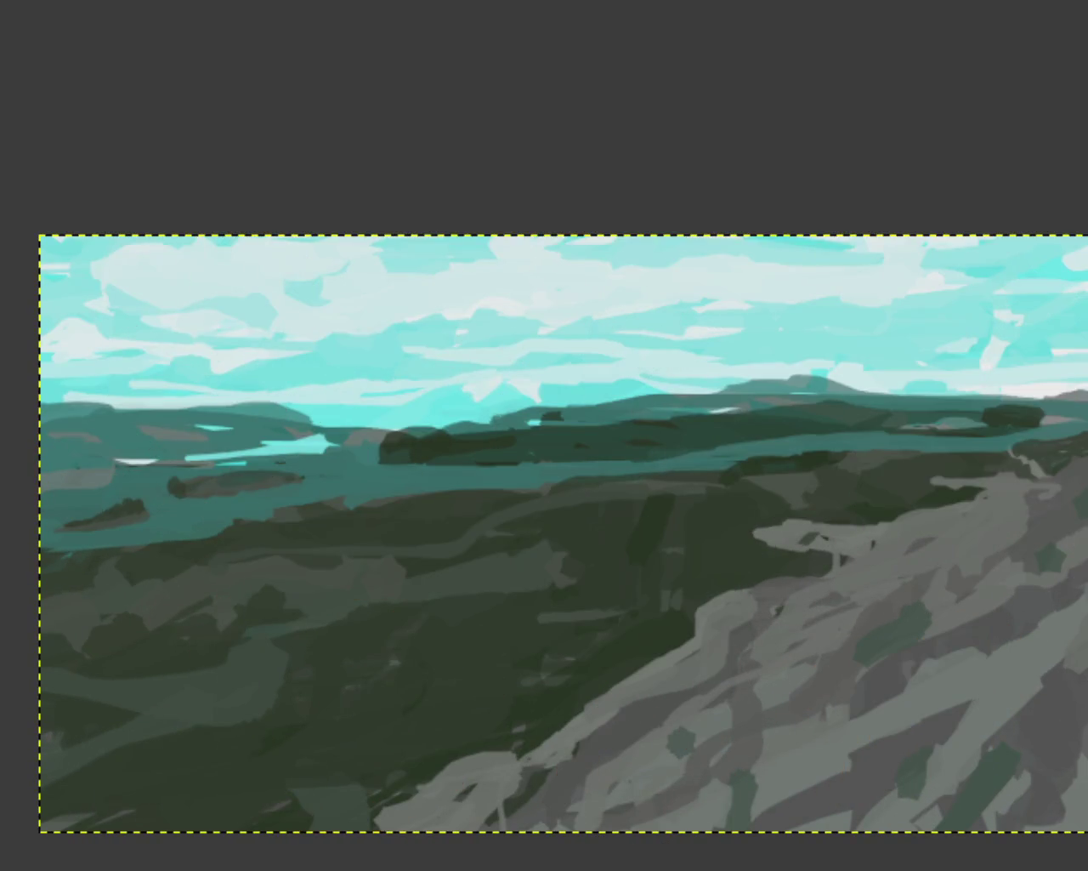
key("o")
left_click_drag(518, 753, 457, 808)
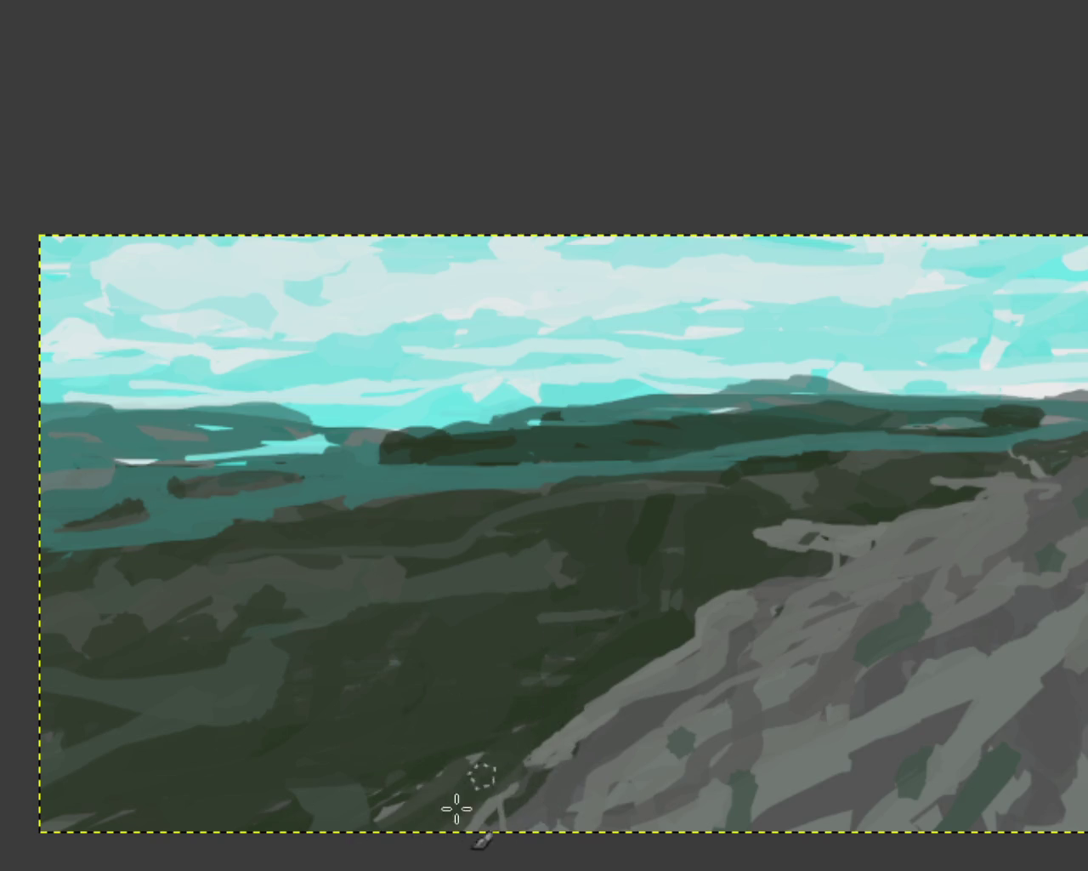
key("ctrl+z")
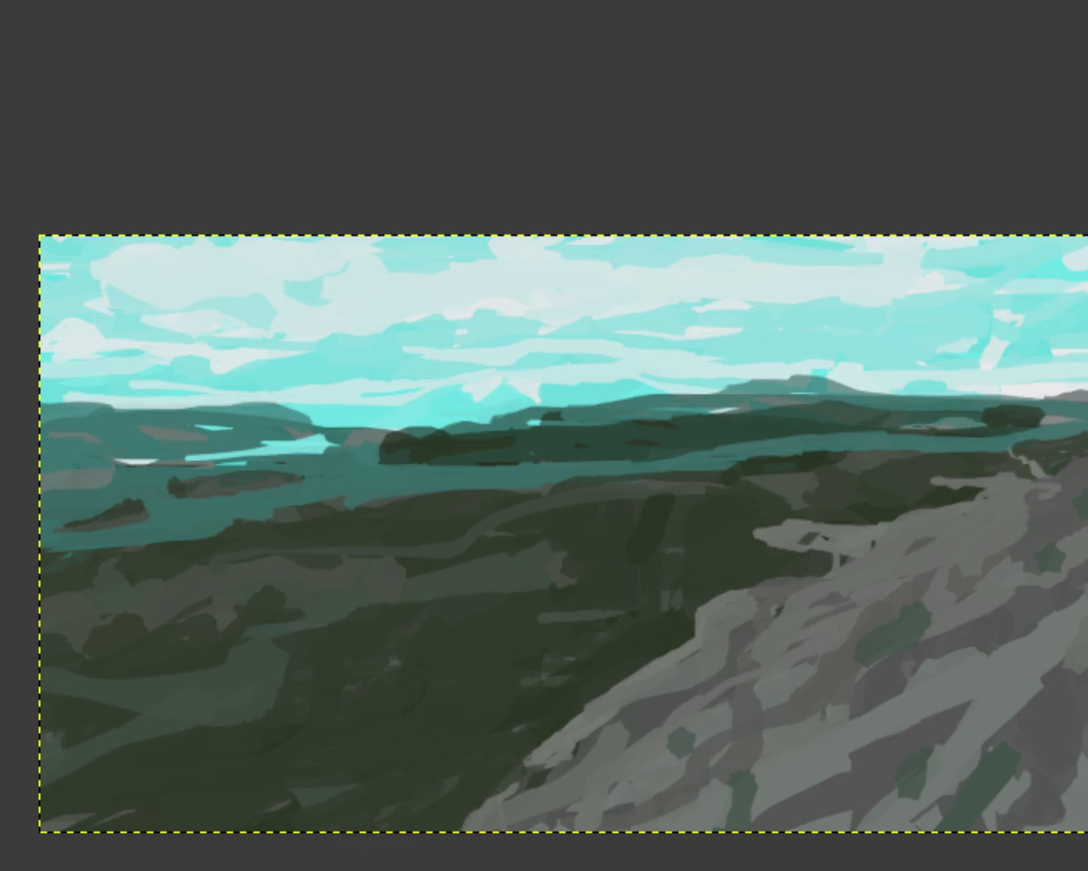
left_click_drag(558, 779, 459, 842)
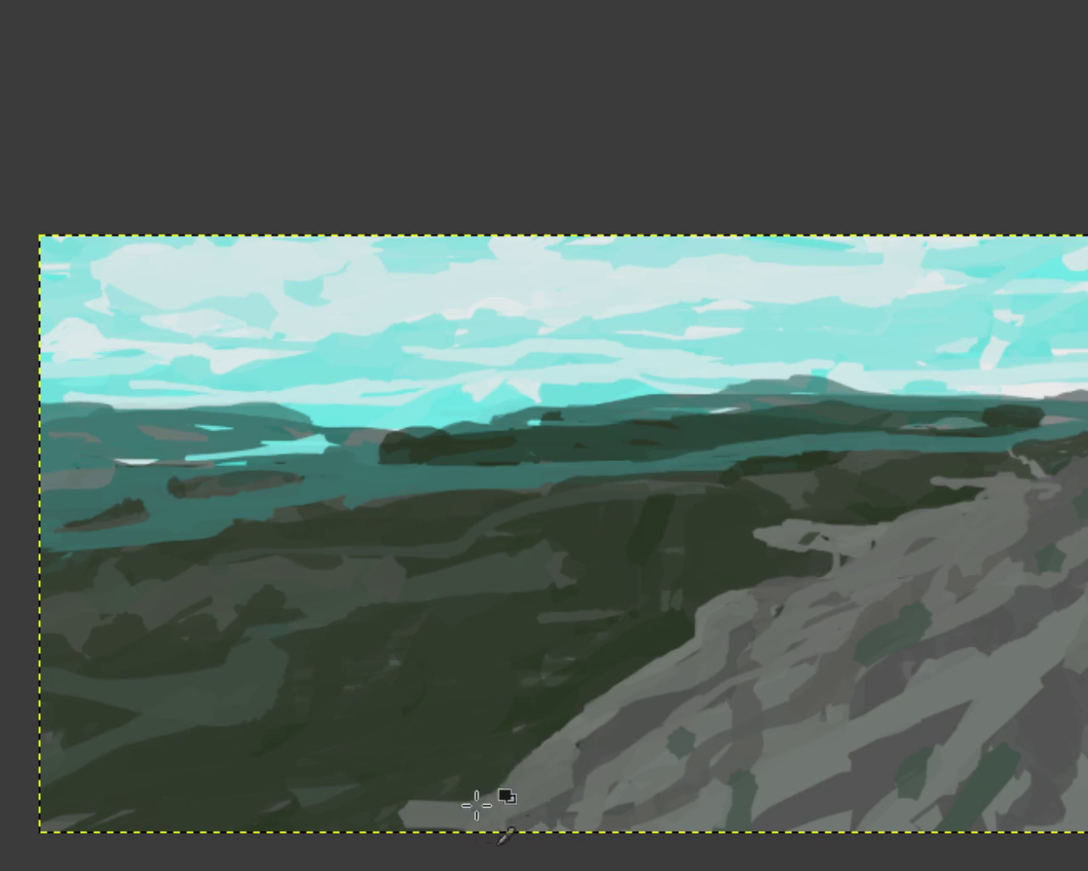
key("ctrl+z")
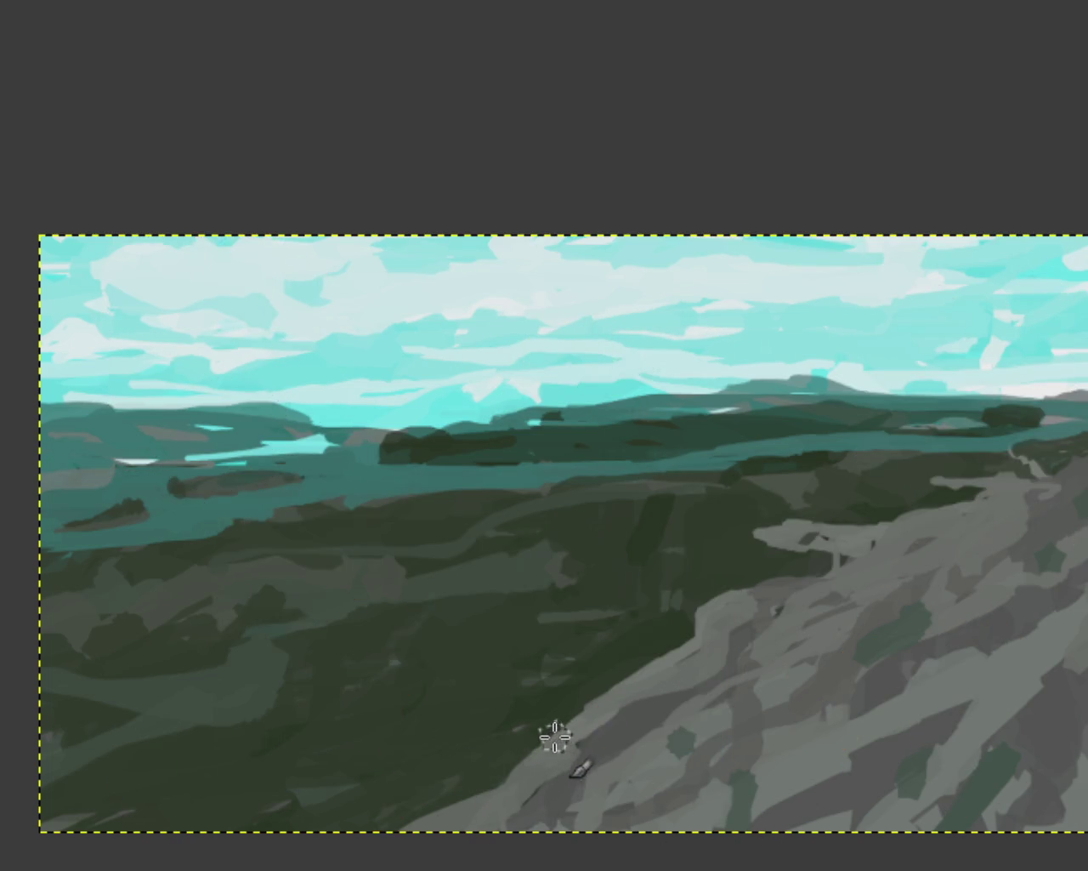
key("ctrl+z")
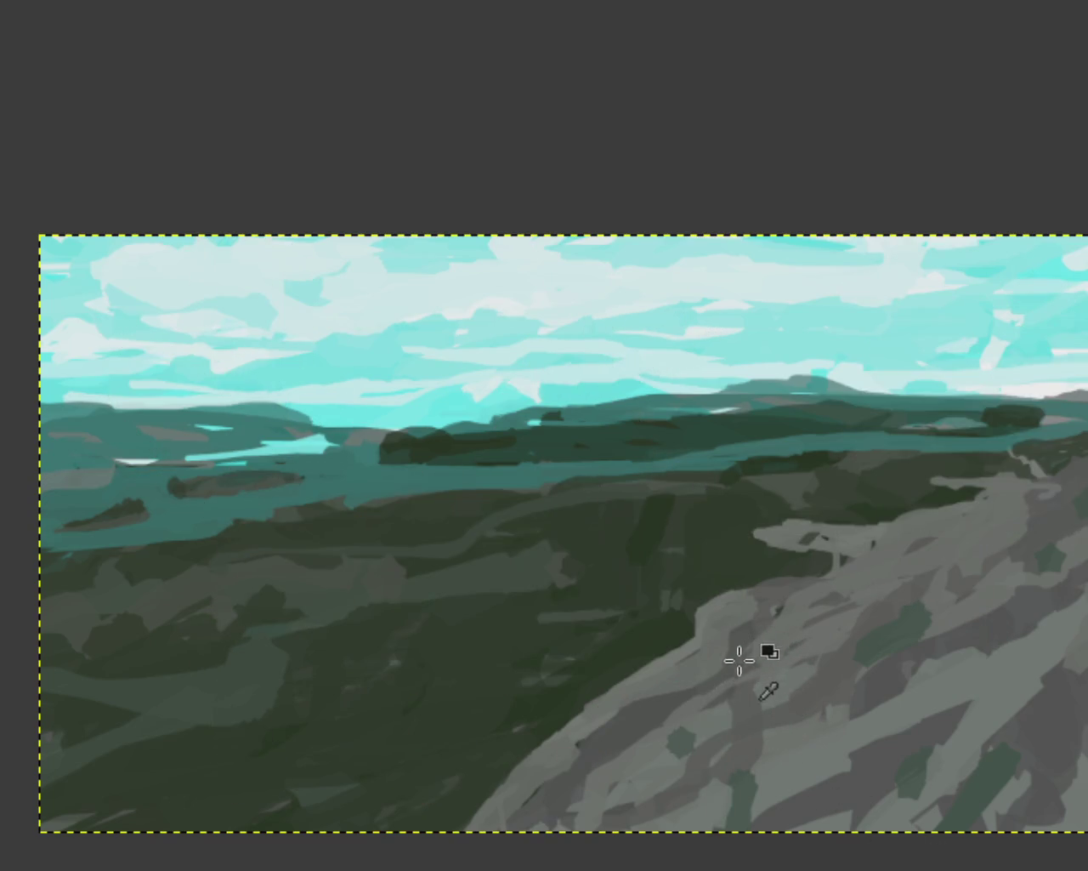
Paint looping grey and darker grey bands along the bottom centre of the ground
mouse_move(619, 738)
left_mouse_down()
mouse_move(576, 761)
mouse_move(403, 782)
mouse_move(692, 729)
mouse_move(242, 812)
left_mouse_up()
left_click_drag(590, 715, 301, 842)
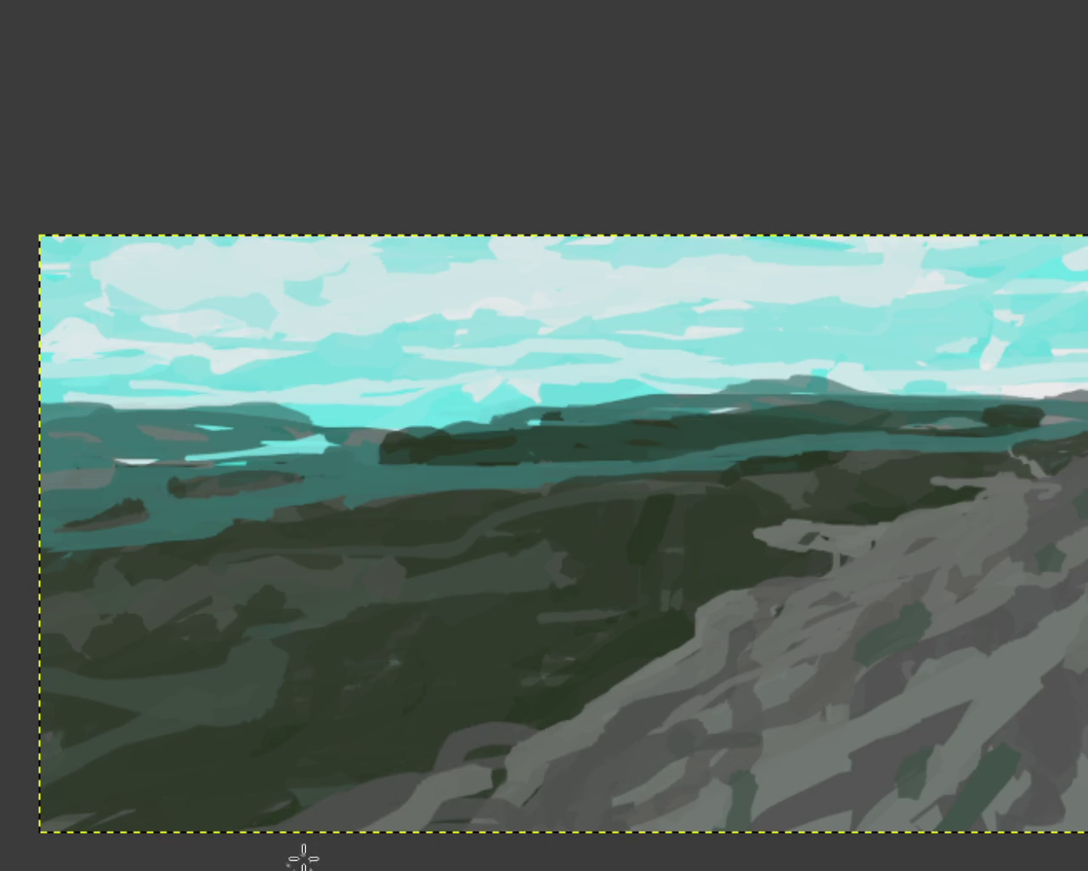
key("ctrl+z")
mouse_move(447, 760)
left_mouse_down()
mouse_move(366, 778)
mouse_move(688, 868)
left_mouse_up()
left_click_drag(544, 790, 403, 782)
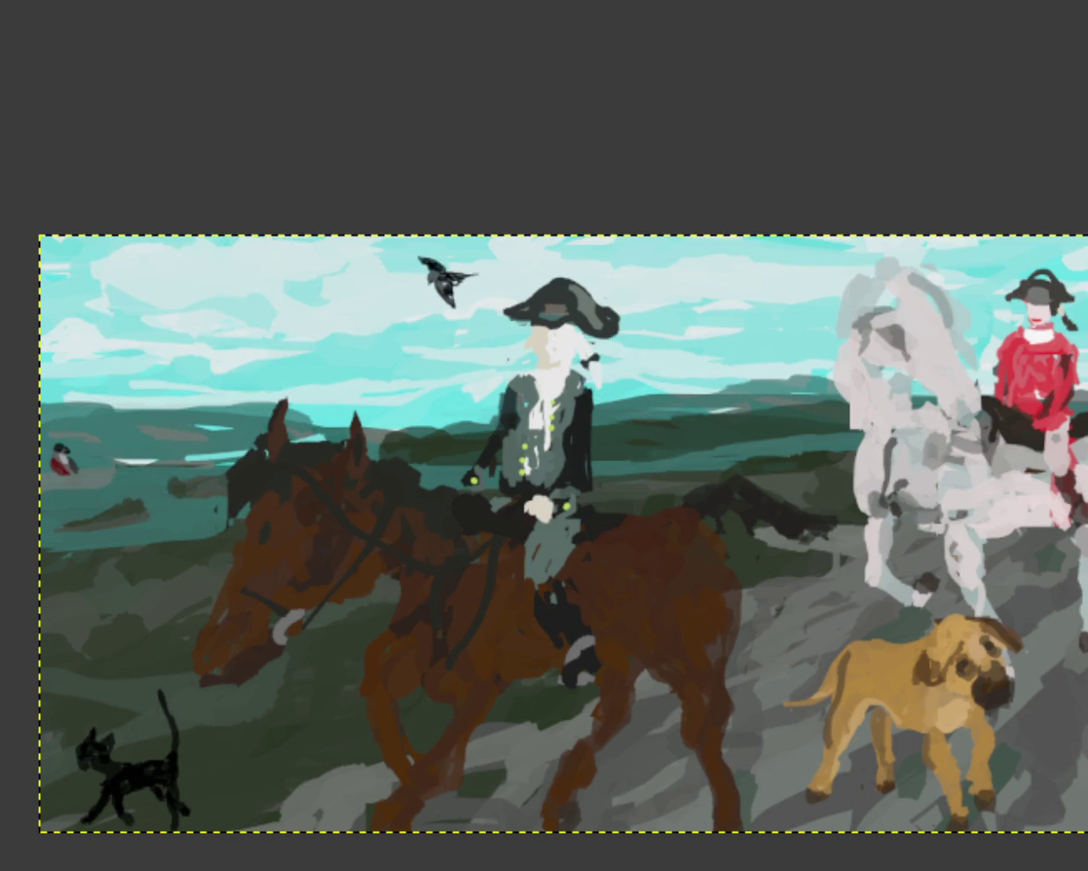
Extend the grey rocks leftward with darker strokes and paint dark green over light hillside patches and a bush
left_click_drag(372, 797, 128, 844)
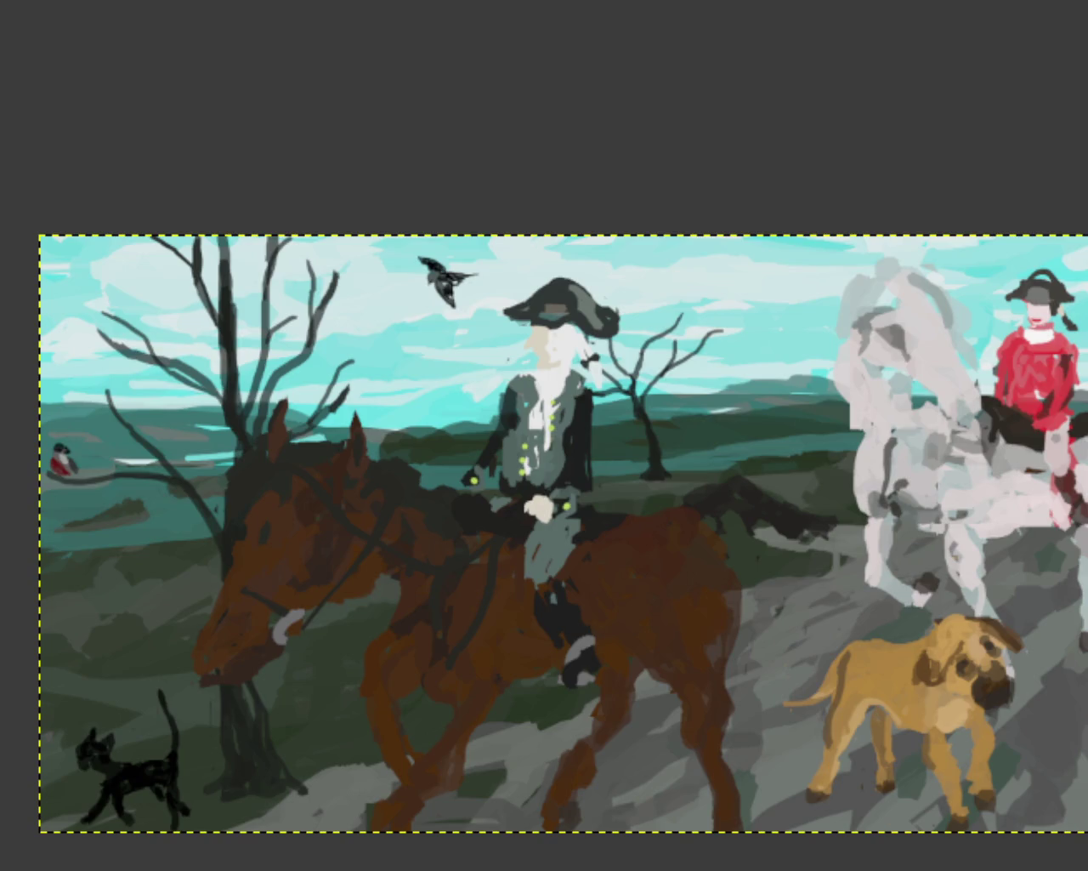
mouse_move(435, 811)
left_mouse_down()
mouse_move(598, 748)
mouse_move(672, 782)
left_mouse_up()
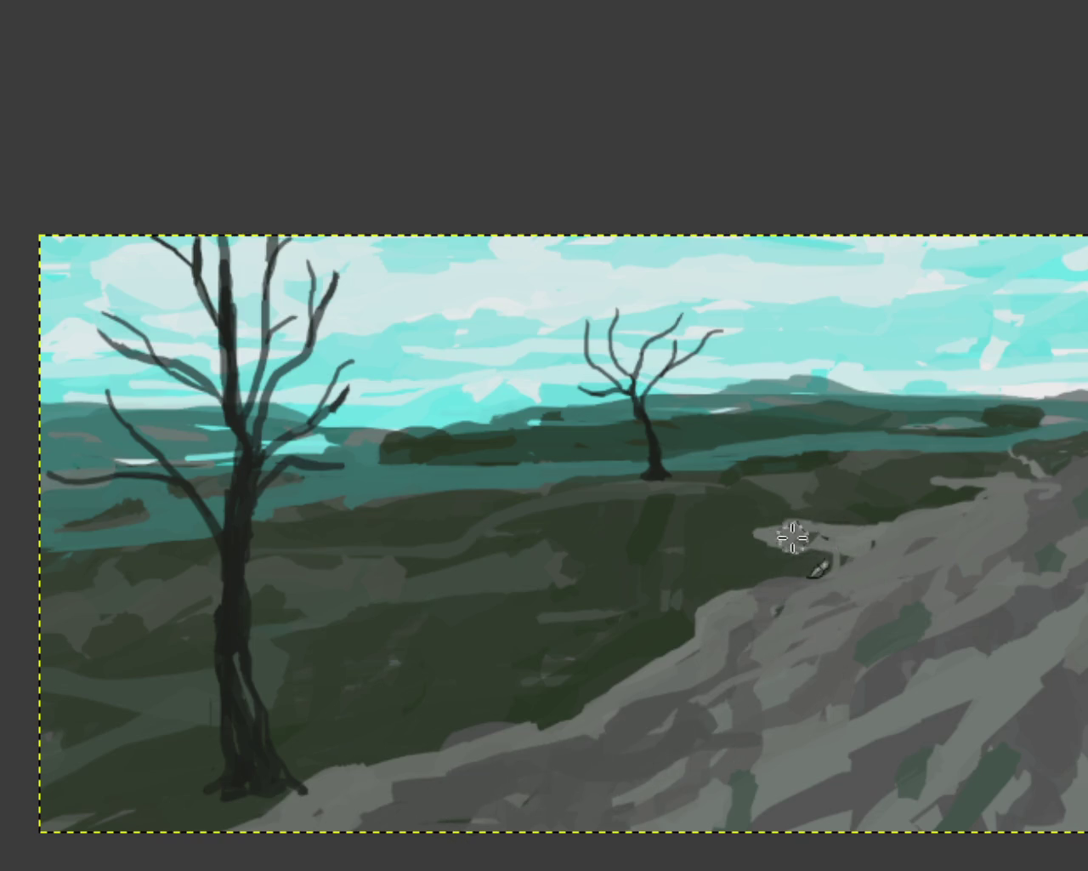
mouse_move(760, 583)
left_mouse_down()
mouse_move(907, 488)
mouse_move(736, 569)
mouse_move(757, 656)
left_mouse_up()
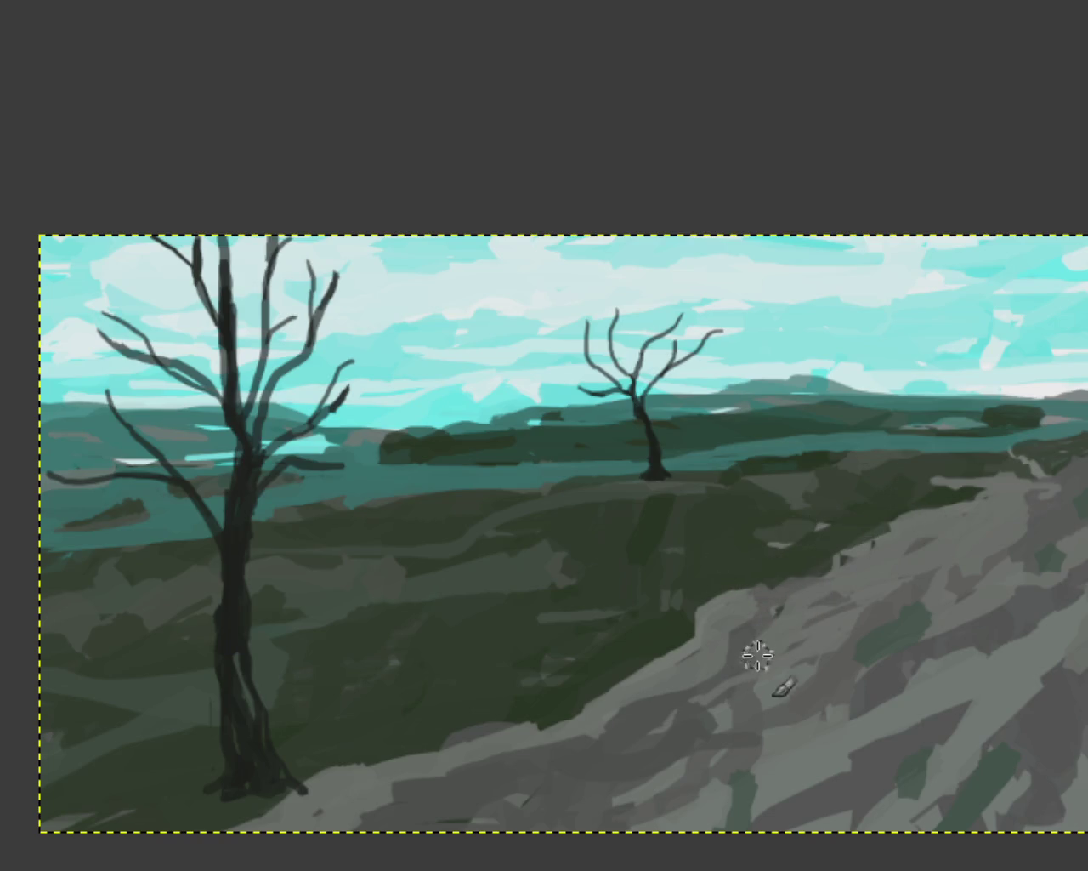
left_click_drag(937, 538, 884, 510)
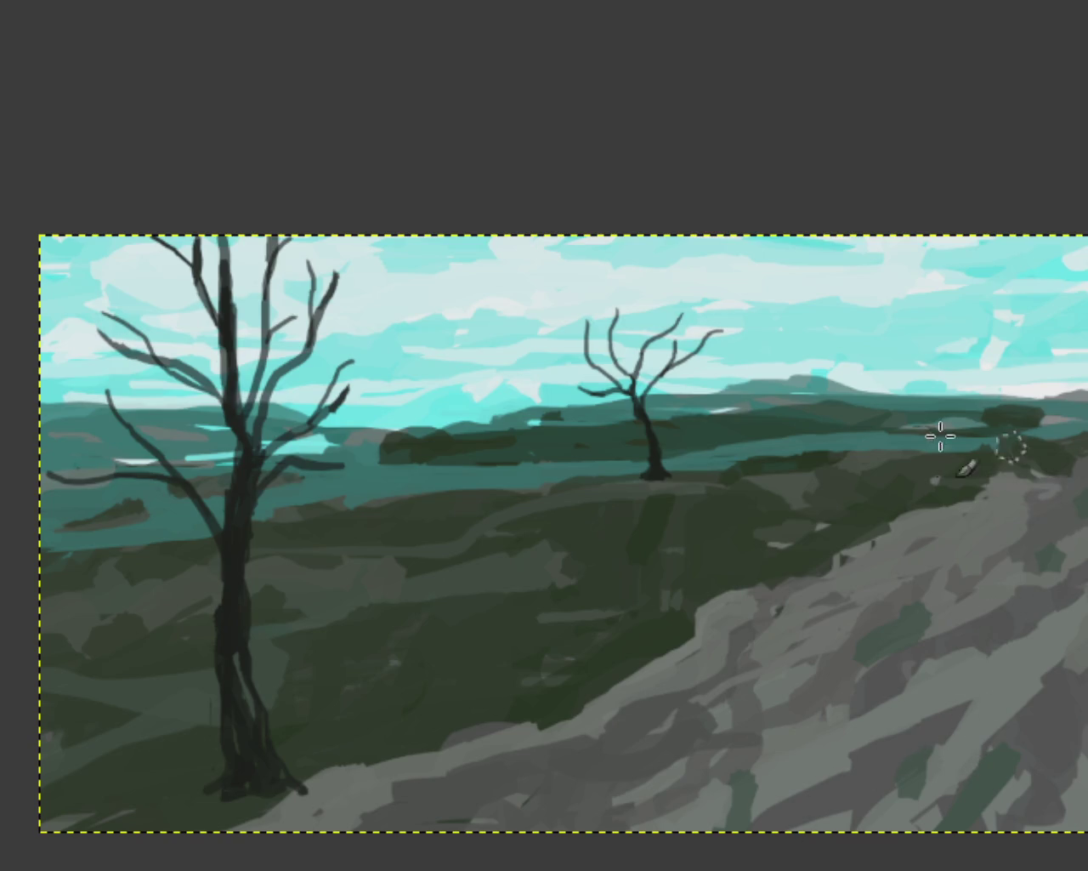
left_click_drag(1062, 474, 1021, 450)
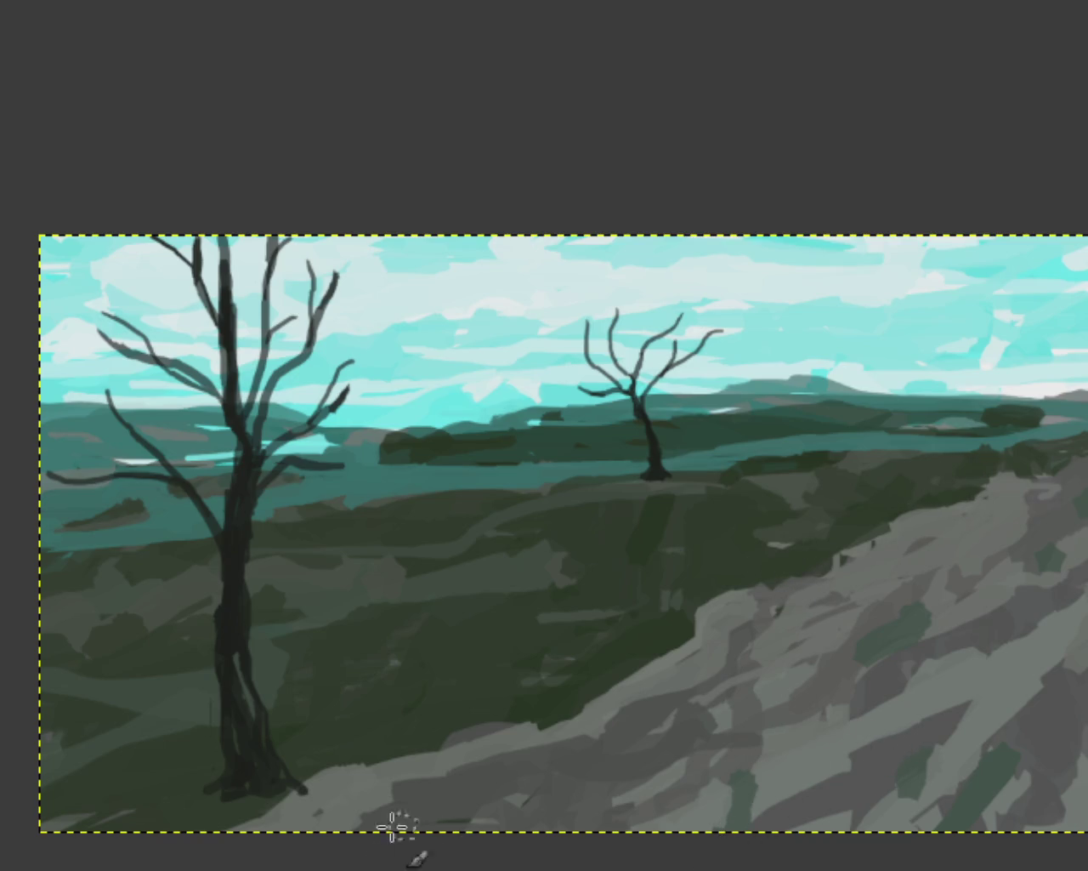
mouse_move(352, 768)
left_mouse_down()
mouse_move(275, 813)
mouse_move(272, 834)
mouse_move(322, 765)
mouse_move(285, 799)
mouse_move(305, 790)
left_mouse_up()
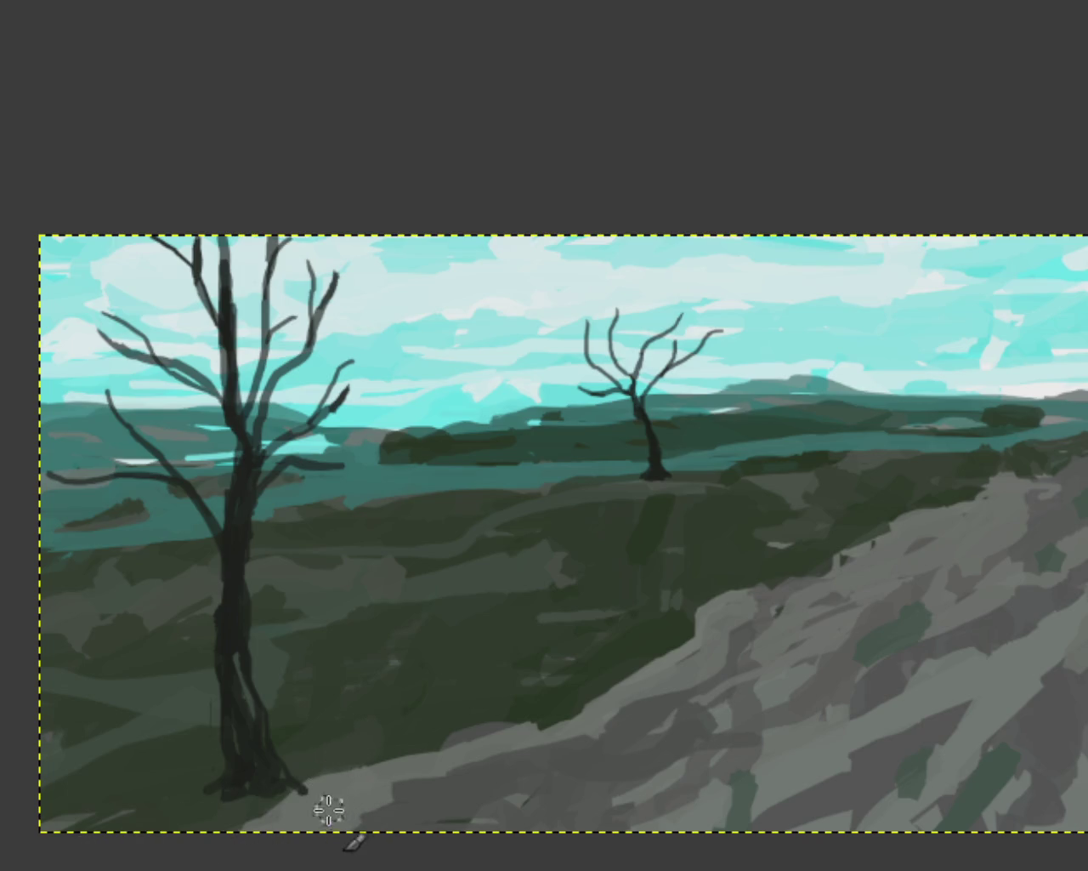
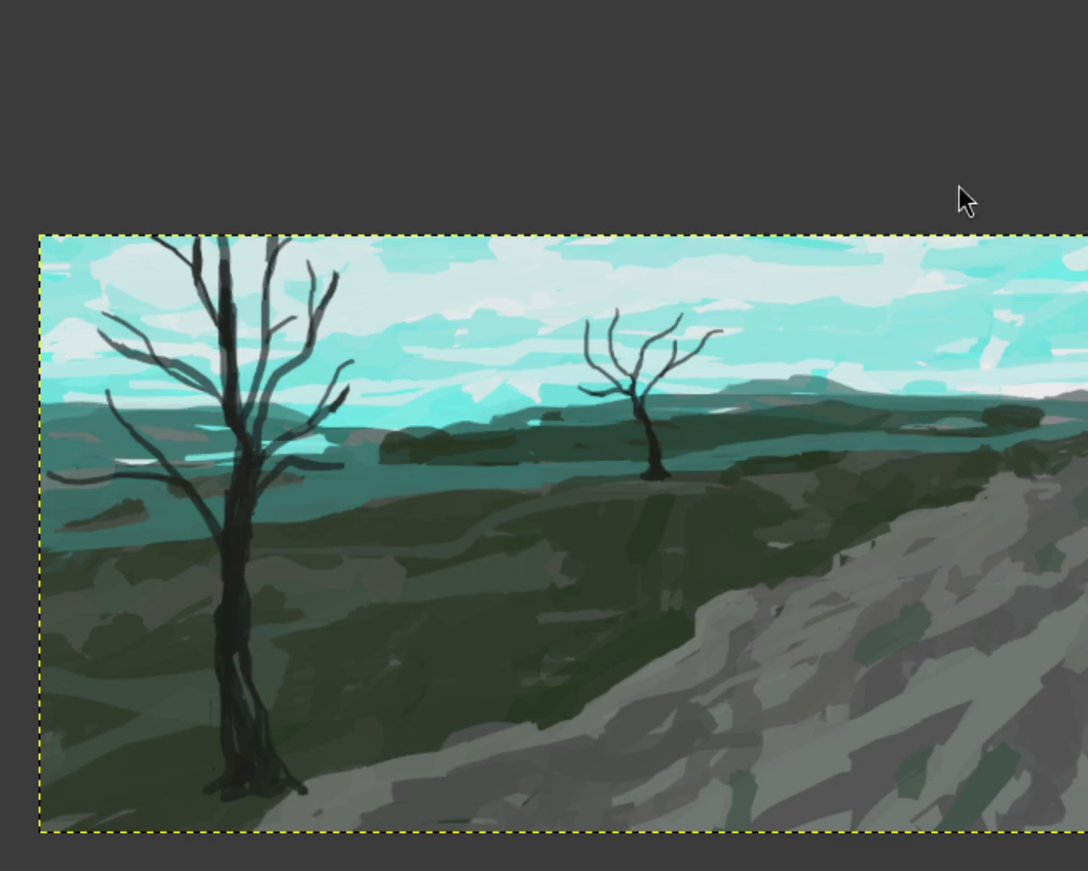
Zoom in on the upper sky and try light and teal strokes at the streak tip, undoing both
left_click(388, 396)
left_click(722, 309)
left_click(722, 309)
left_click(722, 309)
left_click(932, 277)
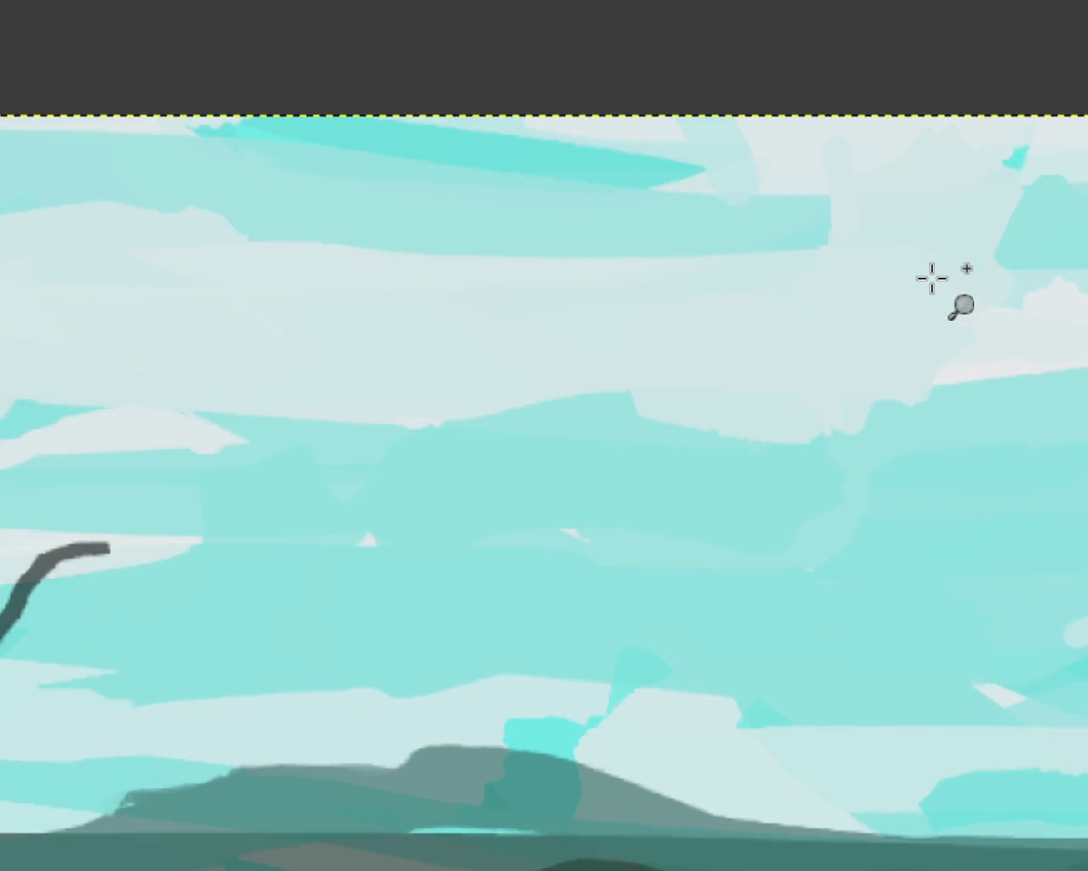
key("p")
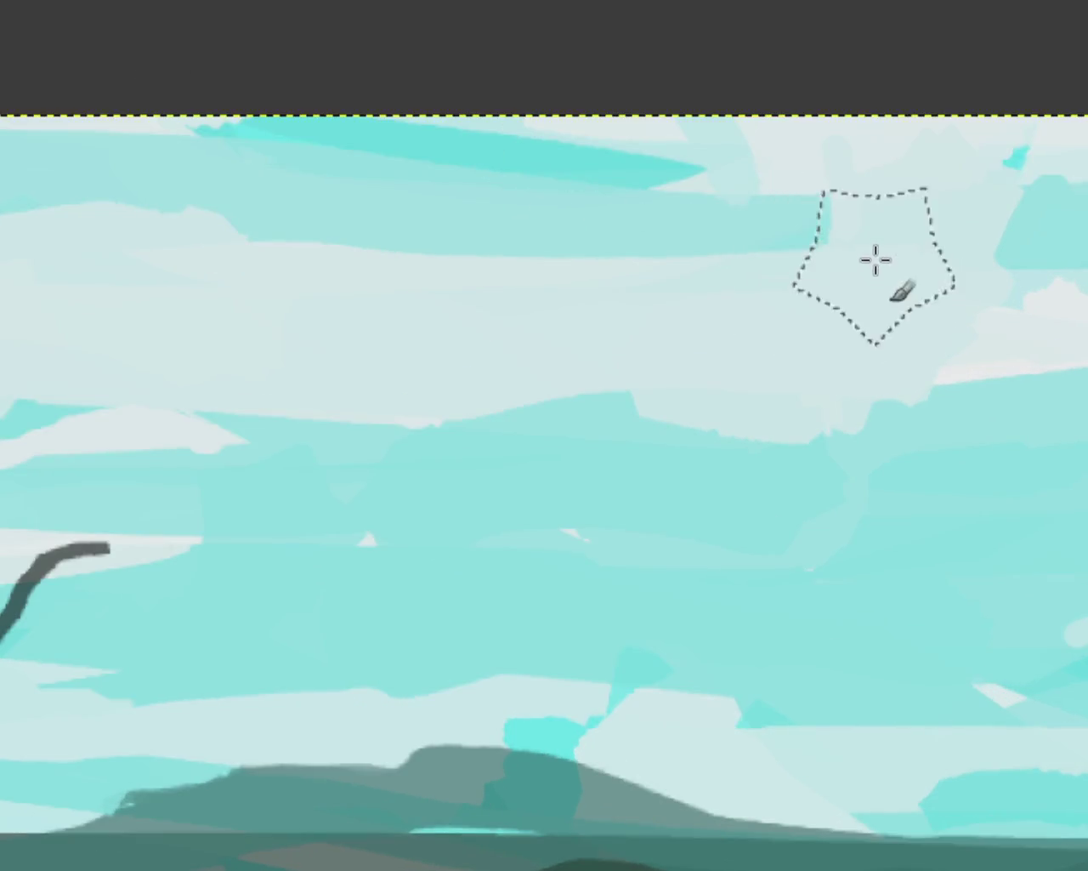
mouse_move(861, 330)
left_mouse_down()
mouse_move(1009, 289)
mouse_move(944, 214)
mouse_move(945, 241)
left_mouse_up()
key("ctrl+z")
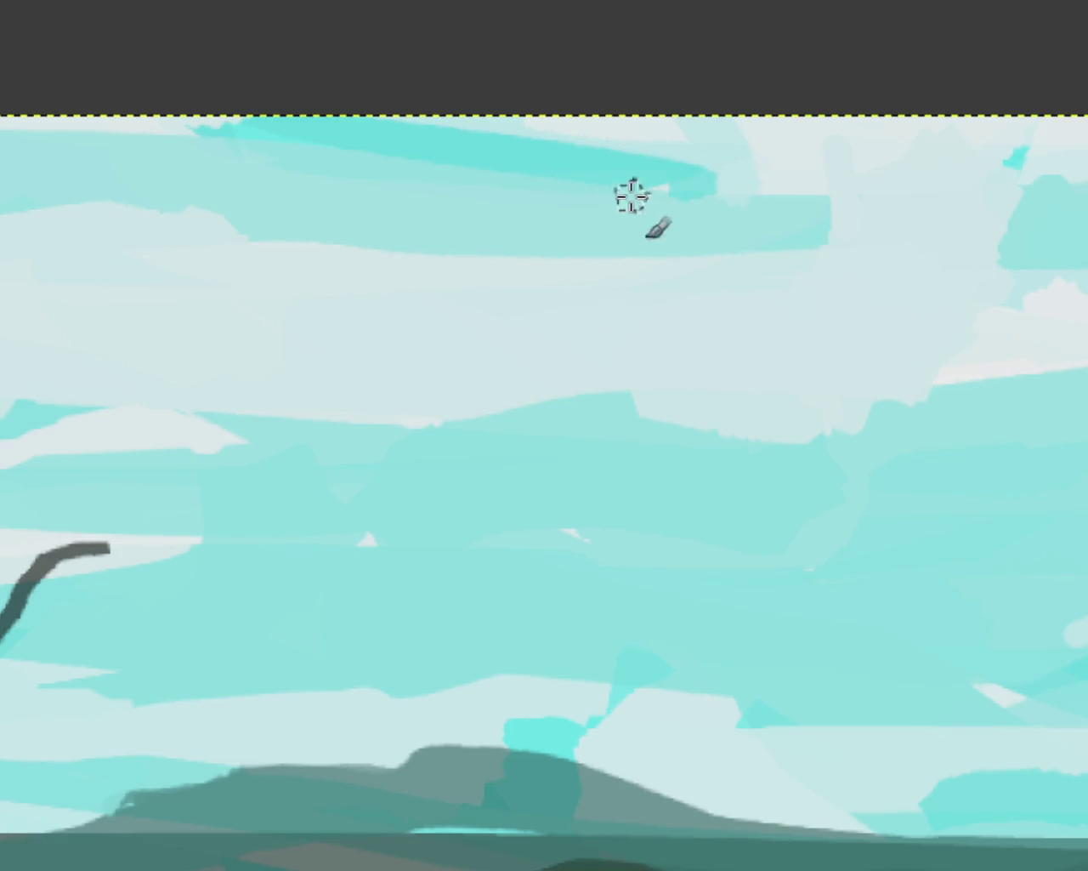
left_click_drag(642, 181, 685, 187)
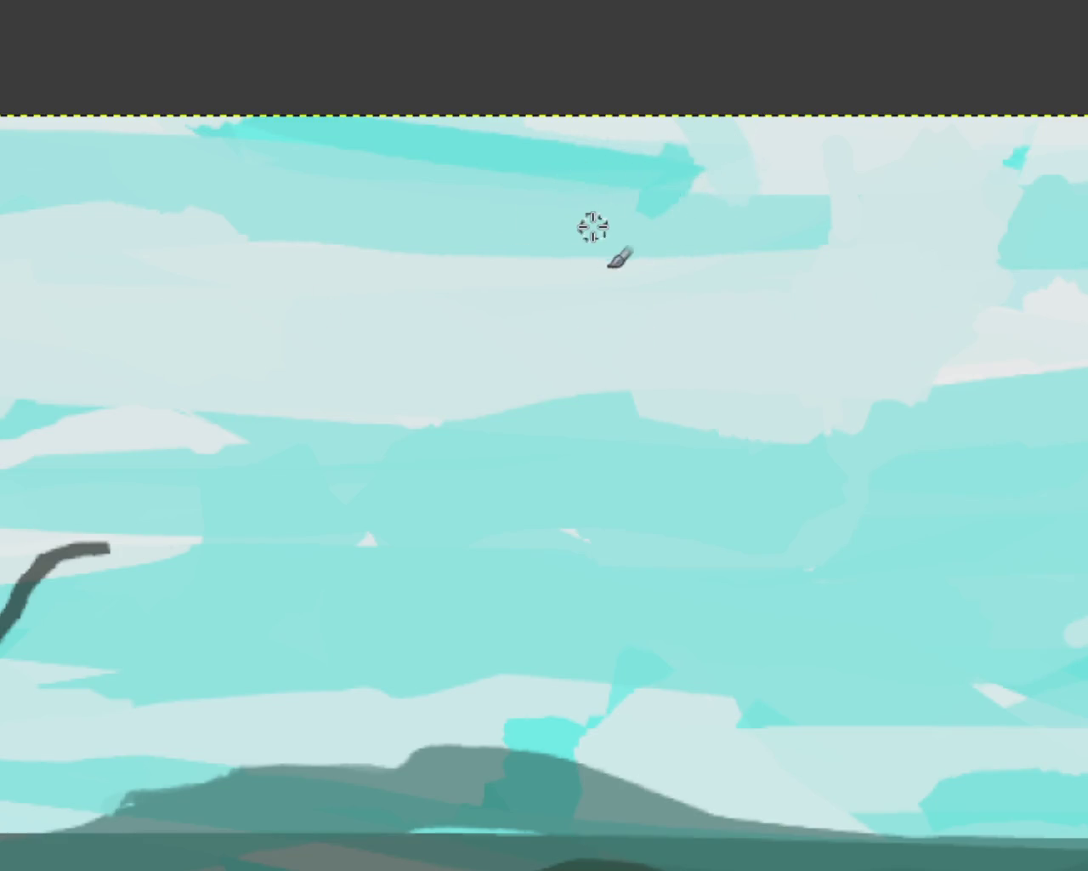
key("ctrl+z")
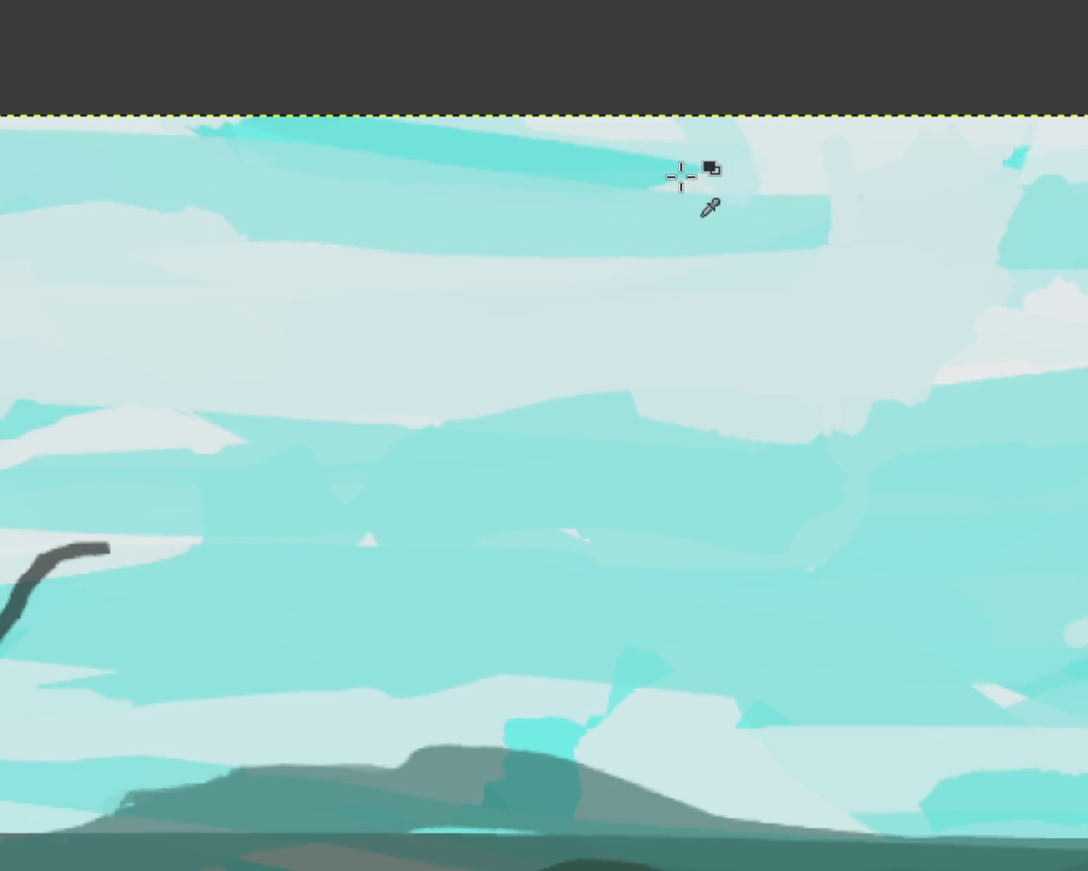
Zoom out to review the whole landscape, then zoom back in on the upper sky
left_click(687, 360)
left_click(672, 484, "ctrl")
left_click(856, 304)
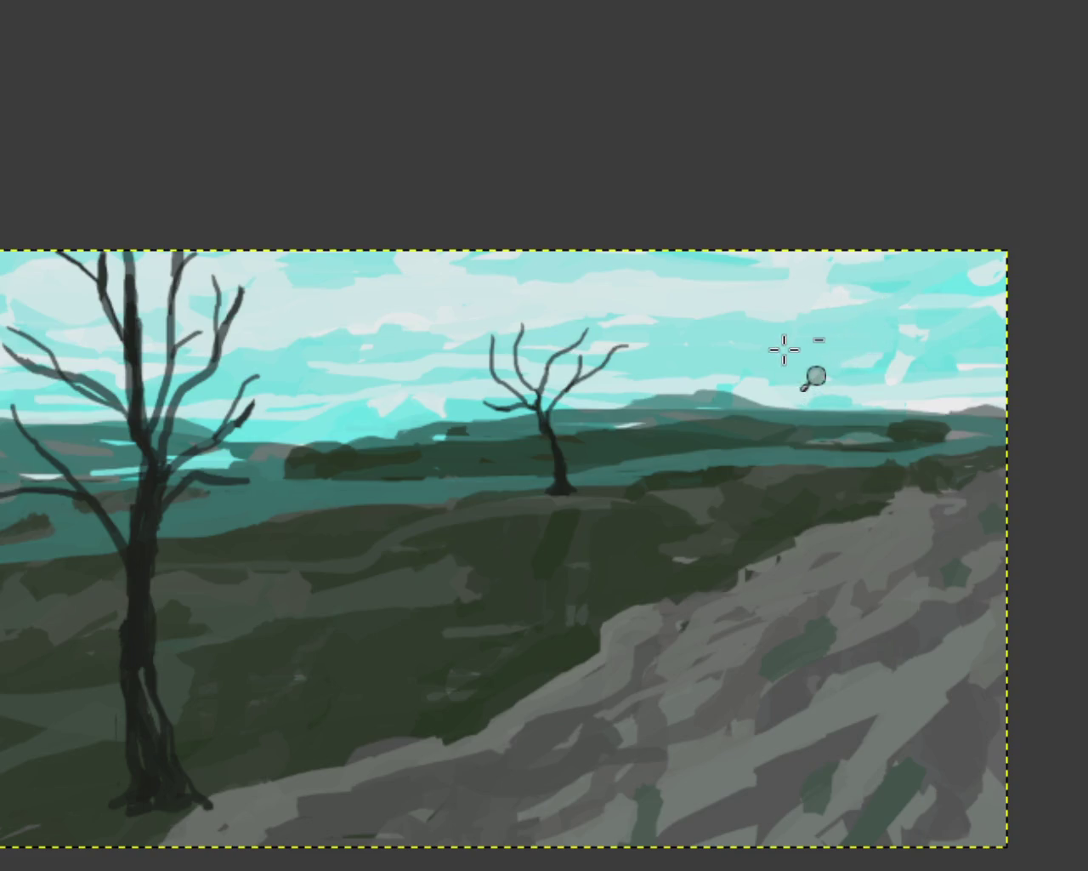
left_click(784, 349)
left_click(768, 257)
left_click(768, 257)
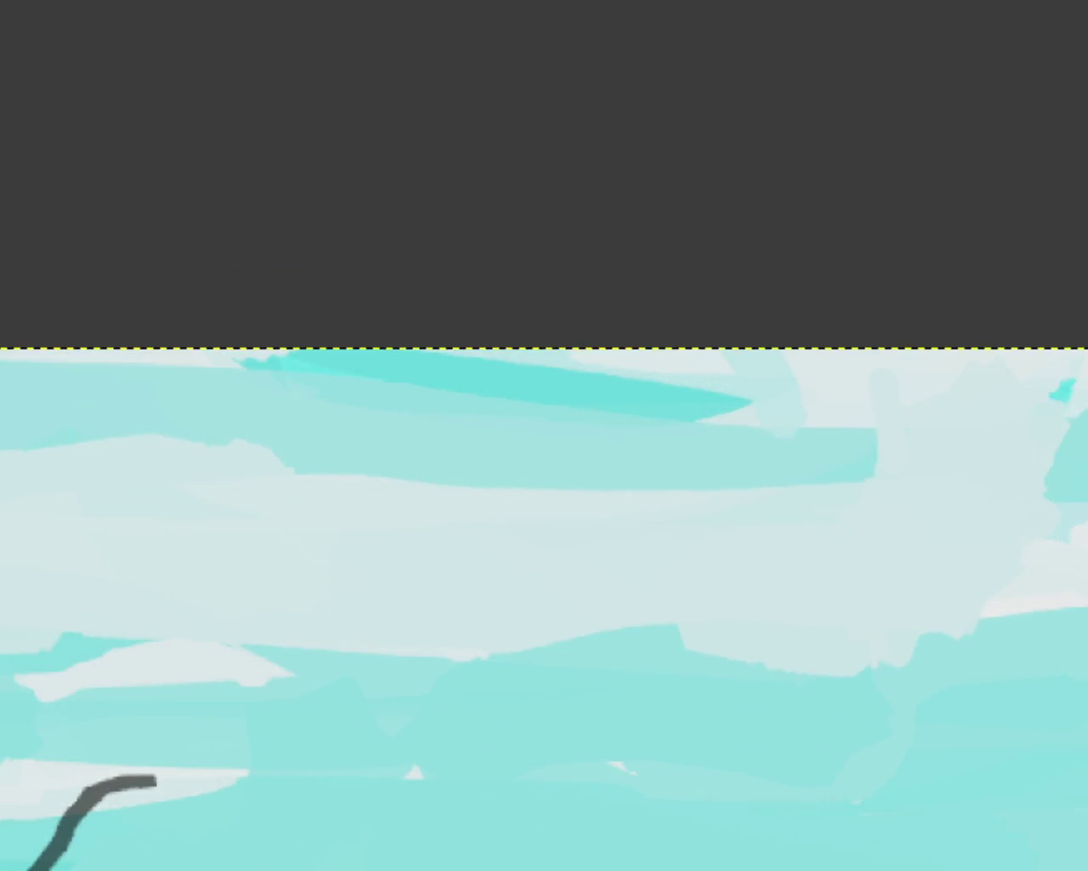
left_click(765, 384)
scroll(803, 375, "up", 1)
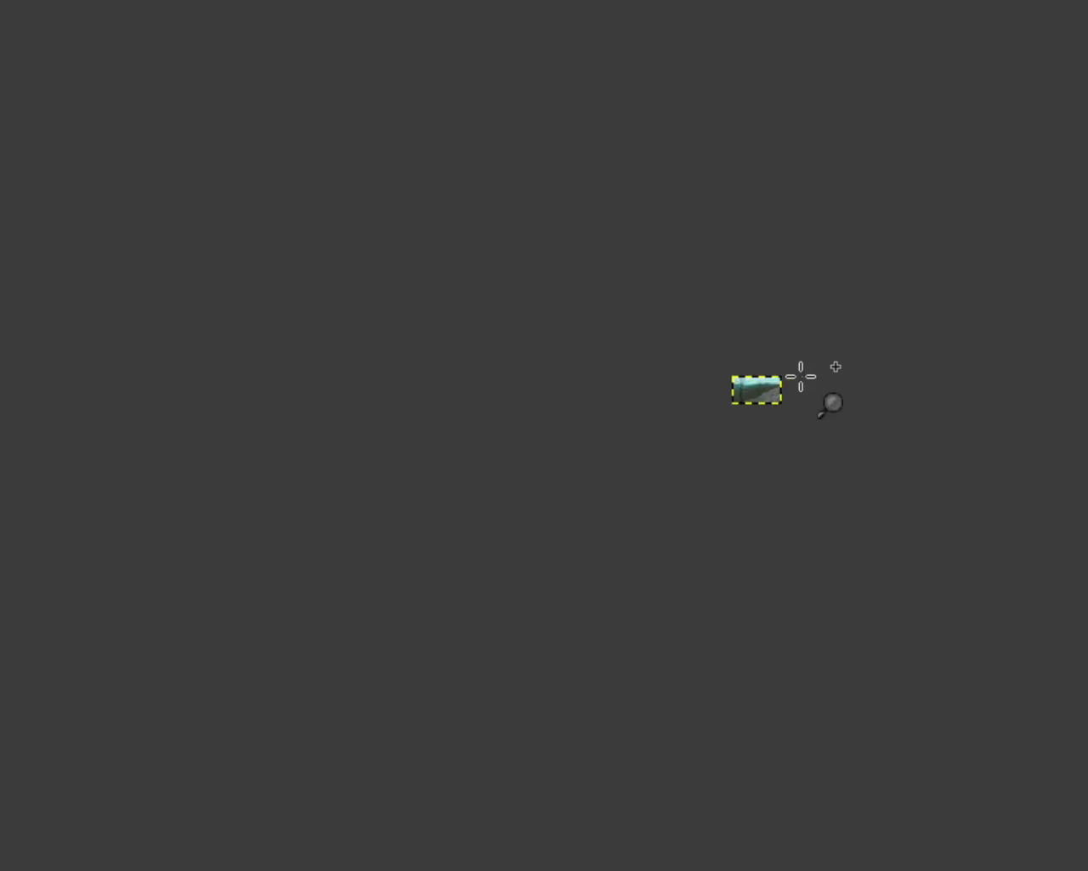
scroll(802, 377, "up", 2)
scroll(777, 396, "up", 2)
scroll(758, 383, "up", 1)
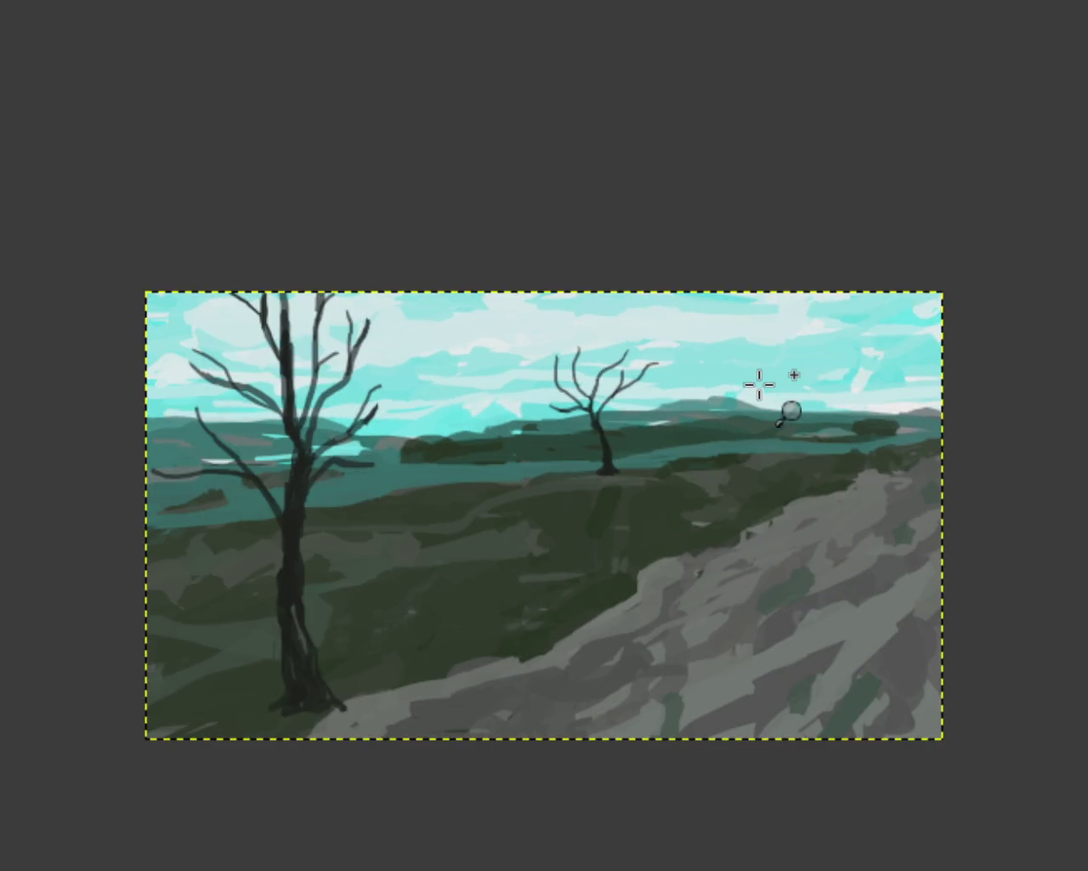
scroll(765, 340, "up", 1)
scroll(749, 306, "up", 3)
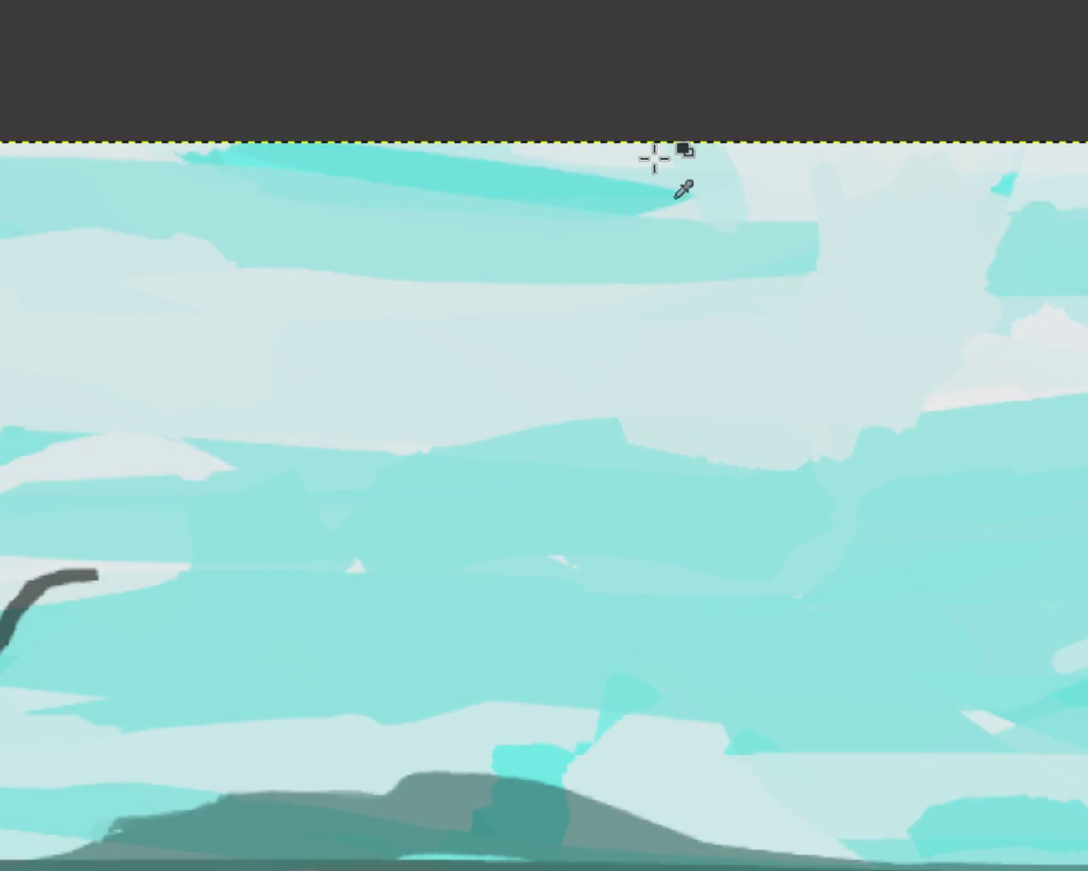
Paint pale sky colour over the teal band's right tip, blending it into the cloud
left_click_drag(680, 191, 692, 211)
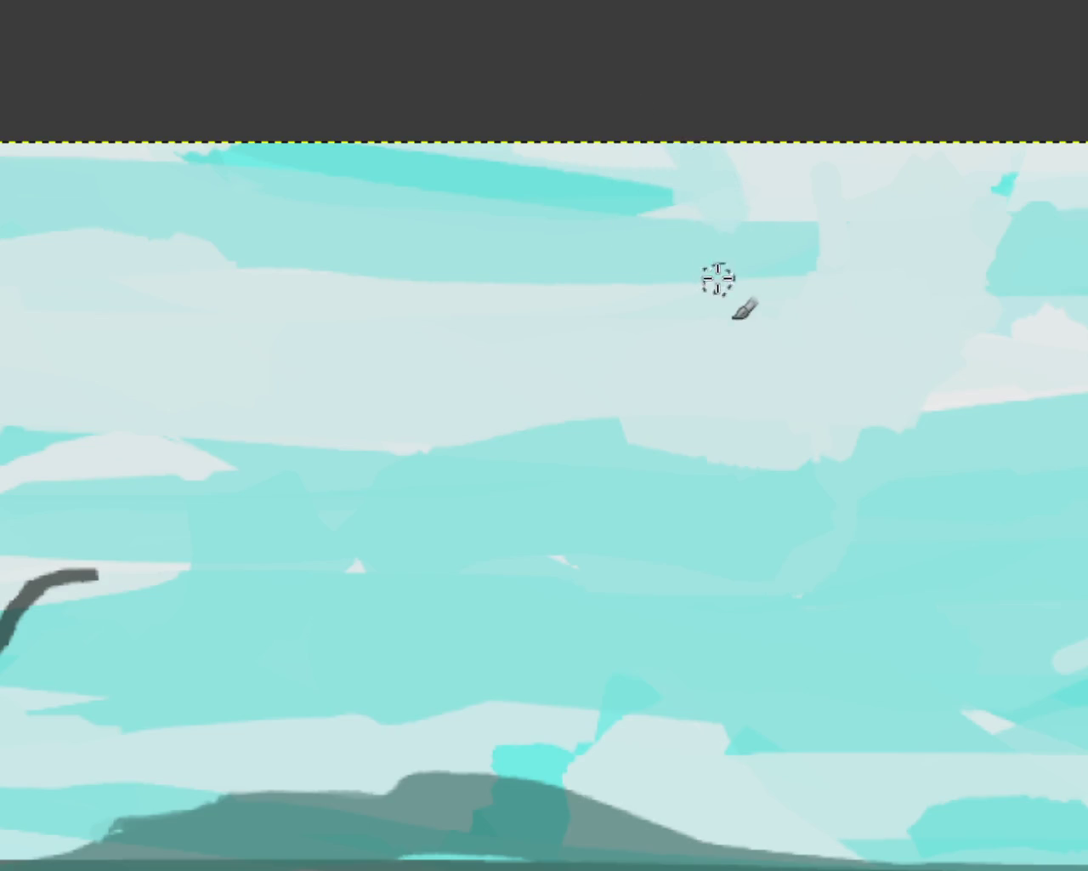
key("ctrl+z")
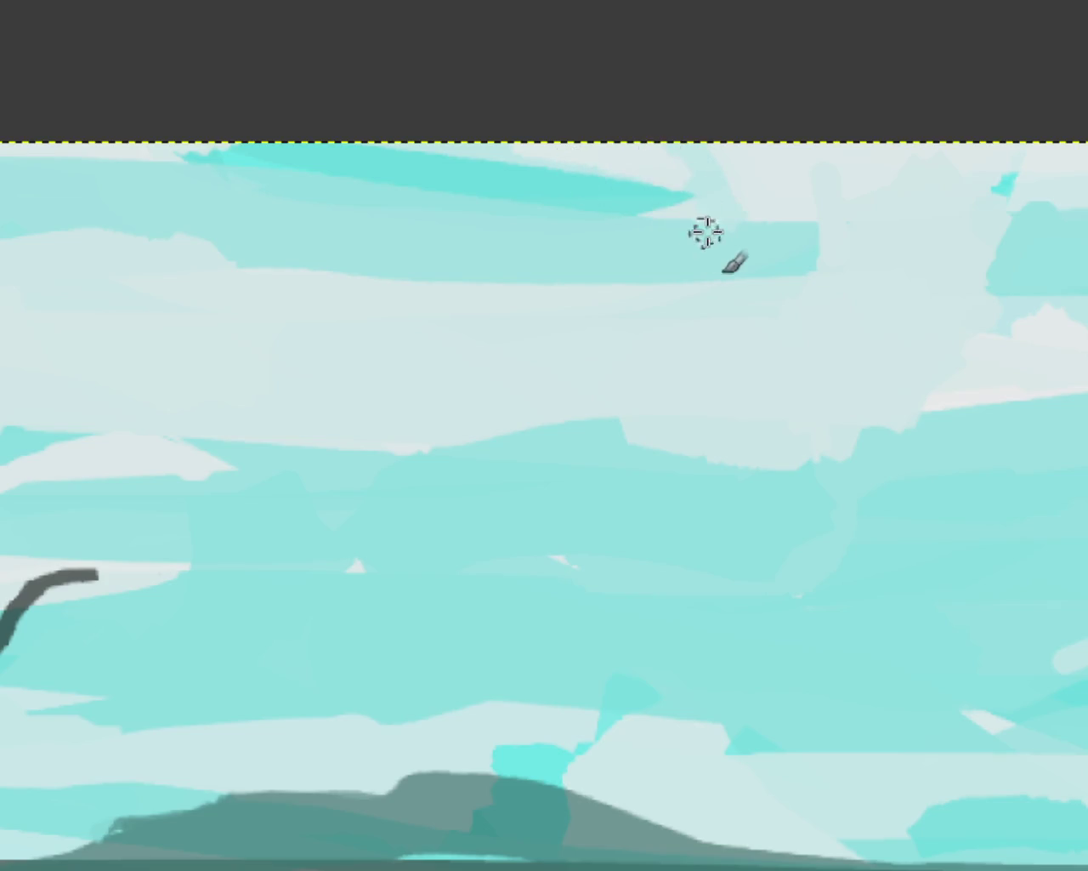
left_click_drag(705, 195, 527, 231)
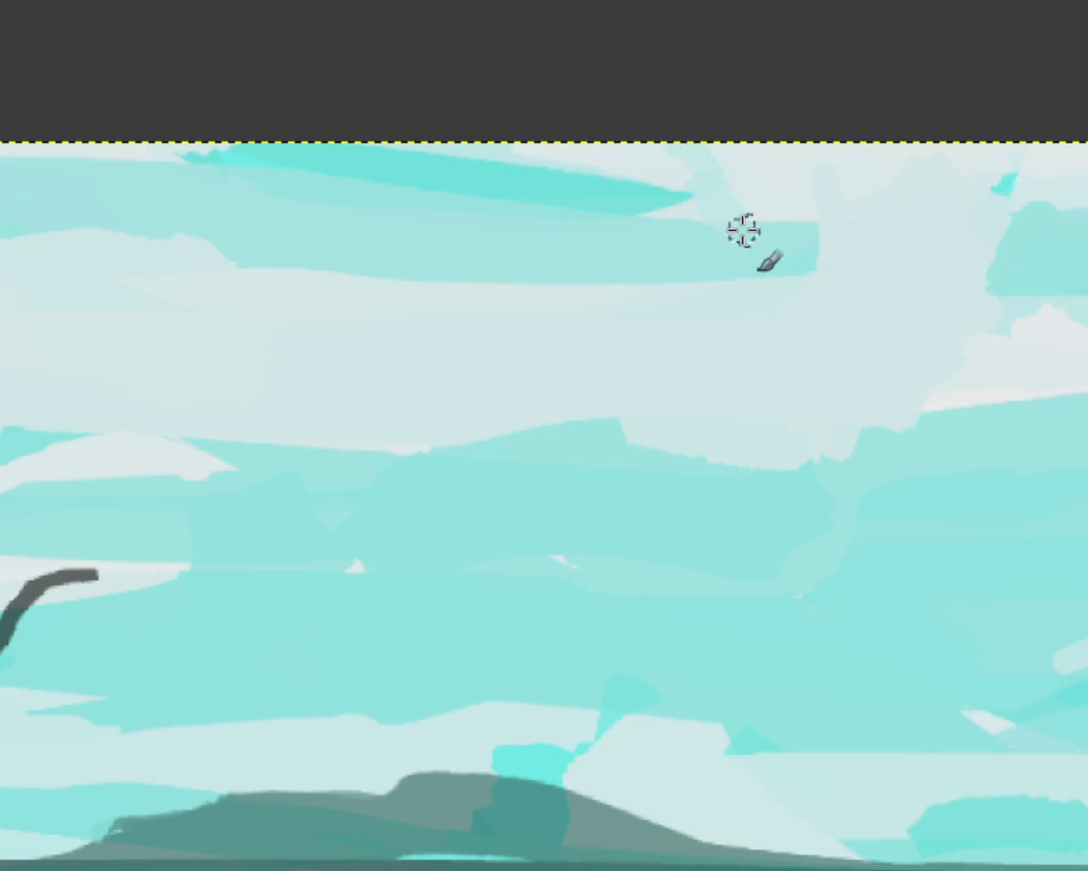
left_click_drag(802, 245, 747, 272)
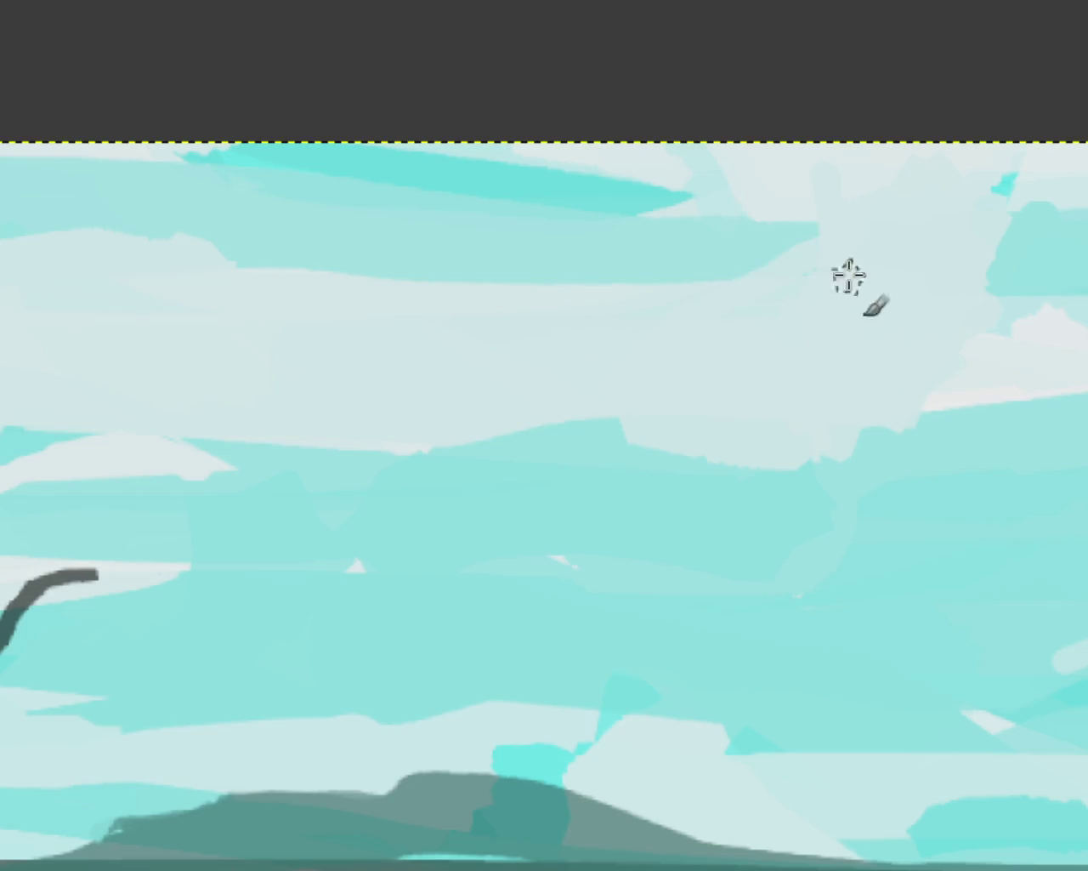
left_click_drag(819, 209, 835, 374)
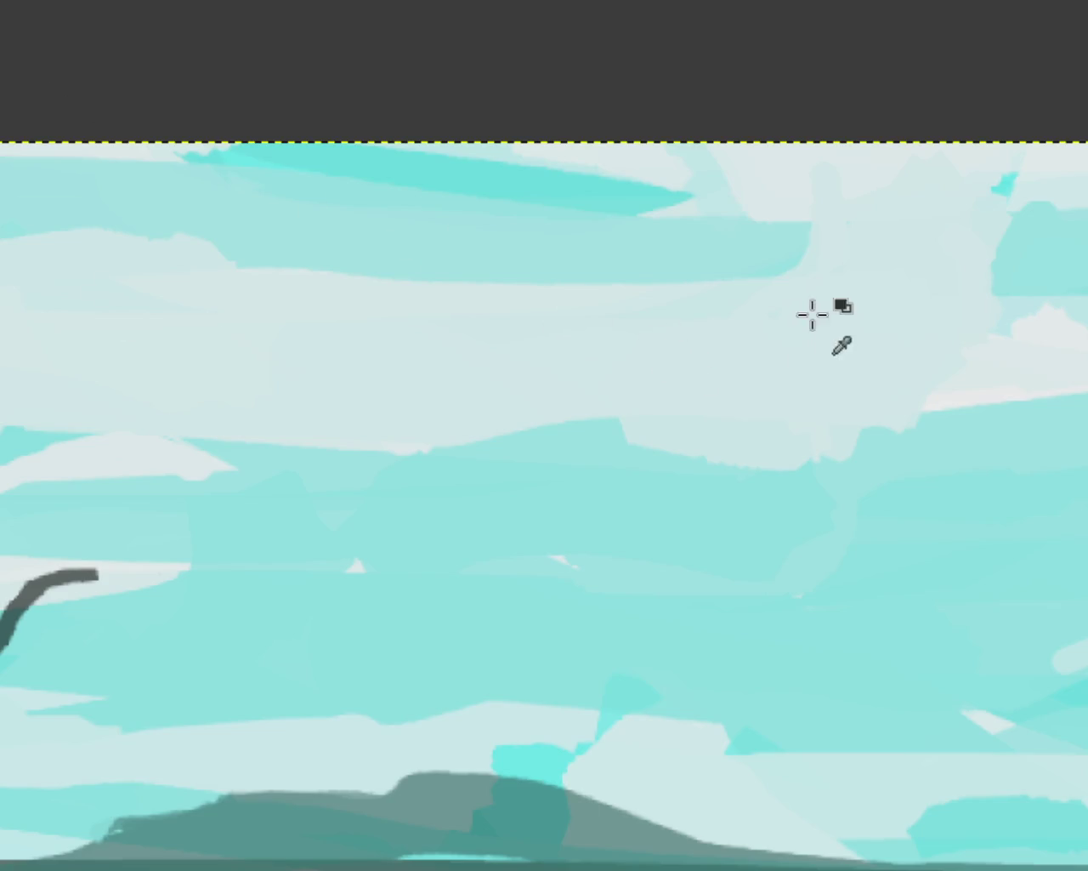
scroll(571, 287, "down", 3)
scroll(569, 286, "down", 2)
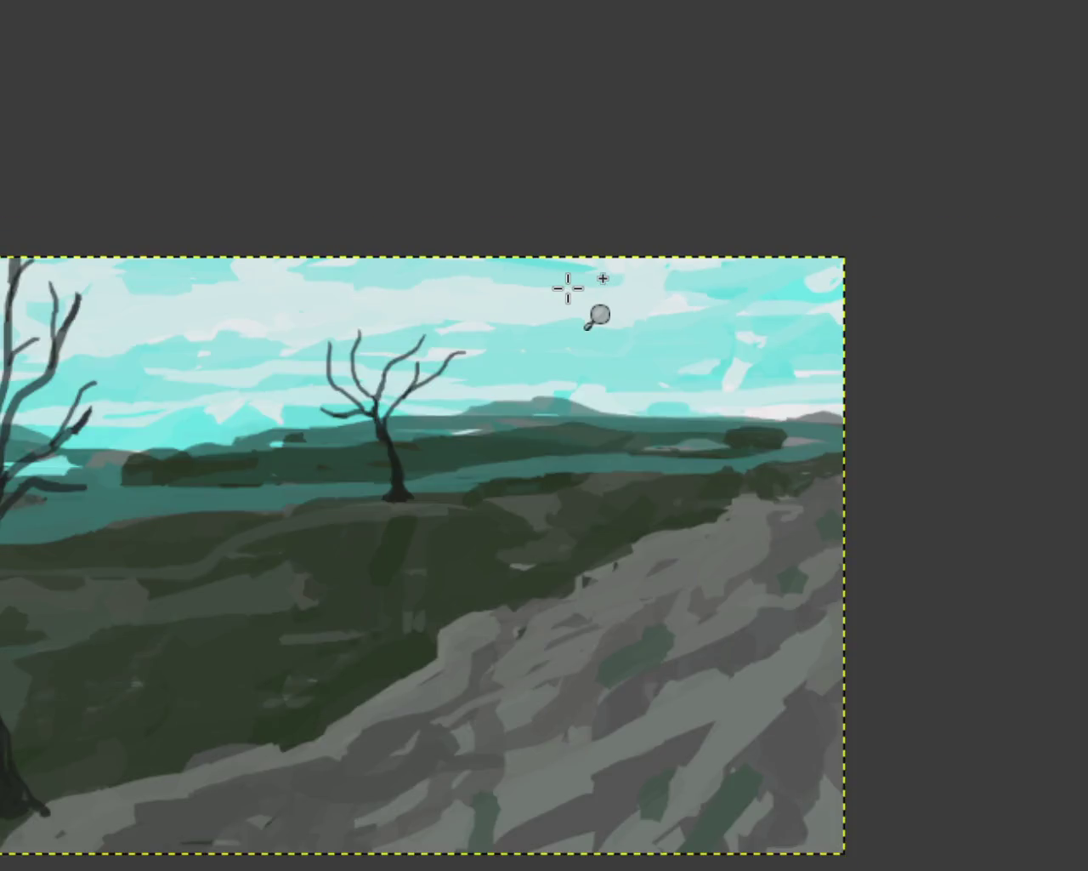
scroll(607, 281, "up", 1)
scroll(620, 279, "down", 1)
scroll(455, 337, "up", 1)
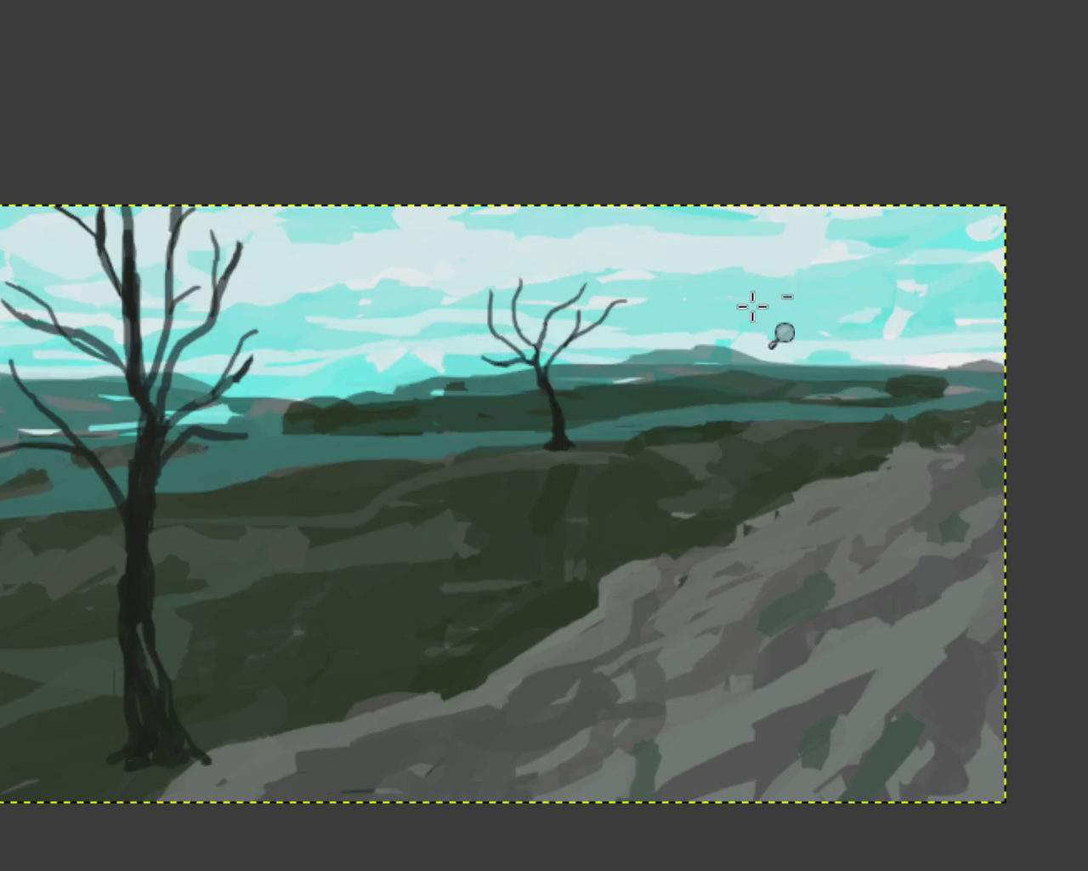
scroll(752, 306, "down", 1)
scroll(450, 541, "up", 1)
scroll(457, 542, "up", 1)
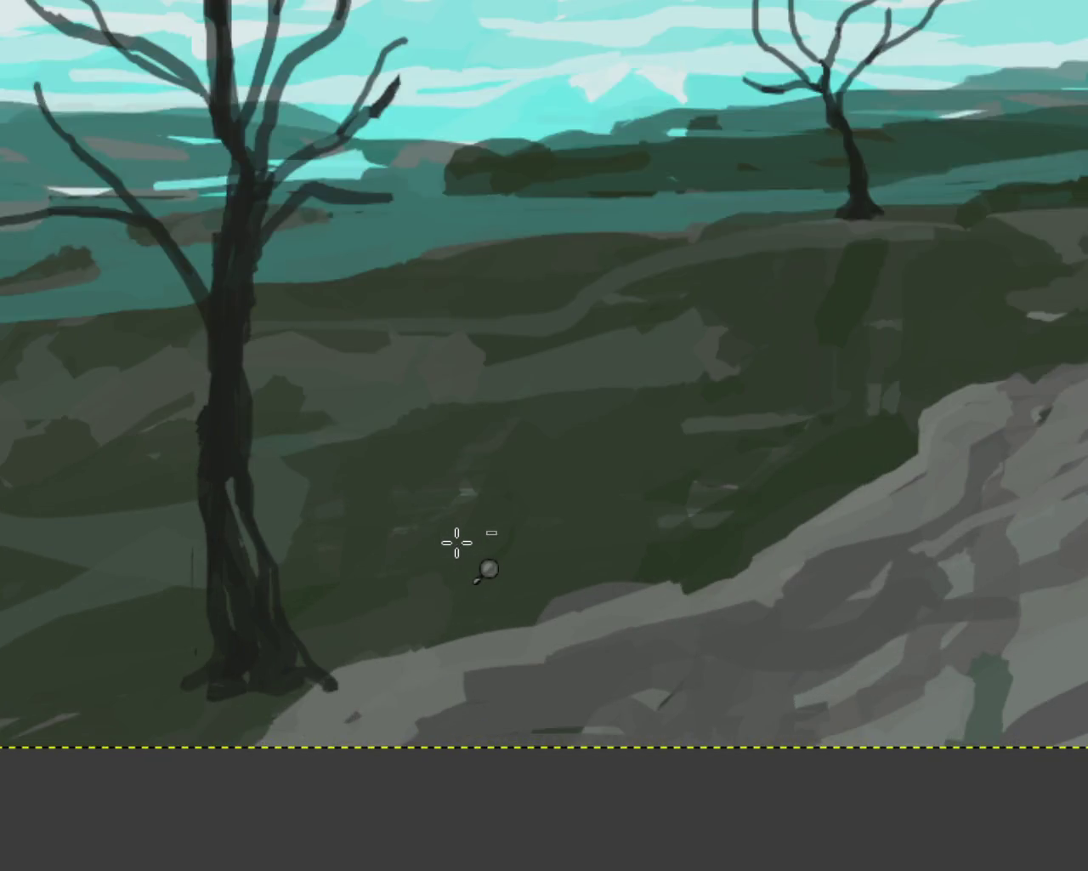
scroll(777, 371, "down", 2)
scroll(778, 374, "up", 1)
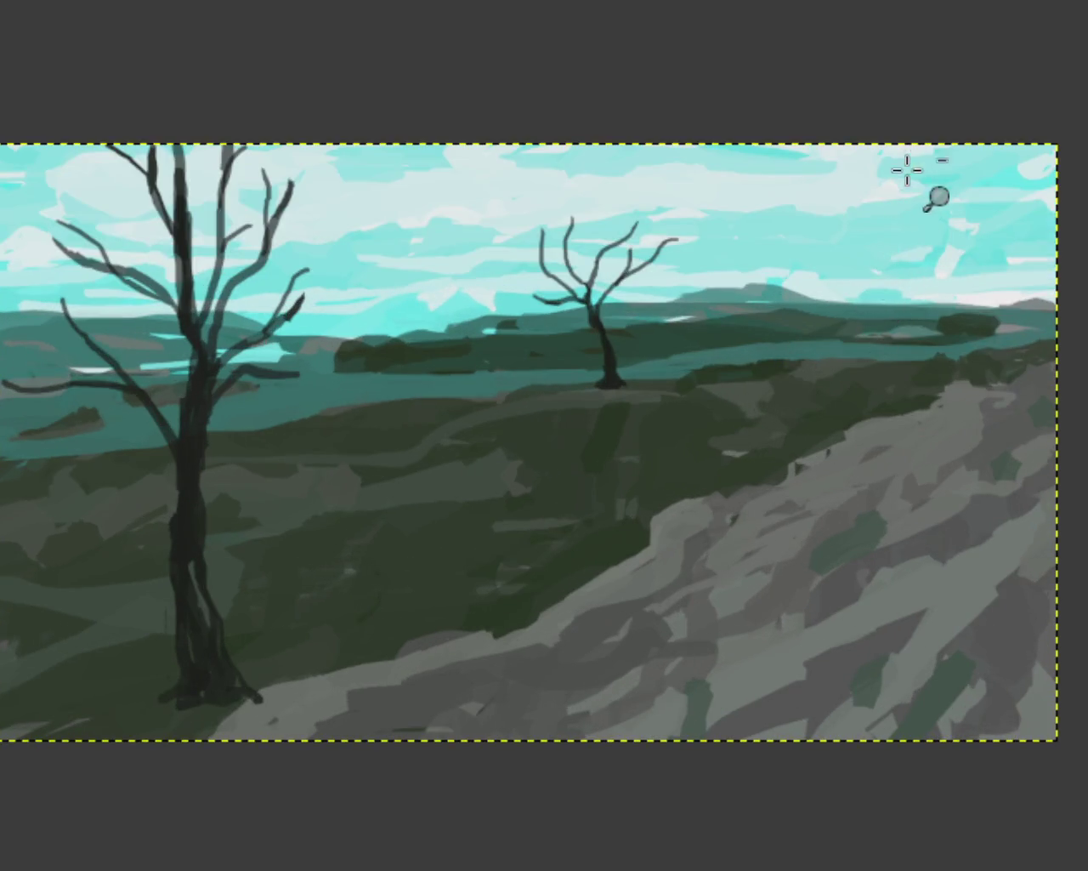
scroll(911, 151, "up", 1)
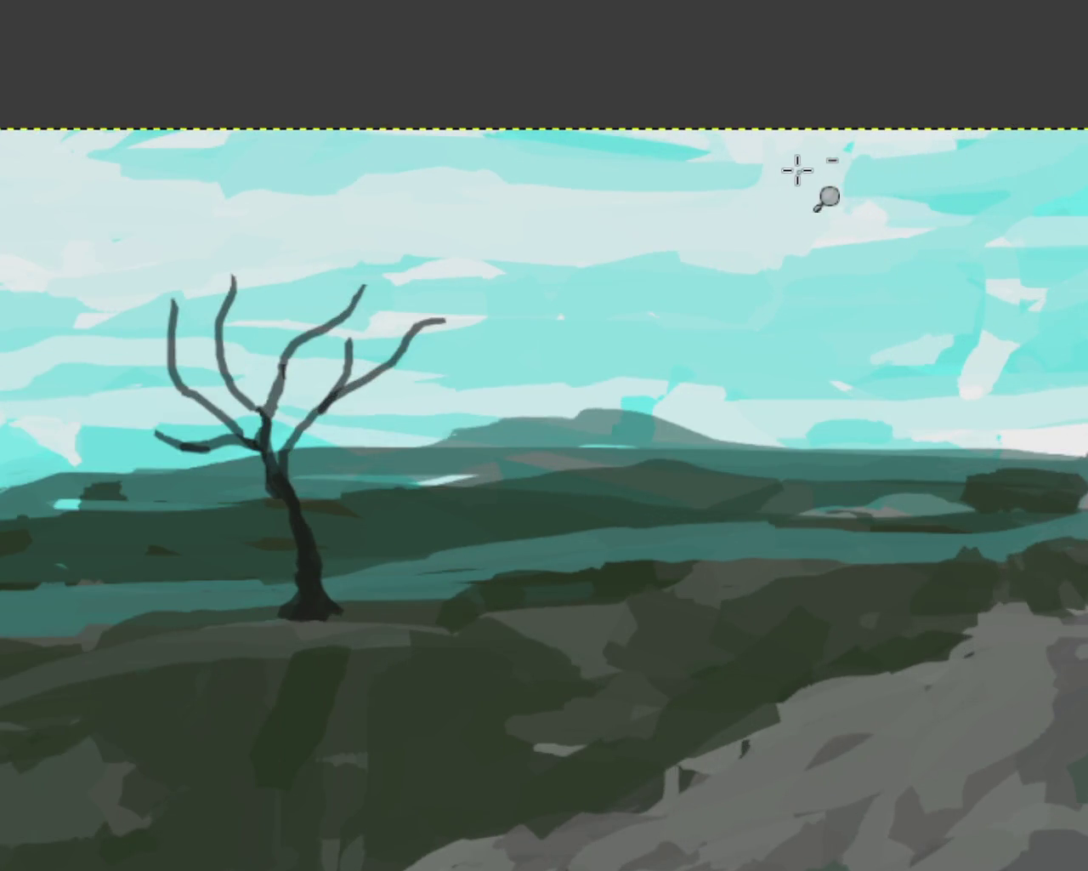
scroll(765, 162, "down", 1)
scroll(740, 154, "up", 1)
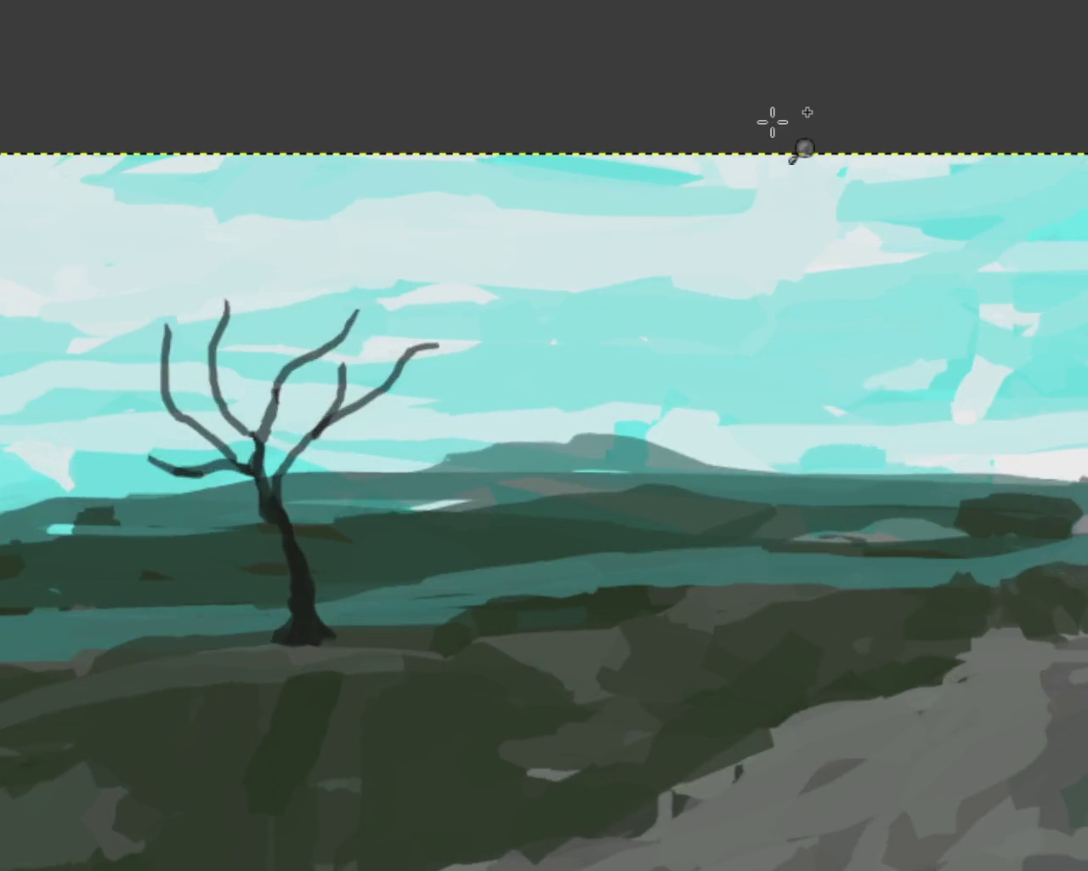
scroll(451, 129, "up", 2)
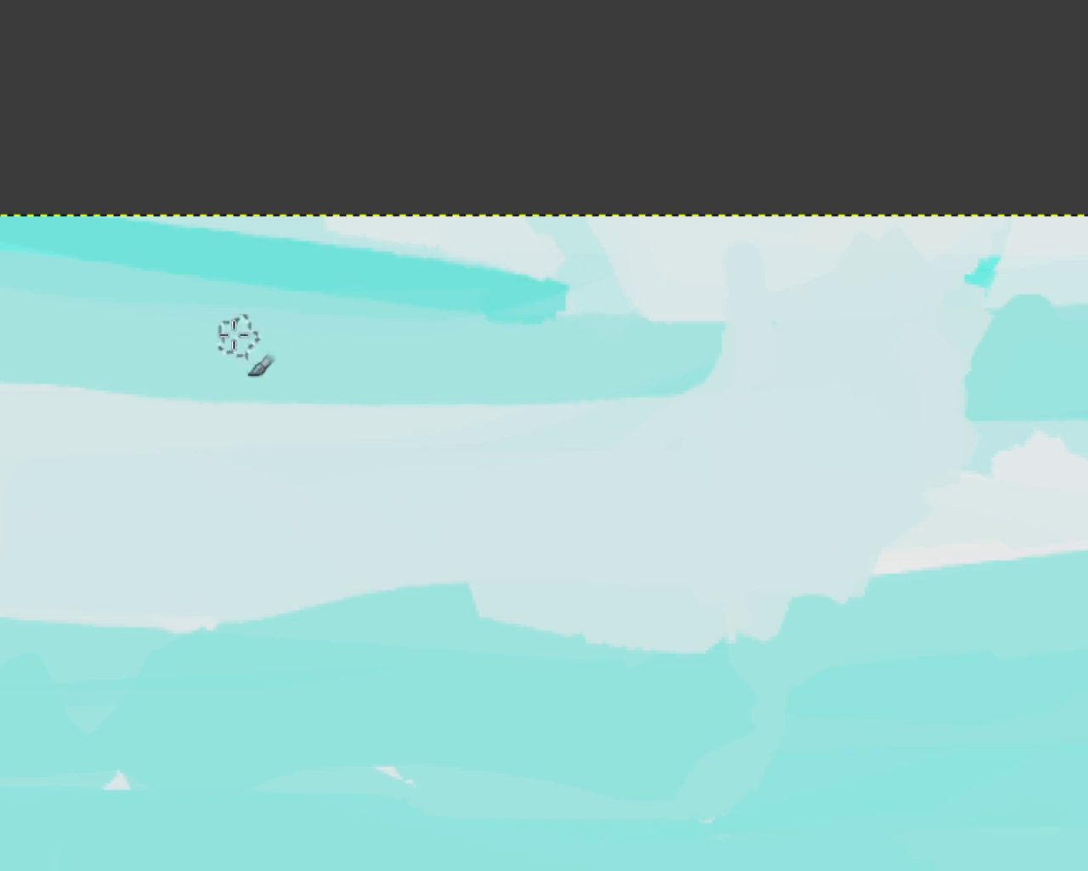
left_click_drag(545, 298, 472, 321)
left_click_drag(535, 297, 379, 296)
scroll(603, 353, "down", 1)
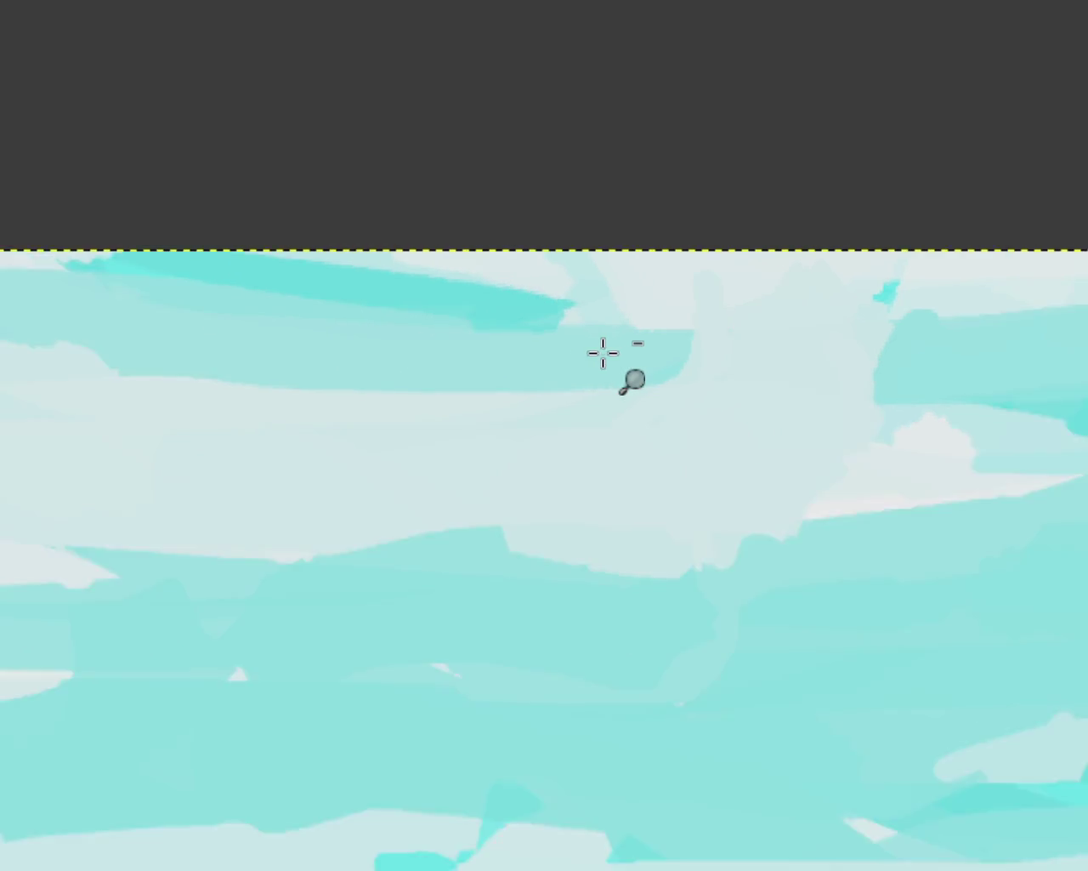
scroll(603, 353, "down", 3)
scroll(573, 372, "up", 1)
scroll(503, 428, "down", 1)
scroll(761, 340, "up", 2)
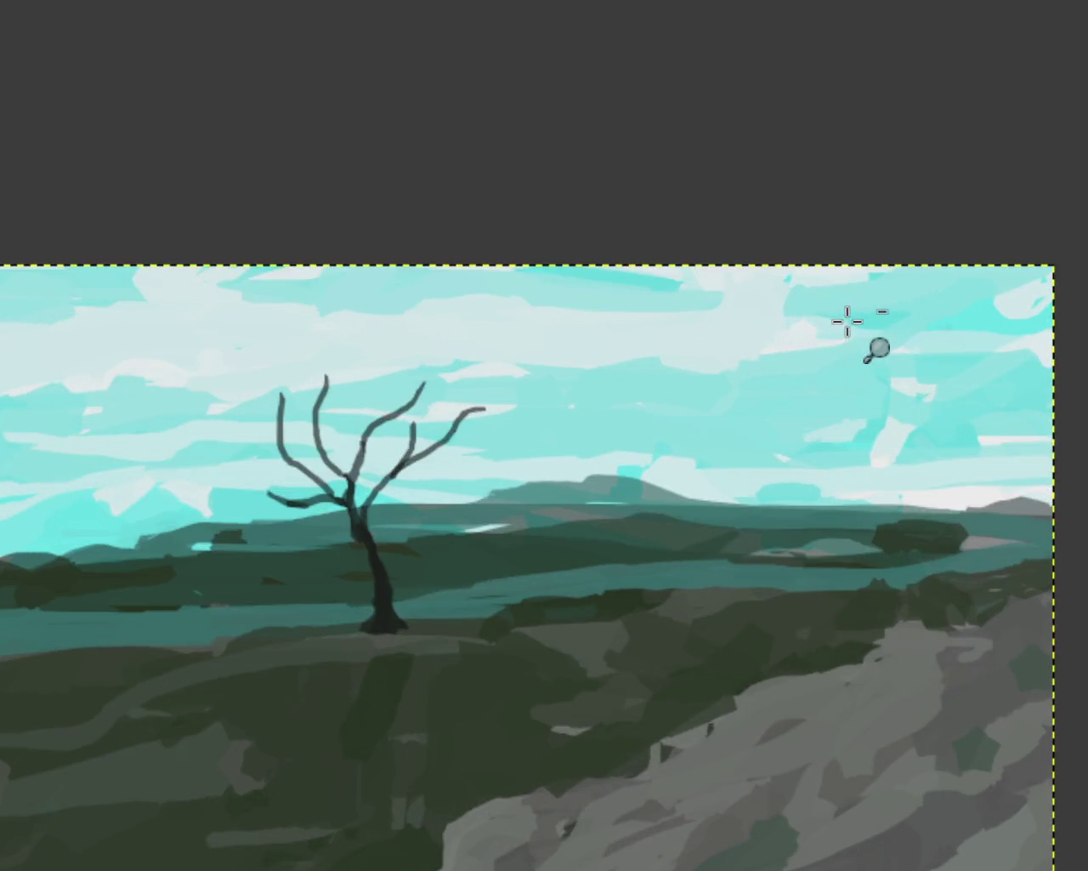
scroll(362, 192, "up", 4)
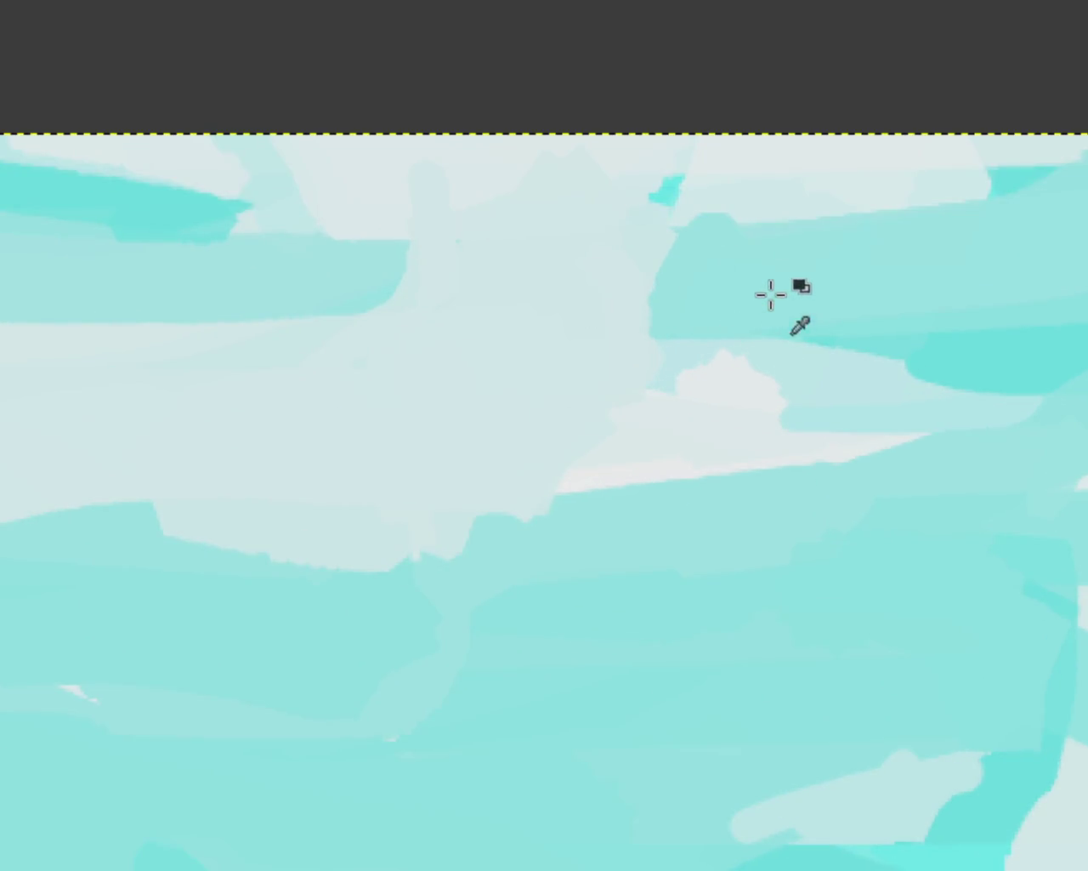
left_click_drag(696, 186, 659, 287)
key("ctrl+z")
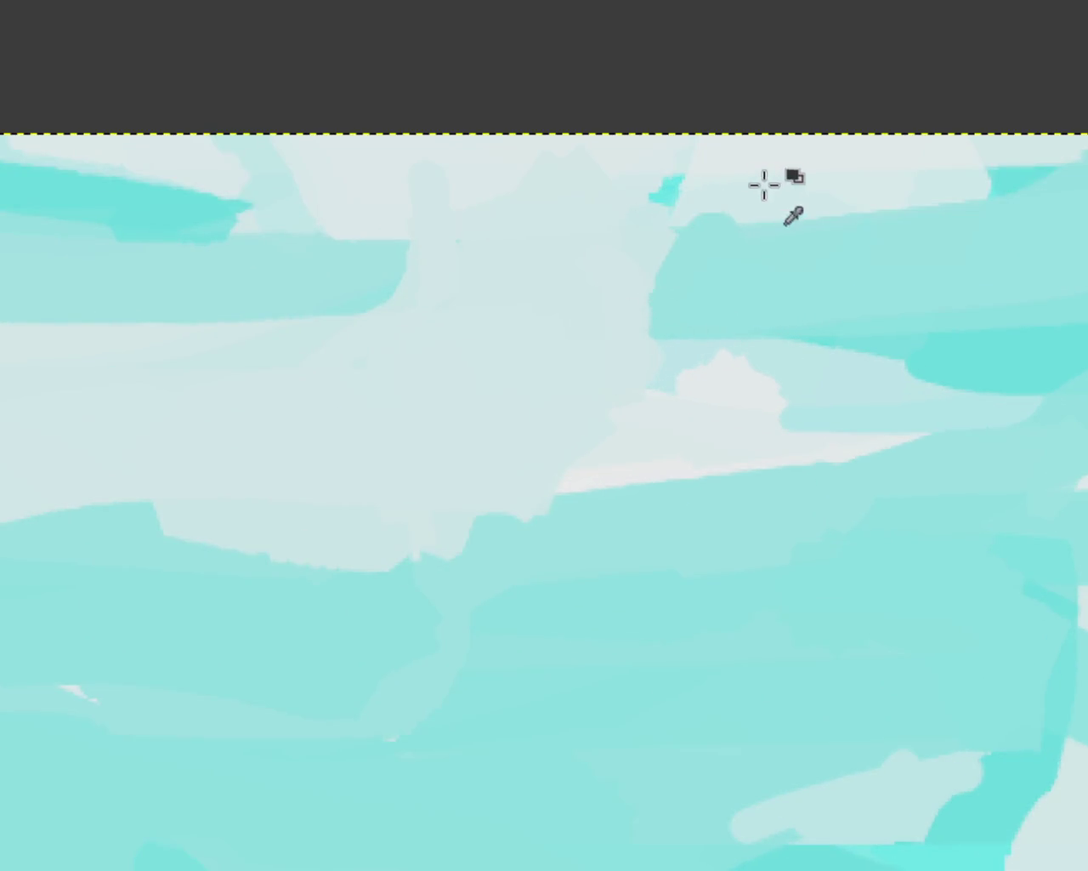
key("ctrl+y")
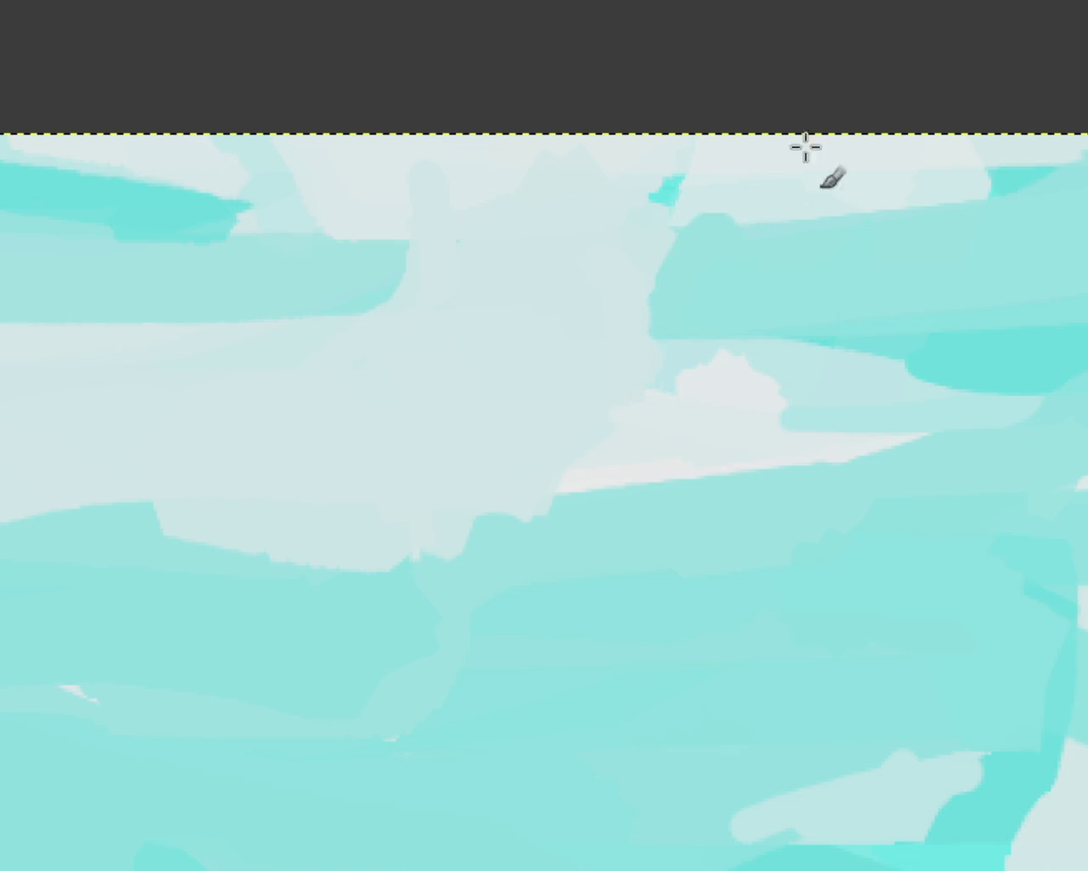
key("ctrl+z")
key("ctrl+y")
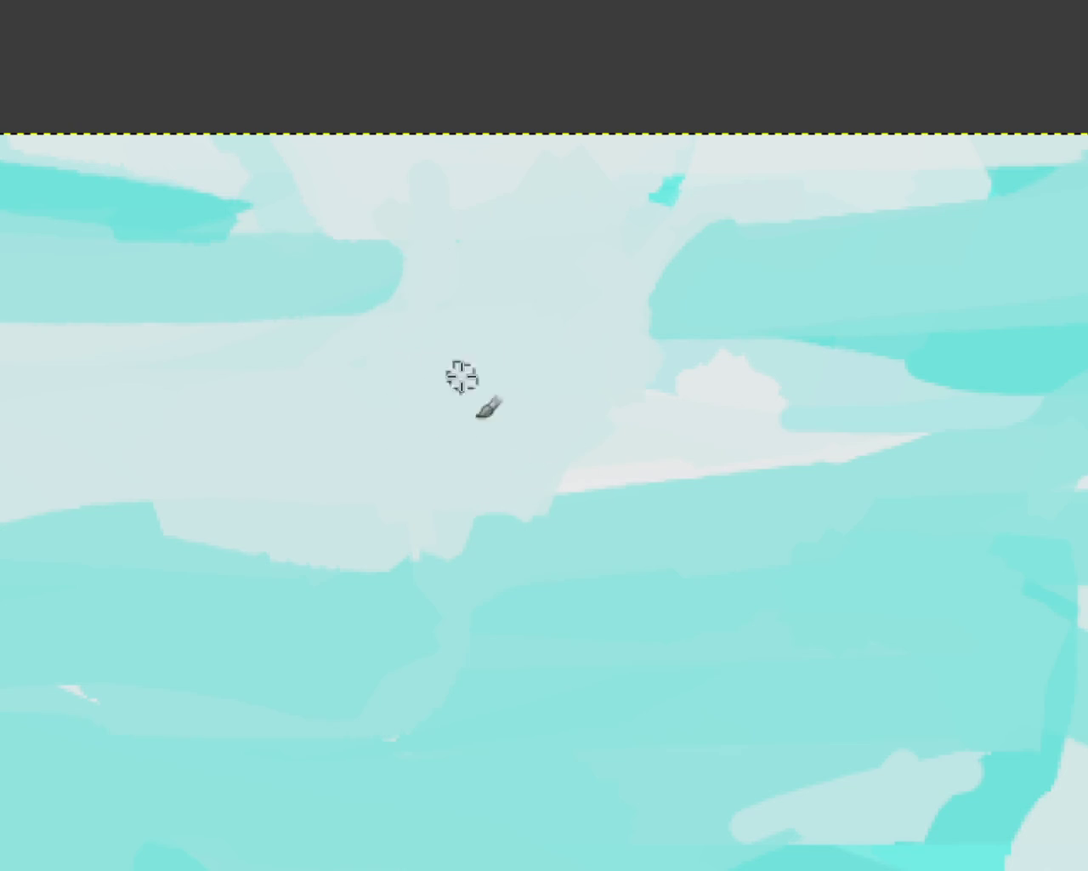
left_click_drag(646, 322, 279, 323)
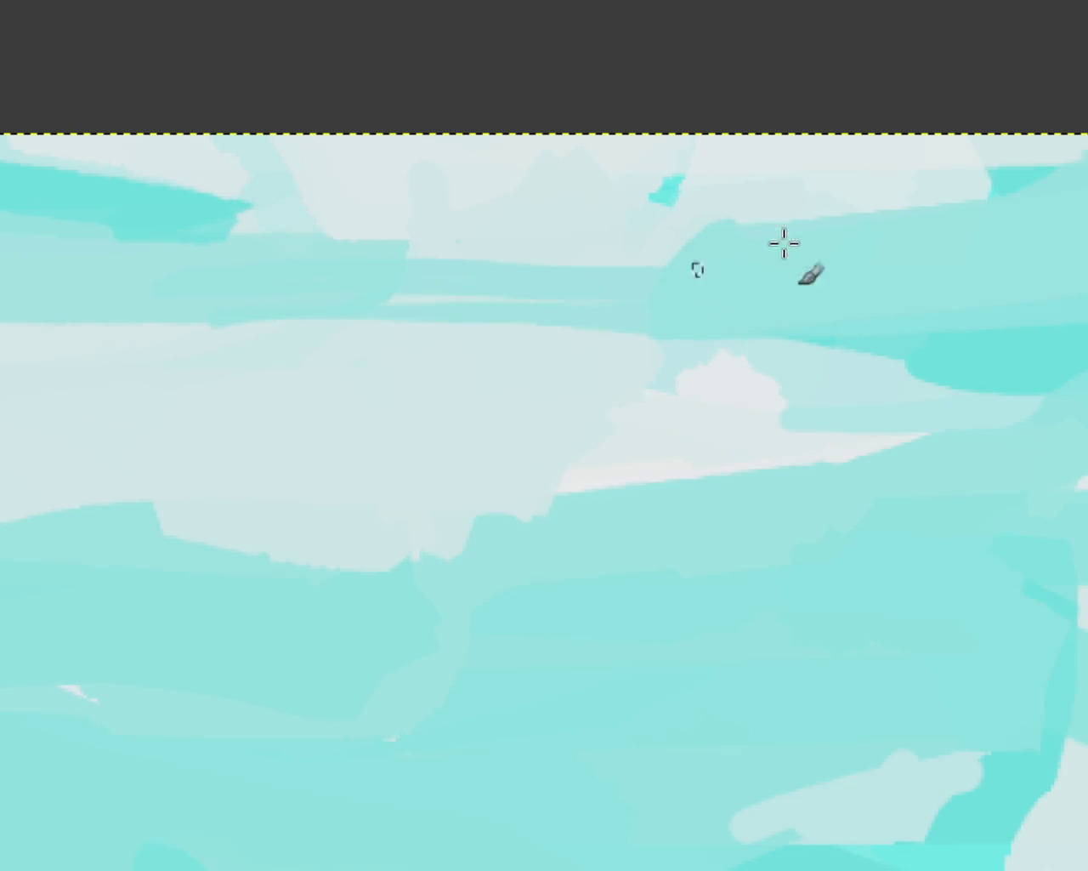
left_click_drag(773, 304, 113, 325)
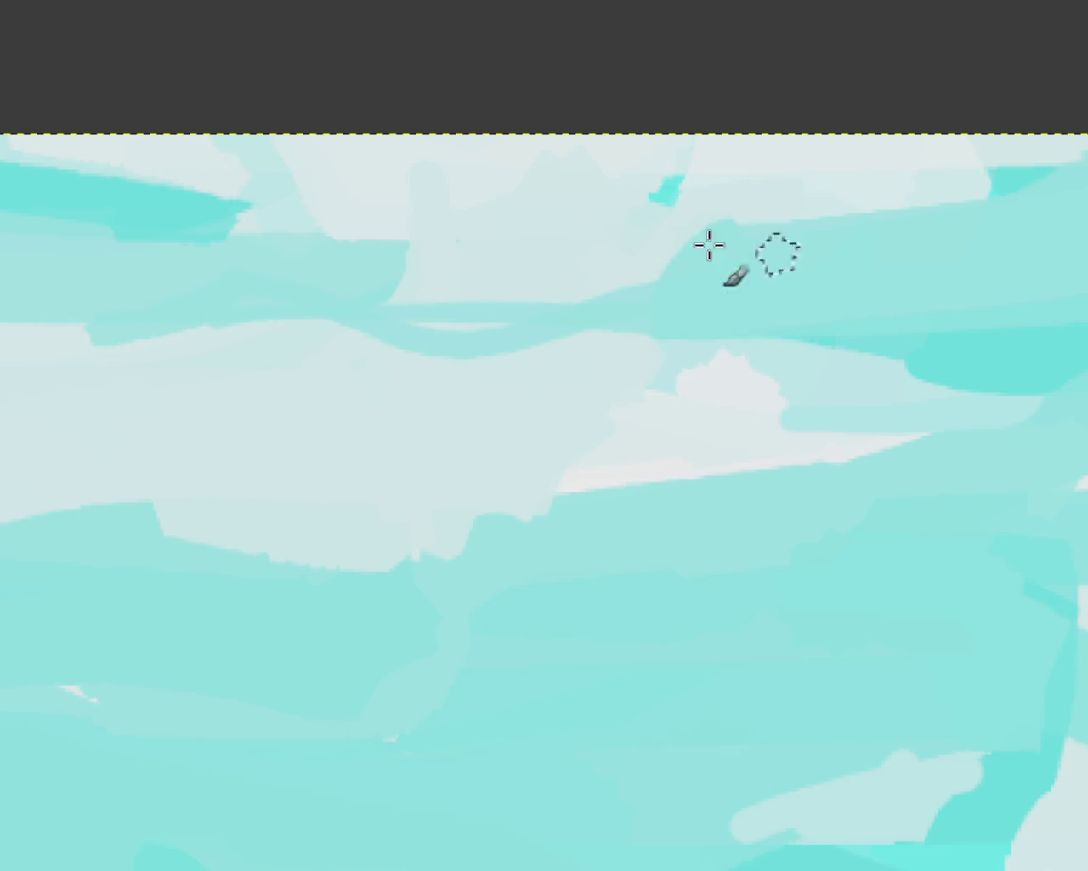
left_click_drag(706, 245, 393, 277)
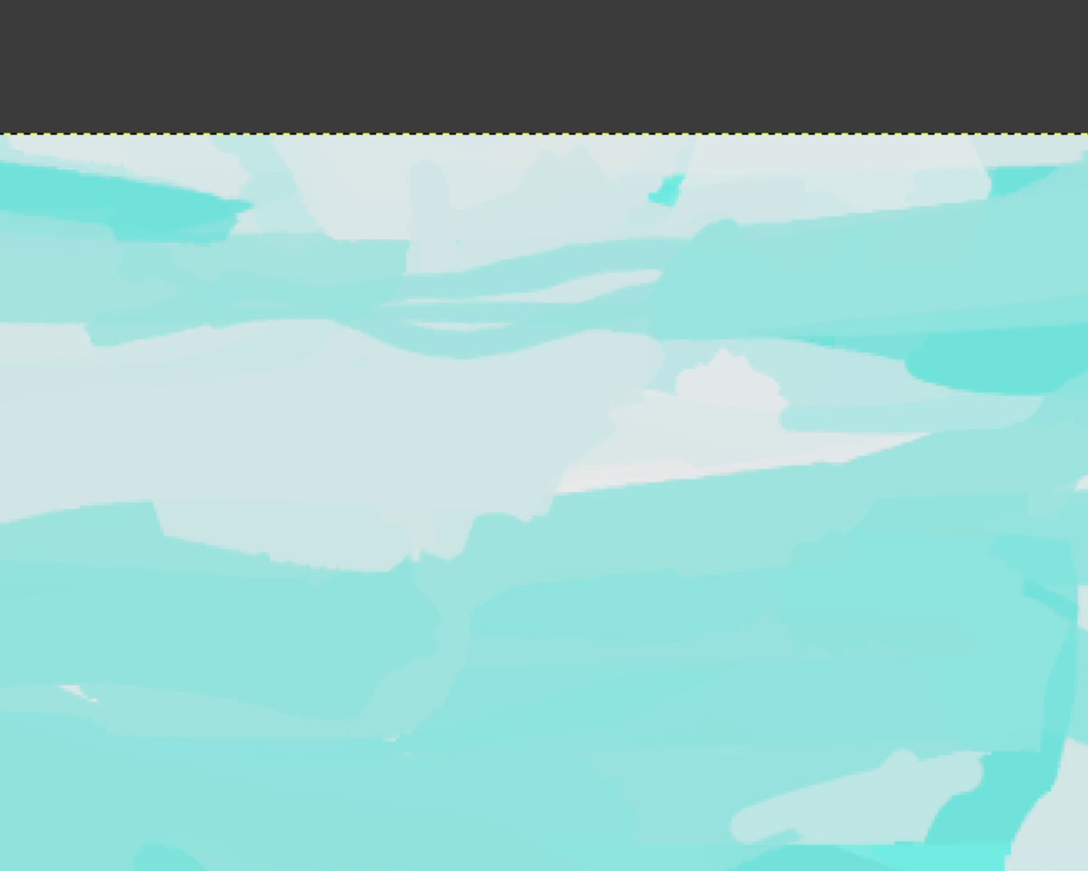
left_click(496, 427, "ctrl")
left_click(518, 422, "ctrl")
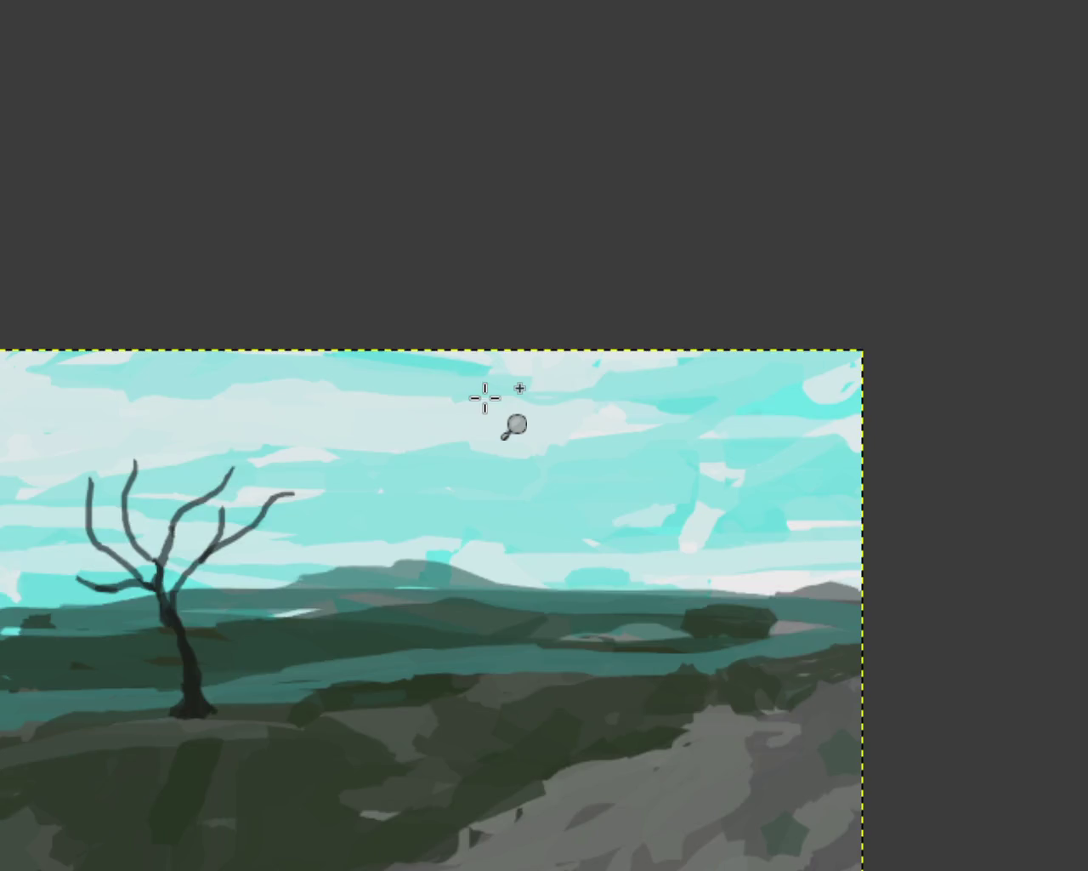
left_click(485, 398)
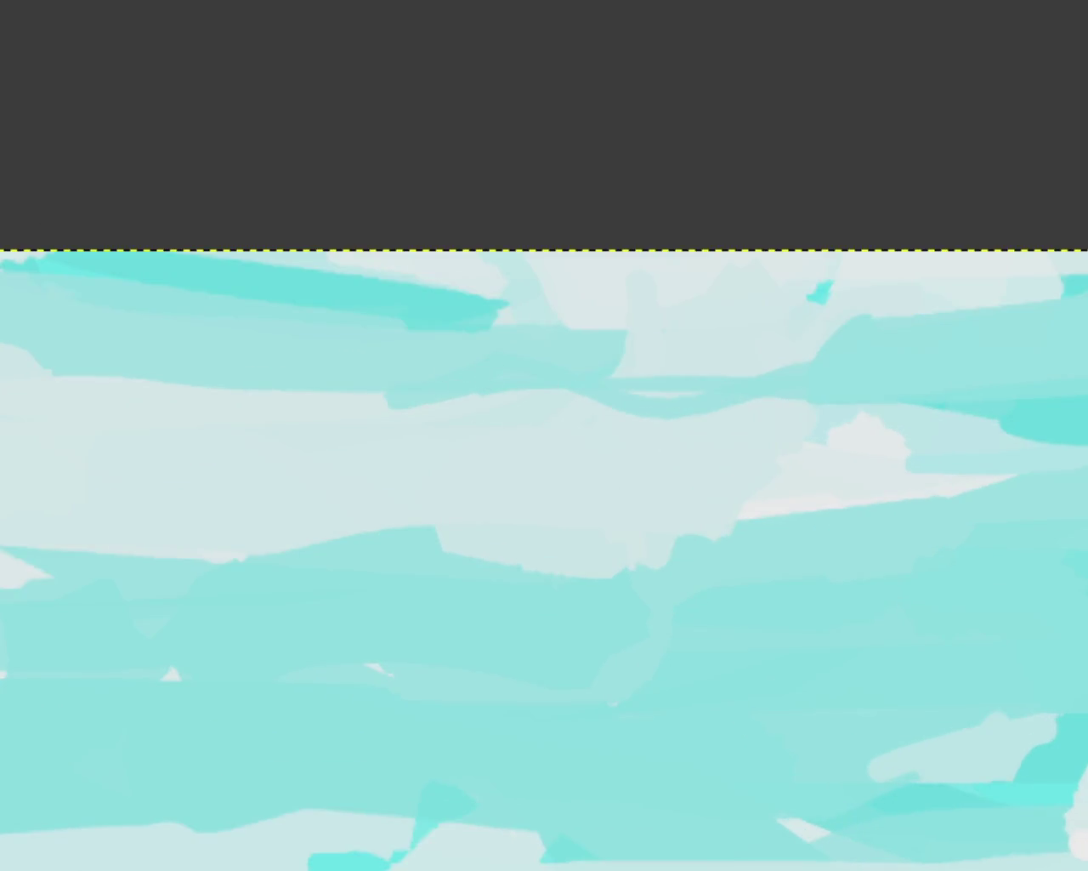
Repaint the sky bands with teal strokes and a long pale curving streak, undoing unwanted strokes
mouse_move(884, 366)
left_mouse_down()
mouse_move(442, 309)
mouse_move(549, 379)
mouse_move(758, 352)
mouse_move(911, 369)
mouse_move(998, 348)
mouse_move(916, 330)
mouse_move(817, 345)
mouse_move(738, 384)
mouse_move(333, 332)
mouse_move(638, 314)
mouse_move(428, 408)
left_mouse_up()
key("ctrl+z")
mouse_move(789, 368)
left_mouse_down()
mouse_move(992, 306)
mouse_move(727, 369)
mouse_move(1051, 297)
mouse_move(601, 385)
left_mouse_up()
key("ctrl+z")
key("ctrl+z")
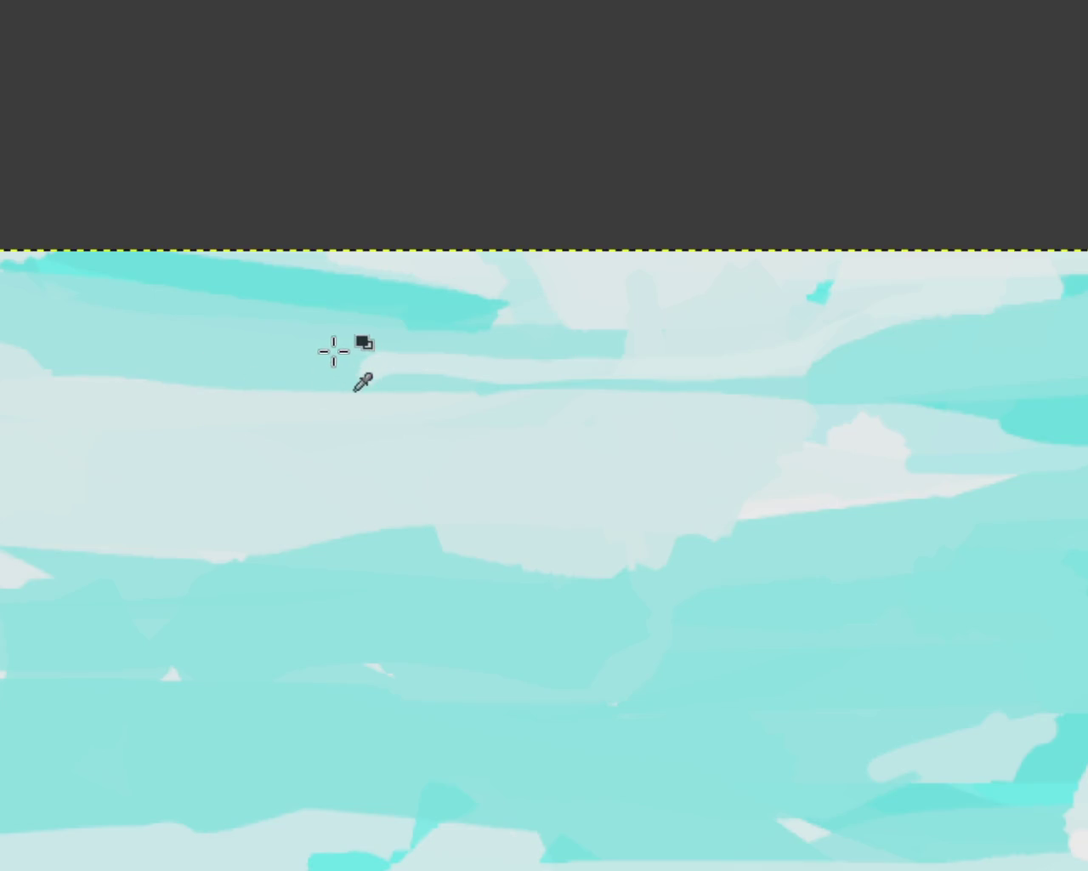
key("ctrl+z")
left_click_drag(512, 341, 747, 318)
mouse_move(833, 336)
left_mouse_down()
mouse_move(642, 354)
mouse_move(651, 352)
left_mouse_up()
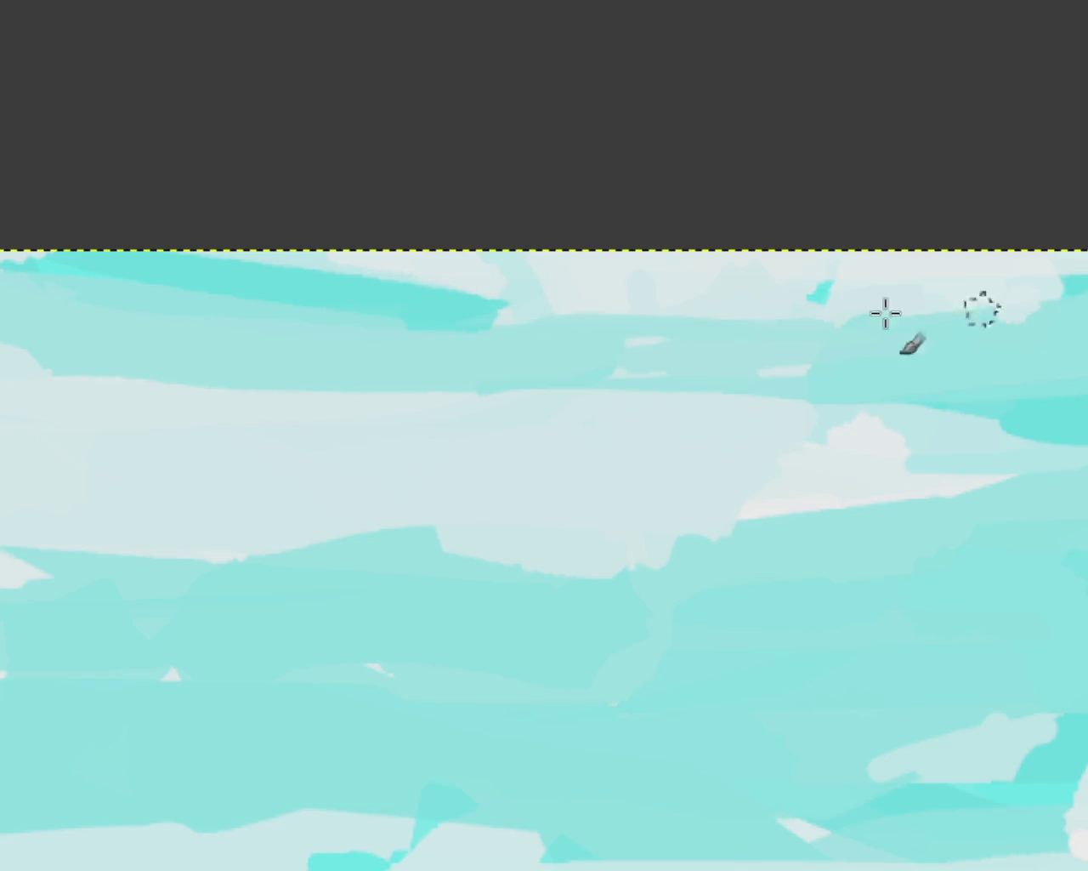
left_click_drag(1037, 291, 80, 308)
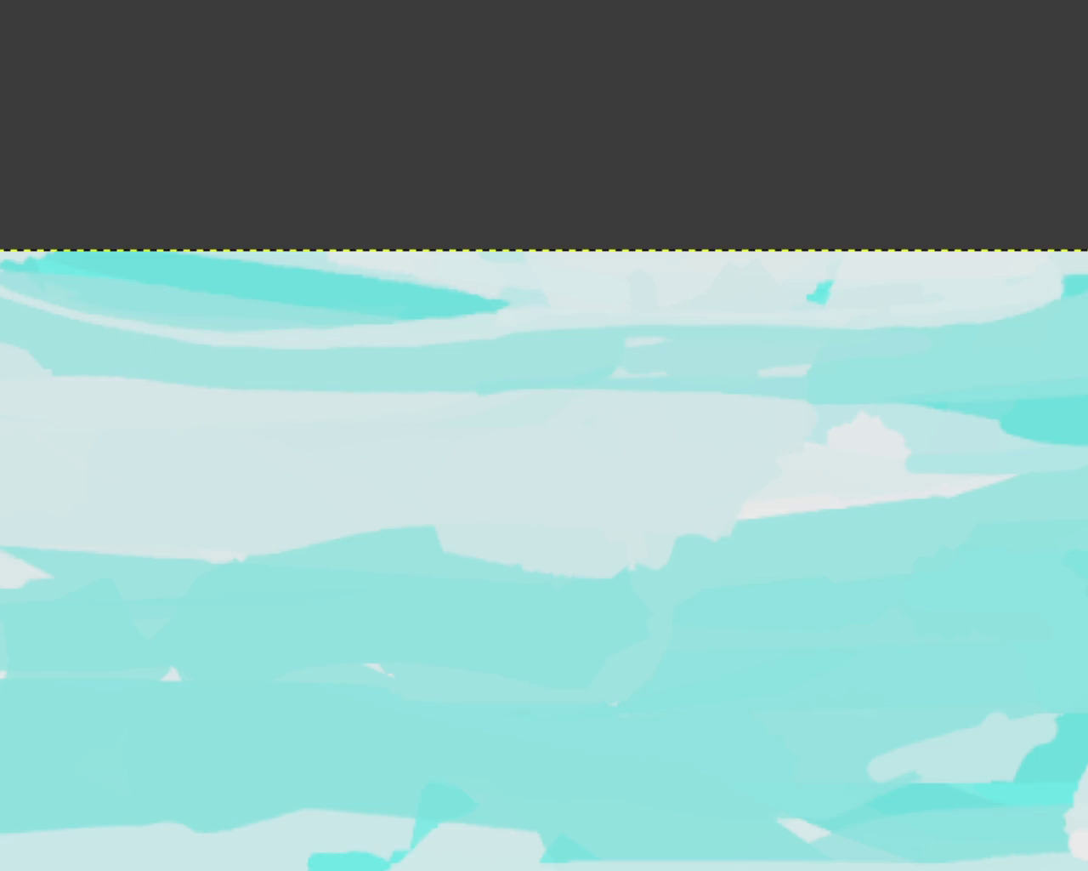
Try erasing part of a sky band, then undo the erase and a faint light streak
scroll(668, 408, "down", 2)
scroll(731, 451, "up", 1)
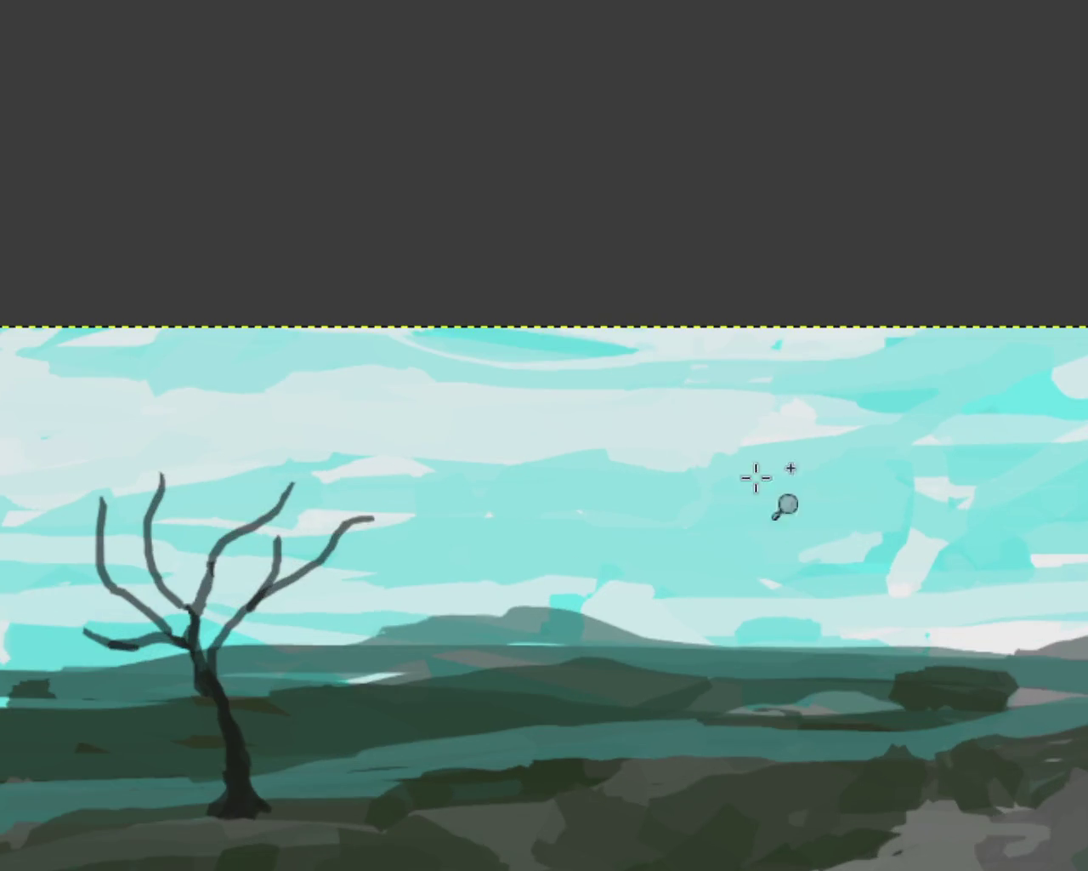
scroll(769, 472, "down", 1)
scroll(842, 425, "up", 1)
scroll(901, 381, "down", 1)
scroll(835, 417, "down", 1)
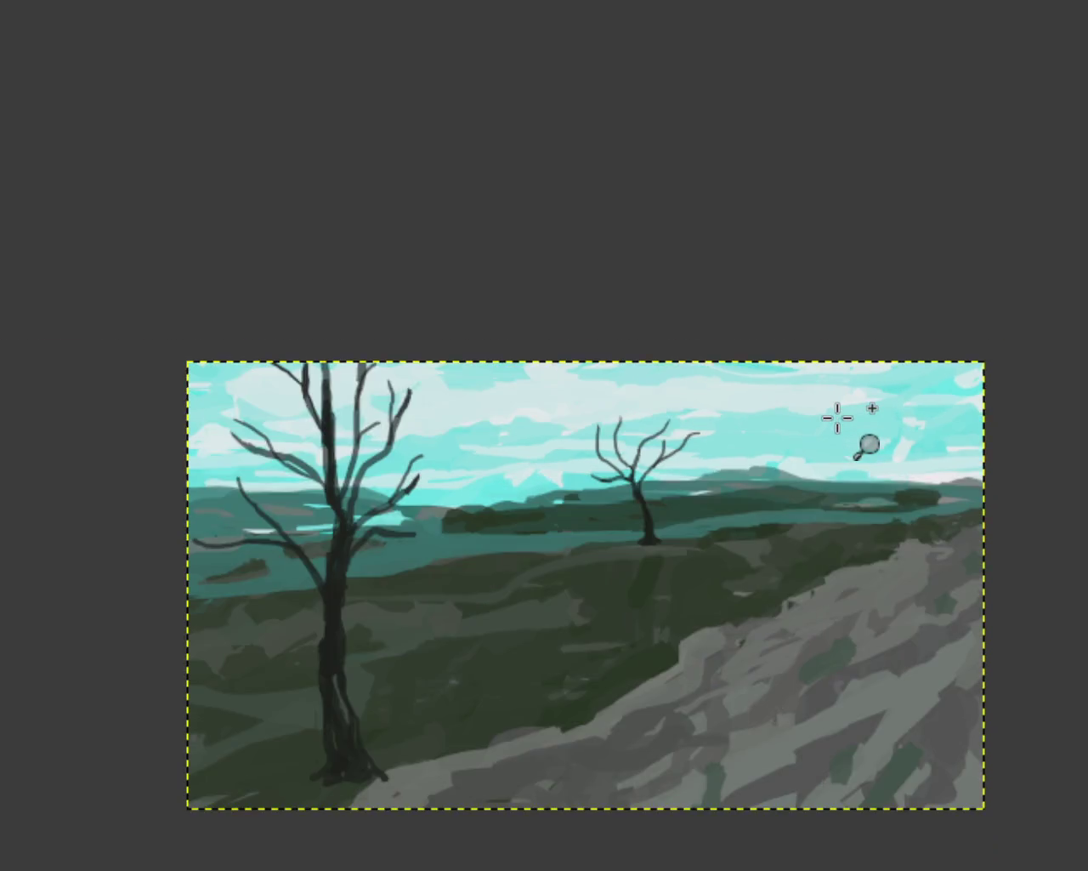
scroll(836, 418, "up", 2)
scroll(825, 315, "up", 3)
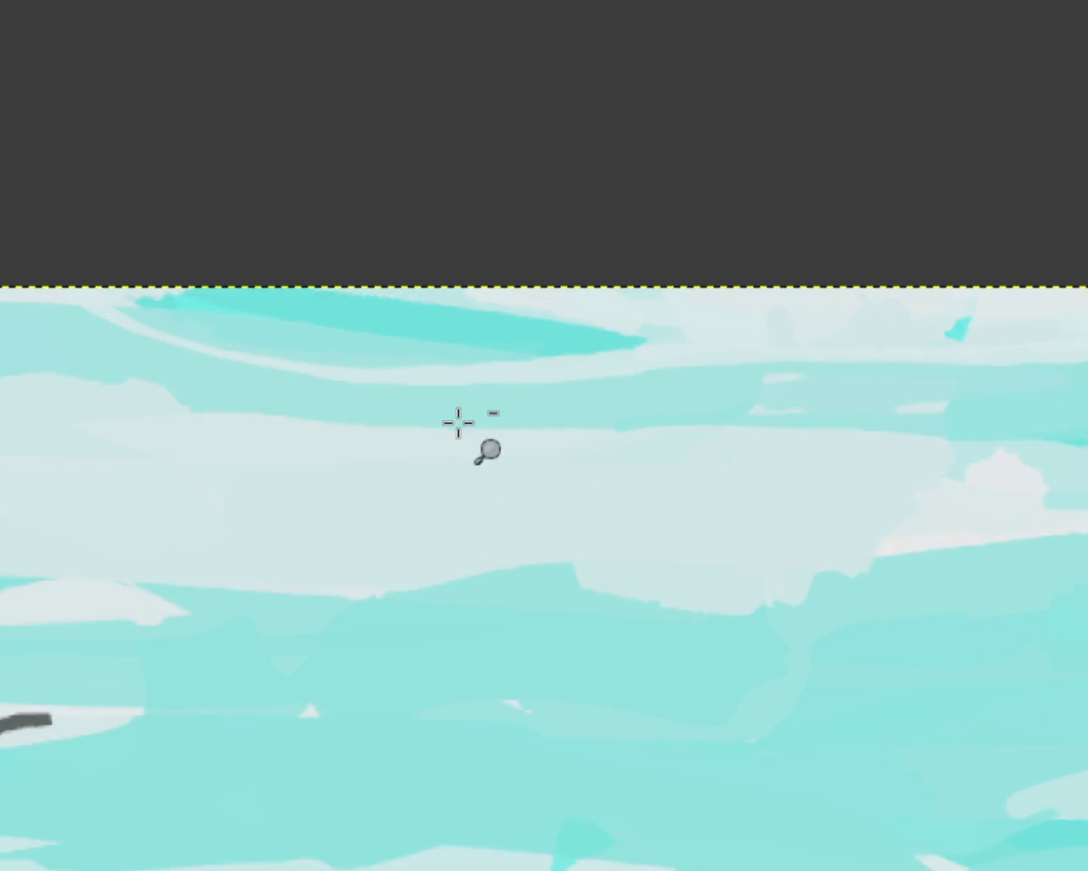
key("shift+e")
mouse_move(578, 324)
left_mouse_down()
mouse_move(645, 378)
mouse_move(340, 374)
left_mouse_up()
key("ctrl+z")
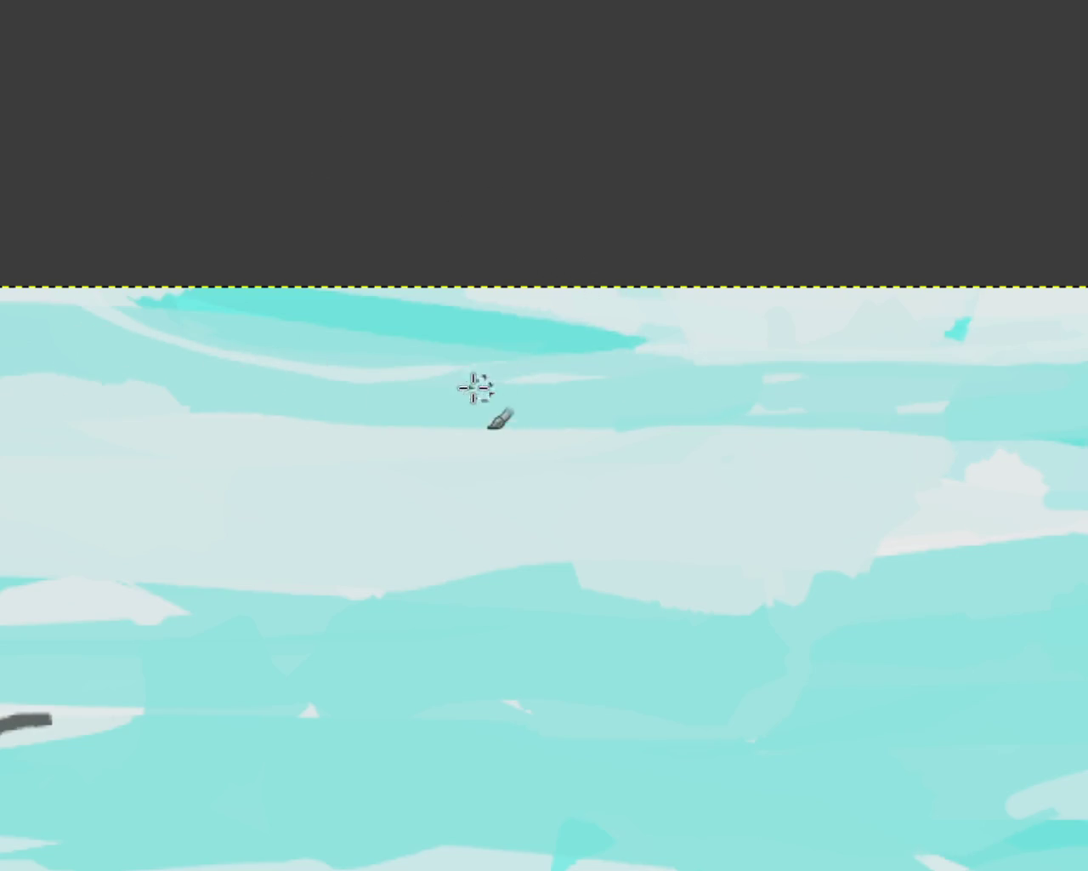
key("ctrl+z")
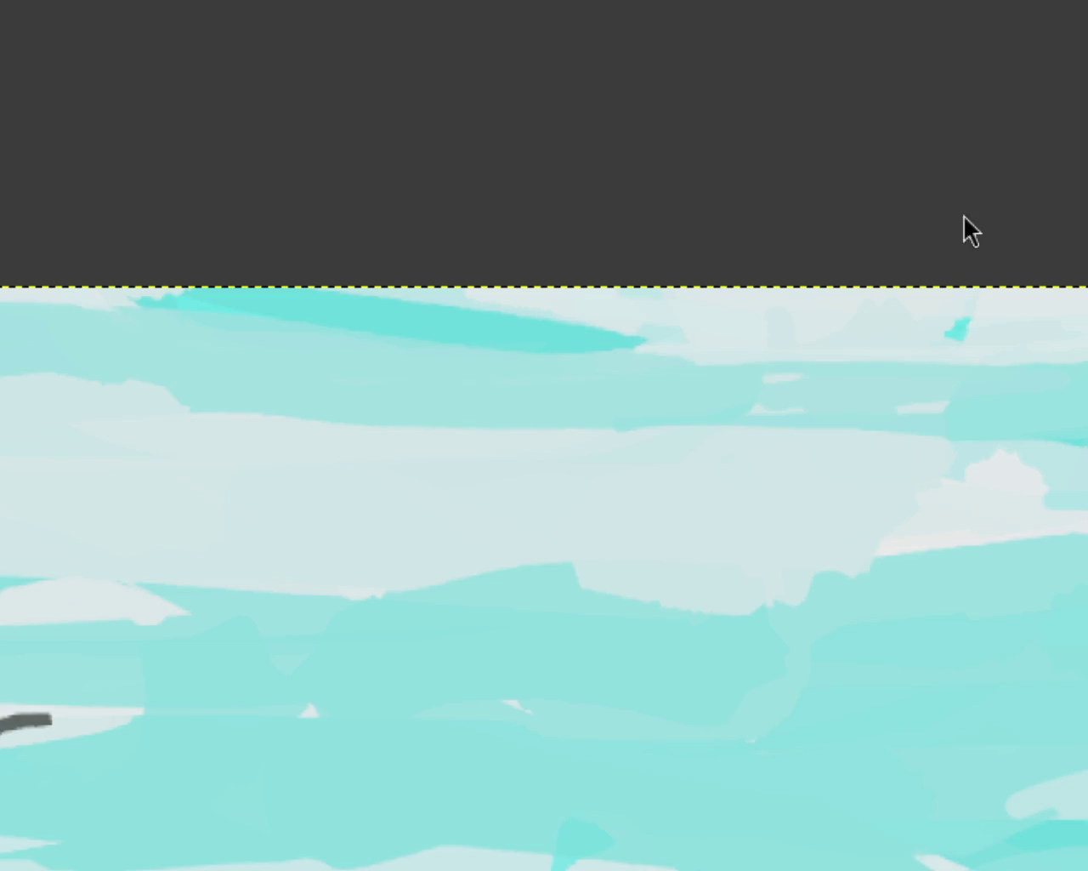
Cover the bright cyan blob with pale sky tone and view the whole painting
left_click(957, 329)
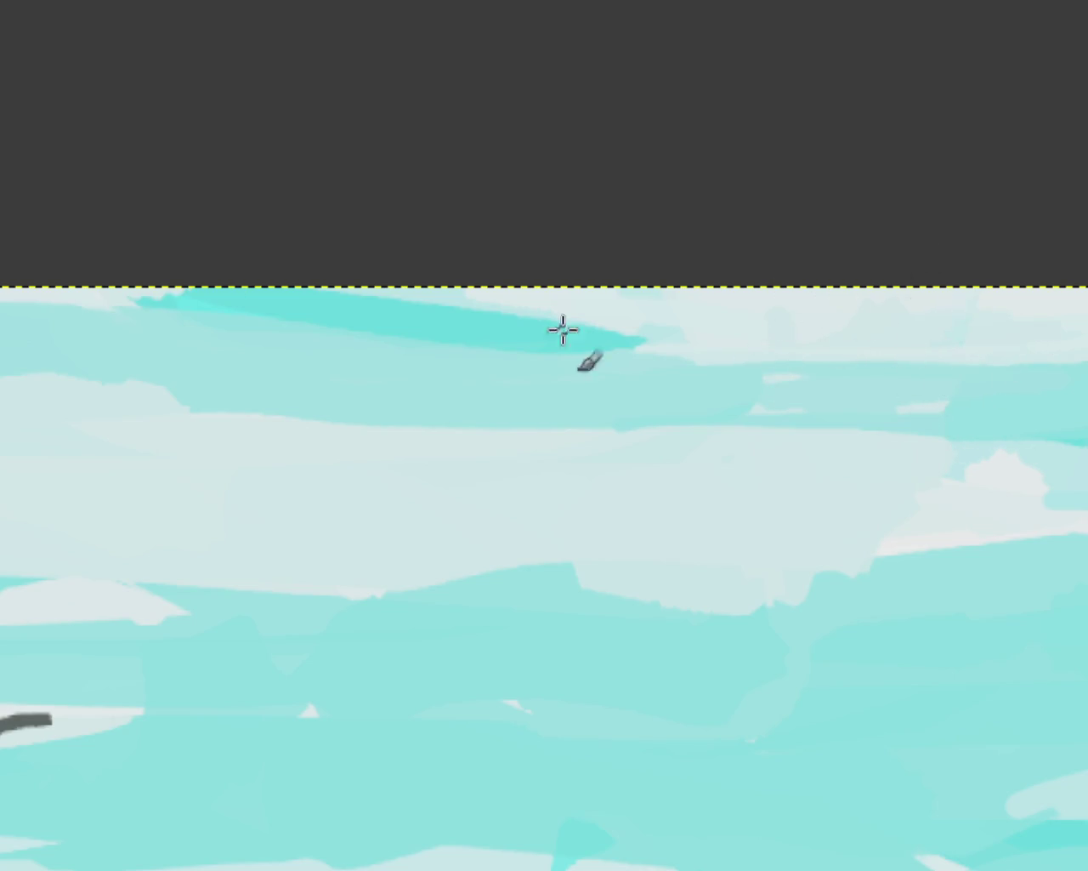
left_click(842, 419)
left_click(842, 418)
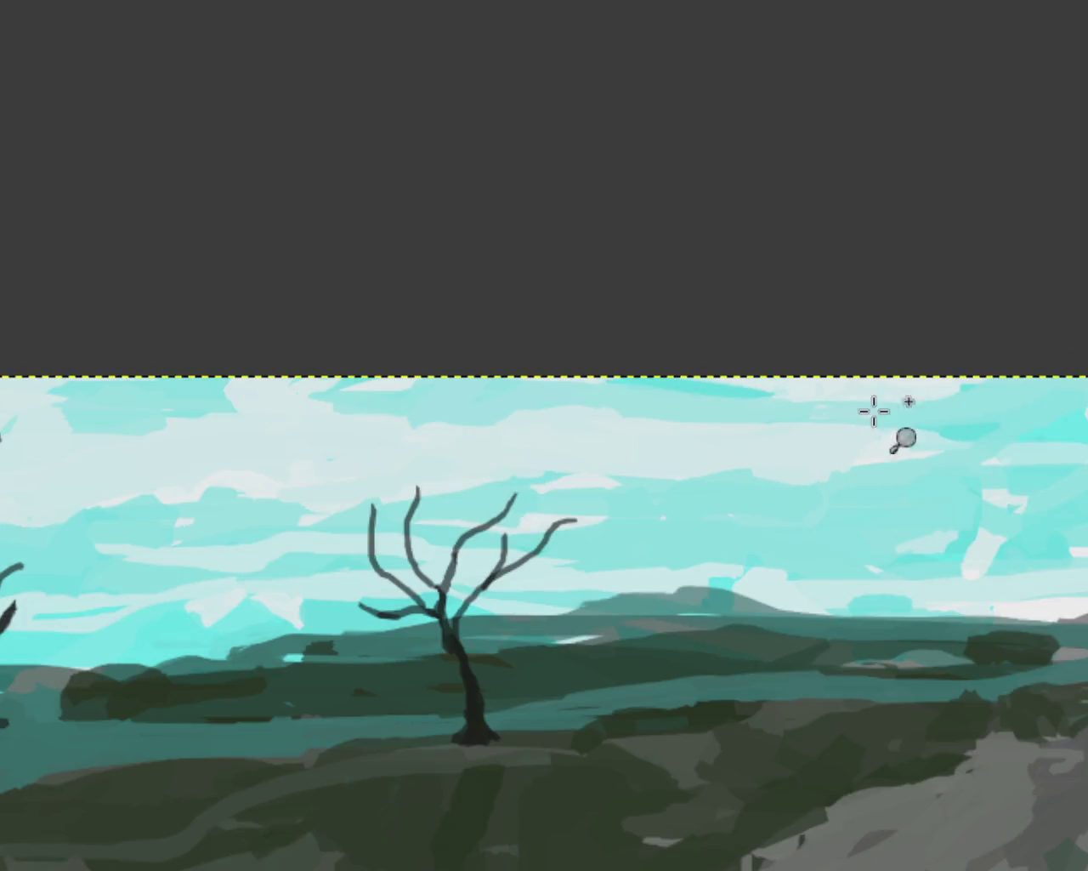
left_click(893, 400)
left_click(676, 476, "ctrl")
left_click(944, 405)
left_click(1003, 371, "ctrl")
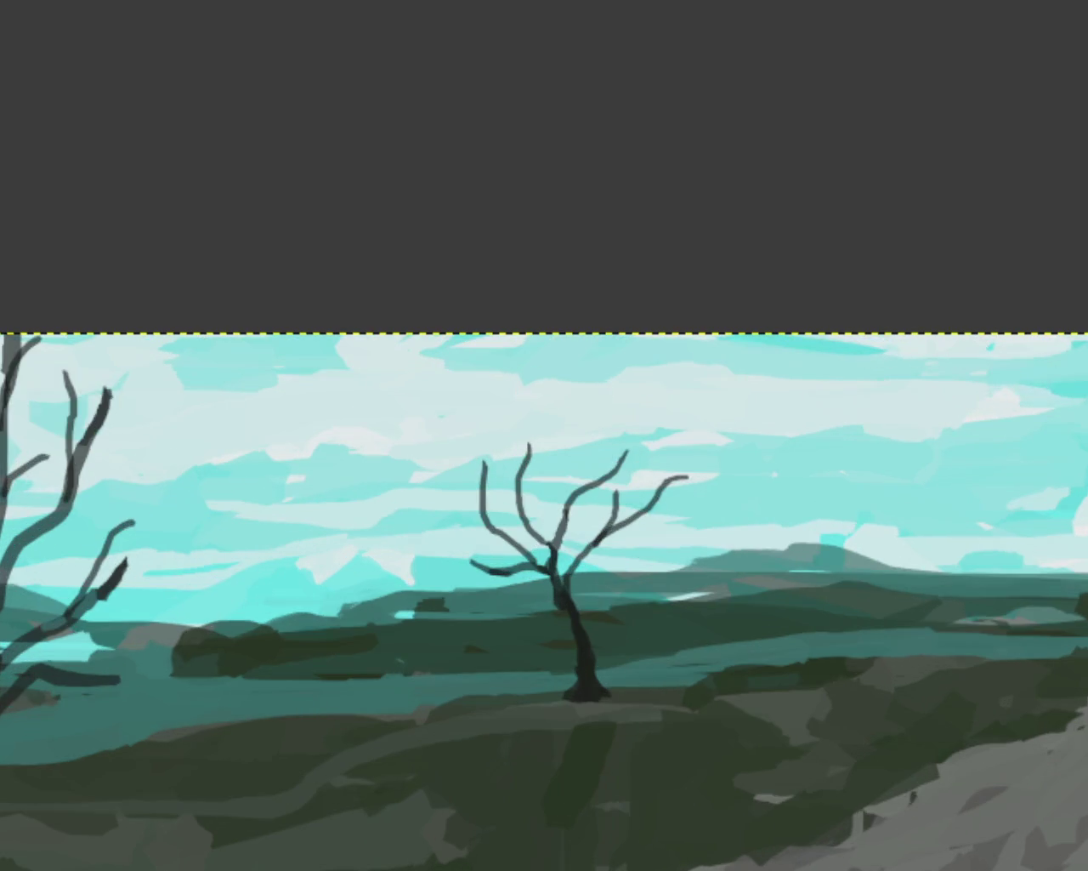
left_click(1020, 374)
key("1")
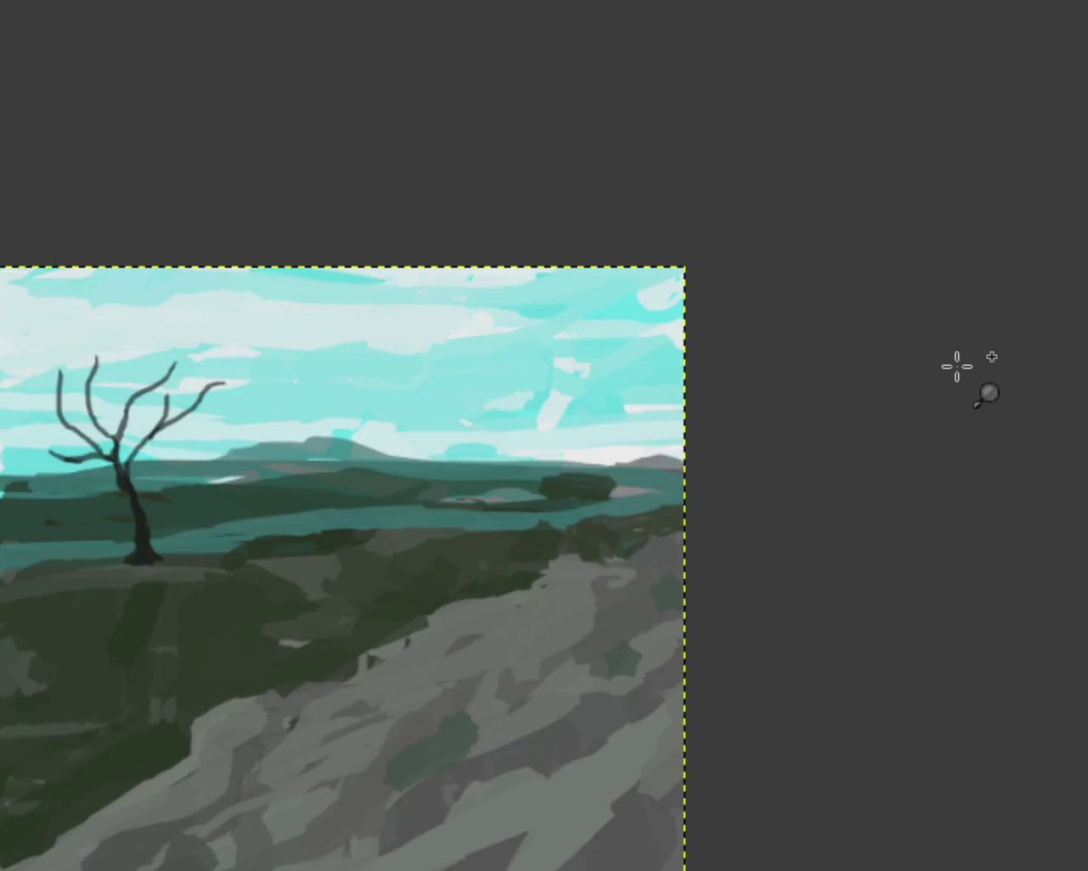
left_click(711, 367, "ctrl")
left_click(738, 371)
left_click(442, 333, "ctrl")
left_click(583, 377)
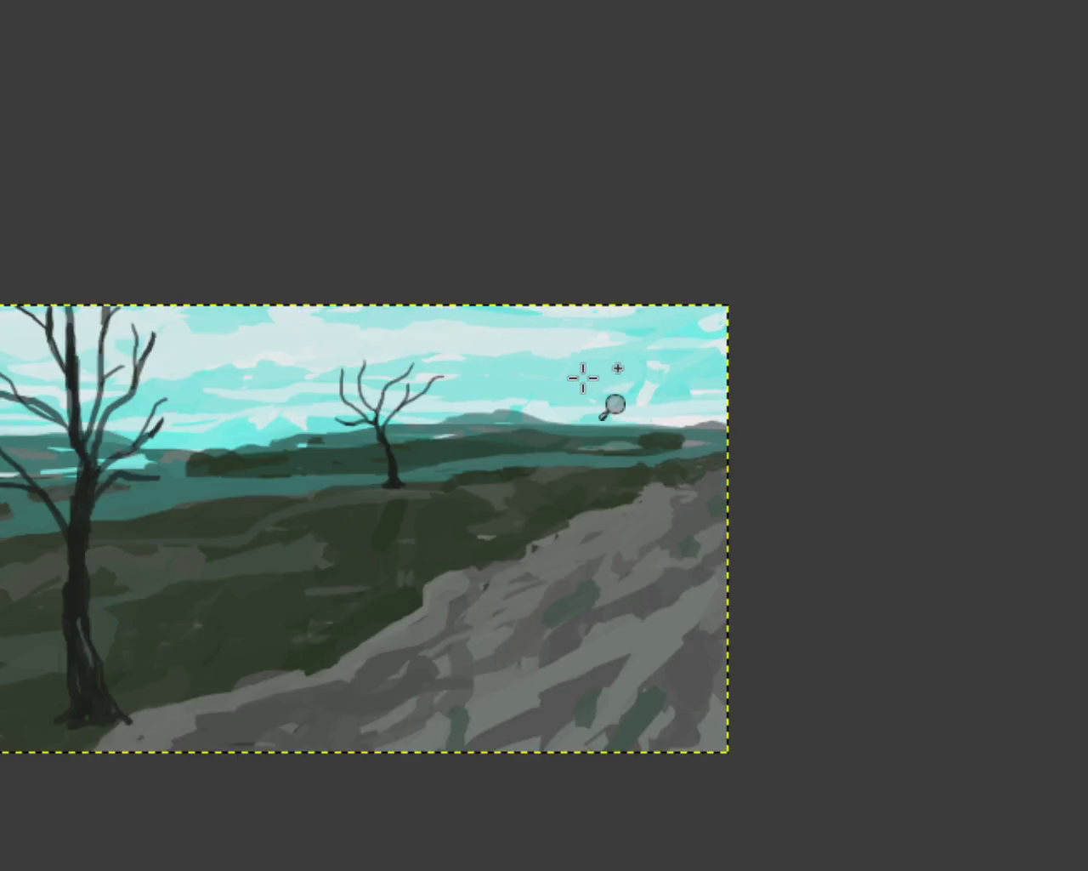
left_click(583, 377, "ctrl")
left_click(583, 376, "ctrl")
triple_click(761, 359)
left_click(505, 365)
left_click(505, 365, "ctrl")
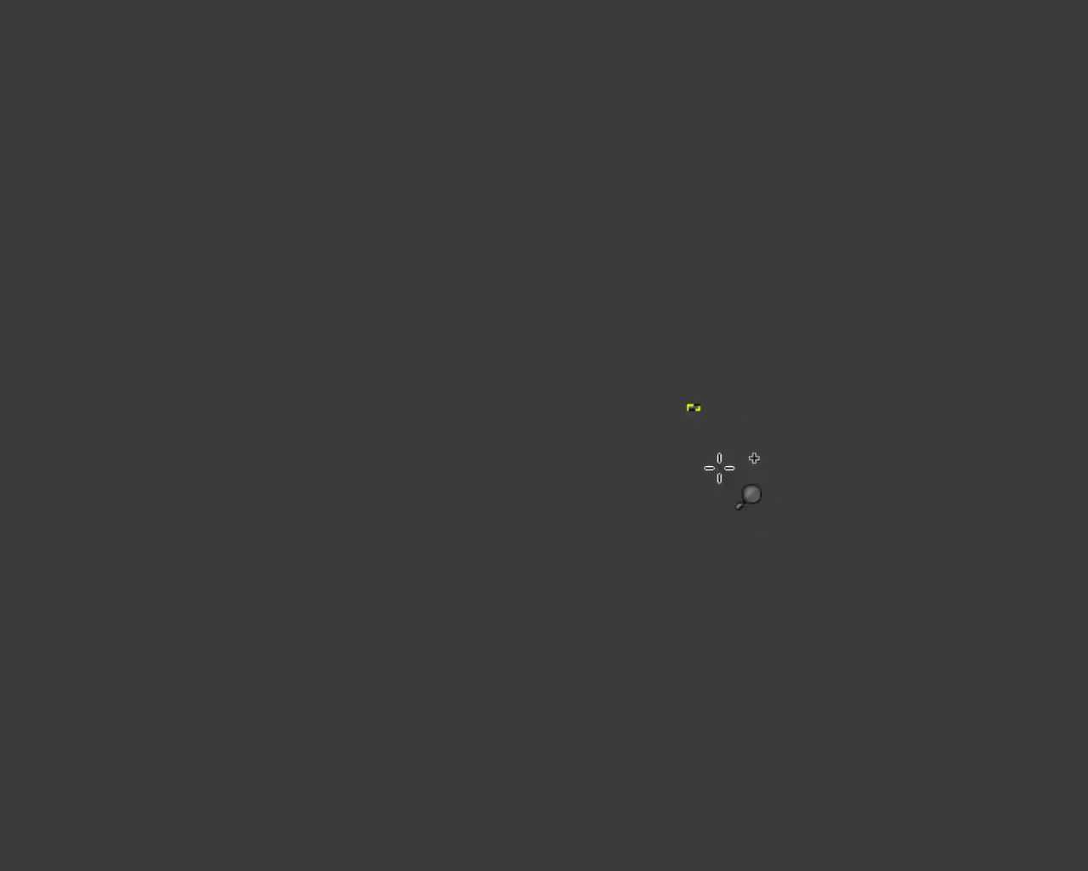
double_click(646, 351)
triple_click(689, 350)
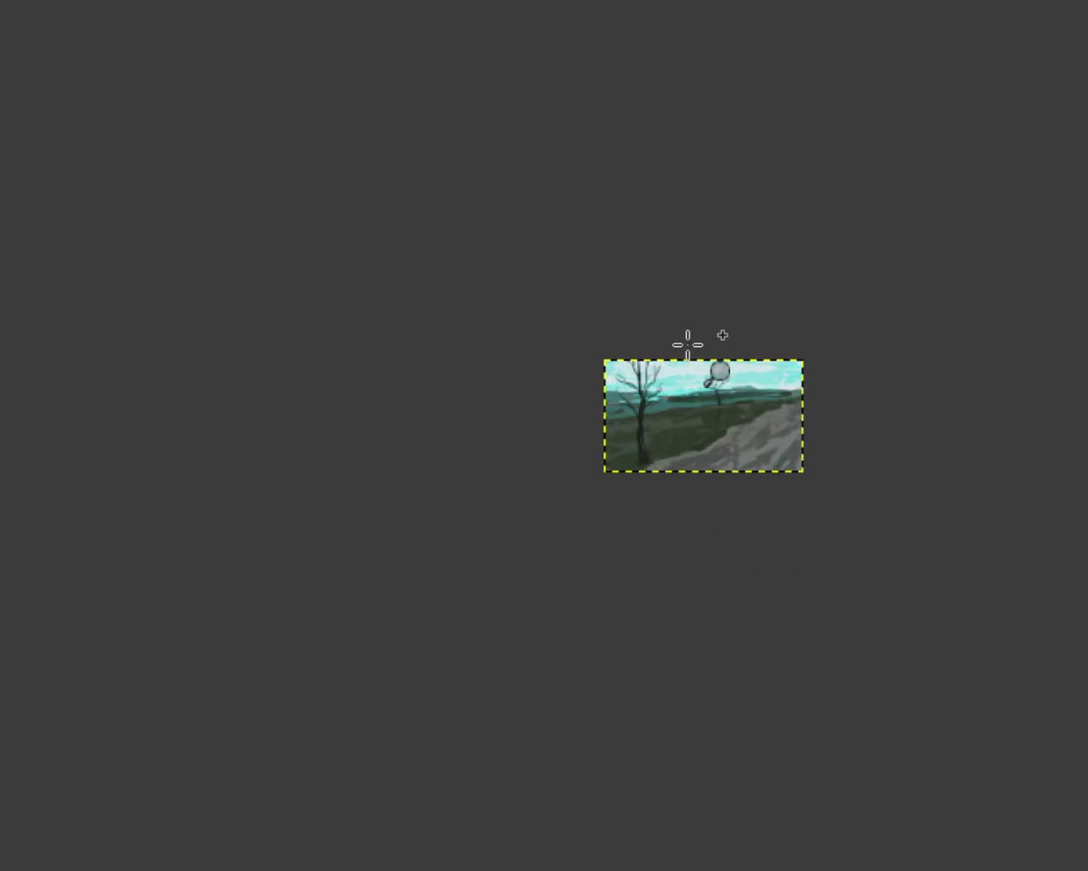
triple_click(685, 347)
left_click(680, 404, "ctrl")
left_click(693, 408)
left_click(733, 561, "ctrl")
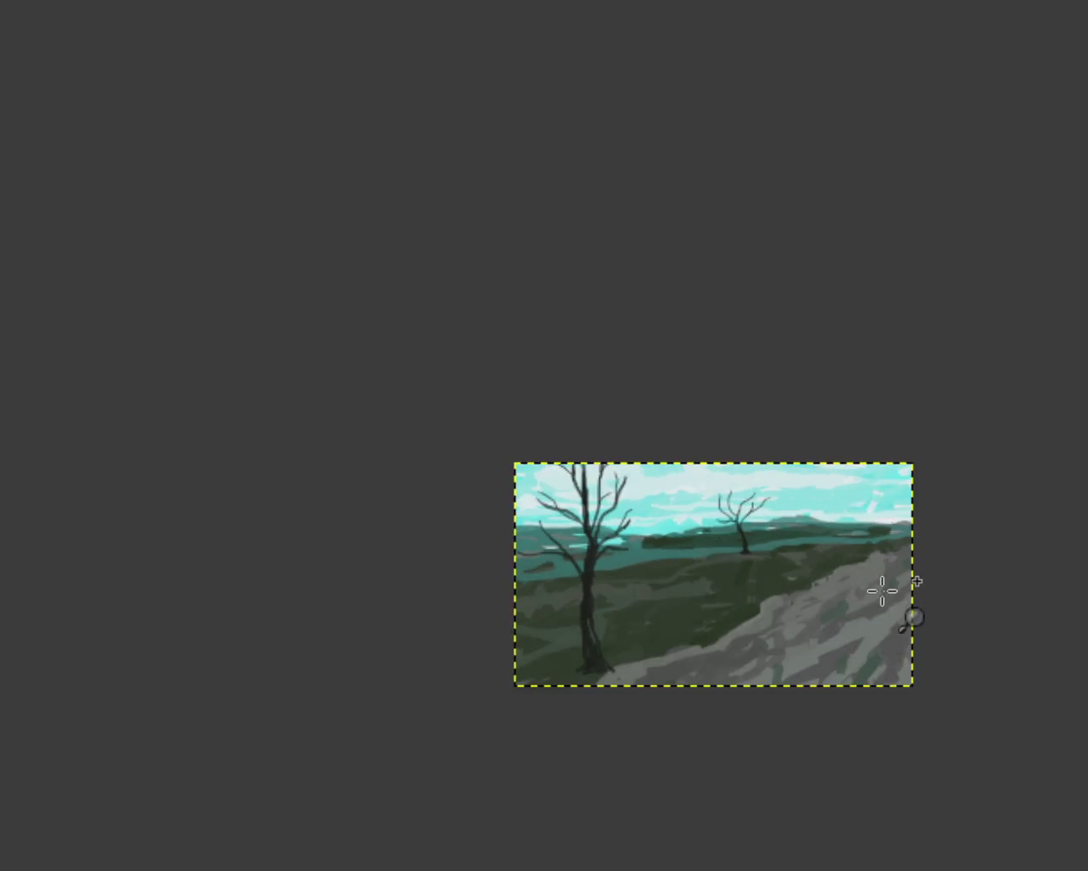
left_click(882, 588)
left_click(758, 474, "ctrl")
left_click(718, 533)
left_click(740, 527, "ctrl")
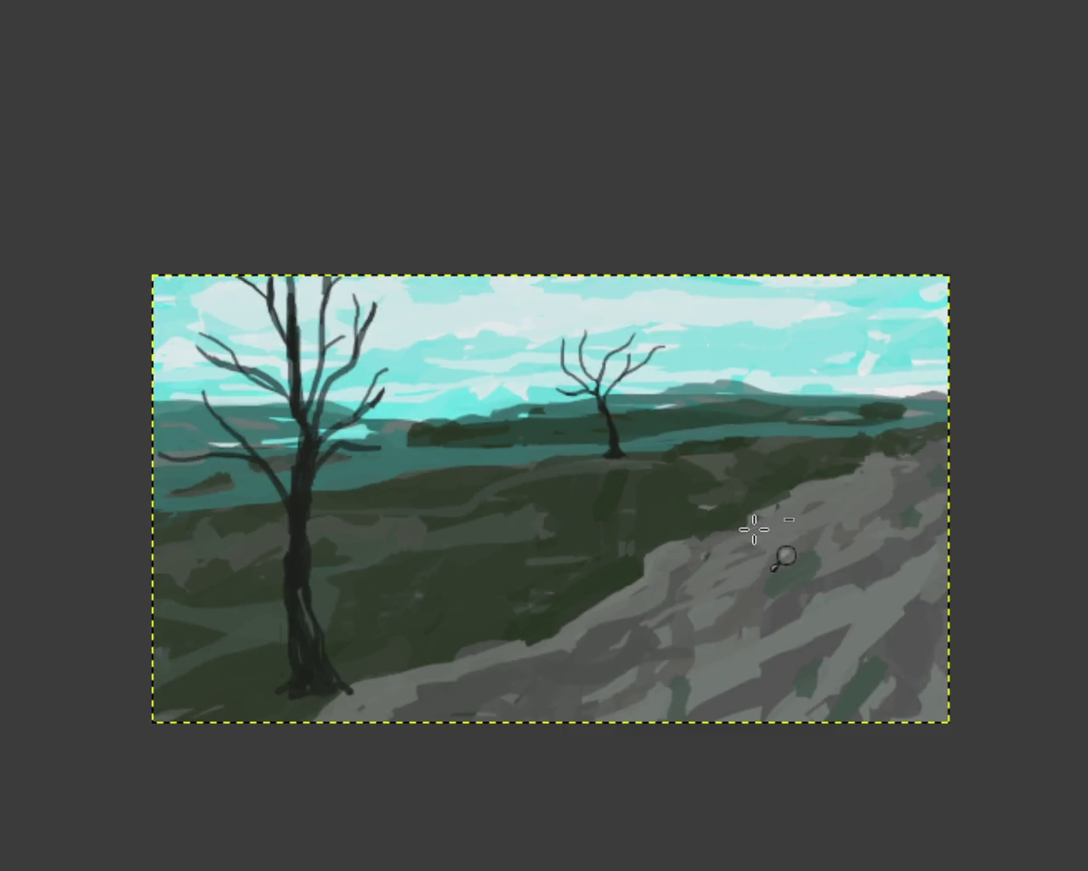
left_click(734, 525)
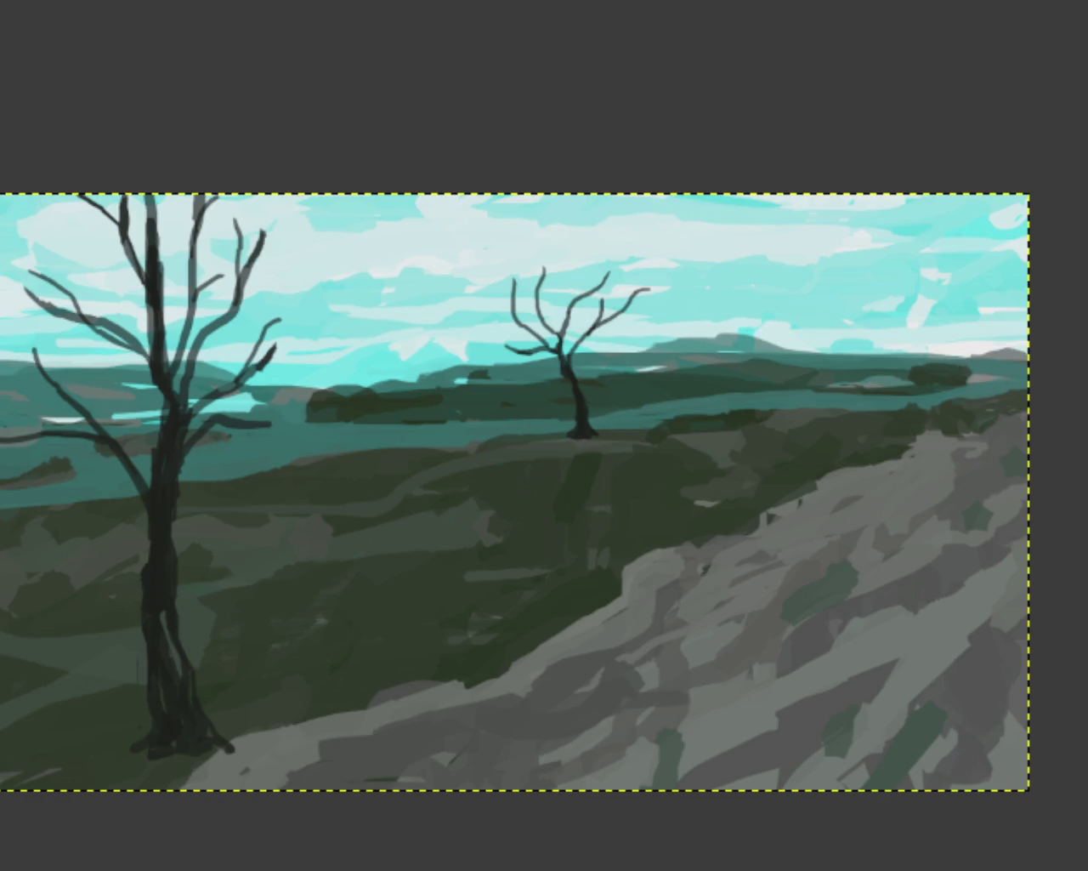
scroll(919, 236, "down", 1)
Undo several trial turquoise strokes in the upper sky and paint a pale cloud patch at right
scroll(785, 218, "up", 2)
scroll(785, 218, "up", 2)
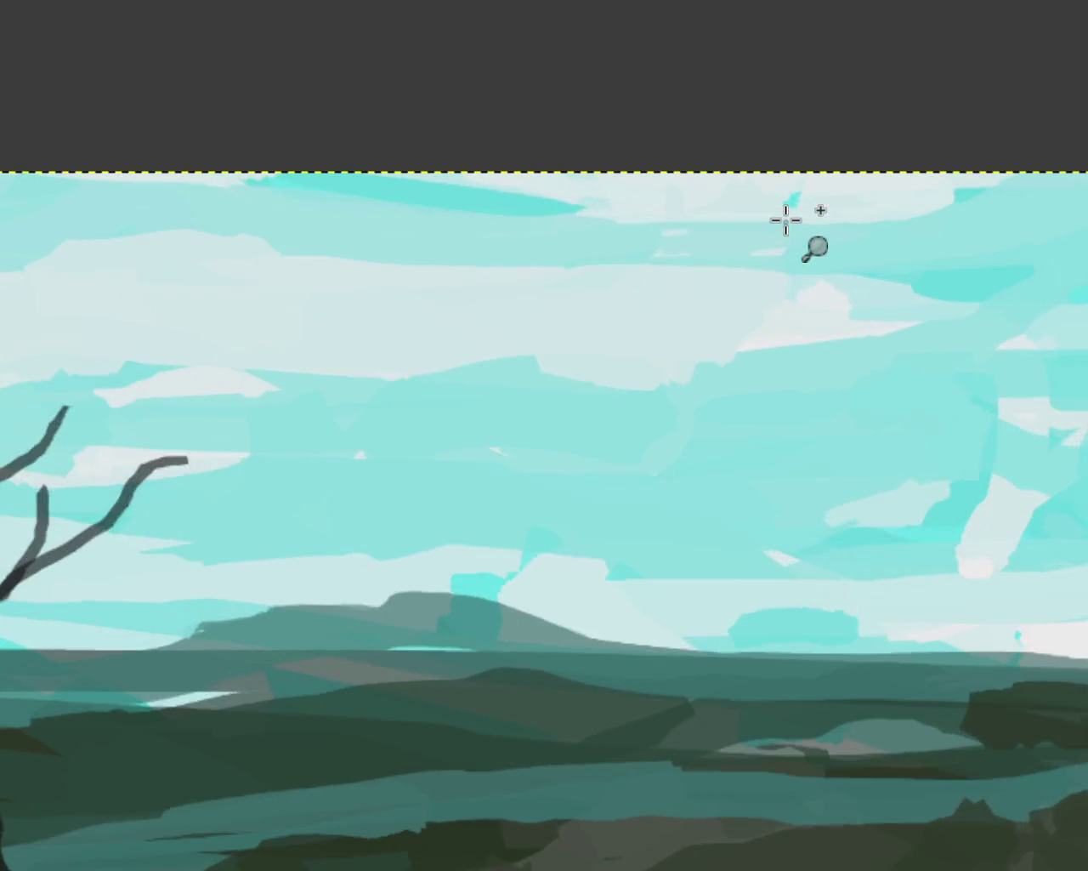
scroll(785, 218, "up", 2)
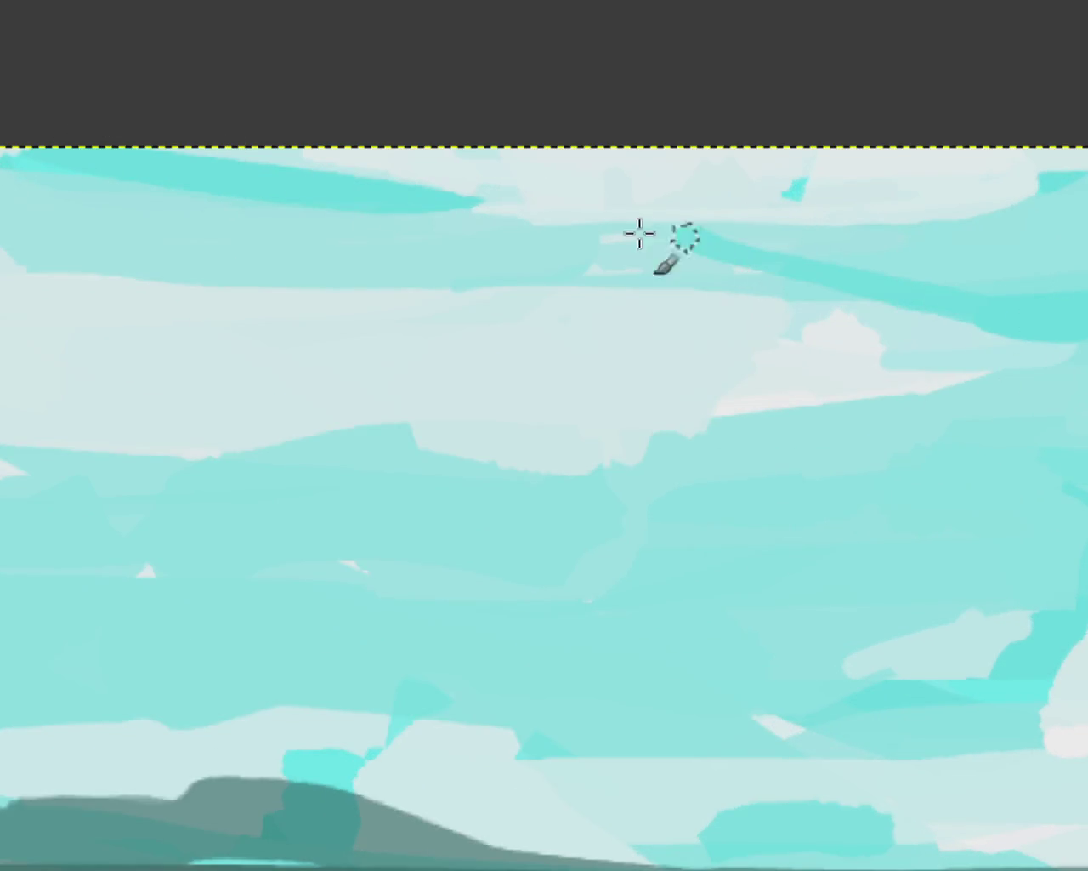
left_click_drag(374, 174, 854, 225)
key("ctrl+z")
left_click_drag(326, 166, 639, 170)
key("ctrl+z")
mouse_move(263, 213)
left_mouse_down()
mouse_move(770, 246)
mouse_move(993, 341)
mouse_move(426, 158)
left_mouse_up()
key("ctrl+z")
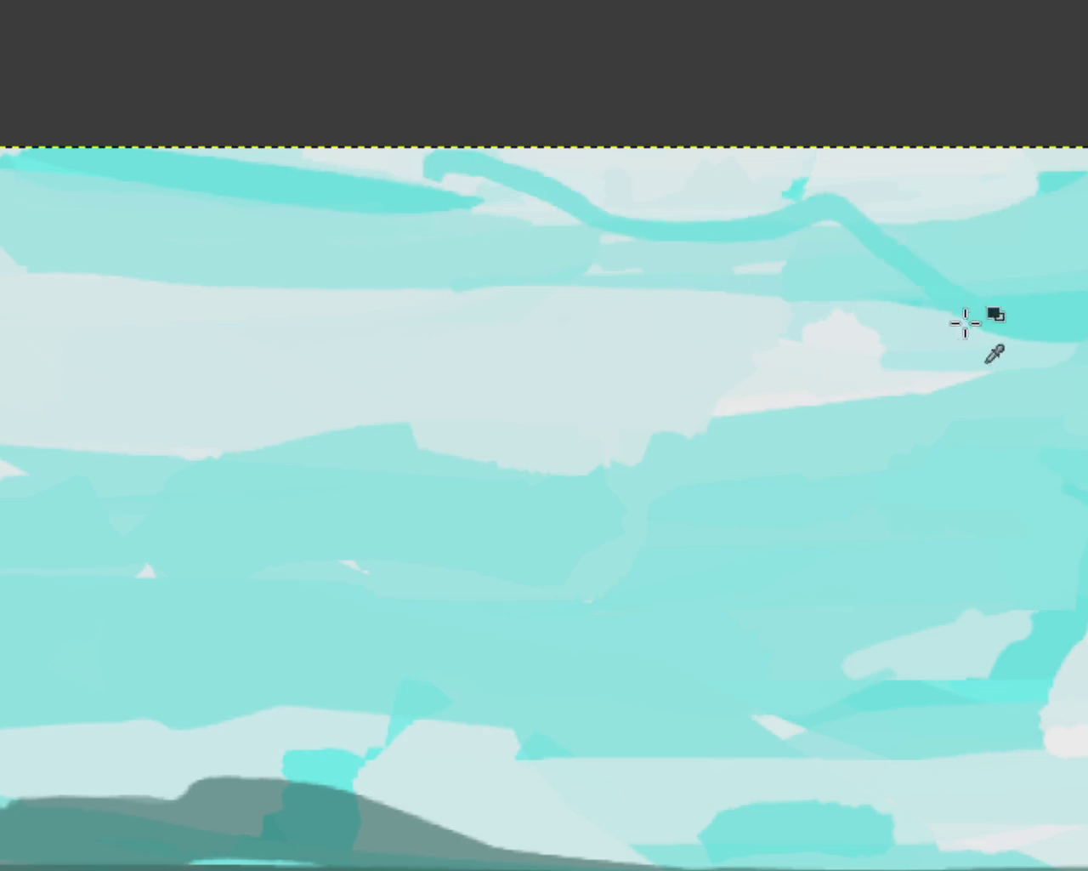
key("ctrl+z")
left_click_drag(713, 247, 457, 205)
key("ctrl+z")
left_click_drag(837, 323, 876, 340)
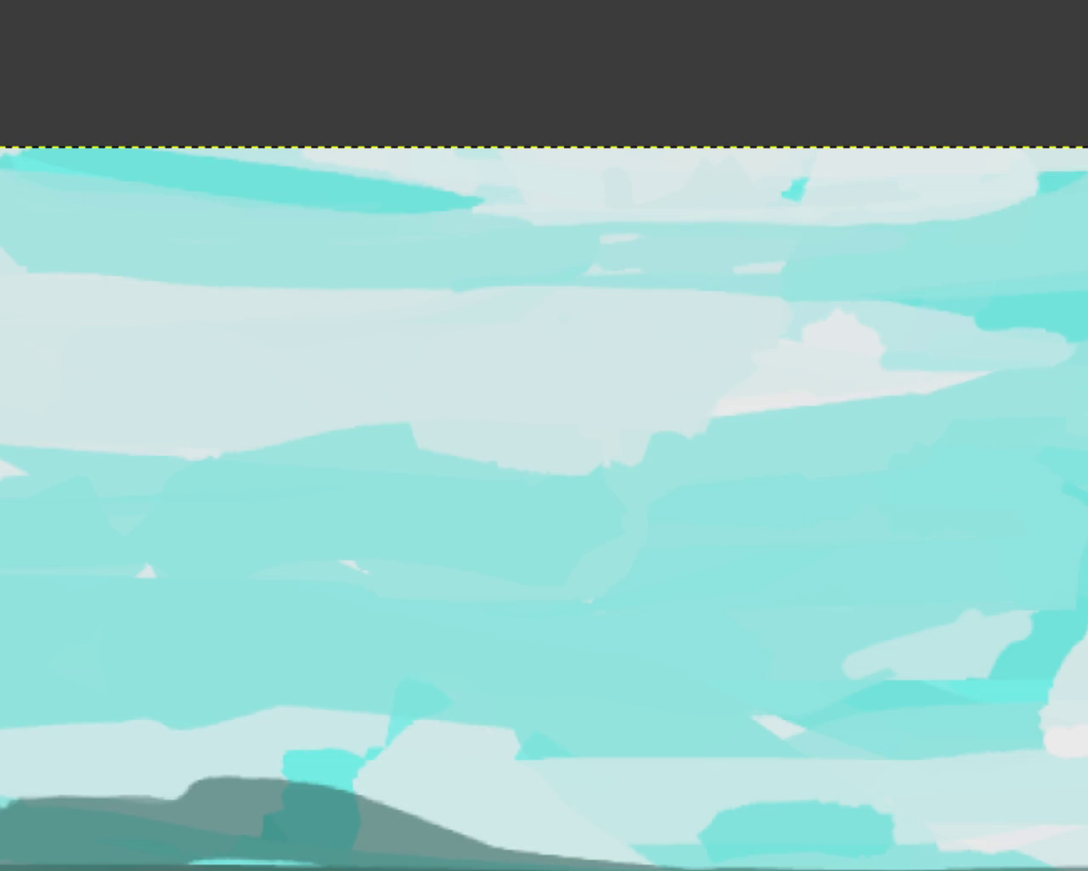
Zoom in and out to inspect the landscape with the bare-tree layers hidden
scroll(719, 309, "down", 3)
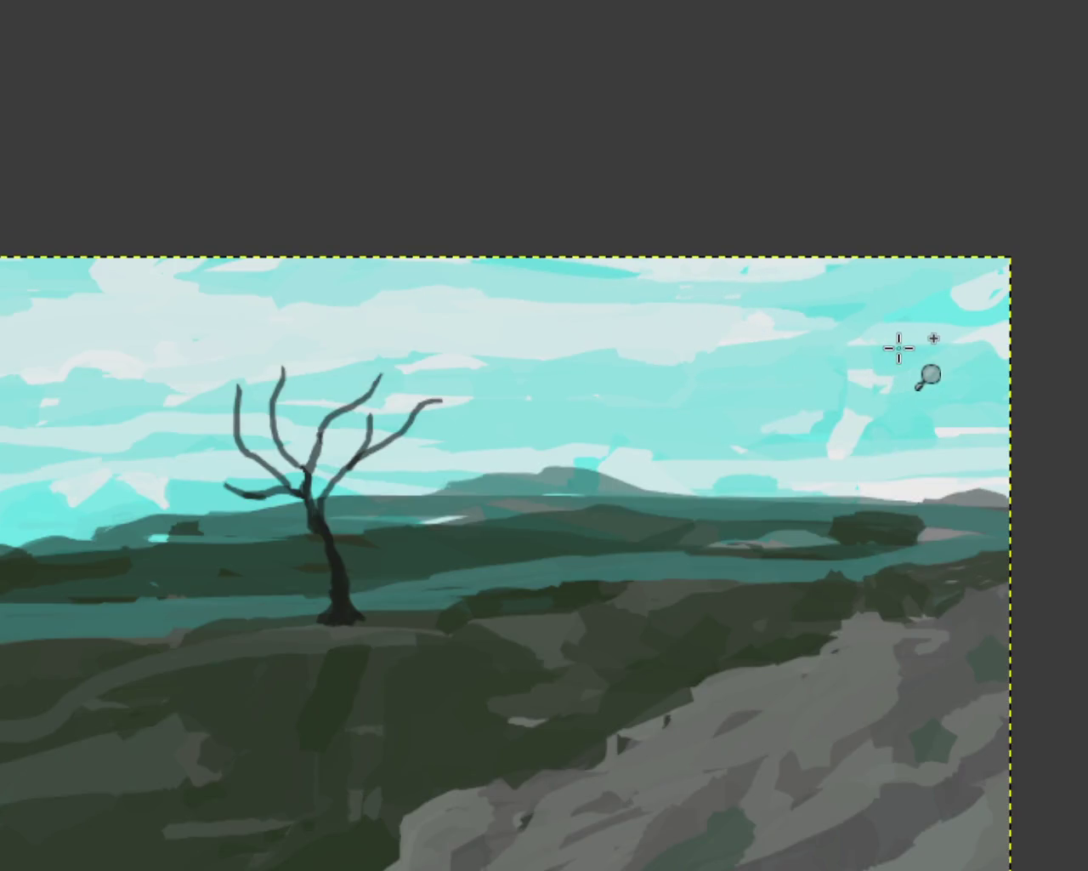
scroll(899, 348, "up", 1)
scroll(800, 315, "up", 1)
scroll(1001, 275, "down", 2)
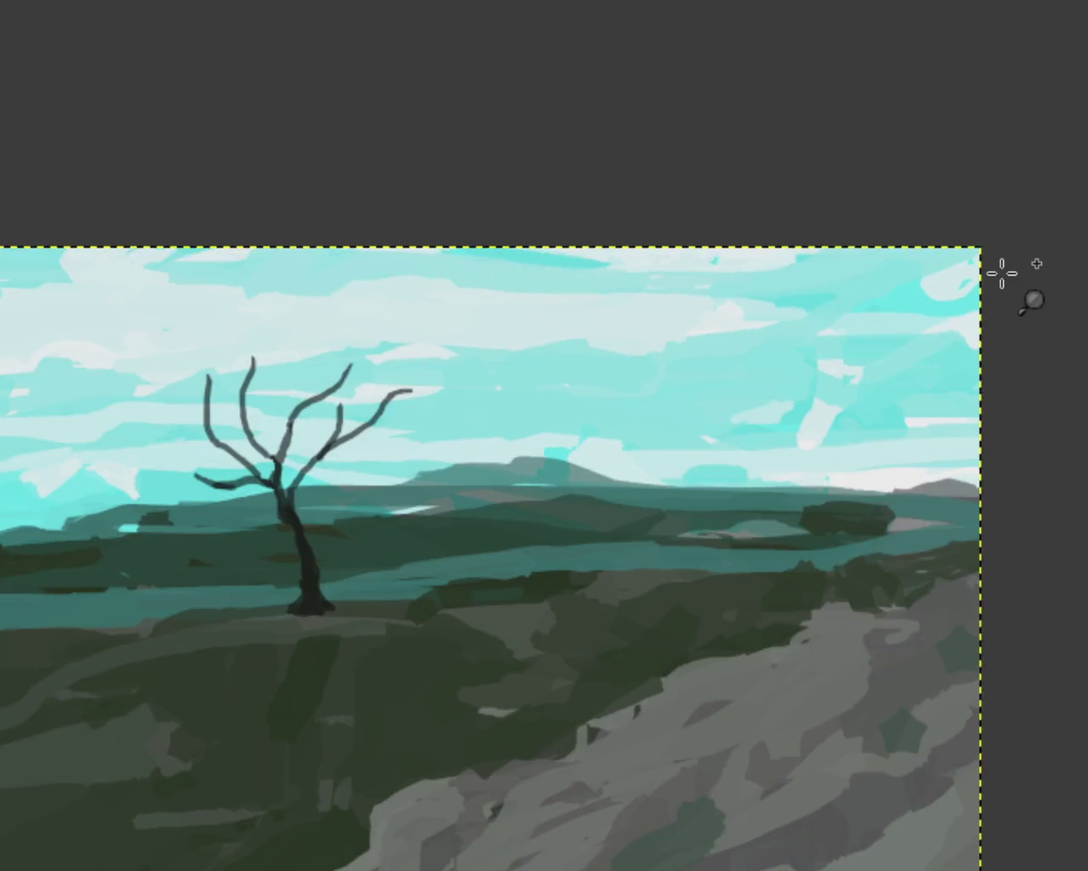
scroll(954, 294, "up", 1)
scroll(943, 297, "down", 1)
scroll(943, 296, "down", 2)
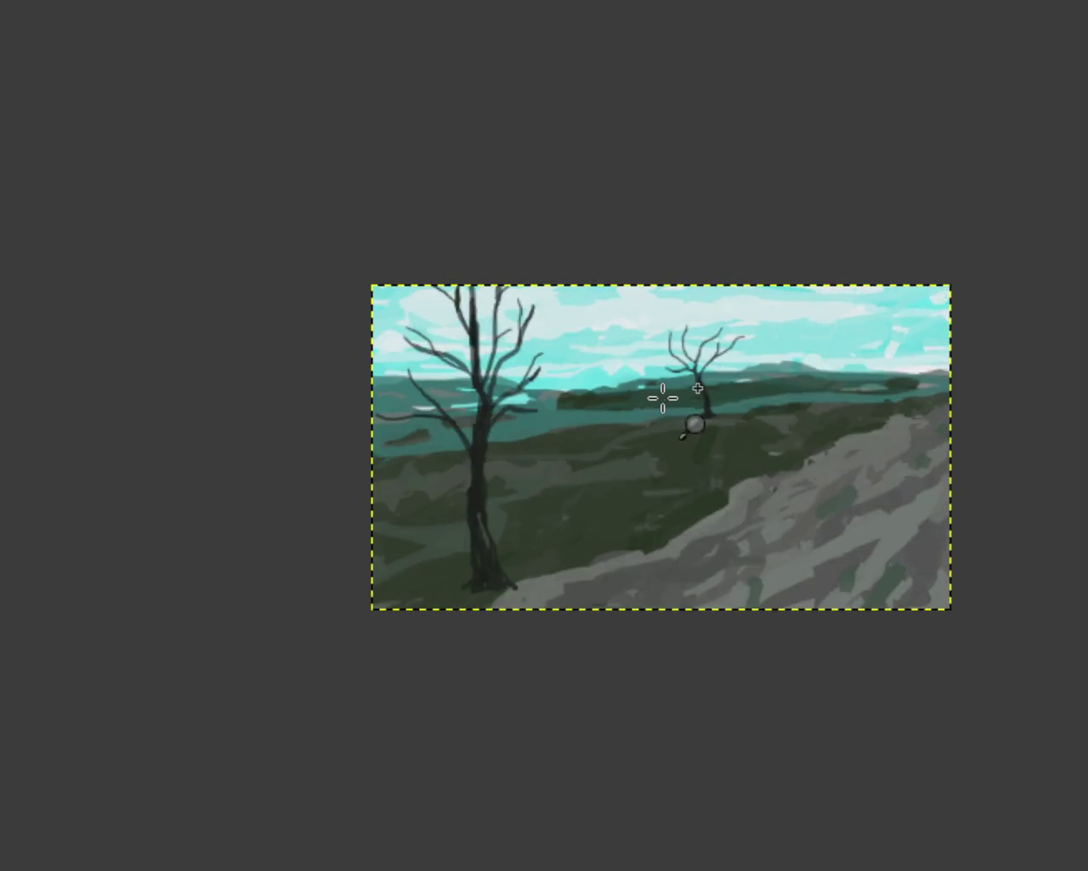
scroll(661, 394, "up", 2)
scroll(482, 410, "down", 1)
scroll(707, 413, "up", 1)
scroll(693, 425, "down", 1)
scroll(732, 442, "up", 1)
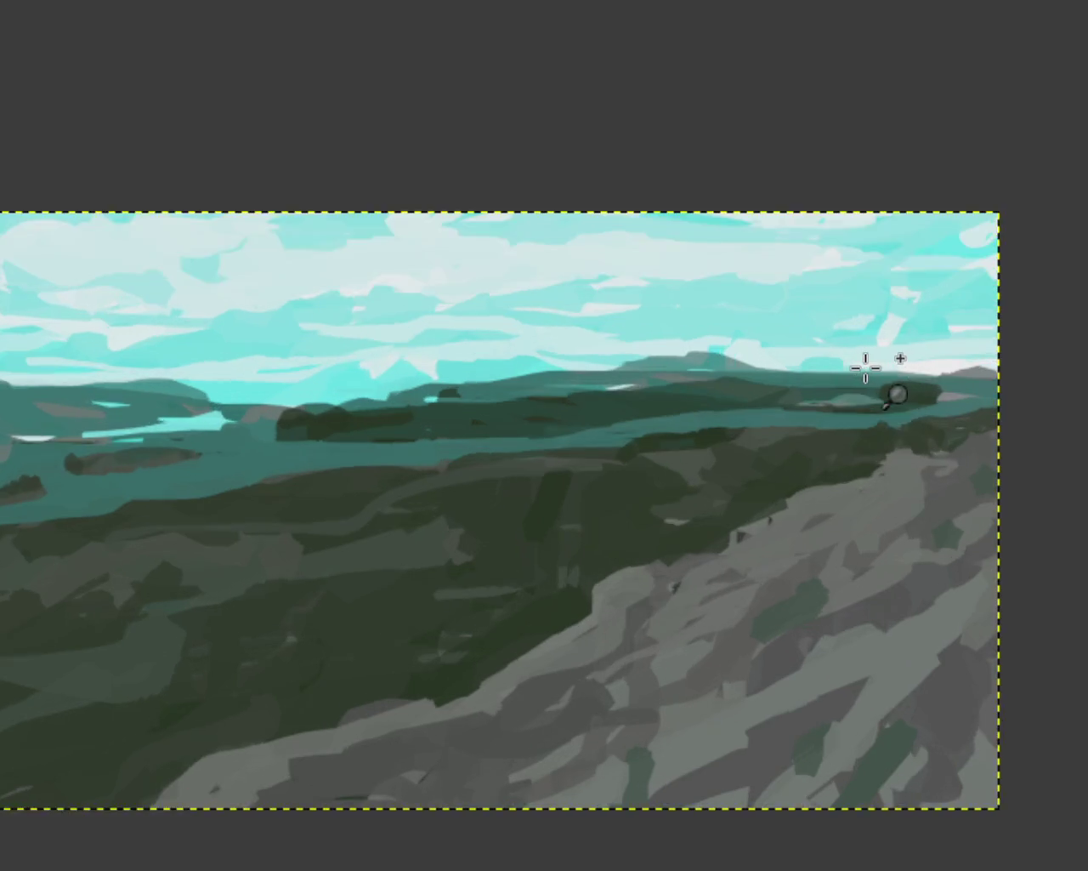
scroll(865, 364, "up", 3)
scroll(842, 361, "down", 1)
left_click(488, 319, "ctrl")
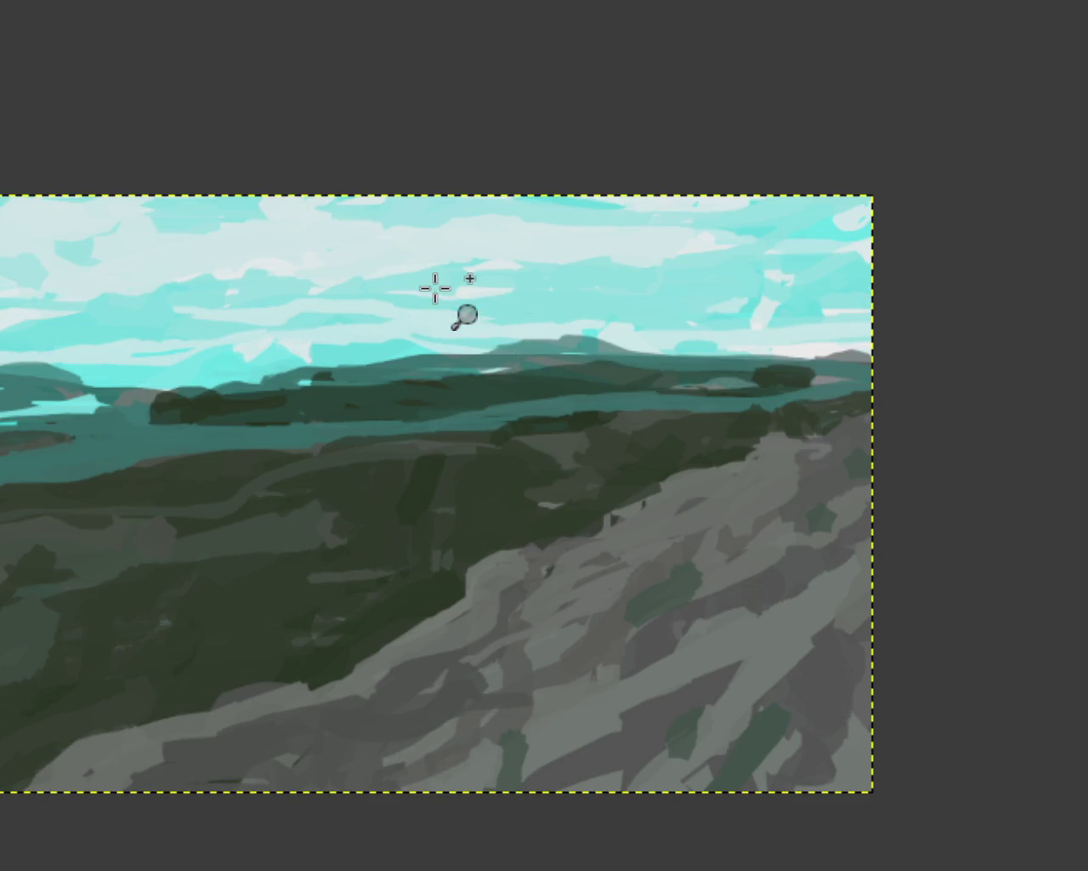
Paint a pale streak across the sky and cover the light diagonal patch with teal
left_click(435, 286)
left_click(435, 286)
left_click(433, 287)
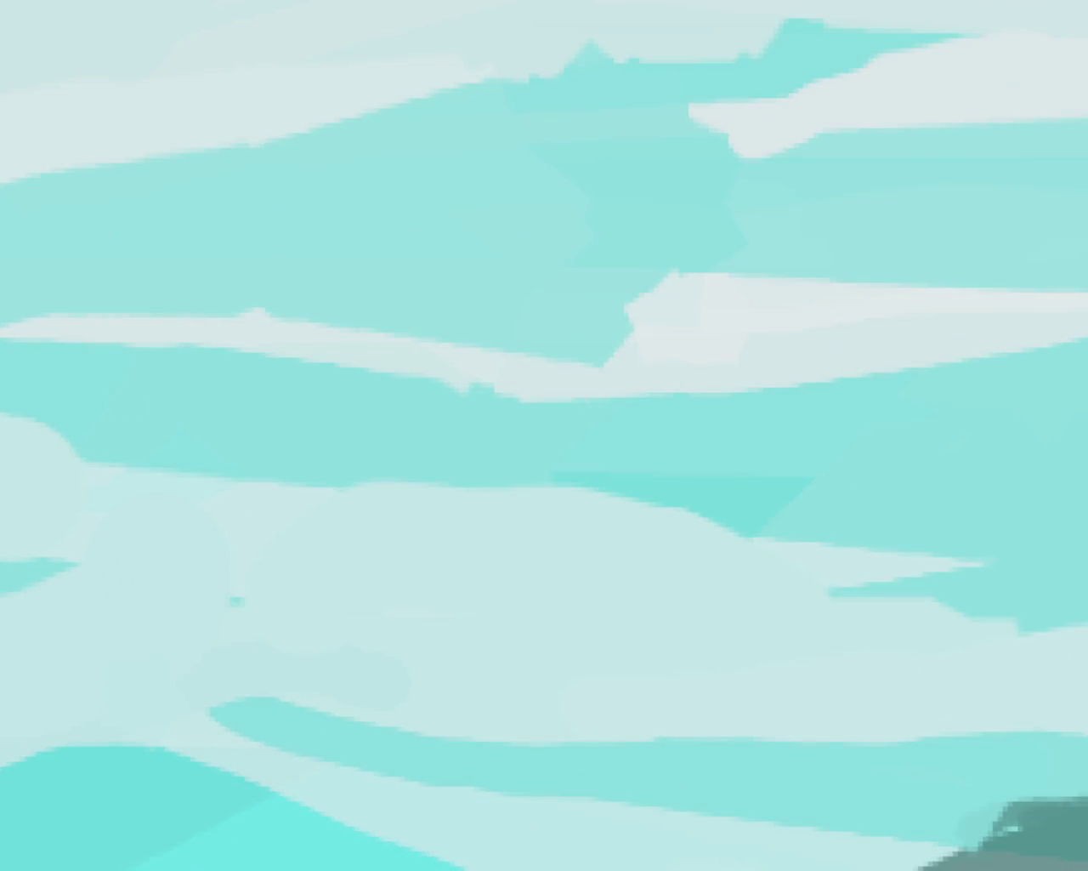
left_click_drag(648, 317, 193, 306)
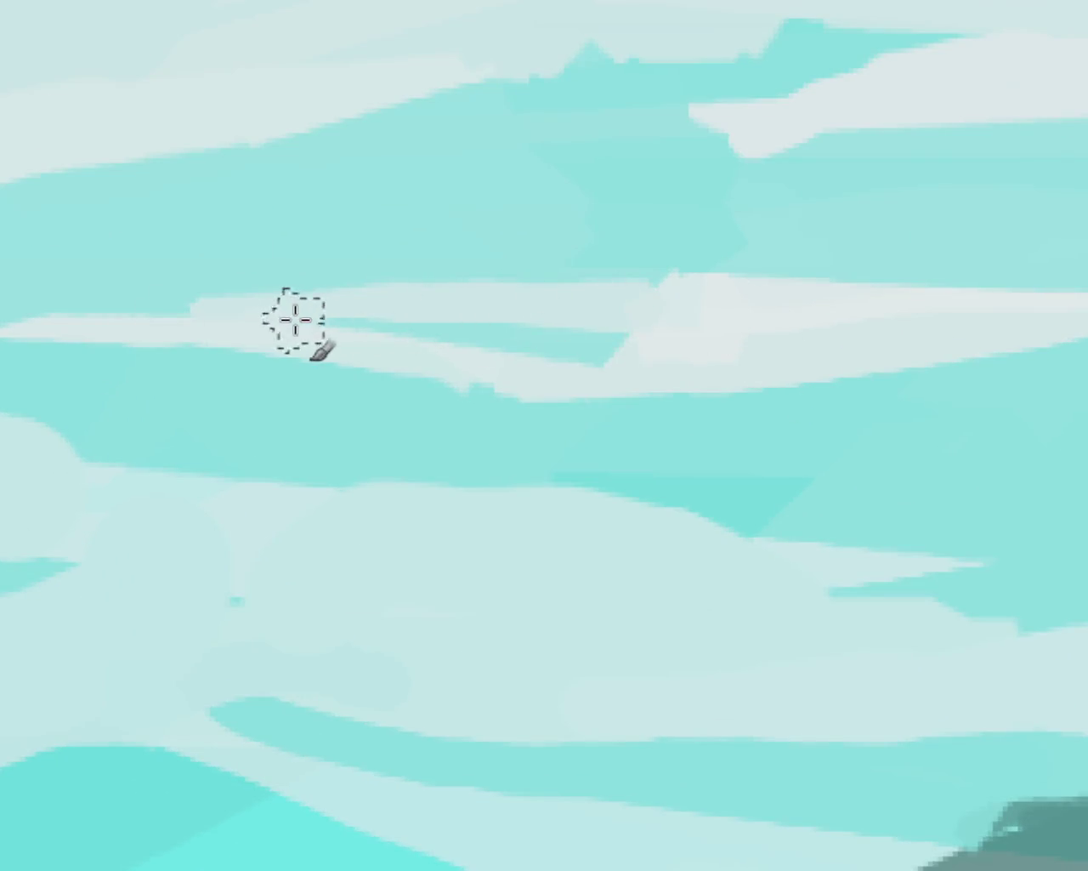
left_click_drag(342, 360, 393, 323)
key("bracketleft")
key("bracketleft")
key("ctrl+z")
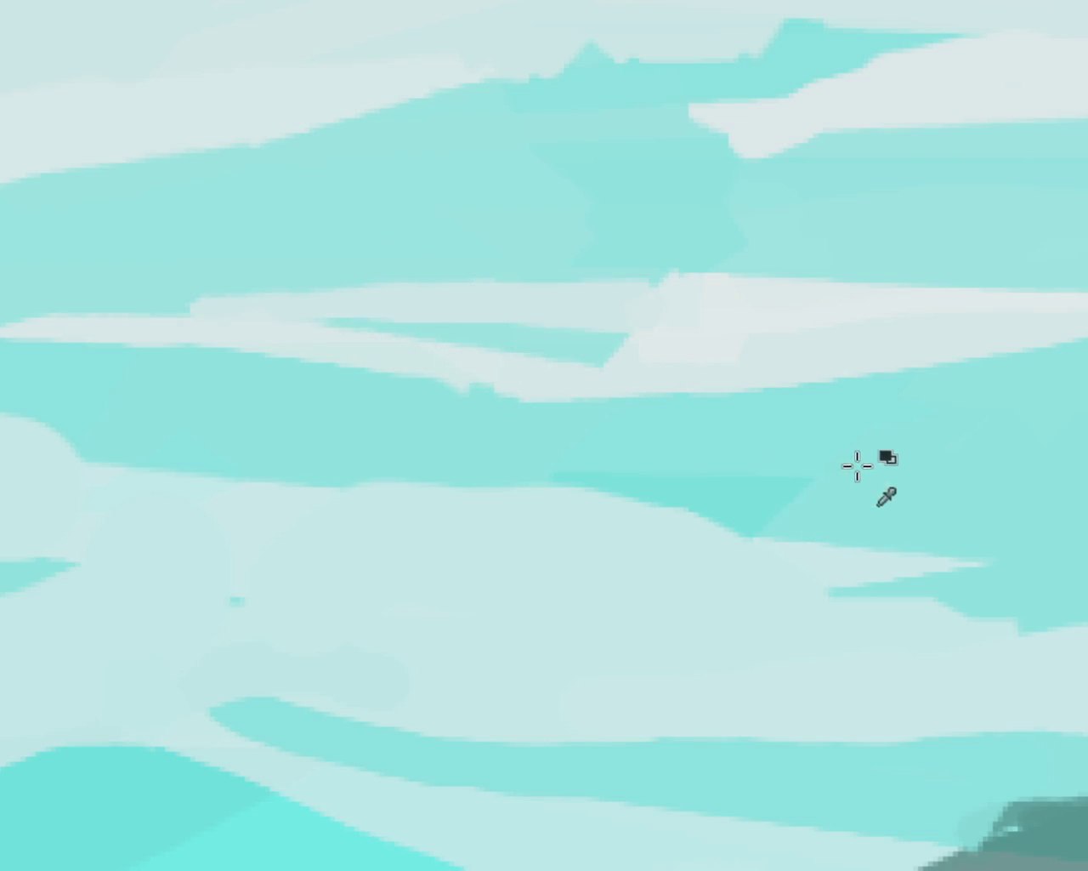
mouse_move(607, 352)
left_mouse_down()
mouse_move(468, 387)
mouse_move(590, 347)
mouse_move(535, 340)
mouse_move(506, 347)
mouse_move(849, 354)
left_mouse_up()
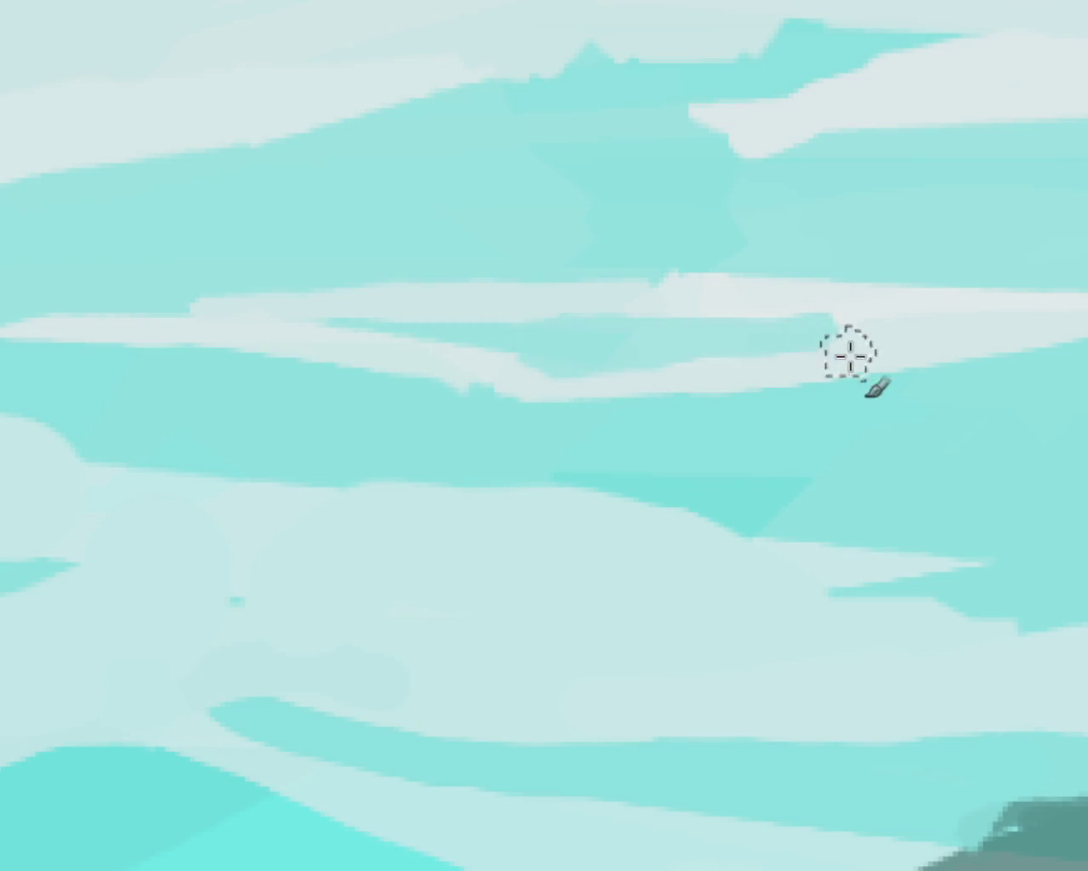
Lighten the middle cloud band and widen it rightward with whitish strokes
scroll(393, 404, "down", 10)
scroll(474, 437, "up", 2)
scroll(479, 437, "up", 2)
scroll(457, 438, "up", 3)
scroll(641, 365, "up", 3)
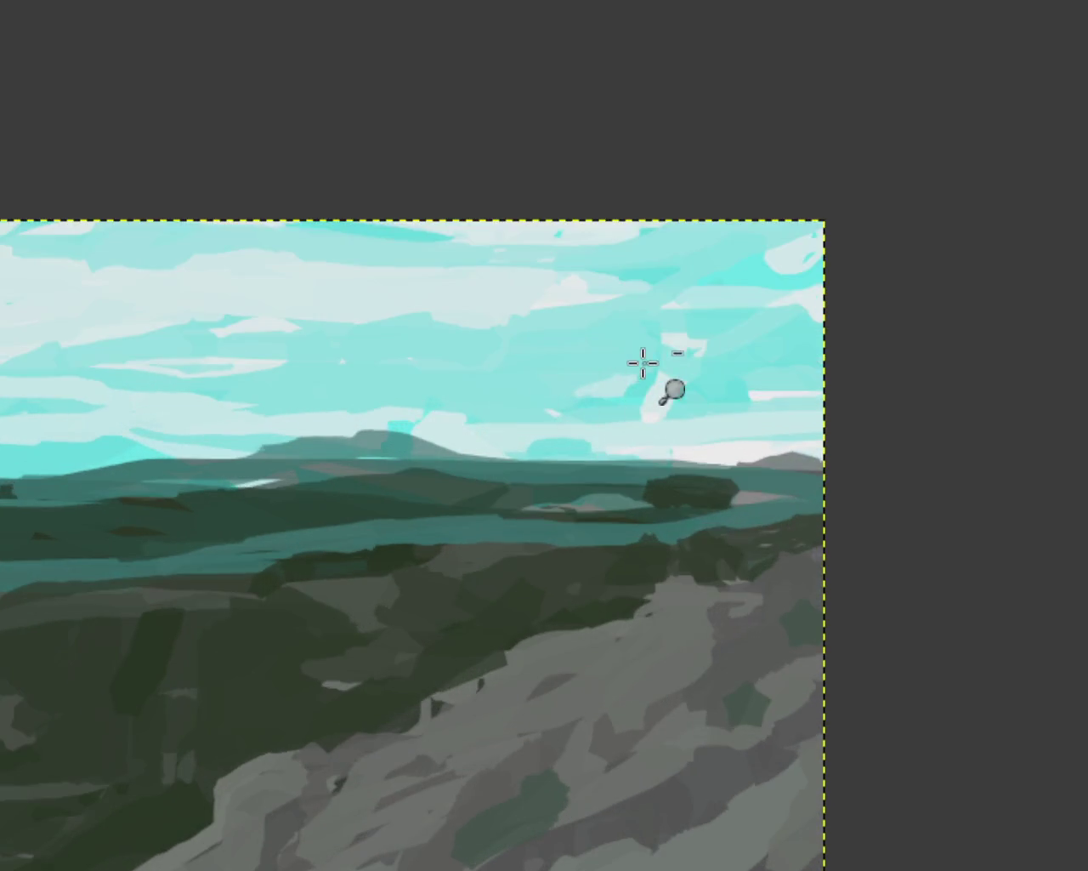
scroll(433, 425, "down", 1)
scroll(365, 383, "up", 1)
scroll(240, 339, "down", 1)
scroll(241, 339, "up", 3)
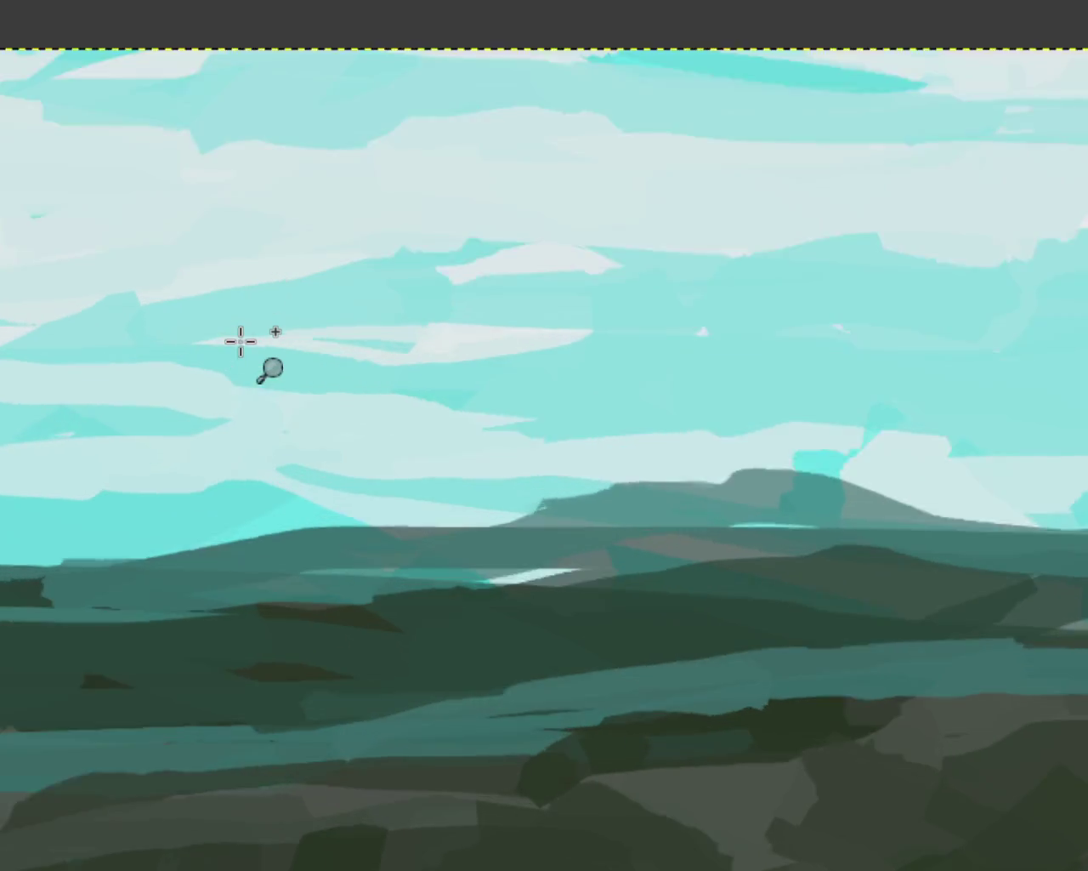
scroll(241, 339, "up", 2)
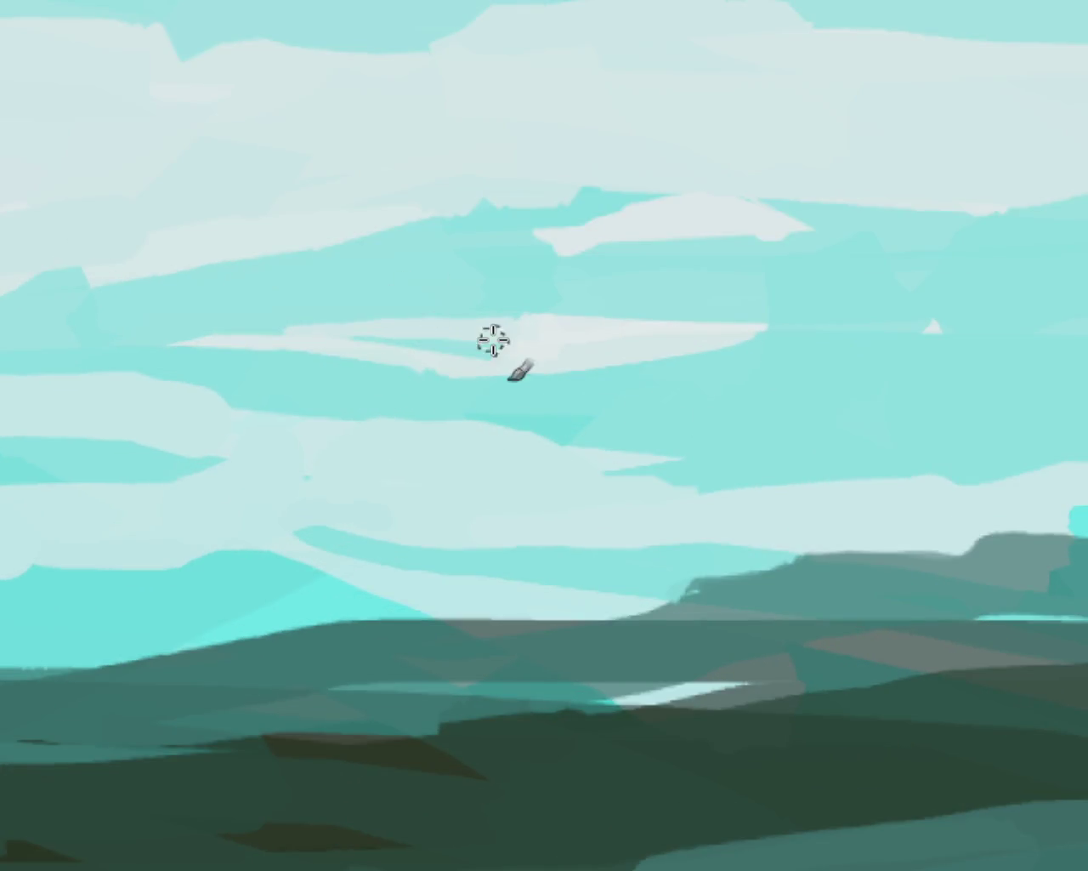
left_click_drag(497, 342, 341, 361)
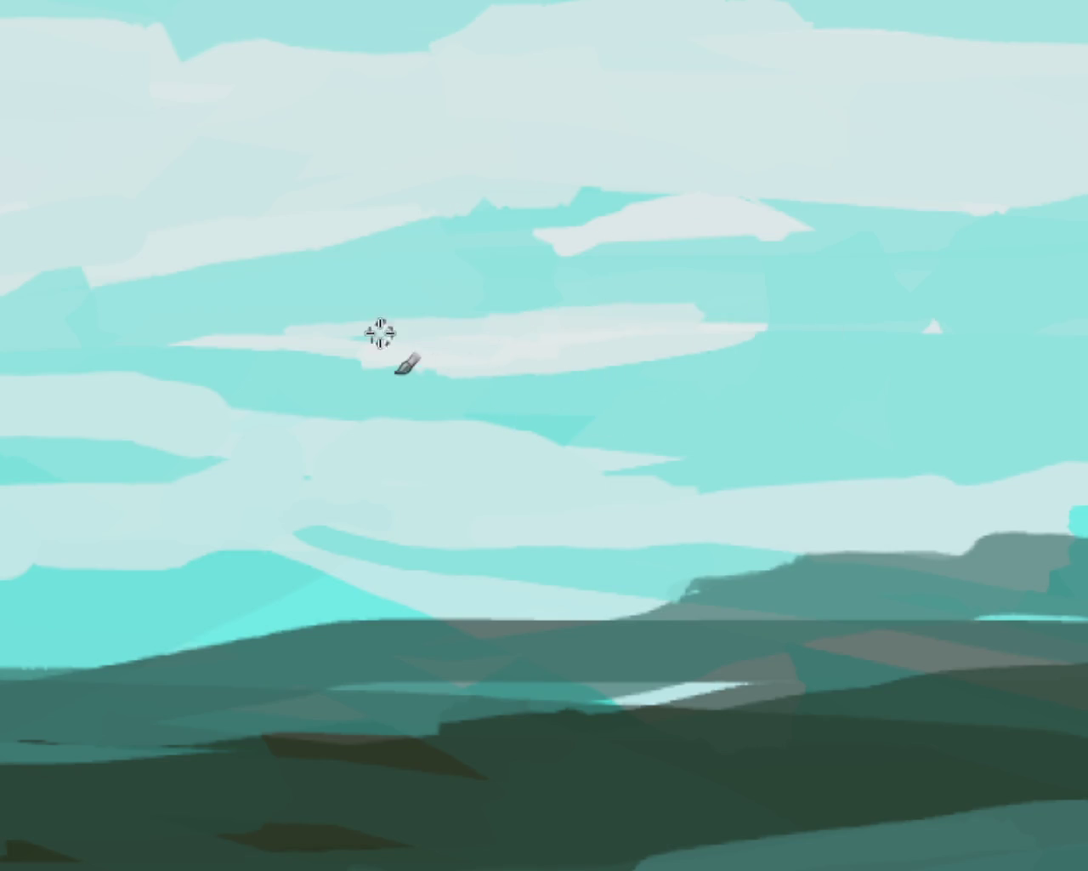
left_click_drag(729, 324, 425, 356)
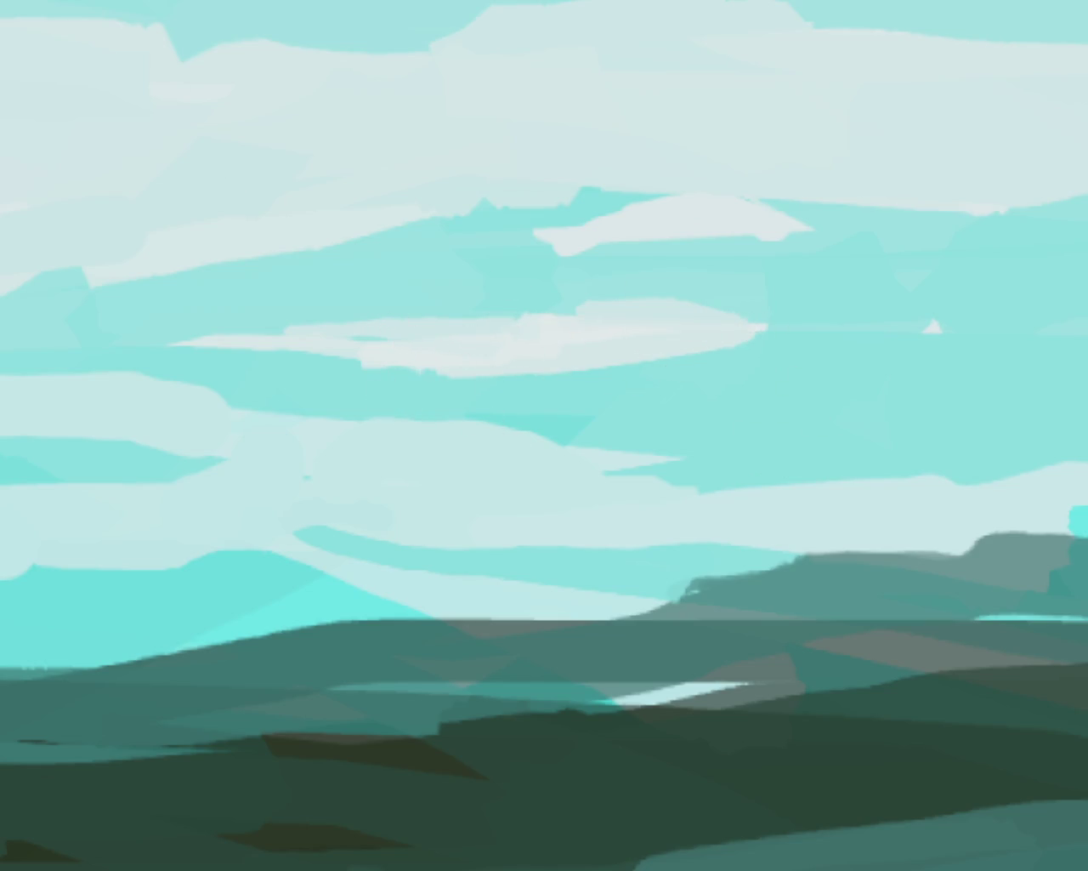
key("z")
left_click(680, 377, "ctrl")
Zoom in and out to inspect the distant hills and the whole landscape
left_click(690, 461, "ctrl")
left_click(780, 383, "ctrl")
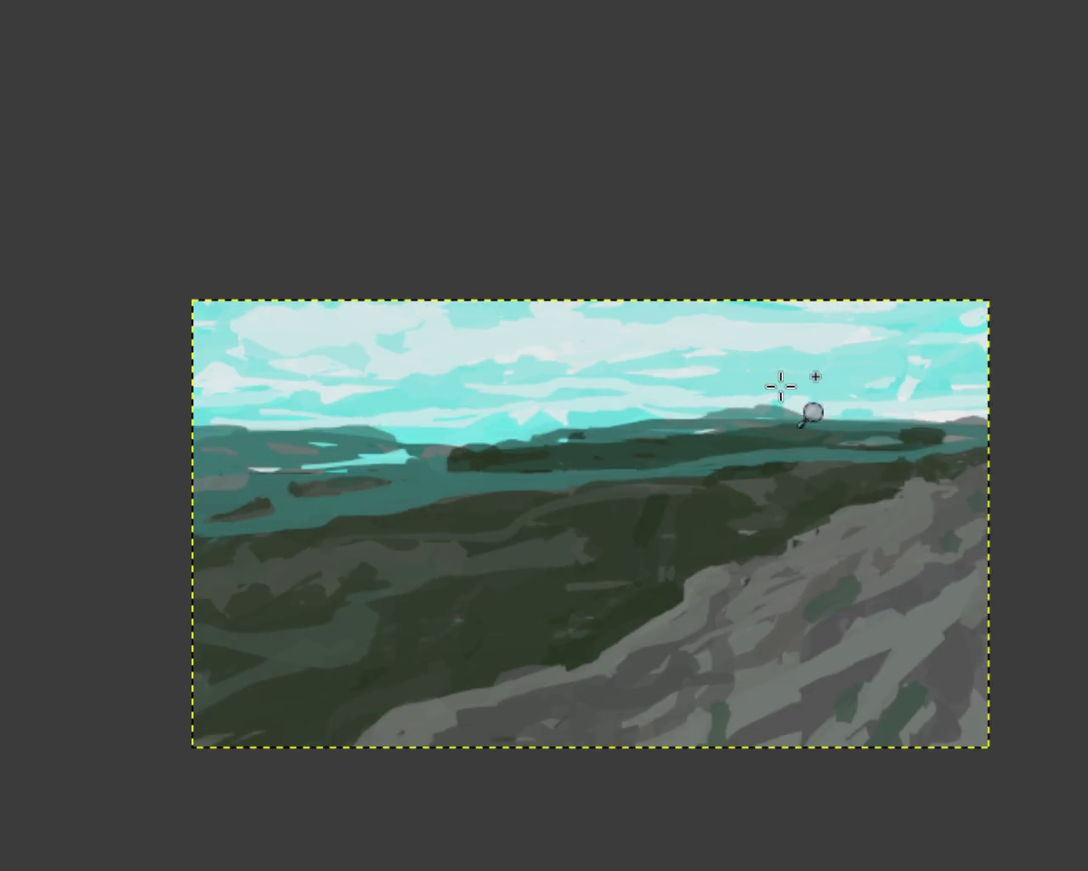
left_click(774, 392)
left_click(857, 391, "ctrl")
left_click(825, 408)
left_click(729, 481, "ctrl")
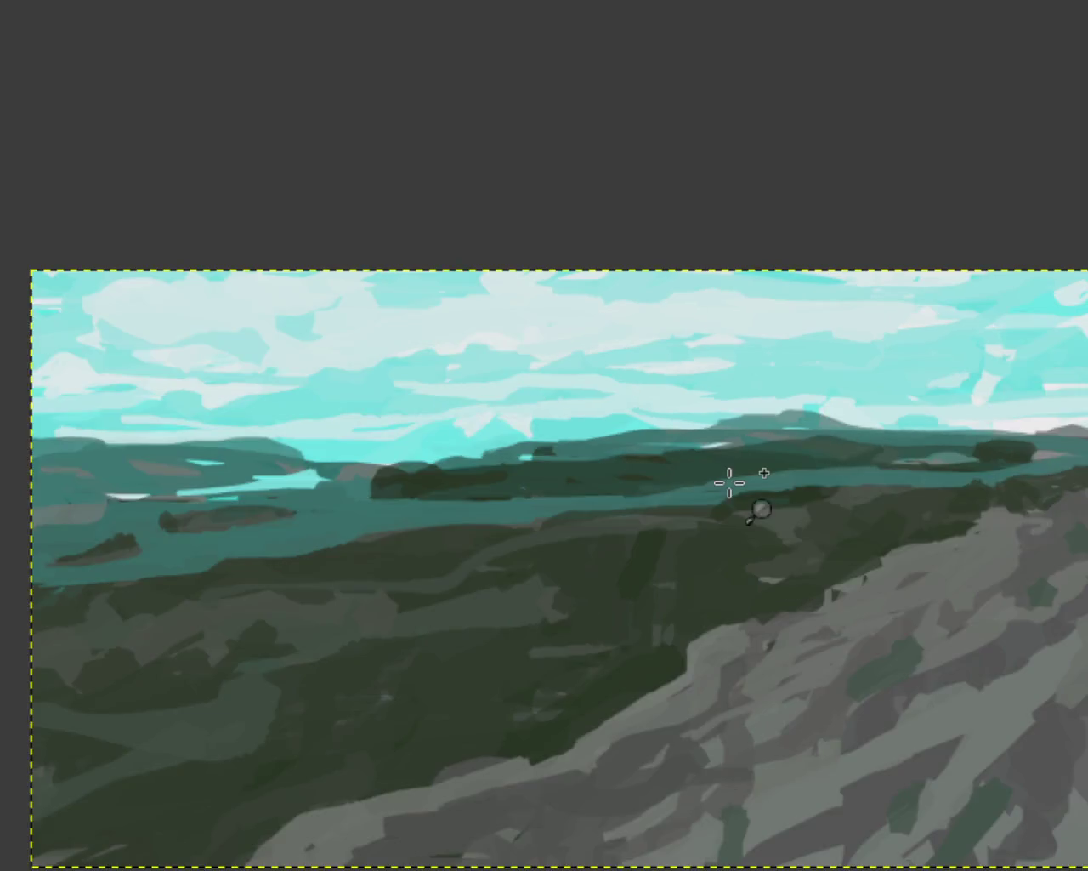
left_click(731, 483)
left_click(819, 417, "ctrl")
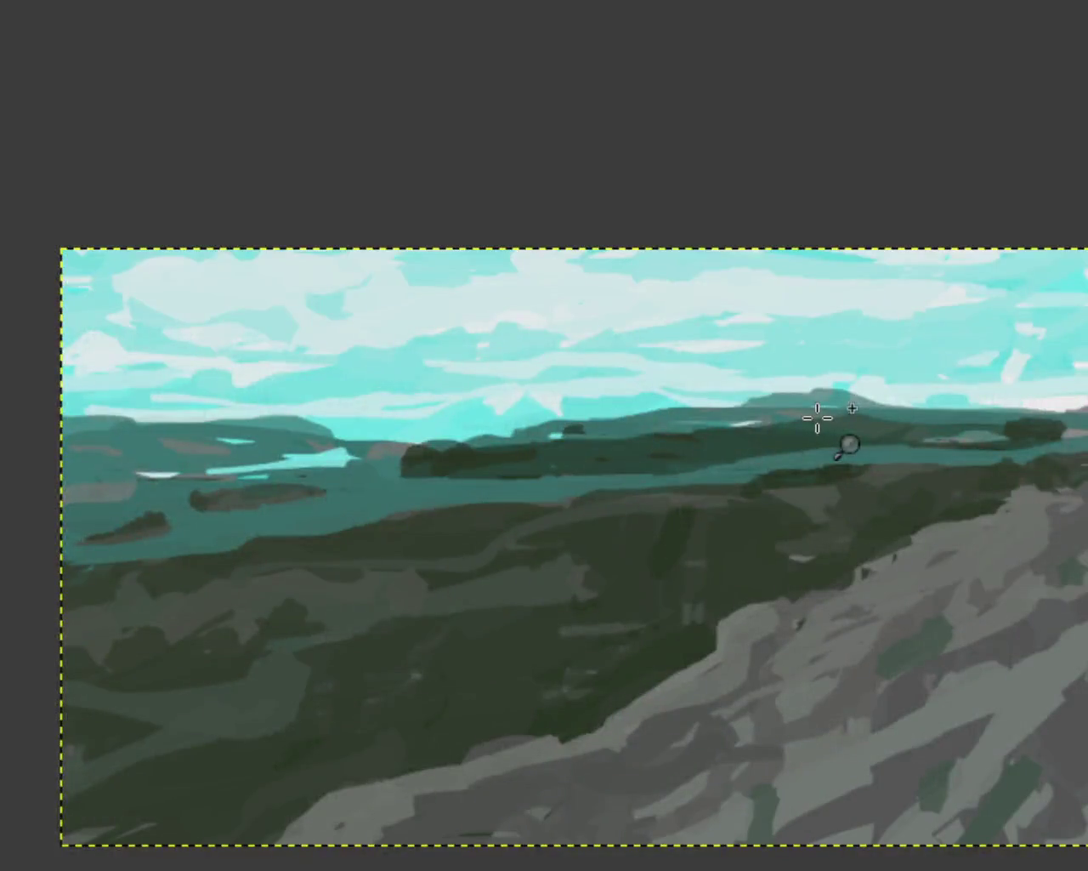
left_click(557, 406, "ctrl")
left_click(637, 352)
left_click(328, 340, "ctrl")
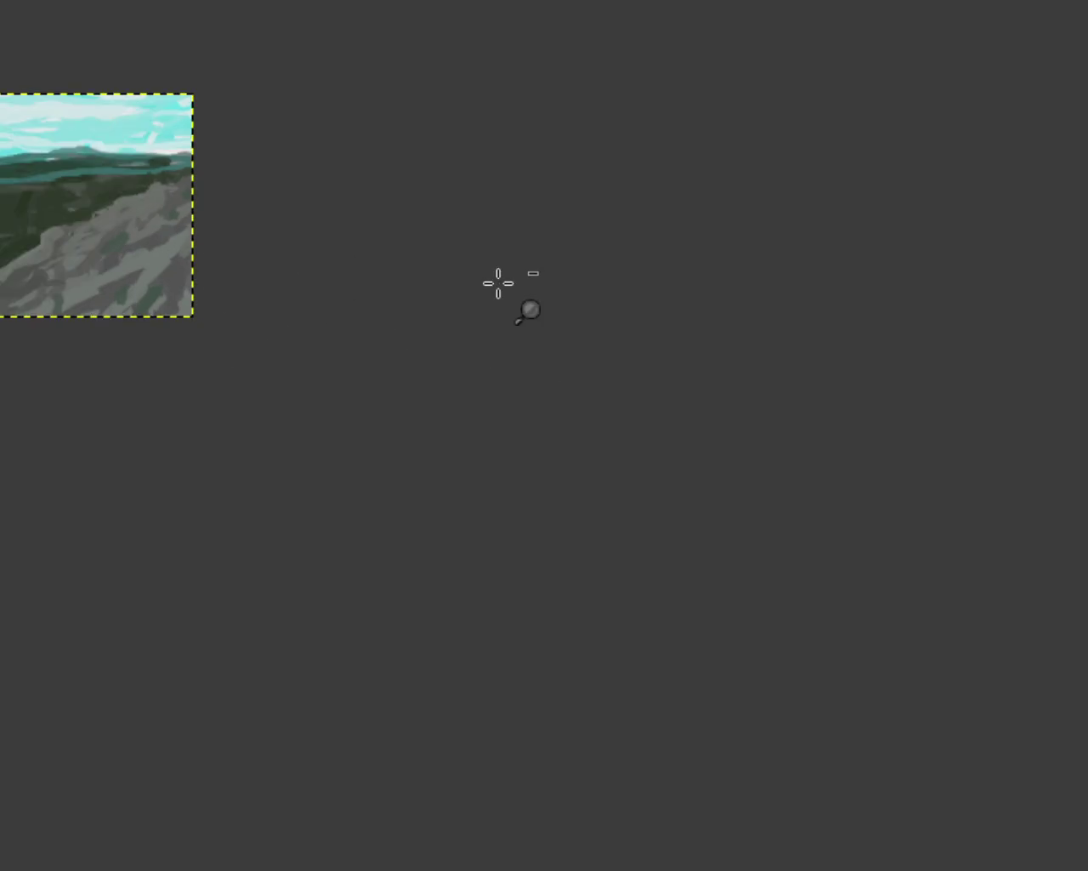
left_click(498, 284, "ctrl")
left_click(422, 273)
left_click(243, 214)
left_click(243, 214)
left_click(247, 217)
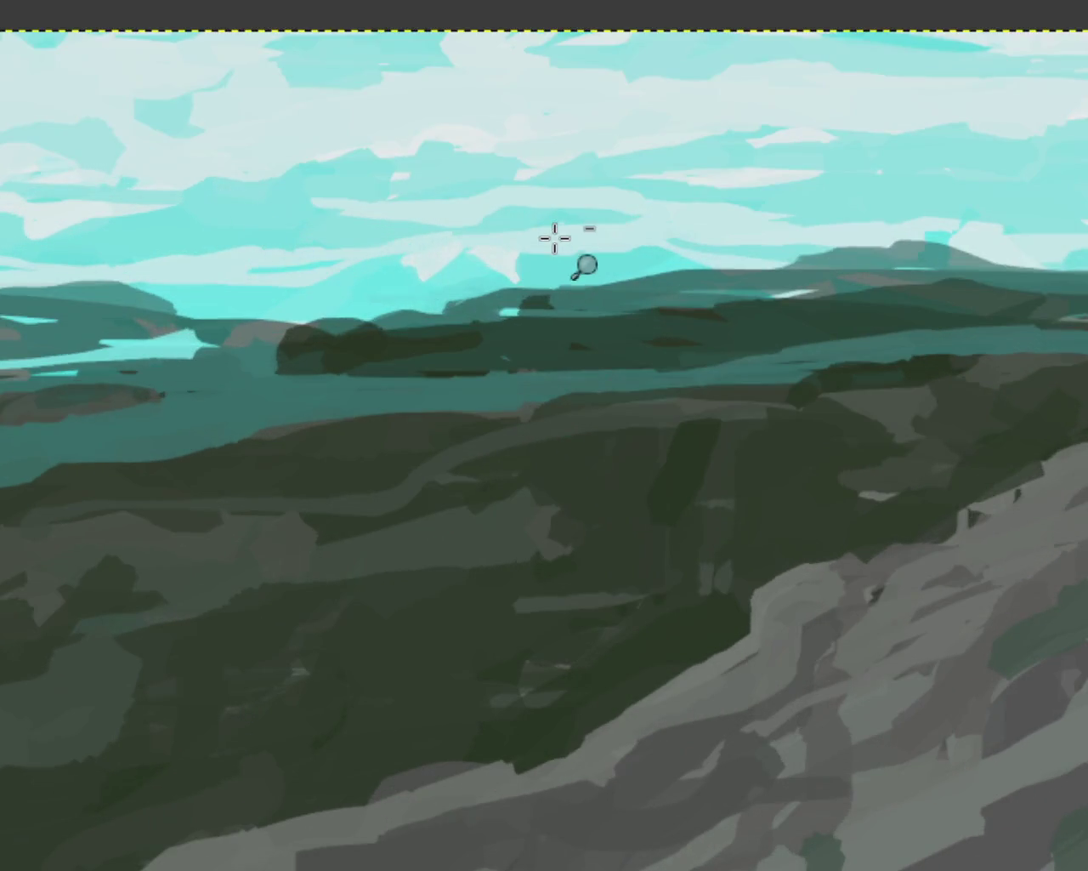
left_click(561, 247, "ctrl")
Zoom in closely on the dark bluff and paint teal over its left edge
left_click(454, 357, "ctrl")
left_click(421, 352)
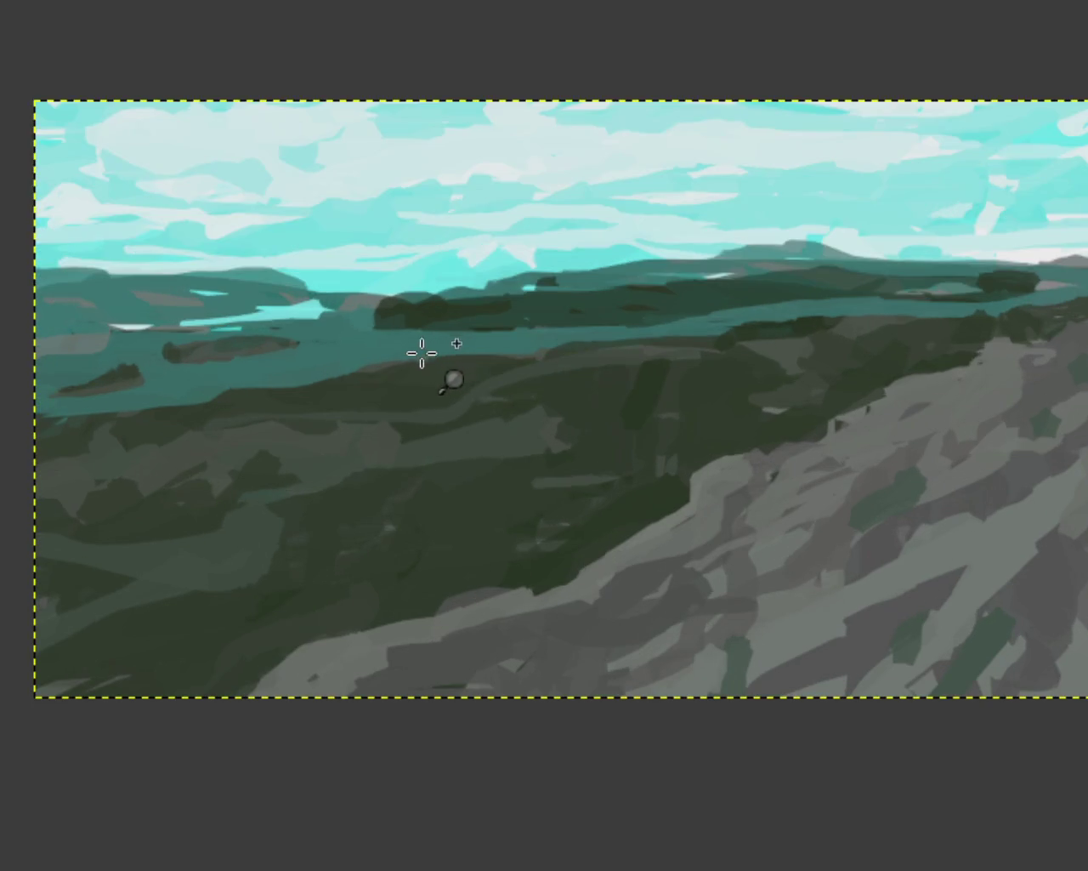
left_click(421, 352, "ctrl")
left_click(417, 341)
left_click(418, 342)
left_click(418, 342)
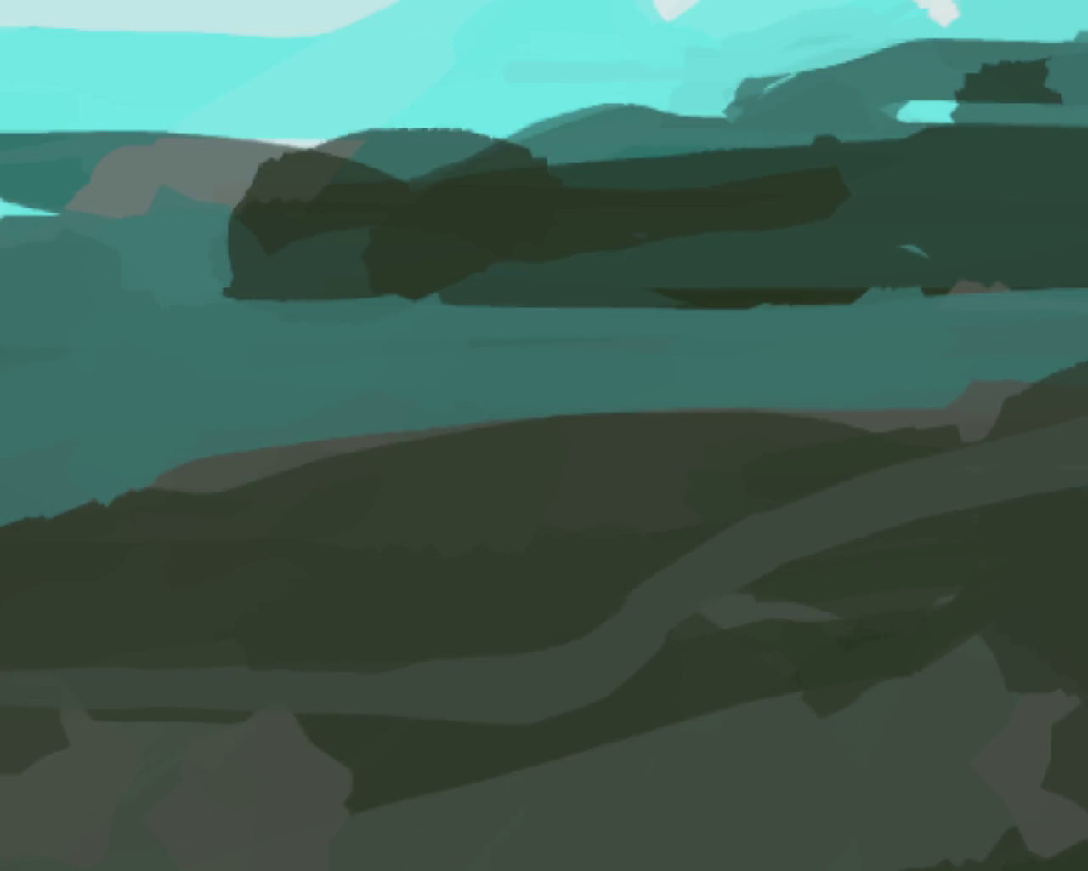
mouse_move(214, 199)
left_mouse_down()
mouse_move(210, 243)
mouse_move(234, 200)
left_mouse_up()
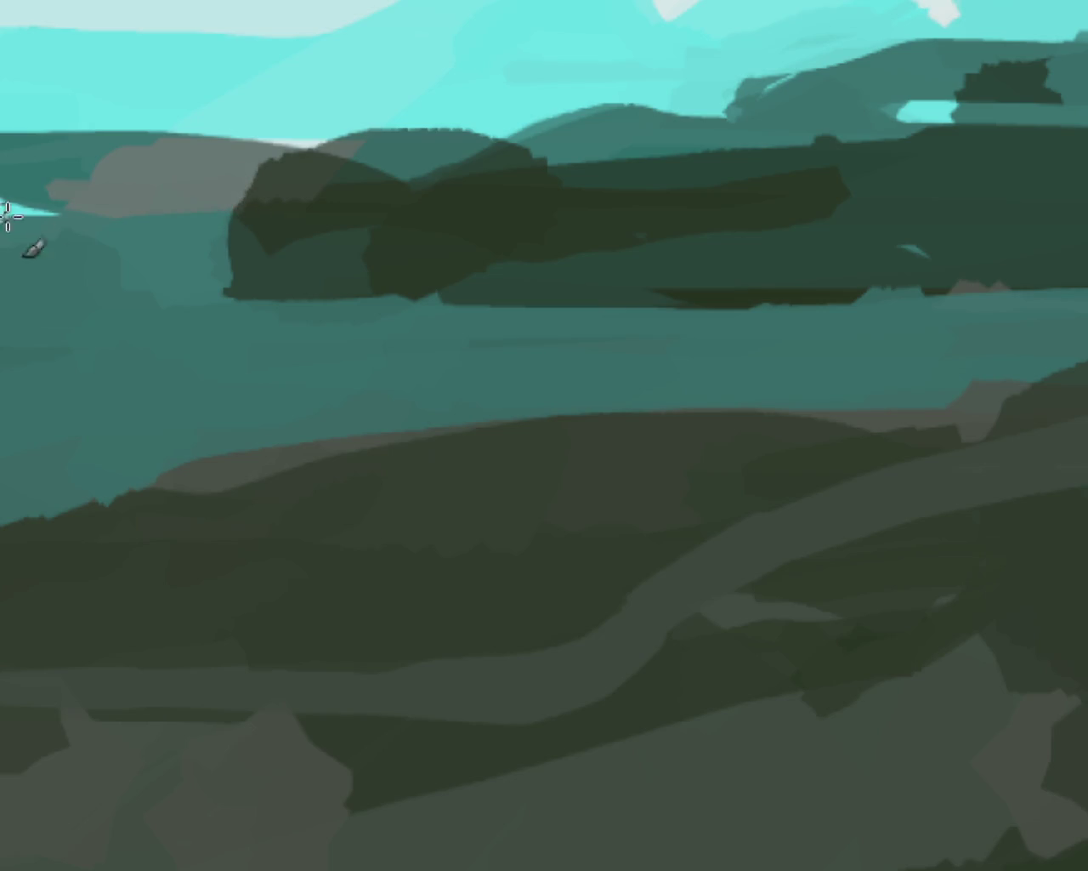
Zoom in on the green hills, then zoom back out to frame the whole painting
left_click(799, 407, "ctrl")
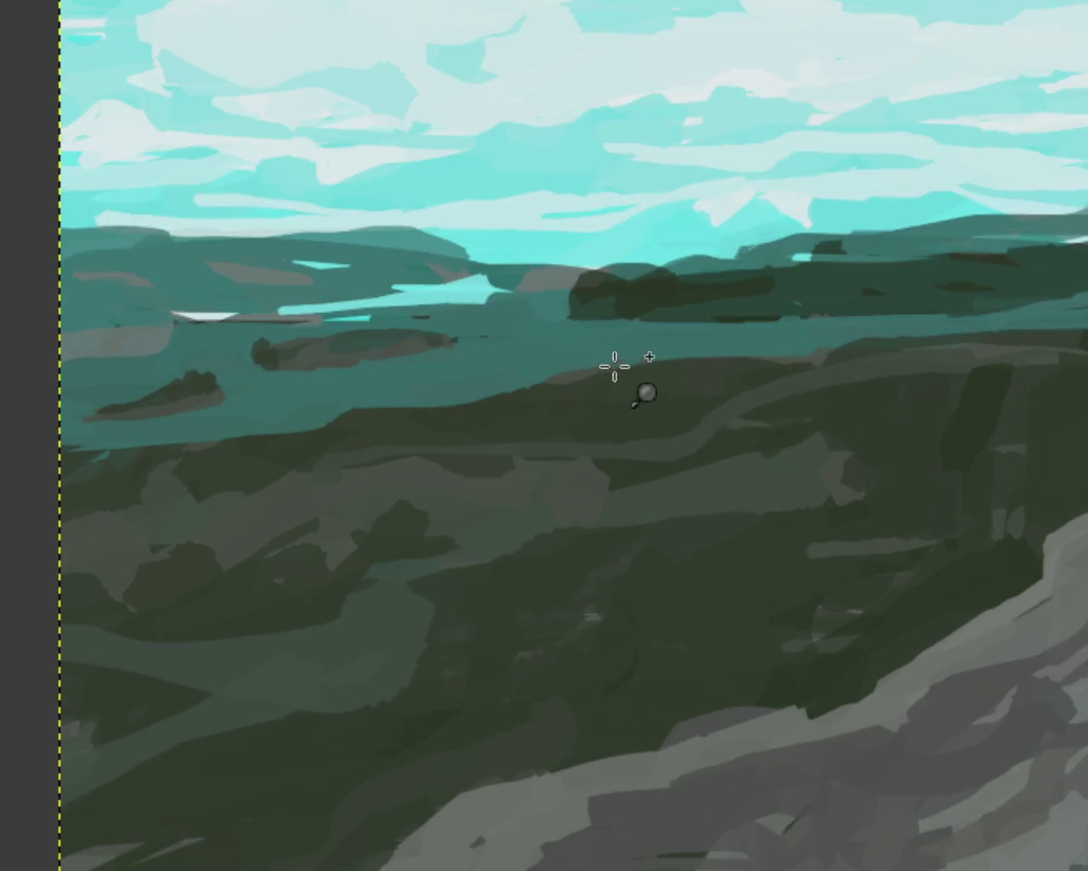
left_click(615, 365, "ctrl")
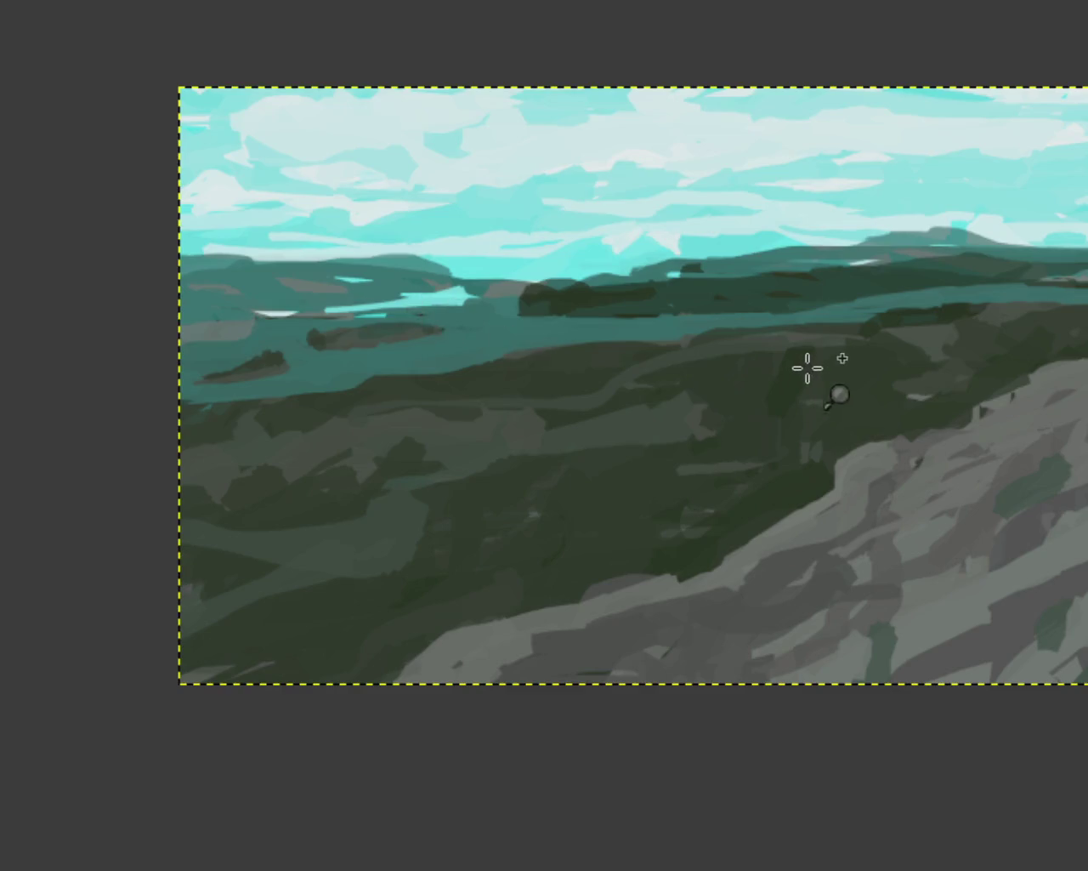
left_click(808, 367)
left_click(529, 355)
left_click(729, 331)
left_click(462, 355)
left_click(462, 418)
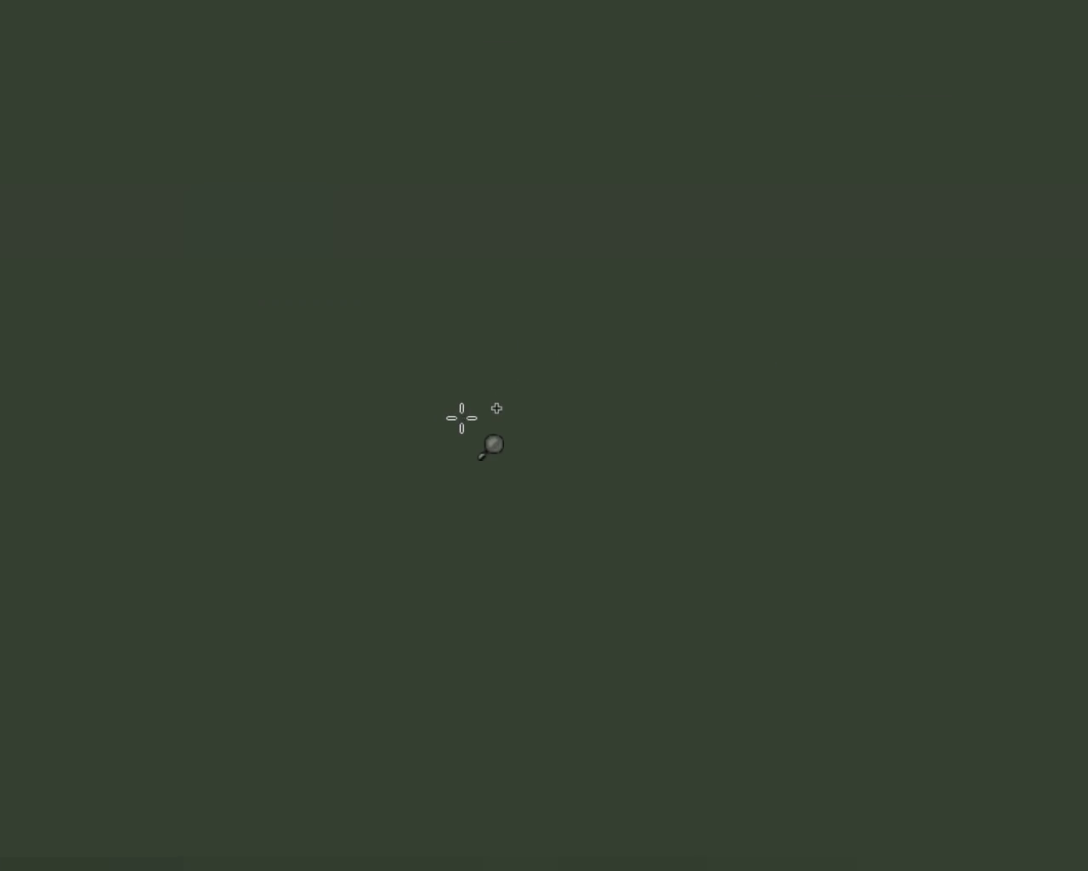
left_click(462, 418, "ctrl")
left_click(462, 418, "ctrl")
left_click(462, 417, "ctrl")
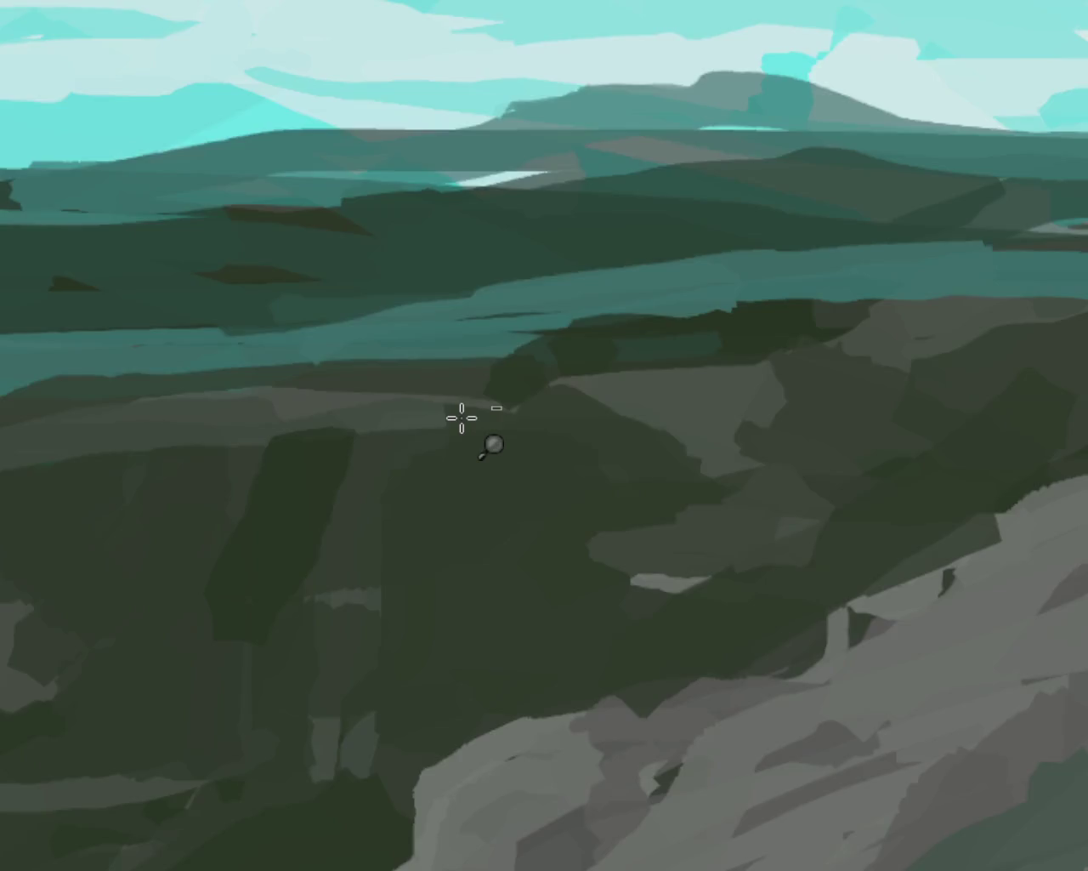
left_click(462, 418, "ctrl")
left_click(462, 417, "ctrl")
left_click(298, 428)
left_click(678, 414, "ctrl")
left_click(428, 462)
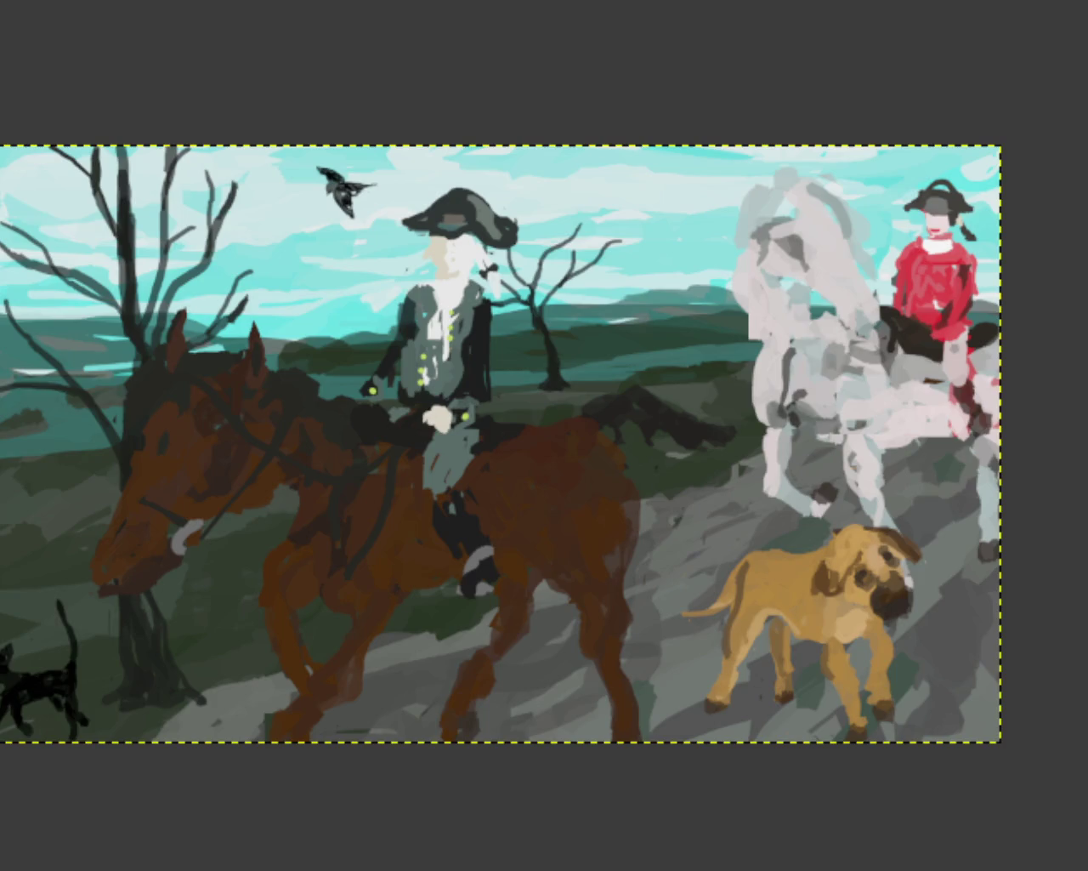
Scroll and zoom the view to look over the painting
scroll(596, 382, "down", 2)
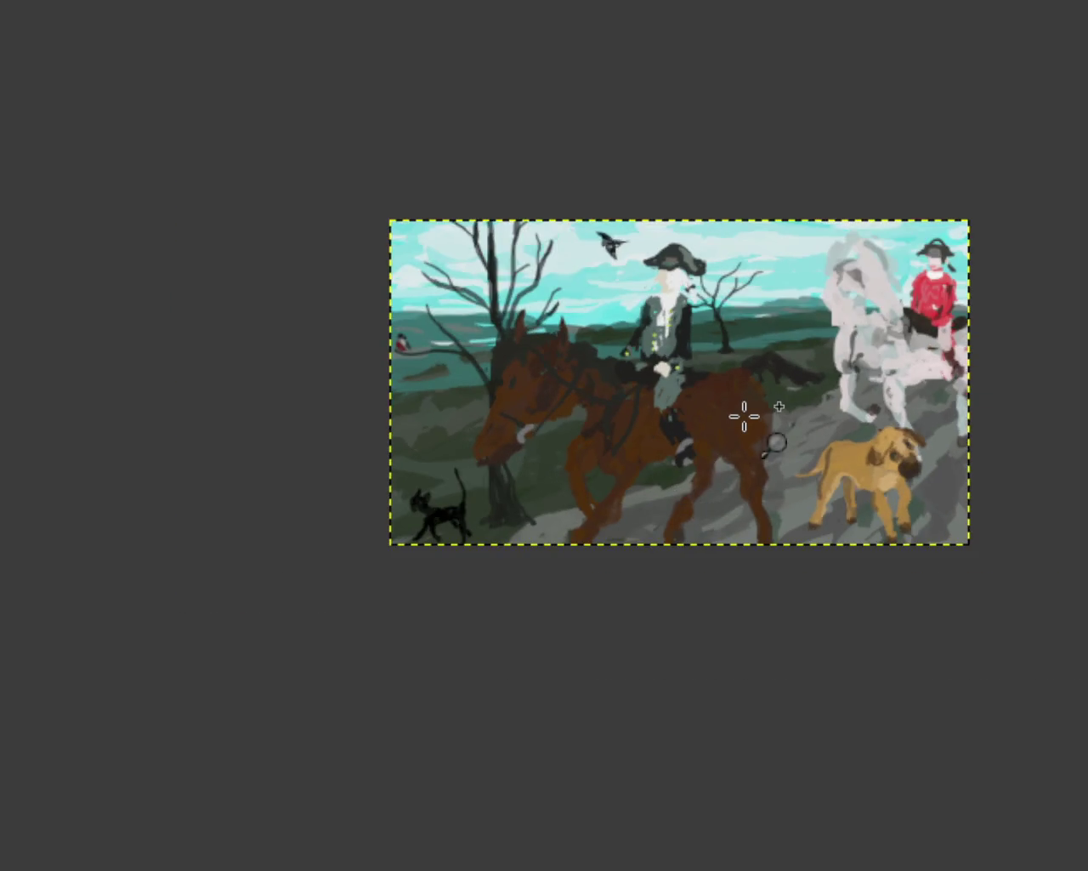
scroll(674, 420, "up", 3)
left_click(674, 420, "ctrl")
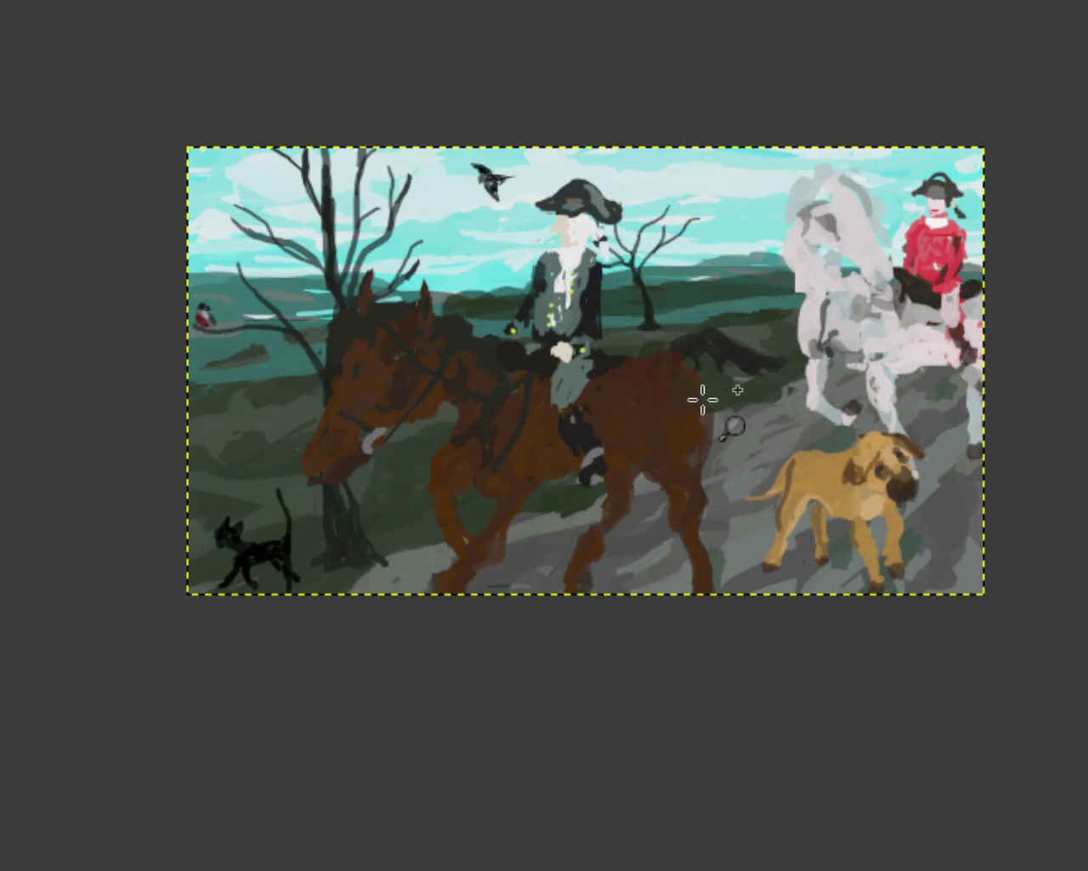
left_click(684, 406)
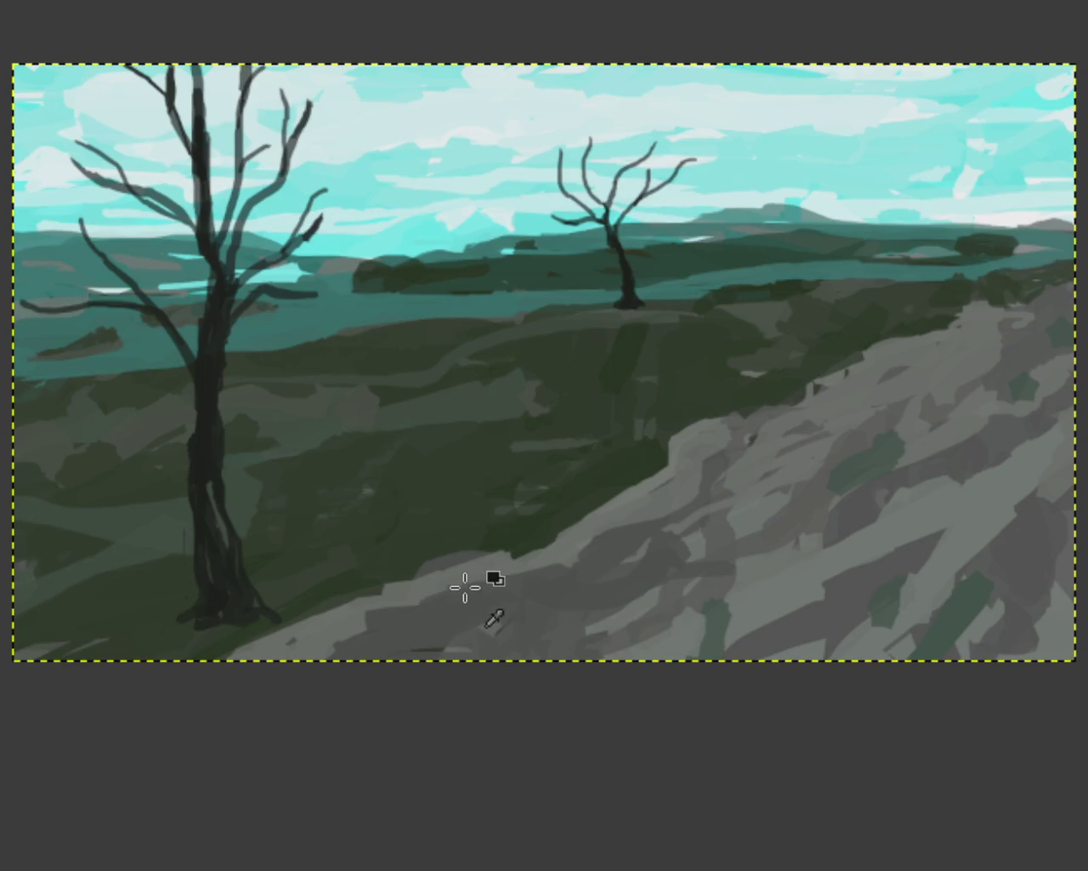
Draw straight lines along the grey slope's top edge, then repaint it as a curved dark green hillside
left_click(1069, 284, "shift")
left_click(553, 503)
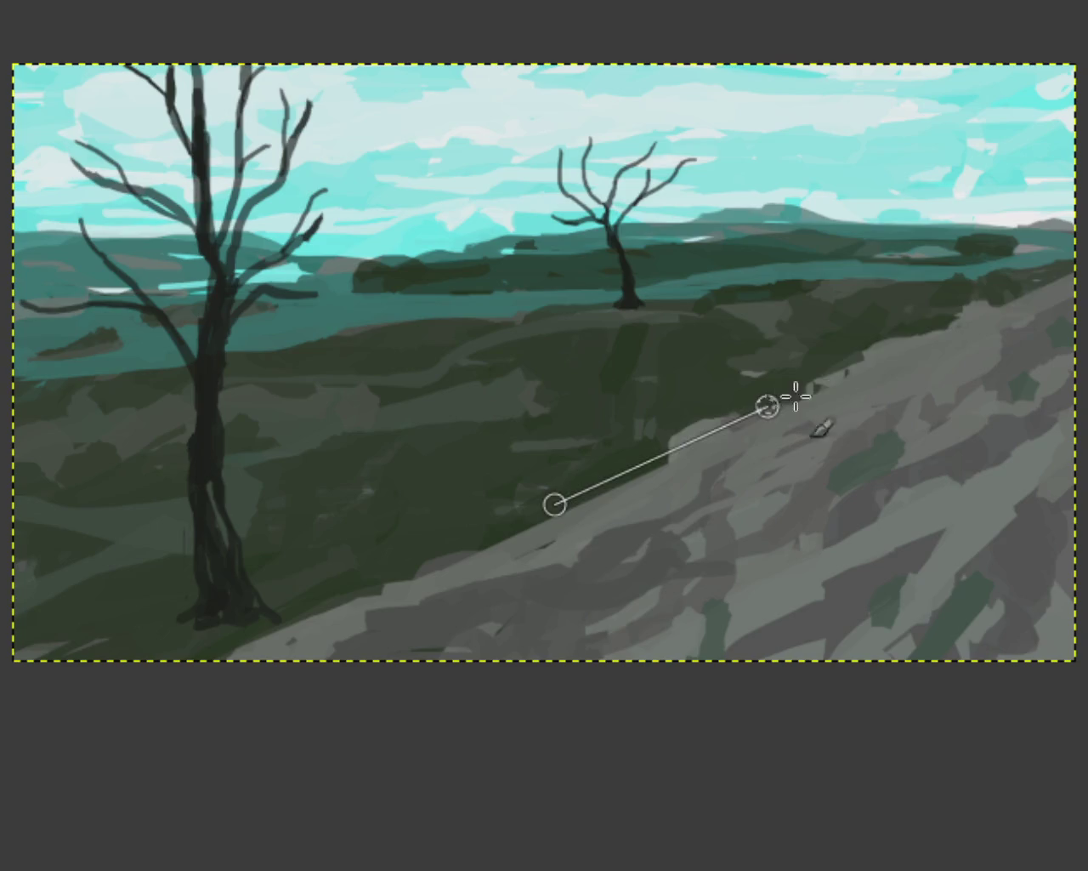
left_click(979, 304, "shift")
left_click(1078, 256, "shift")
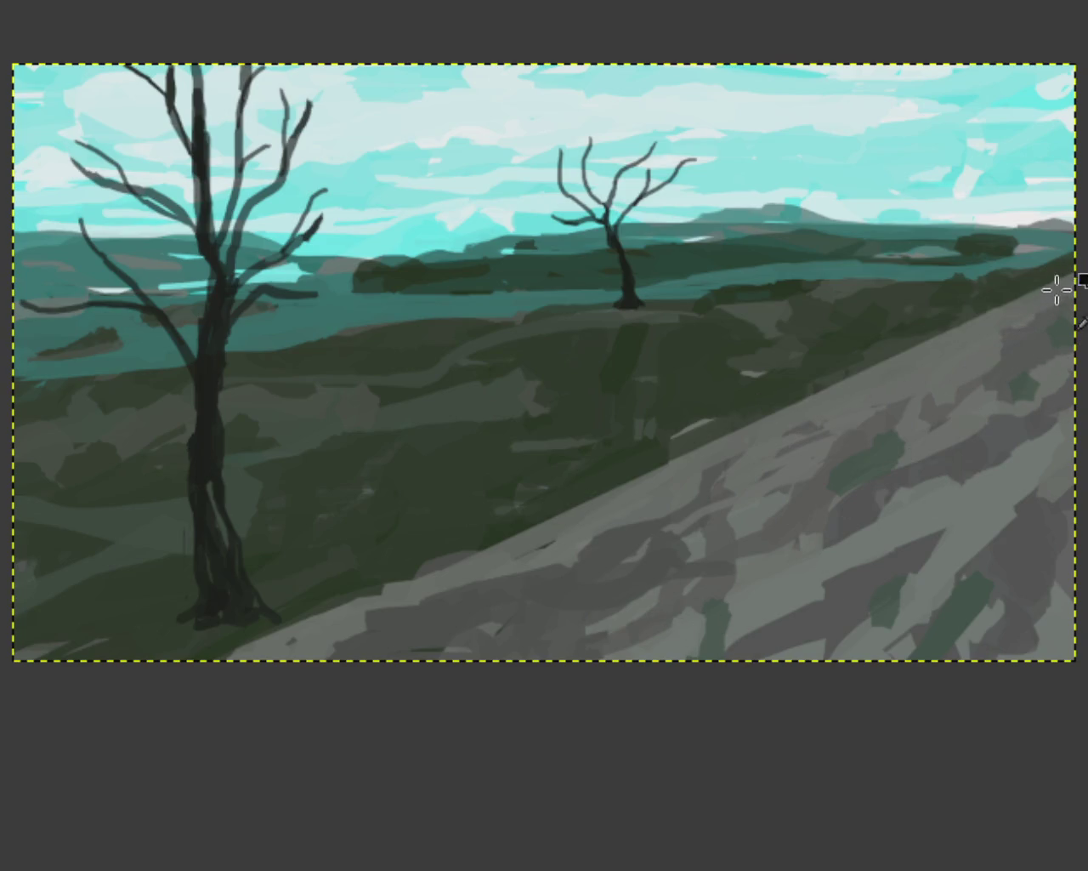
mouse_move(1082, 277)
left_mouse_down()
mouse_move(556, 505)
mouse_move(434, 598)
left_mouse_up()
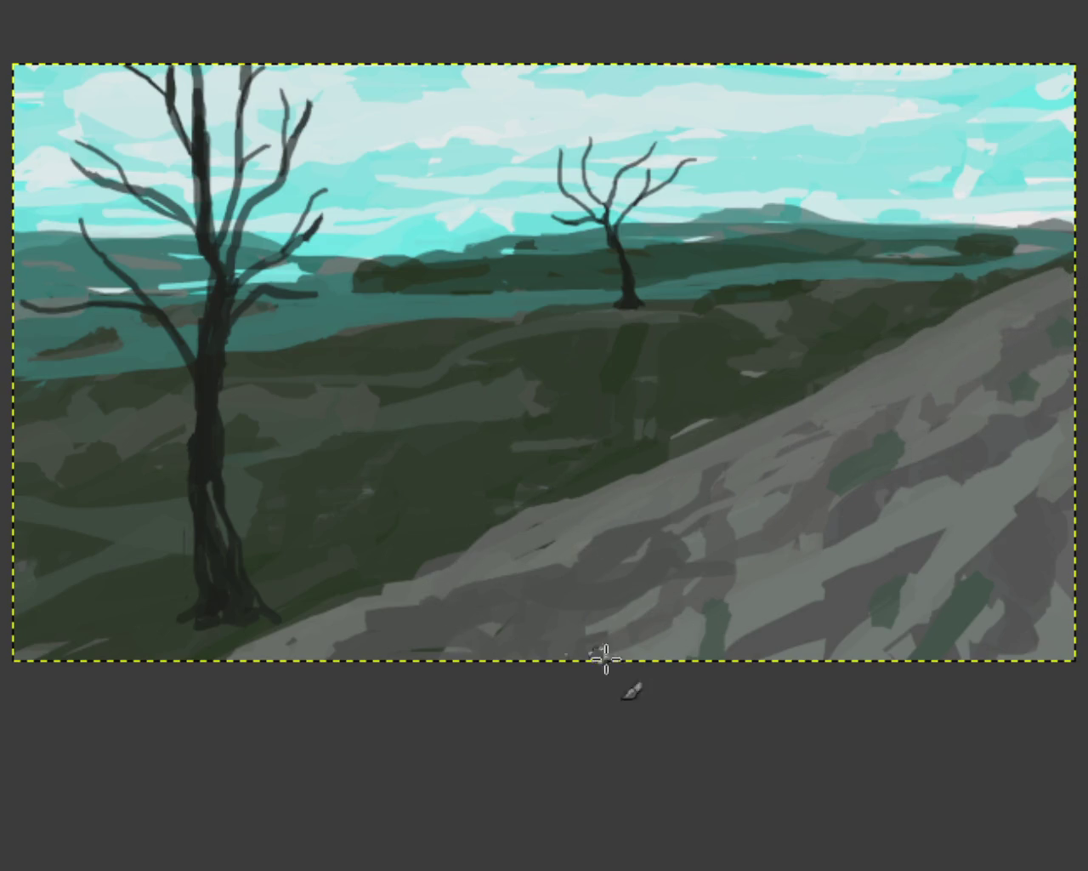
left_click_drag(1069, 269, 818, 391)
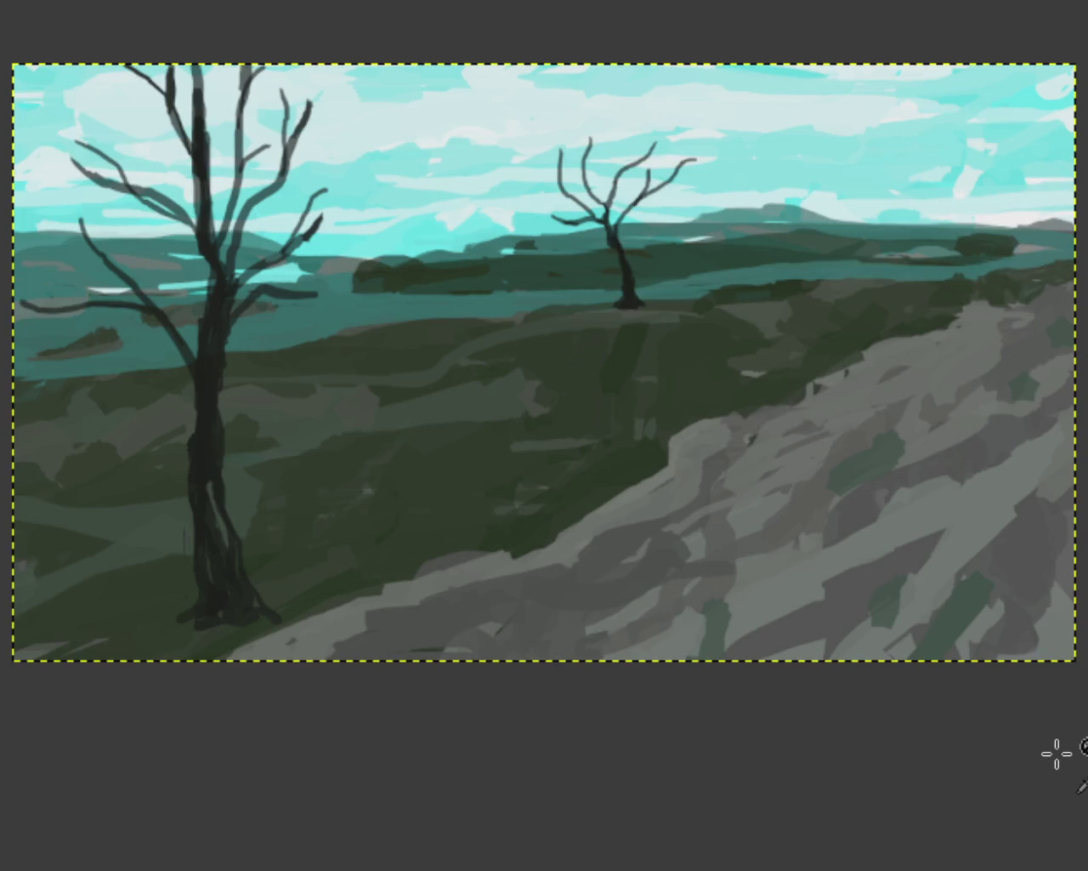
Undo and redo the slope-edge strokes, then try a light grey straight stroke and undo it
key("ctrl+z")
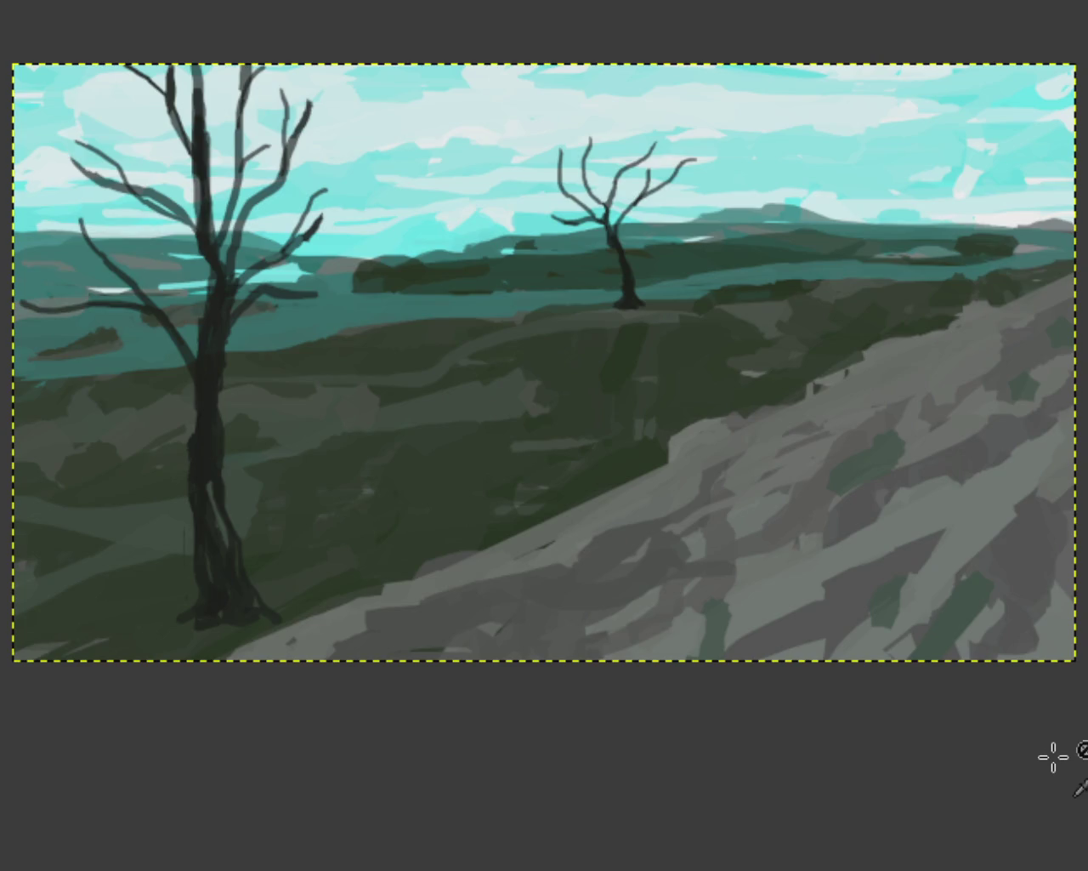
key("ctrl+y")
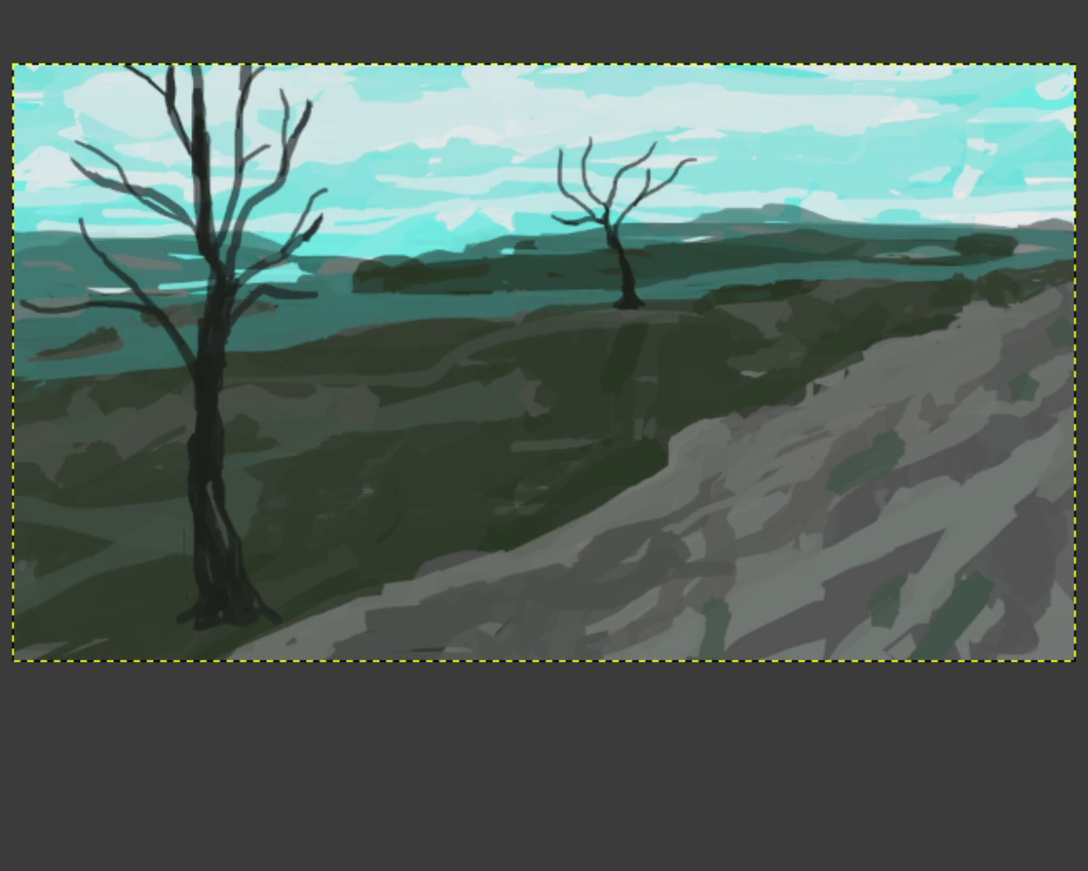
left_click(1010, 313)
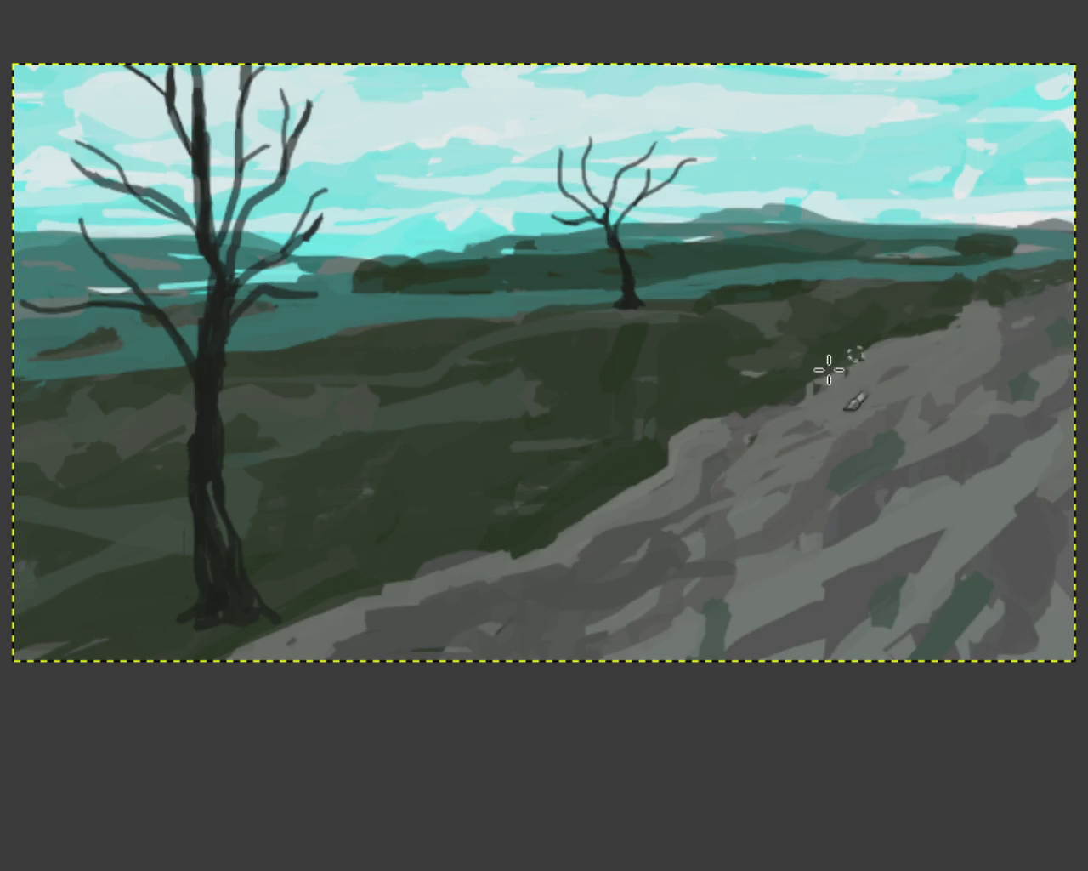
left_click(522, 555, "shift")
key("ctrl+z")
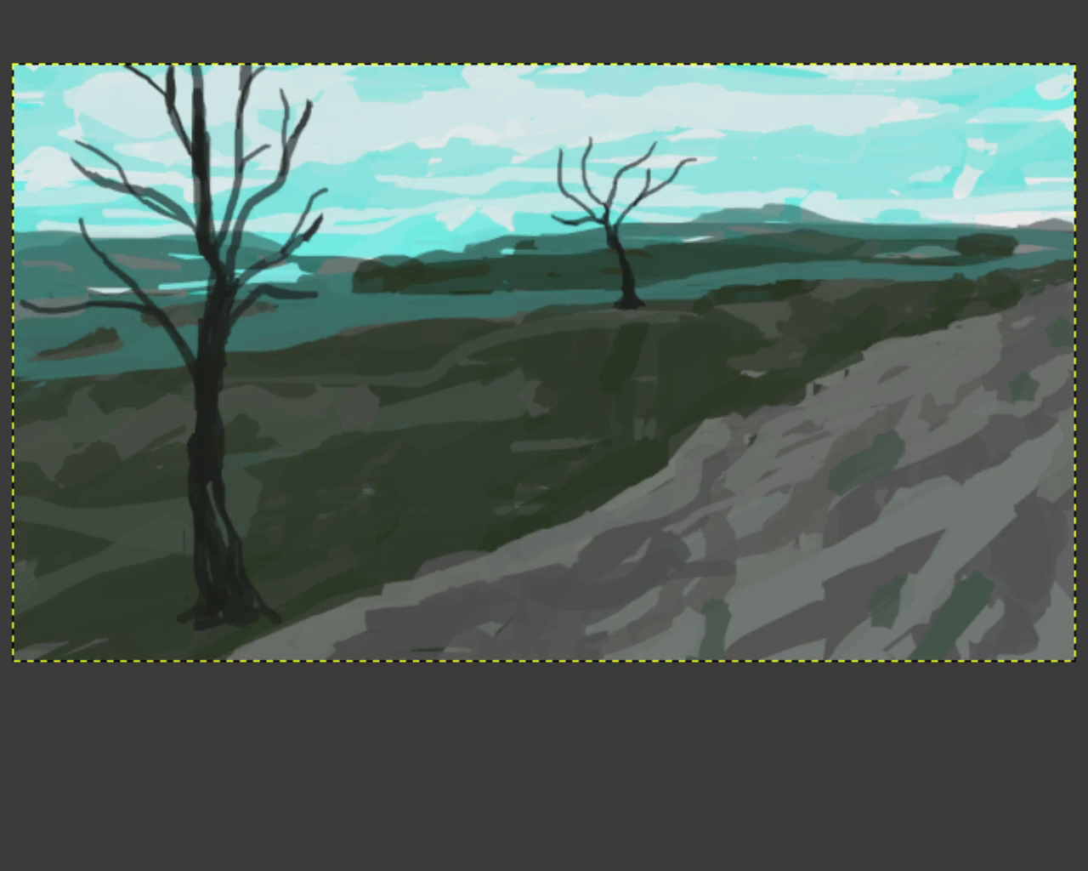
left_click(746, 556)
Zoom in on the left tree's base, undoing an accidental erase stroke on the slope
left_click(244, 663)
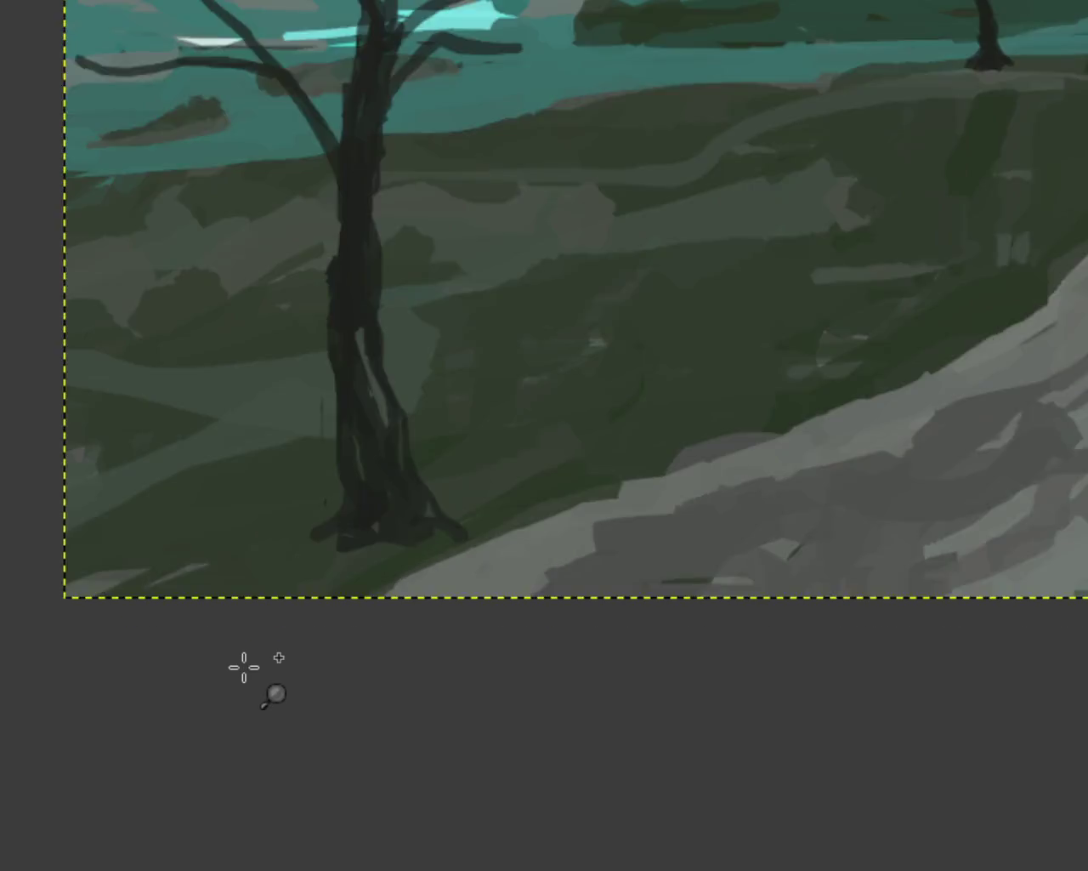
left_click(243, 664)
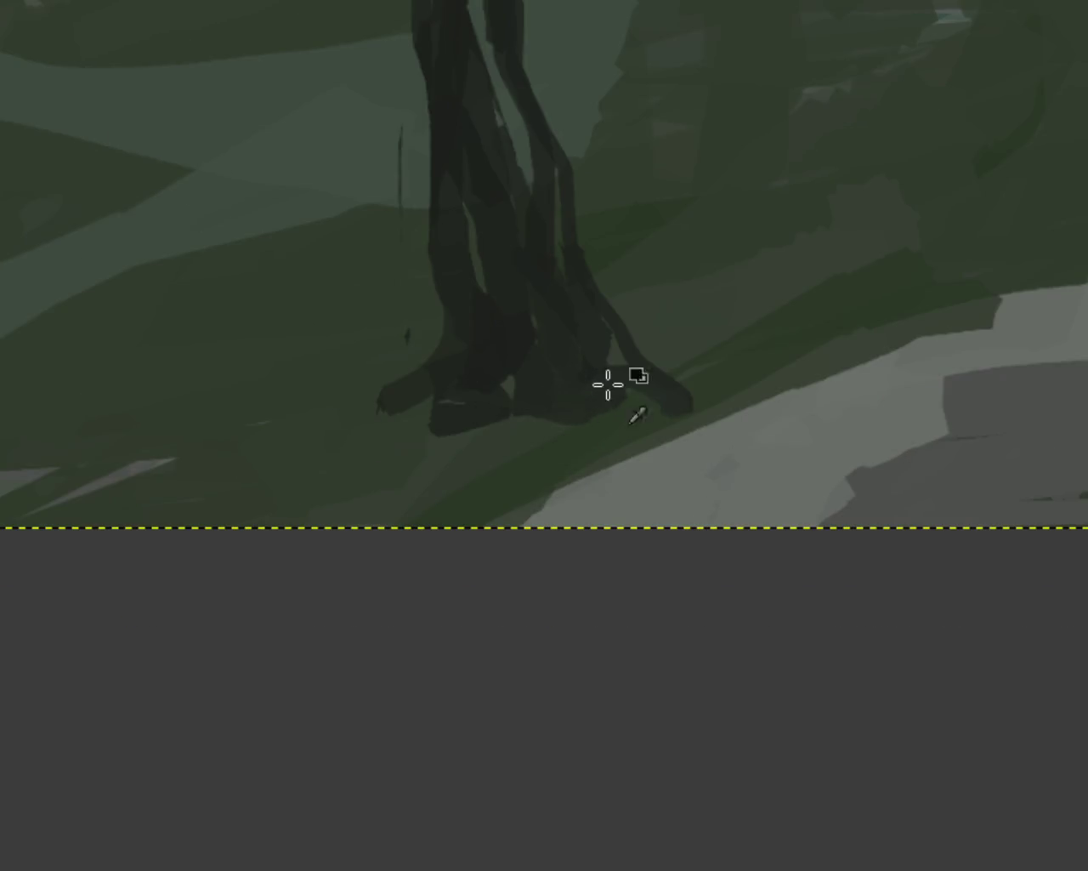
left_click_drag(607, 382, 489, 408)
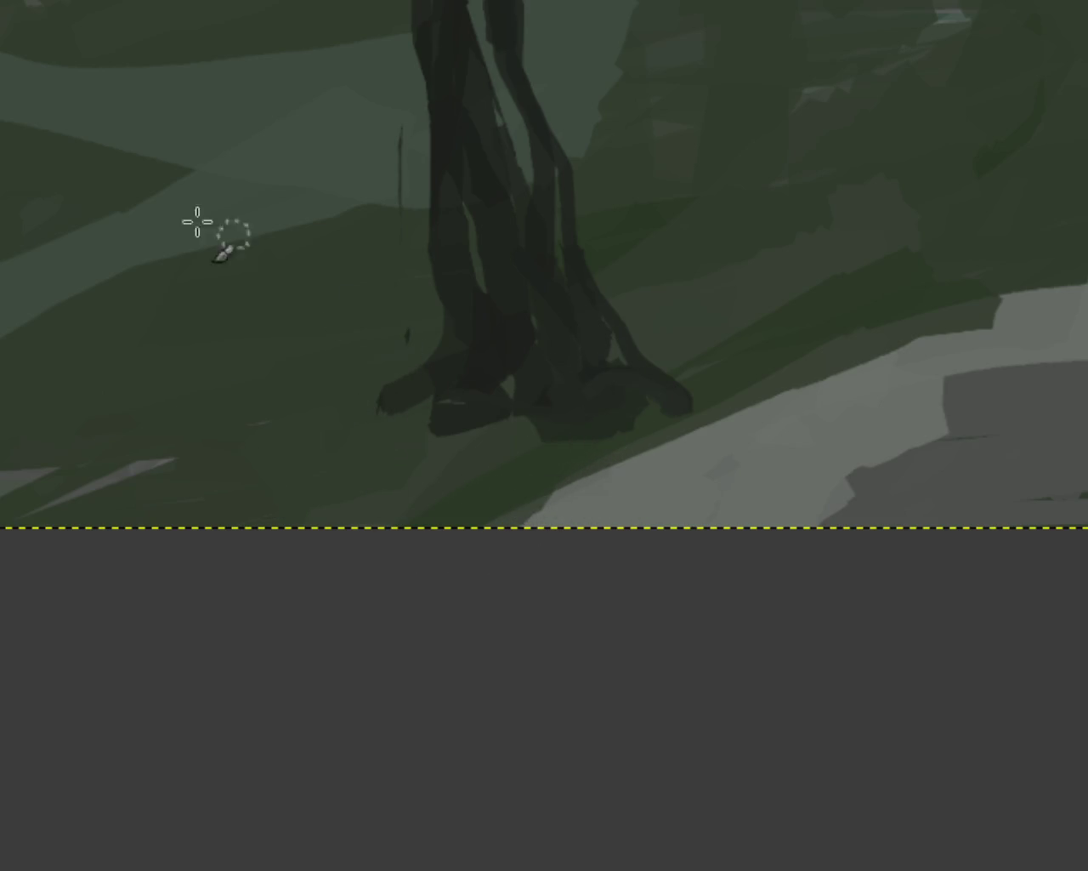
left_click(329, 529, "ctrl")
left_click(770, 281)
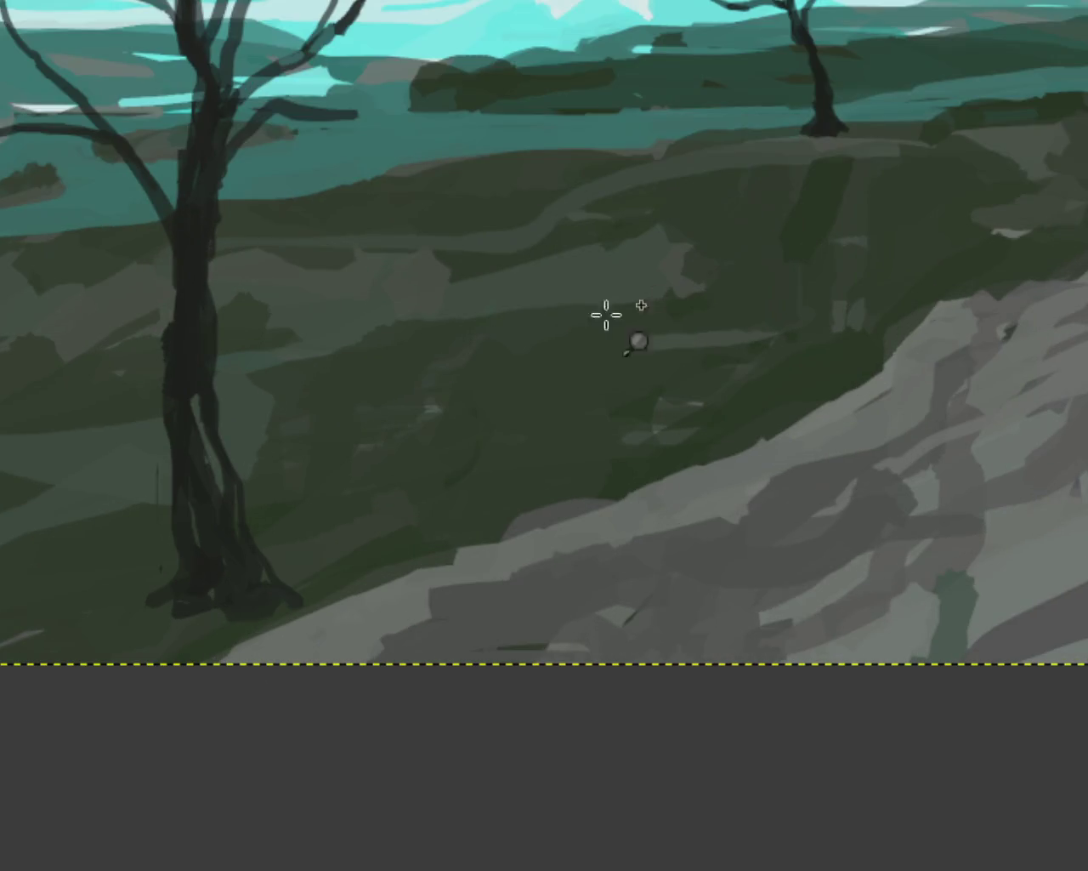
left_click(405, 573, "ctrl")
left_click(348, 617)
left_click(349, 617)
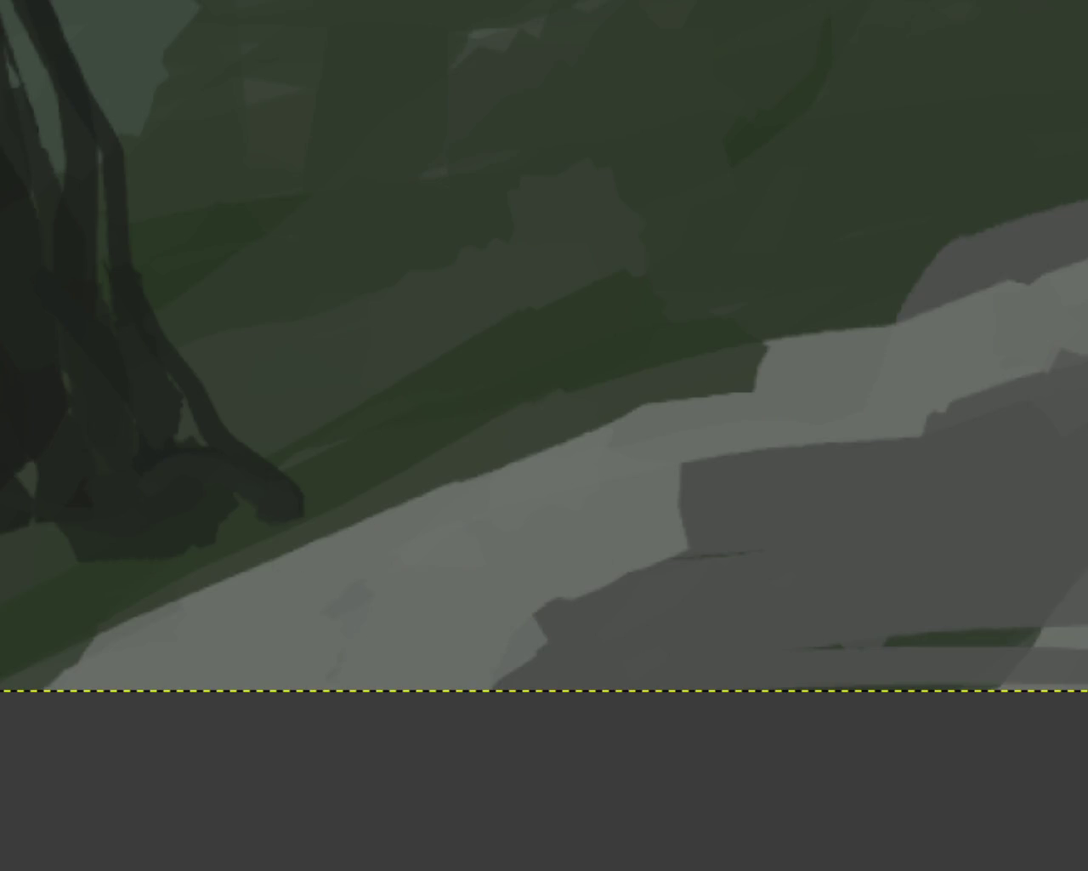
left_click_drag(349, 468, 304, 619)
key("ctrl+z")
Paint green over the dark root tip, compare with undo/redo, and trim the tip further
left_click_drag(267, 470, 297, 510)
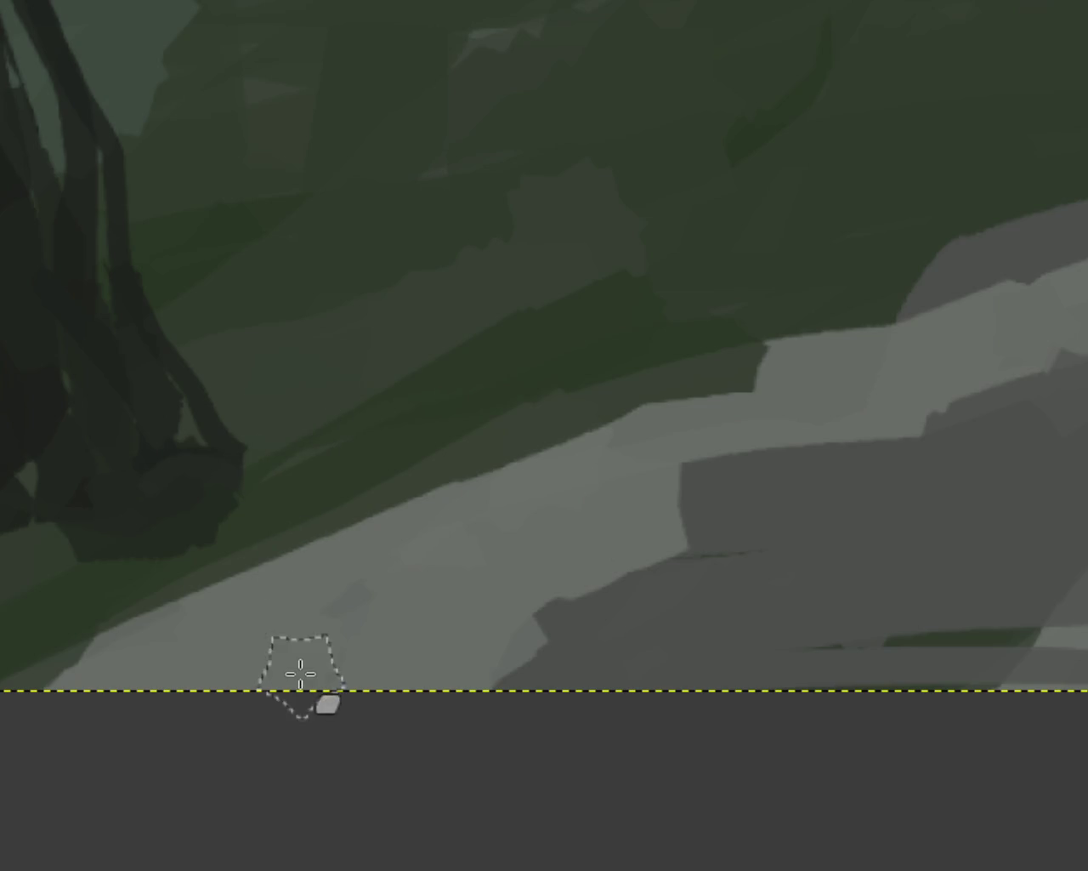
key("ctrl+z")
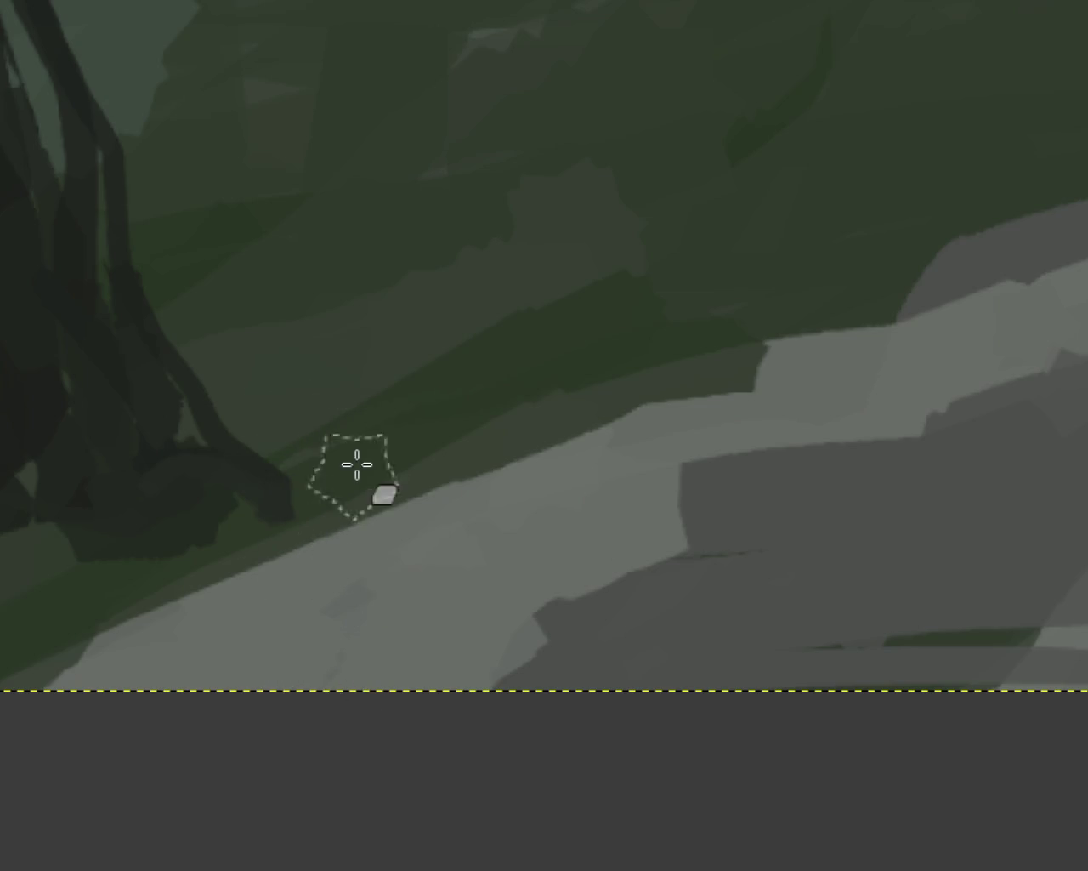
key("ctrl+y")
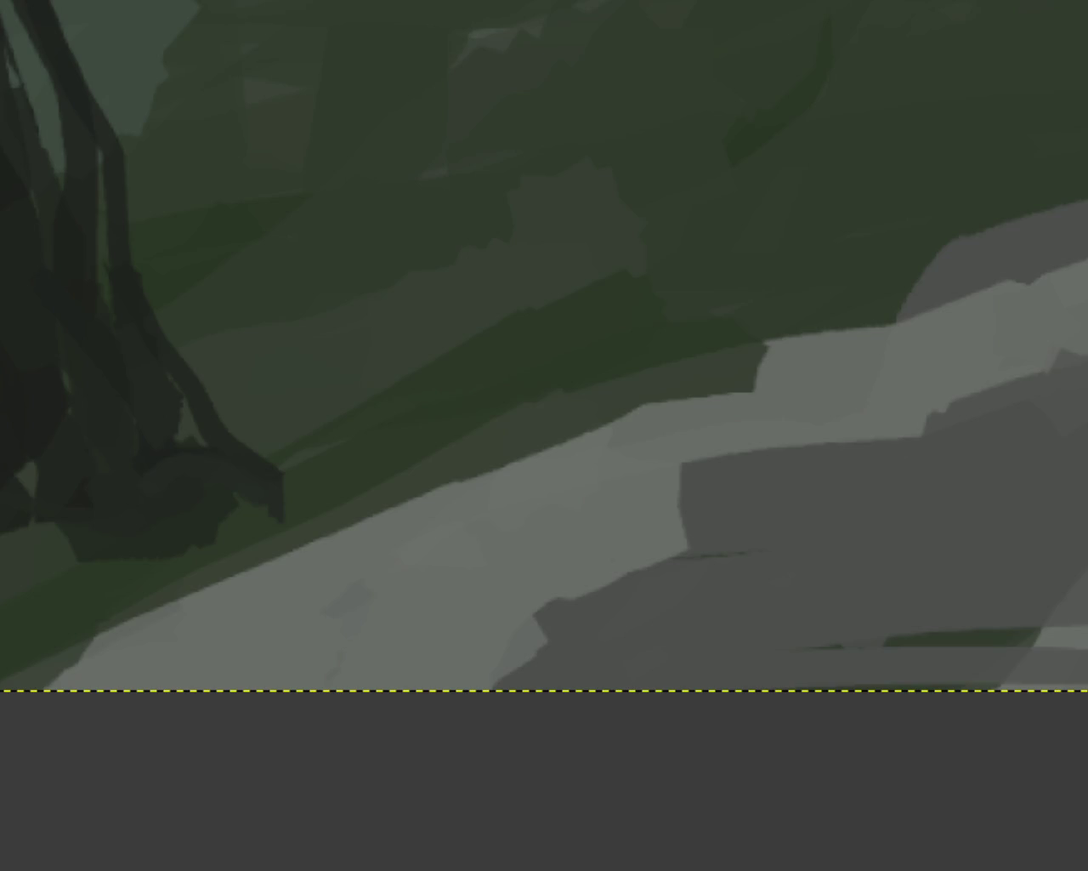
left_click(541, 595, "ctrl")
left_click(542, 595, "ctrl")
left_click(822, 357)
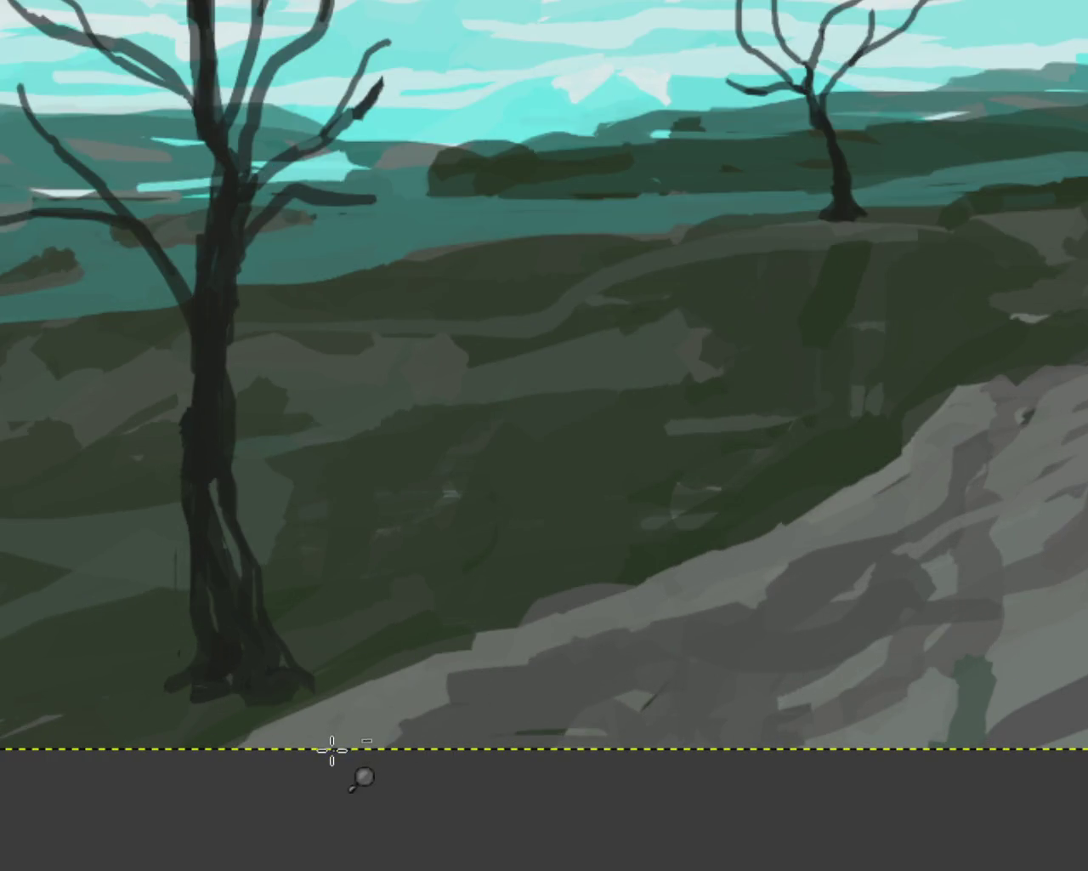
left_click(331, 749)
left_click(306, 746)
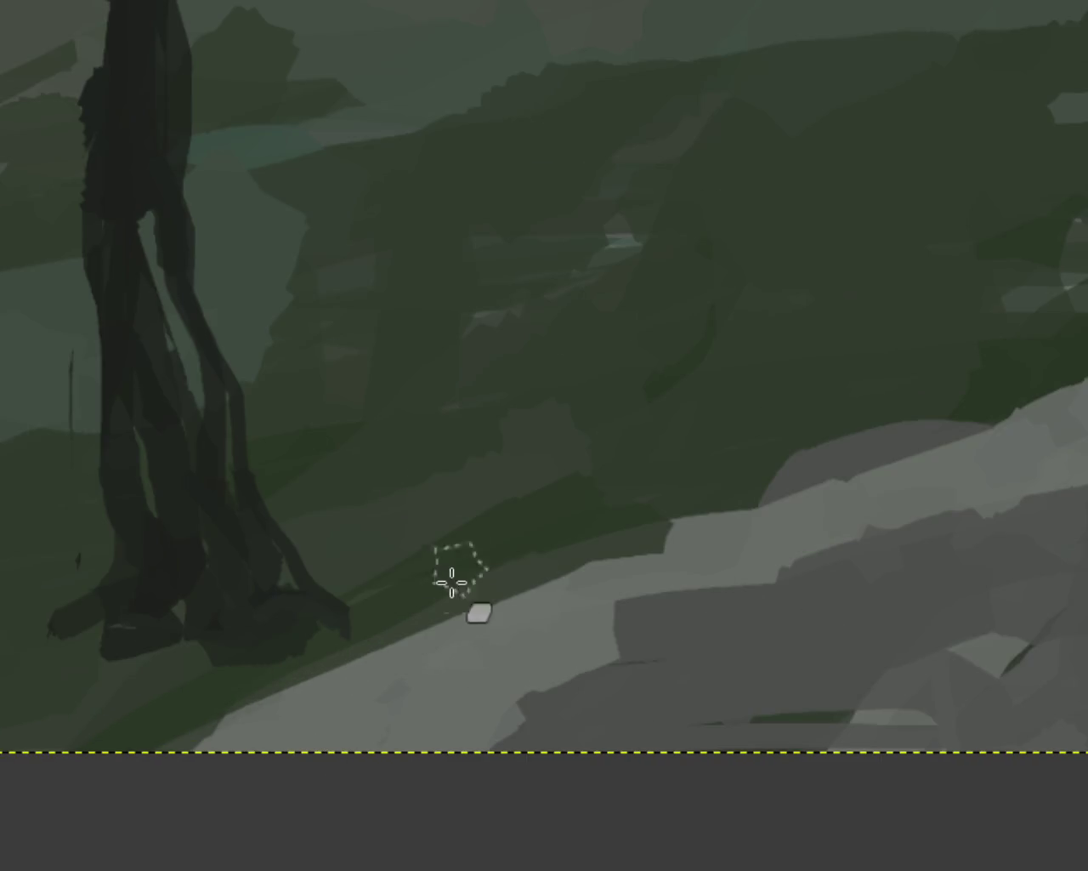
left_click_drag(357, 584, 327, 617)
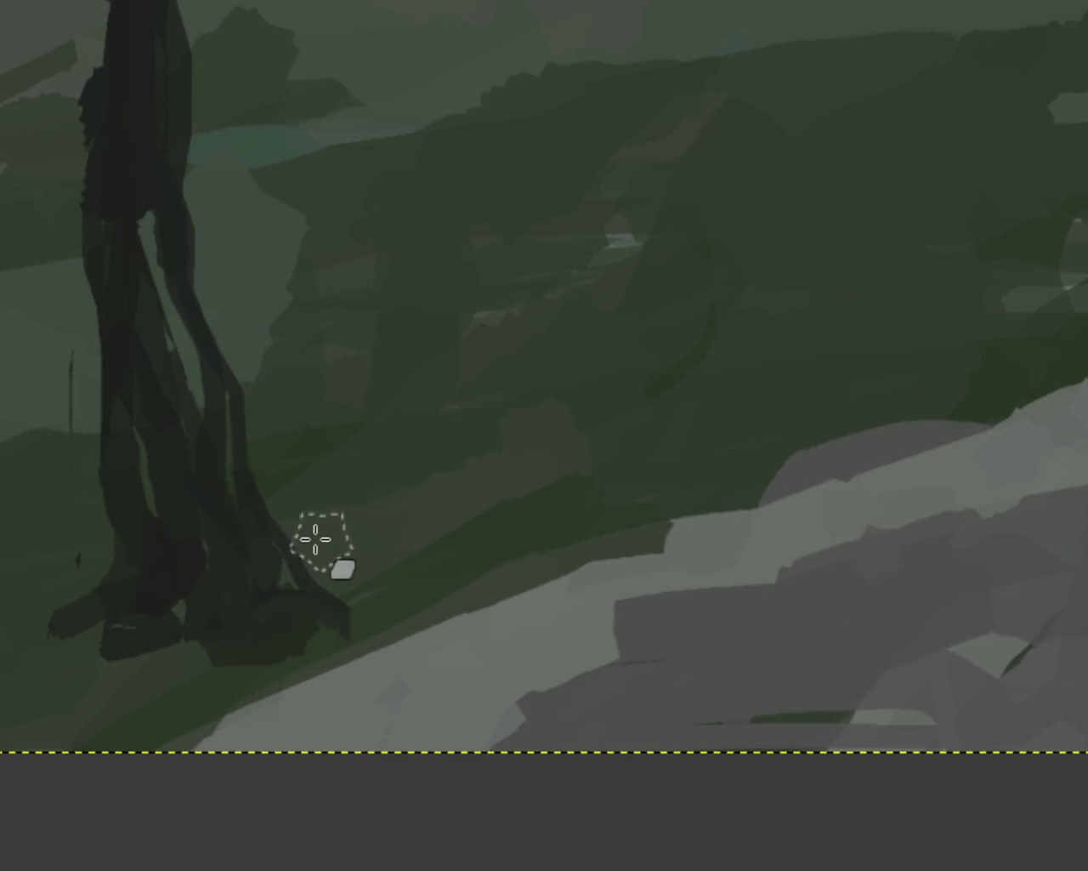
key("z")
left_click_drag(326, 579, 320, 693)
left_click(602, 501, "ctrl")
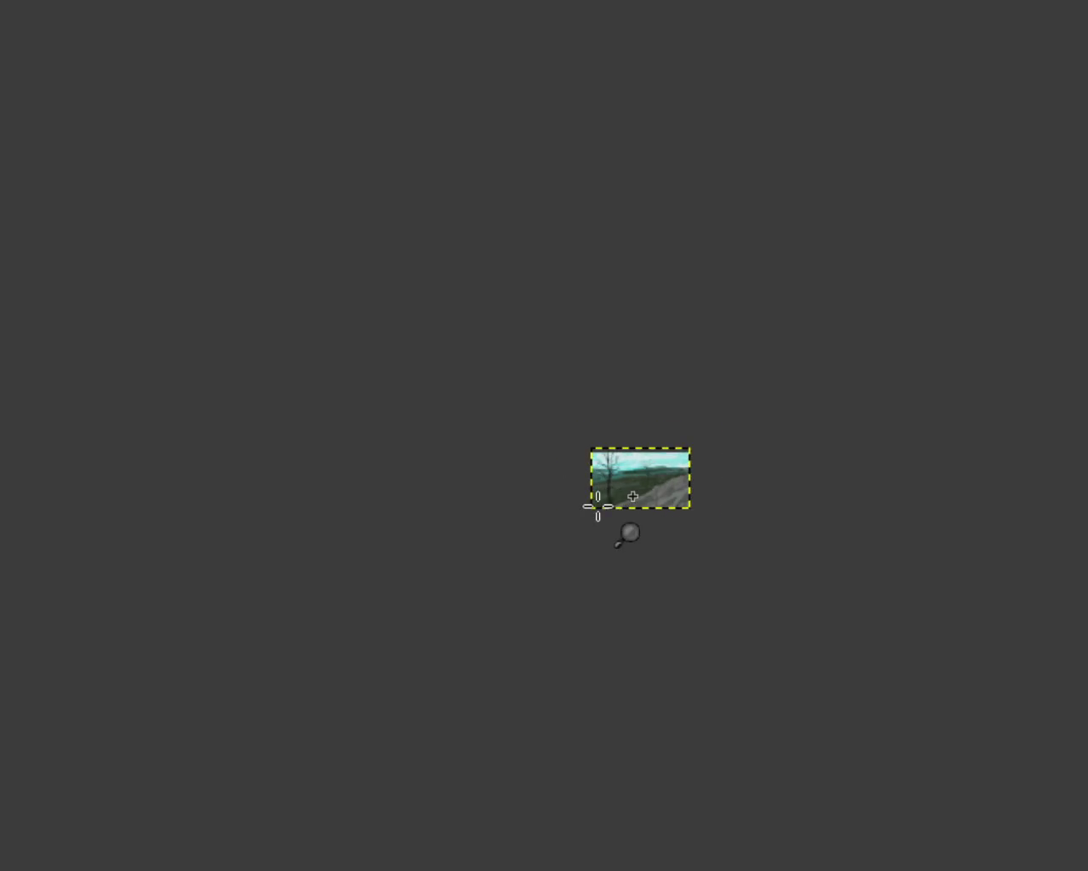
Paint green over the dark blob beside the left tree's base
scroll(604, 506, "up", 2)
scroll(607, 510, "up", 3)
scroll(720, 481, "down", 1)
scroll(719, 482, "up", 3)
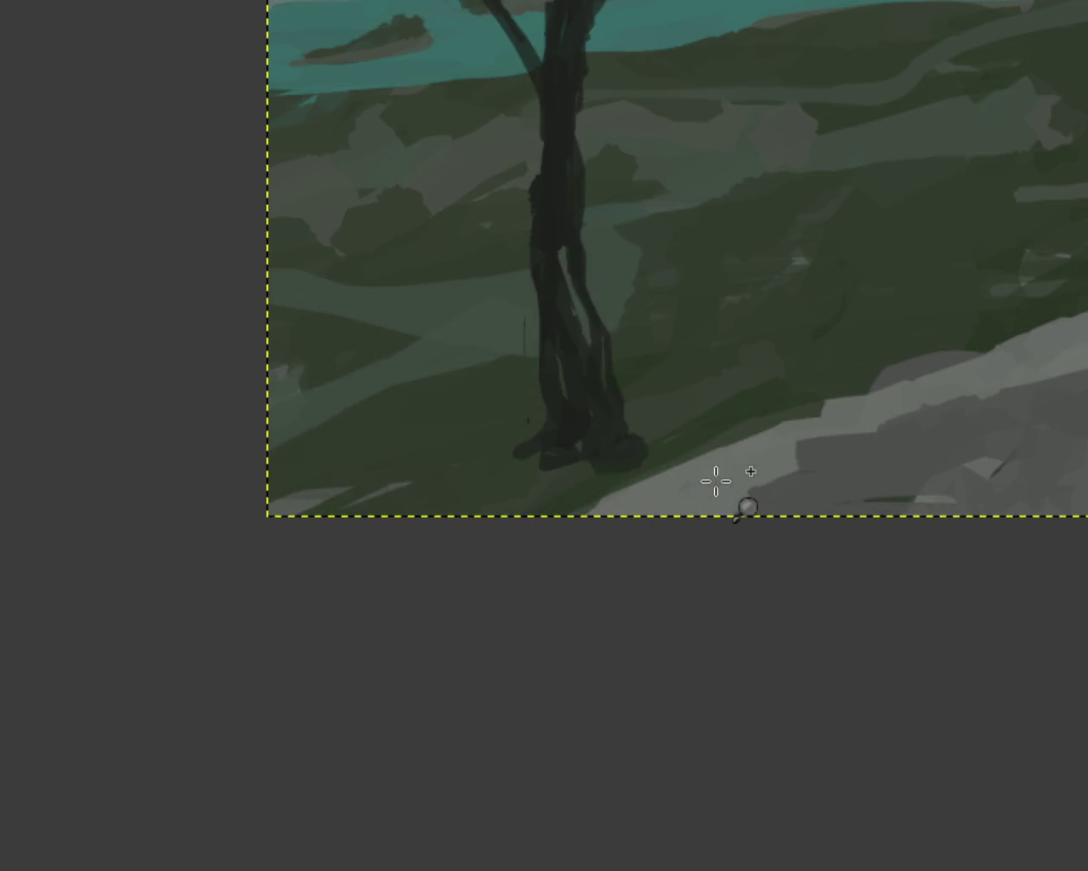
scroll(680, 468, "down", 1)
scroll(627, 449, "up", 2)
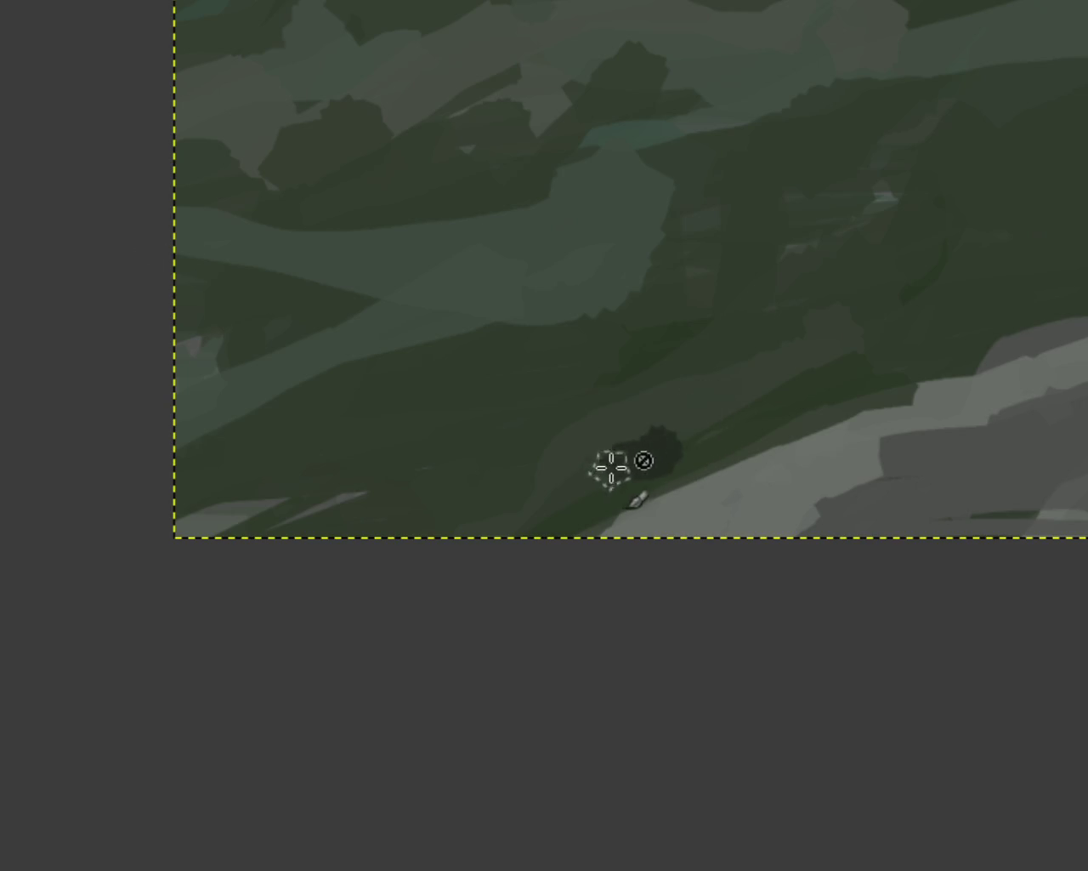
left_click_drag(671, 467, 632, 450)
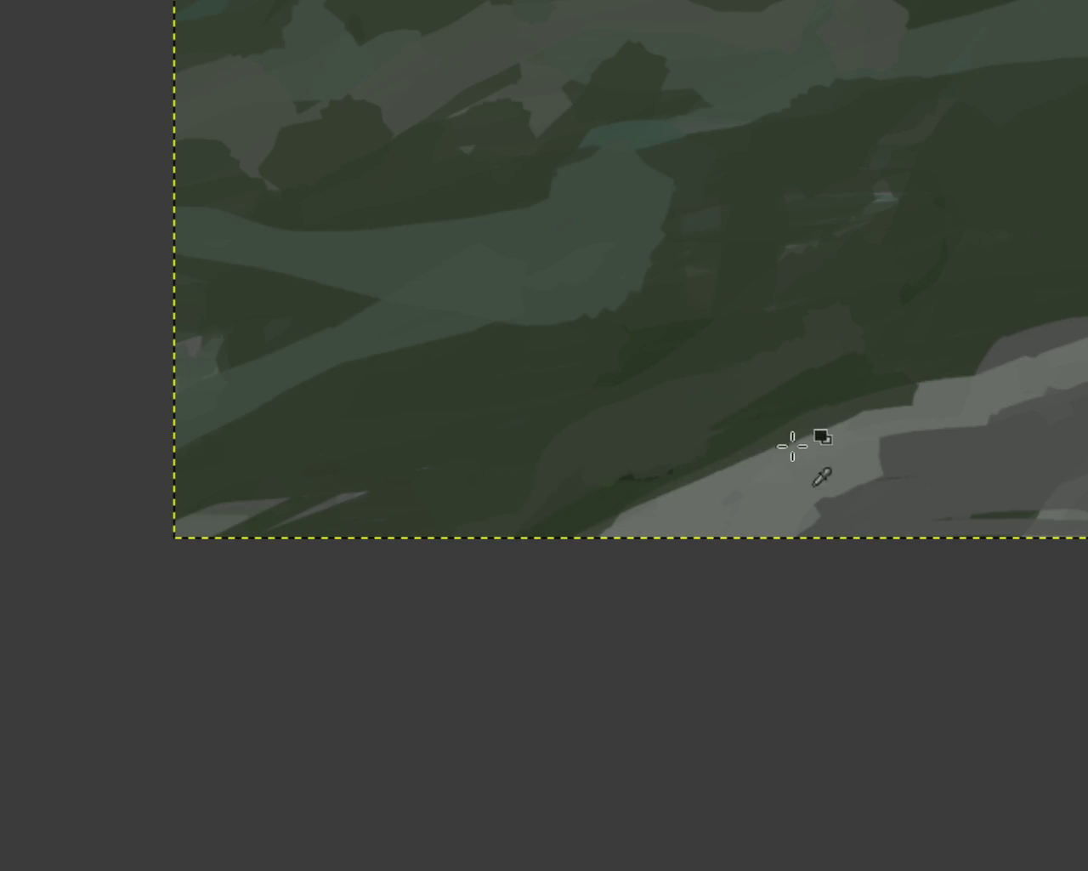
Compare the blob fix with undo/redo, then redo the rider's legs and brown horse strokes
key("ctrl+z")
key("ctrl+y")
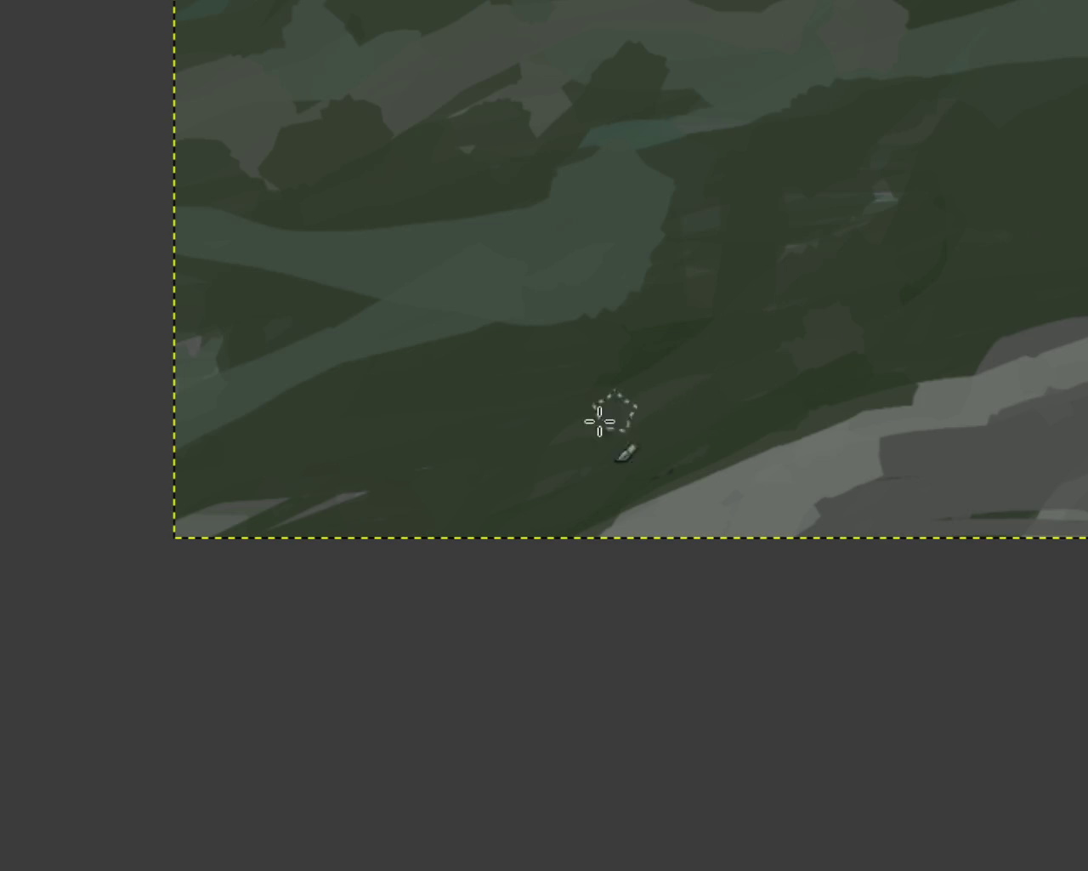
key("ctrl+y")
key("ctrl+y")
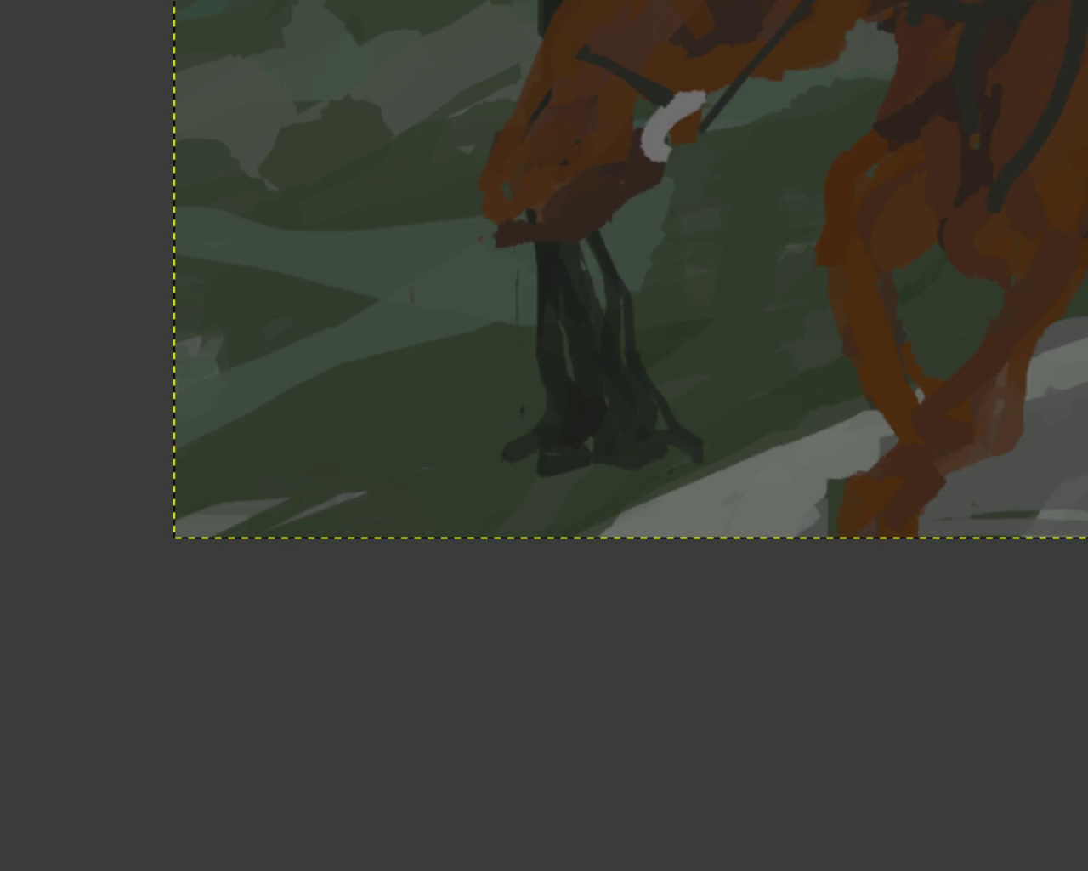
key("ctrl+y")
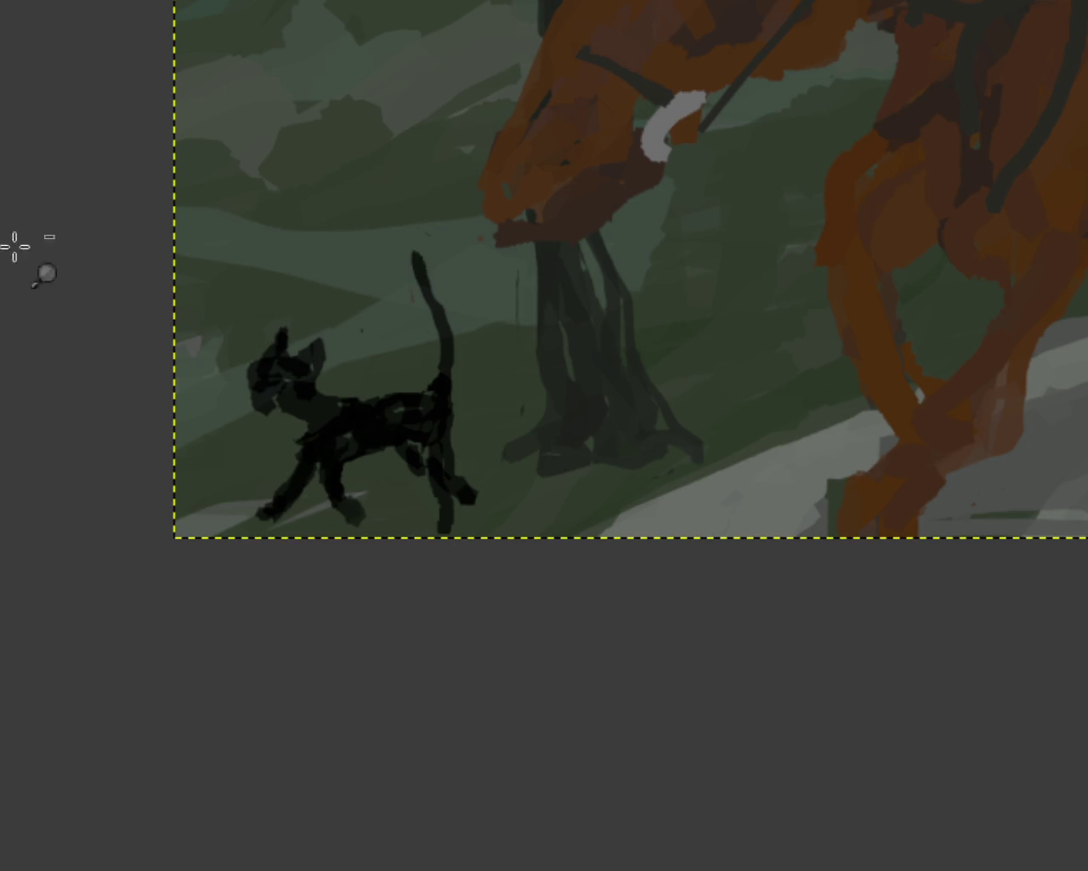
Zoom in on the riders, horse and dog
left_click(589, 733)
left_click(558, 704)
left_click(862, 515)
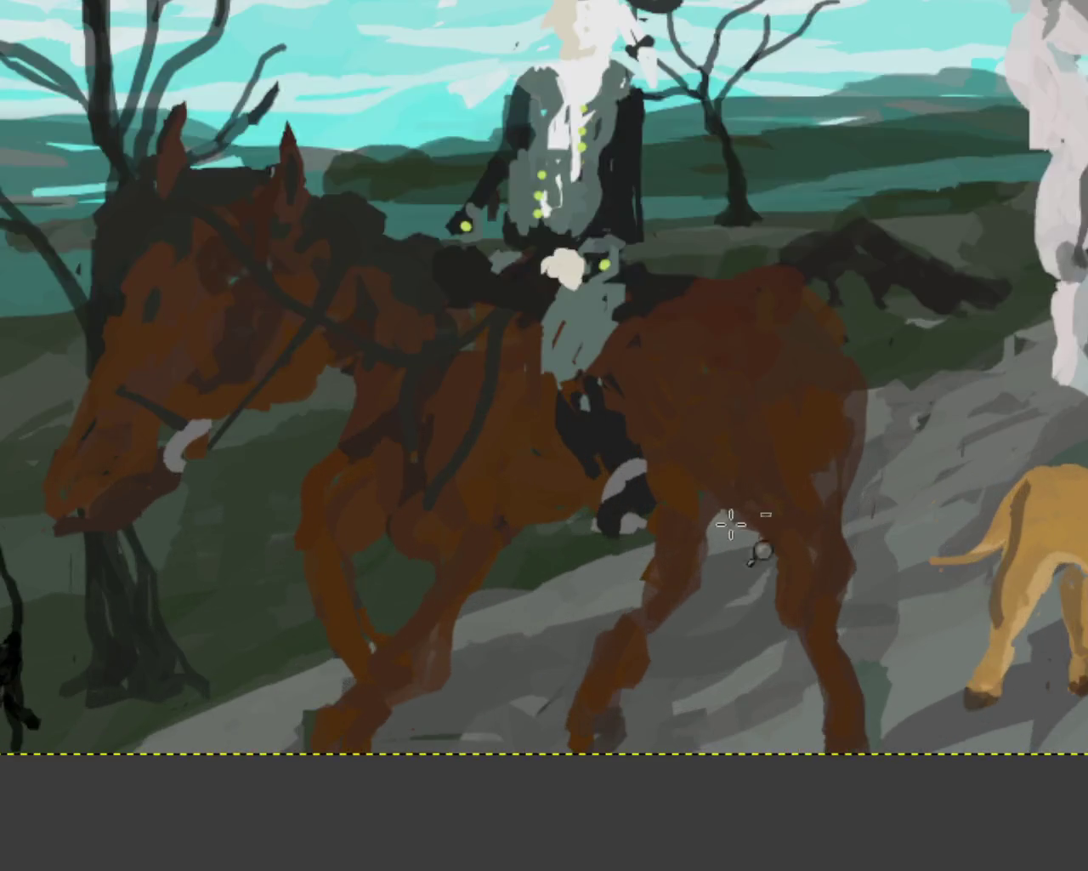
left_click(802, 485, "ctrl")
left_click(845, 437)
left_click(848, 440, "ctrl")
double_click(848, 440)
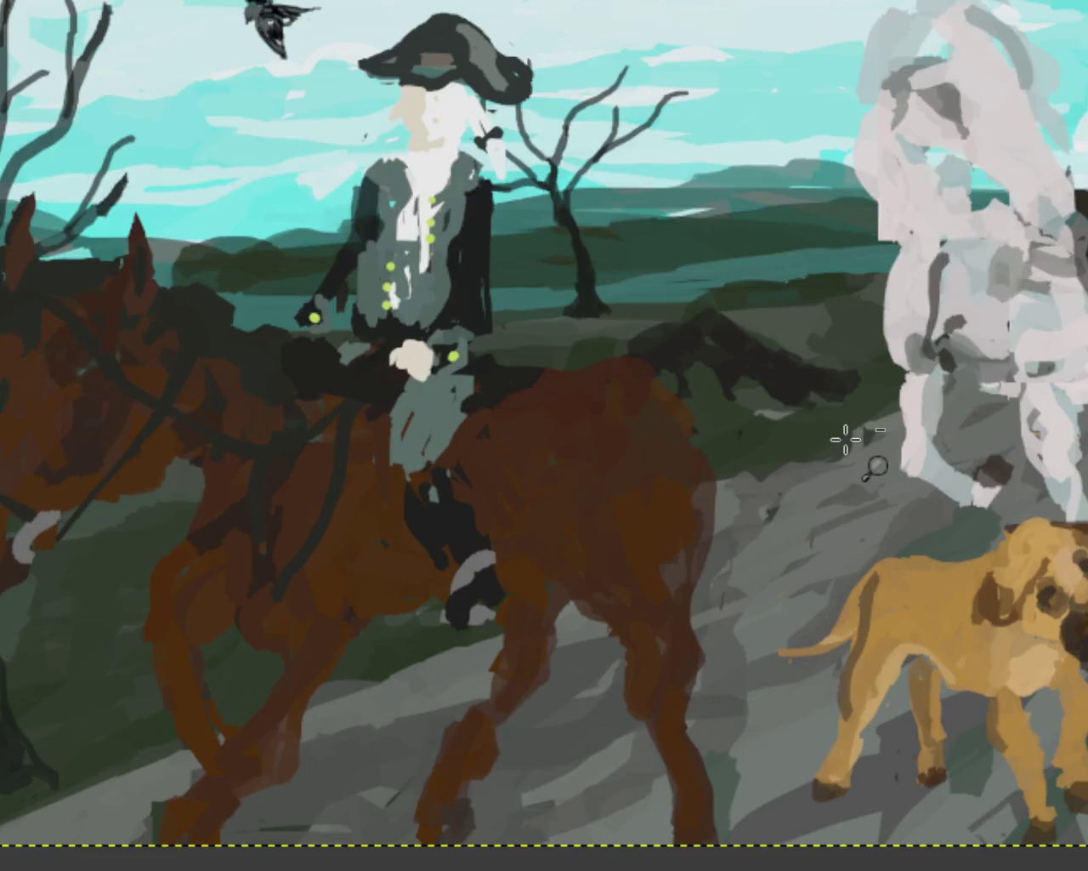
left_click(847, 441, "ctrl")
Look over the dog and white horse, then zoom out and re-centre on the landscape
left_click(969, 489, "ctrl")
left_click(1027, 460)
left_click(1028, 460)
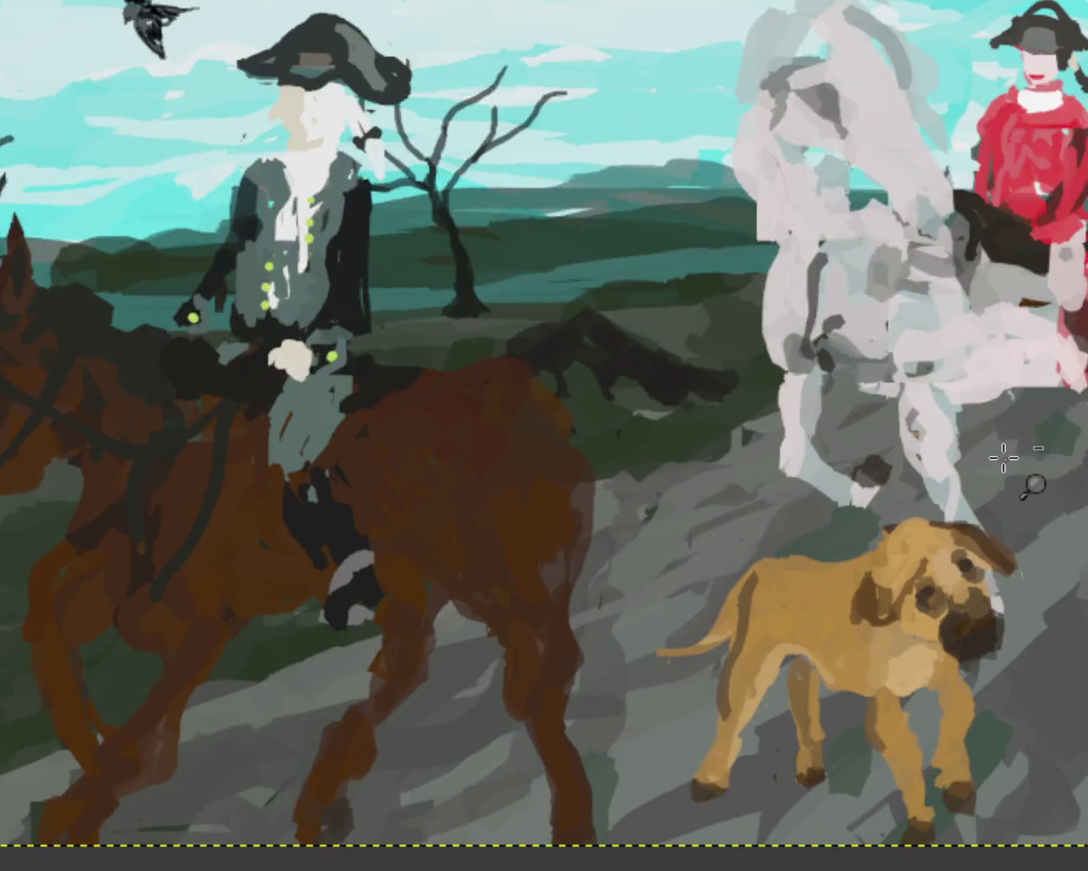
left_click(1004, 454, "ctrl")
left_click(1003, 454)
left_click(759, 455, "ctrl")
left_click(758, 455)
left_click(762, 451, "ctrl")
left_click(762, 451, "ctrl")
left_click(747, 469)
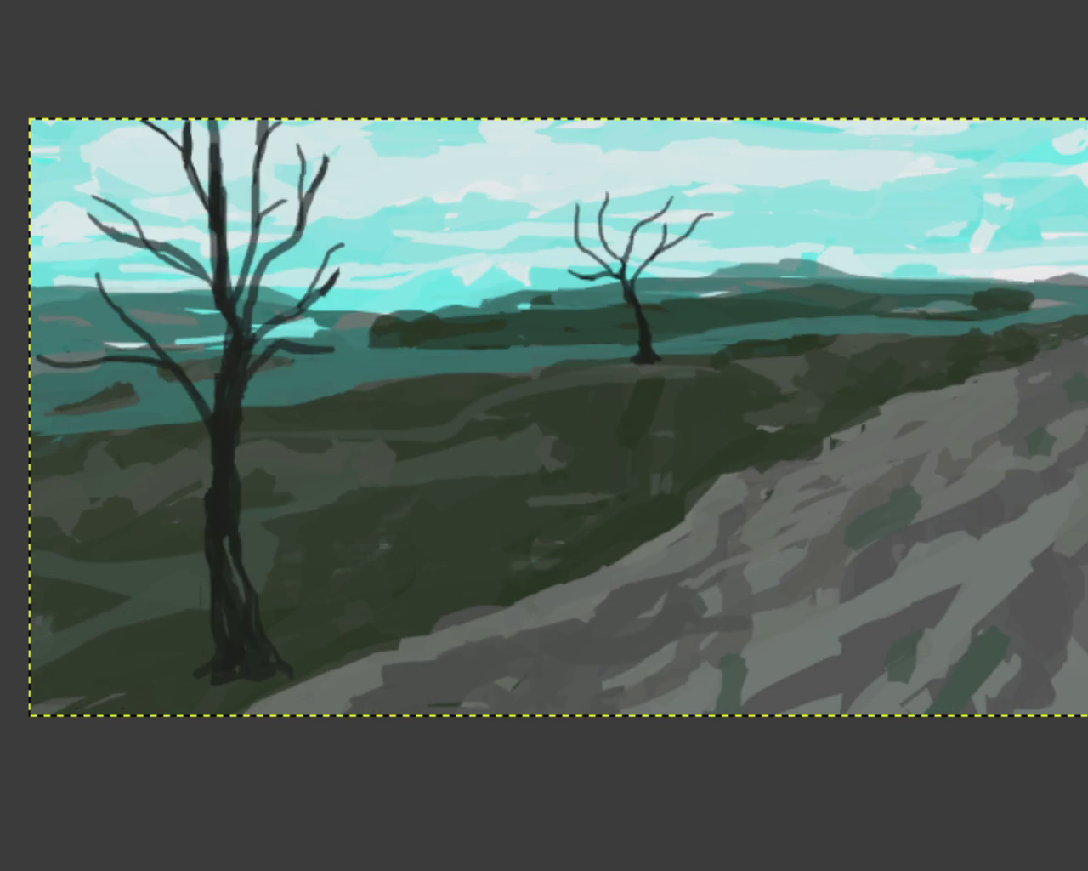
left_click(700, 808, "ctrl")
left_click(406, 768)
left_click(324, 736)
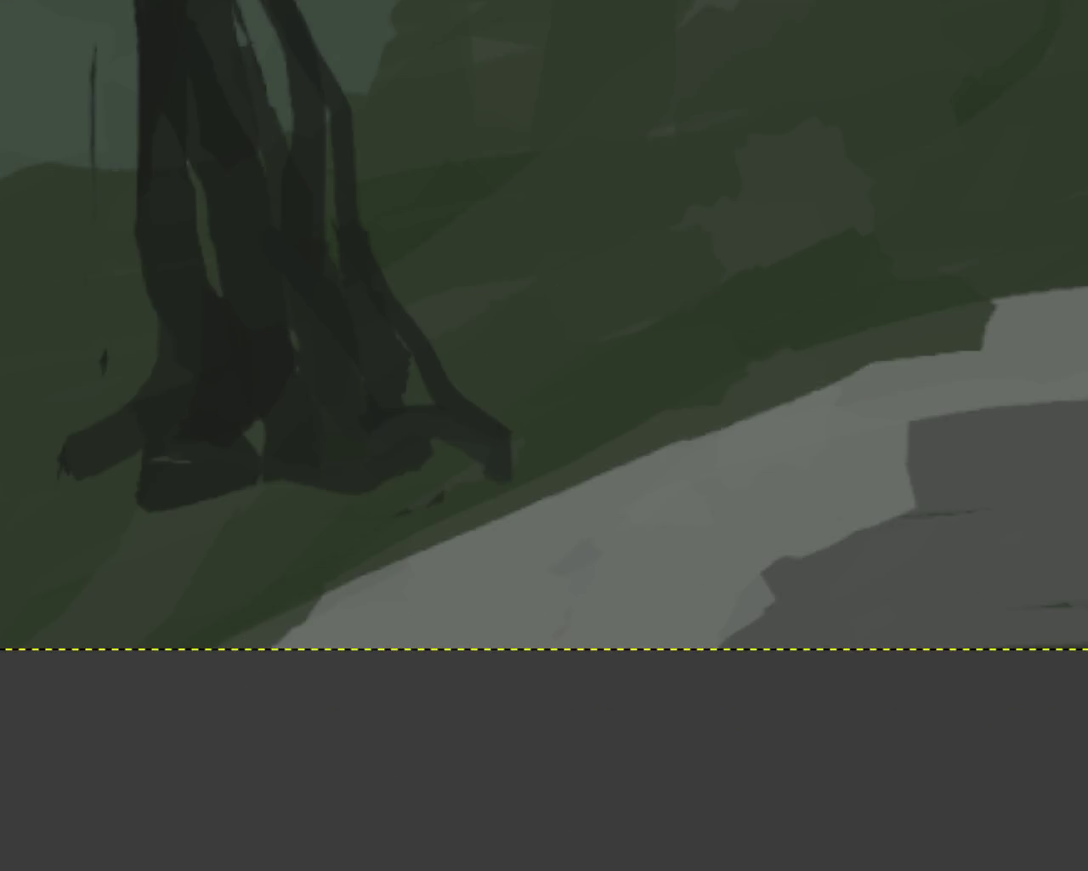
left_click_drag(420, 413, 366, 536)
key("ctrl+z")
left_click_drag(506, 421, 466, 476)
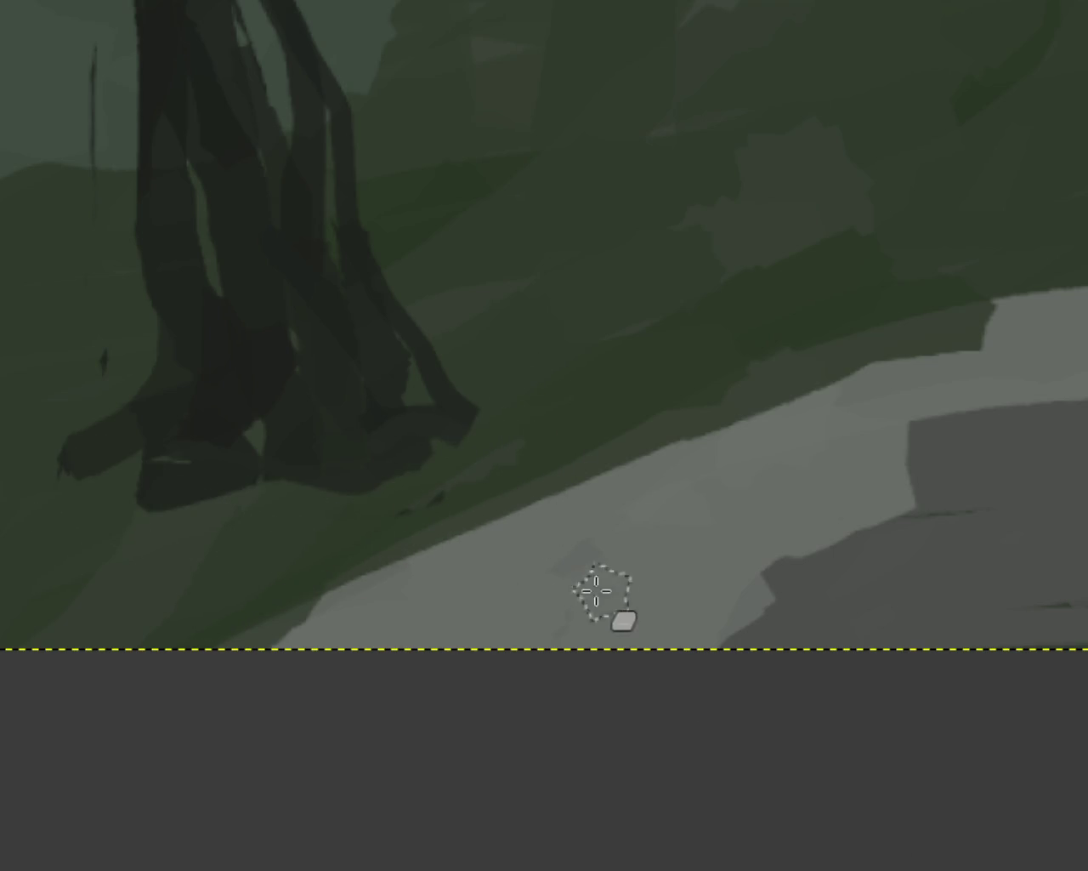
key("ctrl+z")
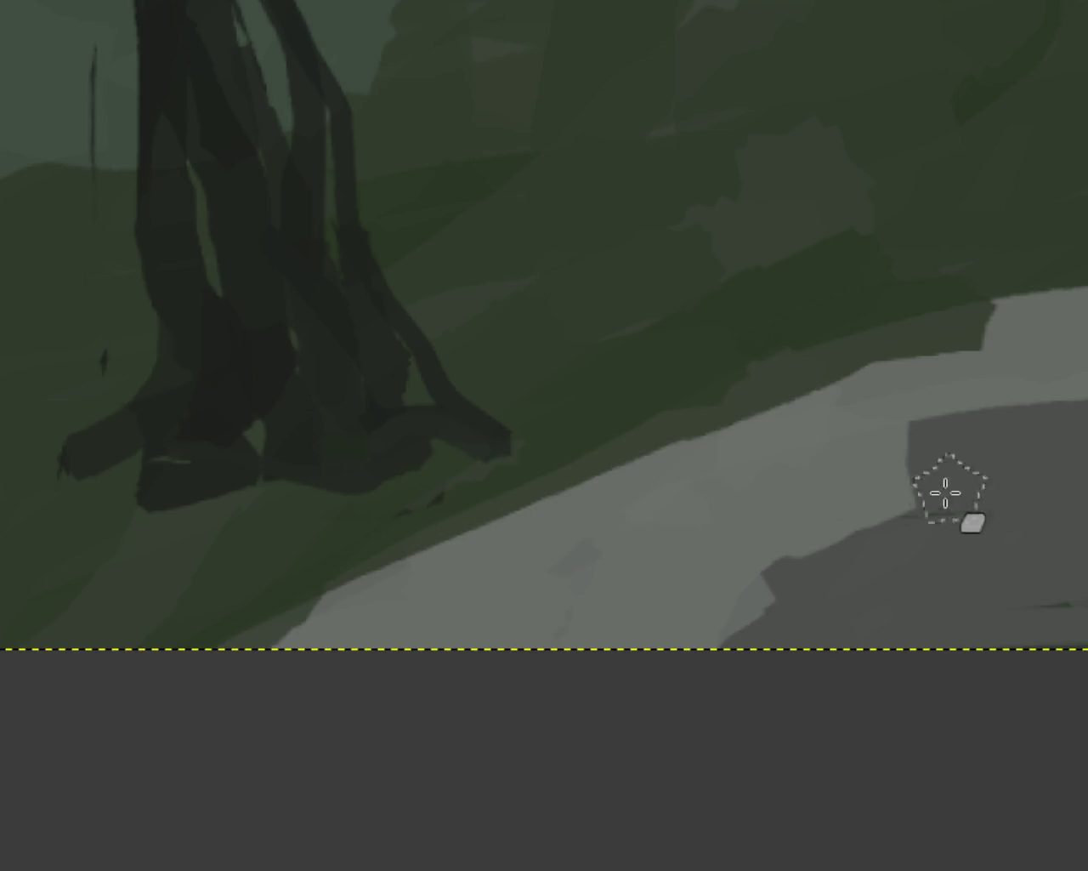
key("ctrl+y")
key("ctrl+z")
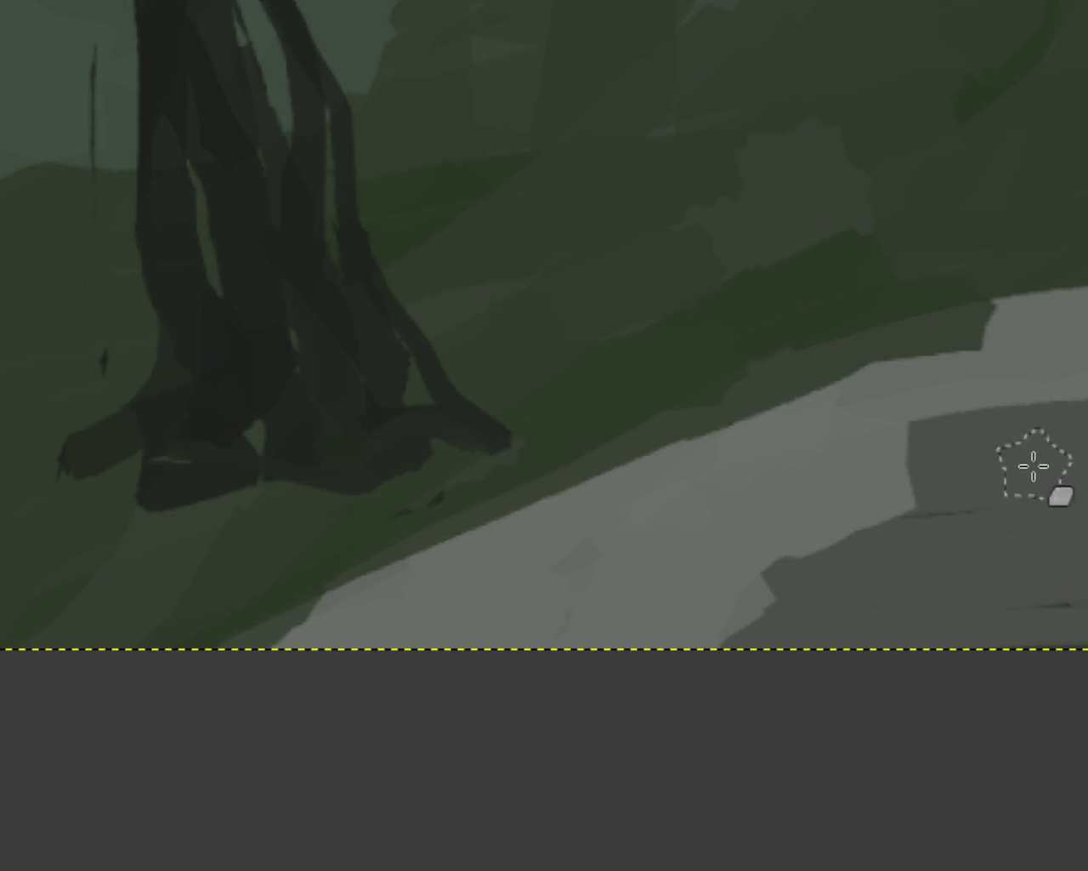
left_click_drag(121, 518, 255, 493)
key("ctrl+z")
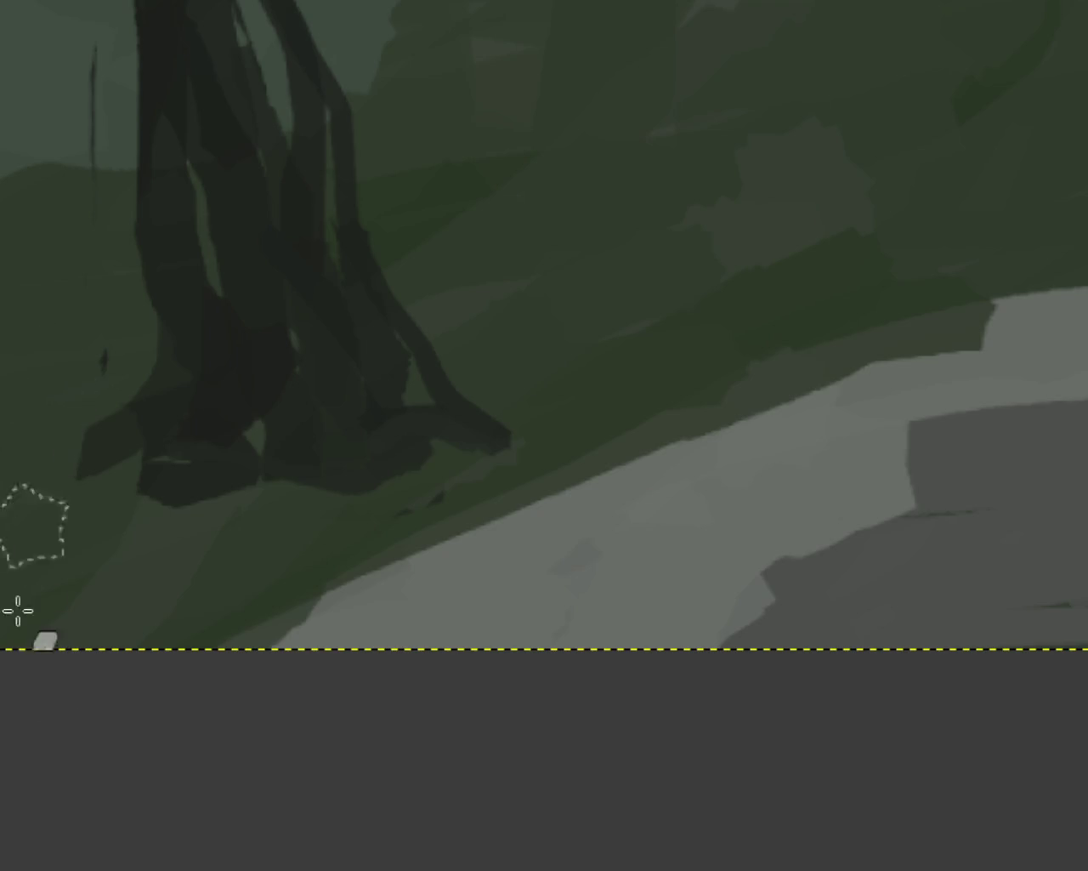
key("ctrl+z")
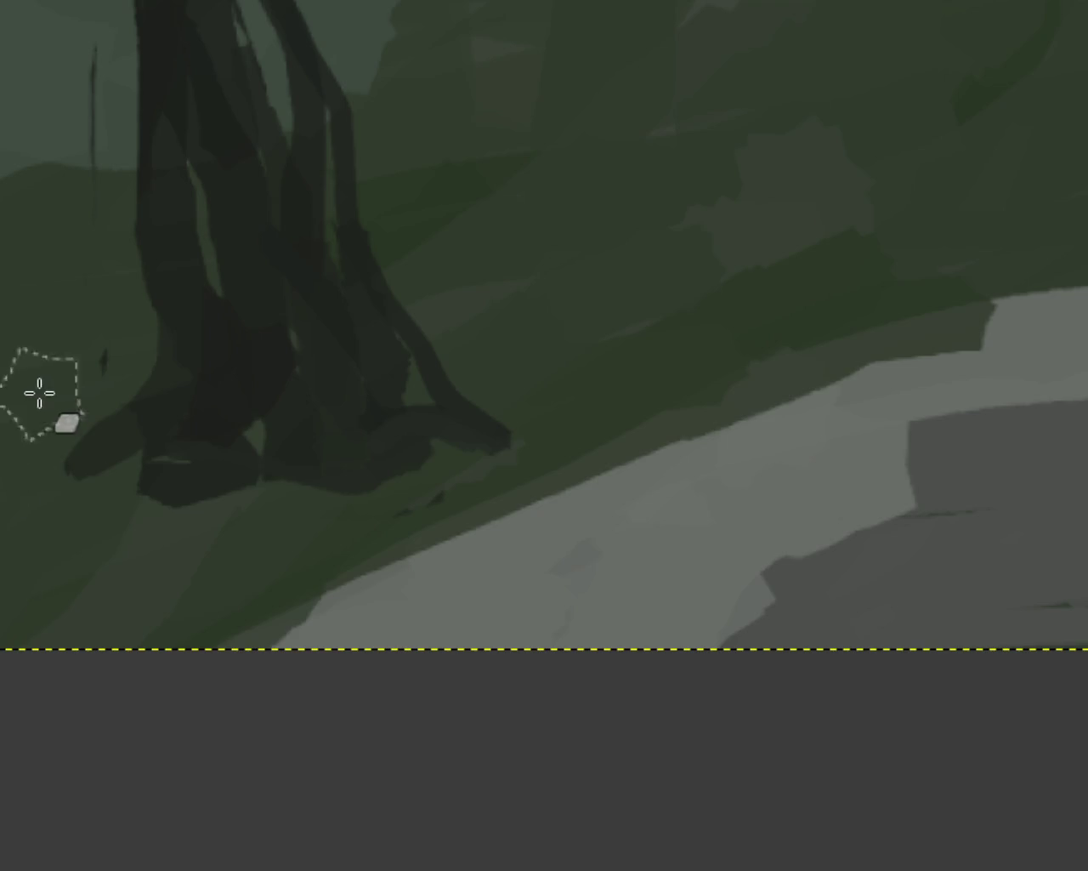
left_click_drag(357, 14, 402, 420)
key("ctrl+z")
key("ctrl+y")
key("ctrl+z")
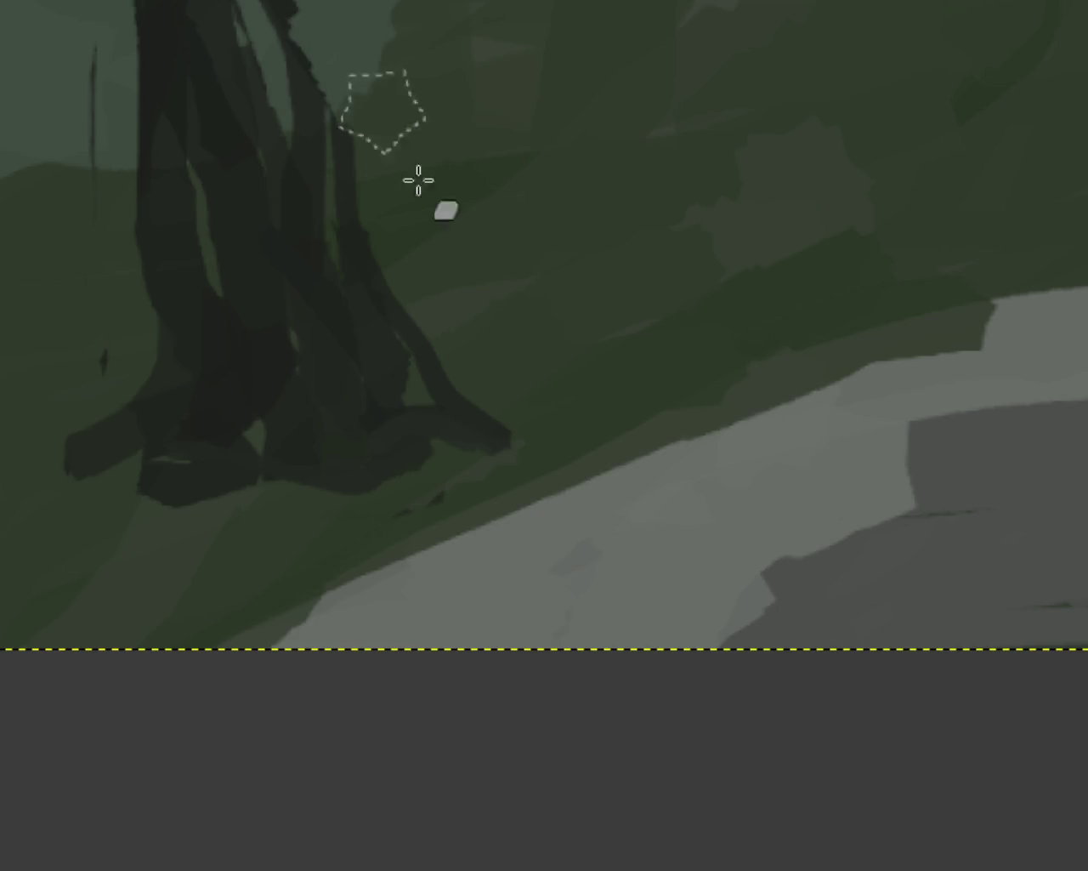
key("ctrl+y")
key("ctrl+z")
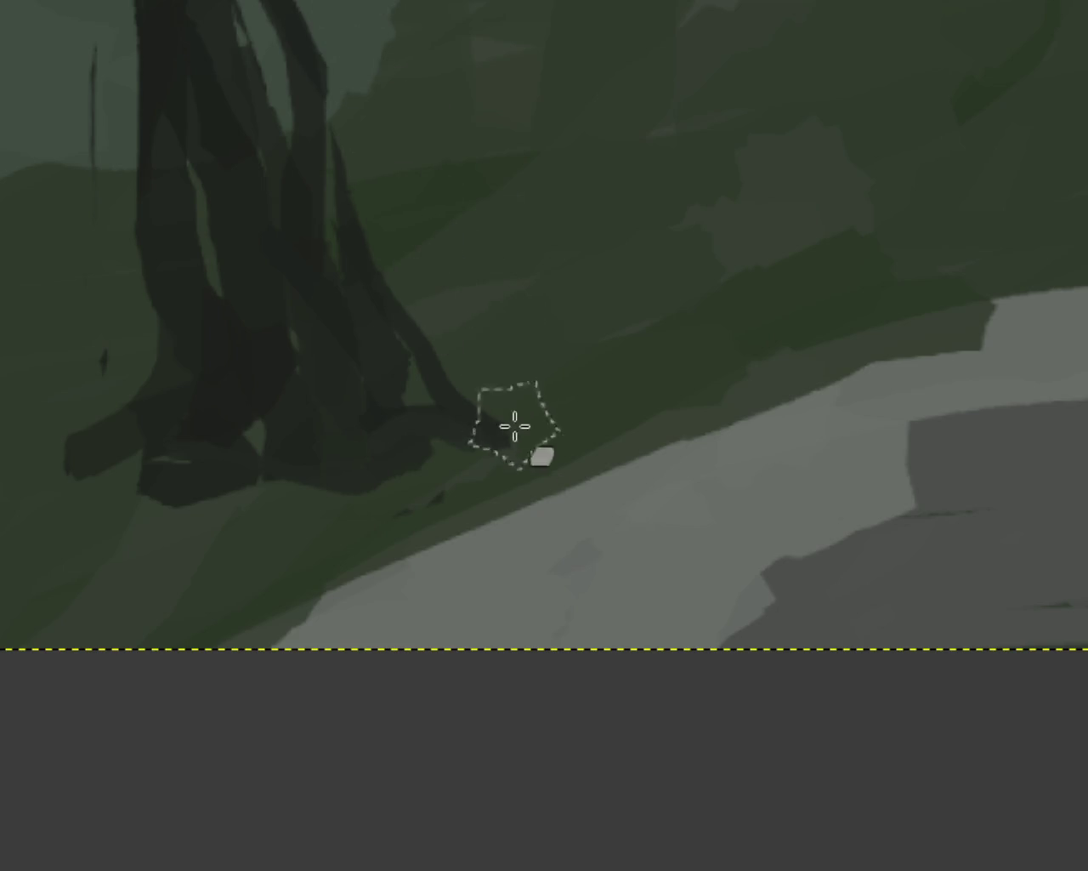
key("ctrl+y")
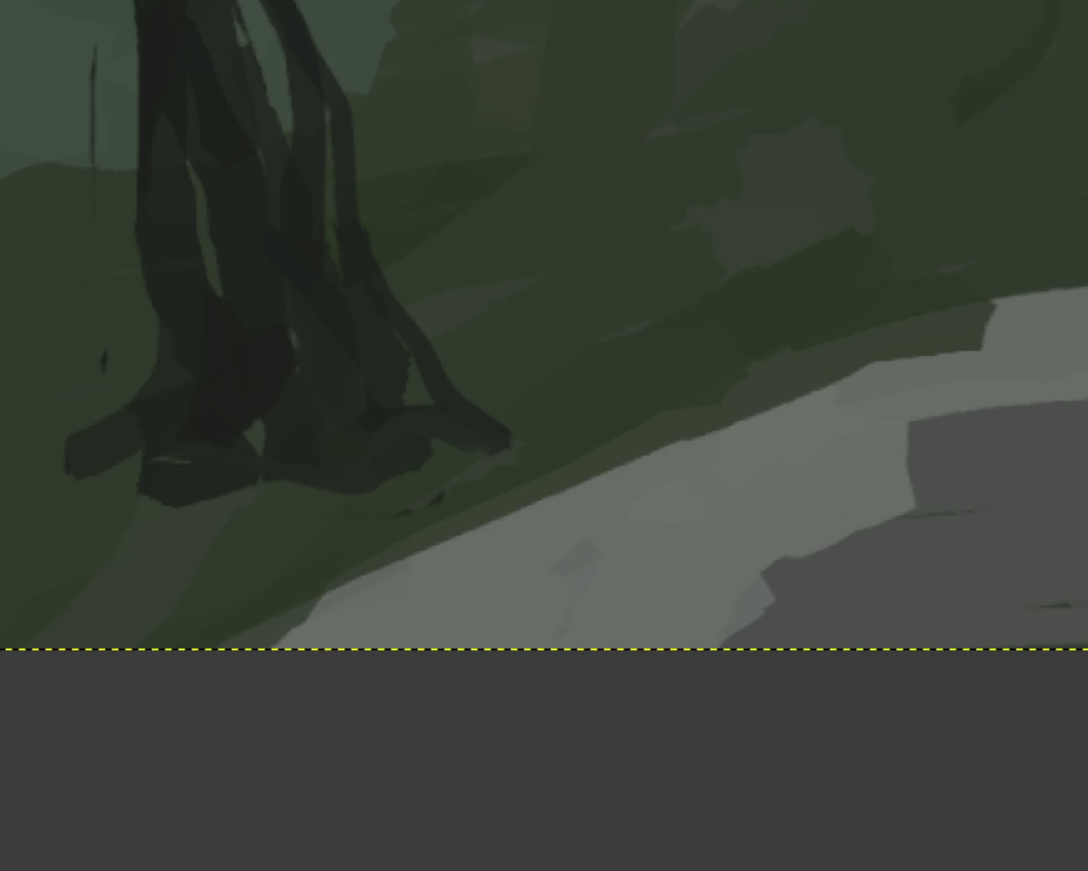
scroll(603, 485, "down", 1)
Darken the light streak on the upper trunk and the trunk's lower-left base
scroll(638, 454, "down", 1)
scroll(590, 400, "up", 1)
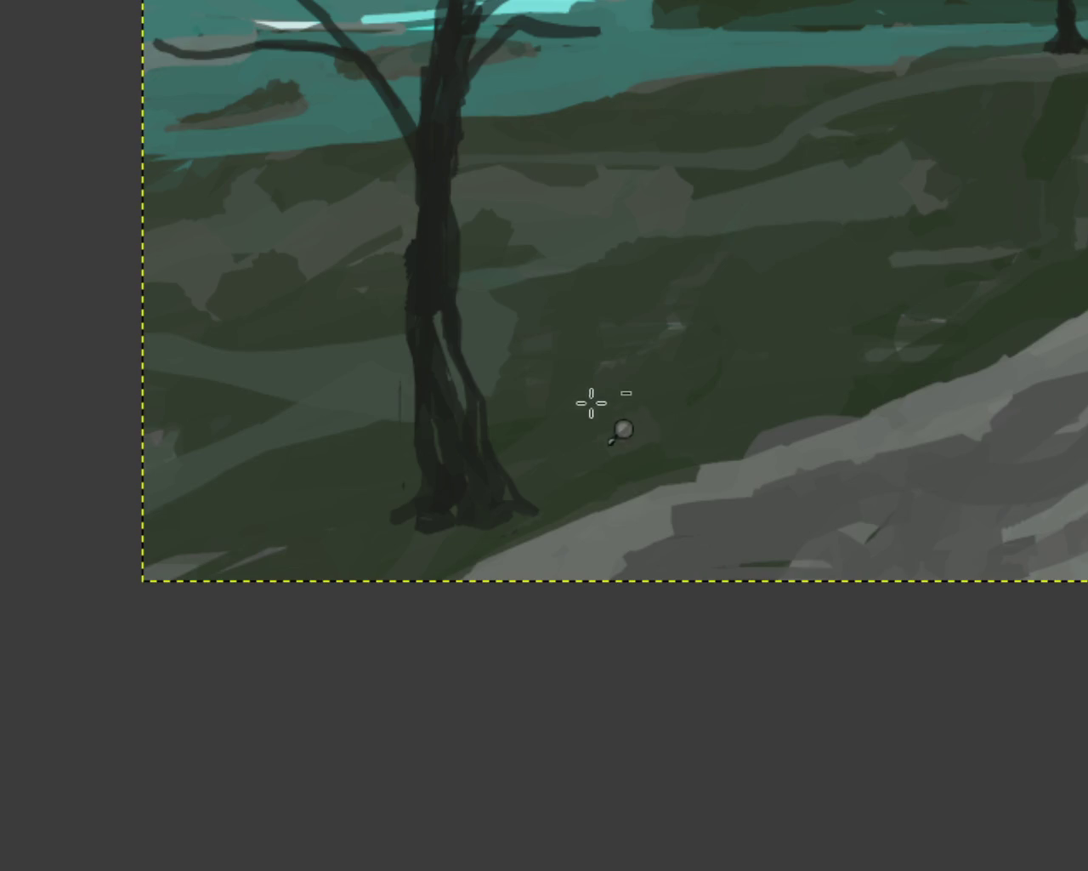
scroll(496, 406, "down", 1)
scroll(496, 406, "up", 4)
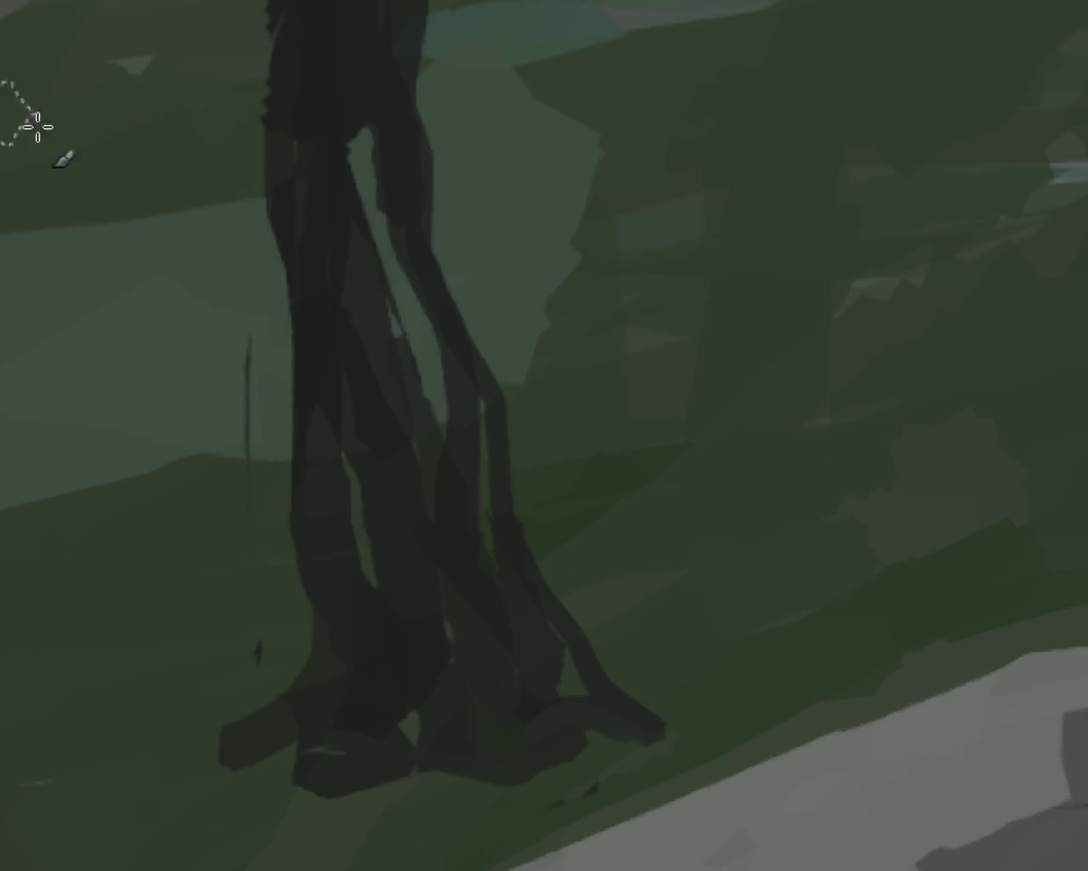
left_click_drag(323, 81, 382, 278)
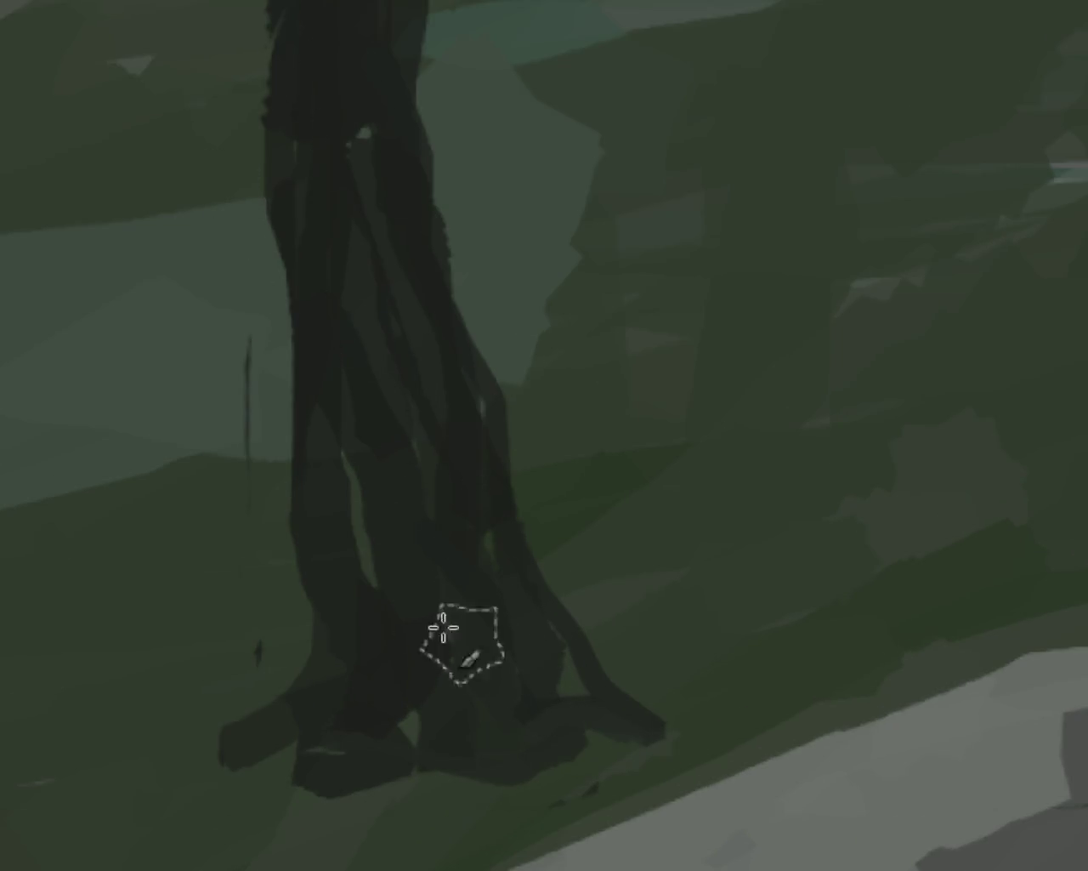
left_click_drag(311, 138, 350, 268)
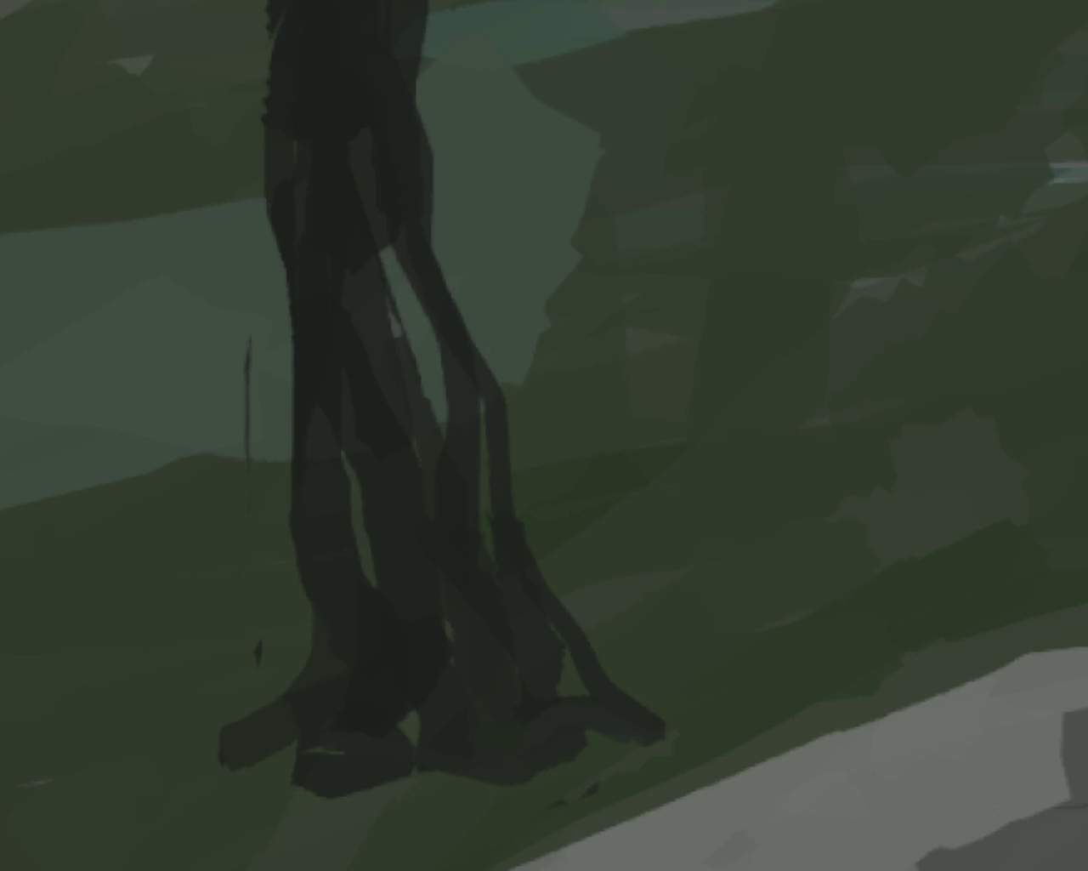
left_click_drag(248, 749, 238, 744)
left_click_drag(359, 158, 375, 246)
Paint hill green over the left root to taper it, comparing with undo and redo
scroll(298, 605, "down", 3)
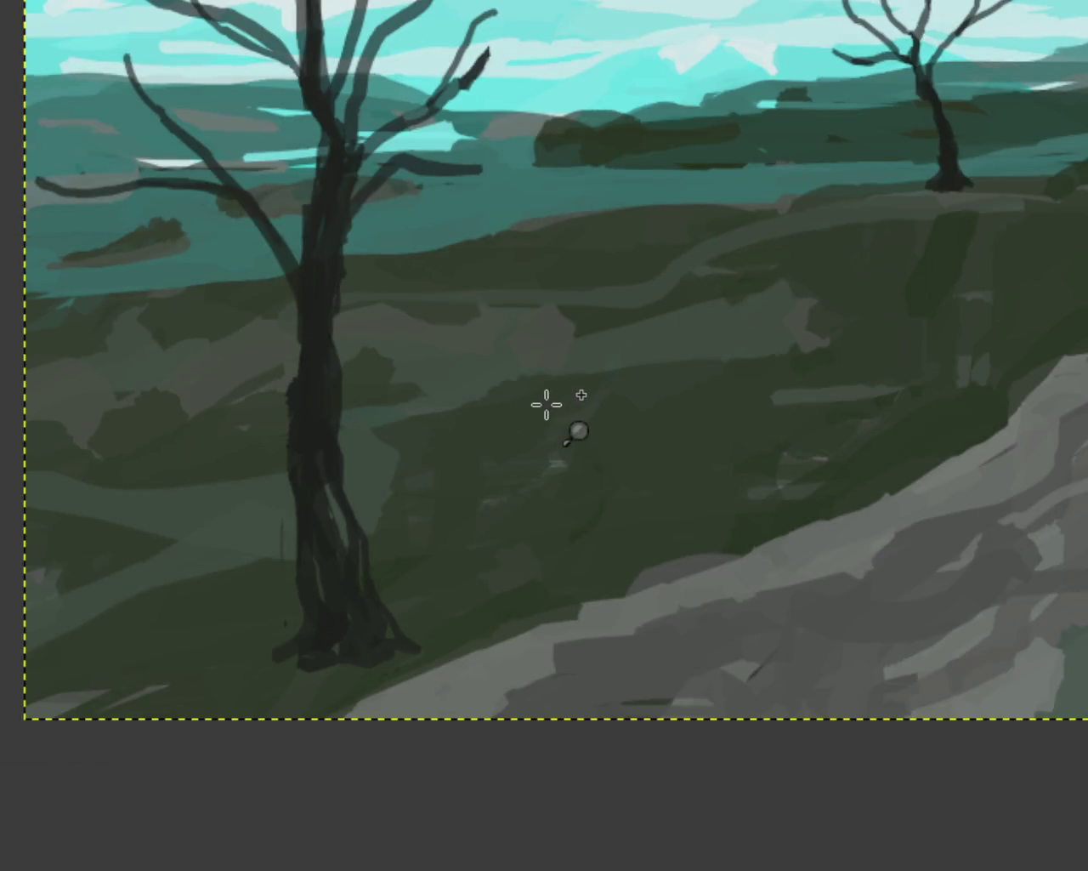
scroll(382, 615, "up", 1)
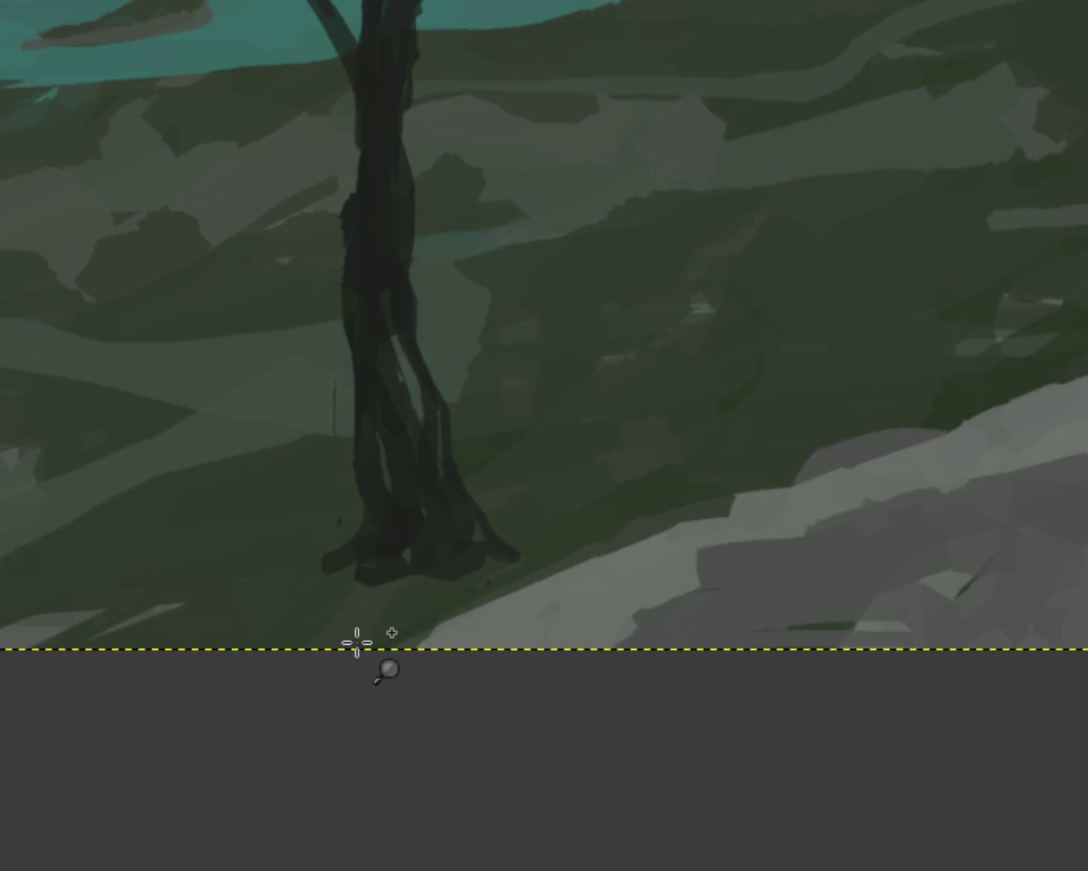
scroll(359, 638, "up", 3)
left_click_drag(331, 383, 231, 396)
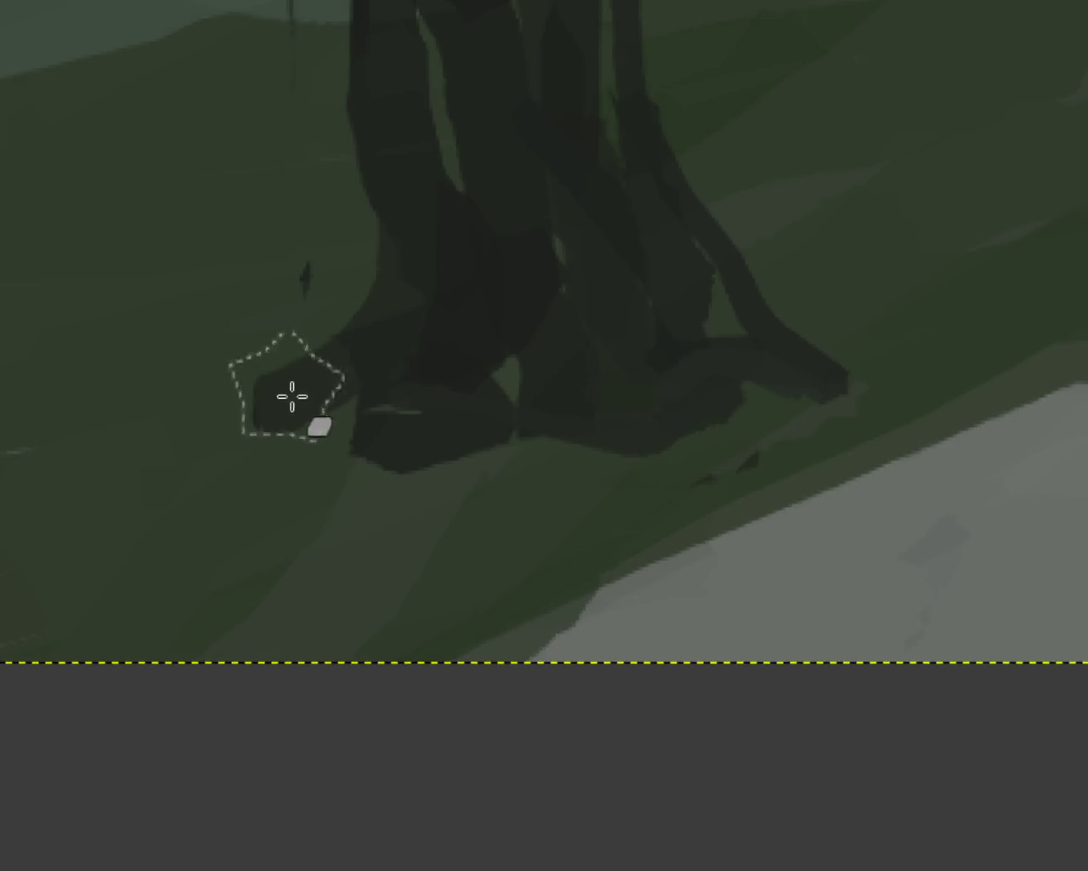
left_click_drag(252, 284, 219, 410)
key("ctrl+z")
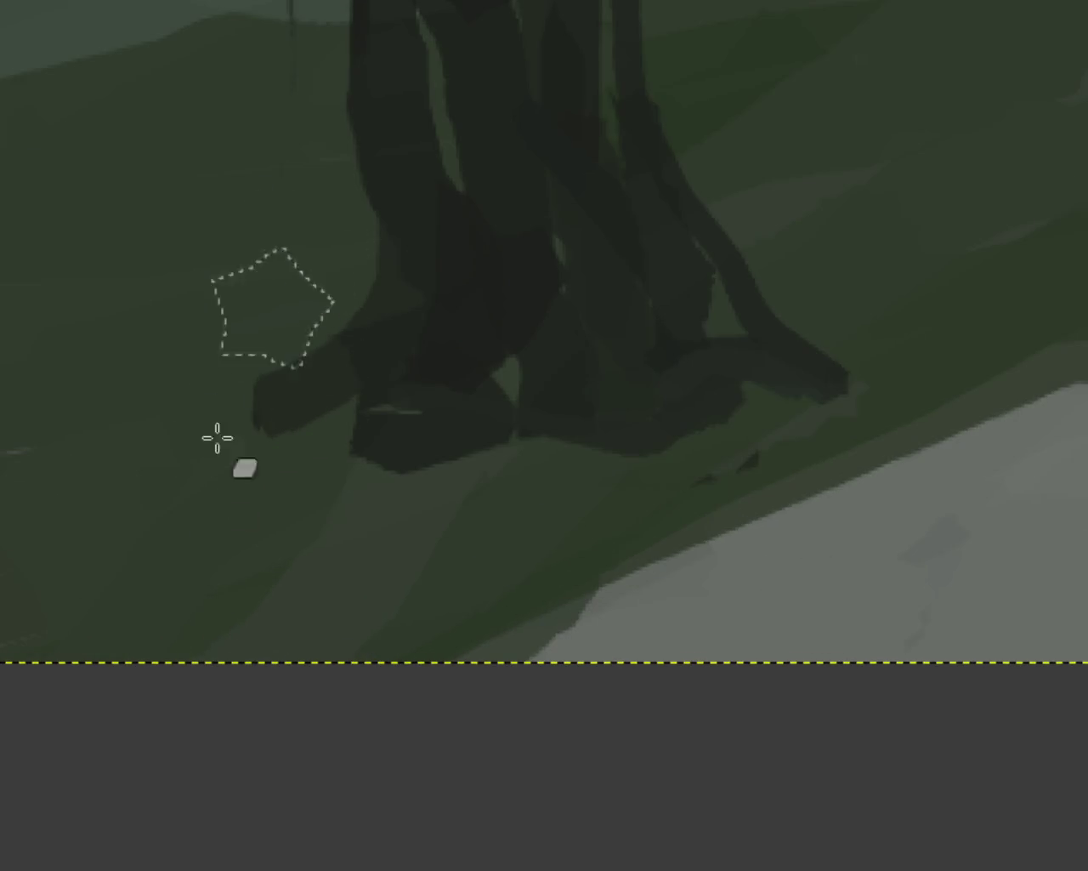
key("ctrl+y")
key("ctrl+z")
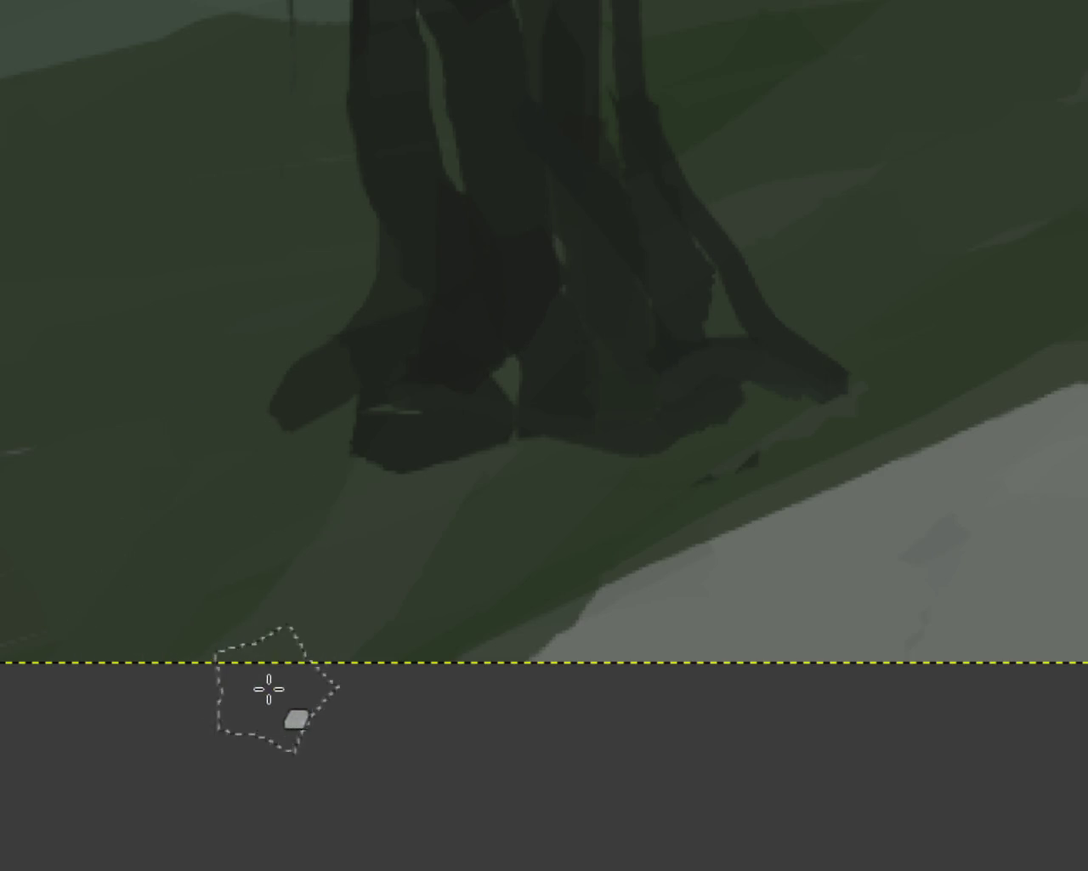
key("ctrl+y")
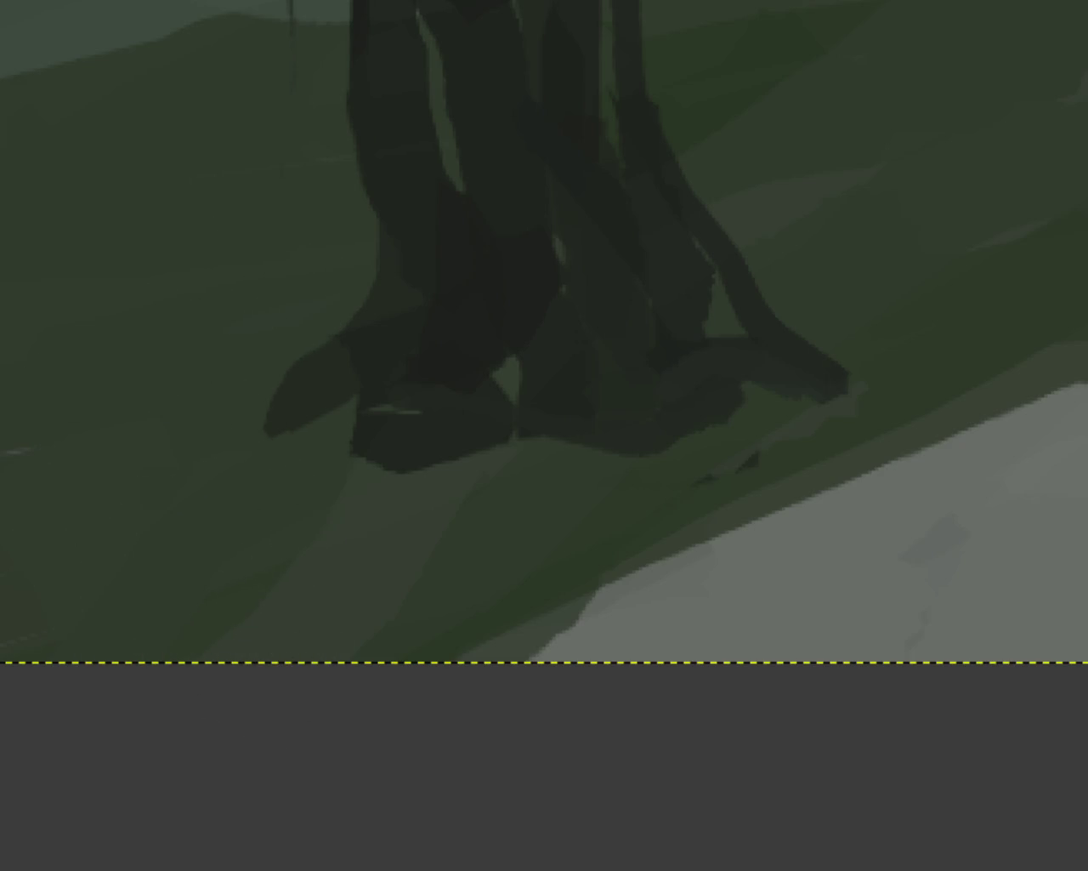
Zoom in and out to review the two trees and the slope
left_click(408, 476)
left_click(365, 488)
left_click(656, 297, "ctrl")
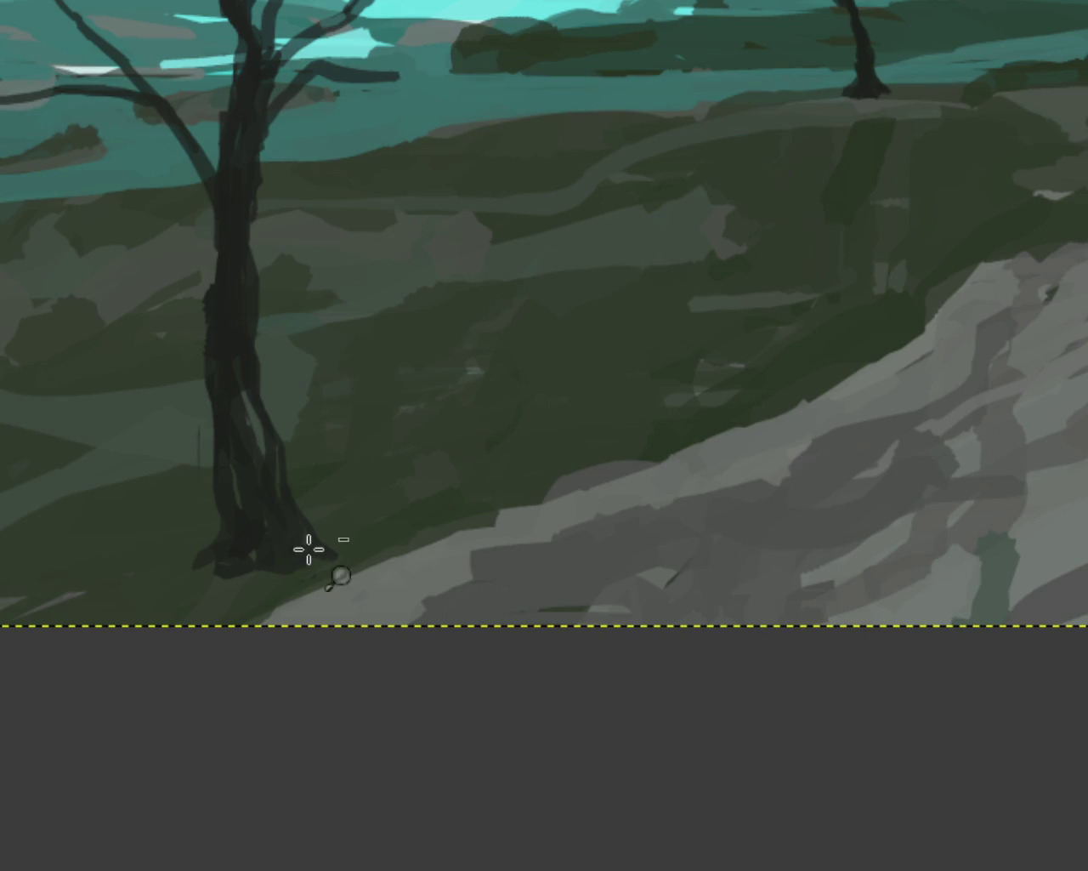
left_click(467, 372, "ctrl")
left_click(382, 581, "ctrl")
left_click(471, 506)
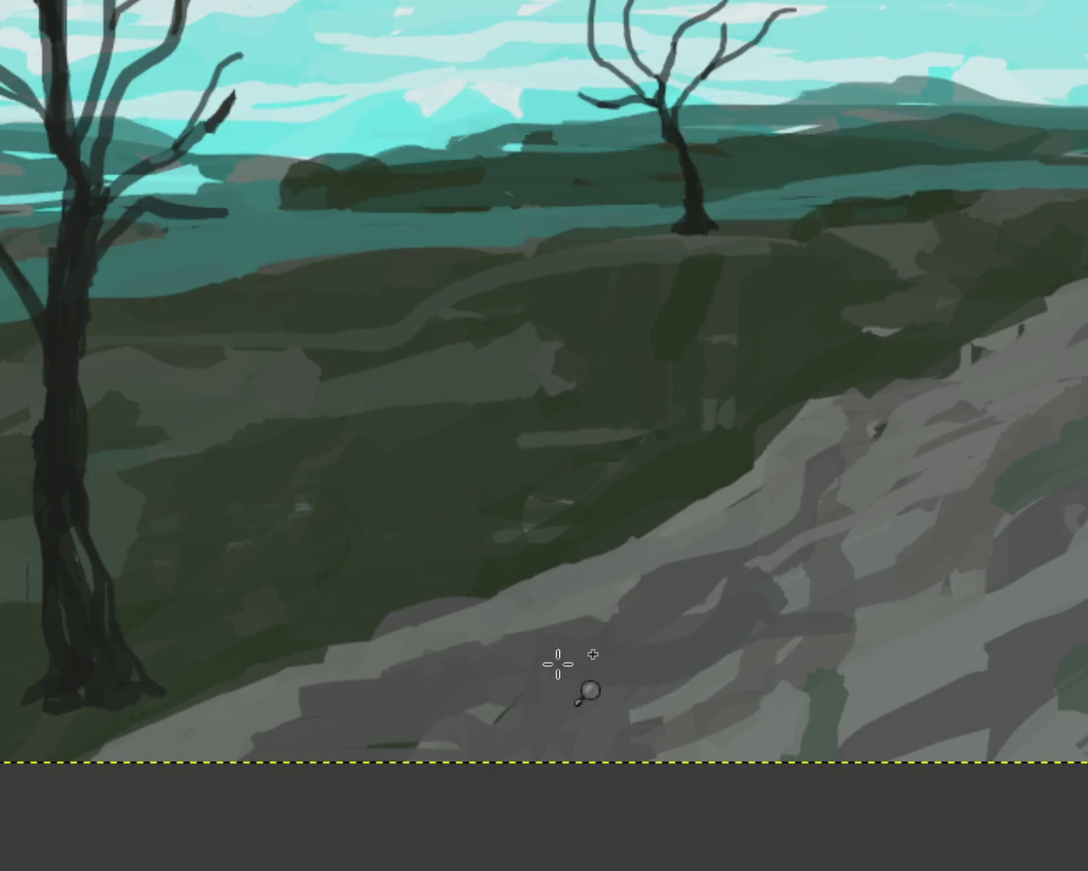
left_click(727, 452, "ctrl")
left_click(699, 431, "ctrl")
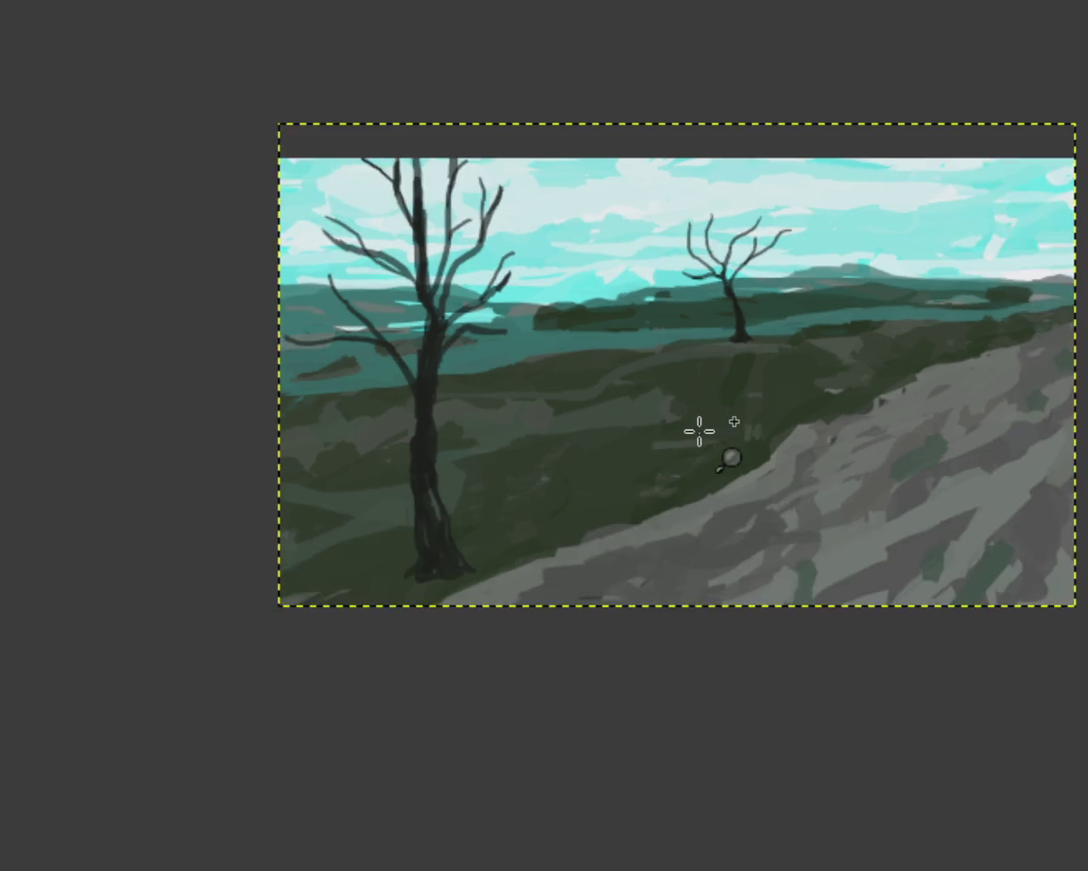
left_click(699, 431)
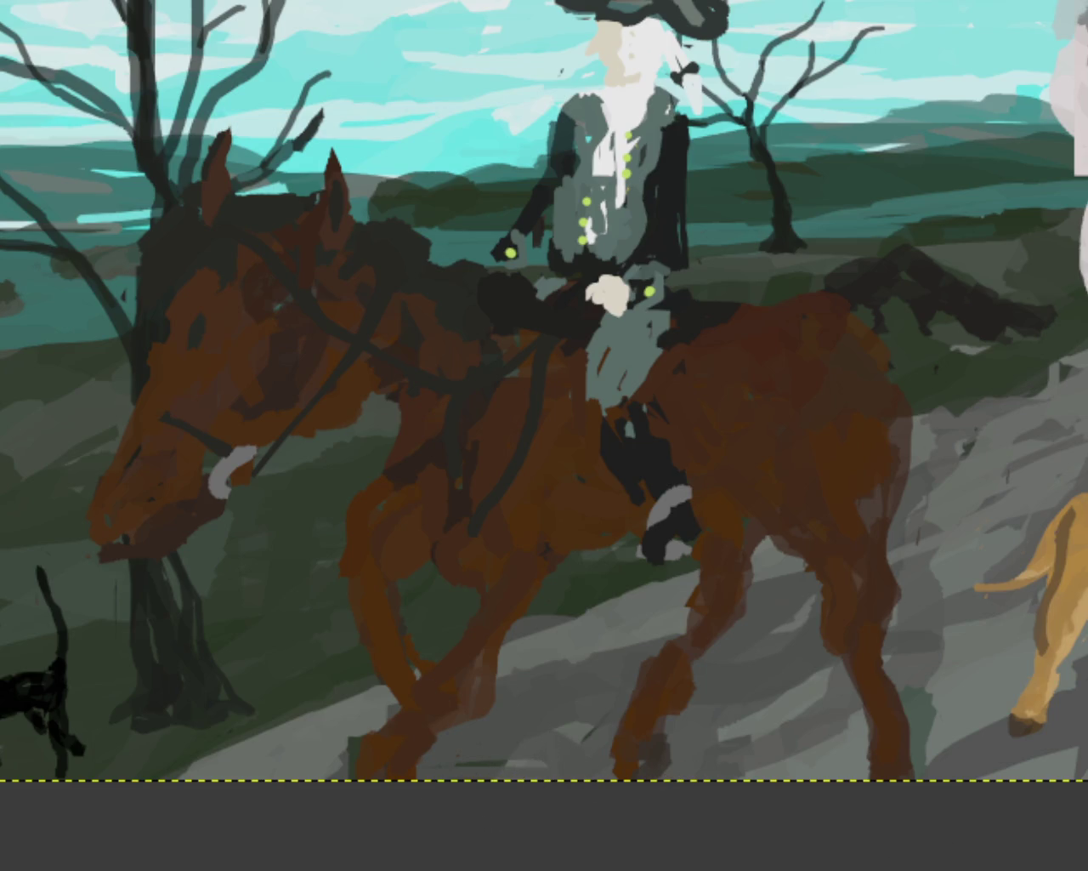
scroll(309, 522, "down", 4)
scroll(331, 545, "up", 3)
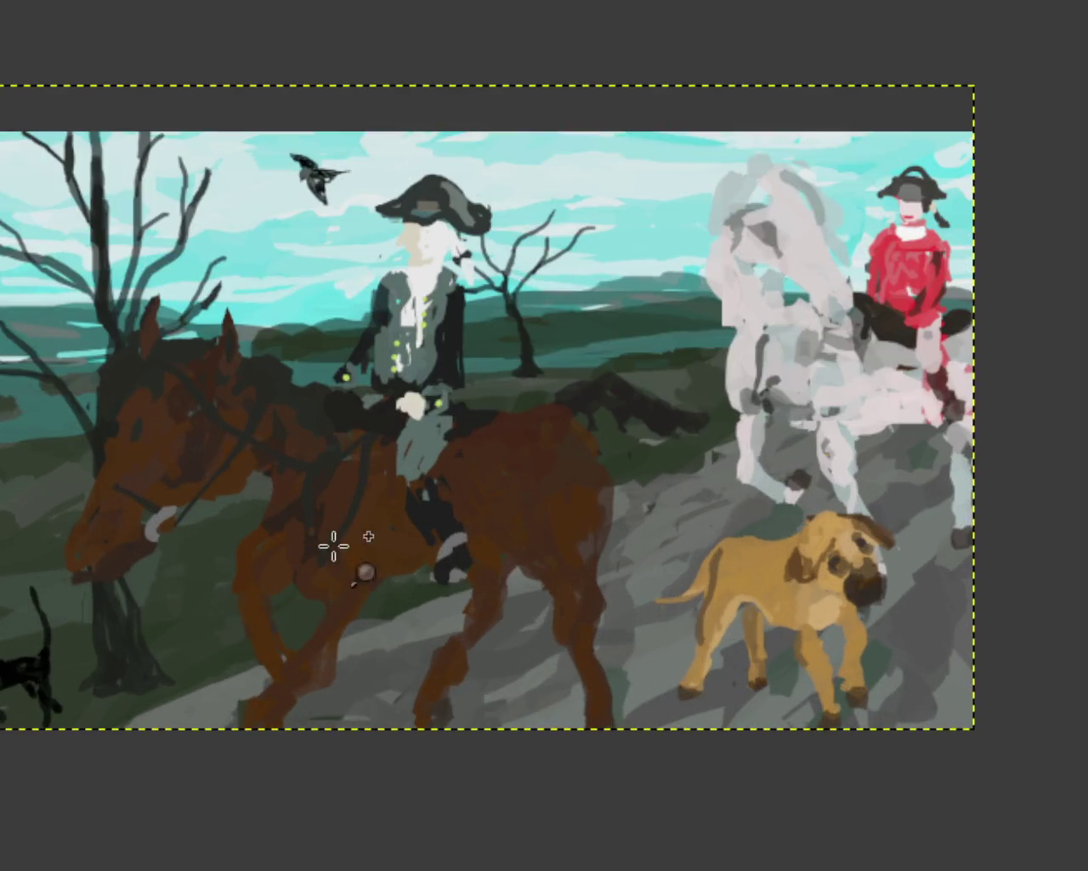
scroll(352, 577, "down", 2)
scroll(365, 562, "up", 2)
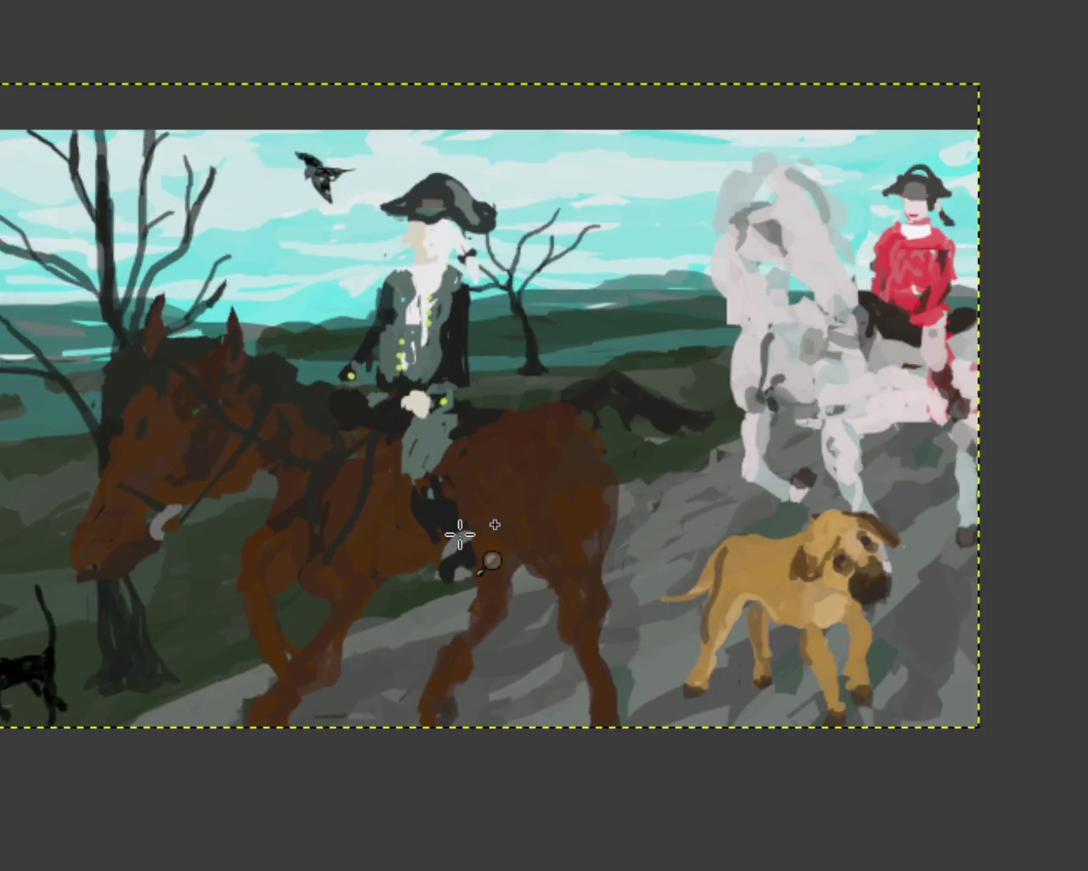
left_click(459, 531)
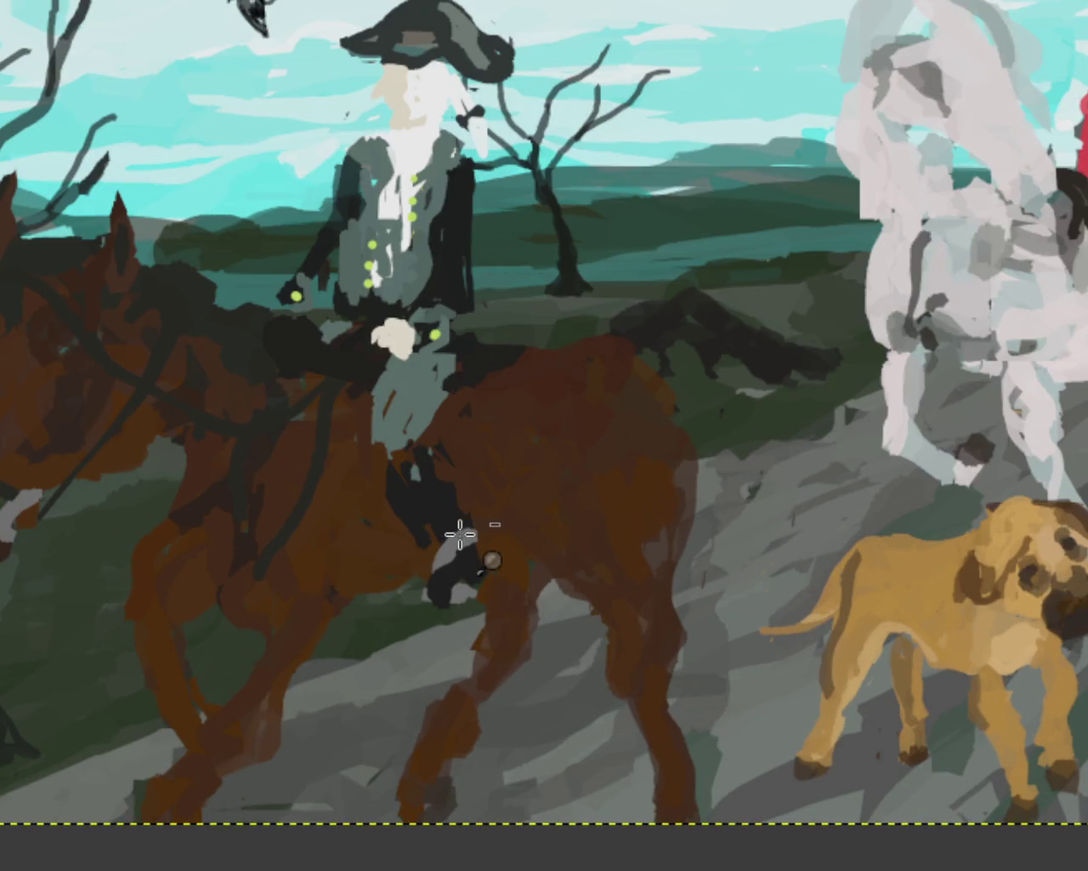
left_click(519, 514, "ctrl")
left_click(547, 498)
left_click(546, 498, "ctrl")
left_click(547, 498)
left_click(547, 498, "ctrl")
left_click(539, 445, "ctrl")
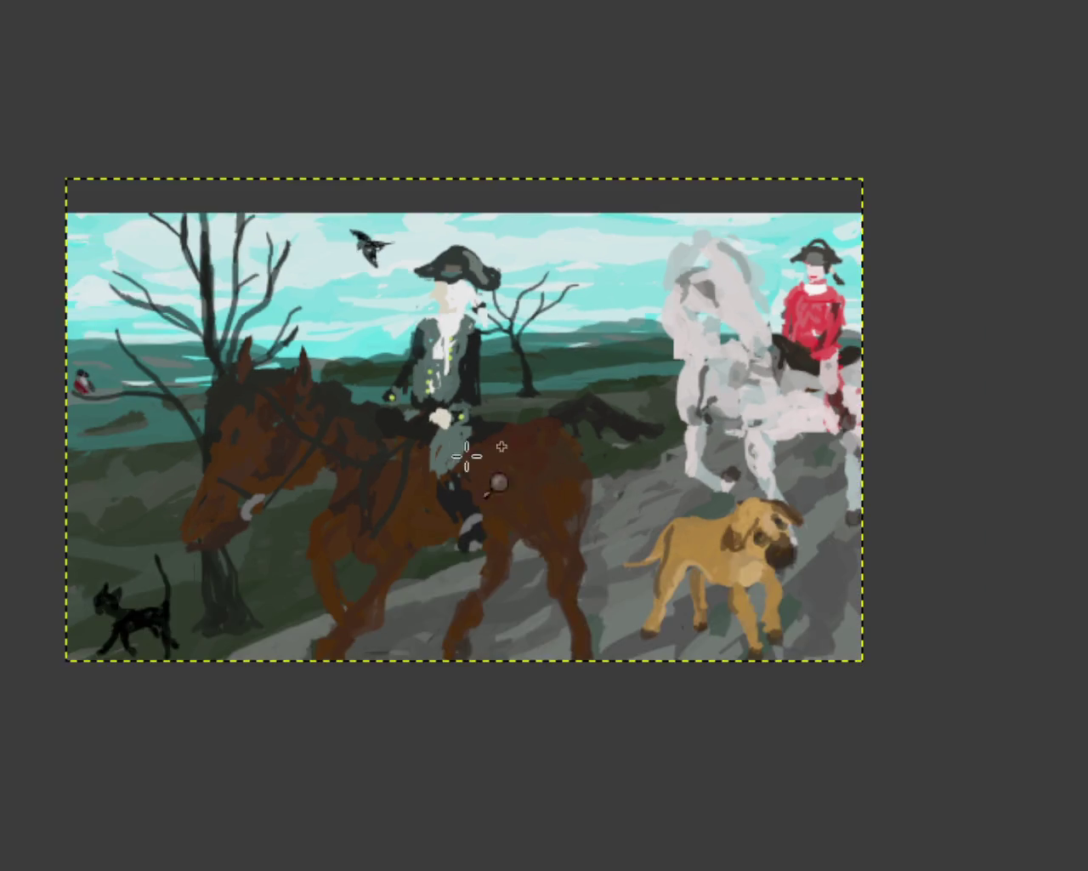
left_click(414, 443)
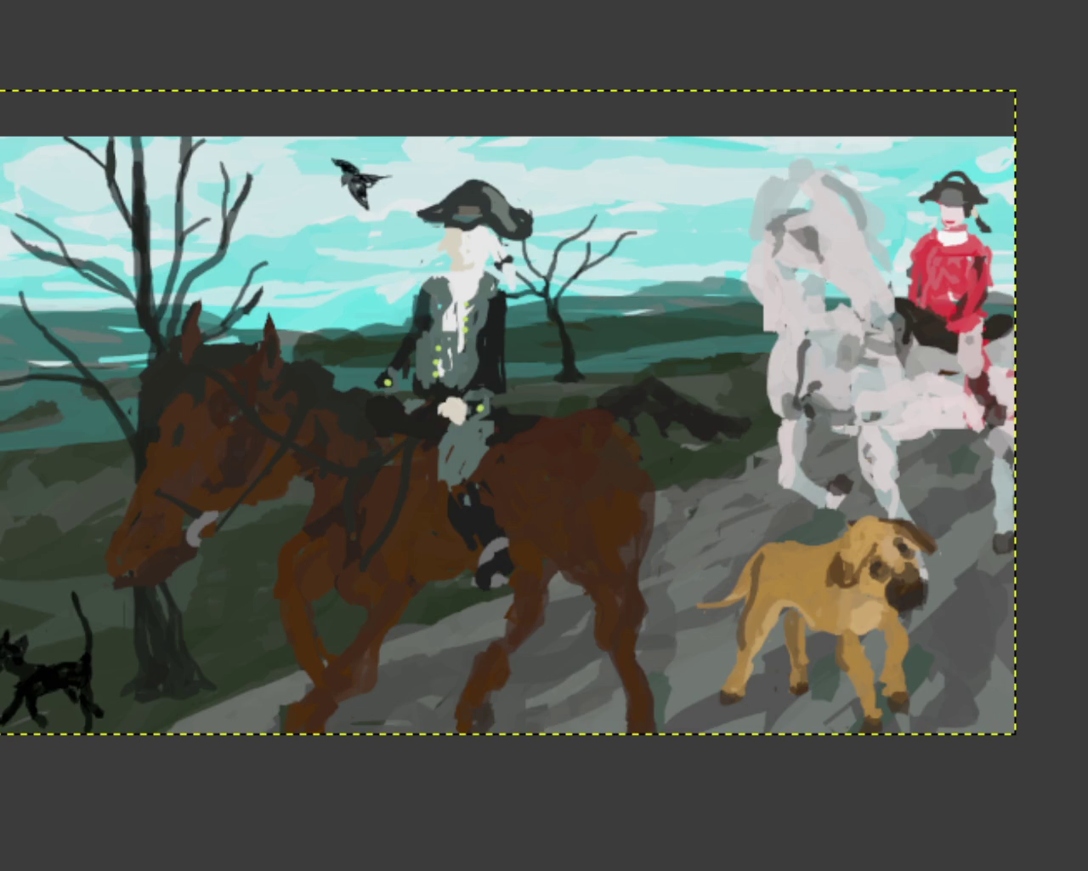
Shift the landscape layer about 65 px to the right with the Move tool
left_click_drag(610, 237, 505, 349)
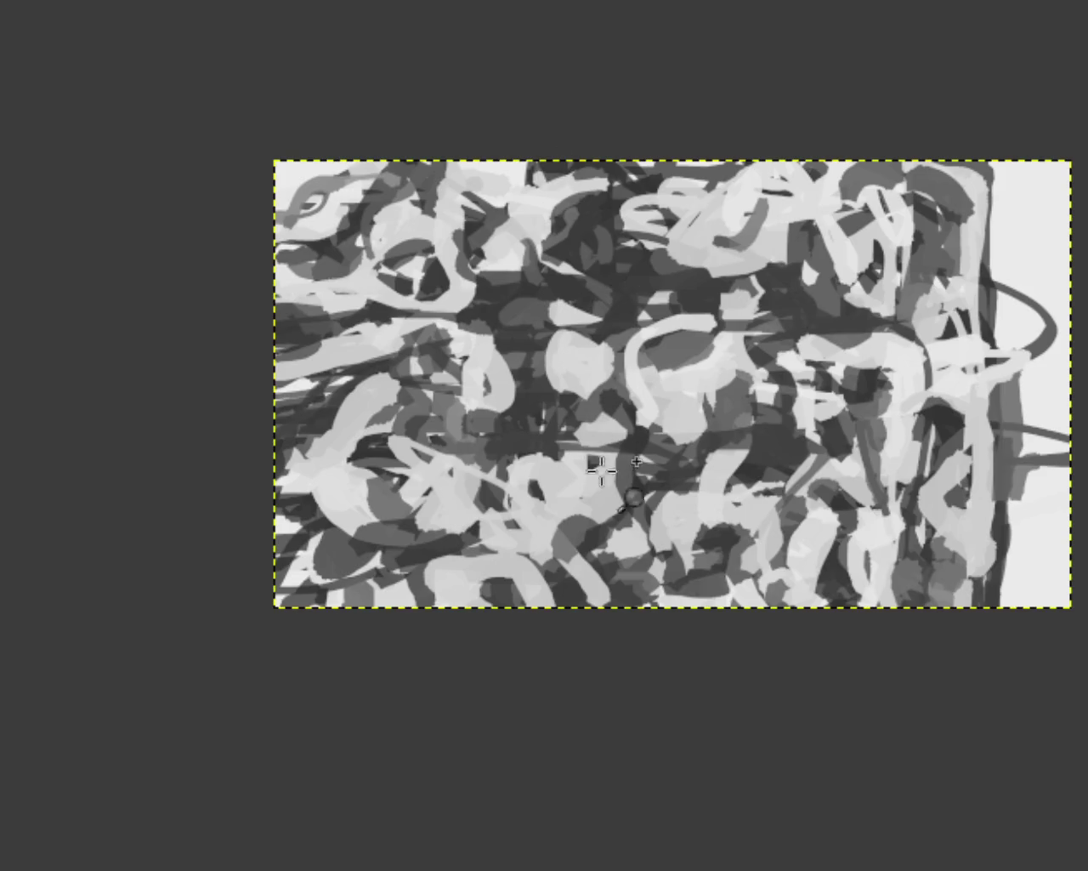
Bring up the pale mauve-grey scribble image and zoom in and out to inspect its strokes
scroll(558, 365, "down", 1)
scroll(715, 393, "up", 2)
scroll(715, 393, "down", 1)
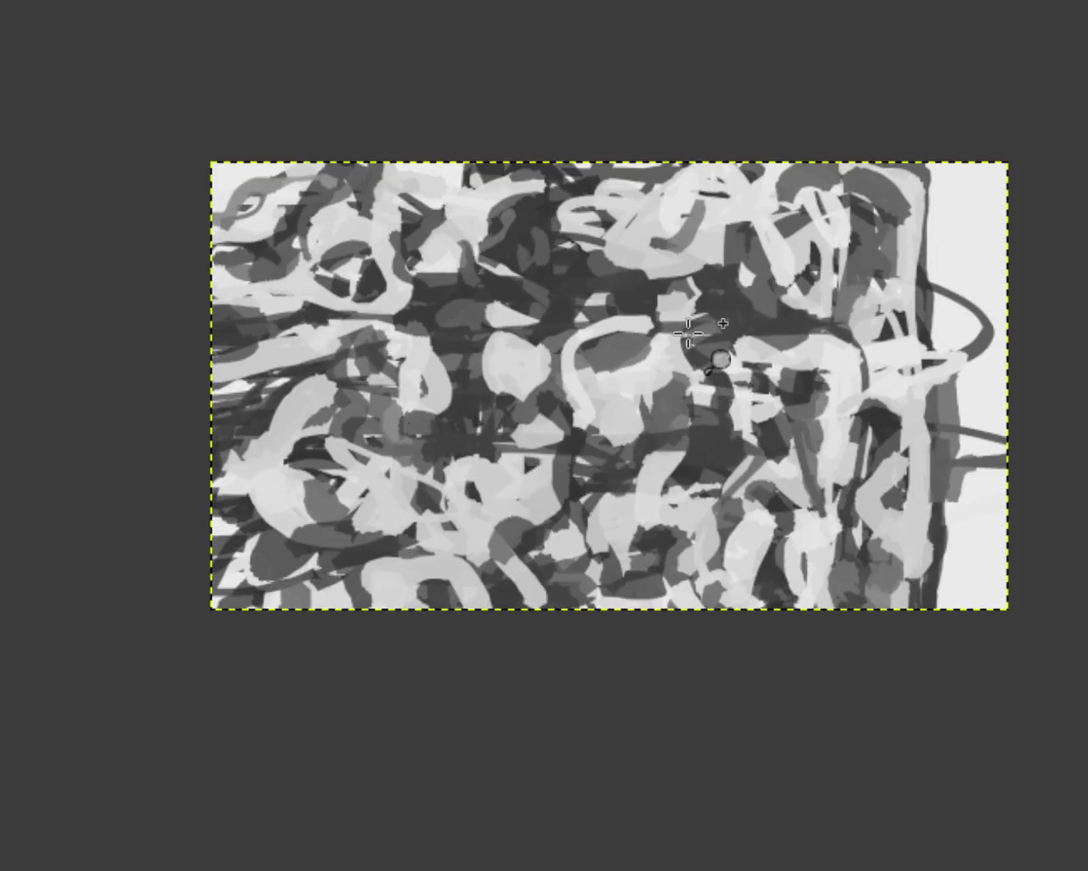
scroll(769, 414, "up", 1)
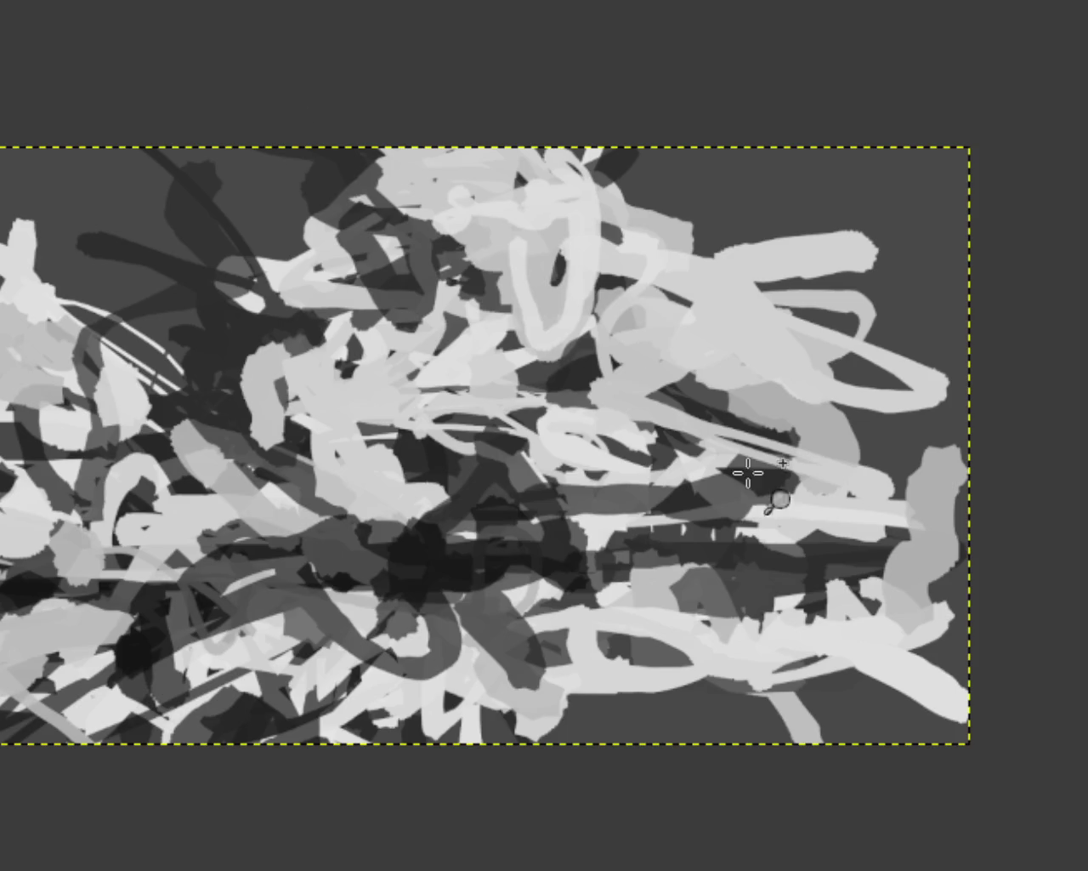
left_click(749, 472, "ctrl")
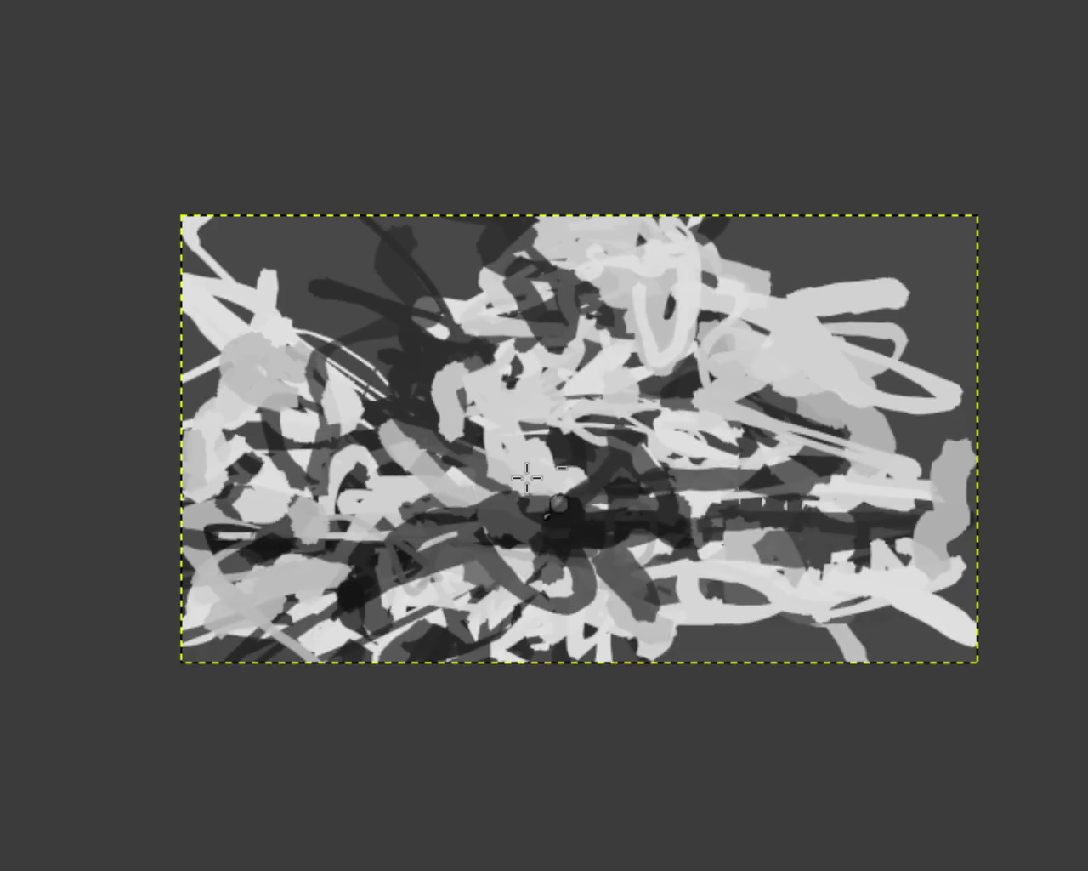
left_click(531, 472)
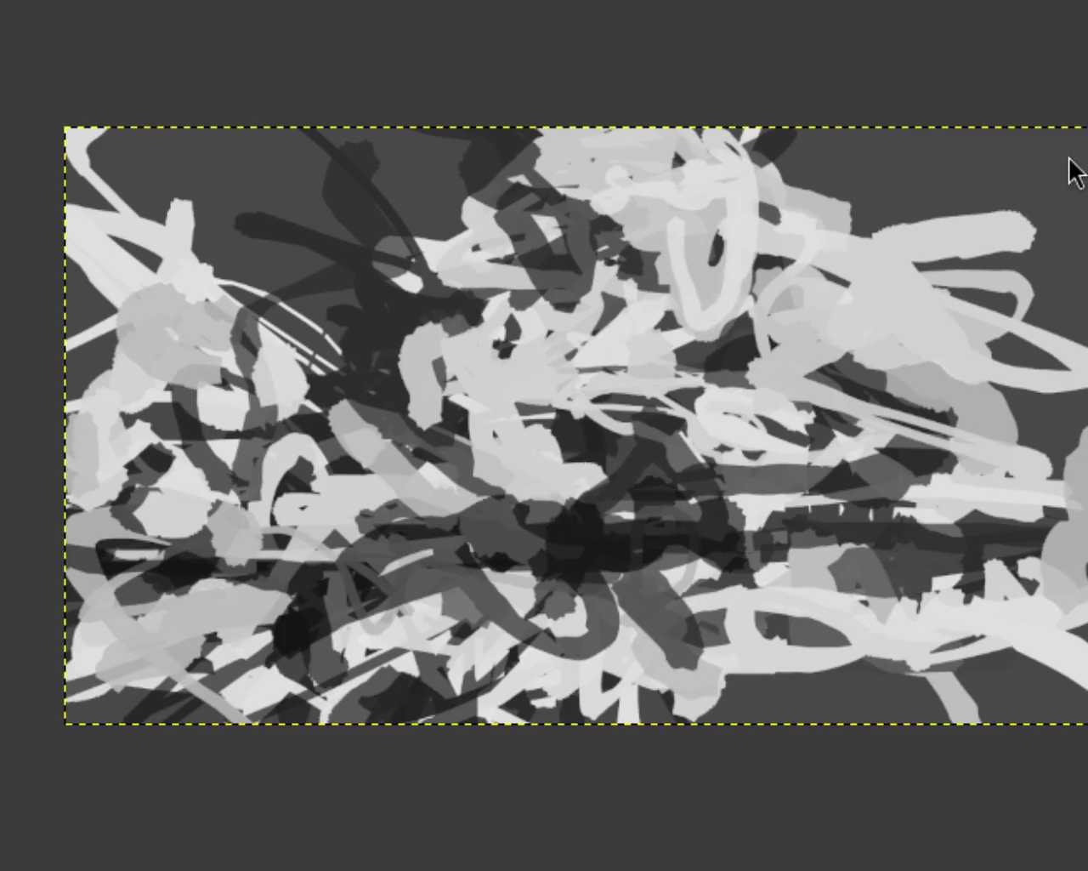
left_click(782, 294, "ctrl")
left_click(790, 313)
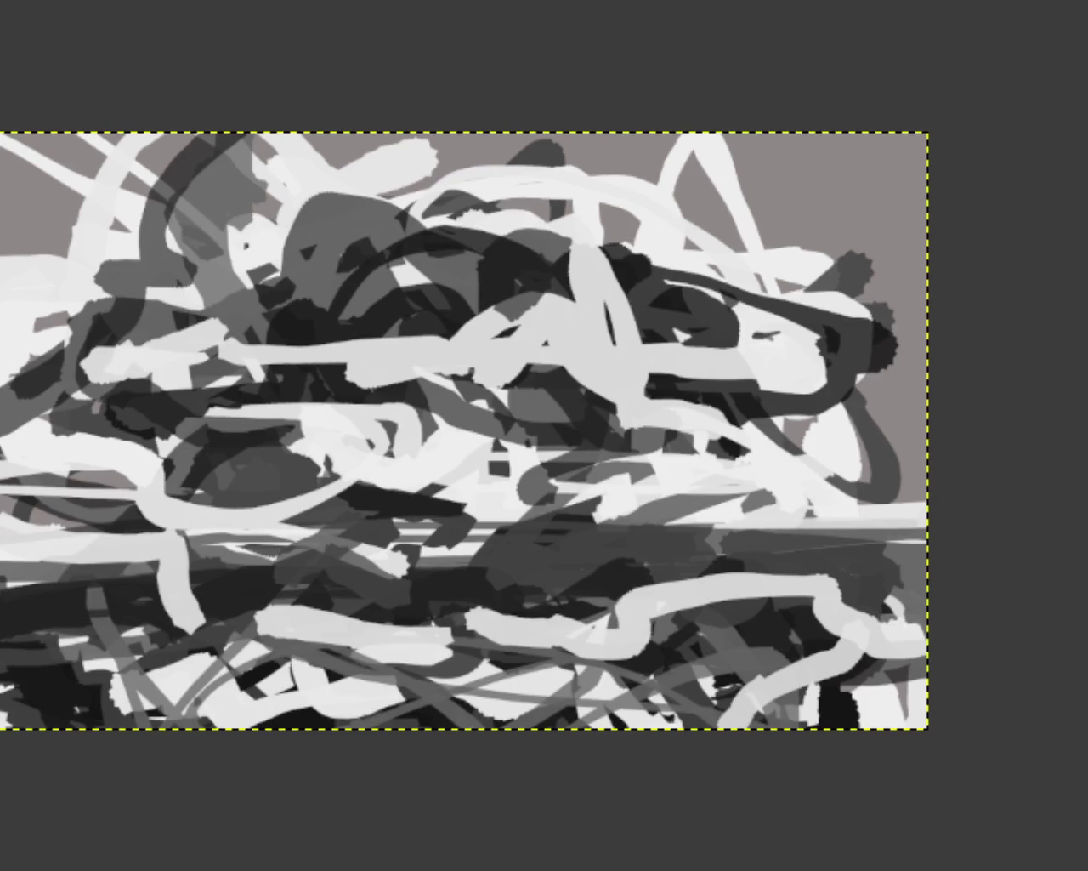
left_click(951, 518, "ctrl")
left_click(848, 532)
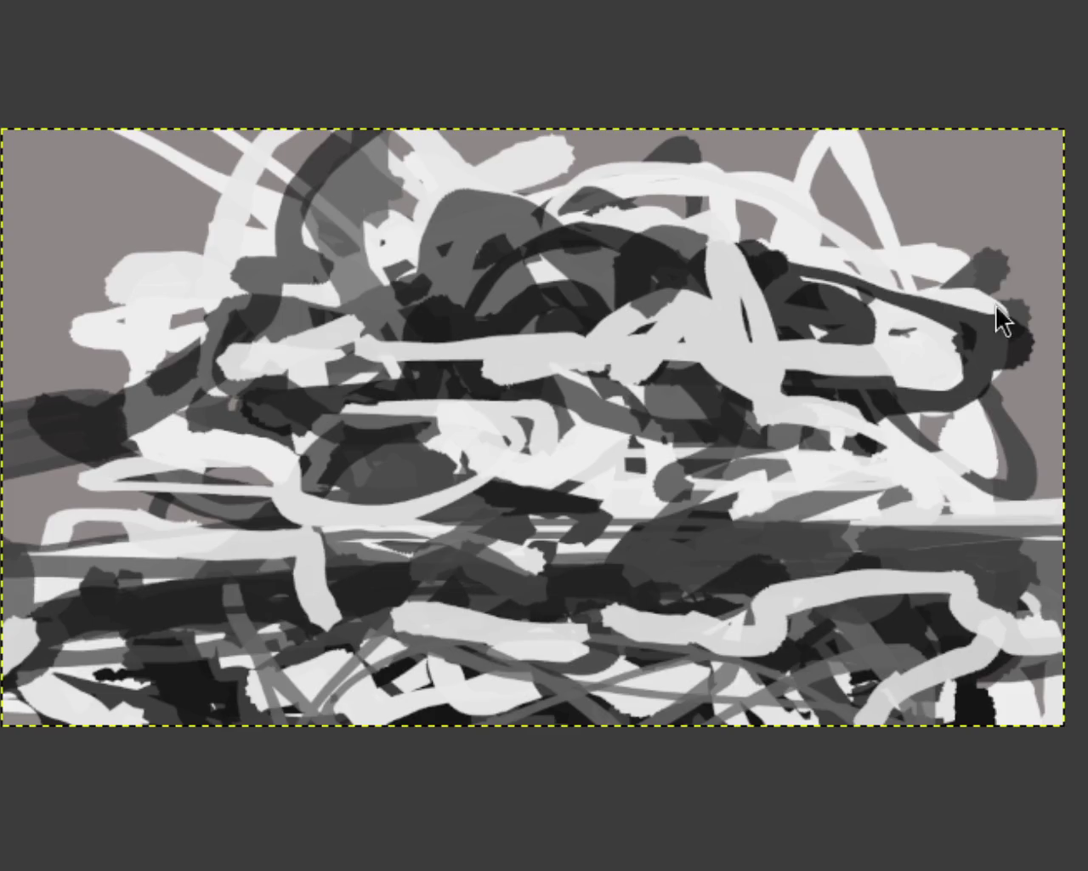
left_click(926, 342, "ctrl")
left_click(814, 386)
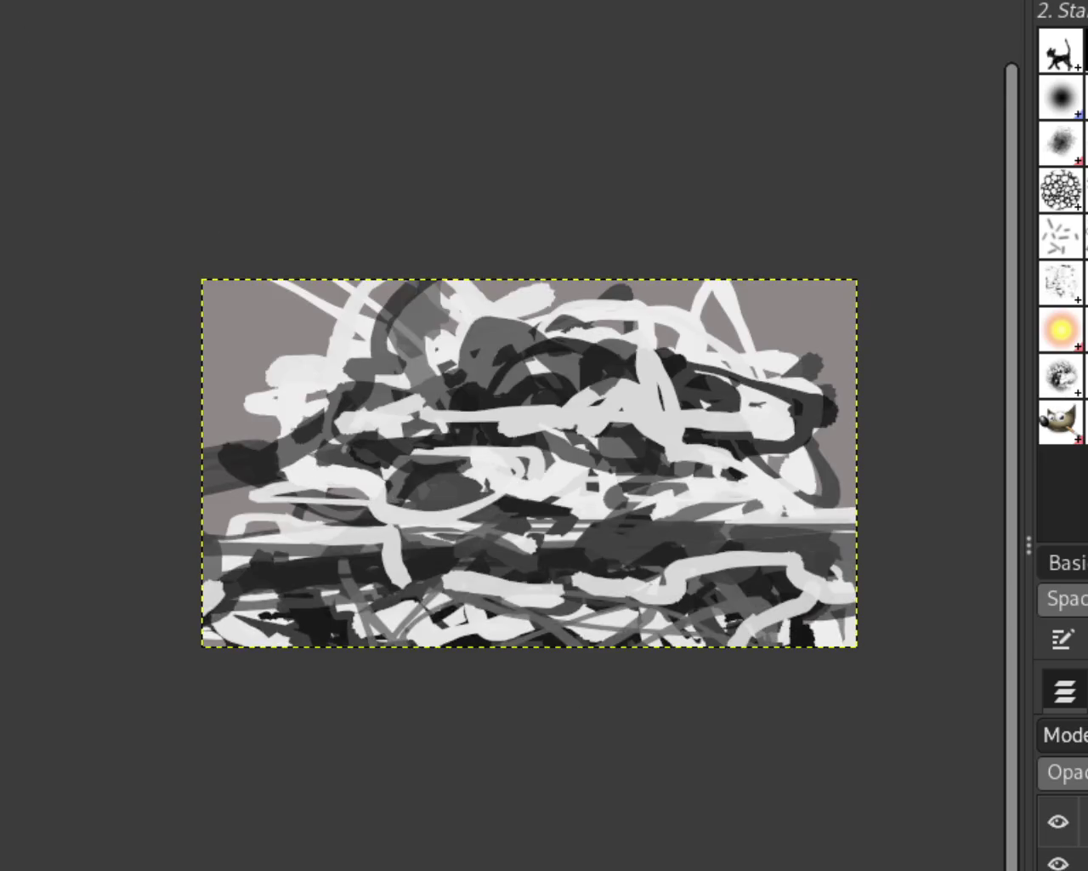
Return to the landscape painting and zoom in and out with the scroll wheel
scroll(439, 585, "up", 1)
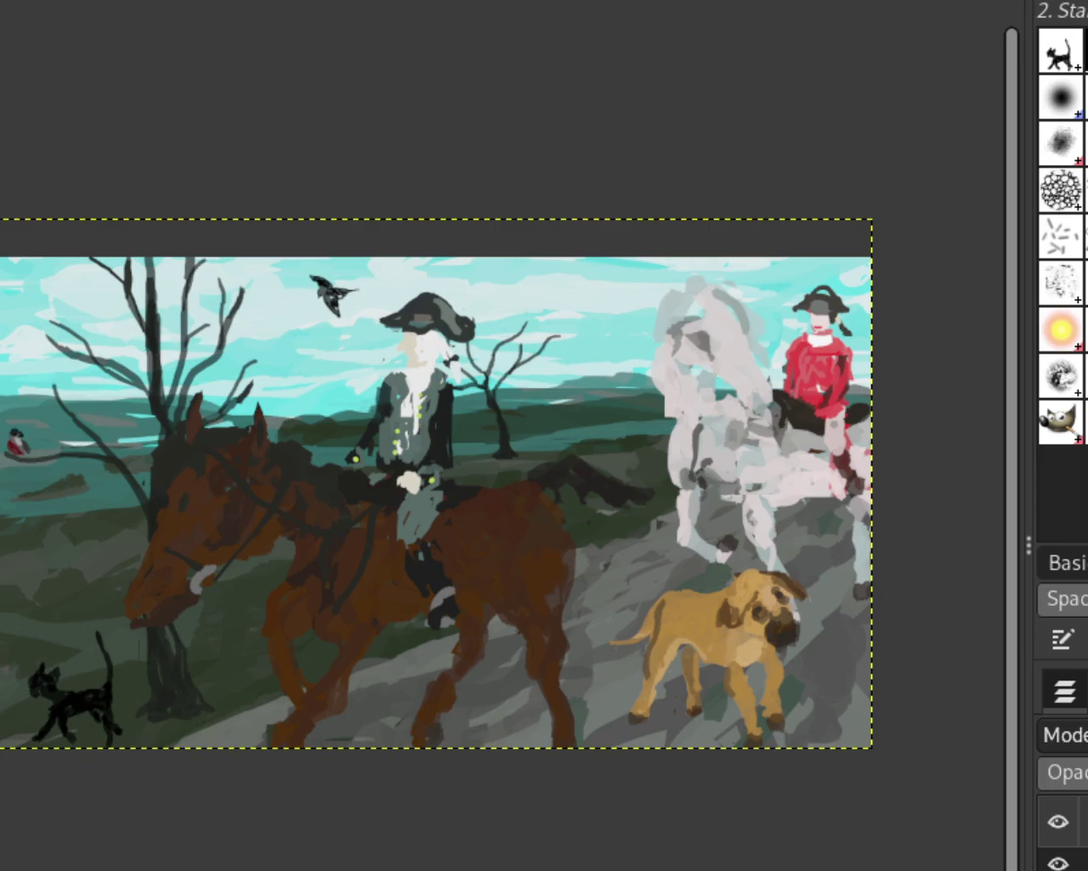
scroll(569, 629, "down", 1)
scroll(569, 629, "up", 2)
scroll(569, 629, "down", 1)
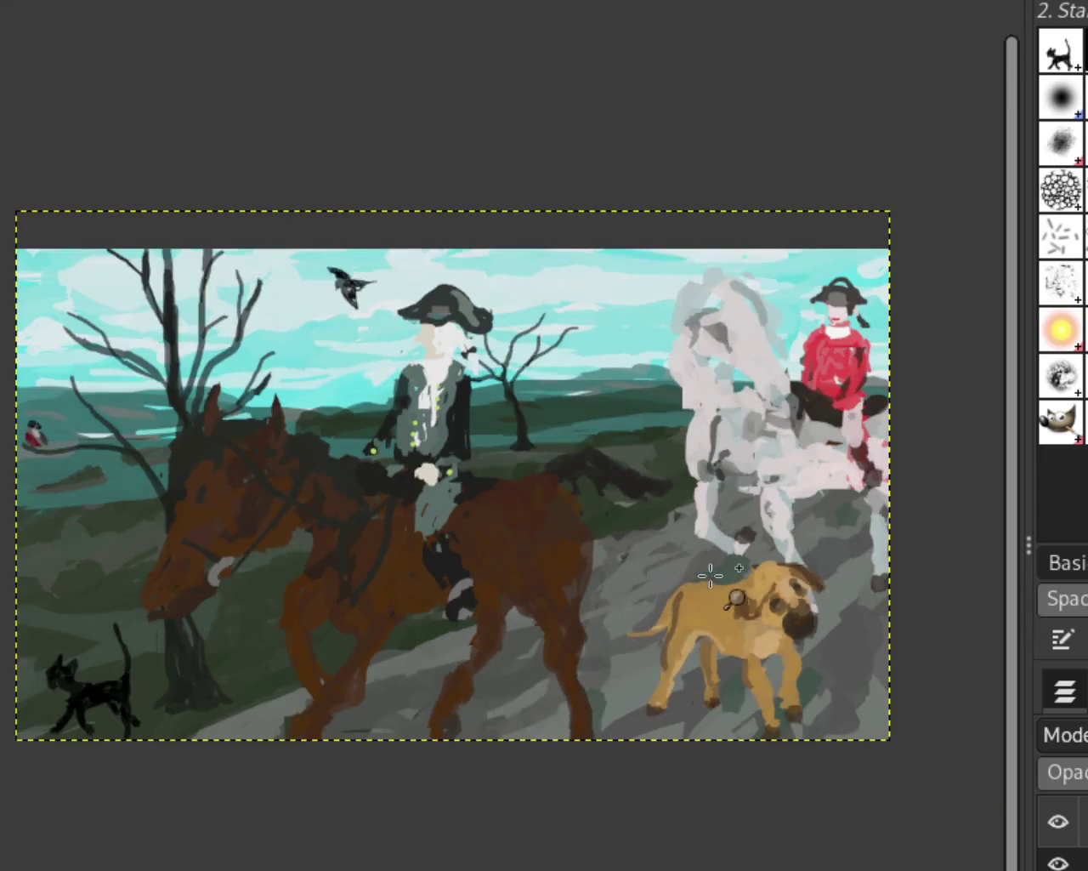
scroll(689, 571, "up", 1)
scroll(646, 561, "down", 1)
scroll(590, 544, "up", 1)
scroll(613, 551, "down", 1)
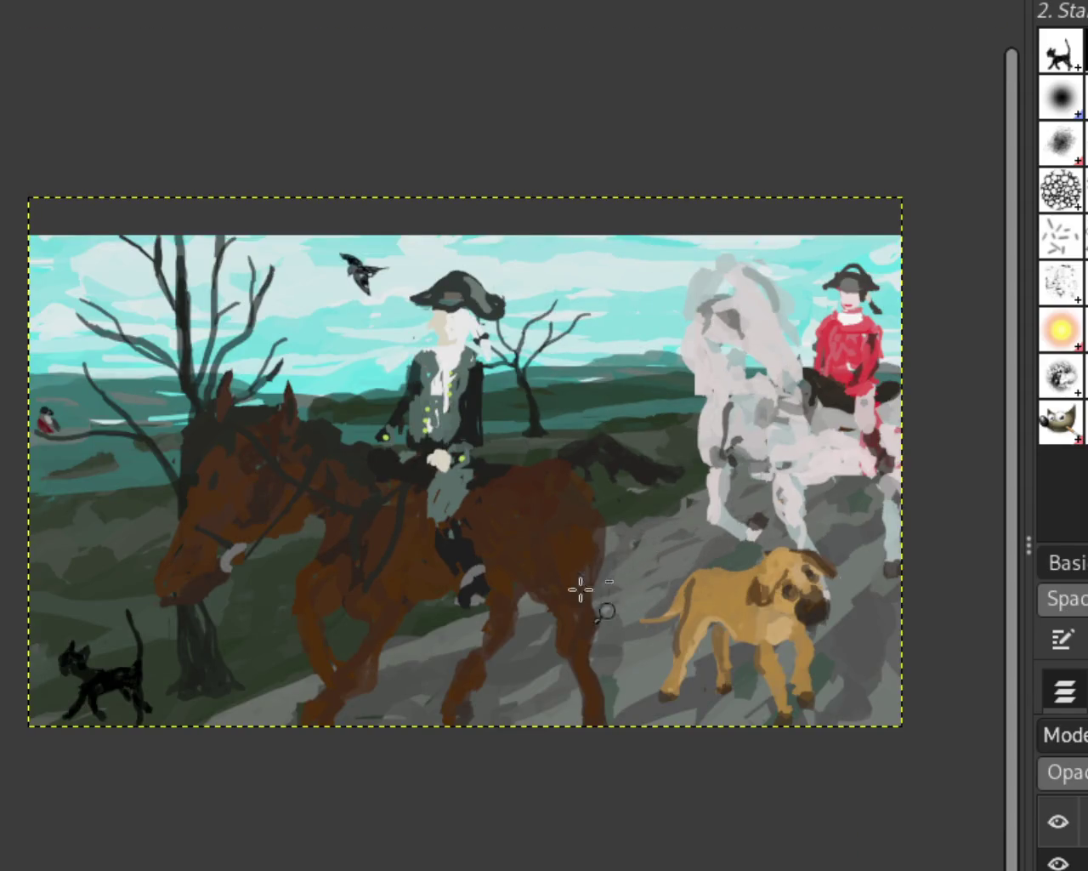
scroll(570, 595, "down", 1)
scroll(566, 606, "down", 1)
scroll(587, 609, "up", 2)
scroll(629, 587, "down", 1)
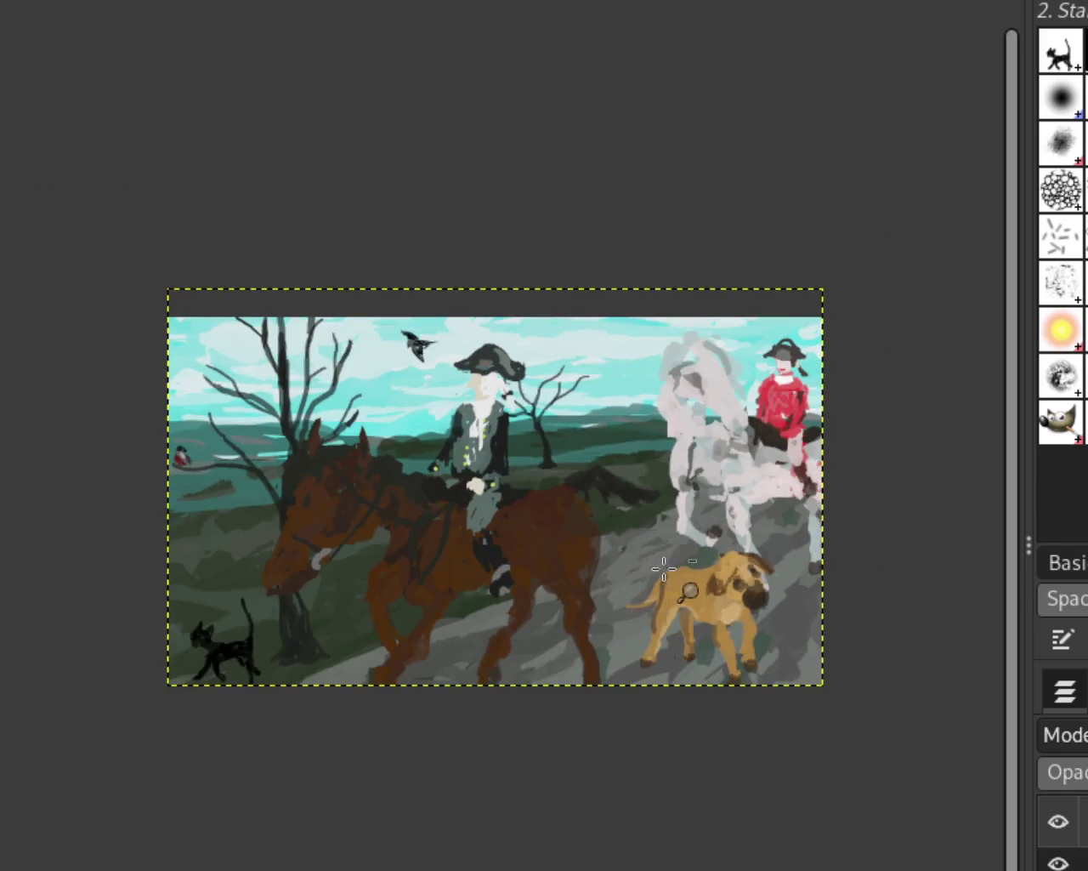
scroll(575, 612, "up", 1)
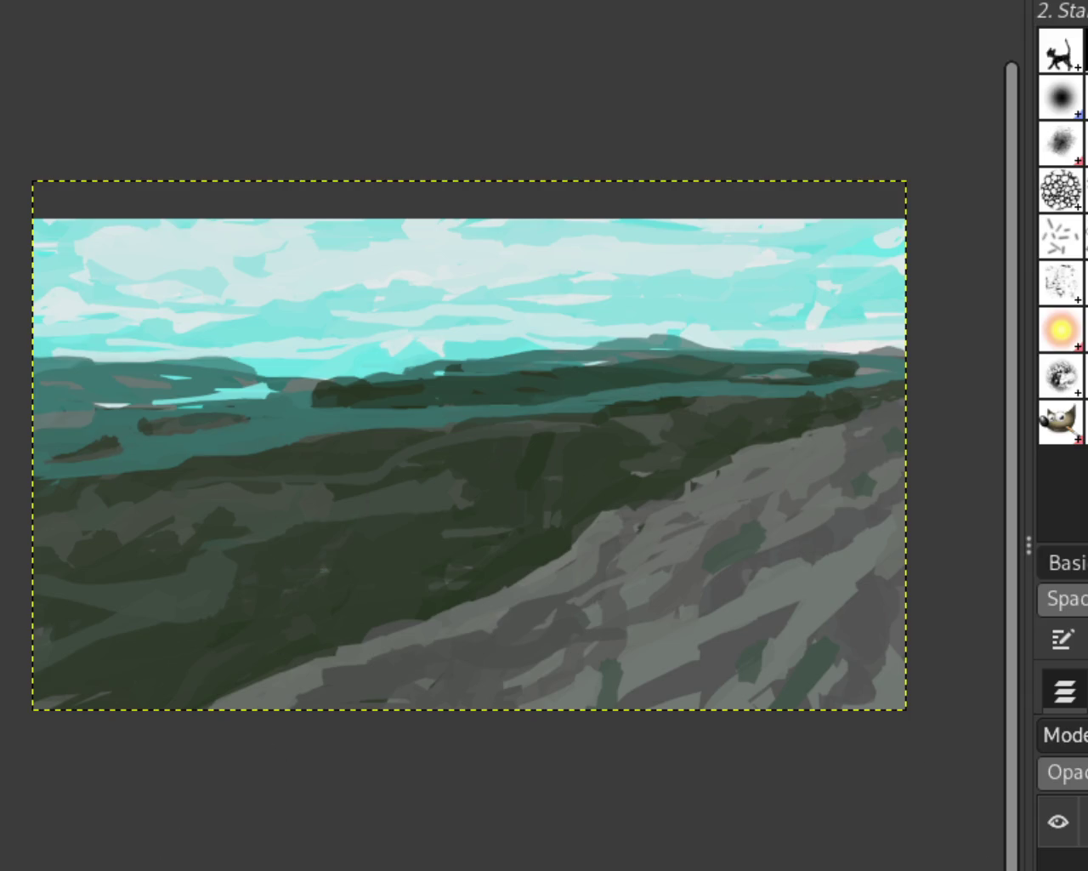
Hide the riders and animals layers and show the bare trees layer
left_click(1046, 858)
left_click(1051, 860)
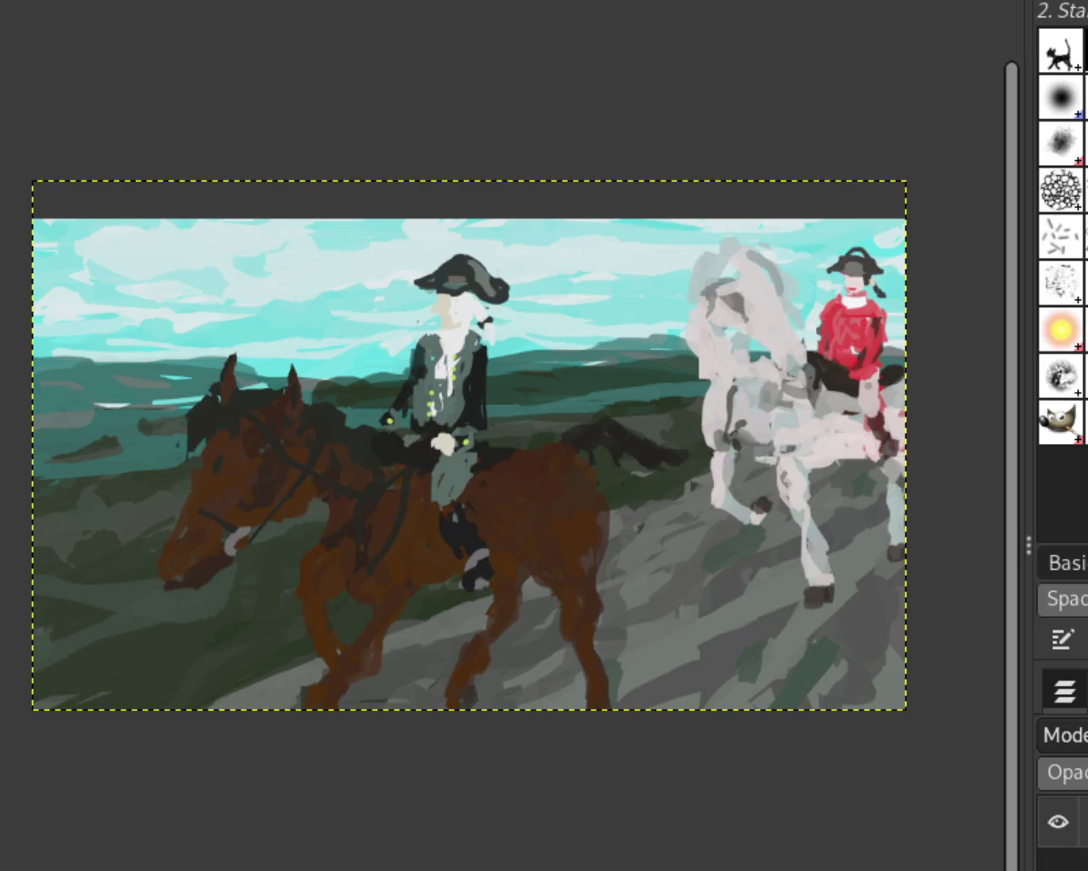
left_click(1051, 860)
left_click(1051, 861)
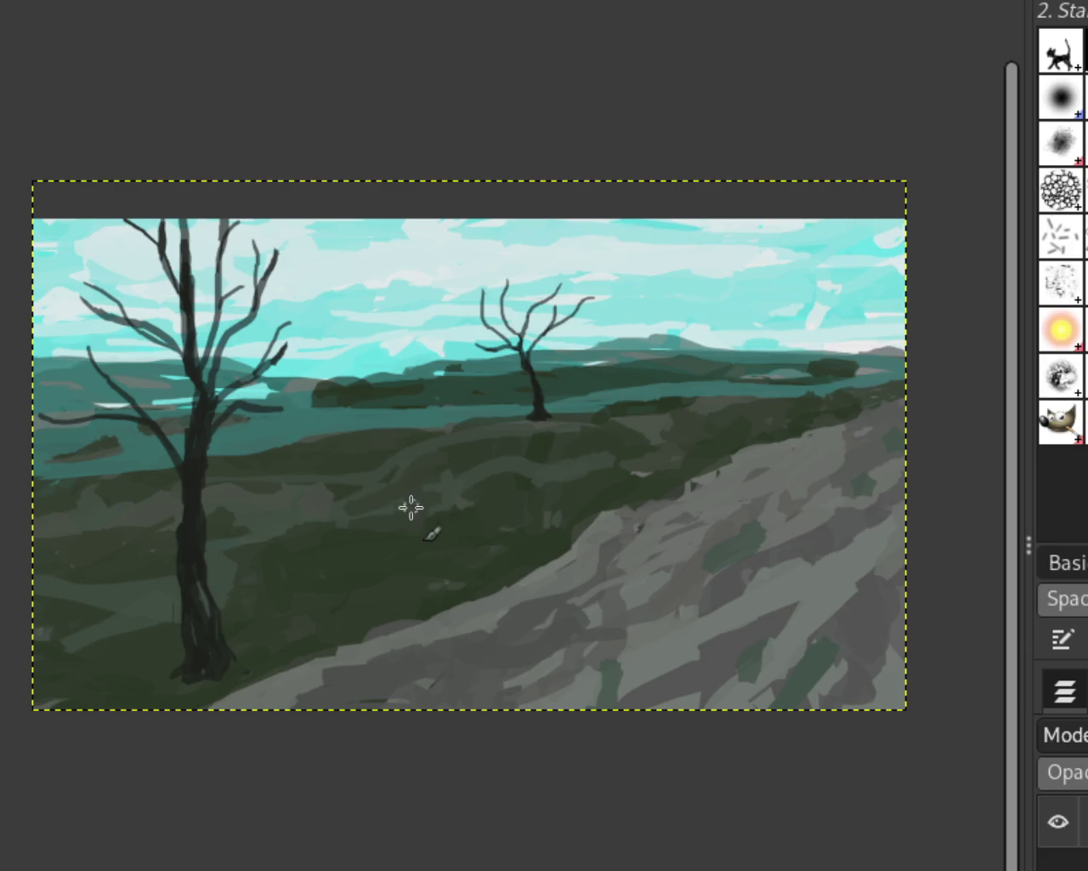
Brush a lighter loop onto the dark hillside and darken the small tree's base
left_click_drag(574, 474, 449, 520)
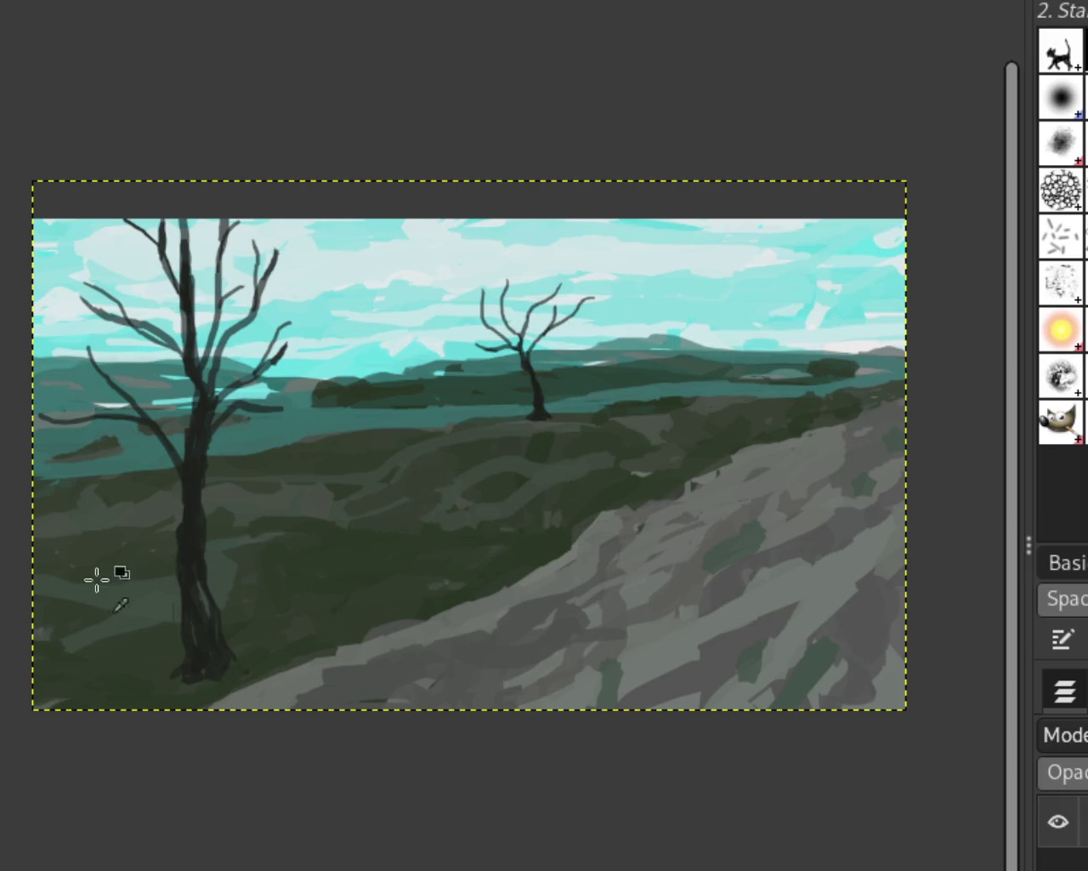
left_click(537, 416)
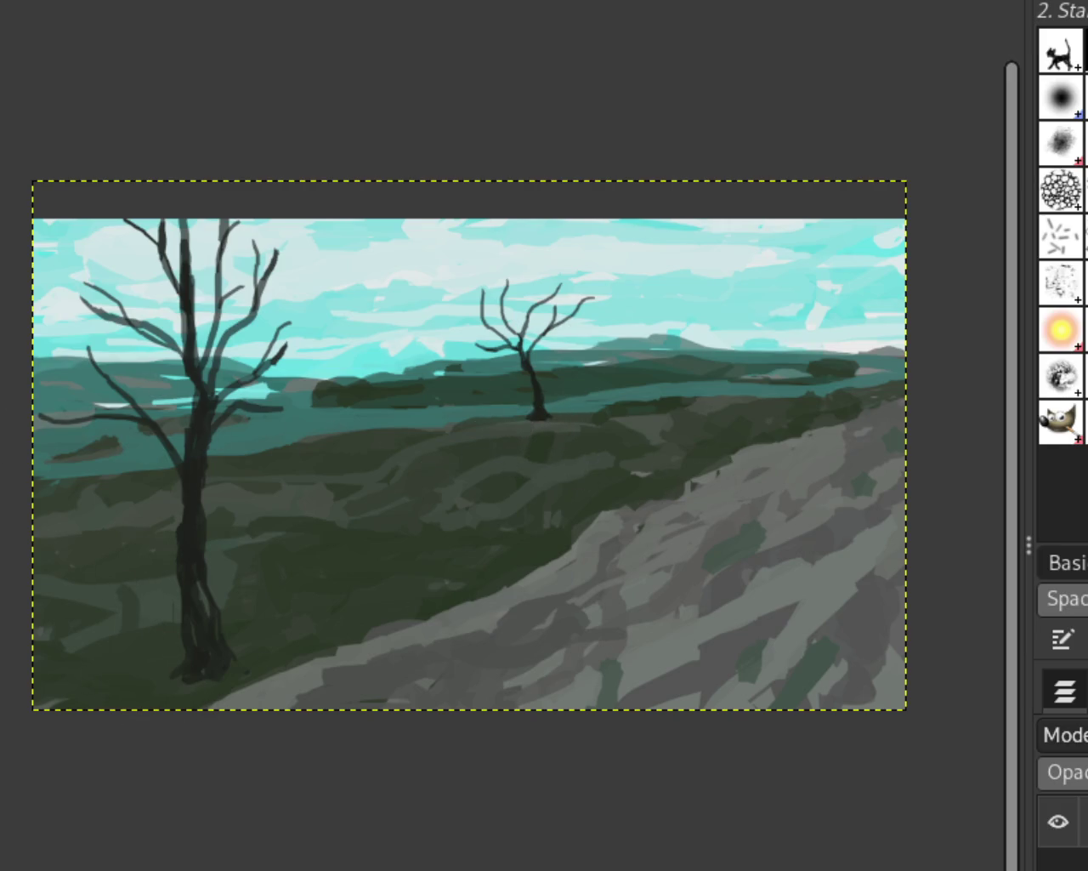
scroll(539, 418, "down", 1)
scroll(672, 449, "down", 1)
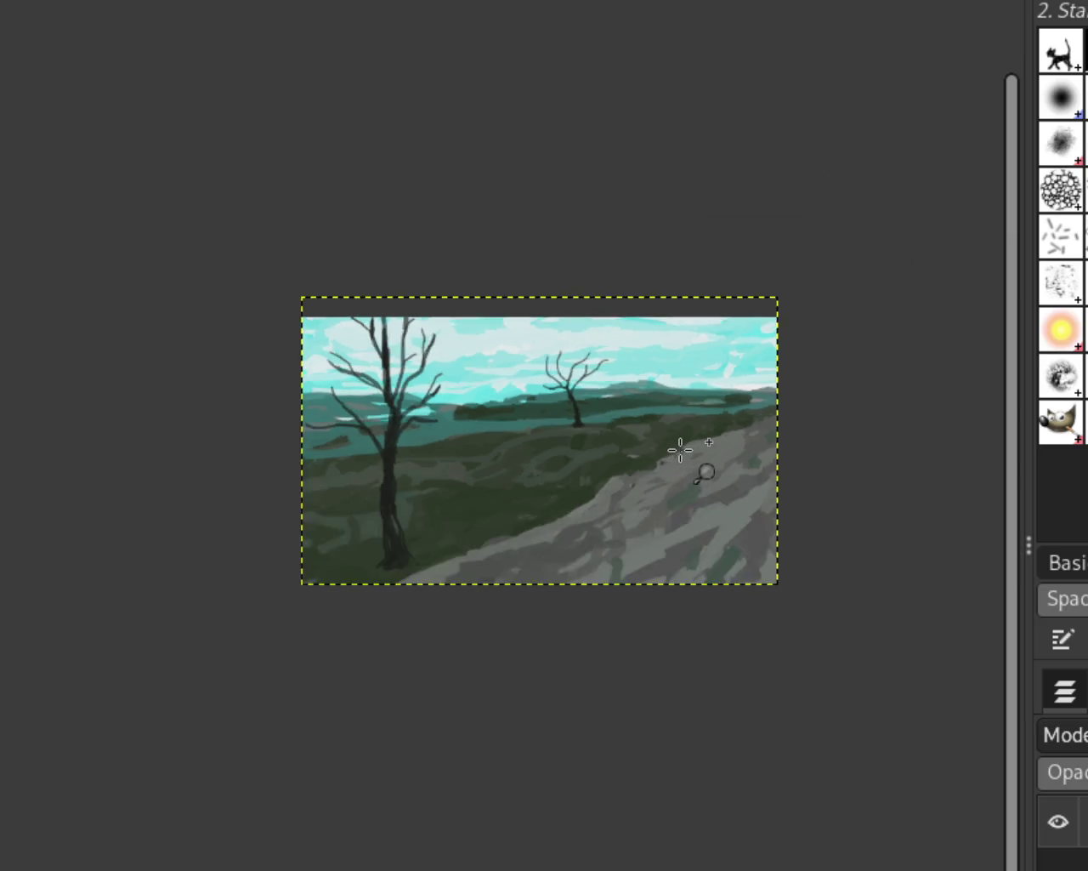
scroll(673, 450, "up", 2)
scroll(840, 433, "up", 2)
scroll(332, 239, "down", 2)
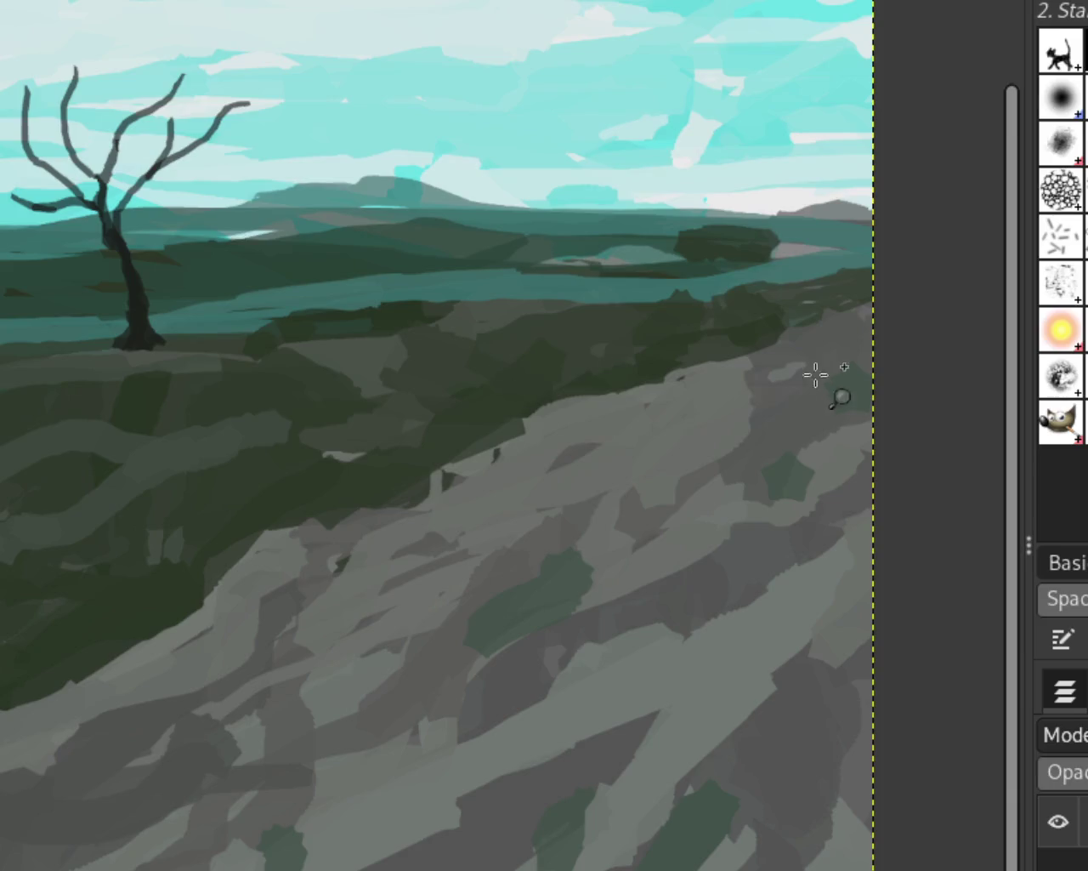
scroll(816, 371, "up", 2)
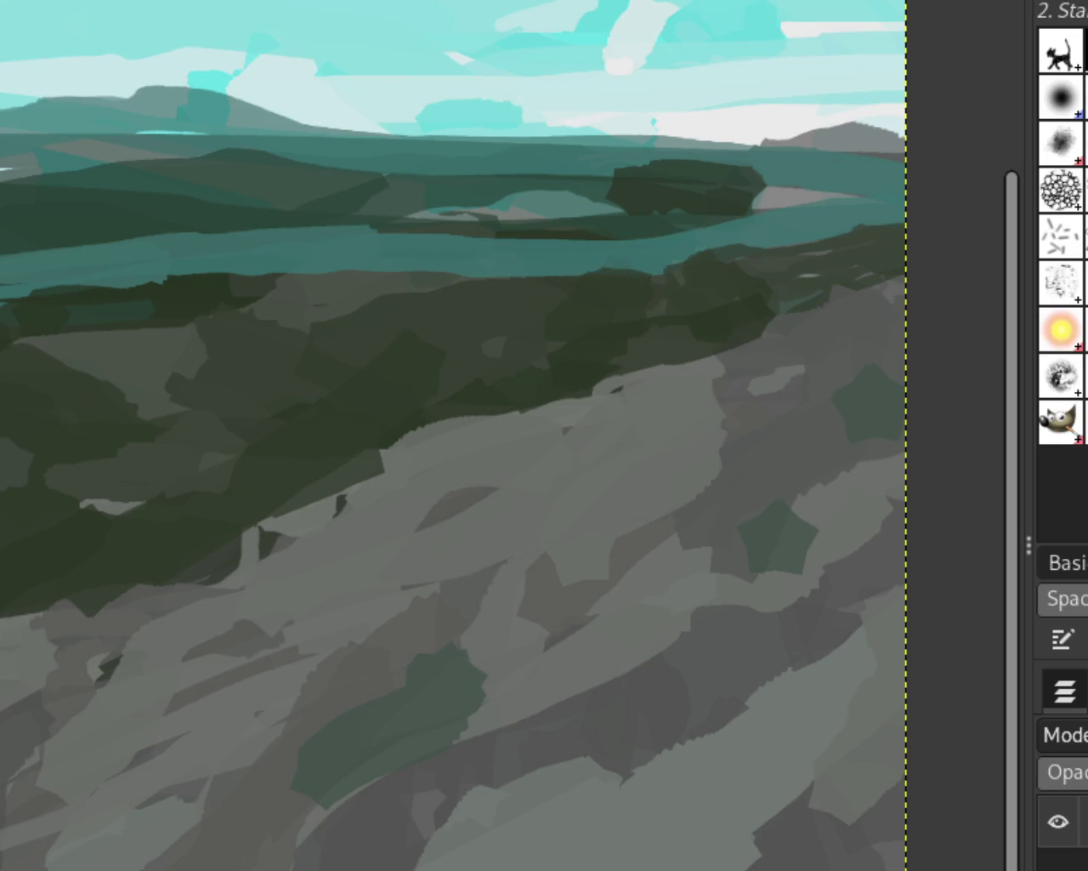
left_click(583, 393, "ctrl")
left_click(516, 391)
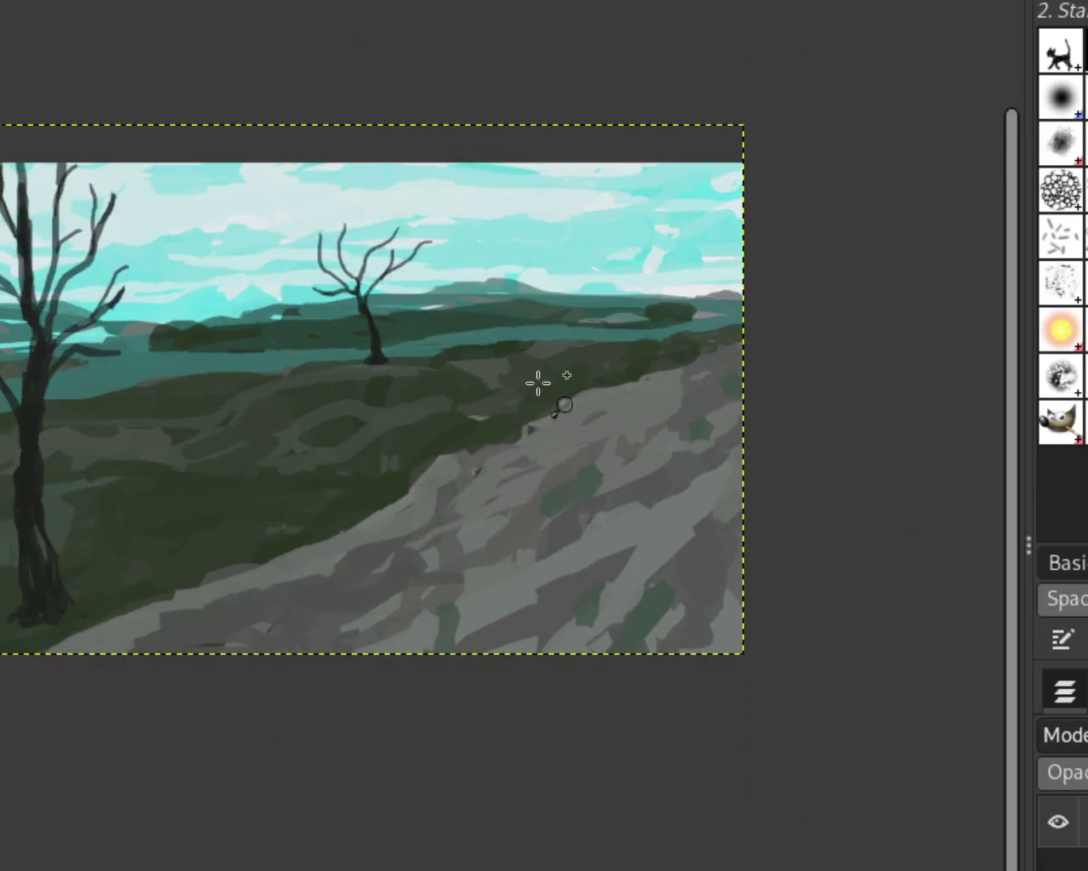
left_click(537, 382)
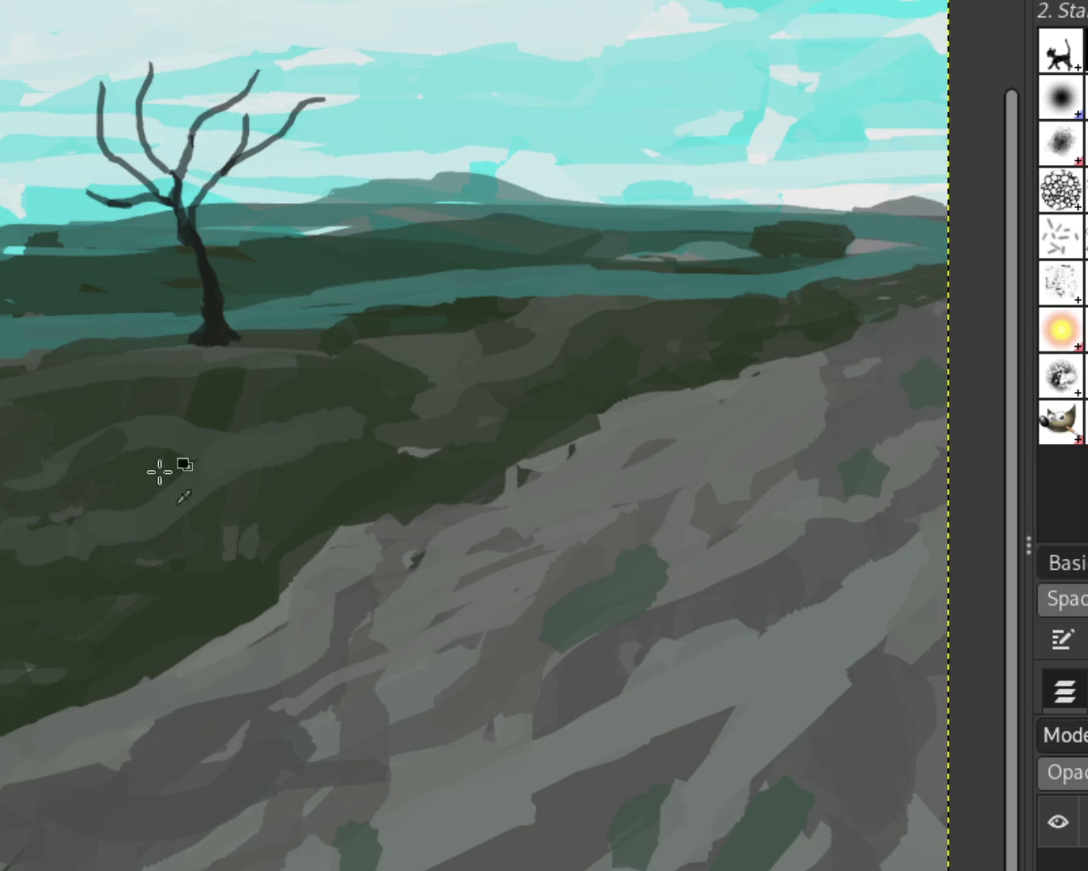
Paint lighter curving strokes on the lower-left and left-middle hills, plus a grey-green trunk stroke
left_click_drag(128, 438, 4, 485)
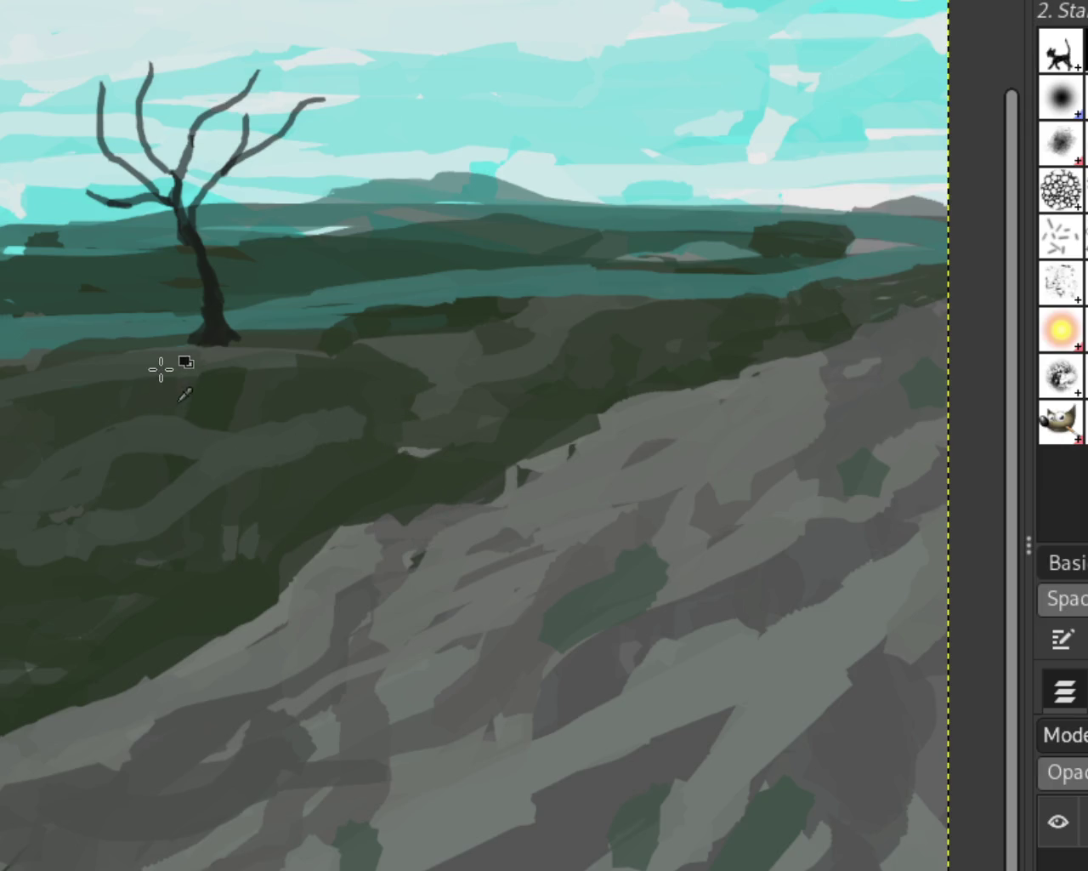
left_click_drag(138, 394, 4, 401)
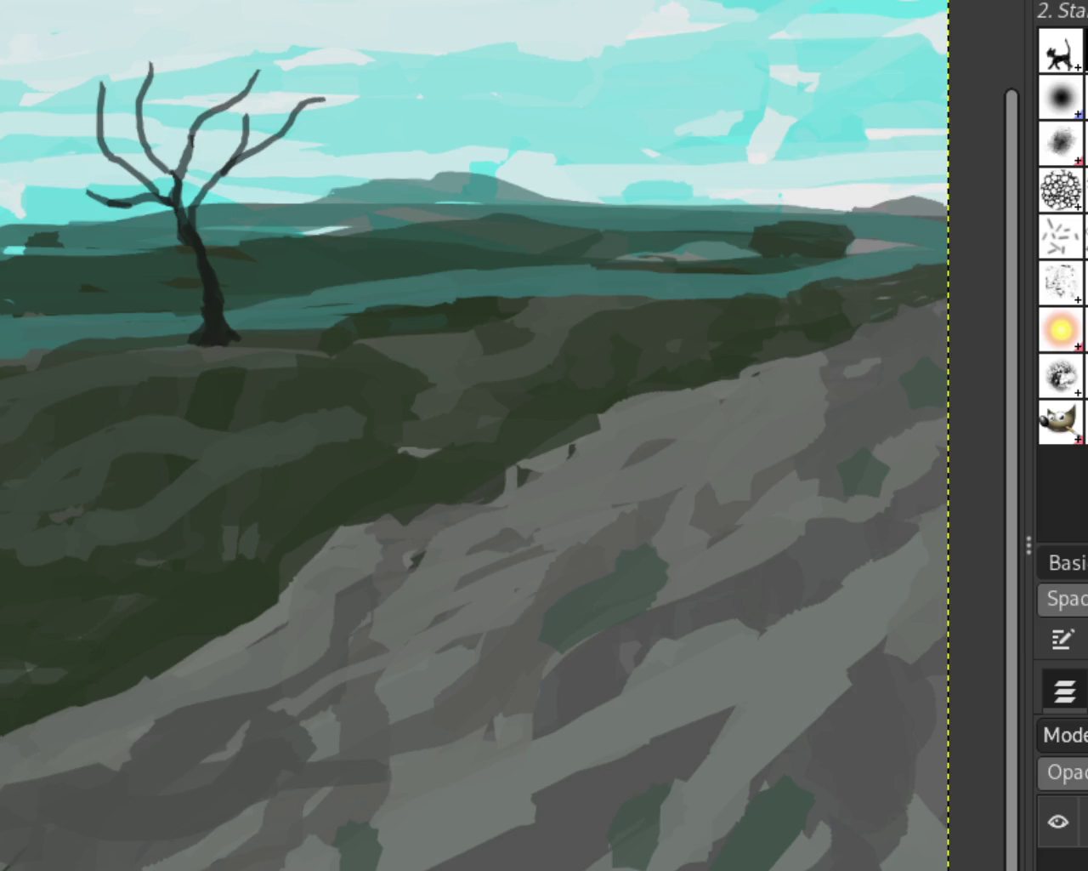
scroll(803, 519, "down", 3)
scroll(454, 591, "up", 1)
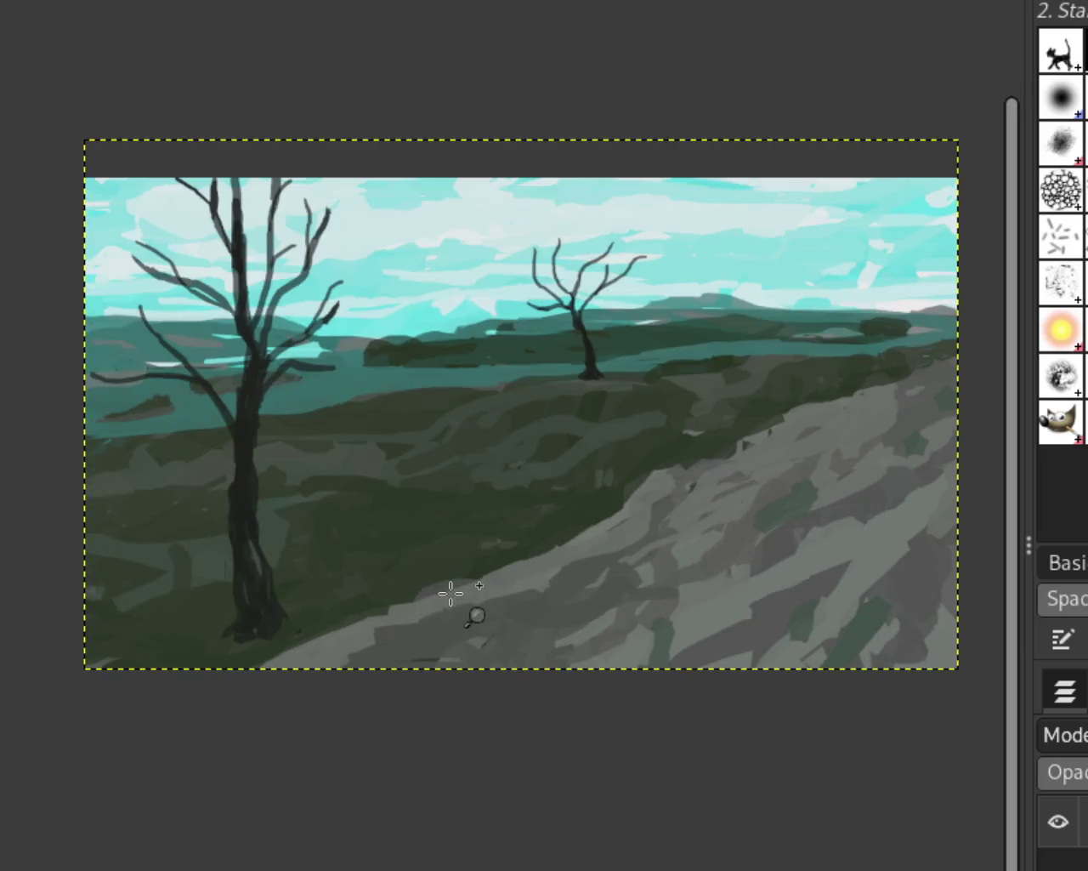
scroll(603, 554, "down", 1)
scroll(427, 550, "up", 2)
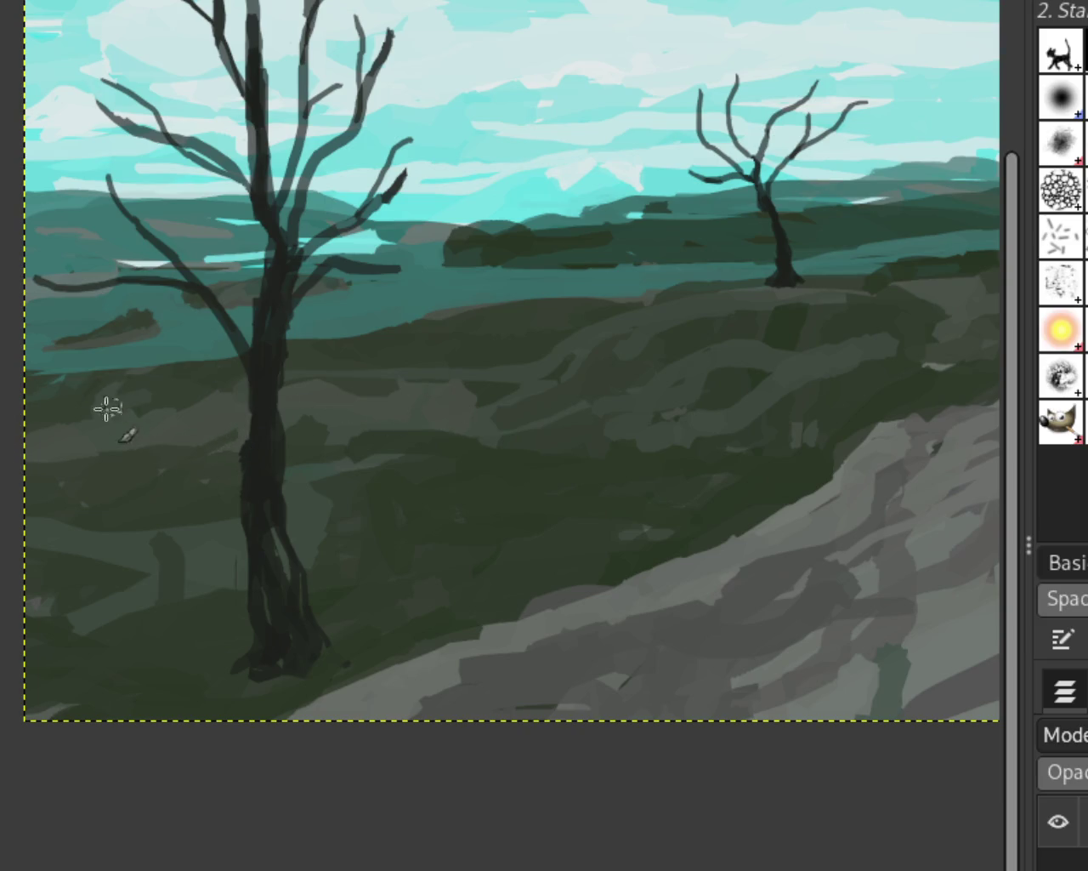
left_click_drag(773, 397, 165, 398)
Undo the trunk stroke and zoom in on the stray green scribbles in the soloed tree layer
key("ctrl+z")
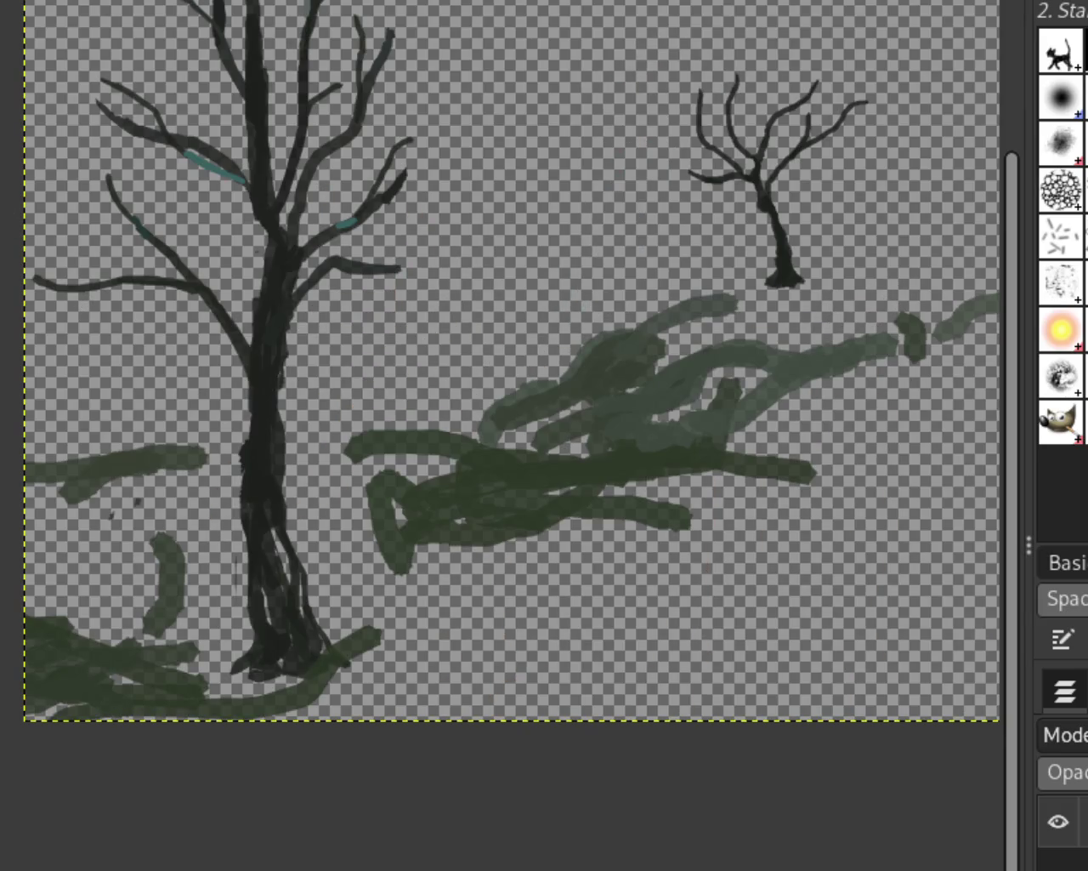
left_click(344, 586, "ctrl")
left_click(437, 563)
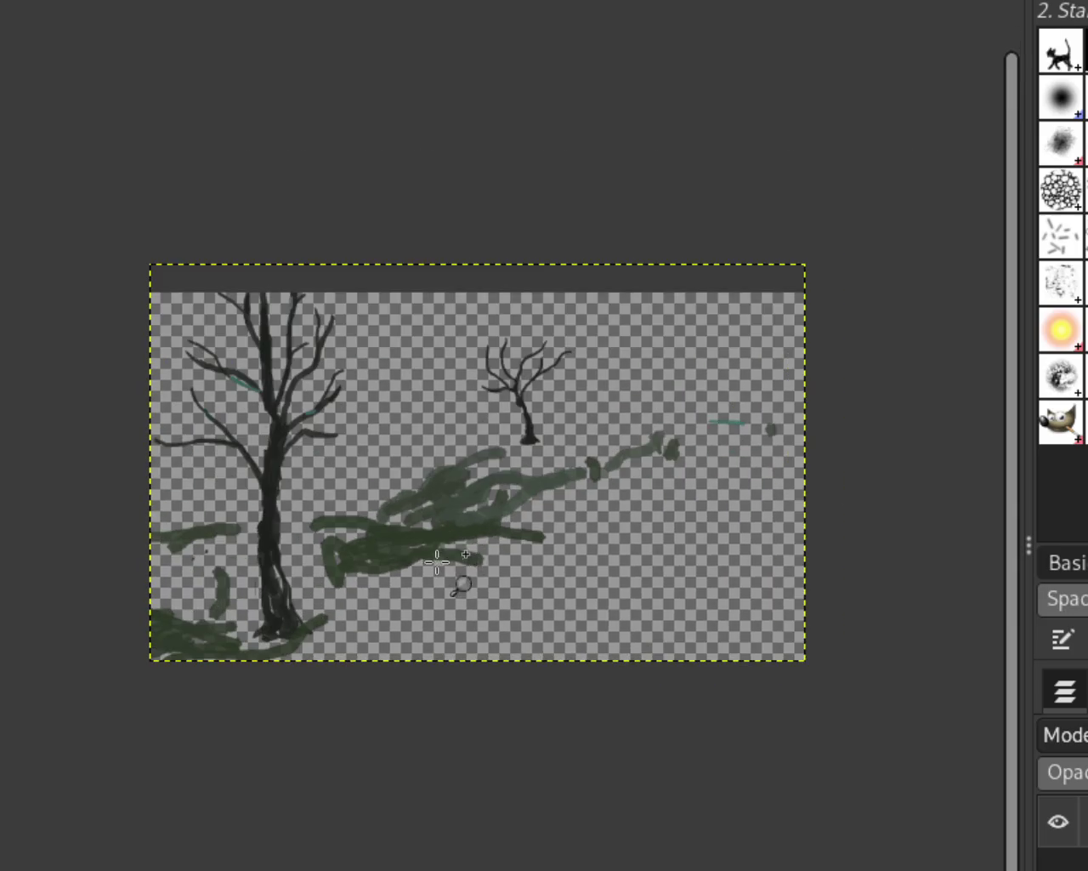
left_click(488, 523, "ctrl")
left_click(502, 561)
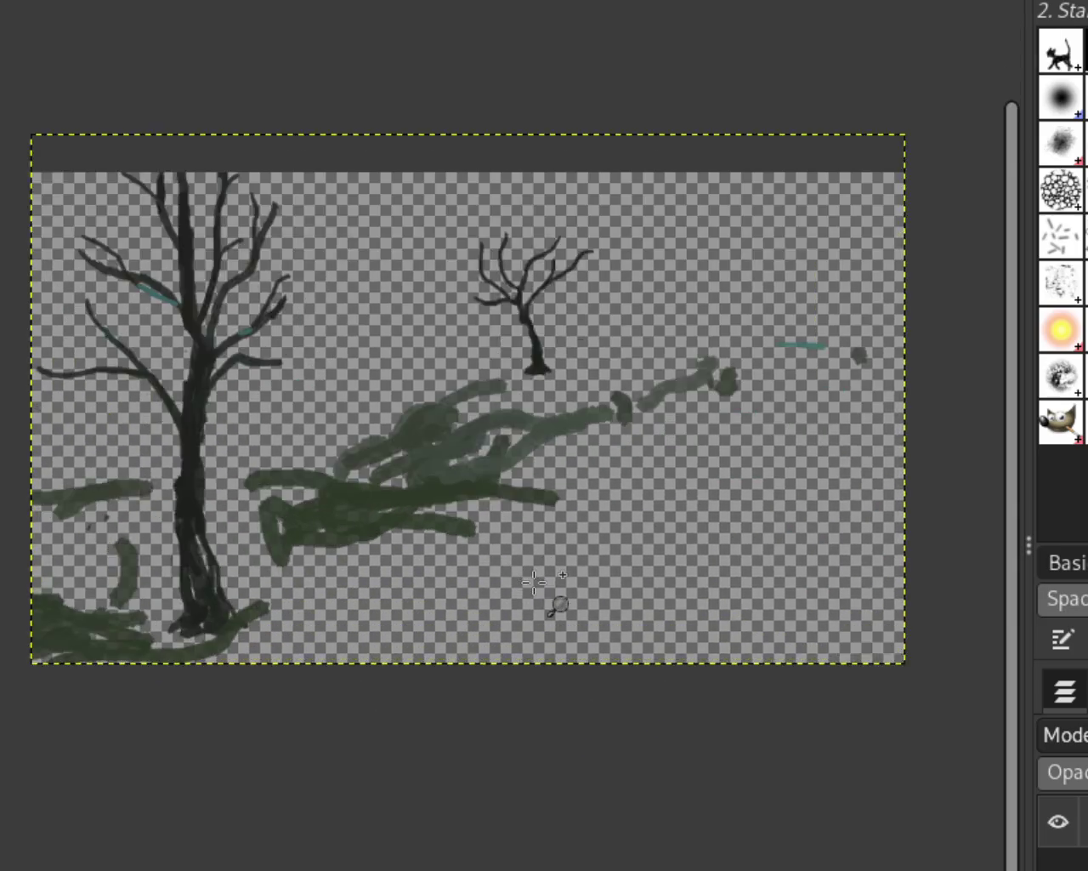
left_click(561, 569)
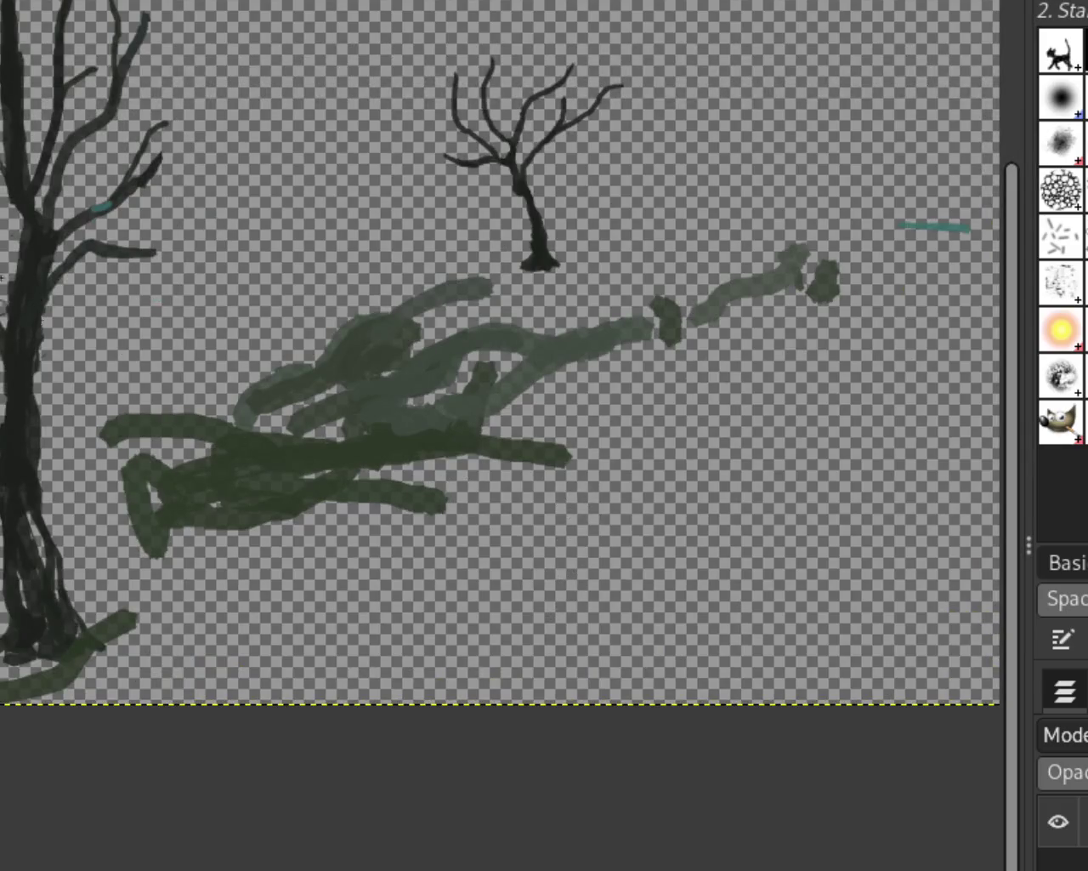
Rectangle-select the stray green scribbles, cut them from the tree layer, and deselect
mouse_move(592, 632)
left_mouse_down()
mouse_move(170, 325)
mouse_move(100, 330)
left_mouse_up()
left_click_drag(141, 601, 149, 549)
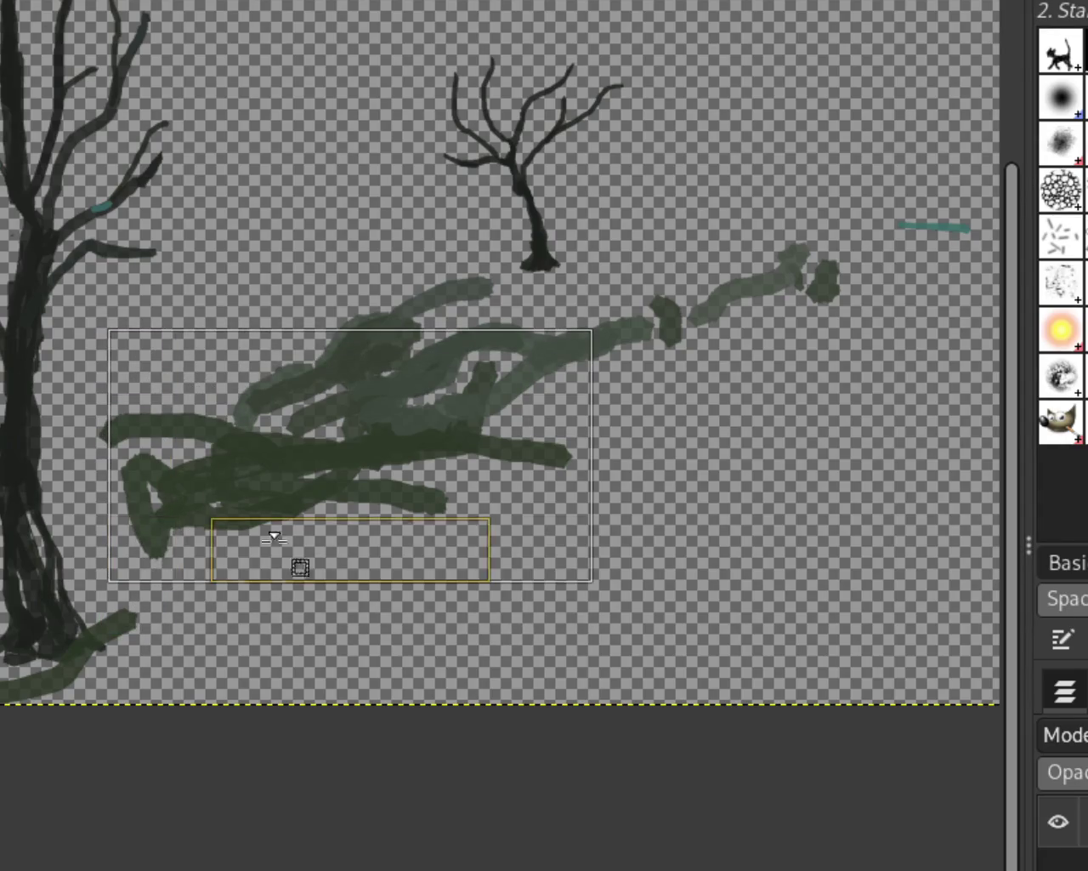
mouse_move(567, 367)
left_mouse_down()
mouse_move(882, 304)
mouse_move(910, 319)
left_mouse_up()
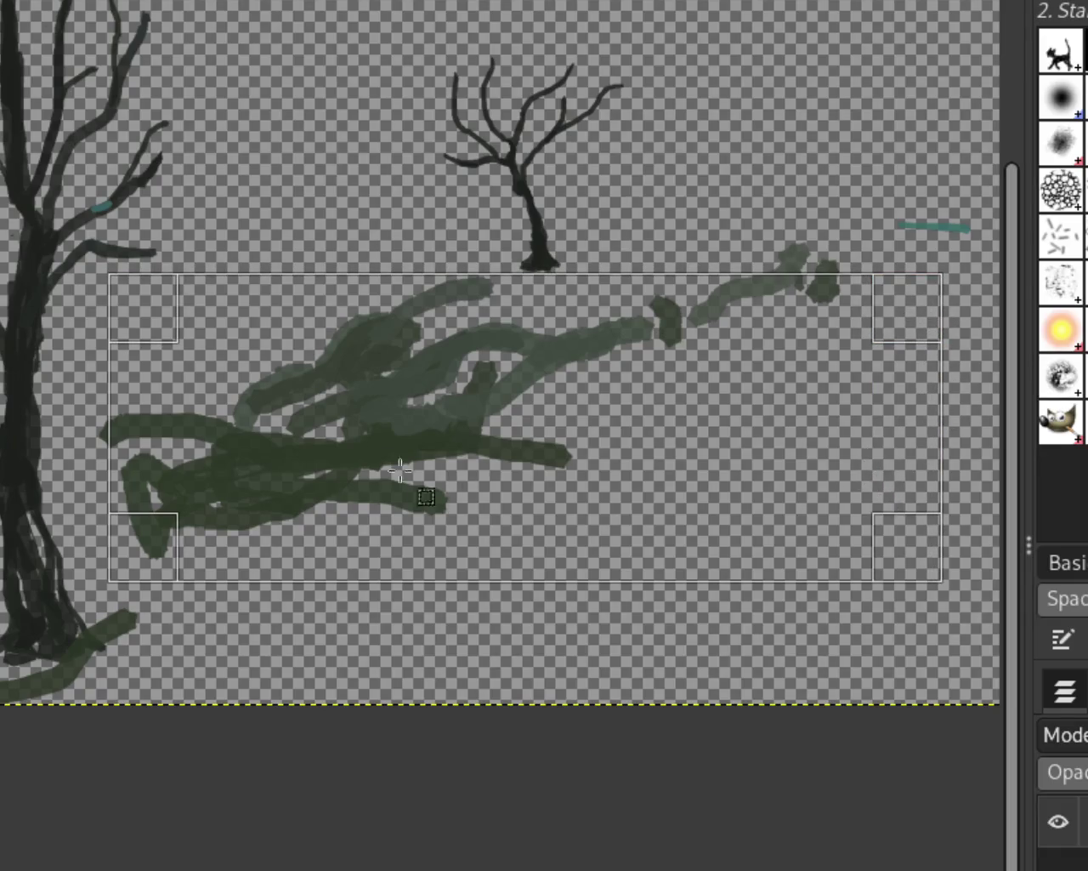
left_click_drag(141, 308, 125, 322)
key("ctrl+x")
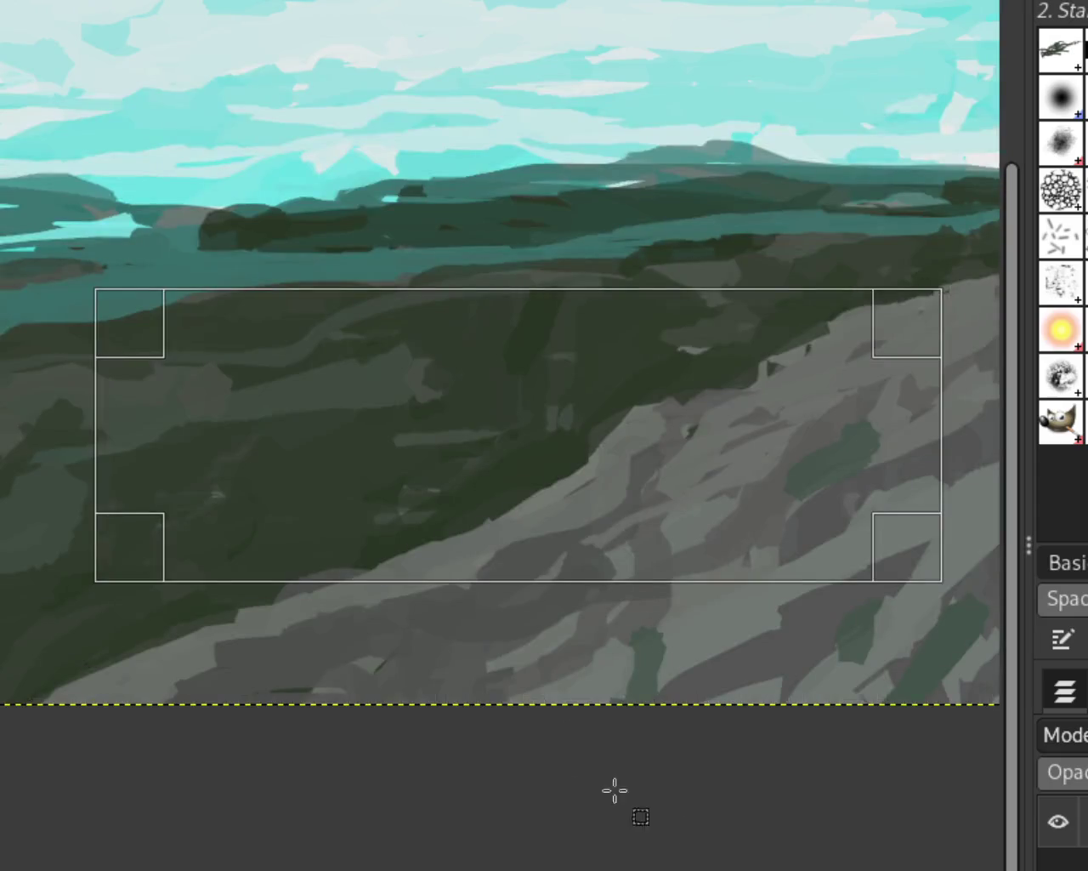
key("ctrl+shift+a")
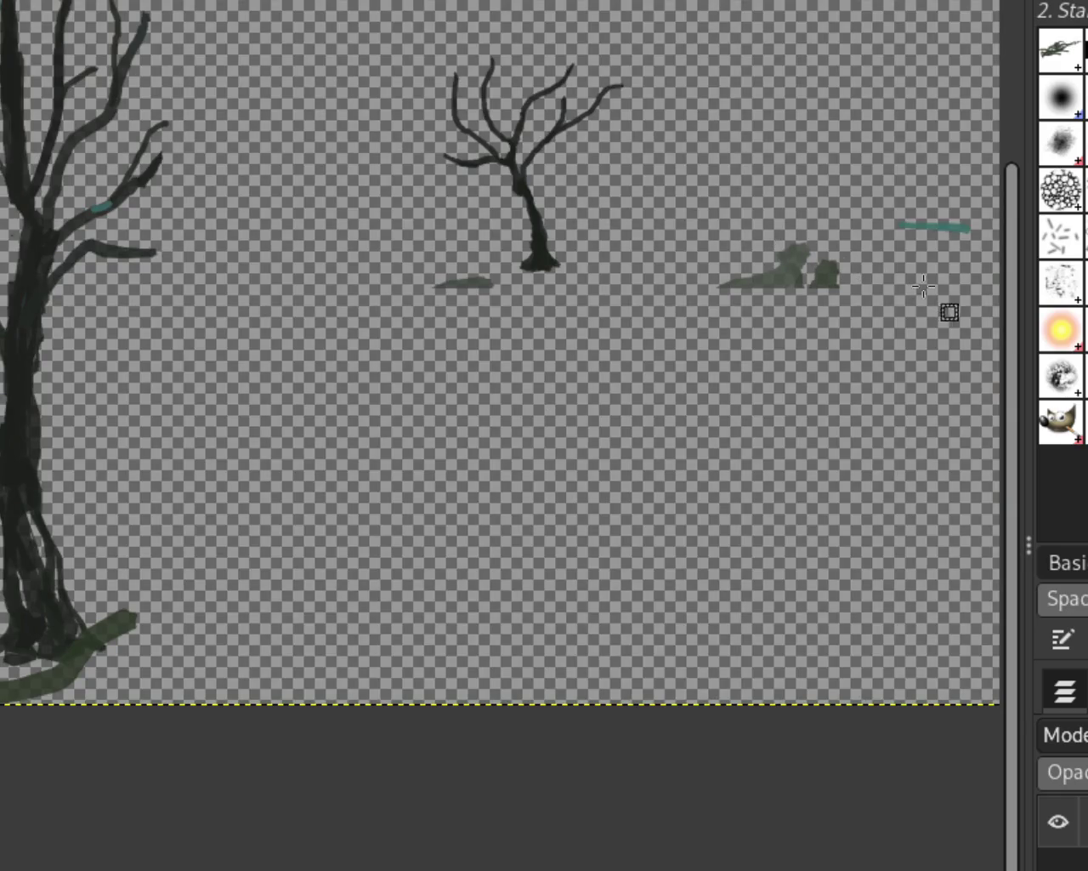
Cut the rocks and teal dash at the right out of the tree layer
left_click_drag(975, 292, 702, 196)
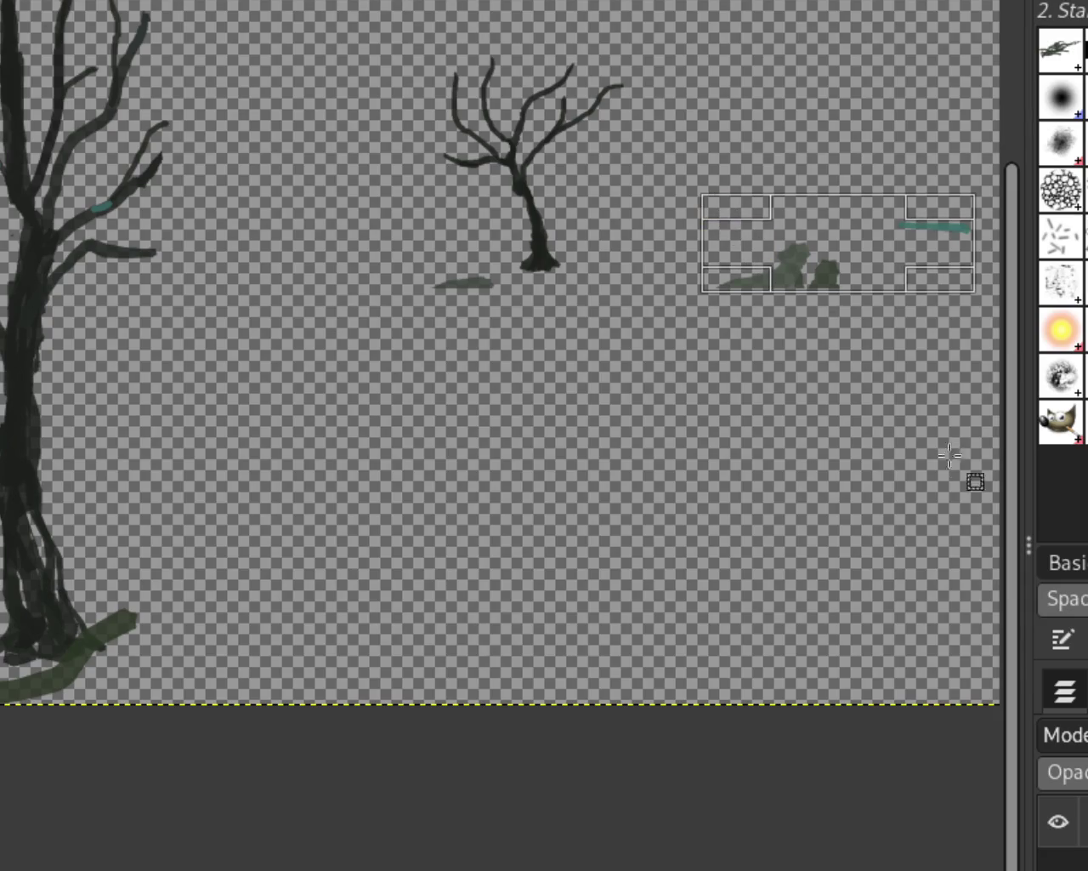
key("ctrl+c")
key("ctrl+shift+a")
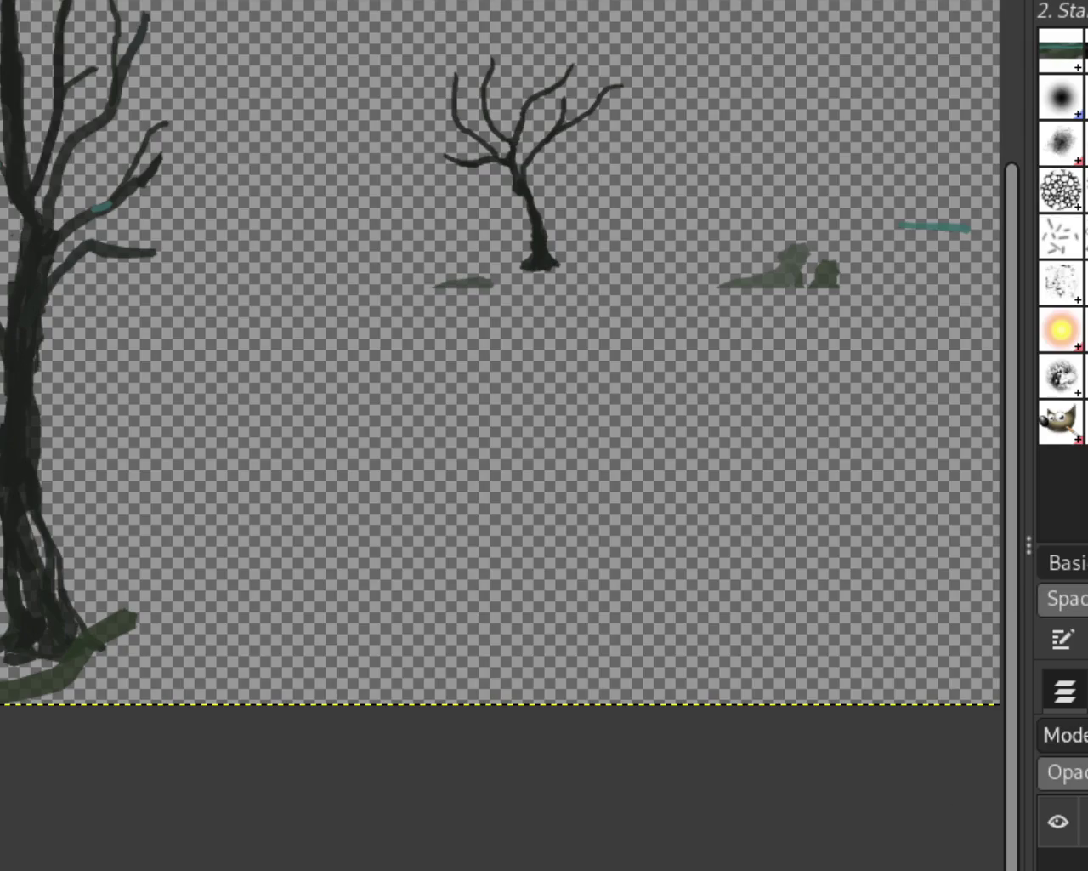
mouse_move(697, 177)
left_mouse_down()
mouse_move(954, 338)
mouse_move(960, 319)
left_mouse_up()
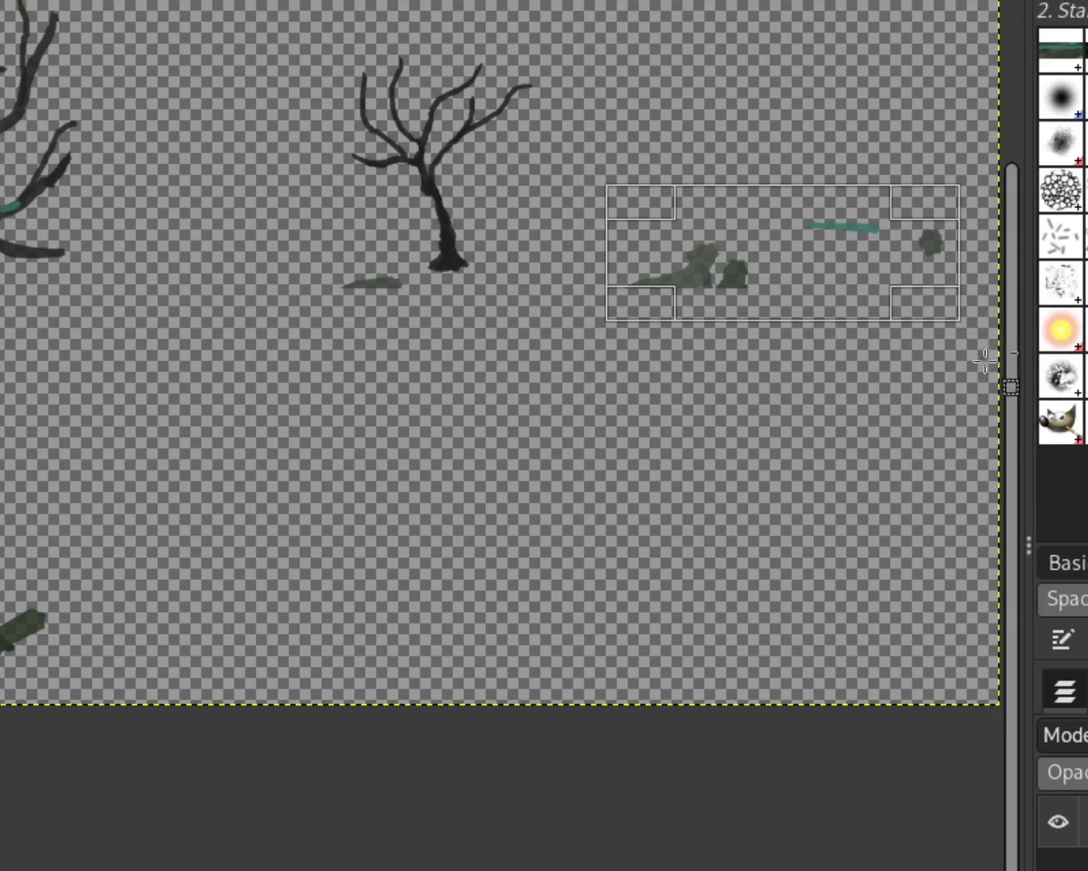
key("ctrl+x")
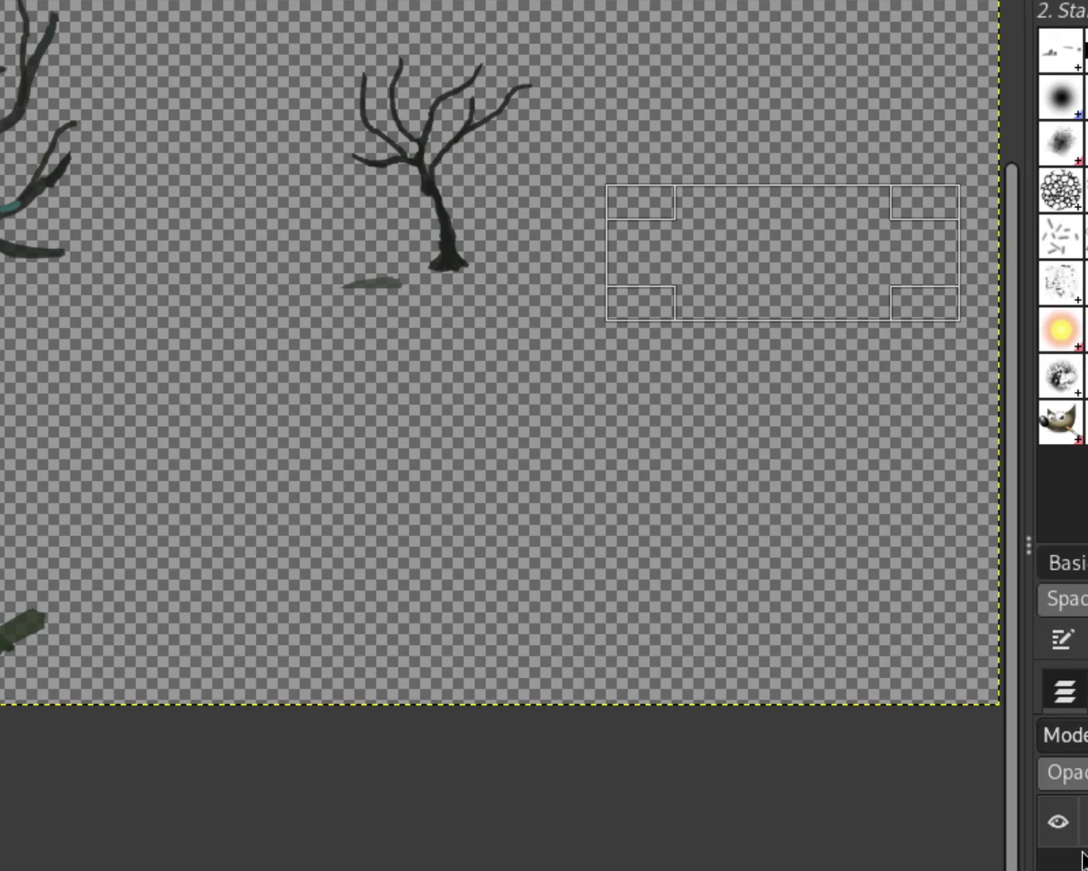
left_click(1059, 822, "shift")
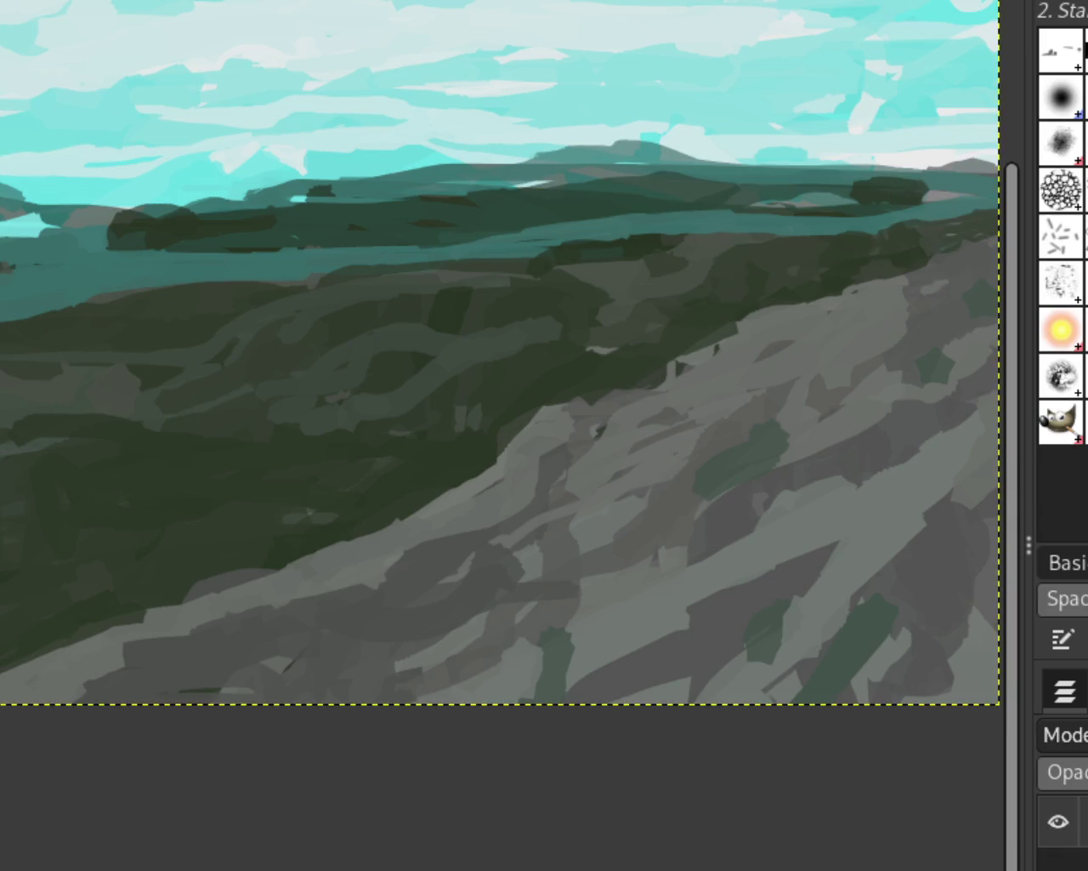
key("ctrl+z")
key("ctrl+z")
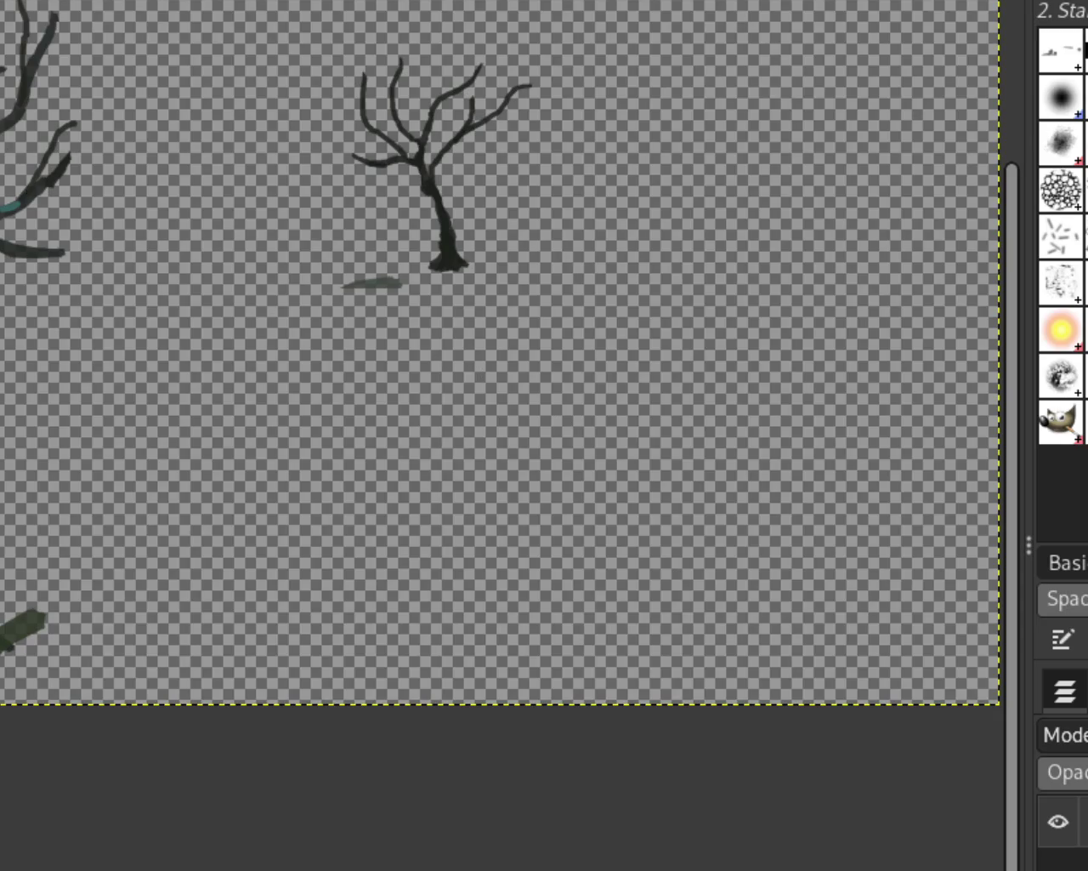
Cut the grey smudge below the small tree from the tree layer and check the cleanup
left_click_drag(412, 311, 331, 264)
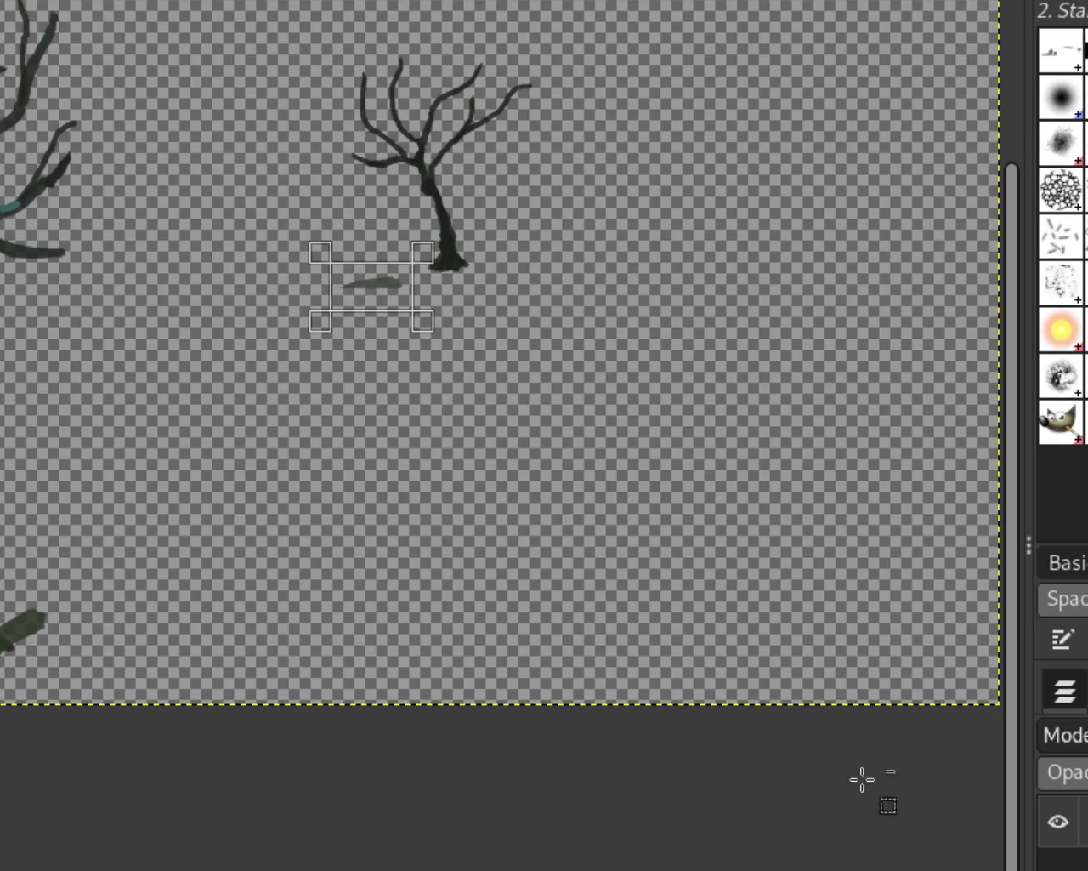
key("ctrl+z")
key("ctrl+z")
key("ctrl+z")
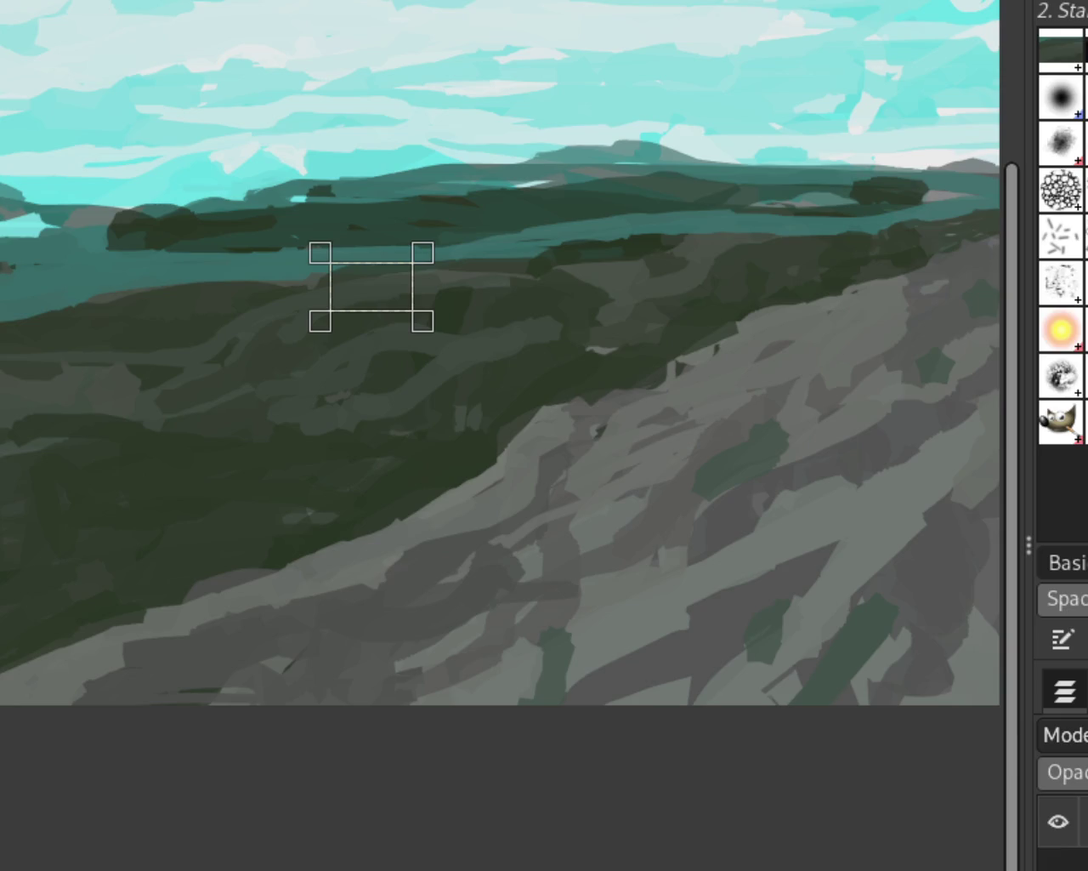
key("ctrl+y")
key("ctrl+y")
key("ctrl+y")
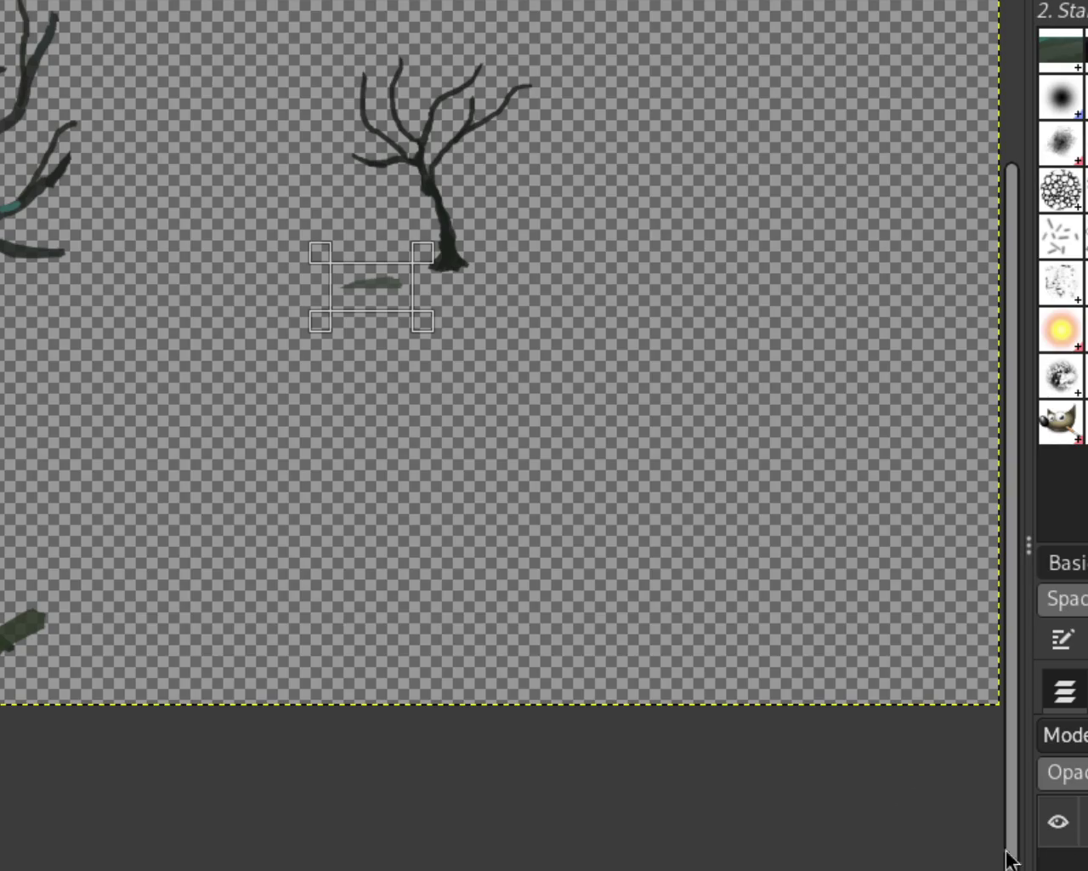
key("ctrl+x")
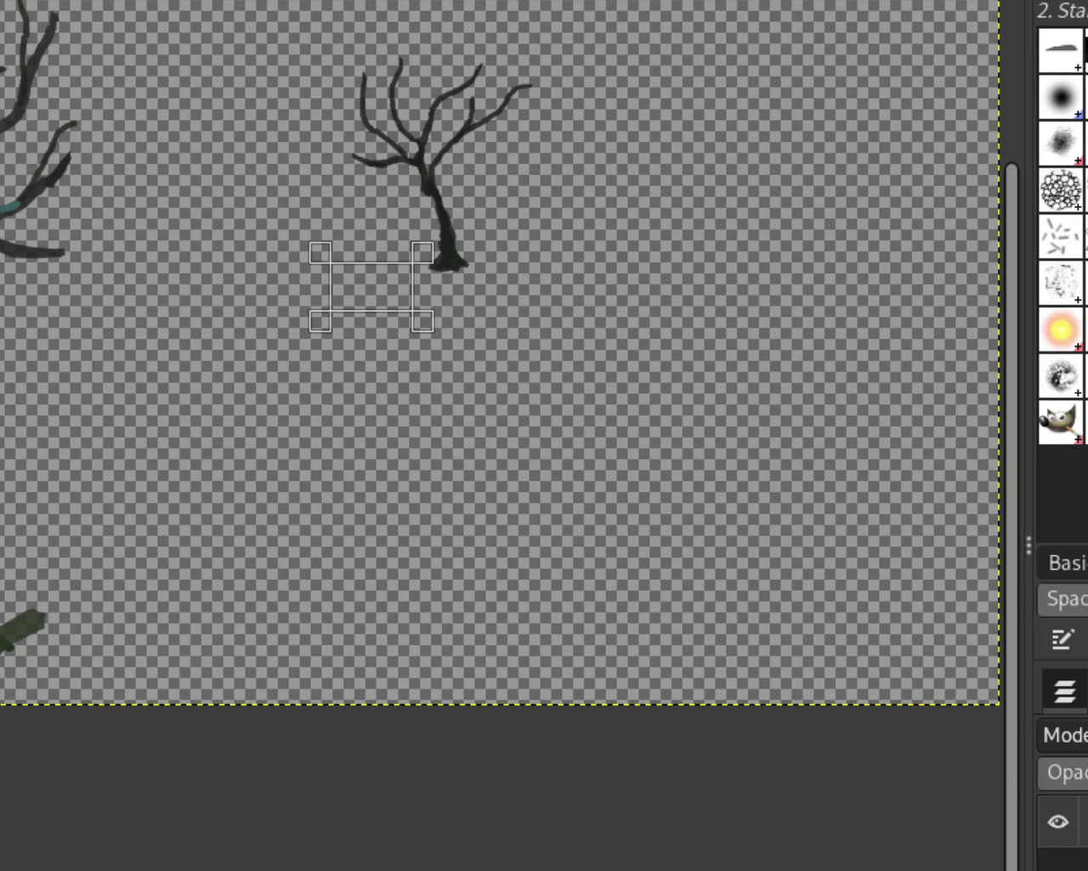
key("ctrl+z")
key("ctrl+z")
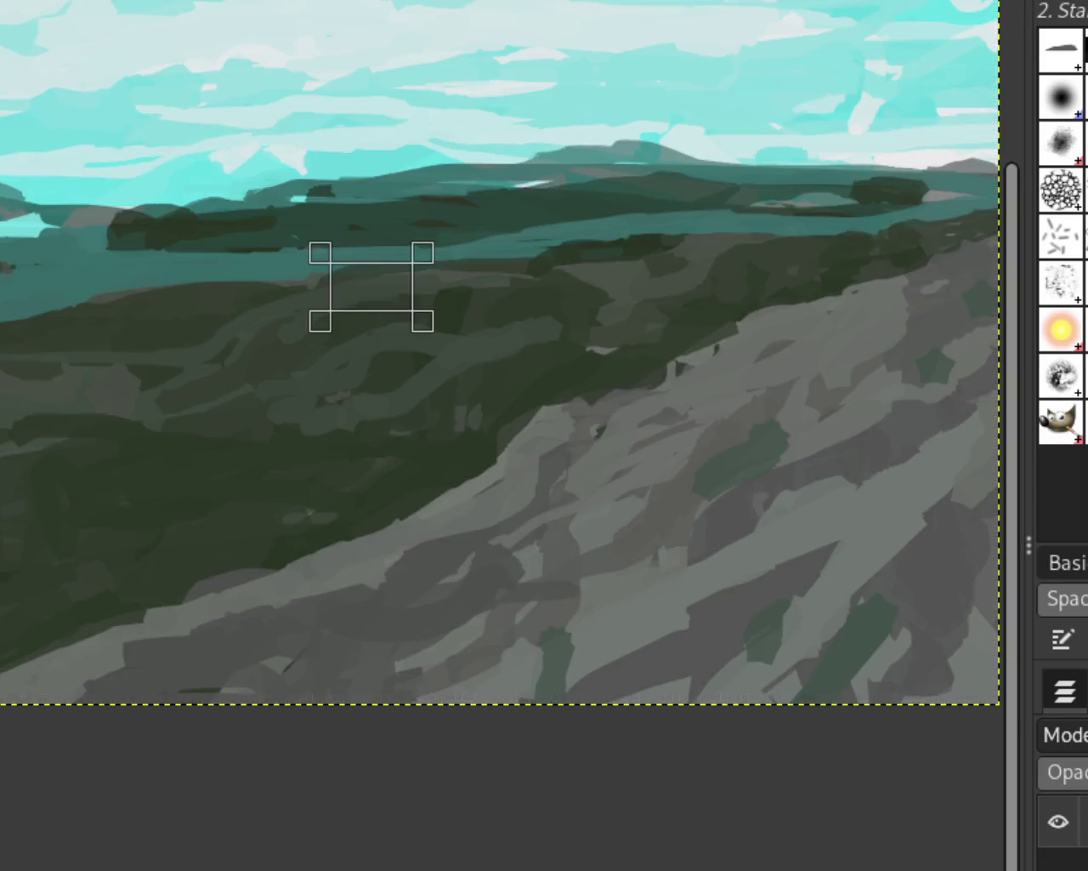
key("ctrl+z")
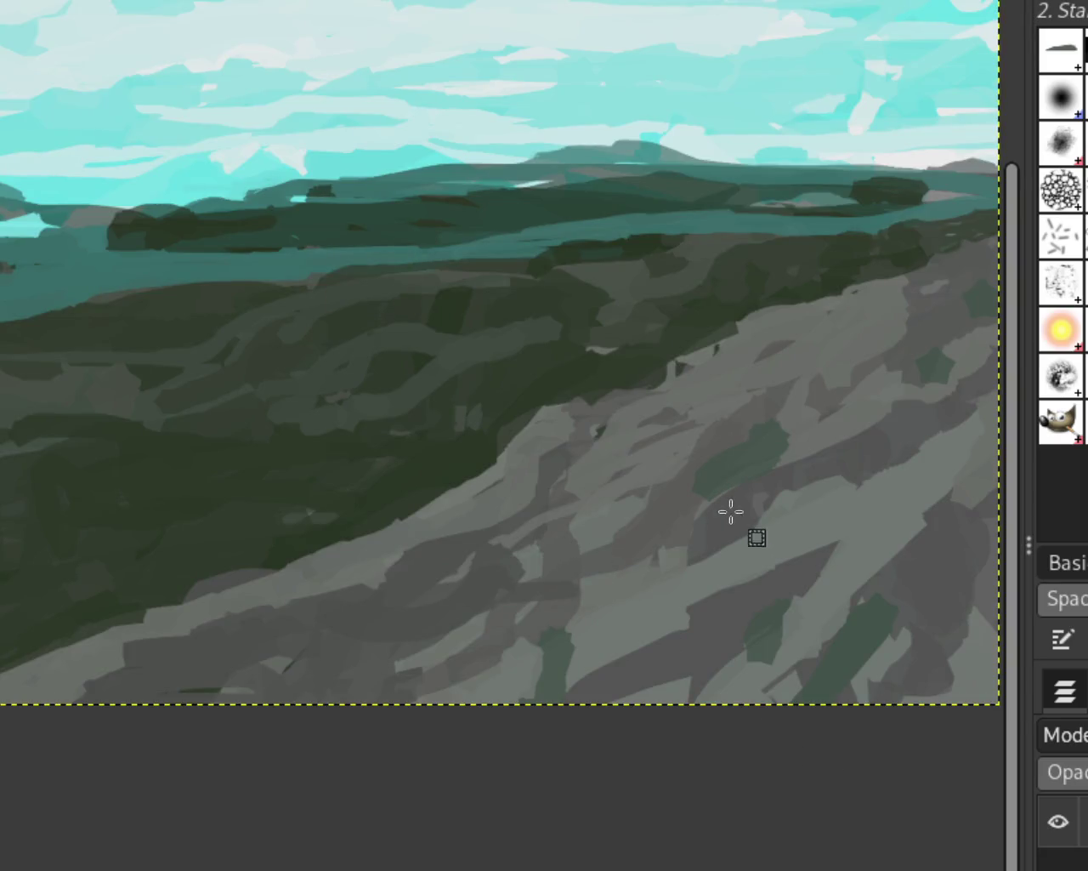
key("ctrl+z")
key("ctrl+z")
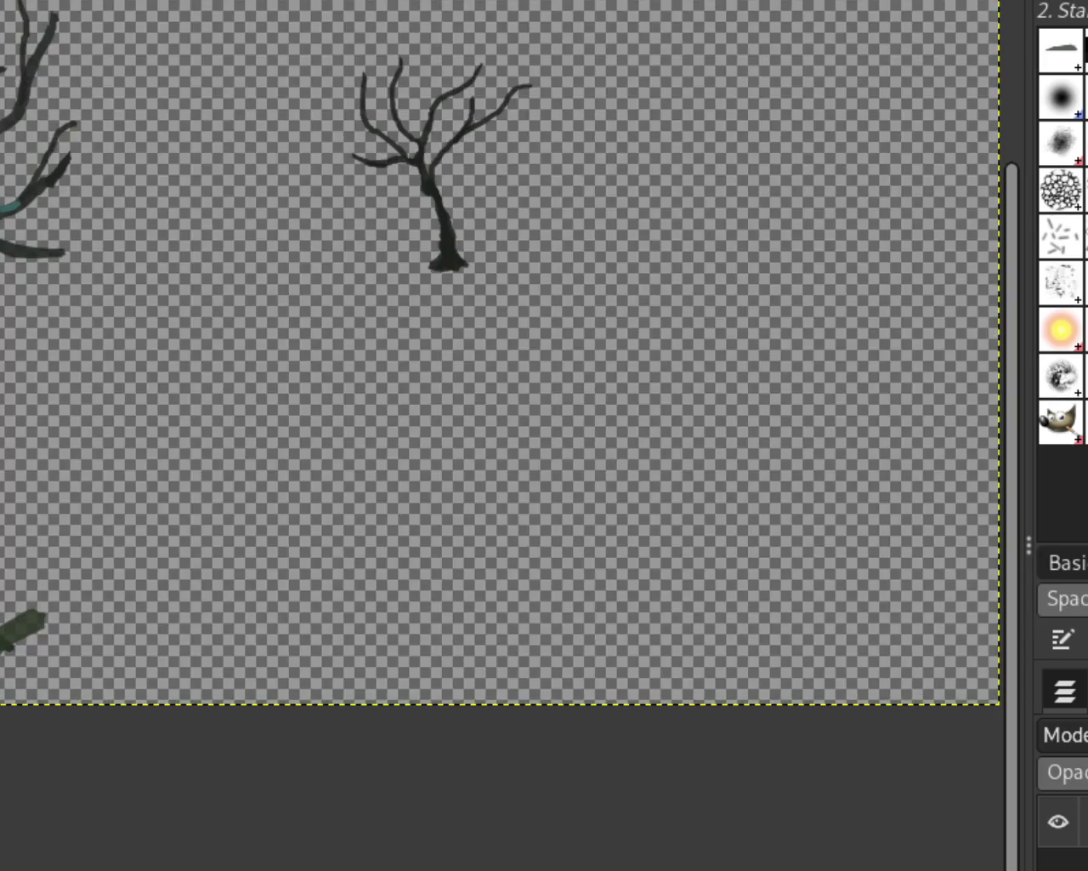
key("ctrl+z")
scroll(694, 517, "down", 2, "ctrl")
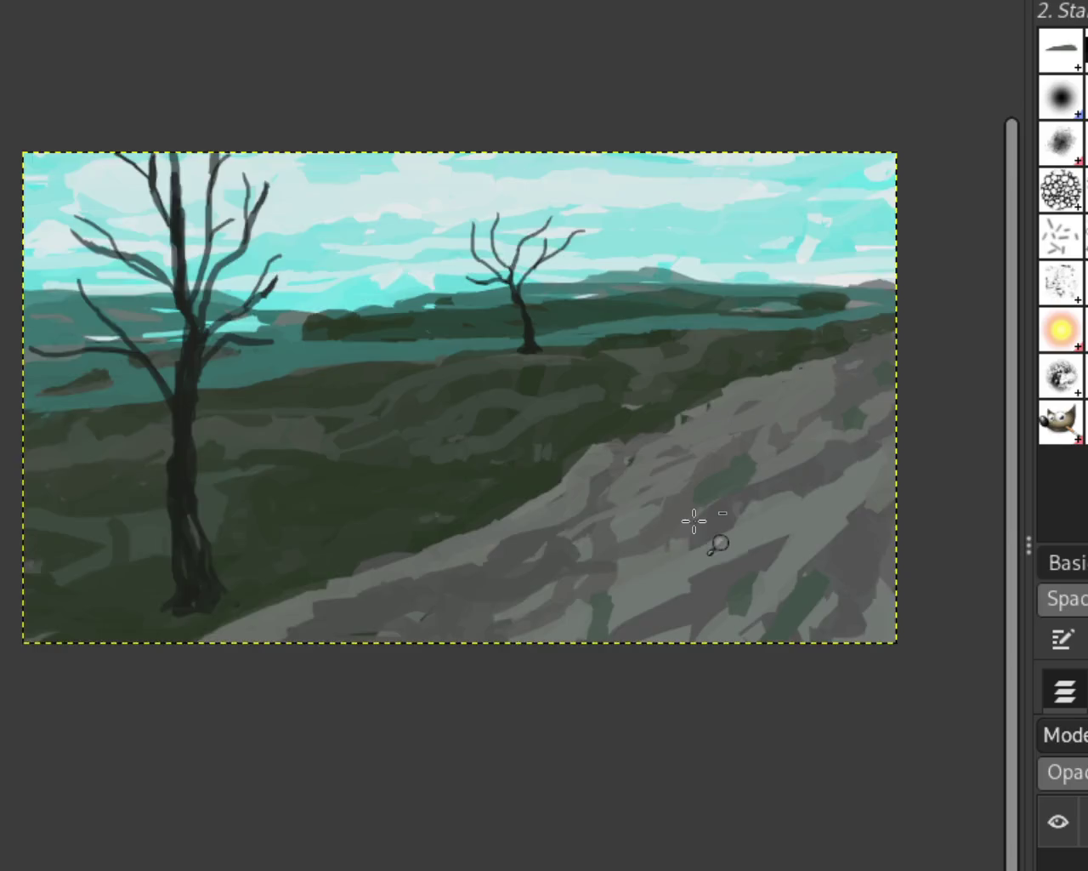
scroll(510, 545, "down", 1, "ctrl")
scroll(255, 579, "up", 2, "ctrl")
scroll(266, 592, "down", 1, "ctrl")
scroll(266, 592, "up", 1, "ctrl")
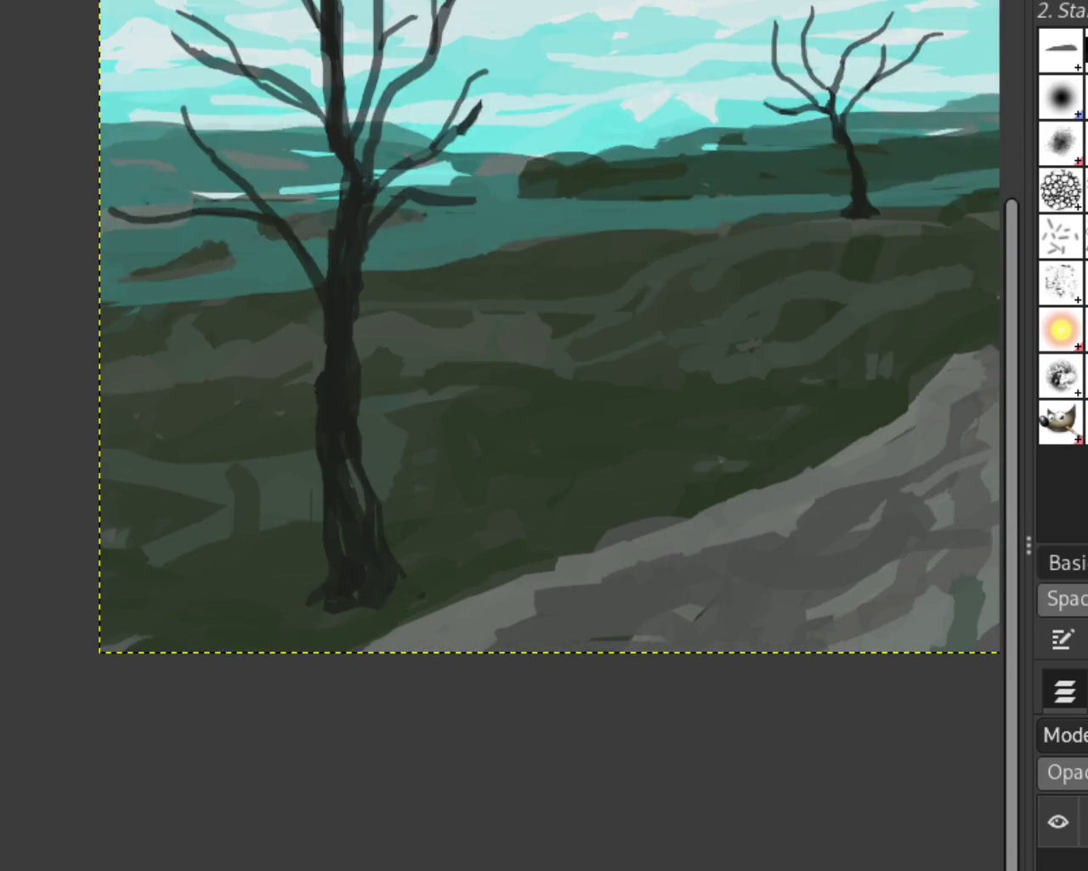
key("ctrl+z")
key("ctrl+z")
key("ctrl+y")
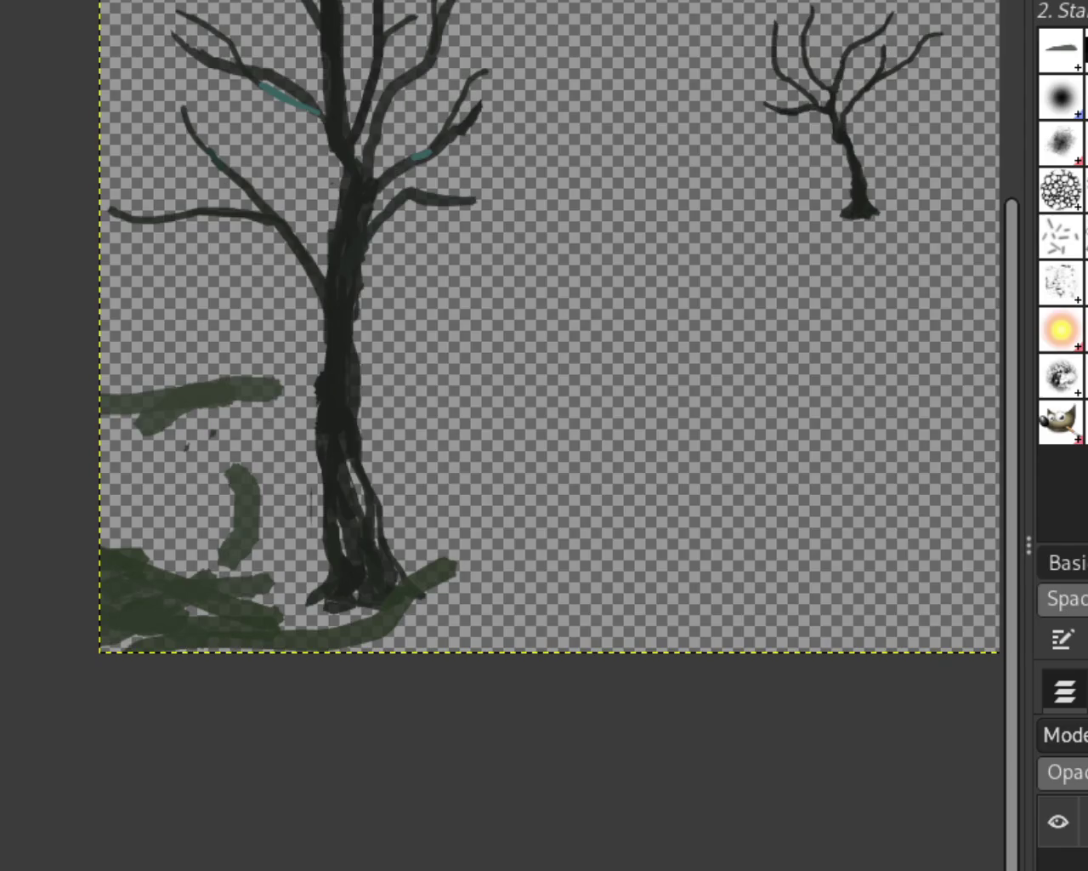
key("ctrl+z")
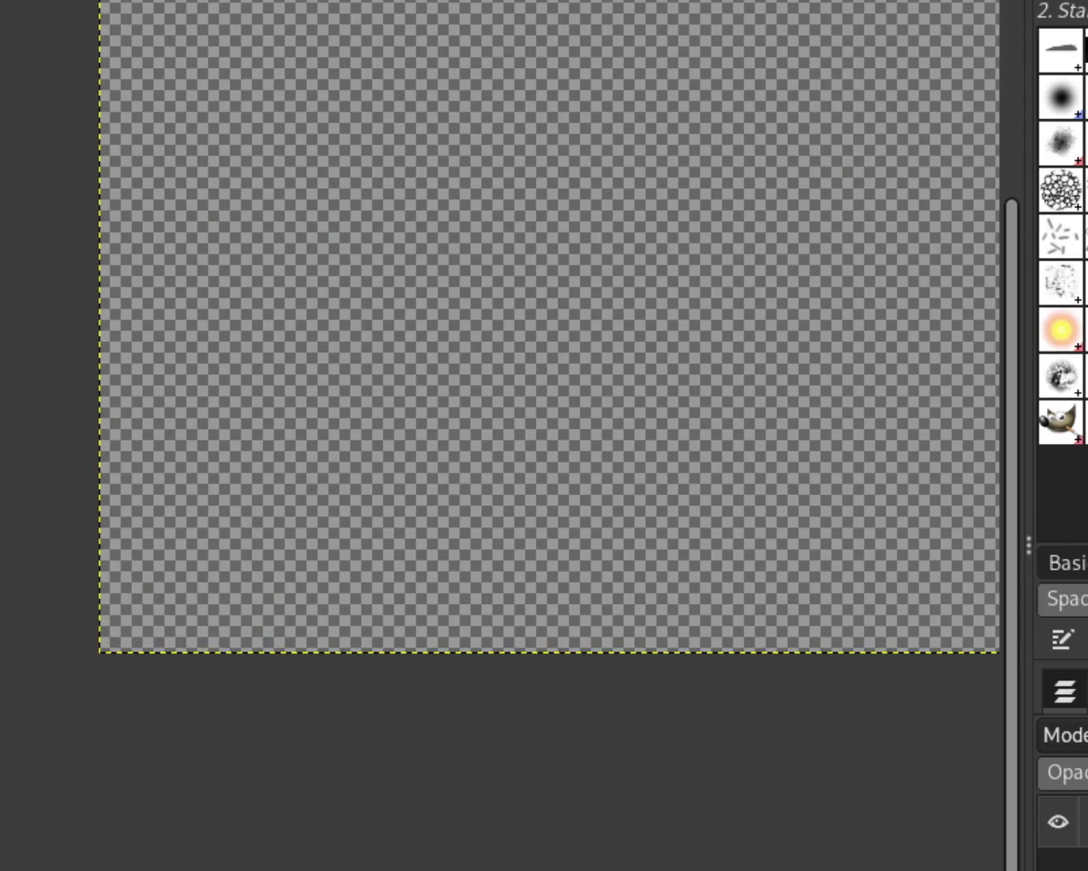
key("ctrl+y")
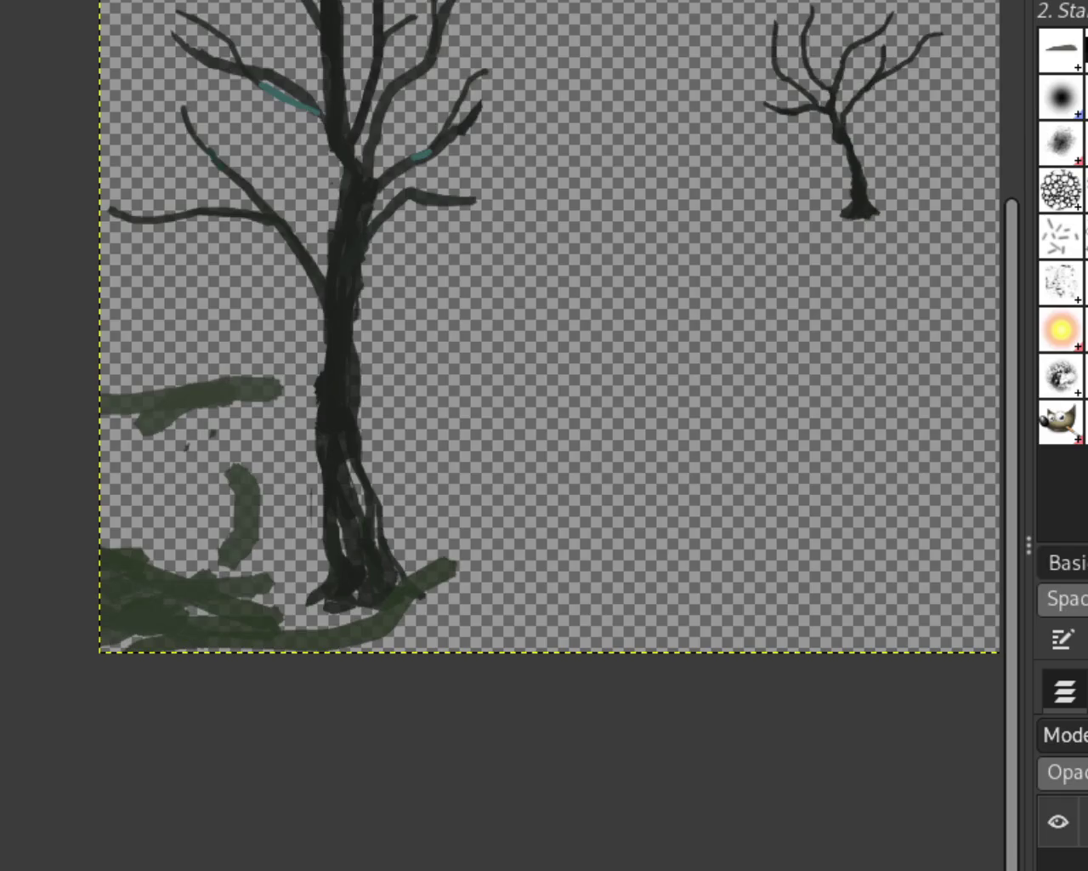
scroll(502, 556, "down", 2)
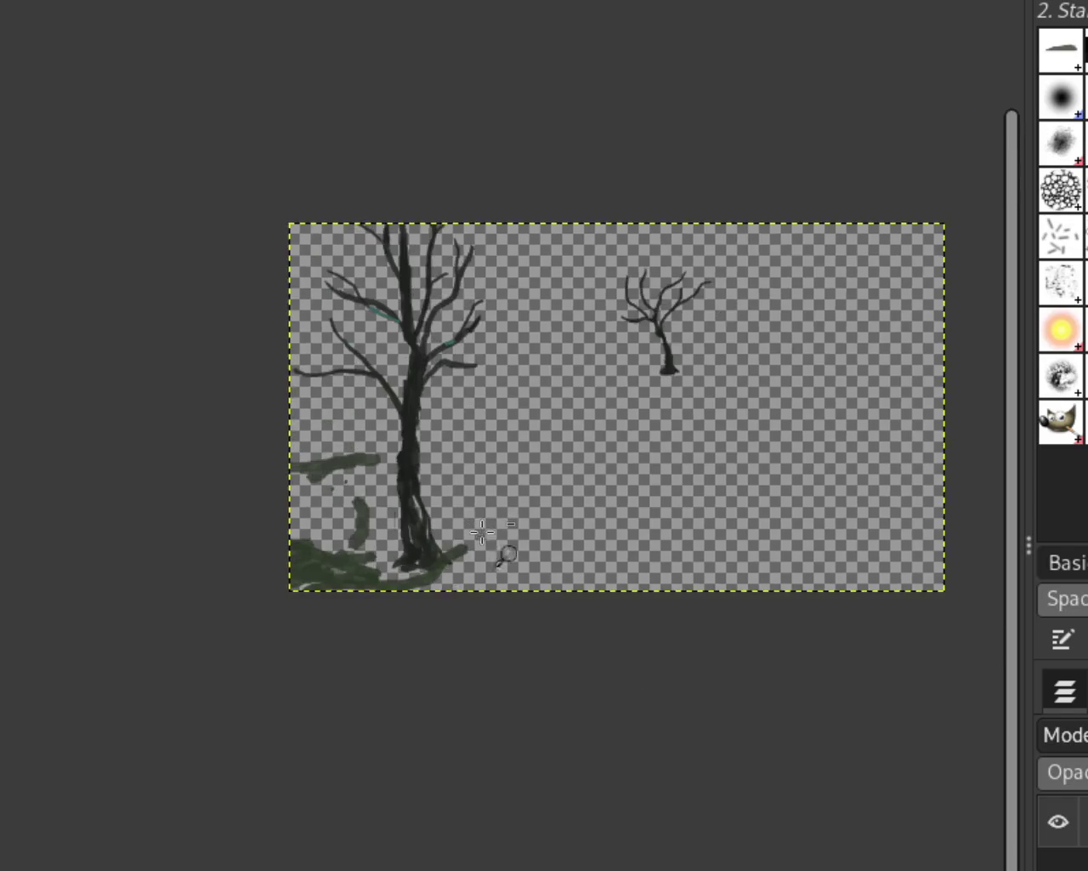
scroll(442, 592, "up", 2)
scroll(443, 591, "up", 1)
scroll(587, 613, "up", 1)
scroll(601, 572, "down", 2)
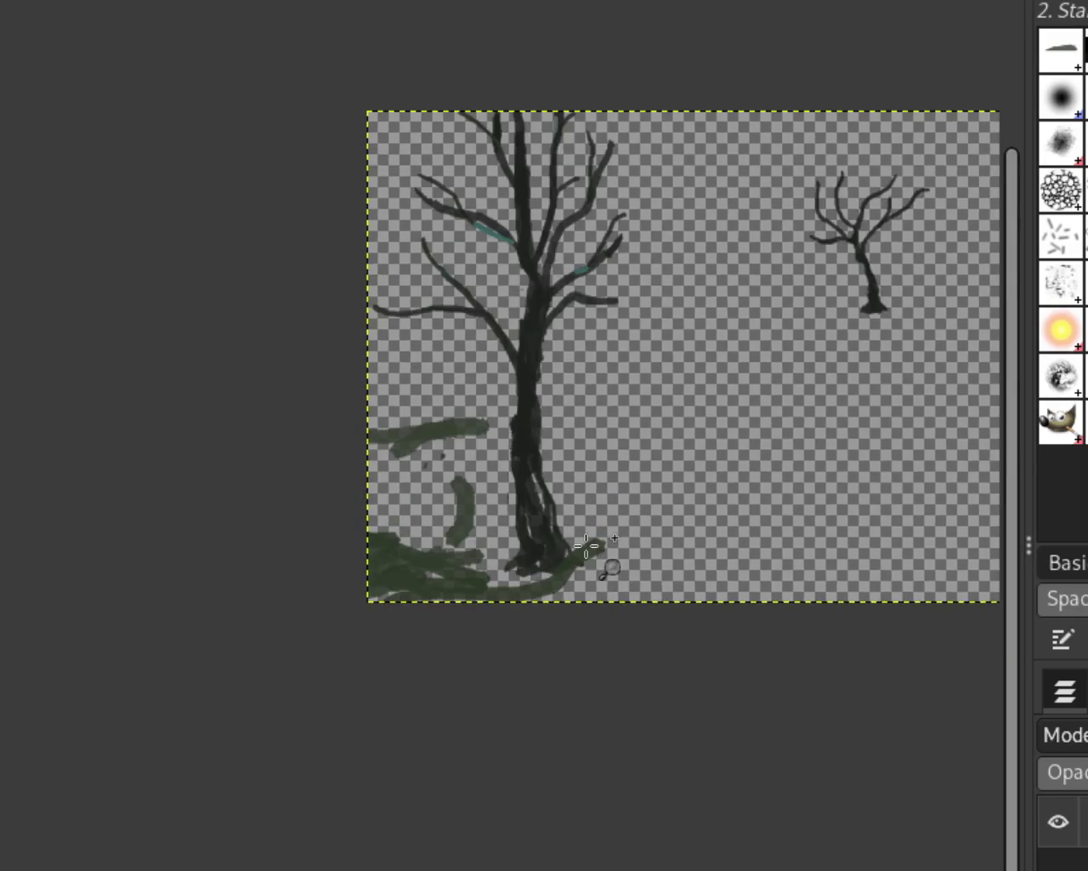
scroll(601, 572, "up", 2)
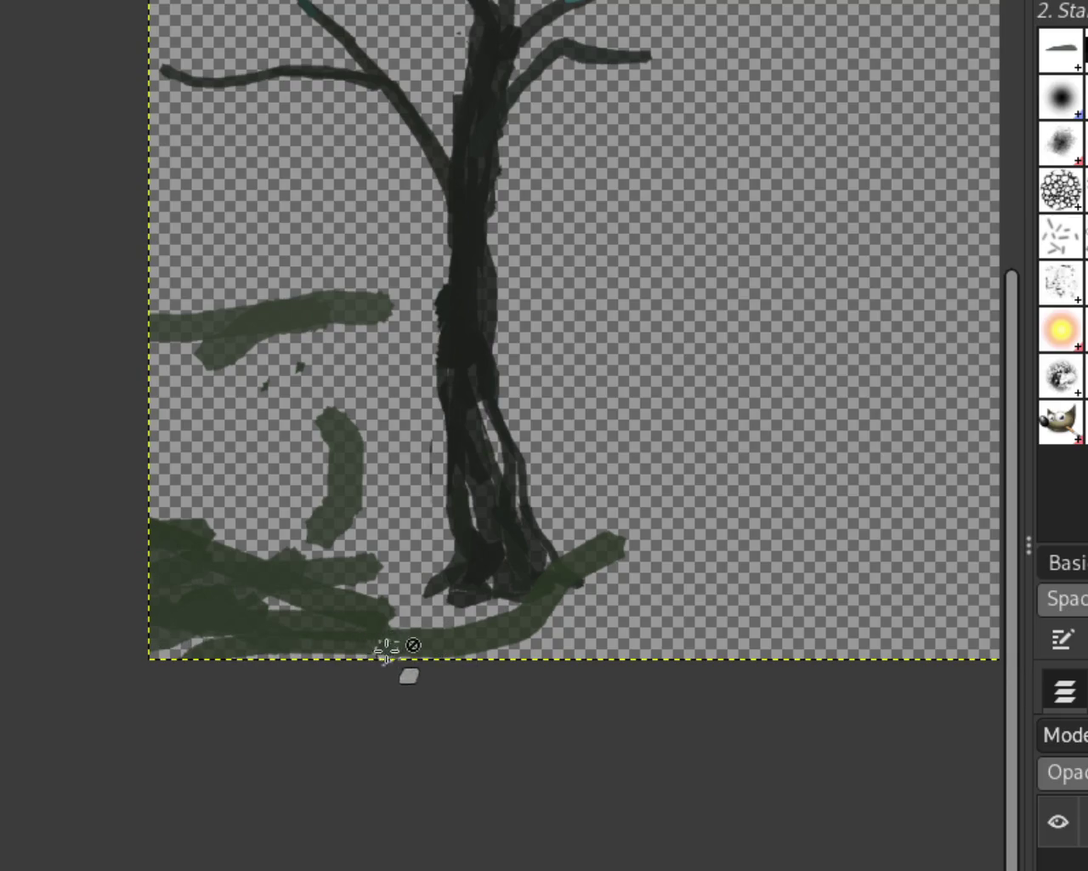
Cut the lower-left green strokes from the tree layer, paste them onto the landscape, and anchor them
mouse_move(92, 264)
left_mouse_down()
mouse_move(433, 774)
mouse_move(424, 781)
left_mouse_up()
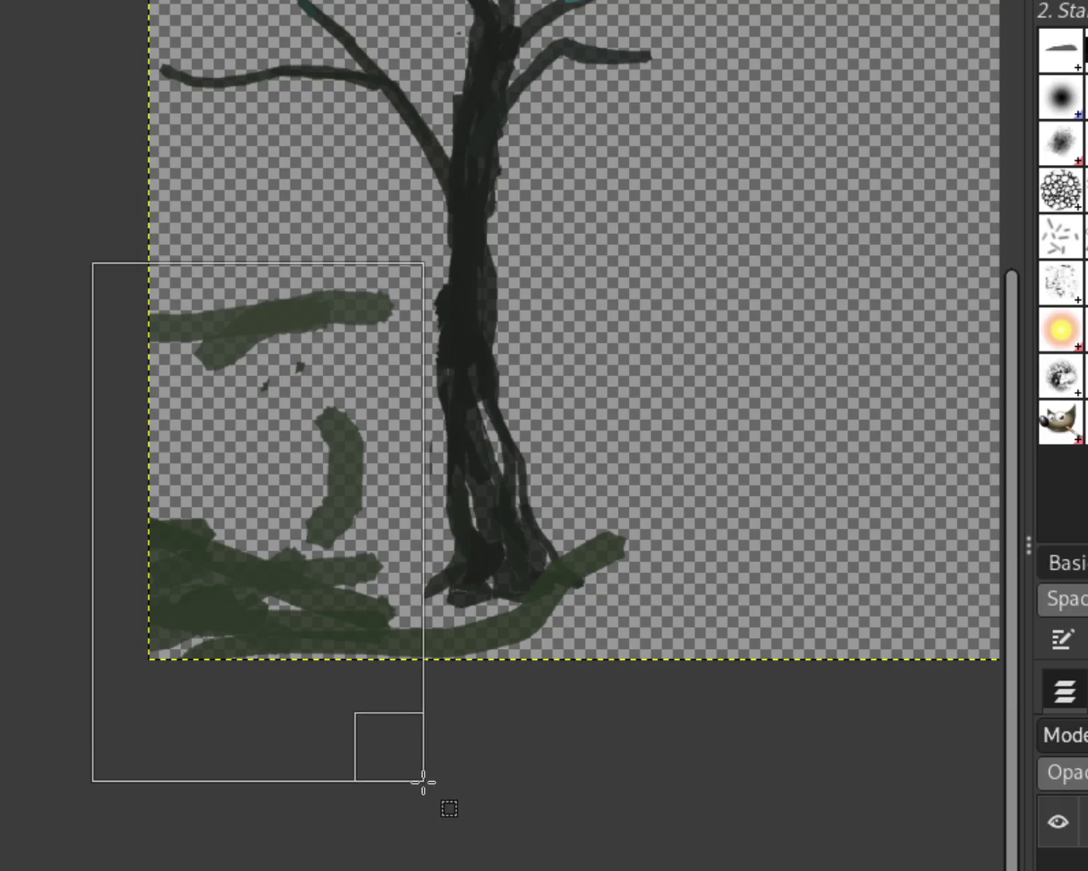
key("ctrl+c")
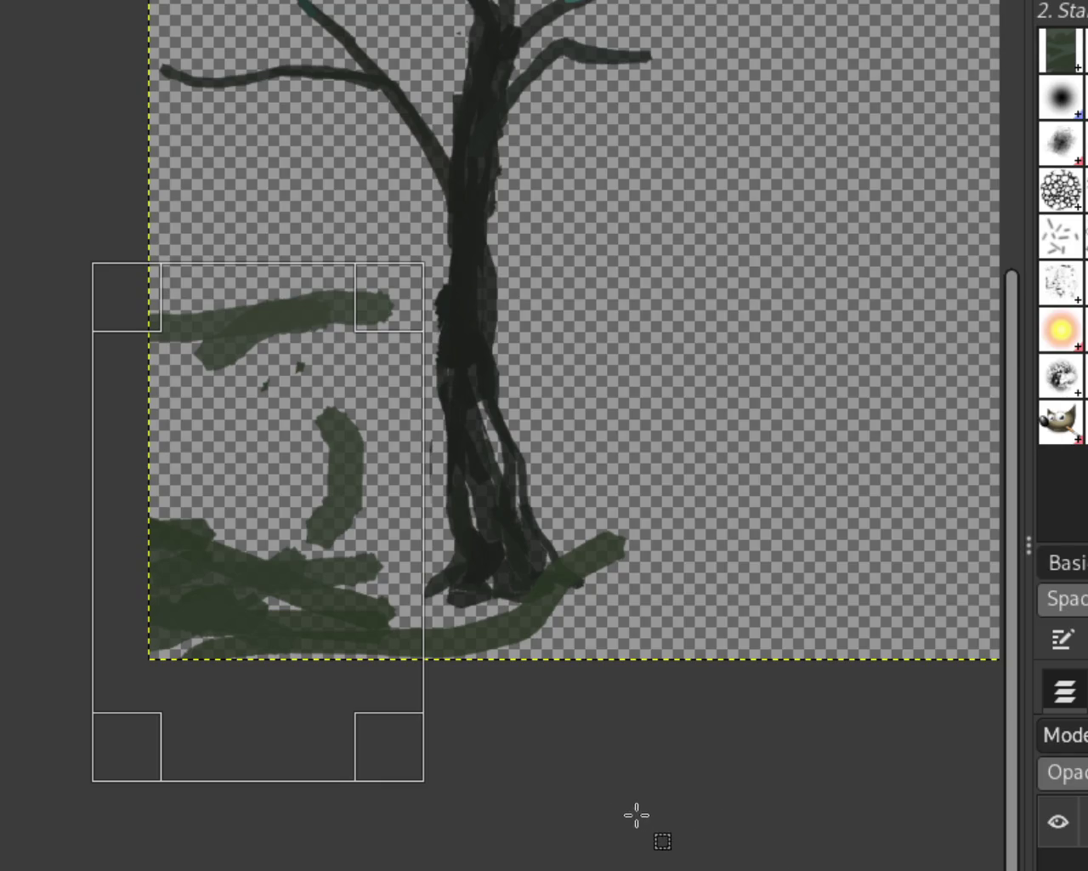
key("ctrl+semicolon")
key("ctrl+z")
key("ctrl+x")
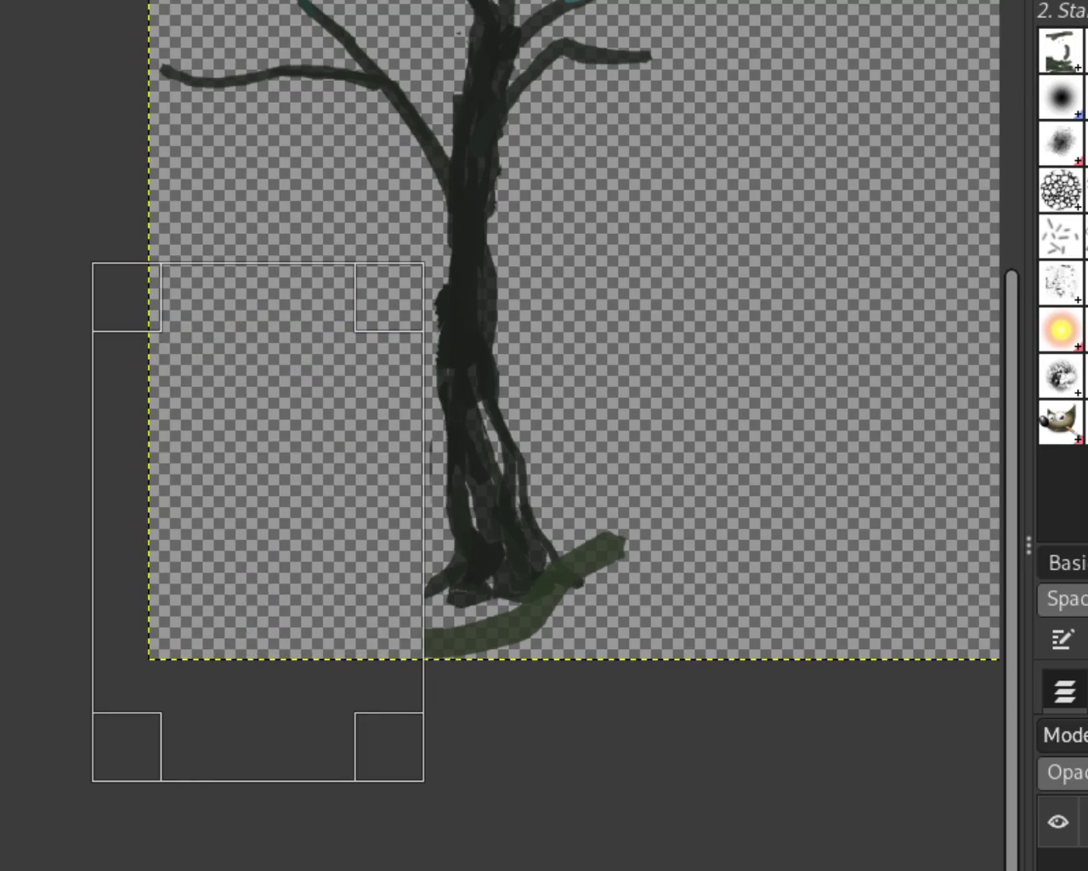
key("ctrl+v")
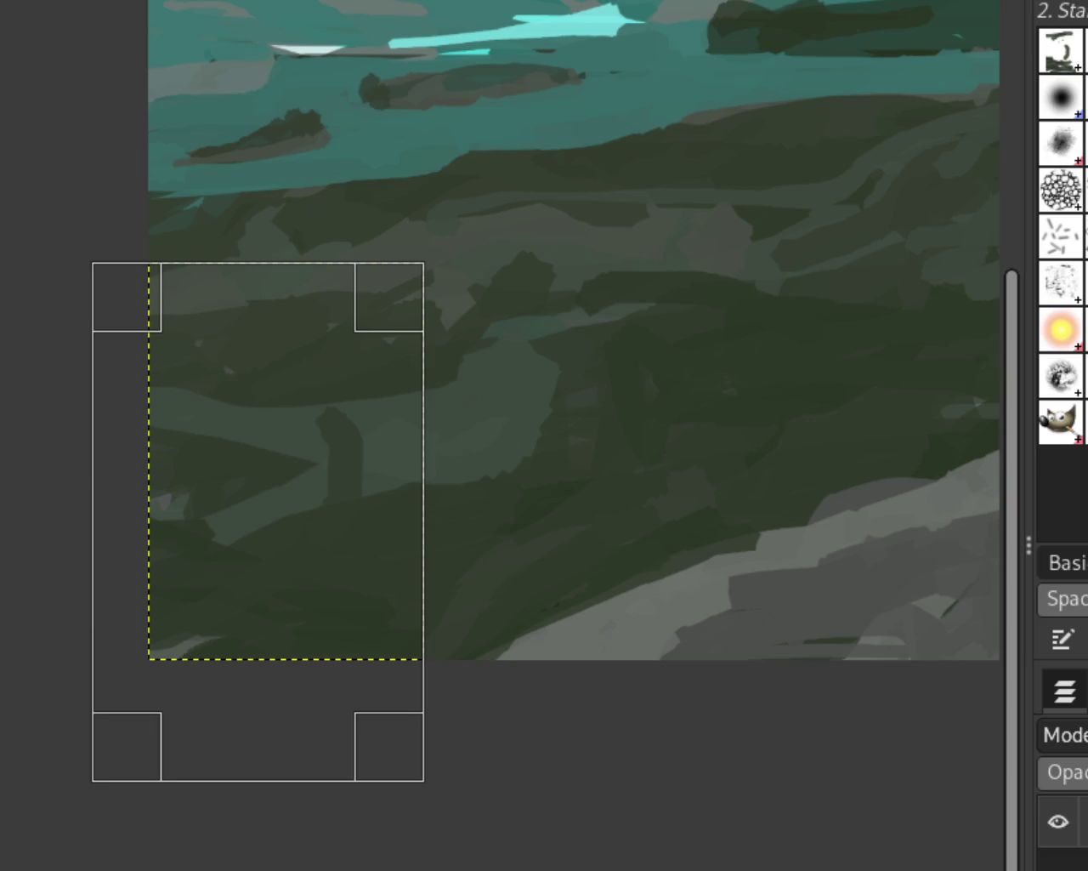
key("ctrl+h")
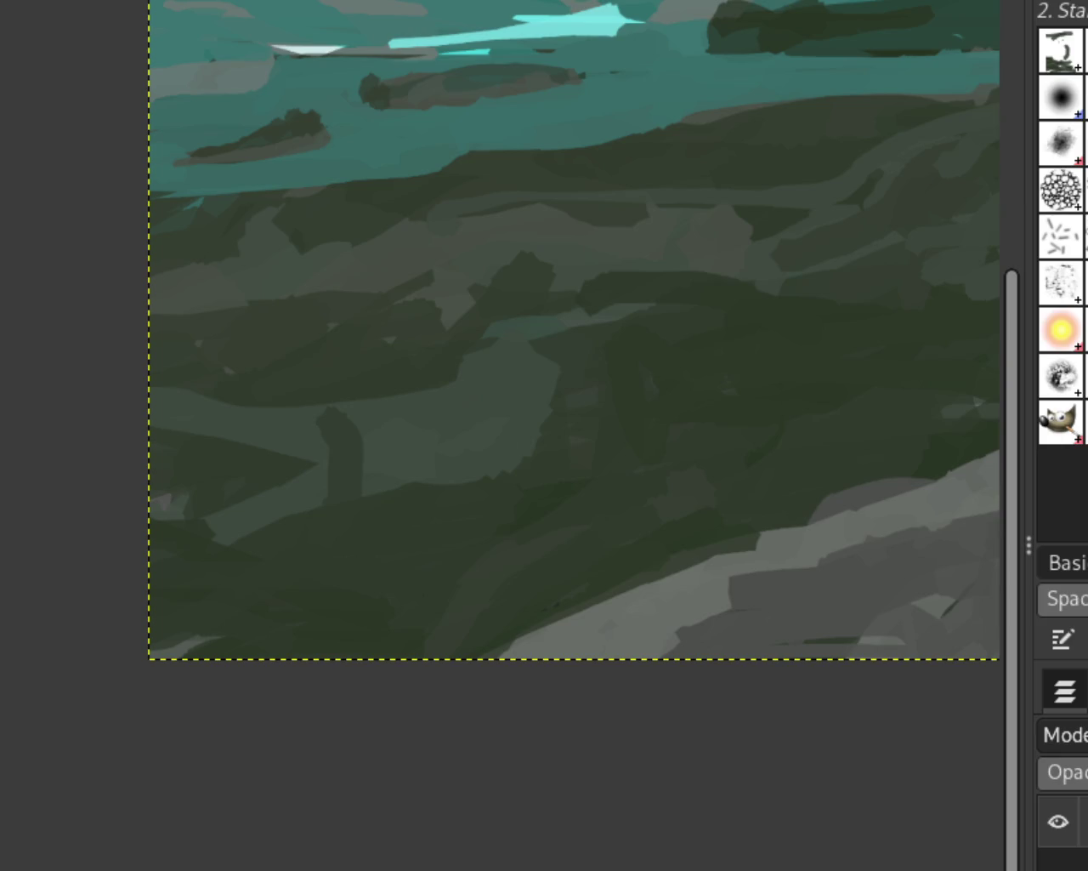
key("ctrl+z")
key("ctrl+z")
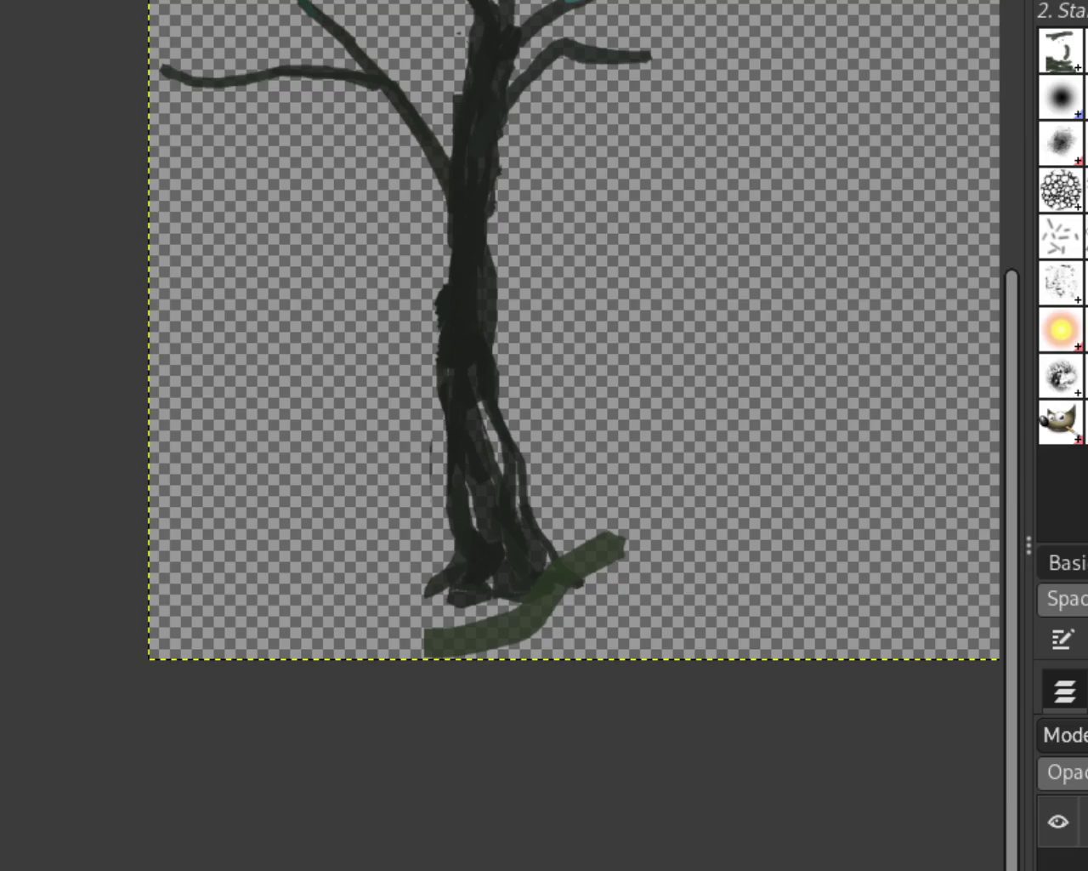
Erase the green stroke beside the large tree's base
mouse_move(510, 620)
left_mouse_down()
mouse_move(529, 630)
mouse_move(476, 627)
mouse_move(535, 639)
mouse_move(493, 636)
left_mouse_up()
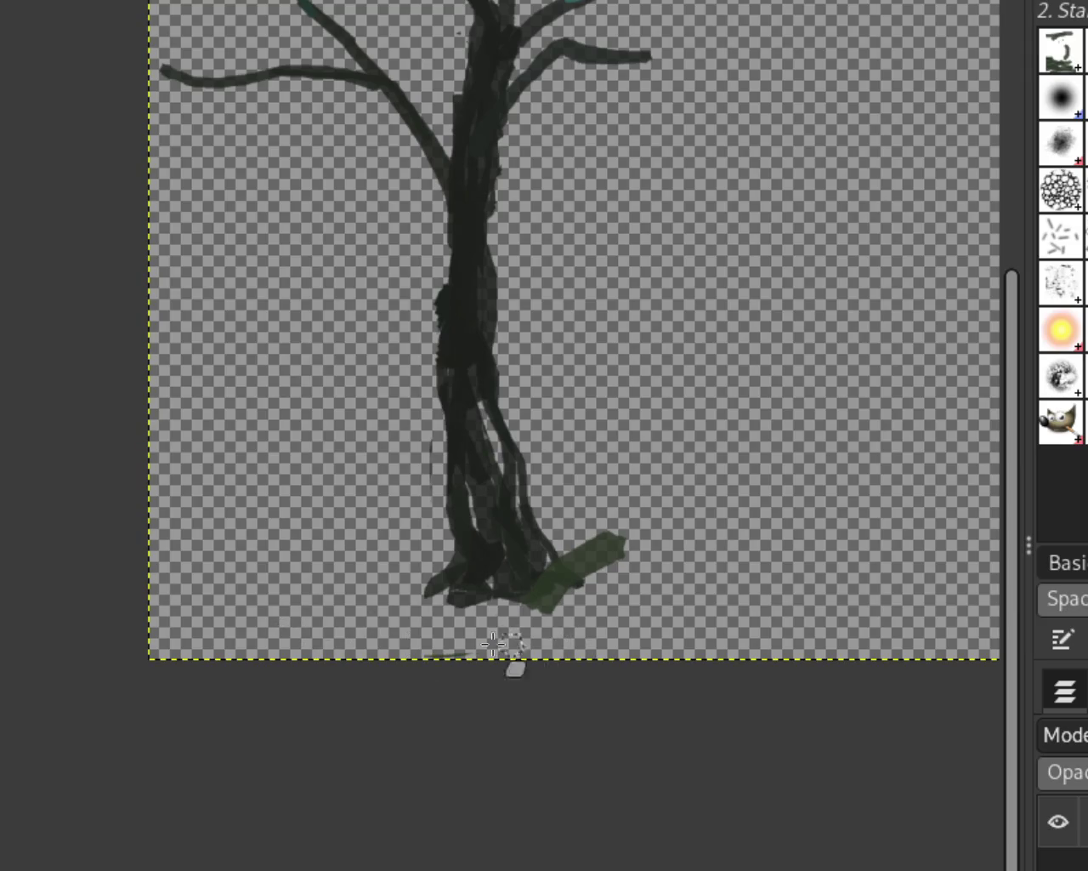
left_click_drag(572, 530, 637, 604)
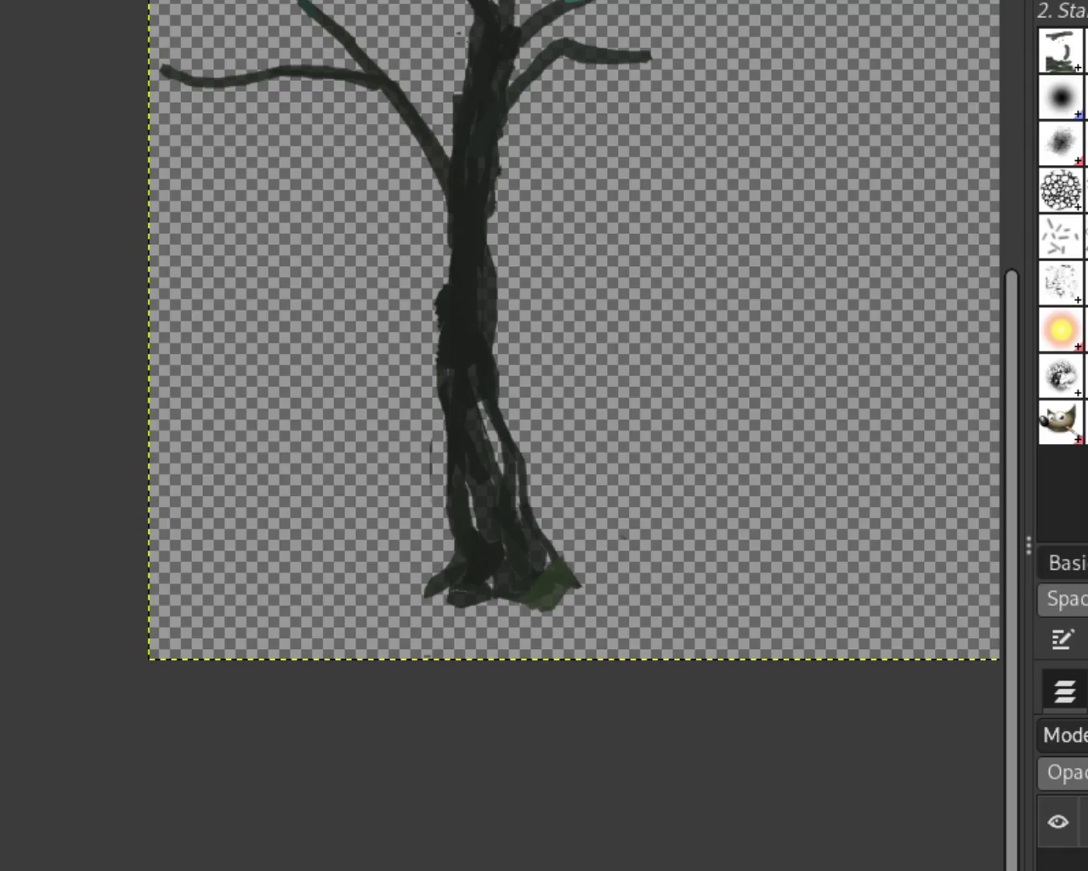
scroll(632, 637, "down", 1)
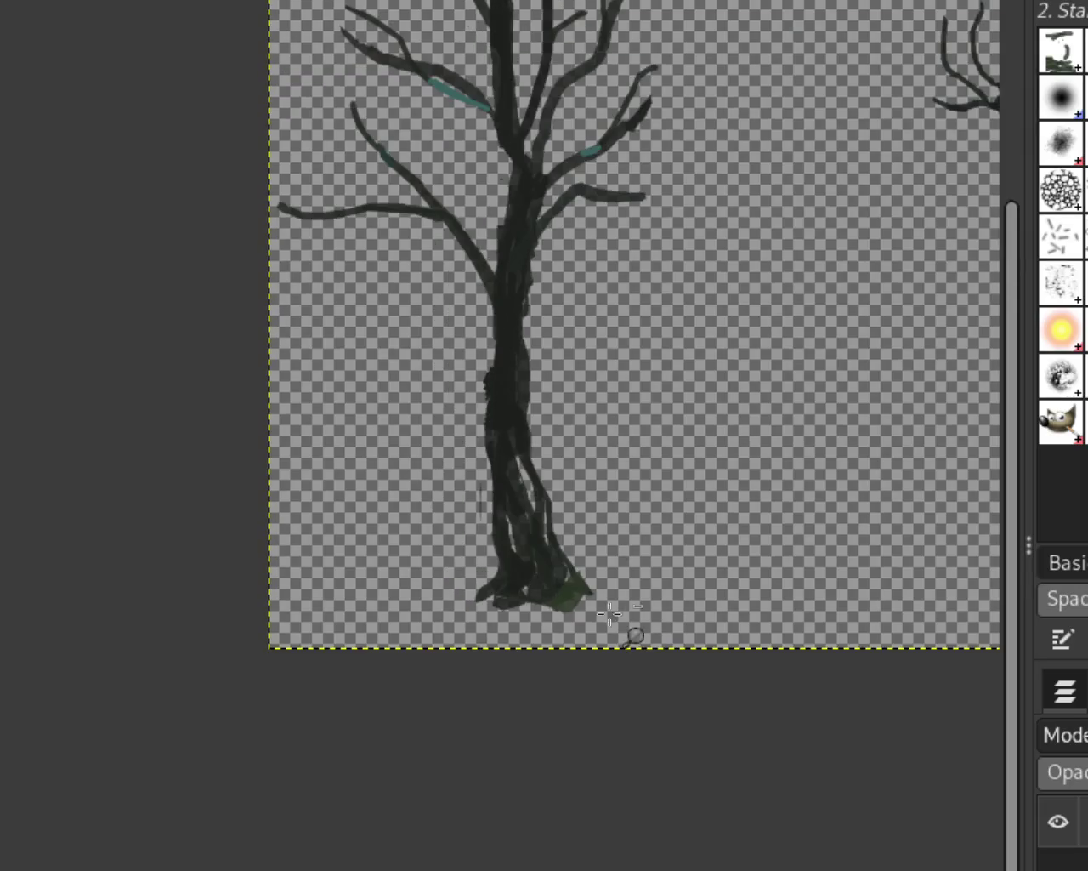
scroll(604, 620, "up", 2)
scroll(578, 607, "up", 3)
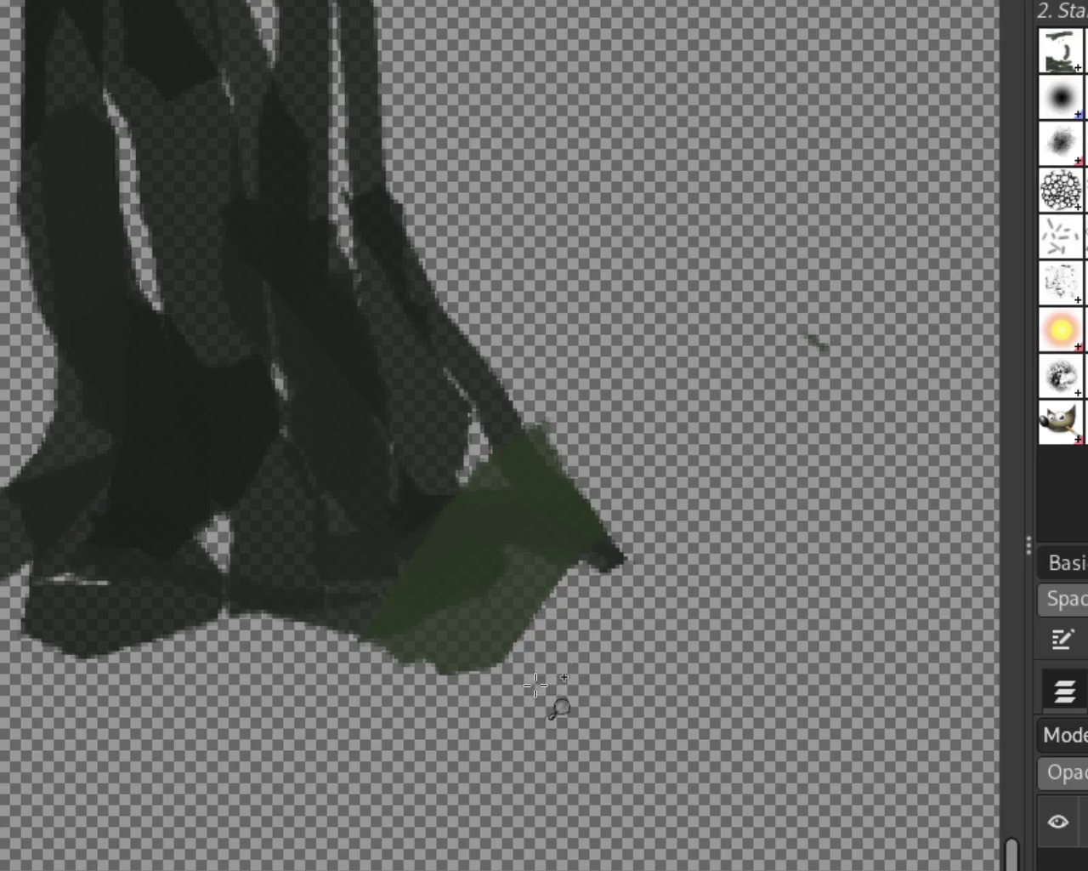
Paint the leftover green patch at the base dark like the trunk, extending the base left
left_click_drag(328, 445, 527, 568)
key("ctrl+z")
mouse_move(272, 522)
left_mouse_down()
mouse_move(522, 586)
mouse_move(507, 515)
mouse_move(450, 527)
mouse_move(450, 644)
left_mouse_up()
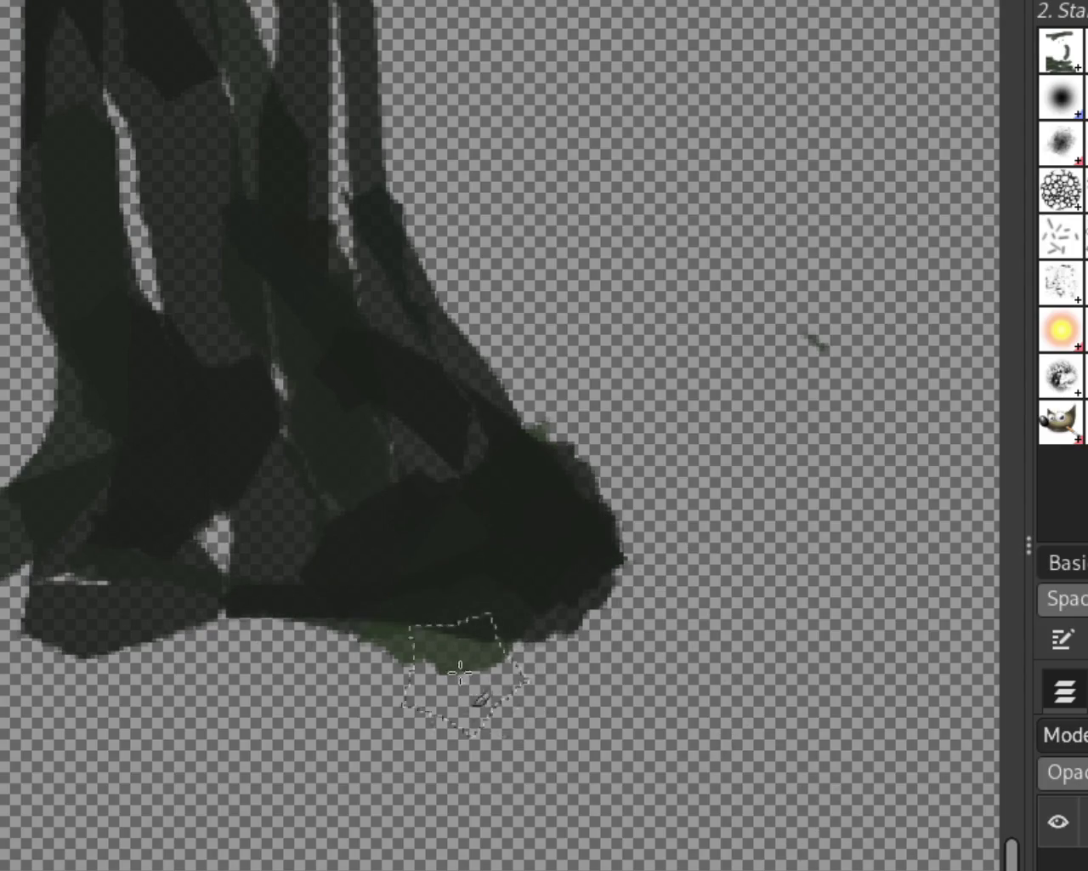
mouse_move(517, 652)
left_mouse_down()
mouse_move(277, 631)
mouse_move(54, 554)
left_mouse_up()
key("ctrl+z")
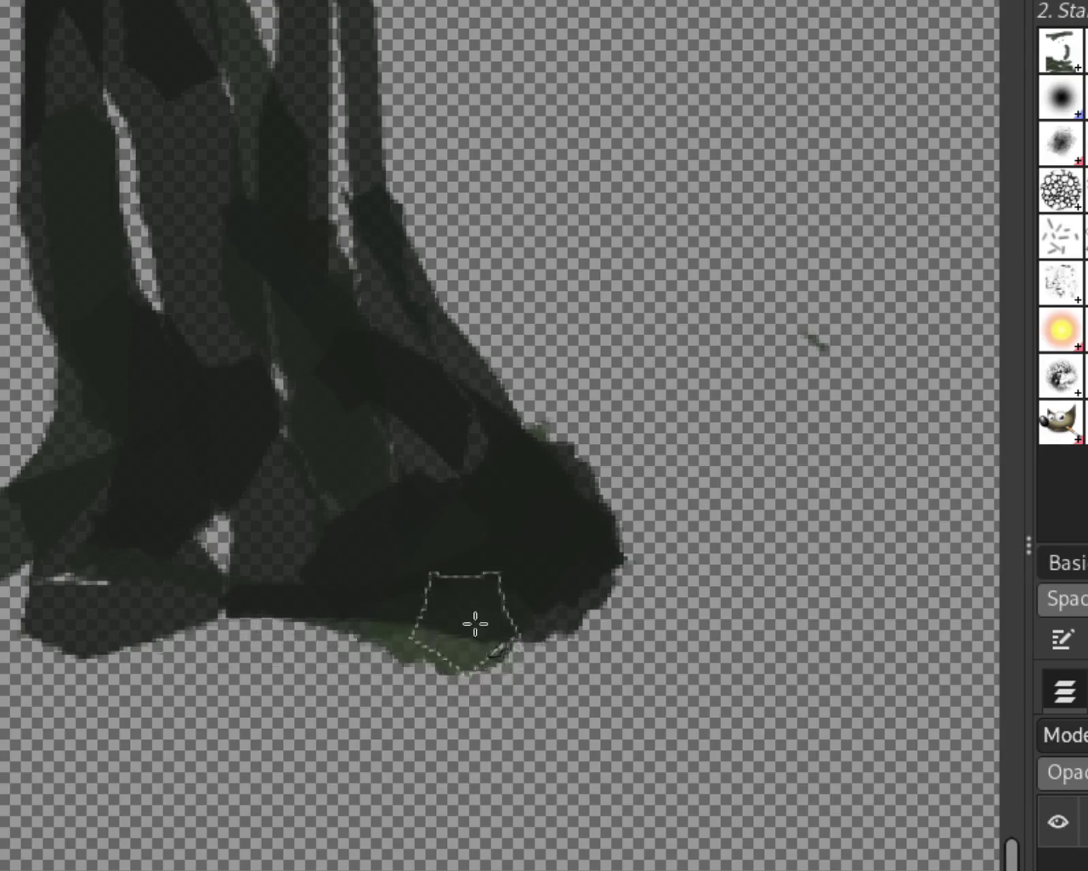
left_click_drag(476, 622, 290, 638)
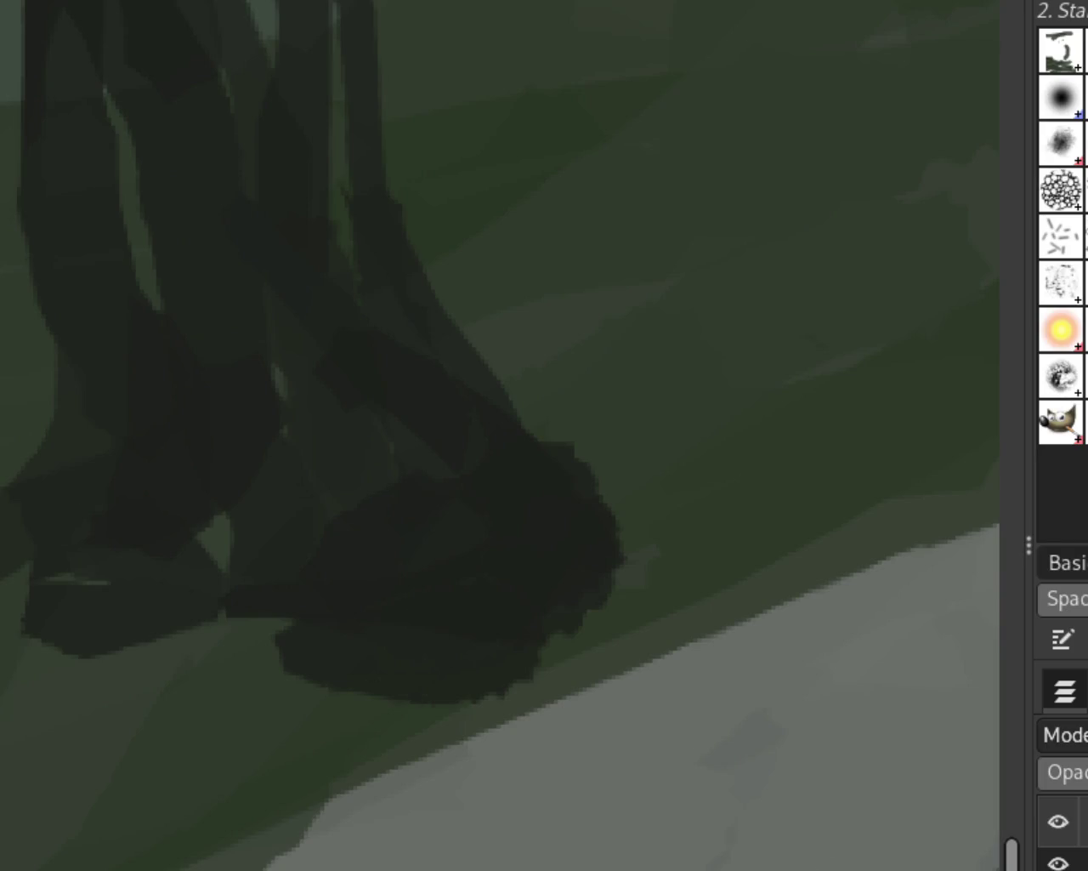
left_click(308, 656, "ctrl")
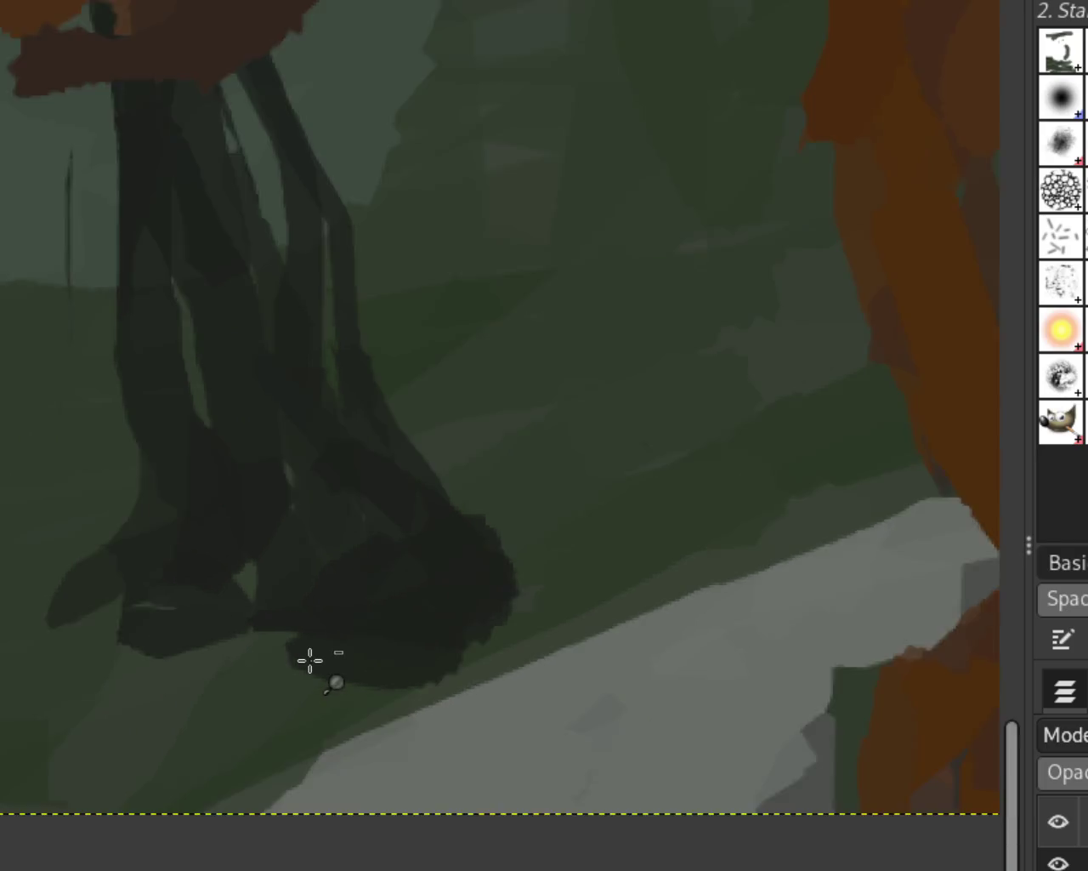
Zoom in on the big tree's base and trim its upper-right edge with the Eraser
left_click(434, 627, "ctrl")
left_click(405, 629, "ctrl")
left_click(395, 604)
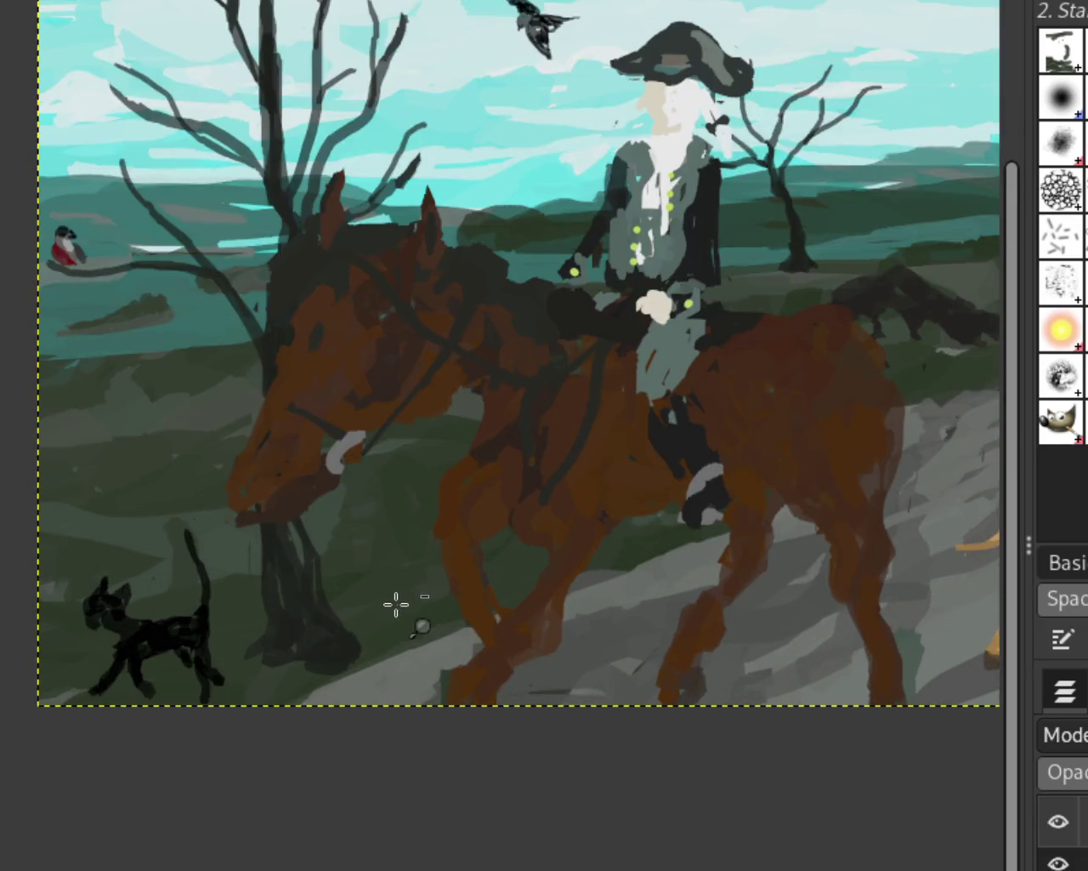
left_click(395, 604, "ctrl")
left_click(388, 638)
left_click(383, 644, "ctrl")
left_click(382, 645)
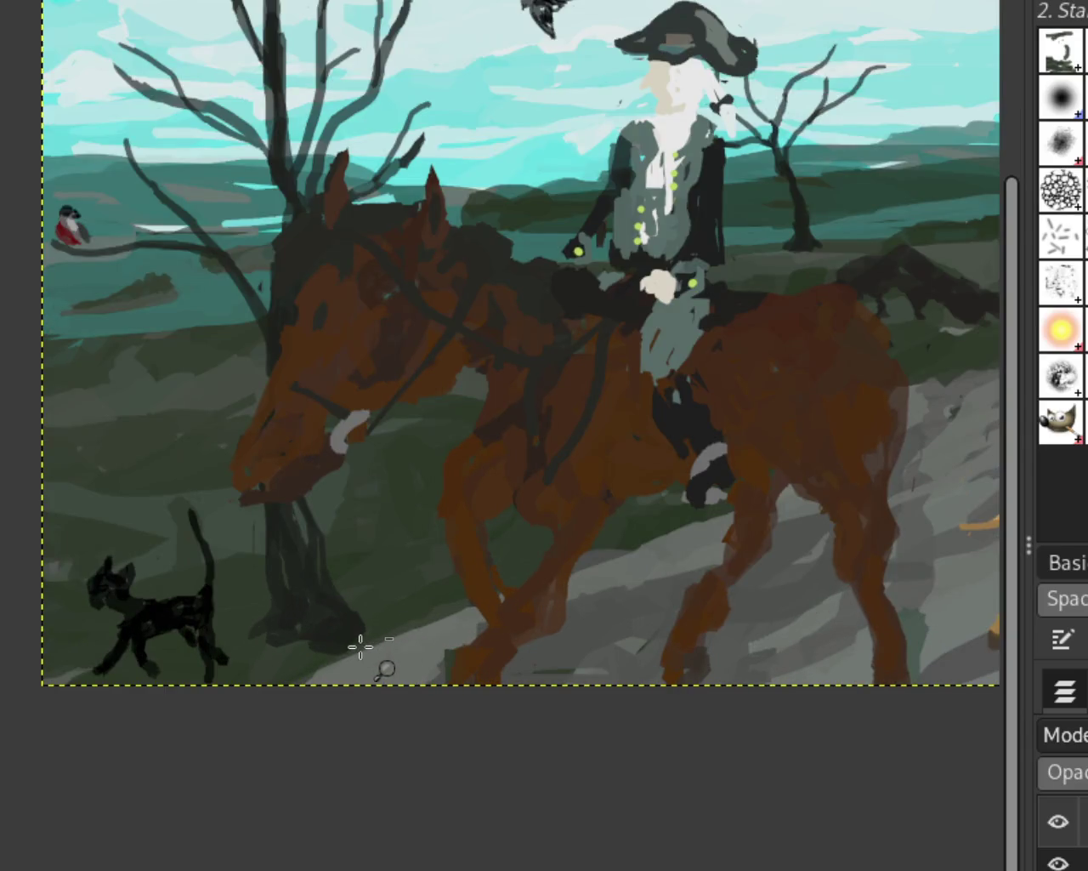
left_click(387, 659, "ctrl")
left_click(541, 576)
left_click(541, 576, "ctrl")
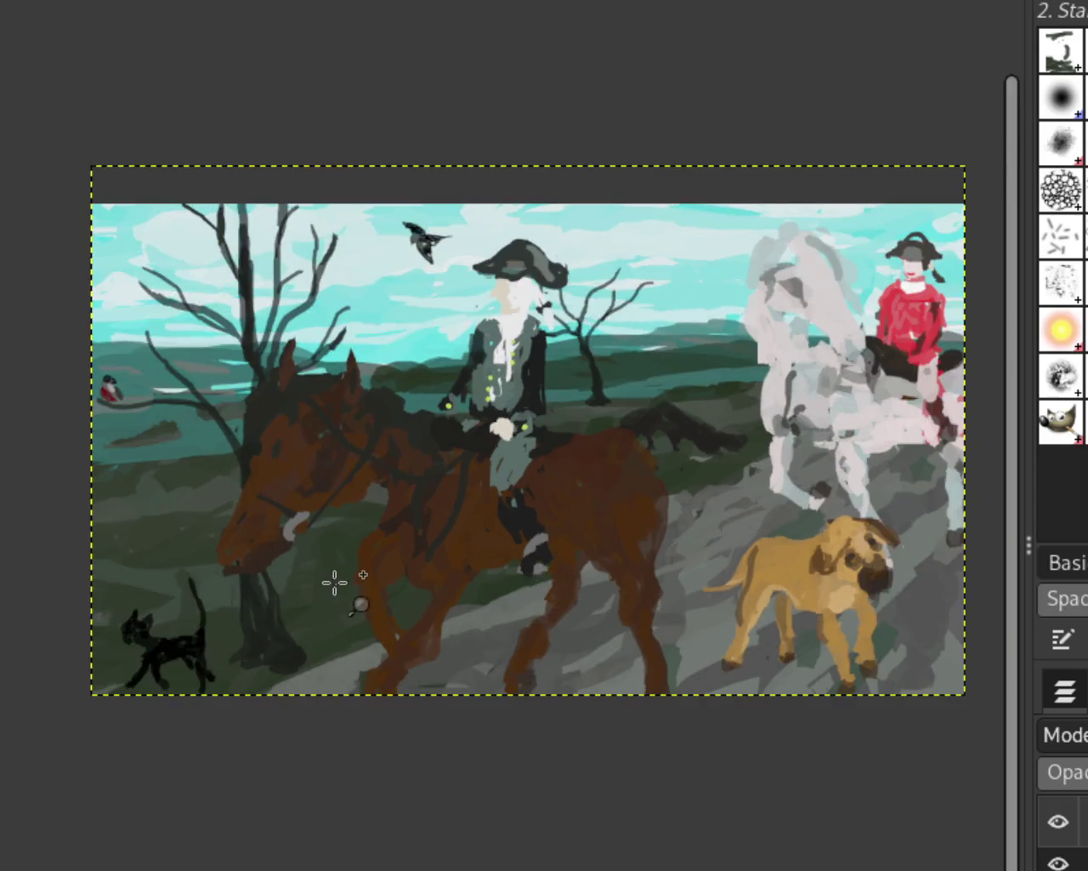
left_click(337, 583)
left_click(271, 677, "ctrl")
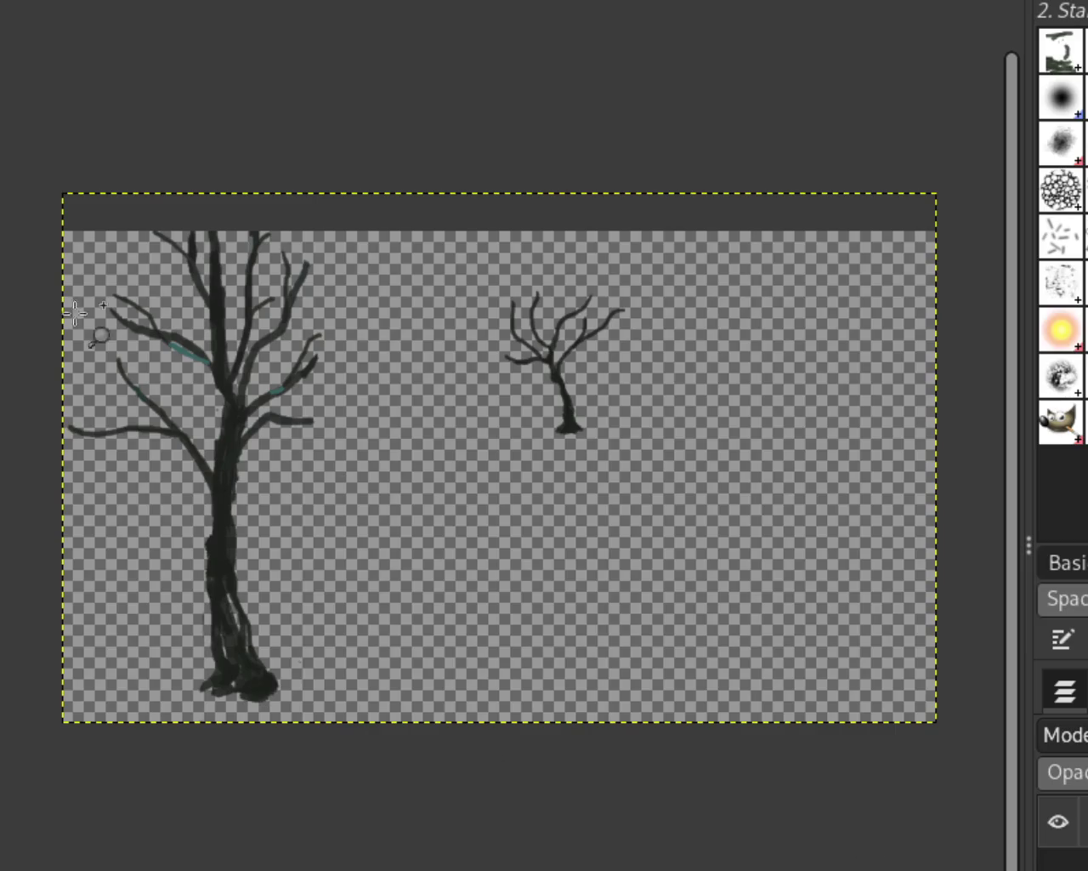
left_click(490, 689, "ctrl")
left_click(294, 714)
left_click(272, 676)
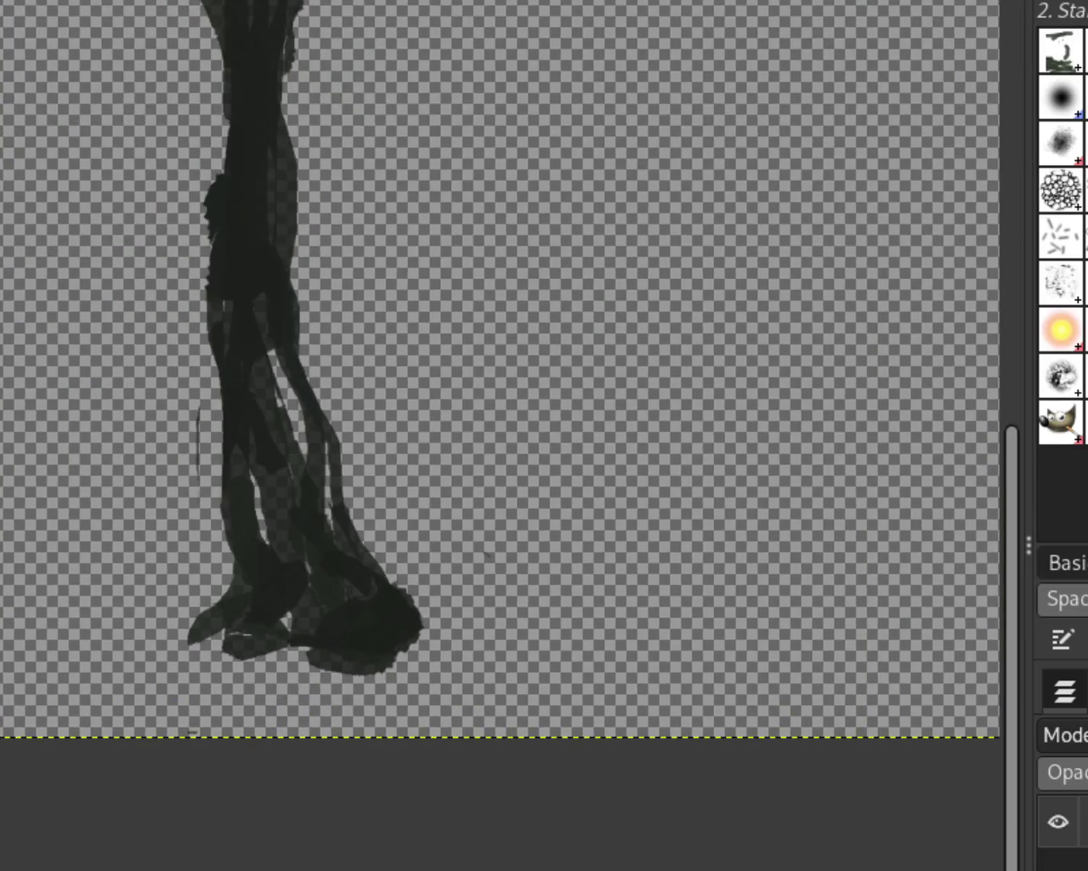
key("shift+e")
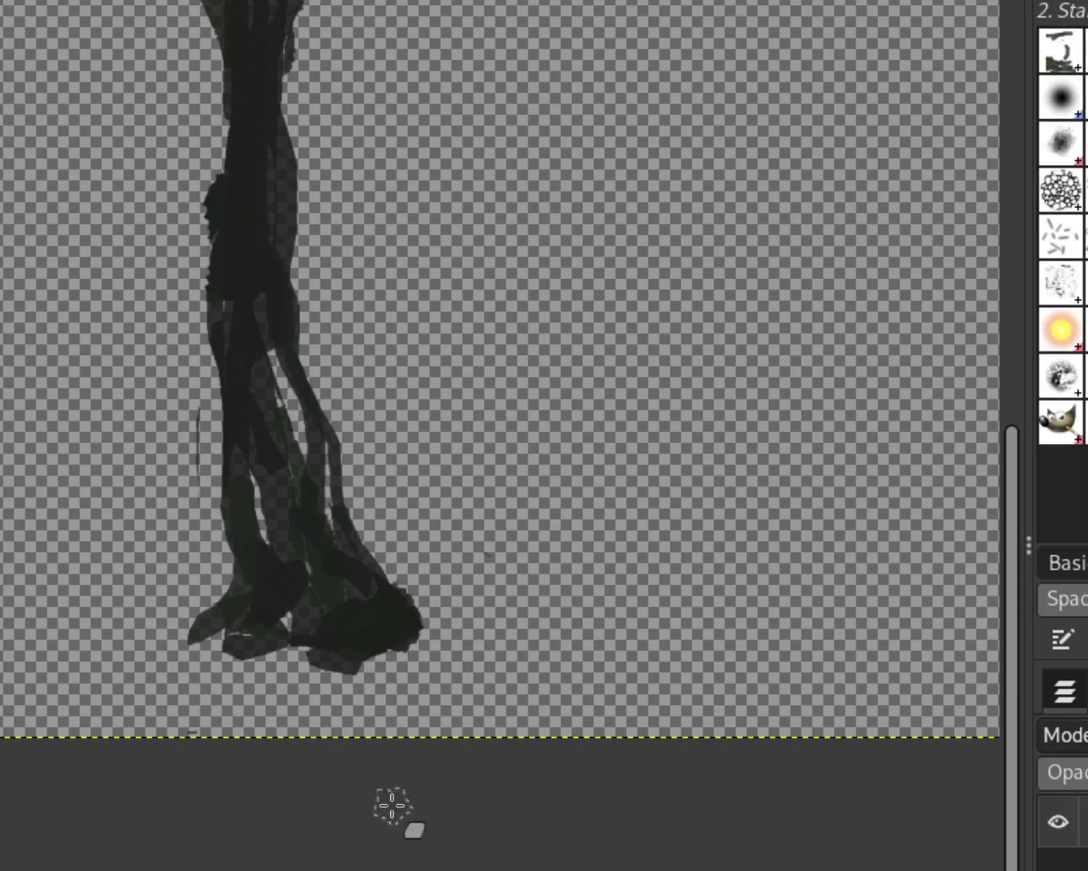
left_click_drag(425, 571, 457, 645)
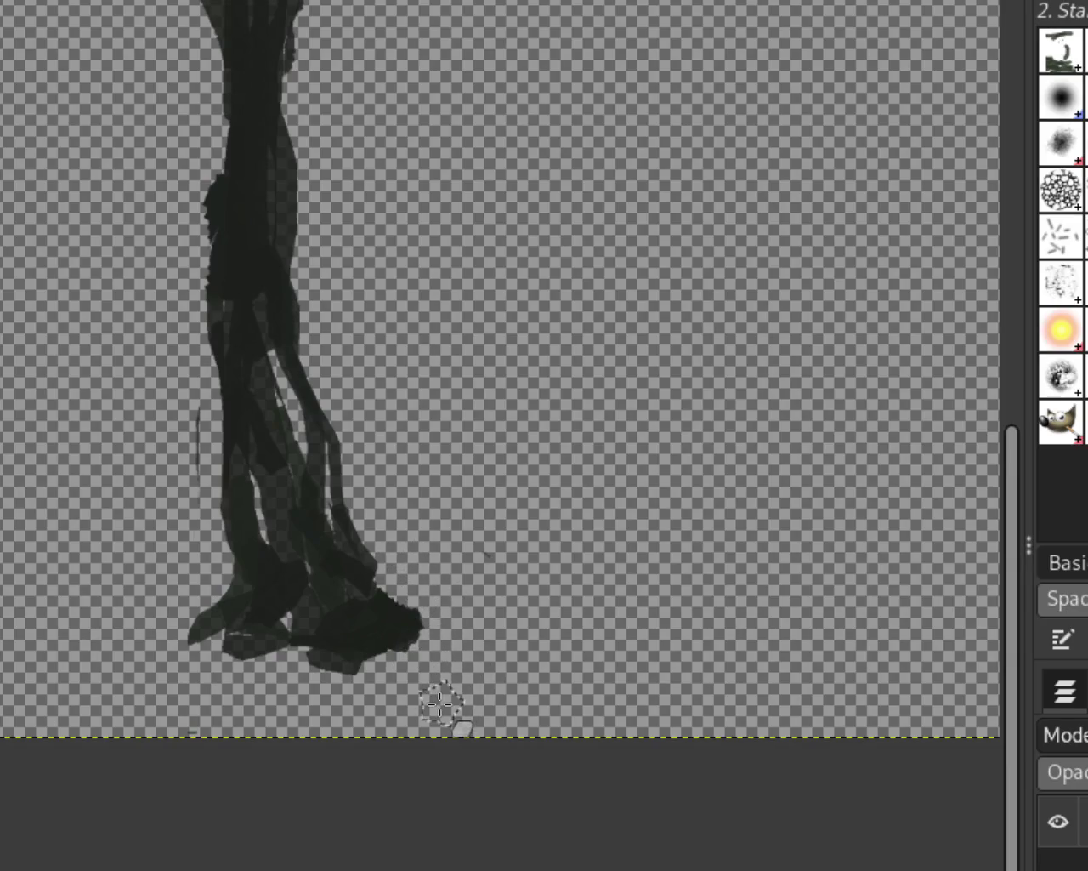
Turn the hidden layers back on, revealing the riders, horses, dog, cat and birds
left_click(1045, 855)
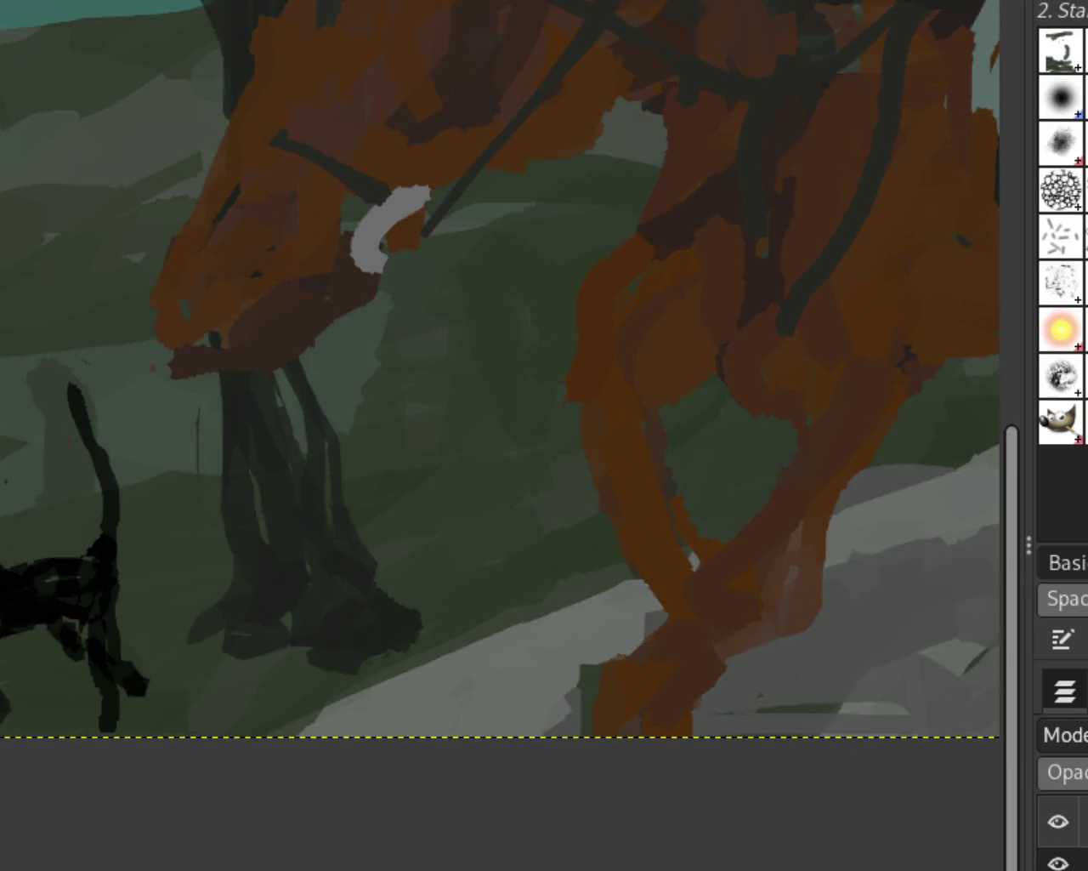
scroll(240, 658, "down", 2)
scroll(425, 578, "down", 1)
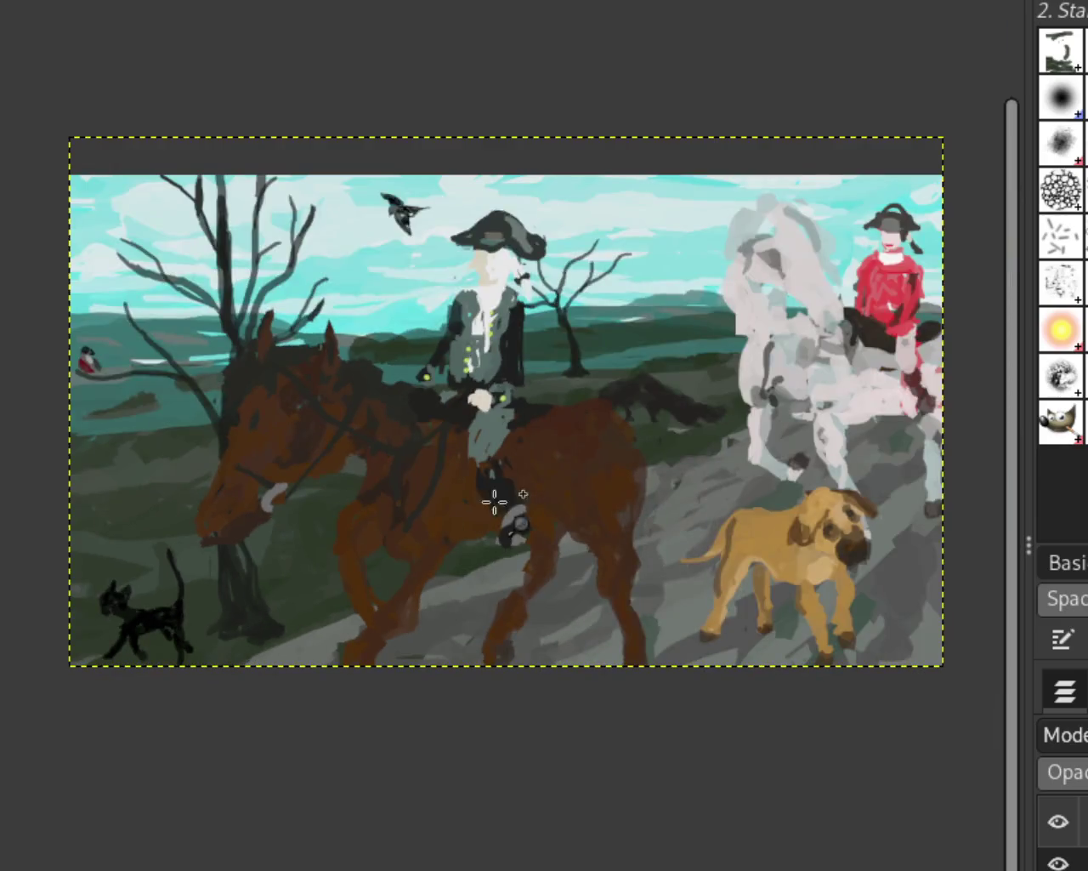
scroll(319, 535, "down", 1)
scroll(356, 487, "up", 1)
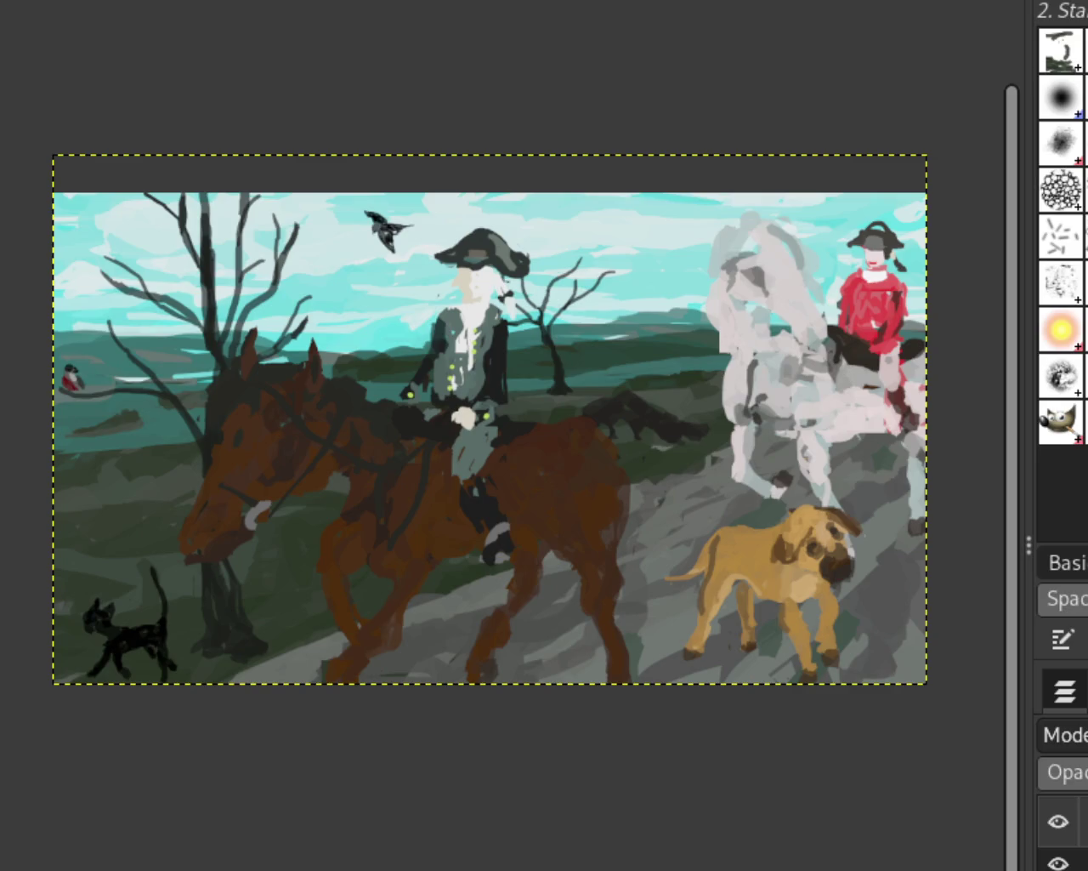
Add a small white touch to the brown horse's left edge and zoom into the lower left
left_click_drag(708, 302, 710, 323)
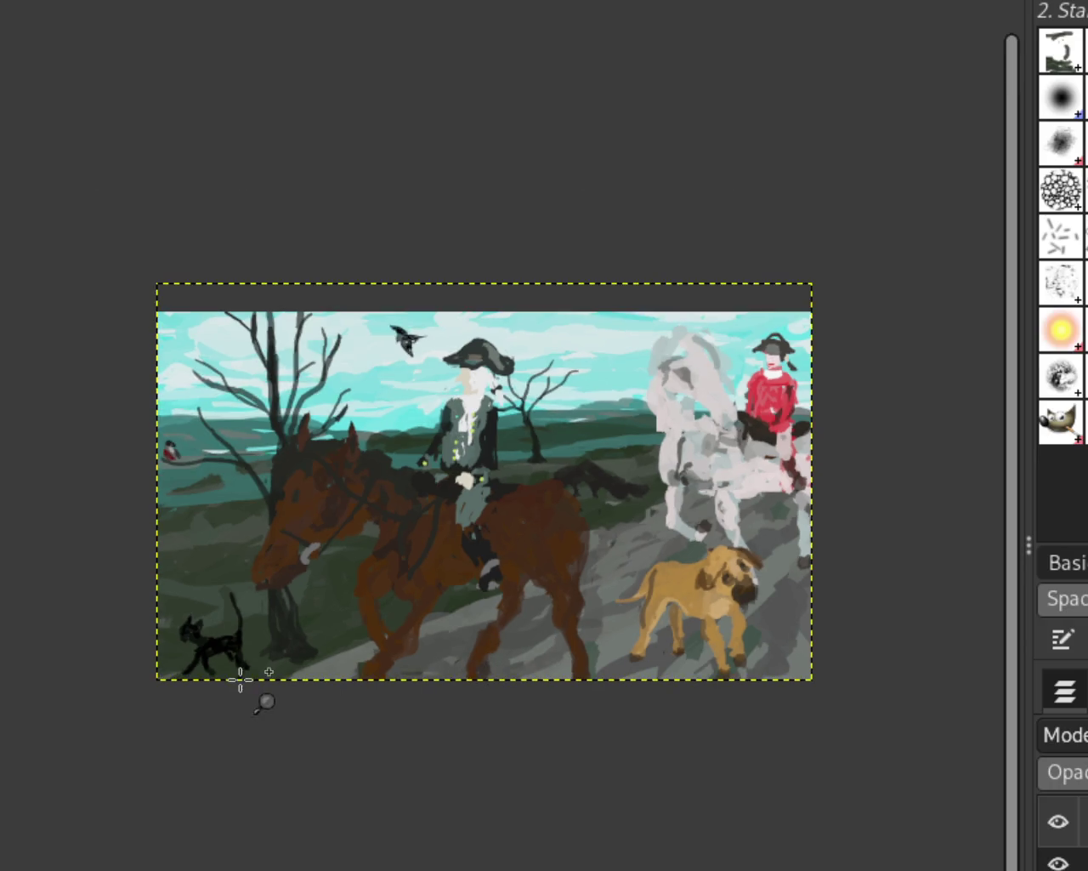
left_click(243, 687)
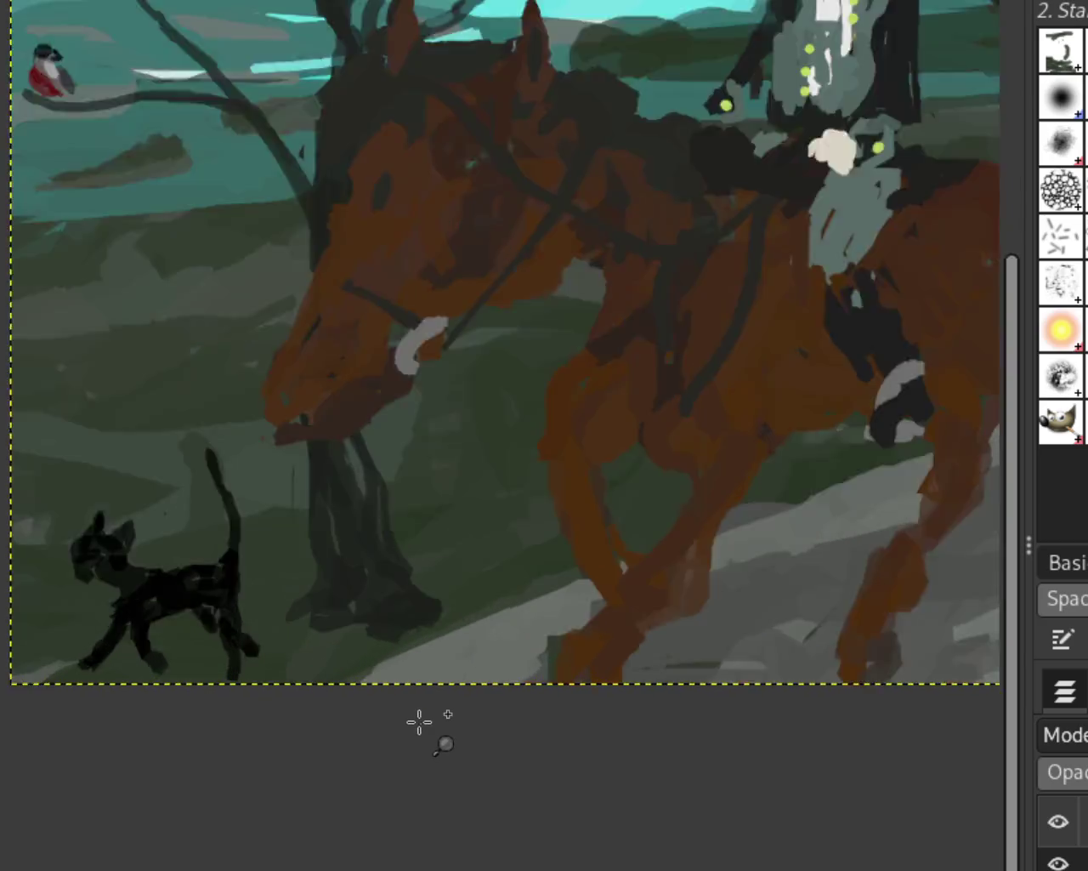
left_click(419, 722)
Hide the figure and horse layers, trial-erase the dark tree base, and undo both erasures
left_click(1058, 862)
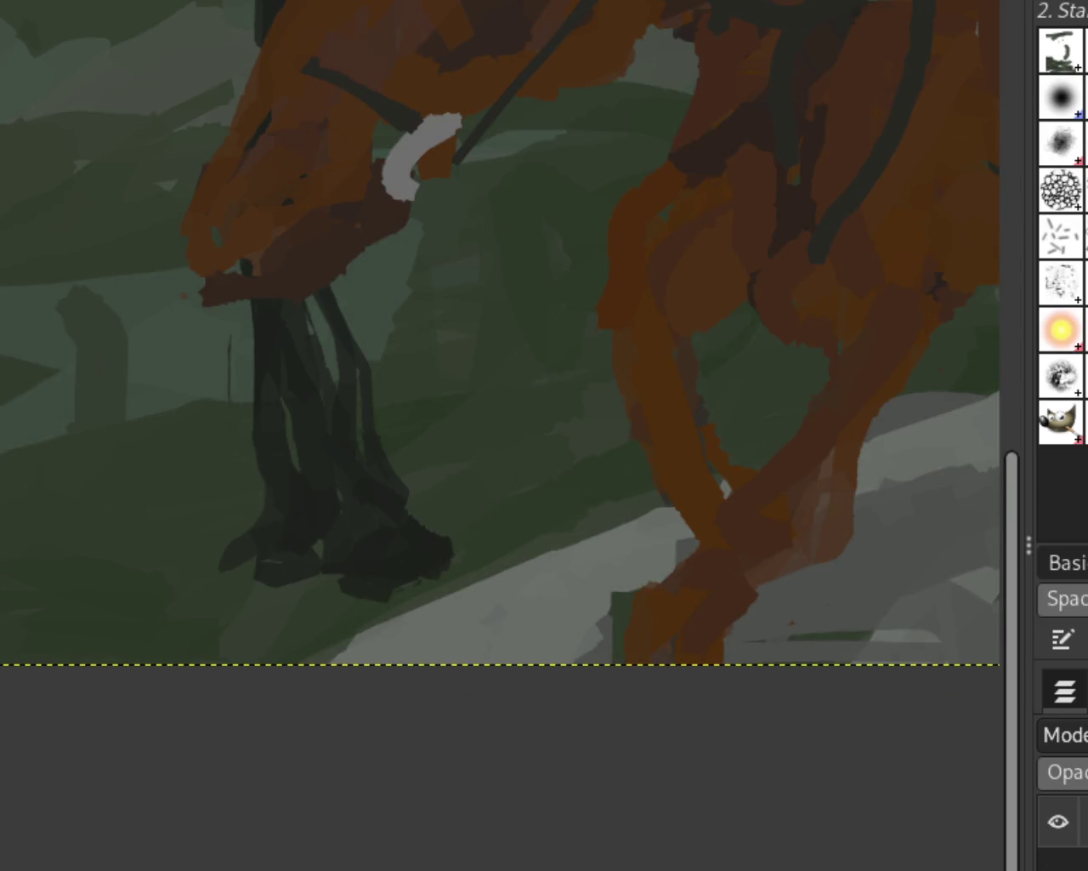
left_click(1059, 822, "shift")
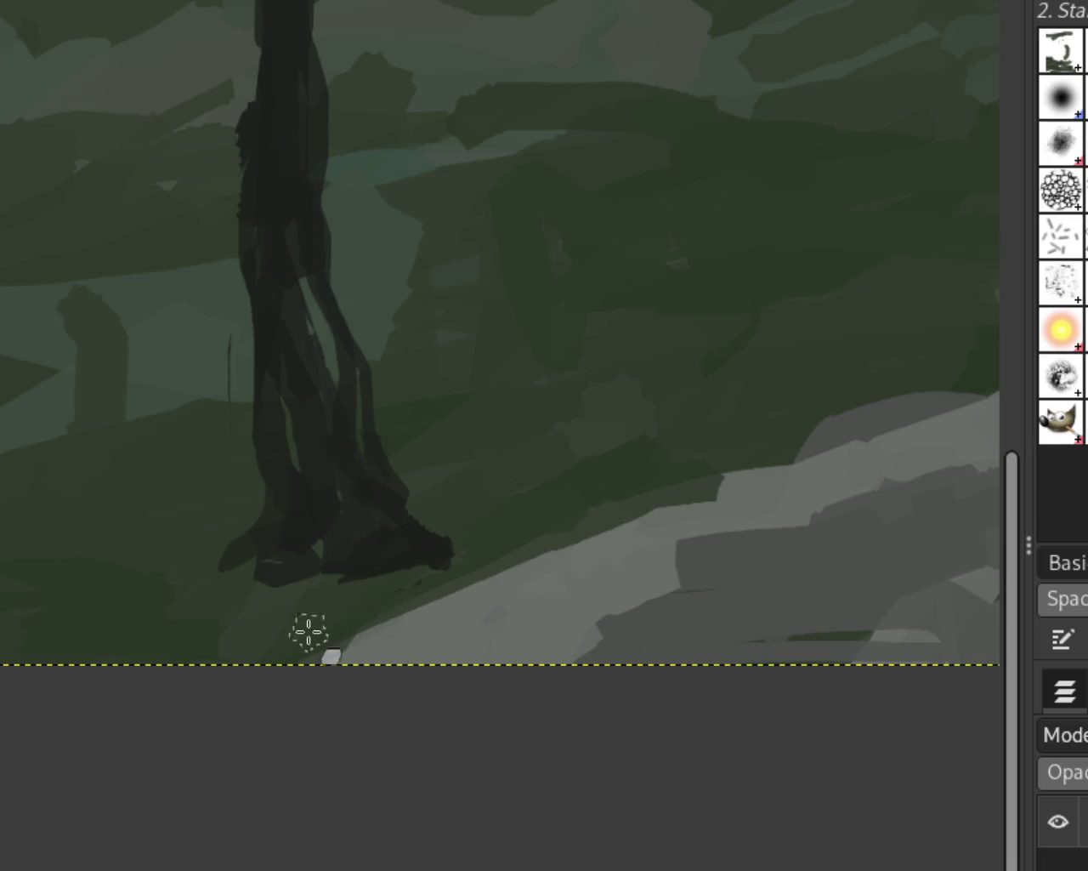
left_click_drag(432, 610, 371, 651)
key("ctrl+z")
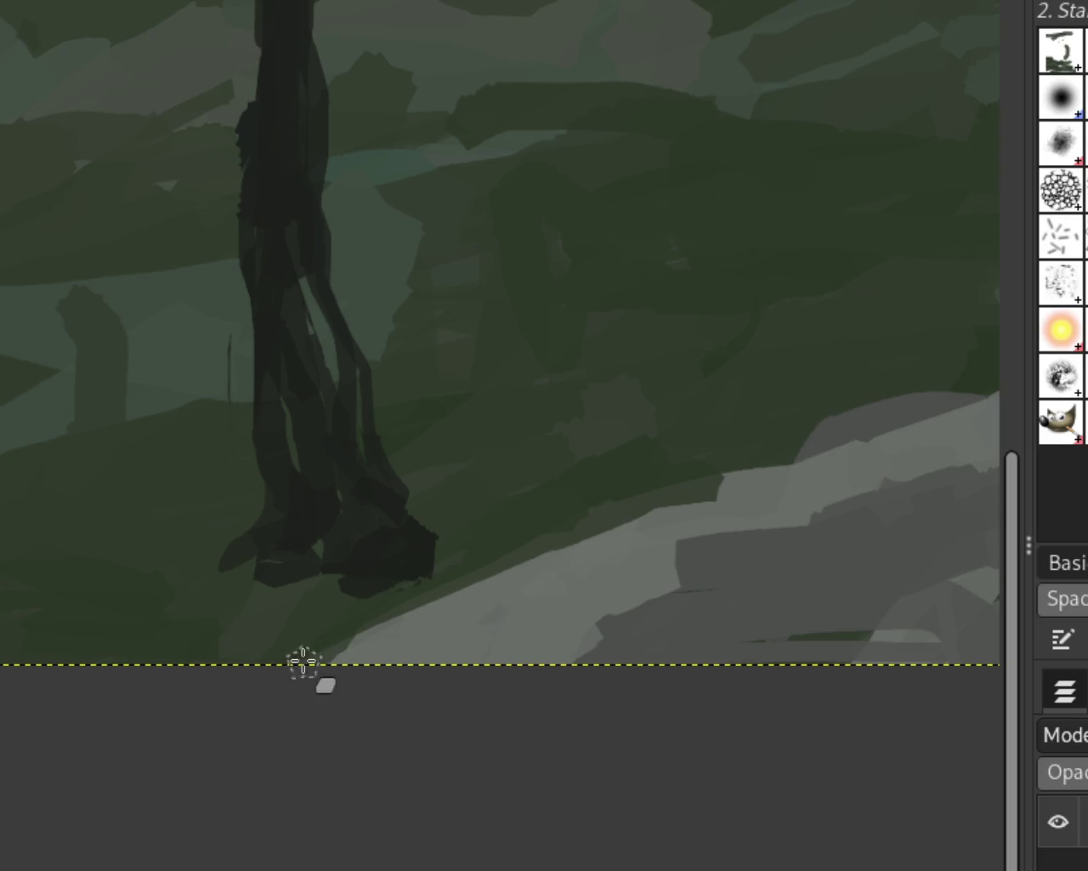
left_click_drag(454, 496, 440, 743)
key("ctrl+z")
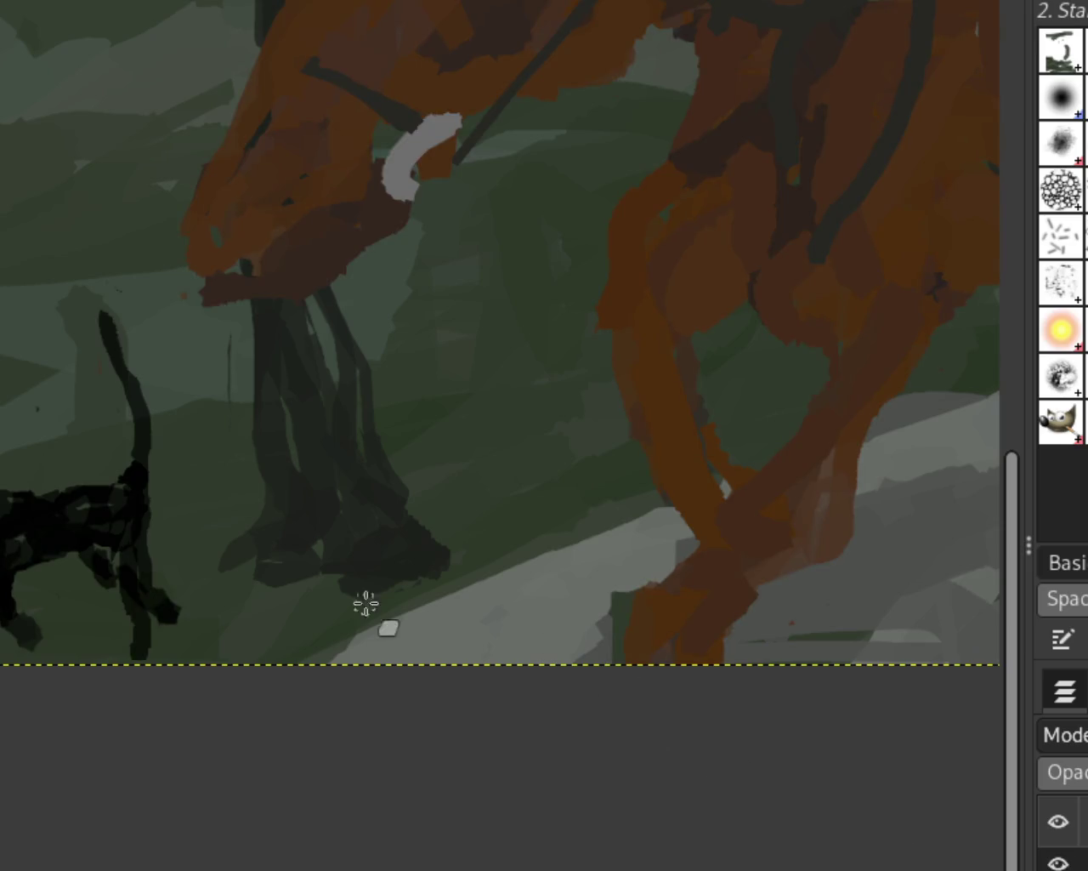
Zoom the canvas in and out to inspect the misty landscape and its two bare trees
scroll(23, 485, "down", 3)
scroll(255, 425, "down", 1)
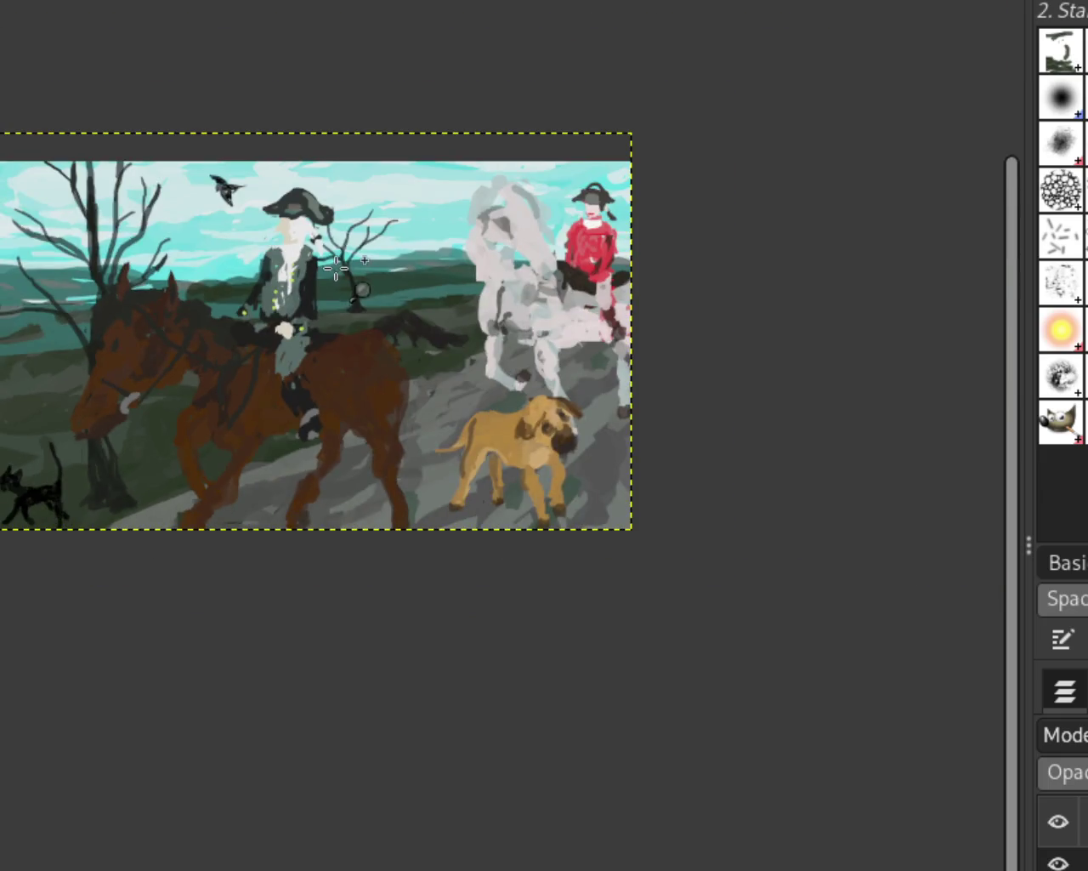
scroll(442, 369, "up", 2)
scroll(246, 417, "down", 1)
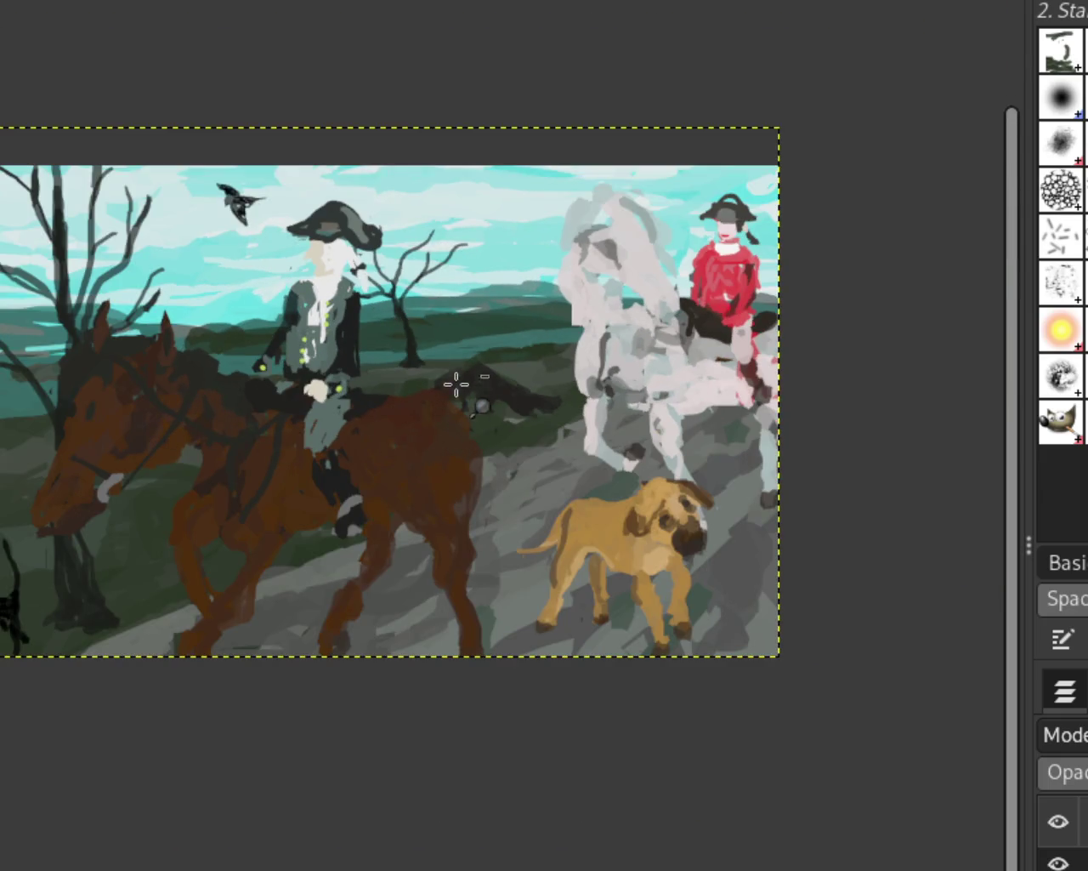
scroll(457, 384, "down", 1)
scroll(194, 340, "up", 1)
scroll(56, 295, "up", 1)
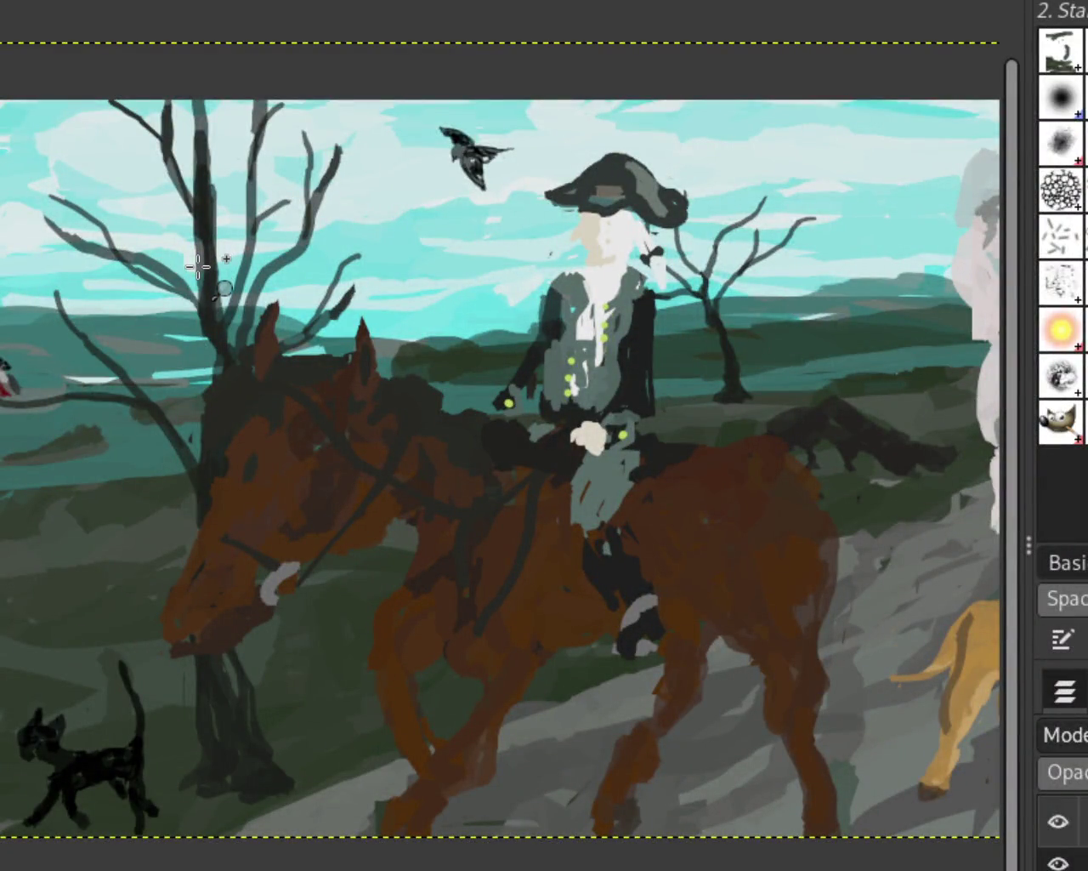
scroll(197, 266, "down", 1)
scroll(191, 268, "down", 1)
scroll(278, 281, "up", 1)
scroll(366, 248, "down", 1)
scroll(366, 248, "up", 1)
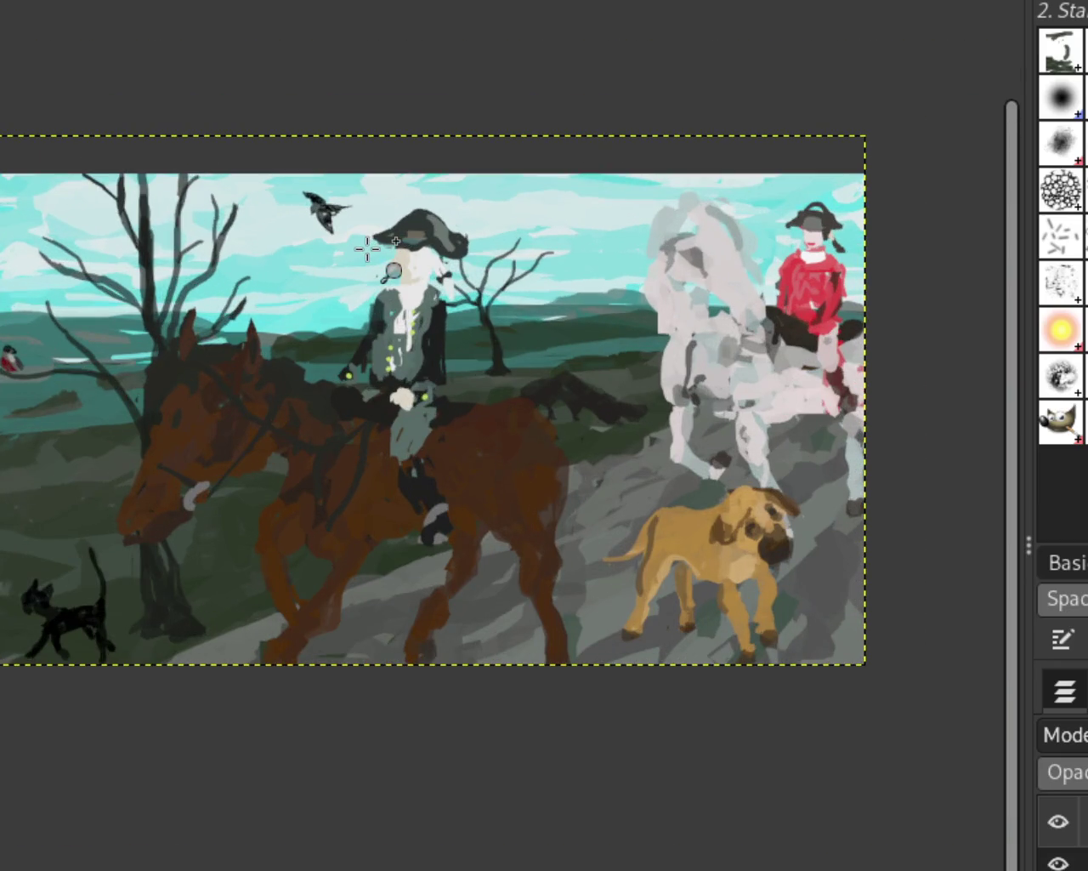
scroll(368, 247, "down", 1)
scroll(220, 334, "up", 1)
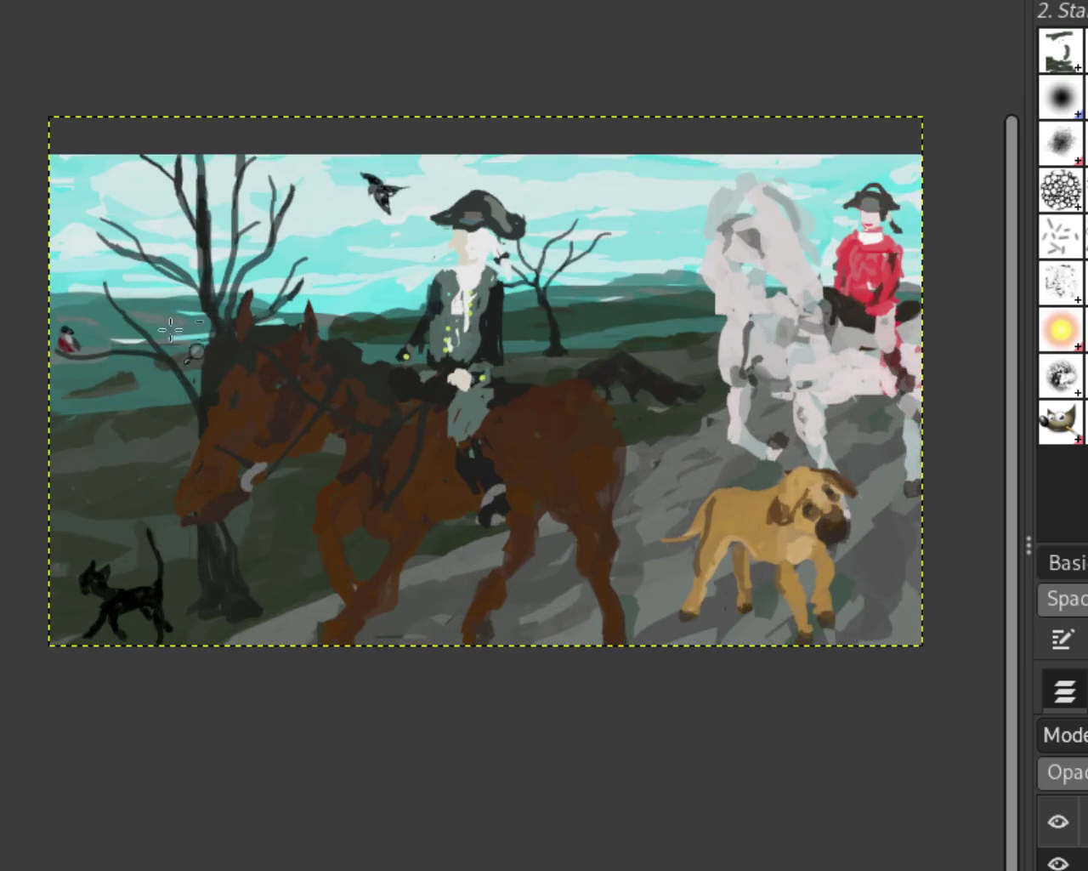
scroll(220, 431, "down", 1)
scroll(87, 409, "up", 1)
scroll(87, 409, "down", 1)
scroll(88, 409, "up", 3)
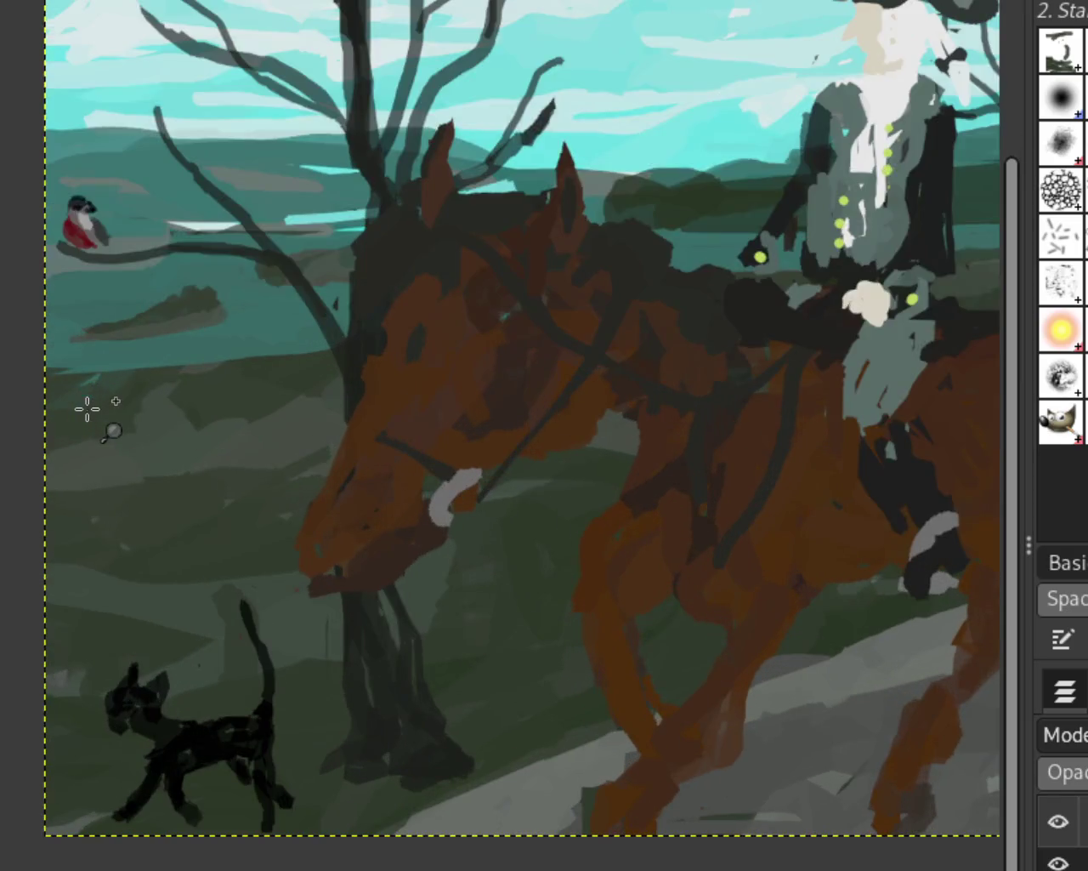
scroll(255, 418, "down", 1)
scroll(255, 419, "down", 1)
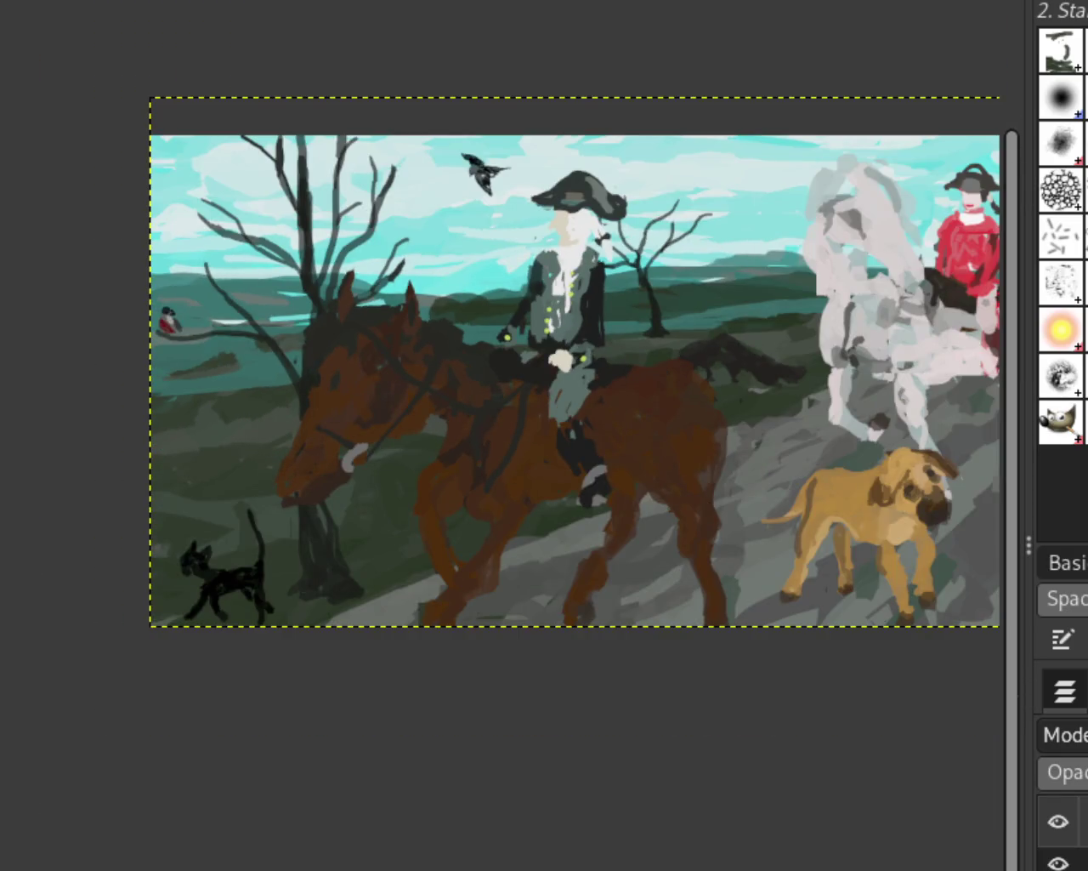
scroll(316, 413, "down", 1)
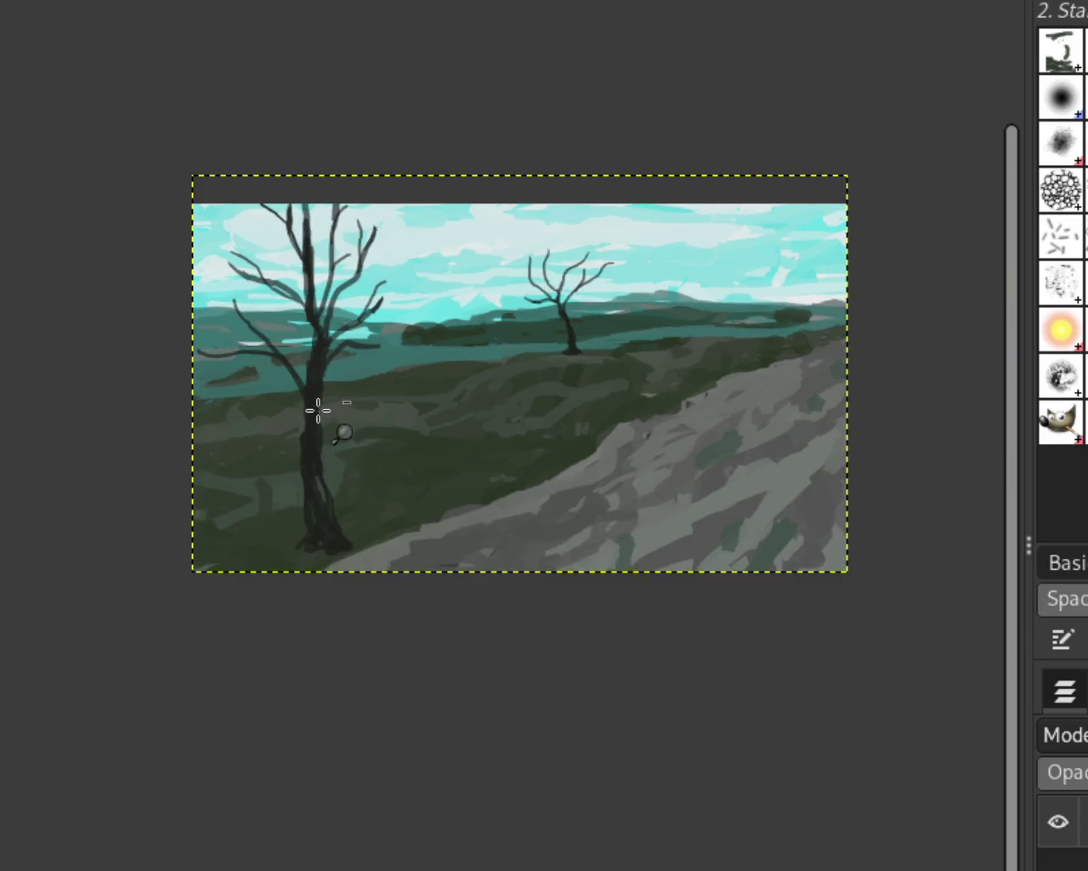
Erase the left tree's lower branch, a branch tip, the right horizontal branch and upper-left branch
scroll(292, 406, "up", 2)
scroll(292, 406, "up", 1)
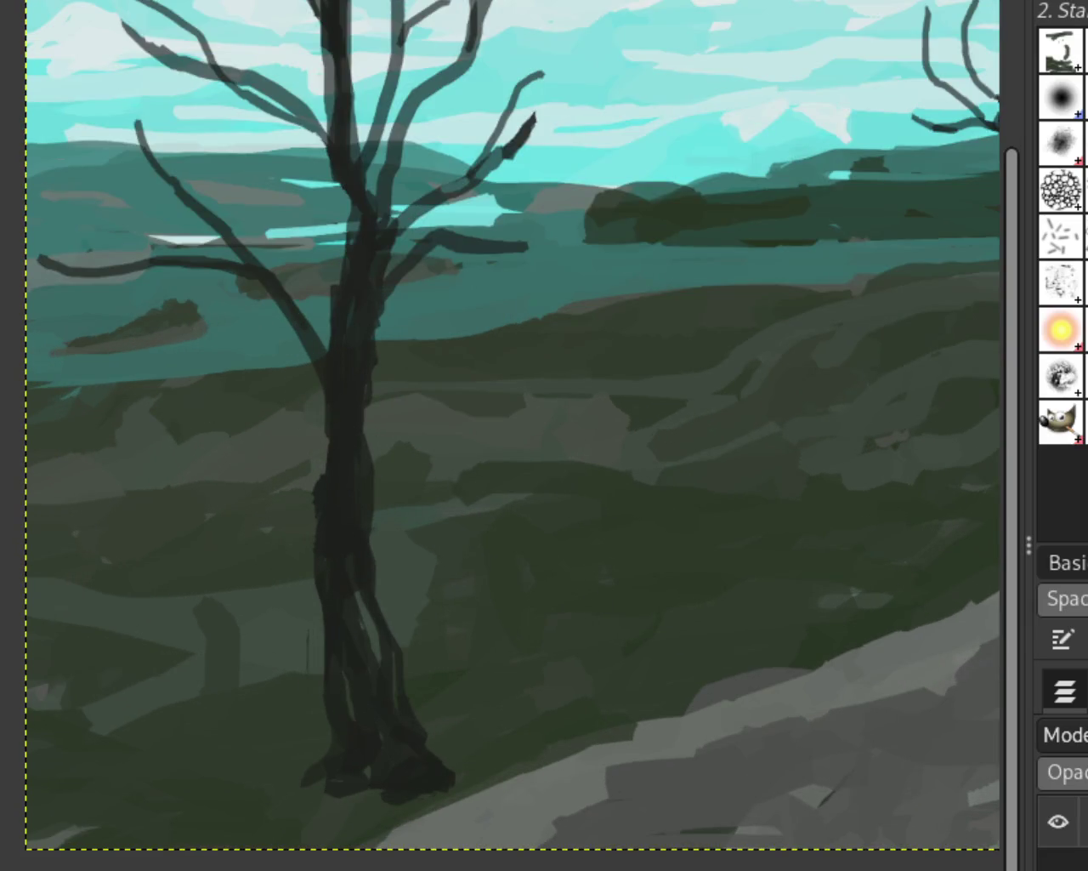
mouse_move(310, 345)
left_mouse_down()
mouse_move(183, 189)
mouse_move(255, 280)
mouse_move(132, 276)
left_mouse_up()
left_click_drag(146, 133, 168, 177)
mouse_move(382, 243)
left_mouse_down()
mouse_move(473, 247)
mouse_move(458, 236)
mouse_move(396, 252)
mouse_move(428, 187)
mouse_move(539, 102)
mouse_move(431, 219)
mouse_move(417, 251)
left_mouse_up()
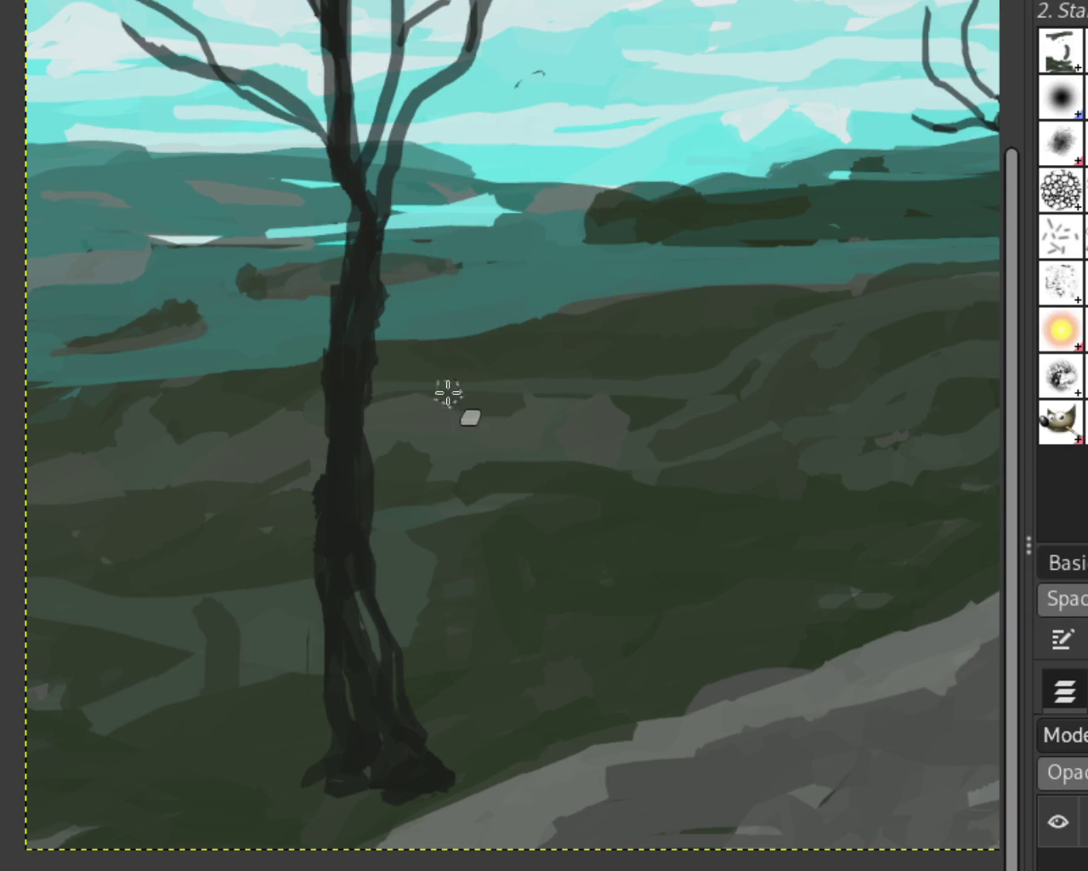
mouse_move(312, 110)
left_mouse_down()
mouse_move(311, 141)
mouse_move(155, 43)
mouse_move(284, 109)
mouse_move(190, 44)
mouse_move(150, 35)
left_mouse_up()
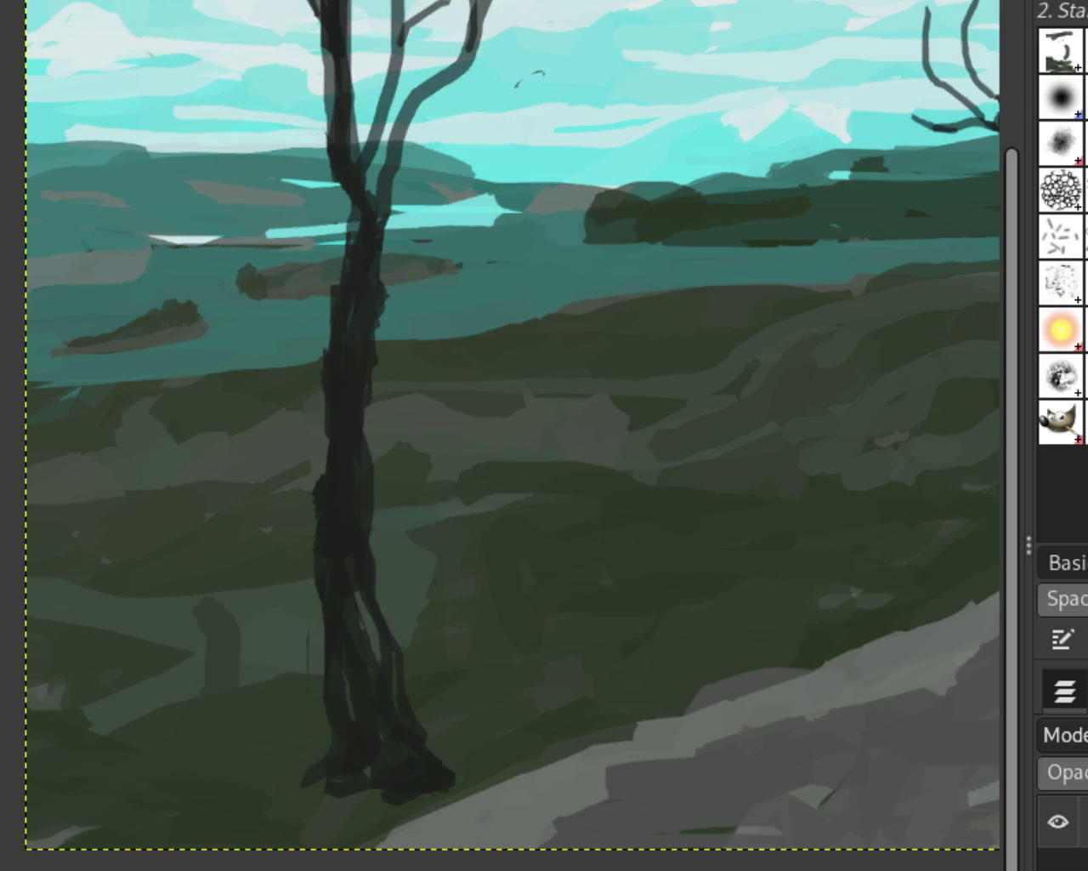
Zoom out and back in to check the sparser left tree against the hills
scroll(420, 493, "down", 2)
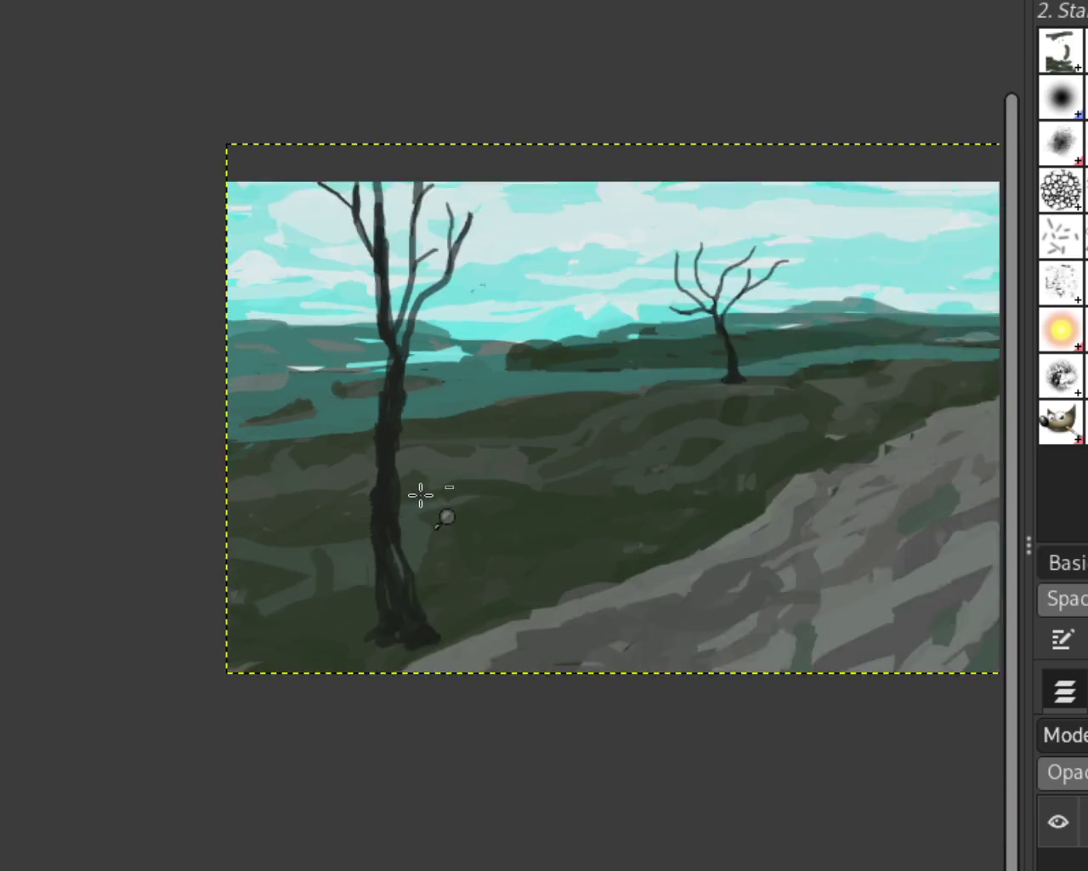
scroll(499, 382, "down", 2)
scroll(516, 352, "down", 1)
scroll(483, 387, "up", 2)
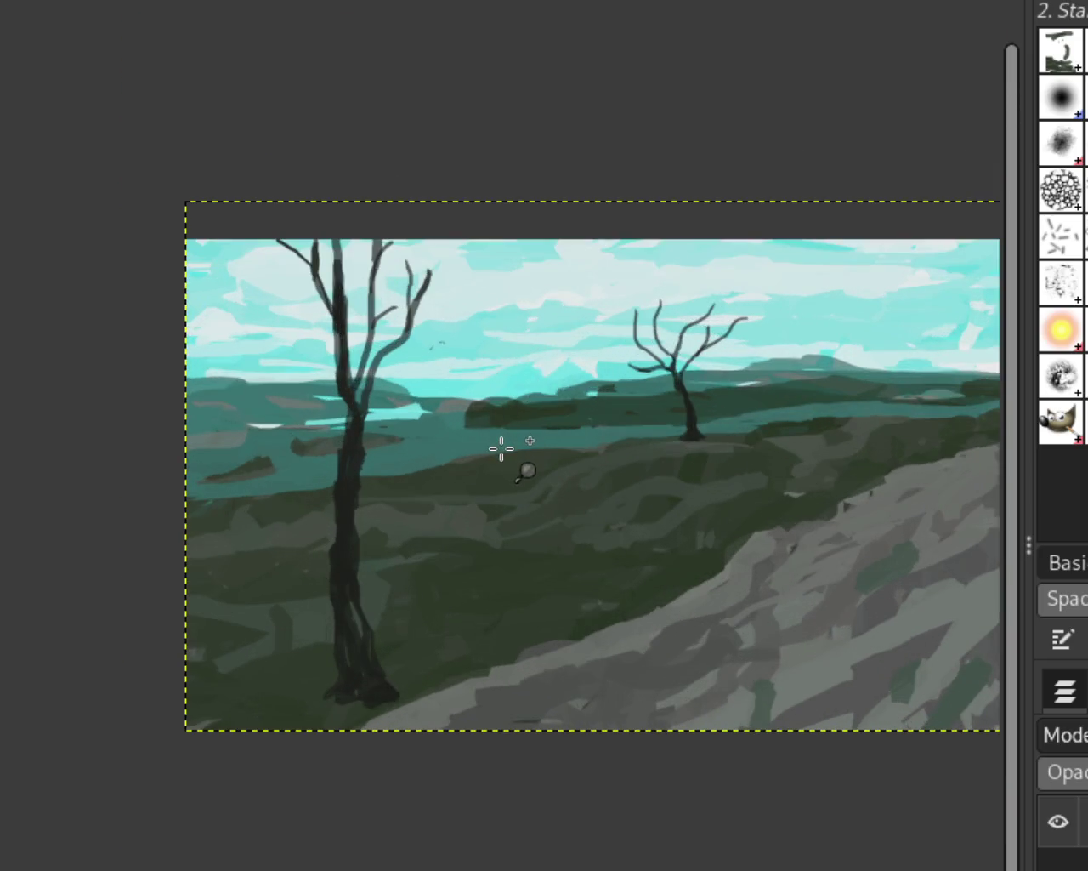
scroll(451, 250, "down", 1)
scroll(425, 243, "up", 1)
scroll(425, 243, "up", 1)
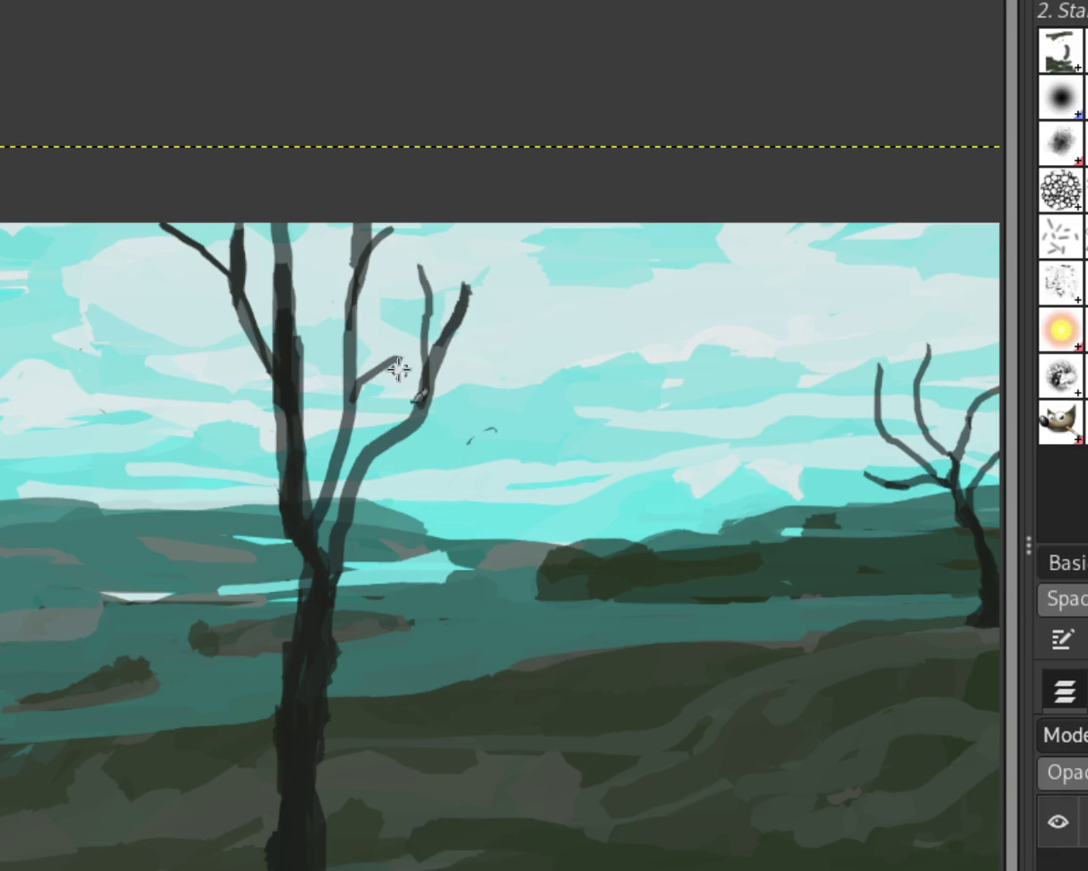
Try dark and grey upward branch strokes on the left tree, undoing each one
mouse_move(464, 290)
left_mouse_down()
mouse_move(461, 225)
mouse_move(425, 223)
left_mouse_up()
key("ctrl+z")
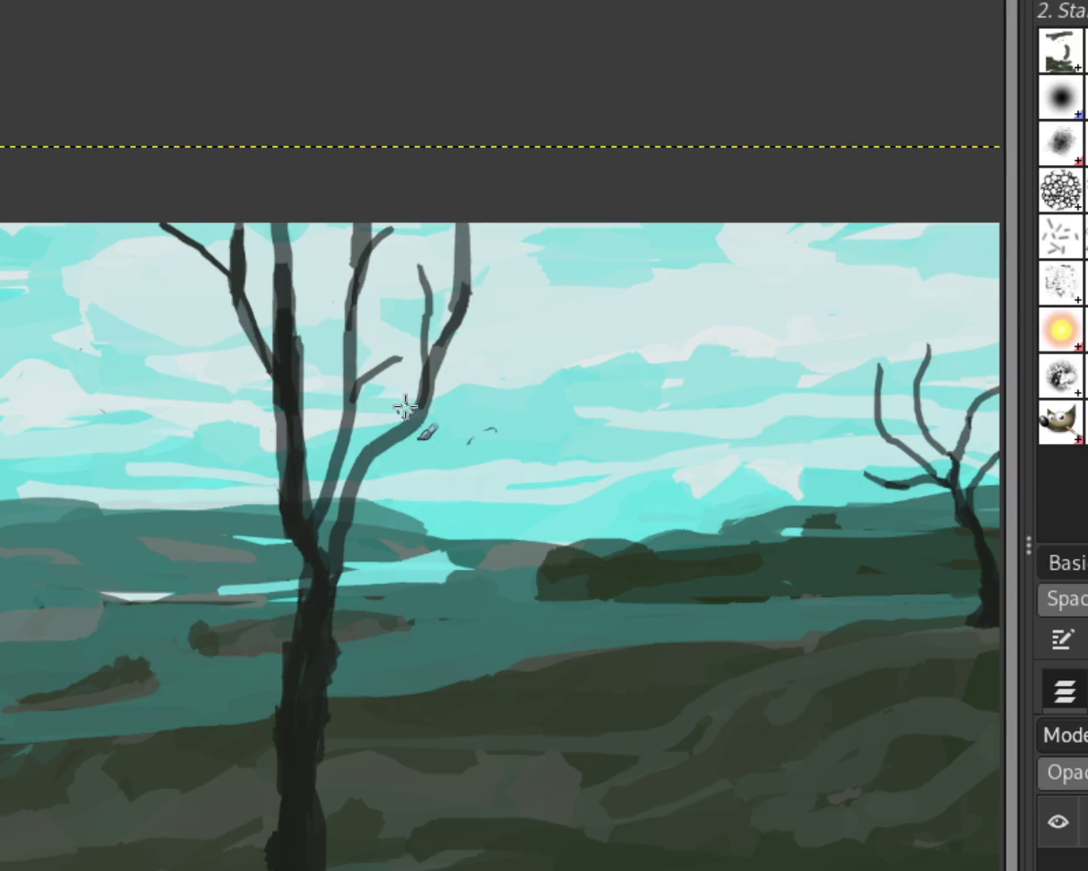
key("ctrl+z")
left_click_drag(289, 451, 145, 109)
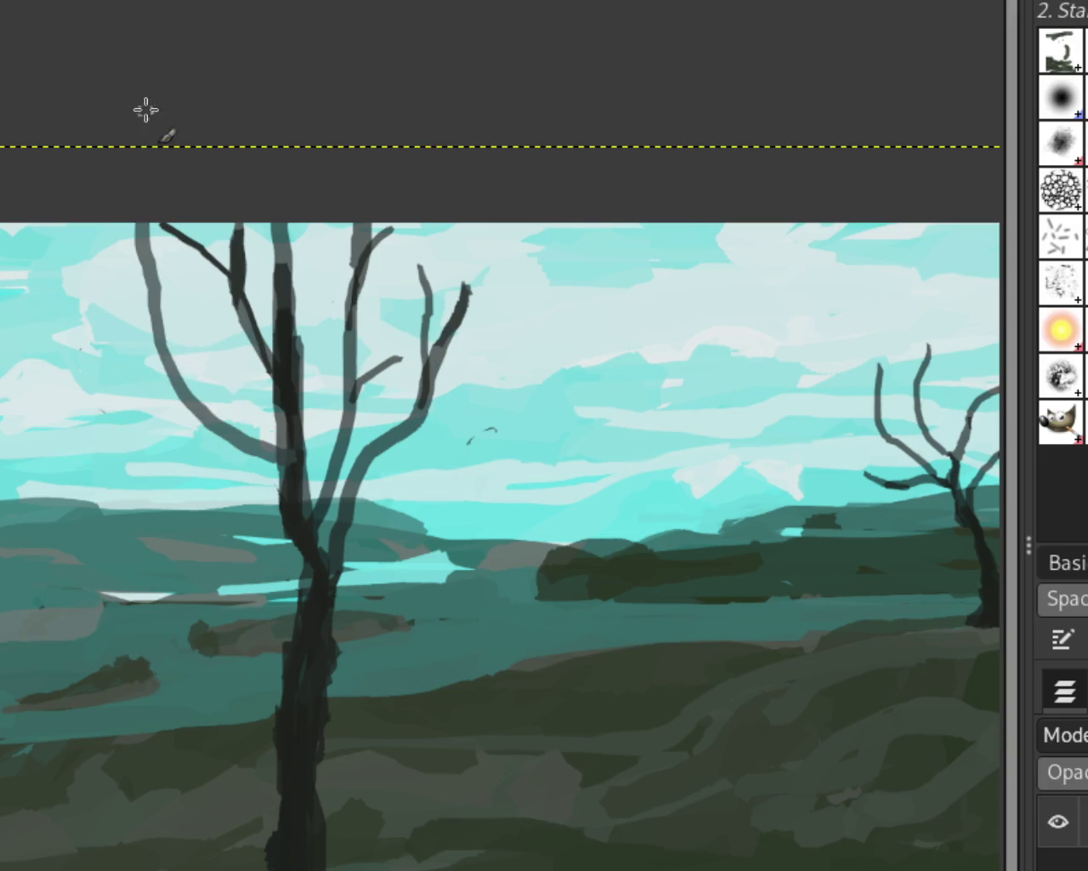
key("ctrl+z")
left_click_drag(464, 225, 462, 332)
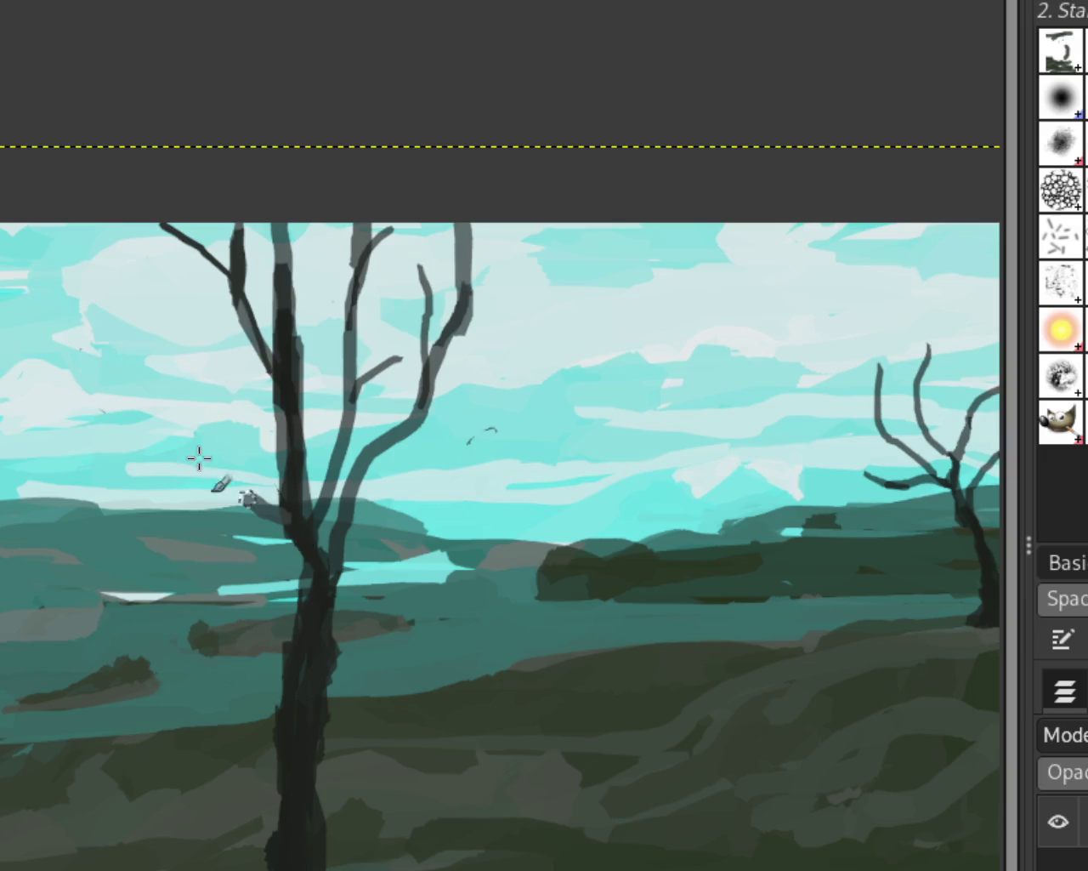
key("ctrl+z")
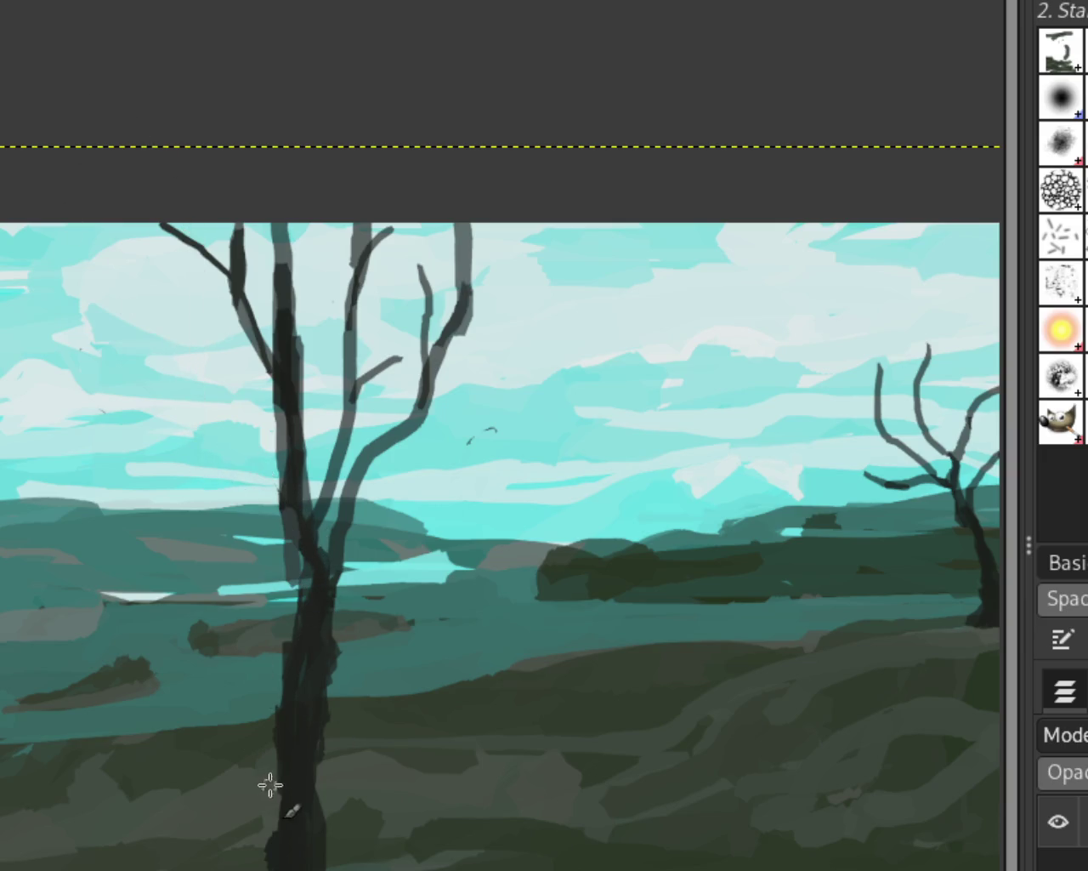
Paint a grey branch curving up to the top, trial branches near the middle tree, then redo the undone strokes
left_click_drag(357, 383, 424, 146)
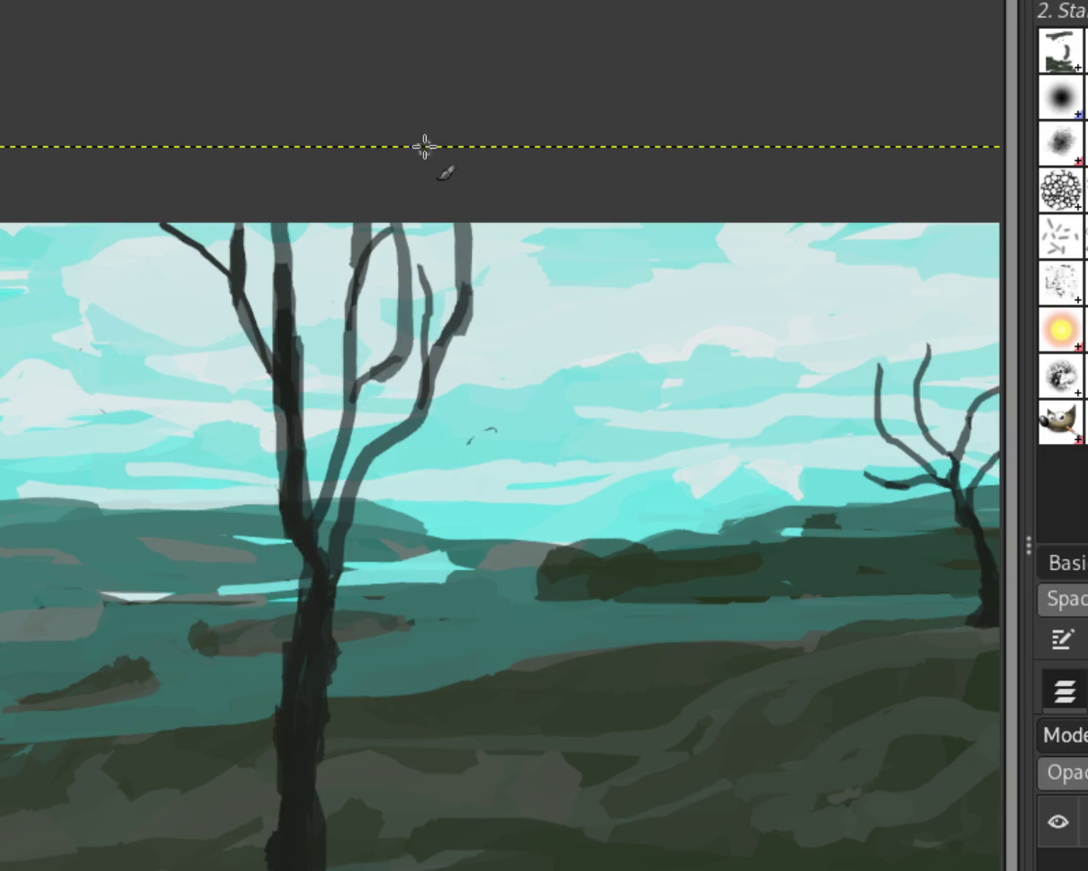
mouse_move(272, 432)
left_mouse_down()
mouse_move(124, 223)
mouse_move(234, 433)
left_mouse_up()
key("ctrl+z")
key("ctrl+z")
left_click_drag(158, 267, 272, 506)
key("ctrl+z")
key("ctrl+z")
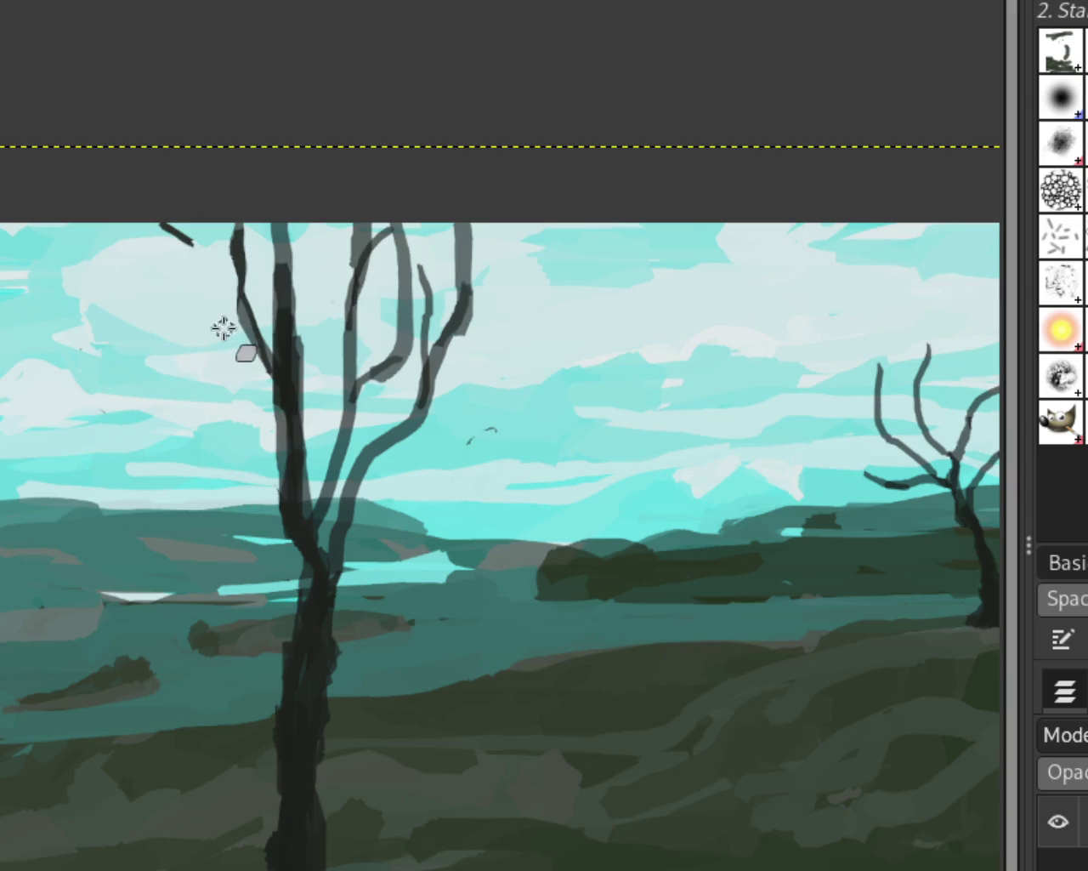
key("ctrl+z")
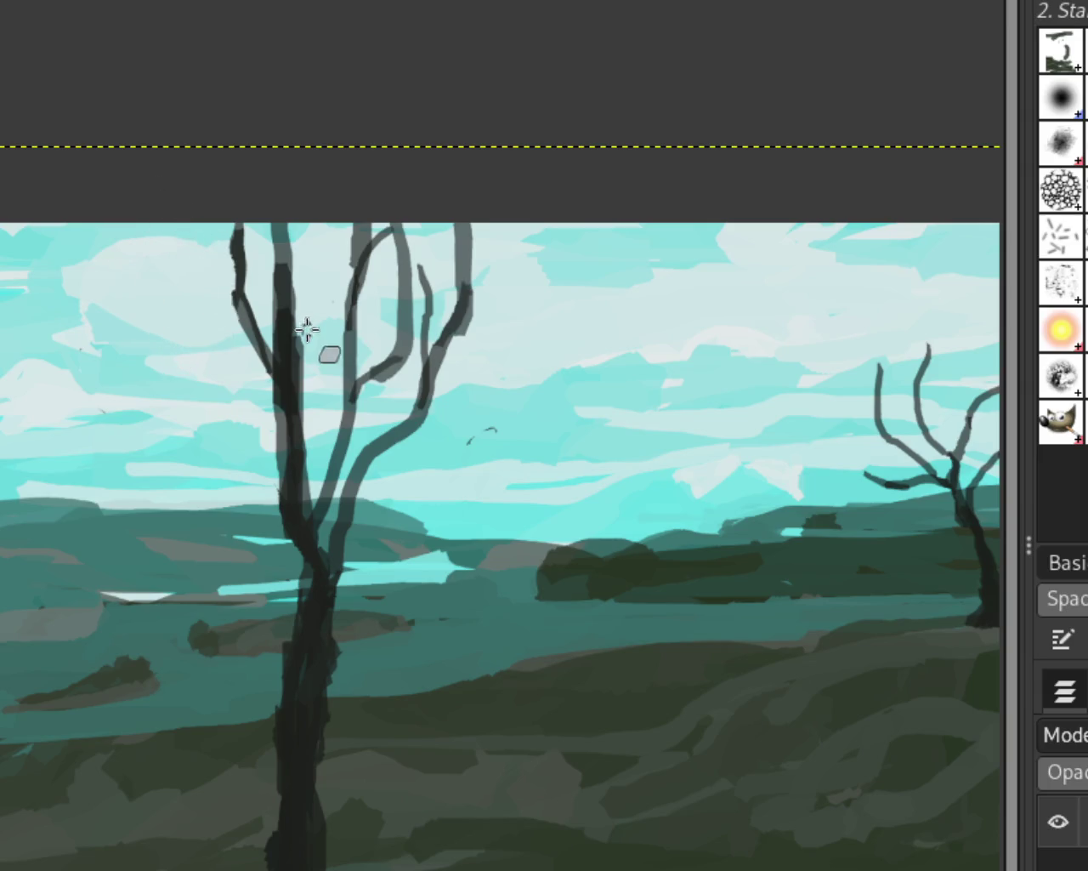
key("ctrl+z")
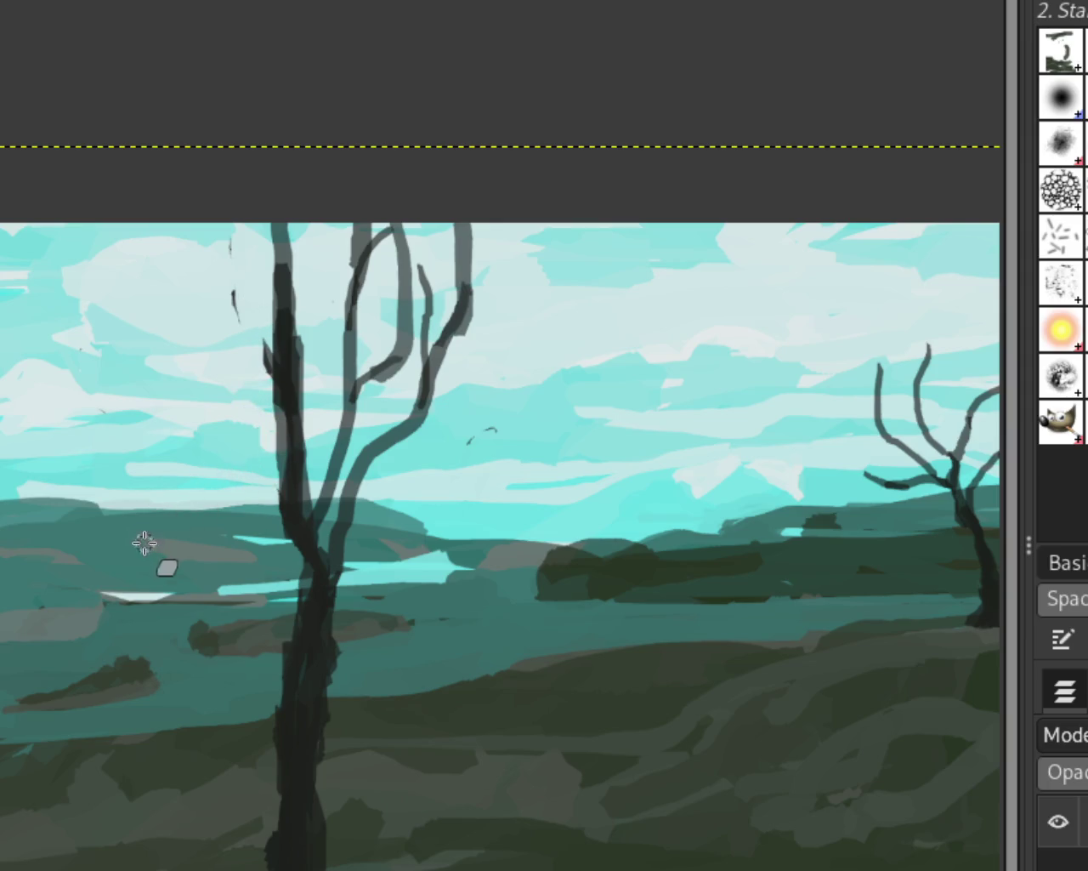
key("ctrl+y")
key("ctrl+y")
key("ctrl+y")
key("ctrl+y")
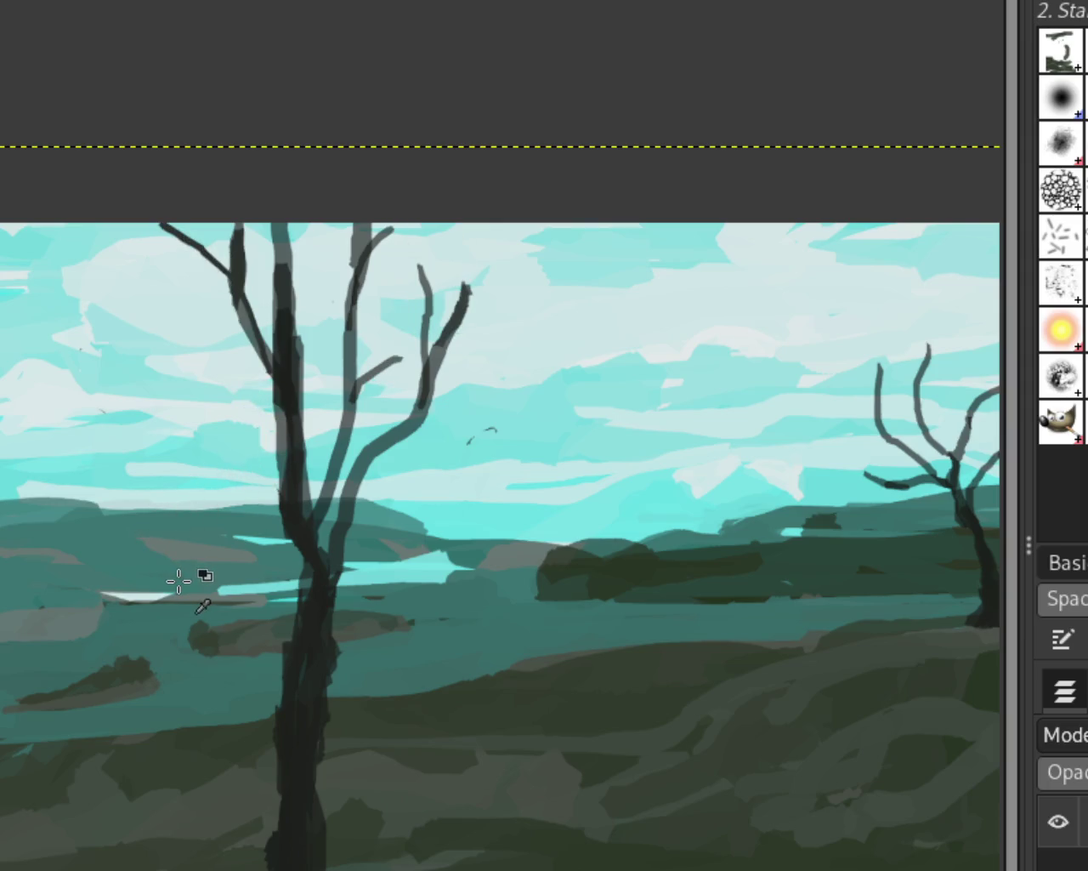
key("ctrl+y")
key("ctrl+y")
key("ctrl+y")
key("ctrl+y")
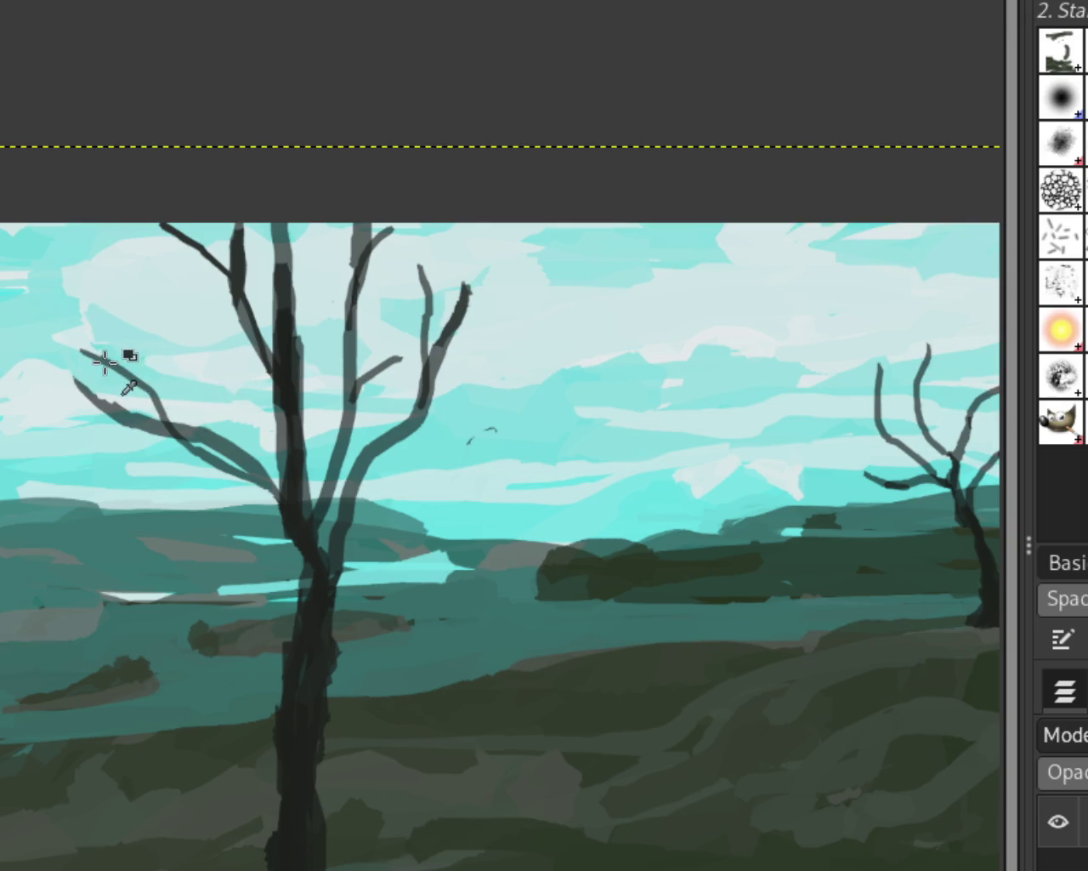
Extend one branch of the left tree as a thin grey stroke up to the canvas top
left_click_drag(111, 365, 37, 116)
key("ctrl+z")
left_click_drag(460, 286, 489, 223)
left_click_drag(130, 370, 72, 324)
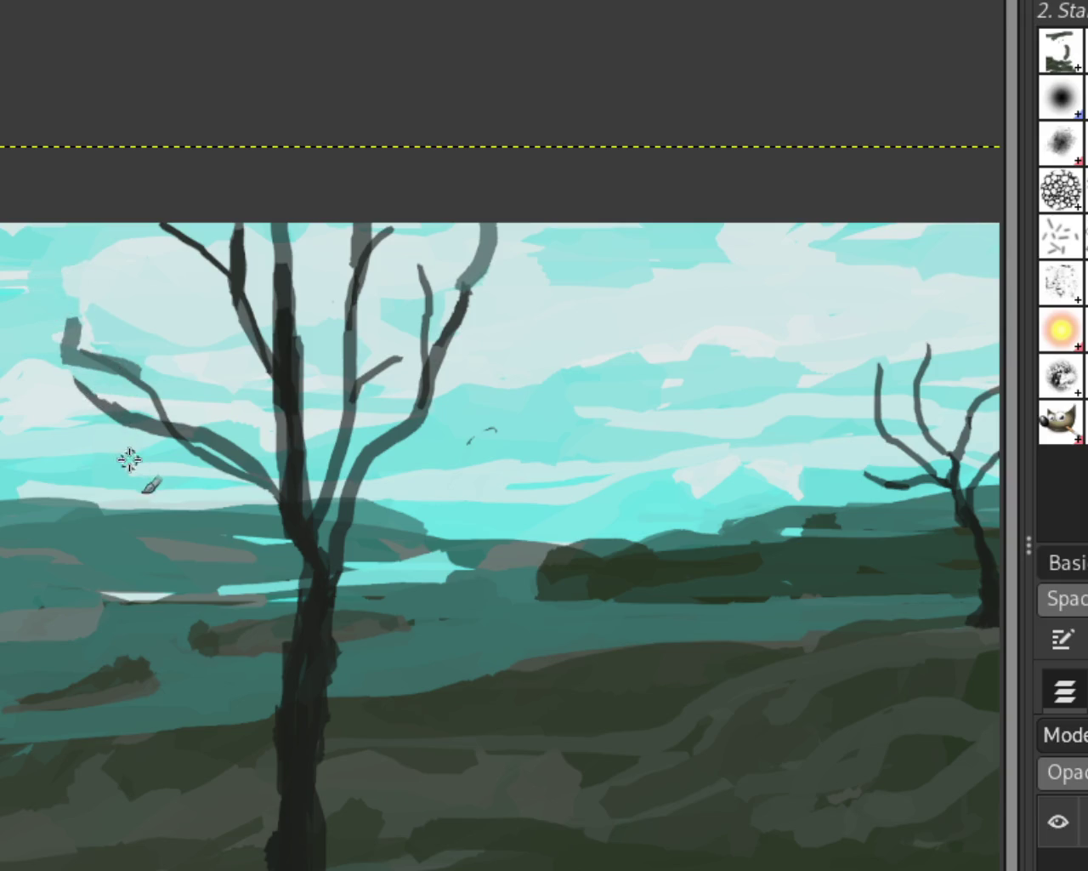
key("ctrl+z")
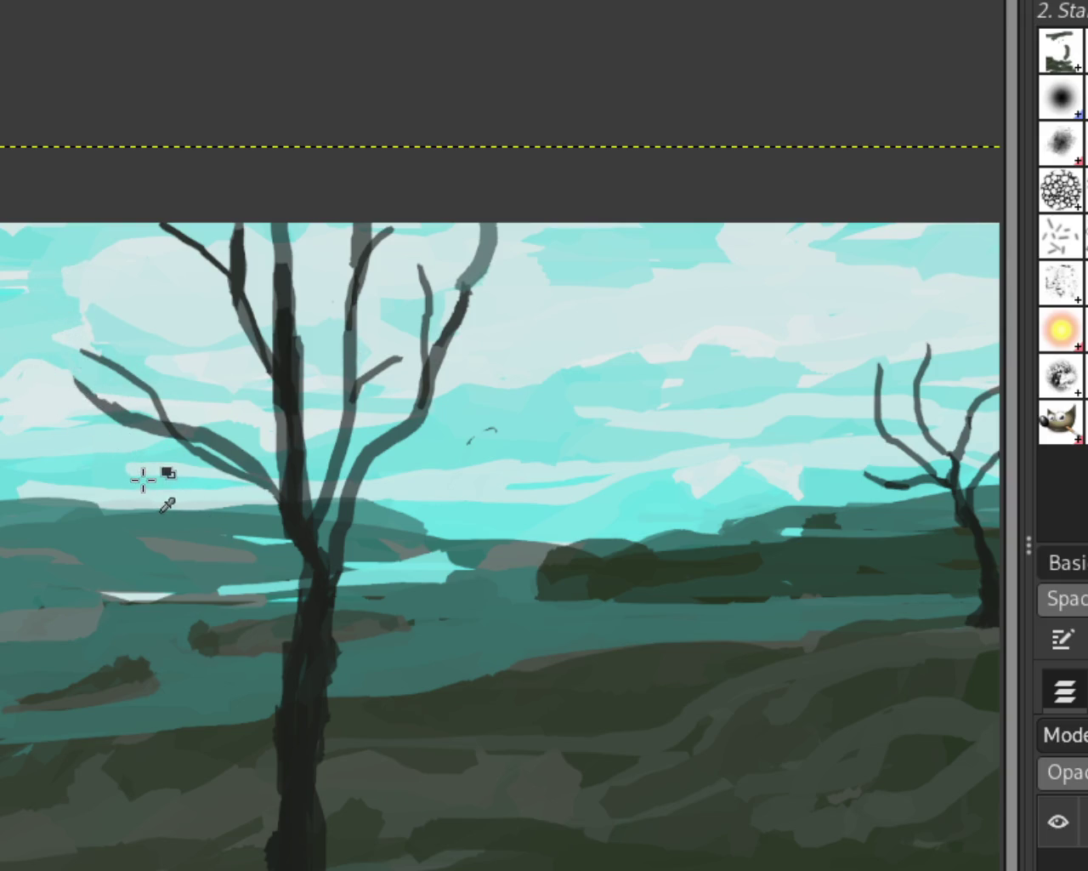
key("ctrl+z")
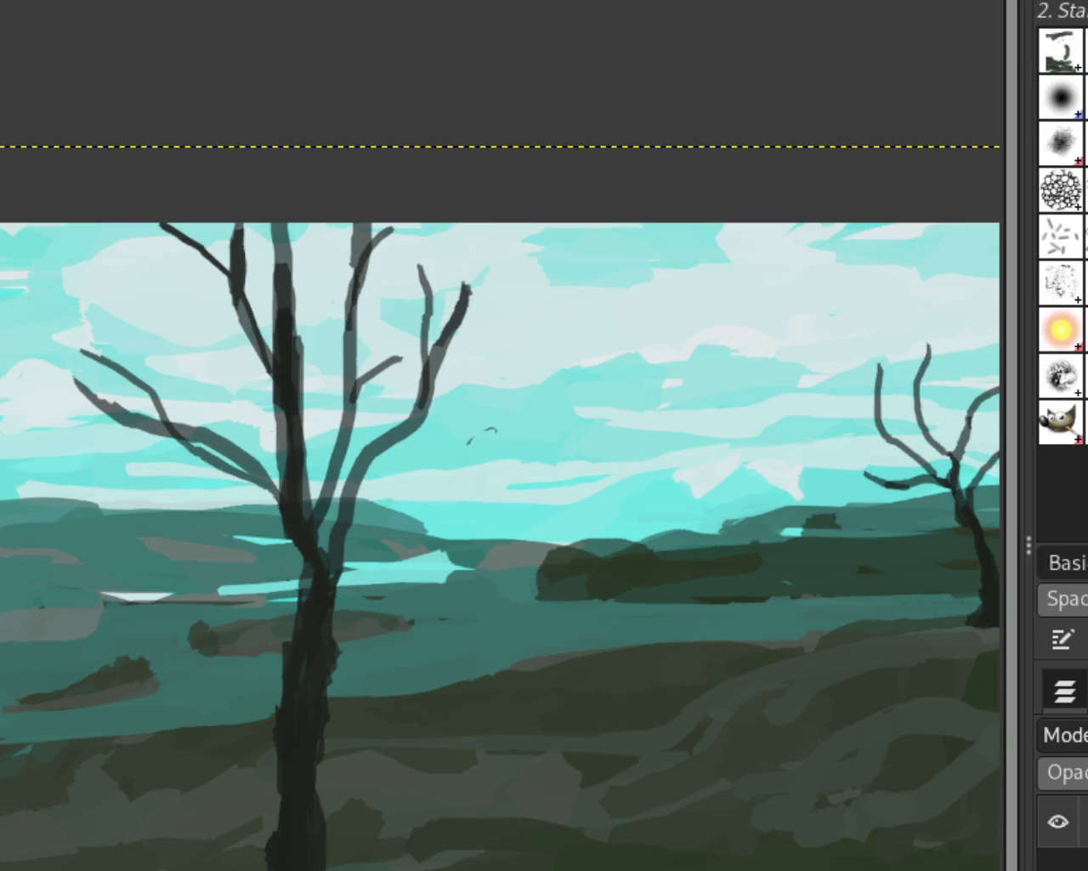
left_click_drag(424, 291, 420, 223)
left_click_drag(103, 360, 47, 223)
key("ctrl+z")
Paint thin branches rising up and up-left from the middle branch to the top edge
scroll(310, 511, "down", 3)
scroll(352, 529, "up", 1)
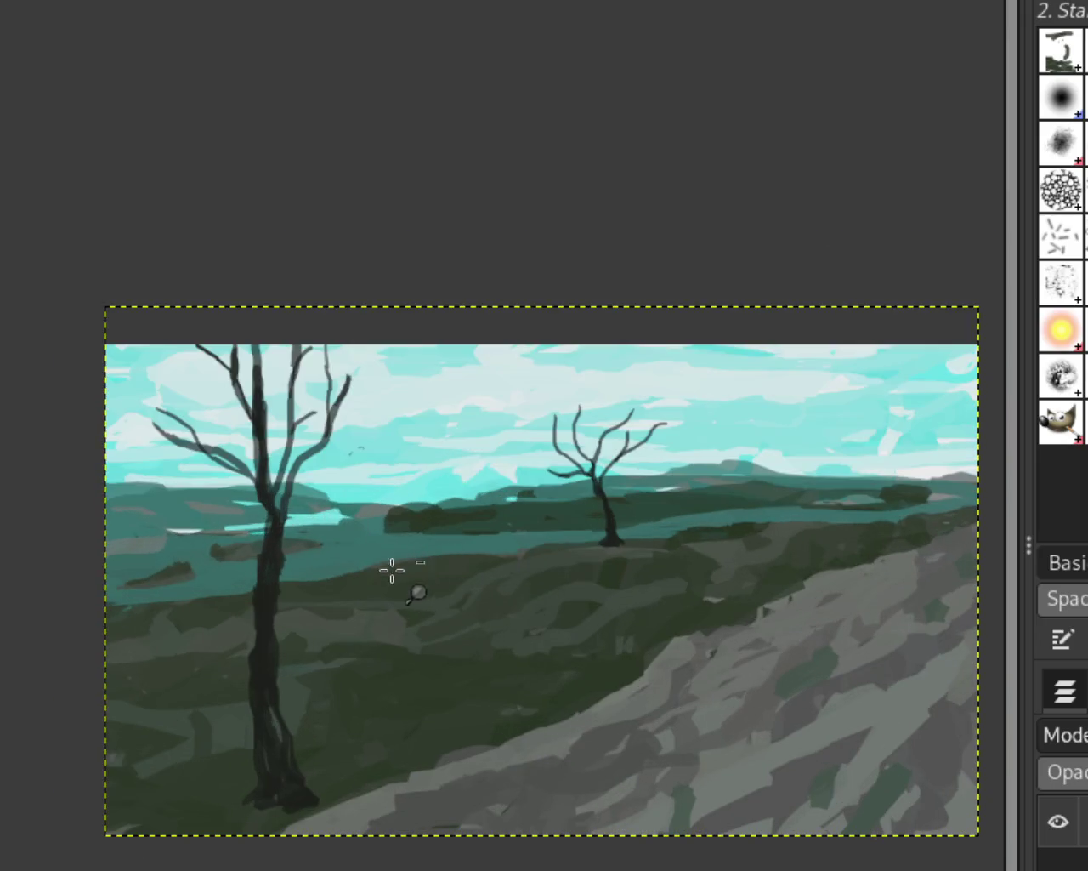
scroll(394, 569, "down", 1)
scroll(292, 559, "up", 2)
scroll(255, 383, "down", 1)
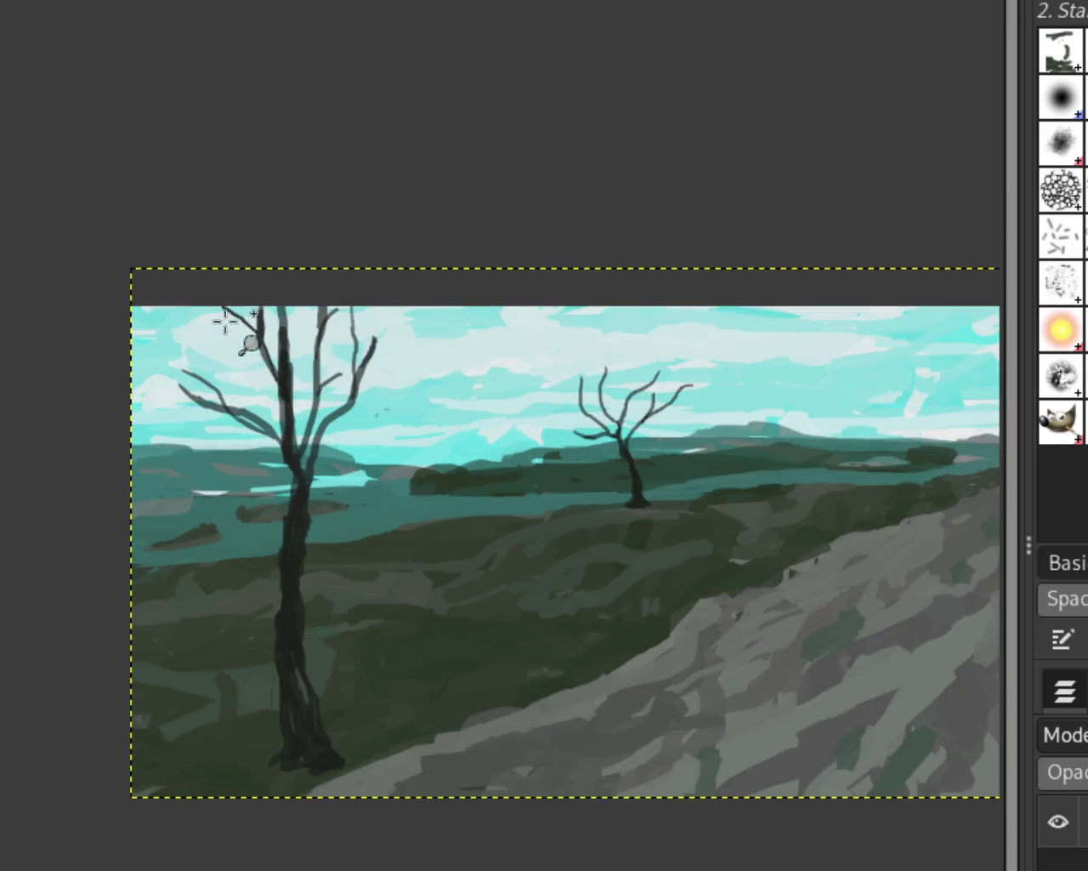
scroll(213, 313, "up", 2)
scroll(354, 367, "down", 1)
scroll(354, 368, "down", 1)
scroll(432, 345, "down", 1)
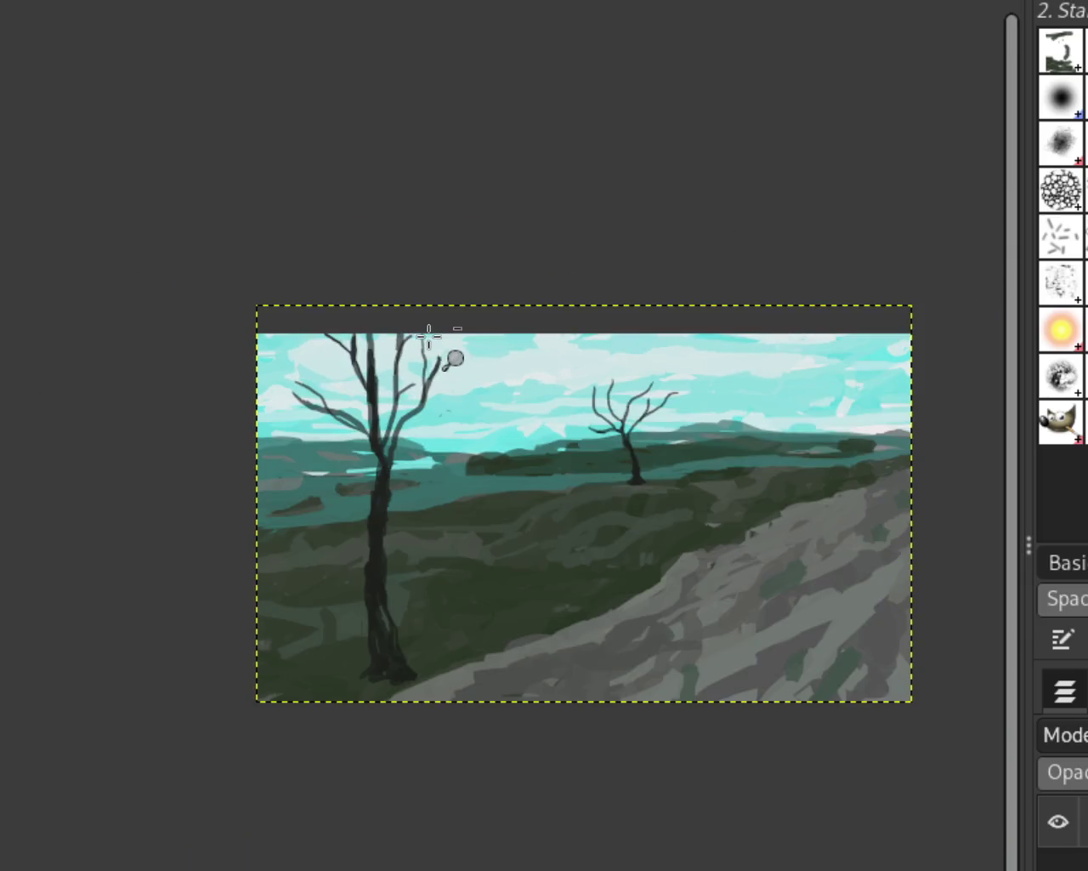
scroll(361, 366, "up", 1)
scroll(354, 344, "up", 1)
scroll(445, 323, "down", 1)
scroll(459, 306, "up", 1)
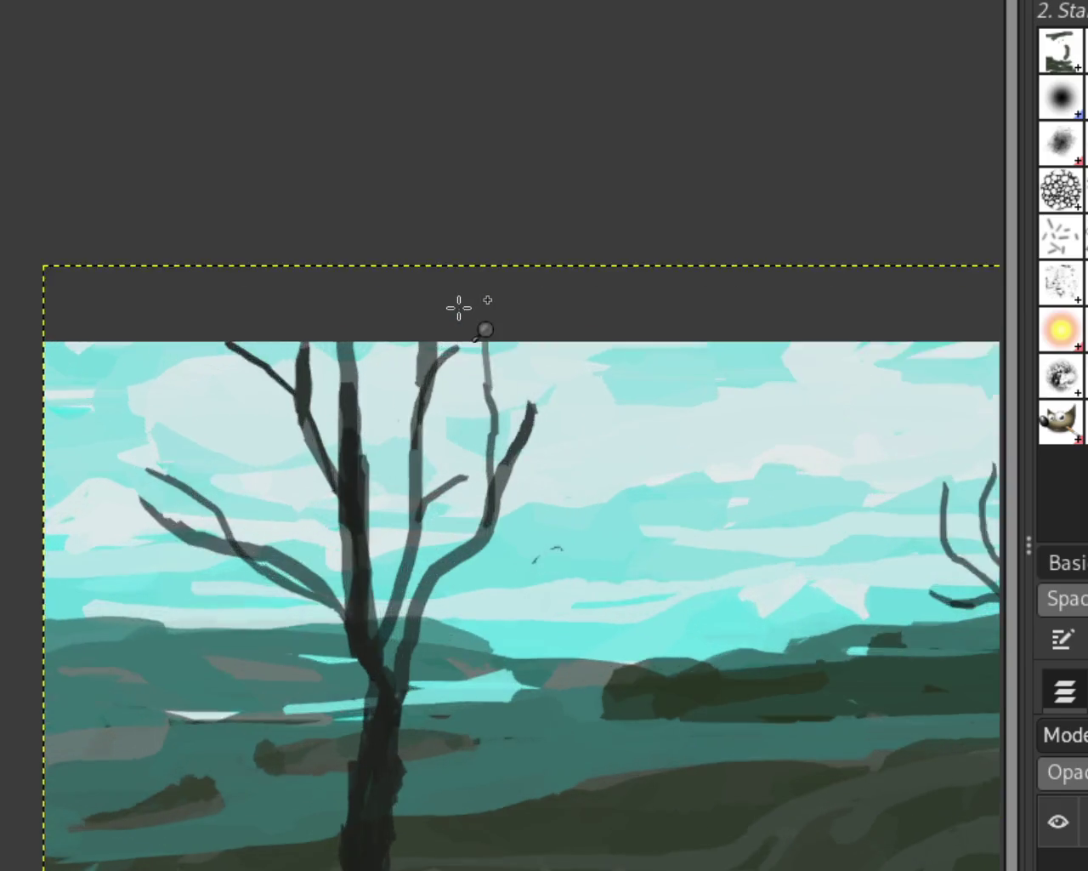
scroll(574, 454, "up", 1)
scroll(575, 452, "down", 1)
scroll(576, 453, "up", 2)
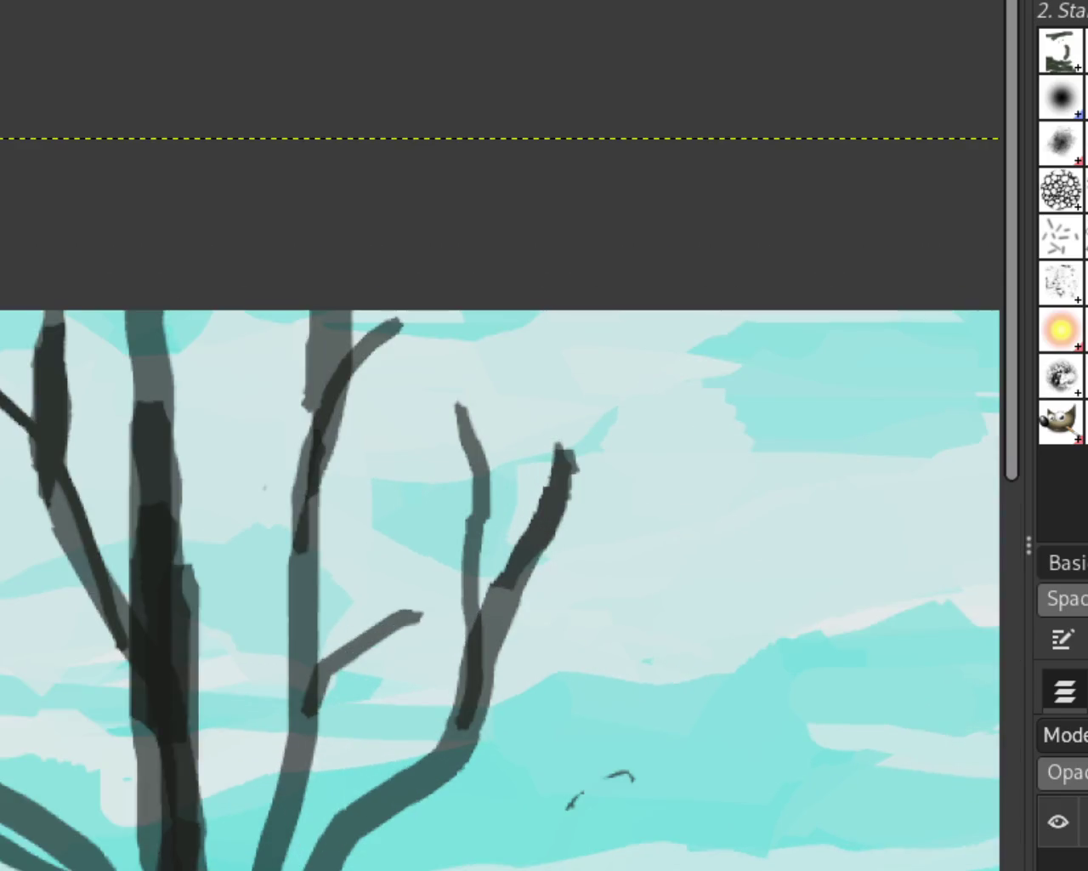
left_click_drag(566, 459, 706, 308)
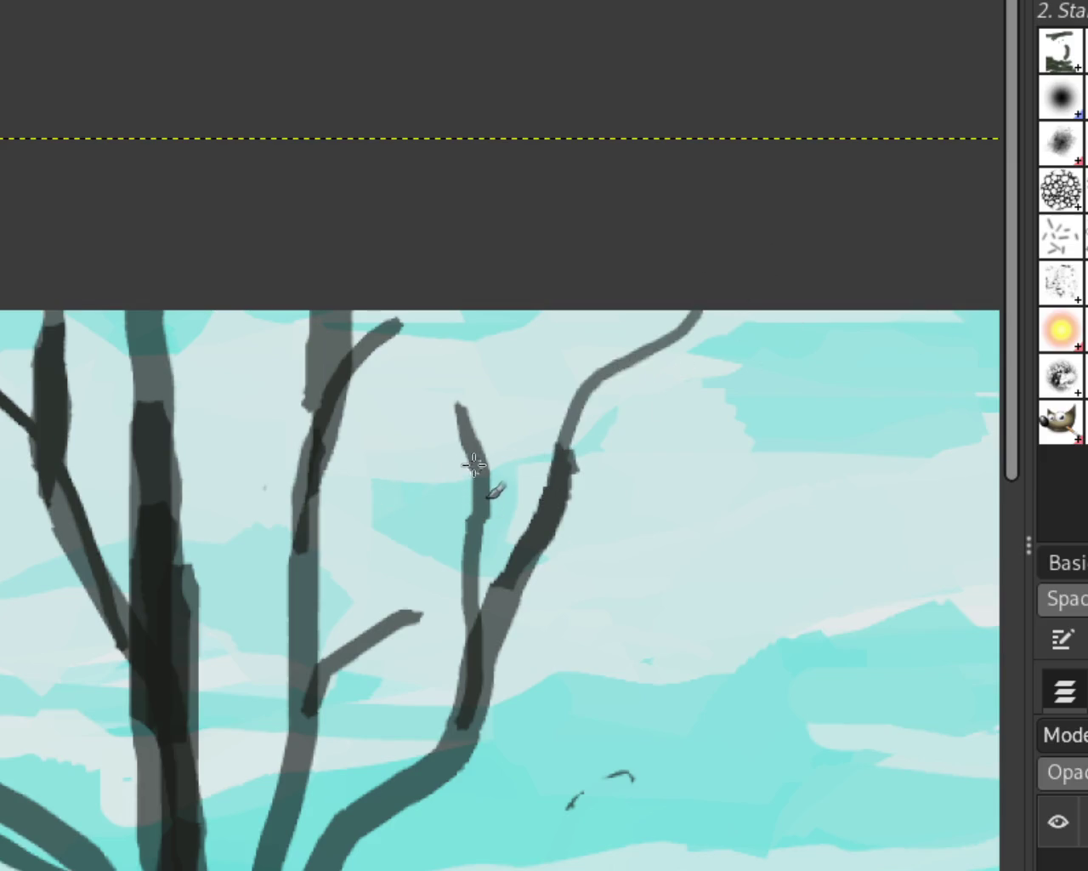
left_click_drag(478, 464, 396, 310)
key("ctrl+z")
left_click_drag(464, 427, 213, 165)
left_click_drag(391, 327, 448, 246)
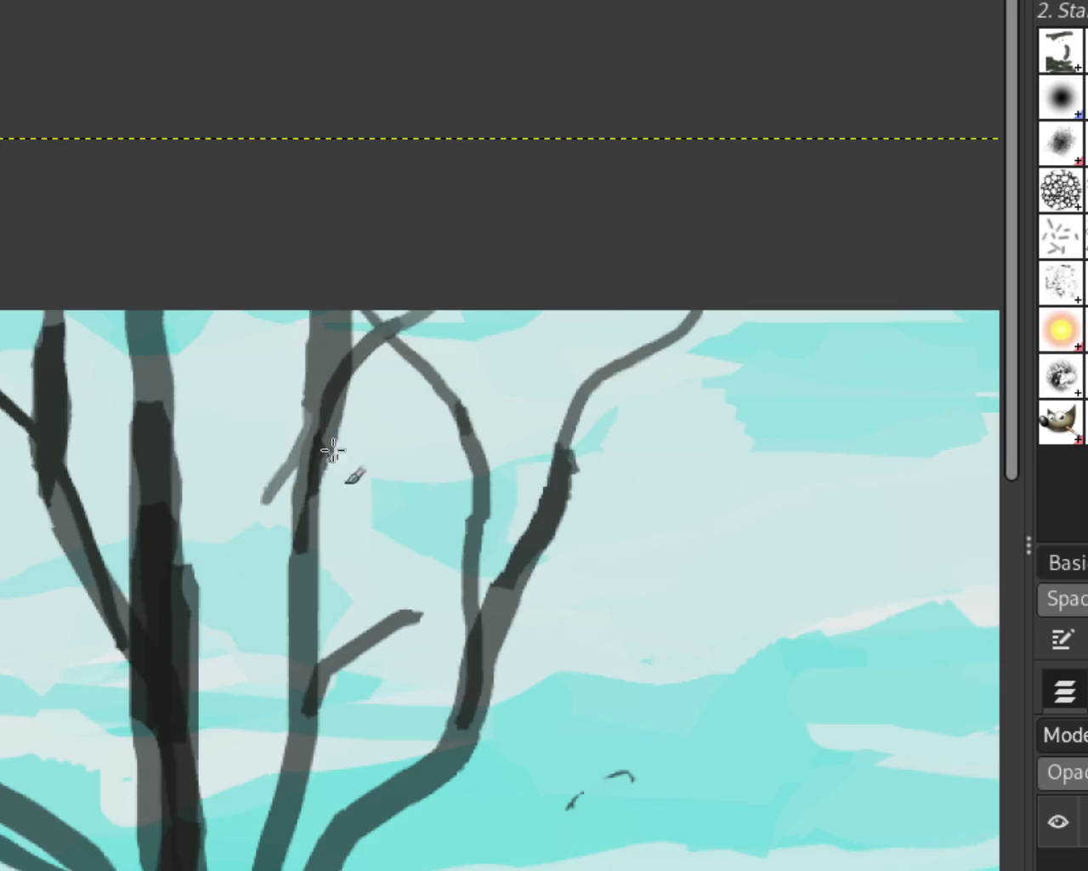
Darken the middle branch's left edge and add a straight branch extension to the right
left_click_drag(312, 437, 308, 398)
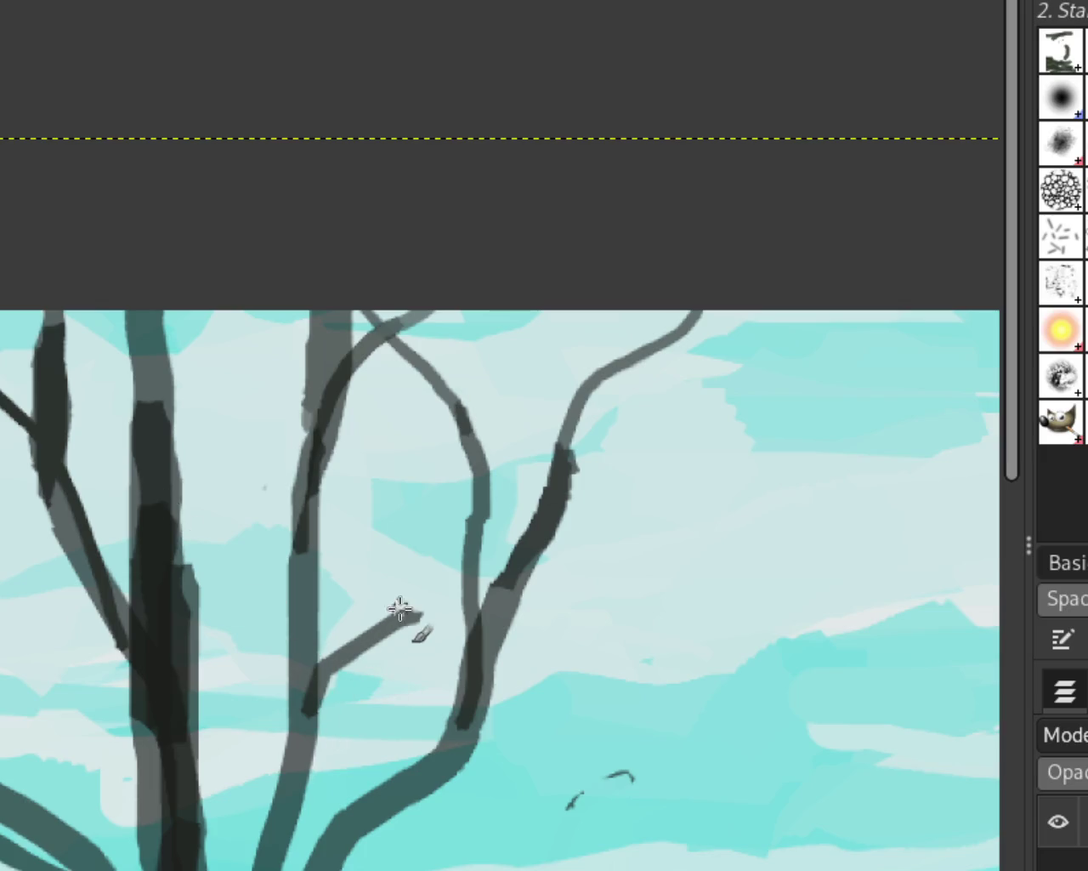
left_click_drag(404, 623, 940, 500)
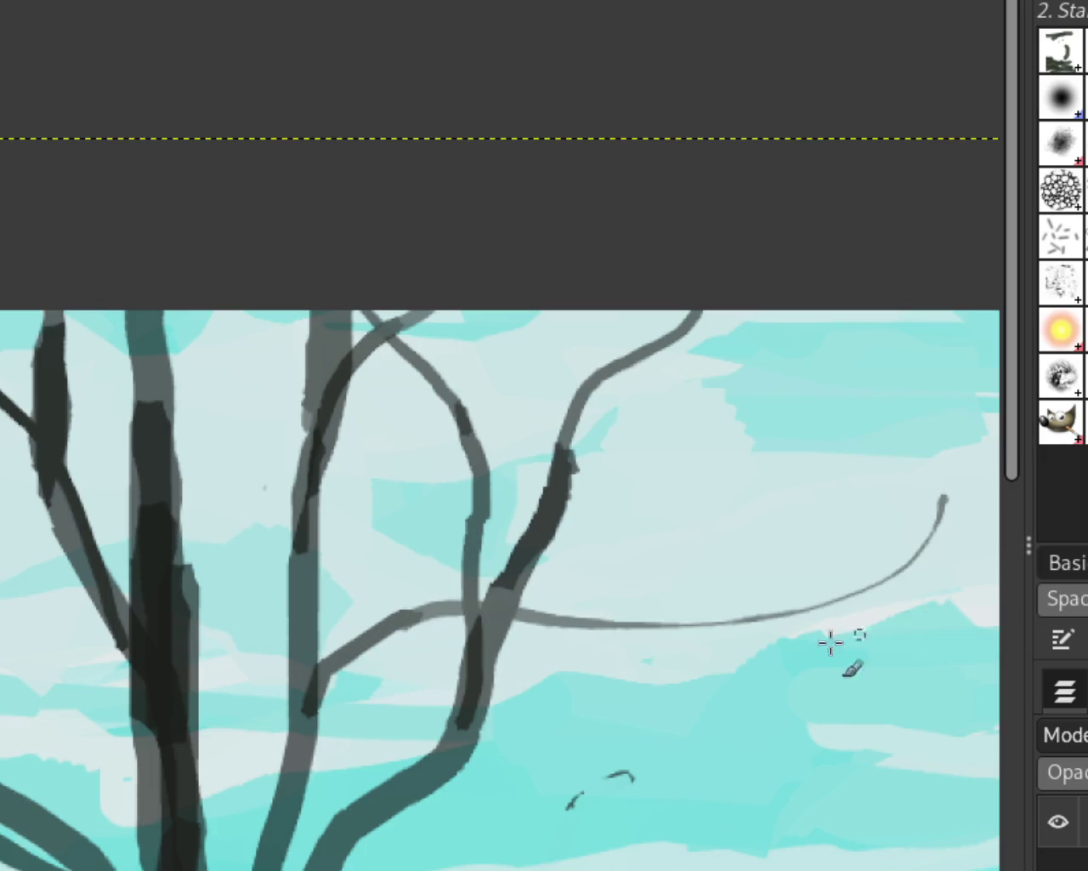
key("ctrl+z")
left_click(632, 612, "shift")
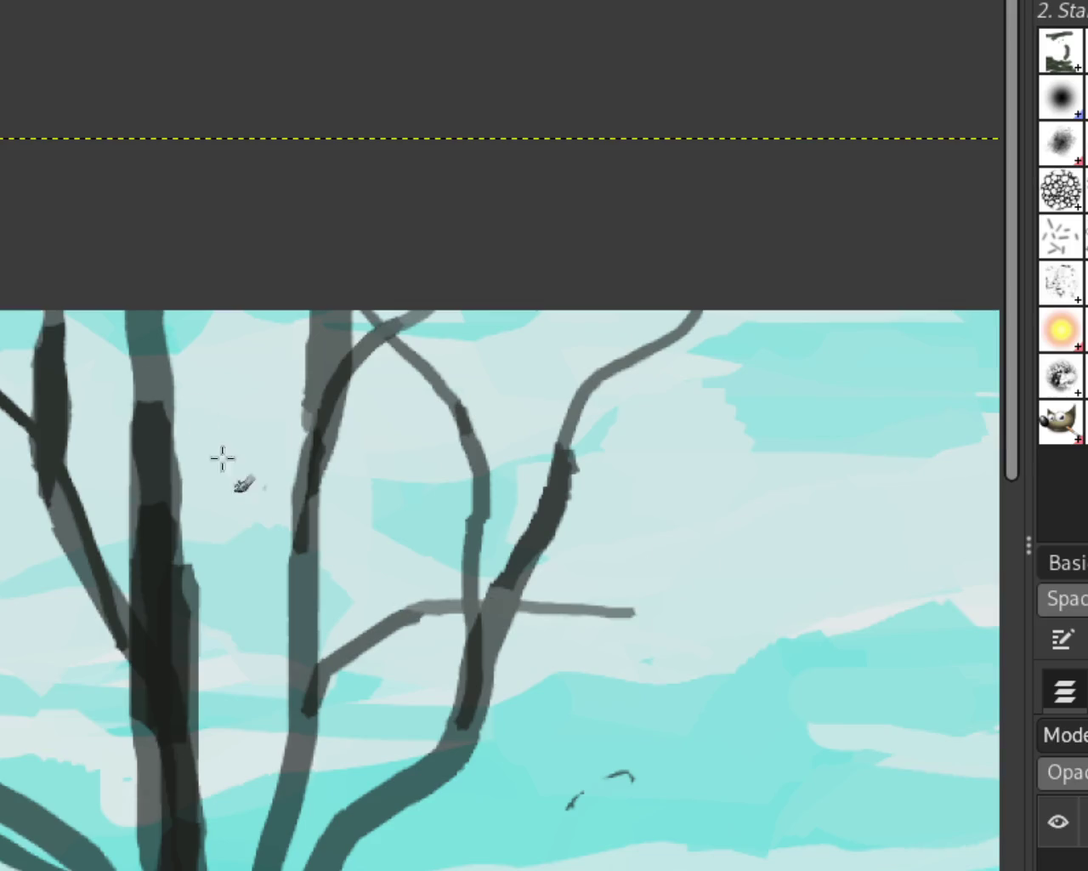
Zoom in on the tree branches and paint a new branch across the sky toward the birds
left_click_drag(411, 539, 358, 513)
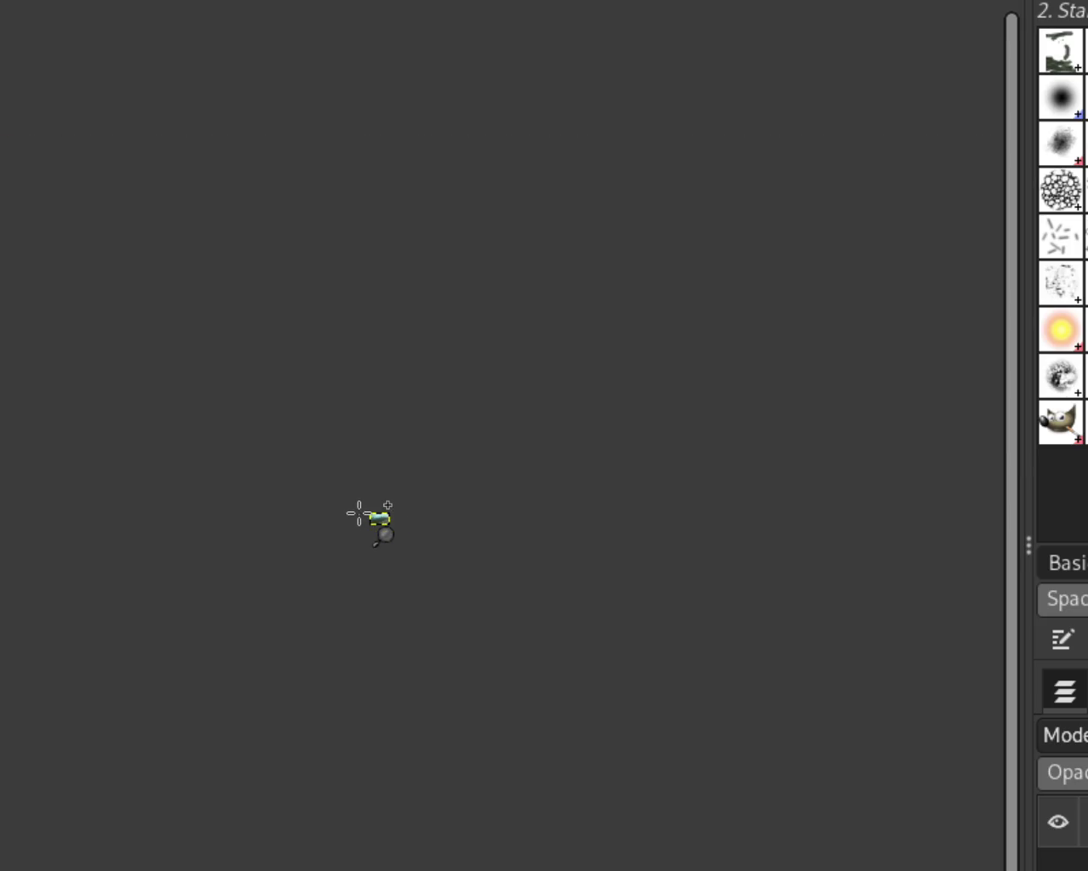
left_click(493, 564)
left_click(495, 570)
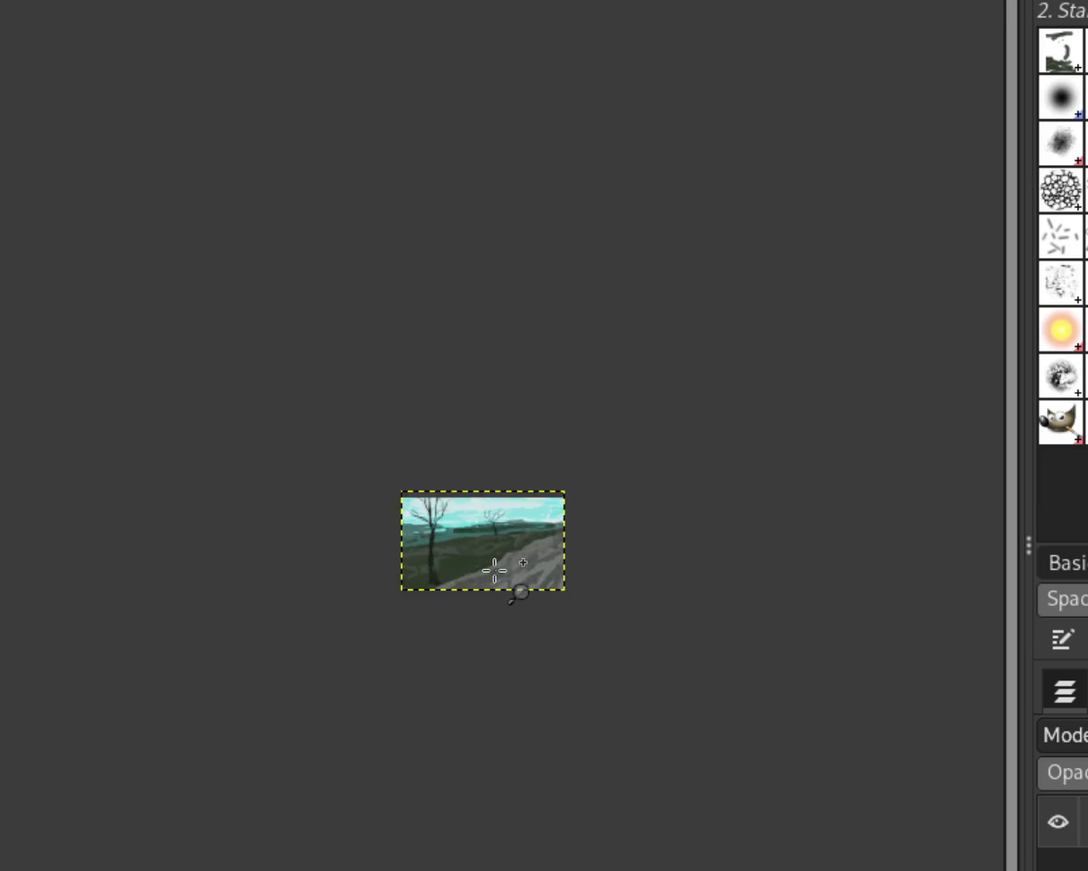
left_click(494, 570)
left_click(267, 388, "ctrl")
left_click(278, 385)
left_click(292, 396)
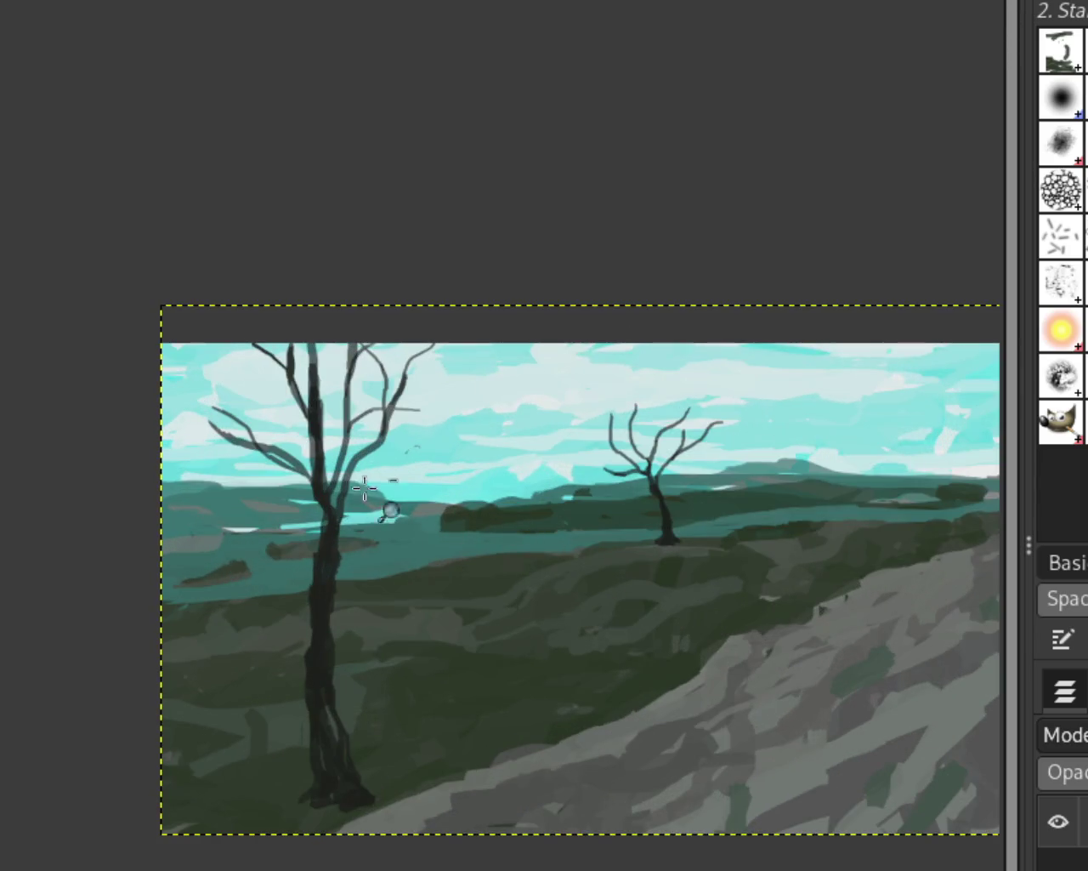
left_click(365, 492, "ctrl")
left_click(459, 467)
left_click(369, 483)
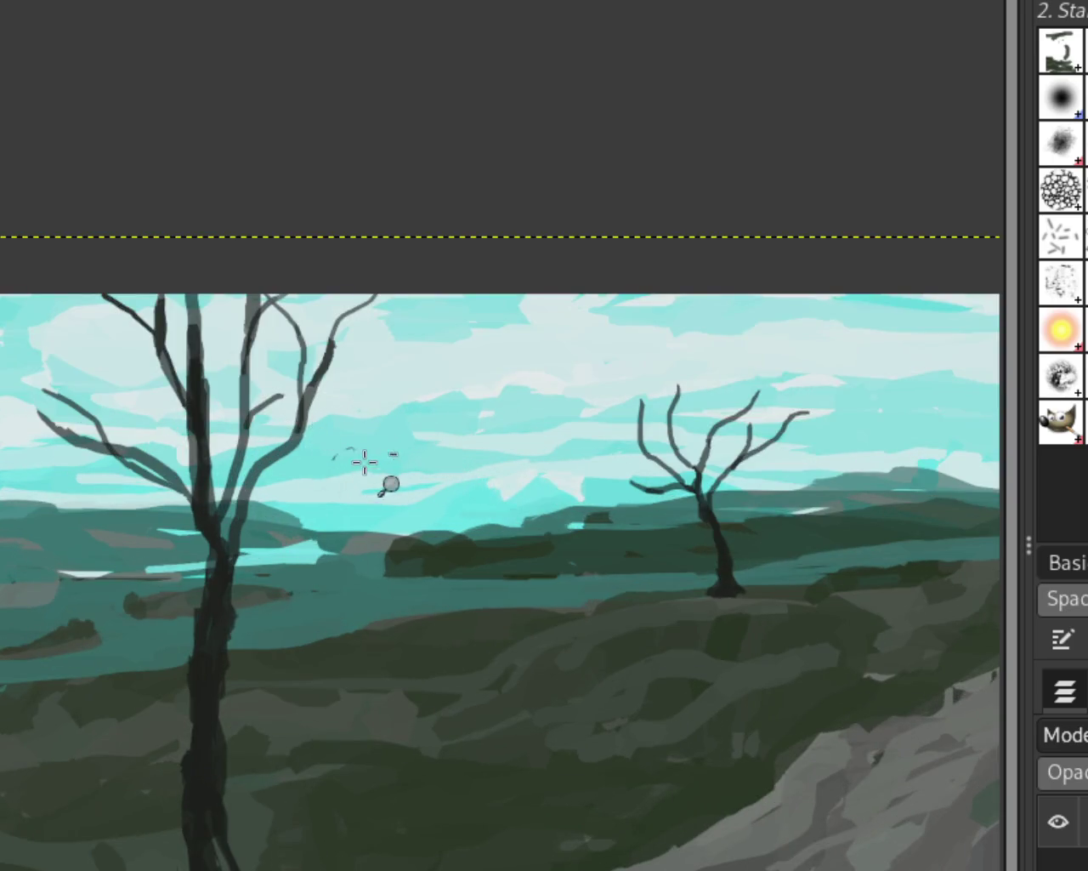
left_click(366, 461, "ctrl")
left_click(340, 365)
left_click(333, 371)
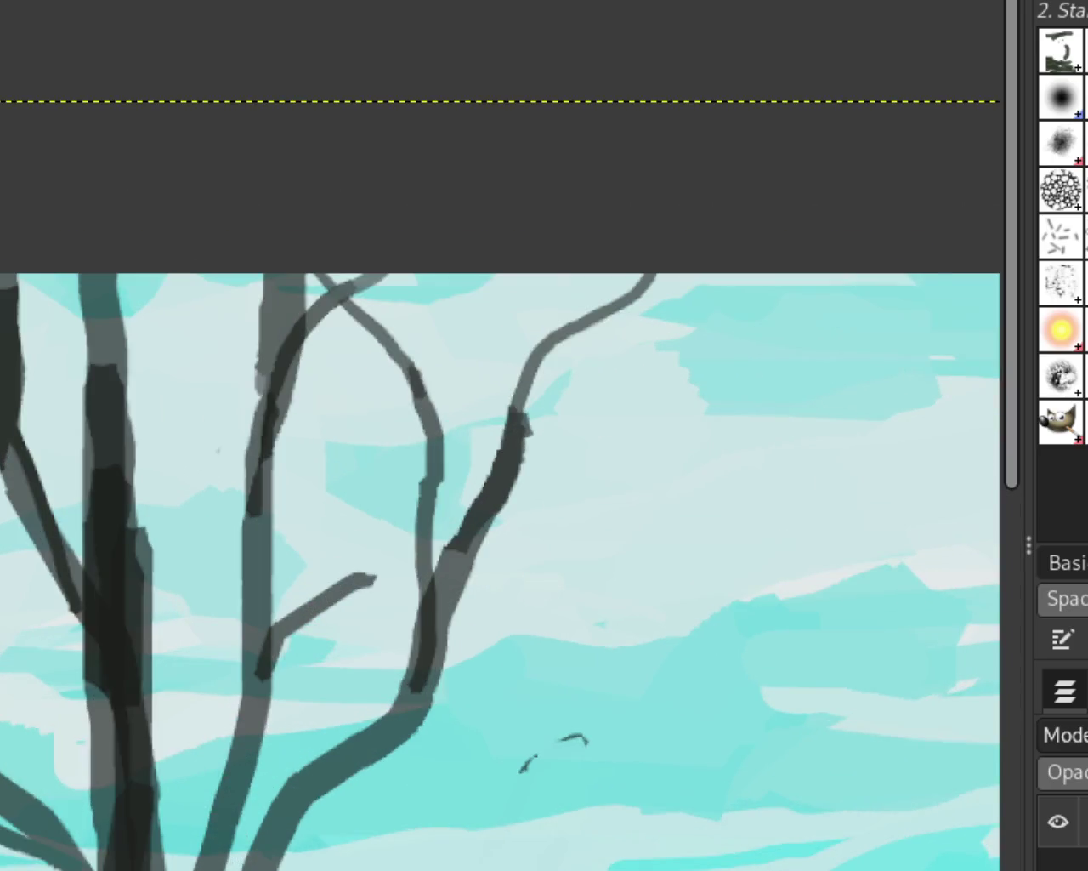
left_click_drag(285, 627, 583, 514)
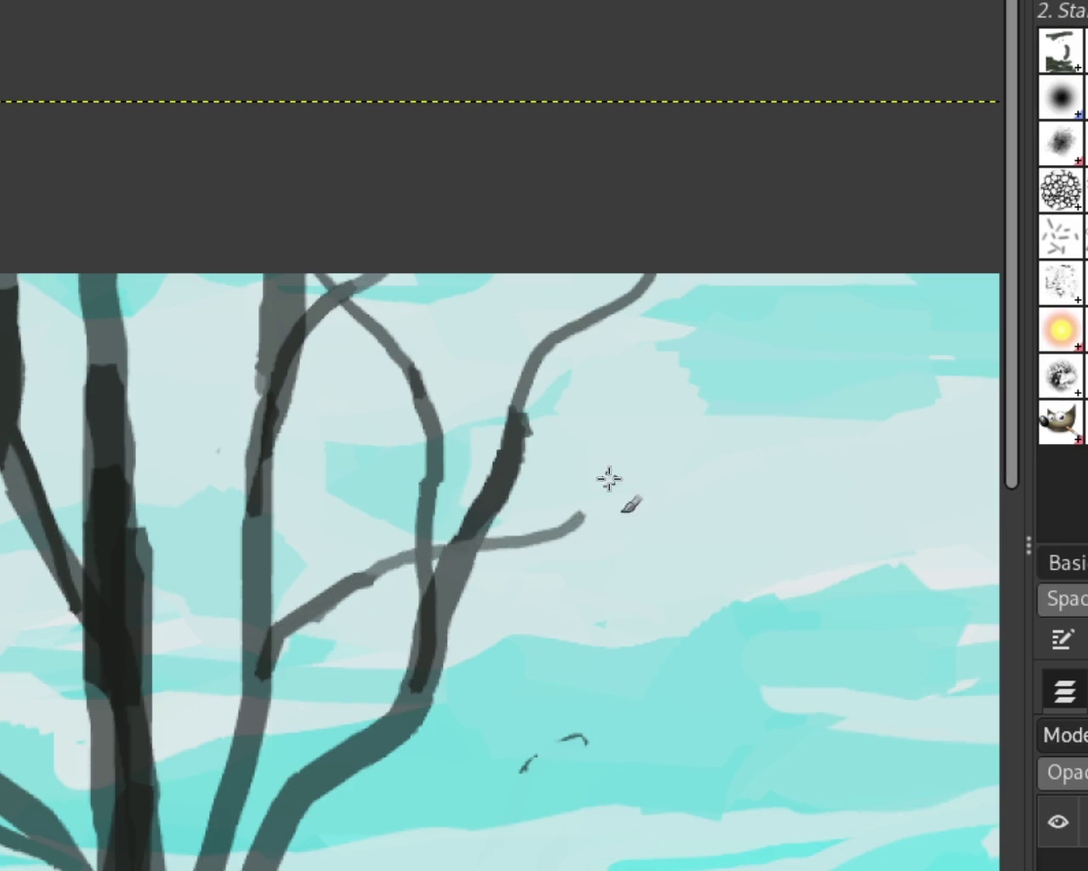
Add a short straight extension to a branch tip in the tree's crown
left_click(492, 540, "ctrl")
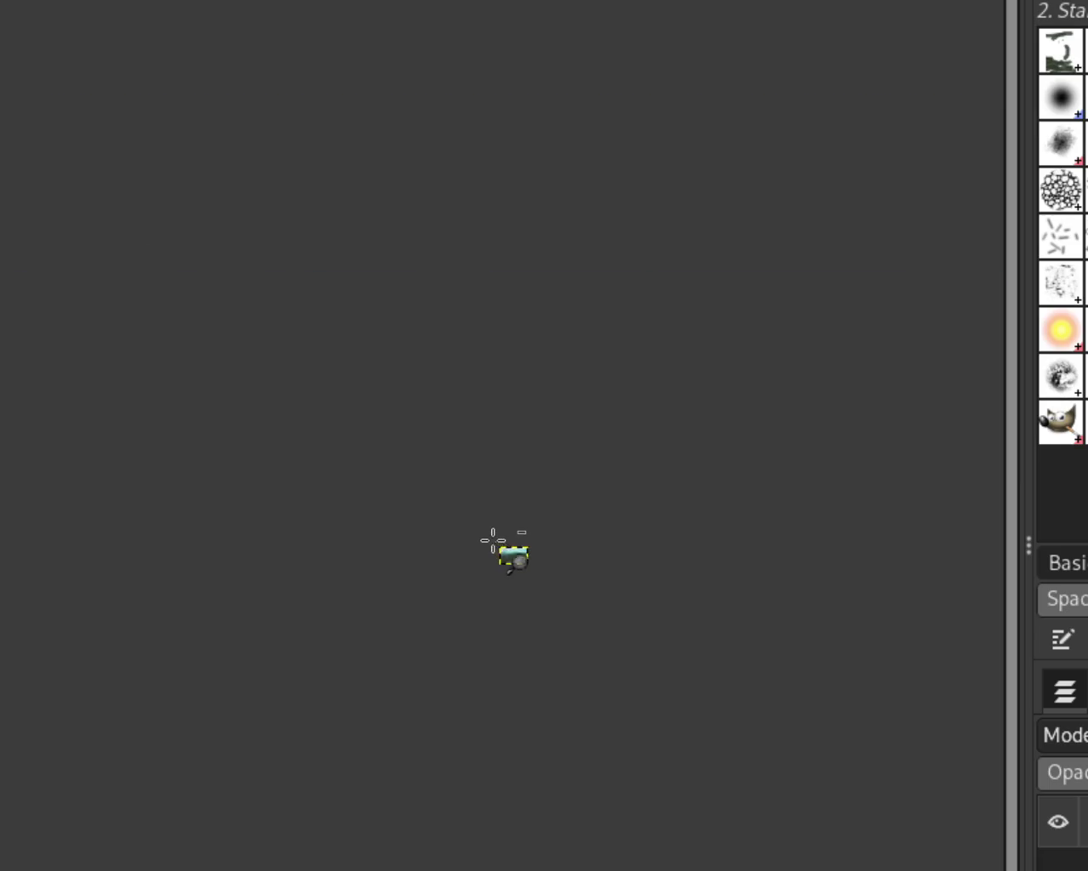
scroll(497, 548, "up", 2)
scroll(517, 547, "up", 2)
scroll(536, 550, "up", 3)
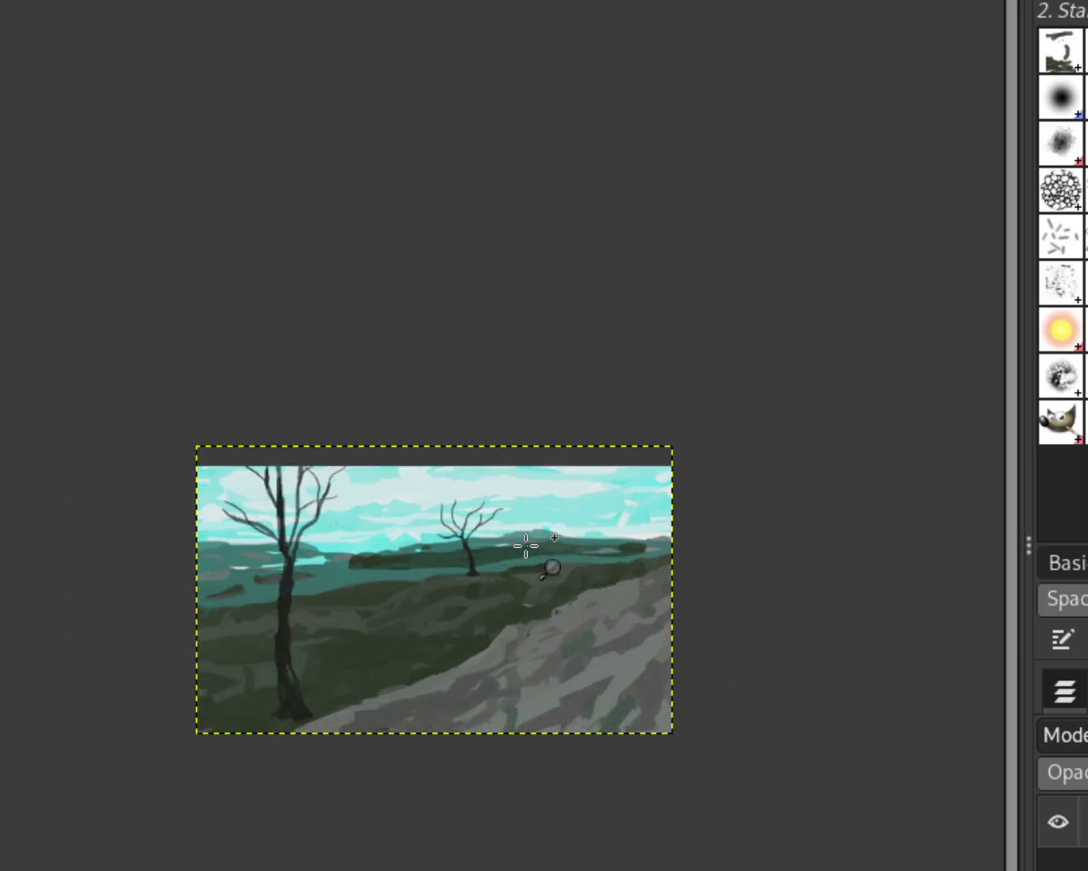
scroll(540, 550, "down", 1)
scroll(370, 575, "up", 2)
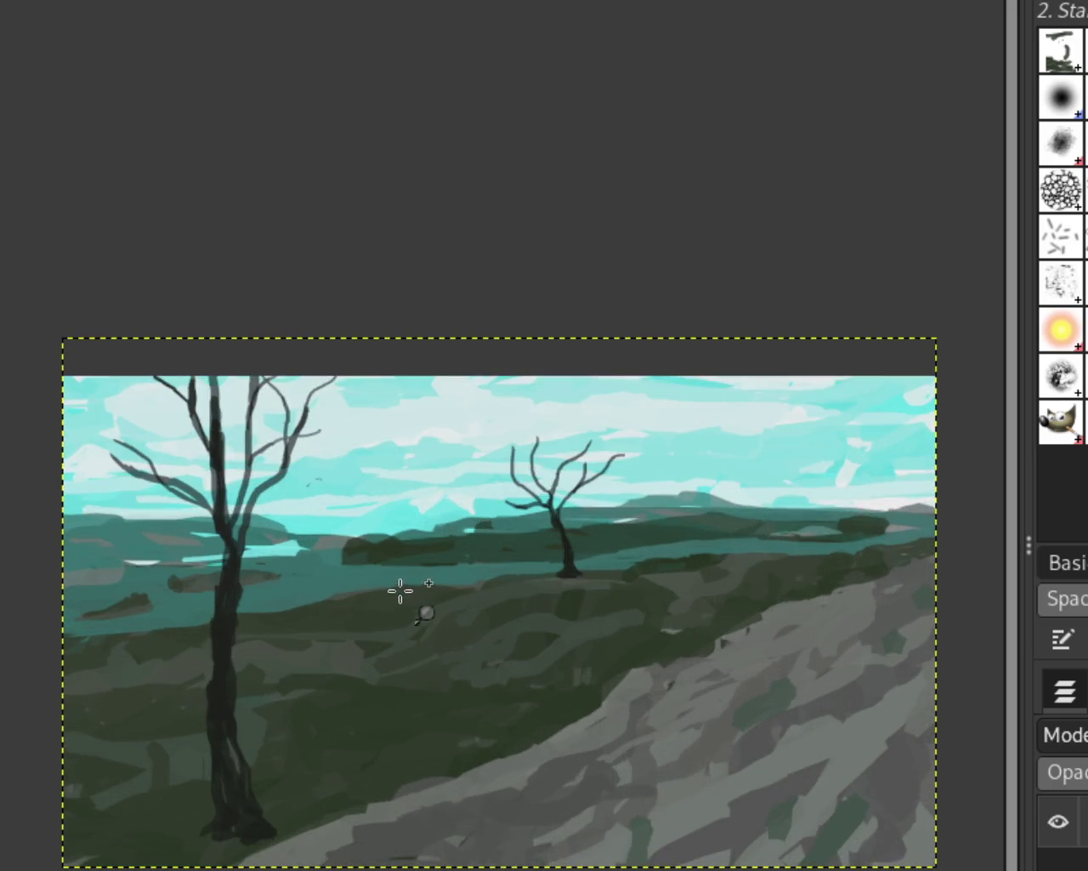
scroll(312, 505, "down", 1)
scroll(234, 523, "up", 1)
scroll(223, 521, "up", 1)
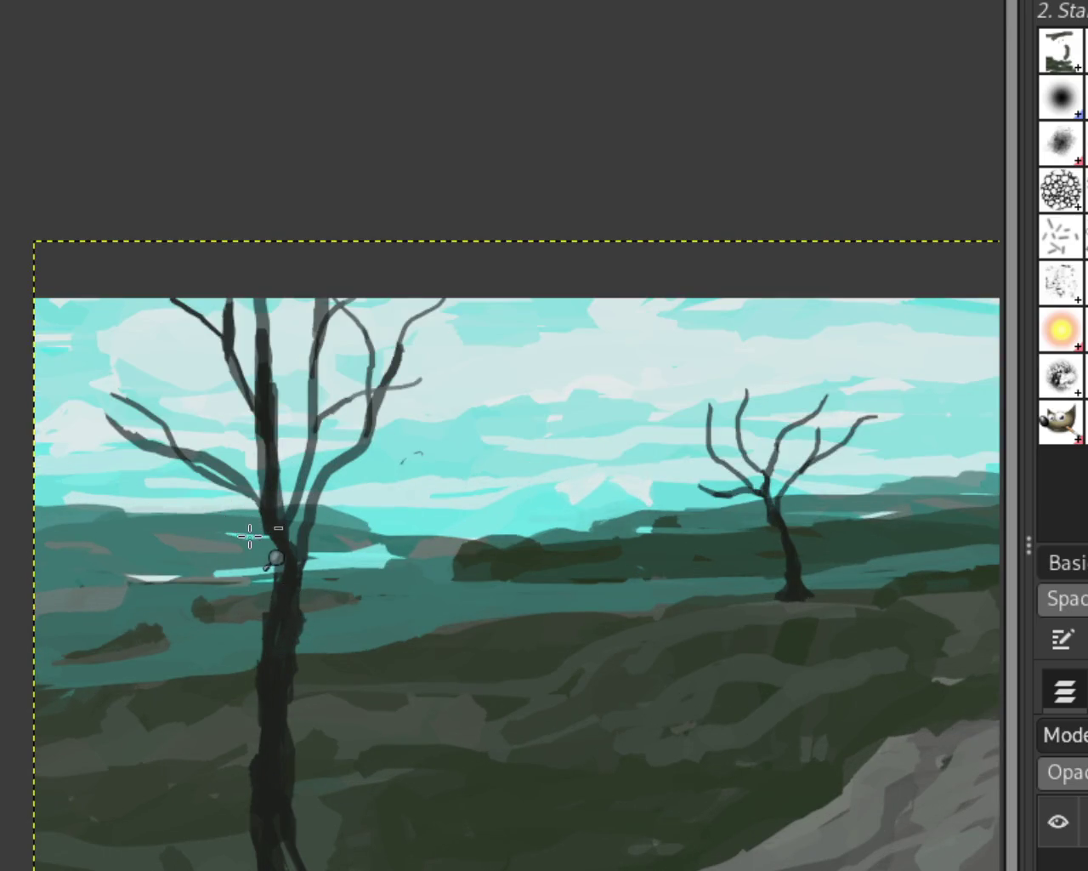
scroll(250, 535, "down", 1)
scroll(363, 475, "up", 1)
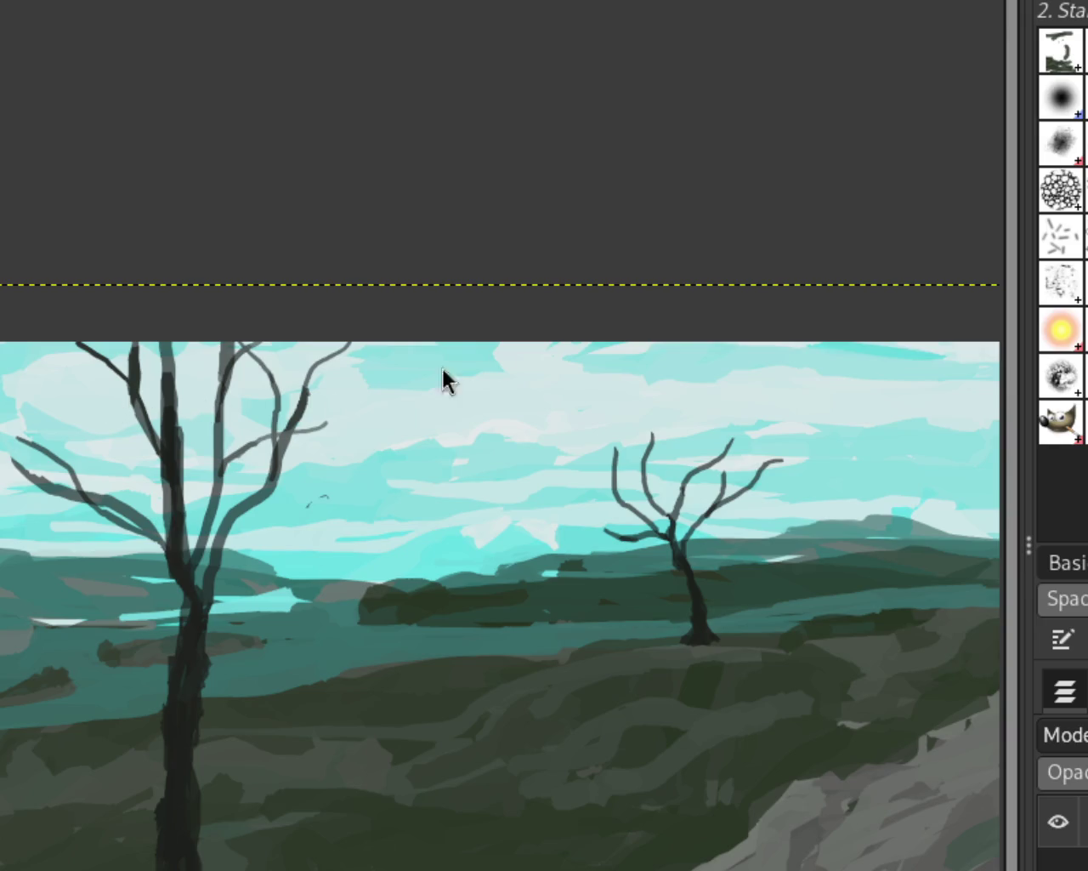
scroll(340, 382, "down", 3)
scroll(451, 437, "up", 1)
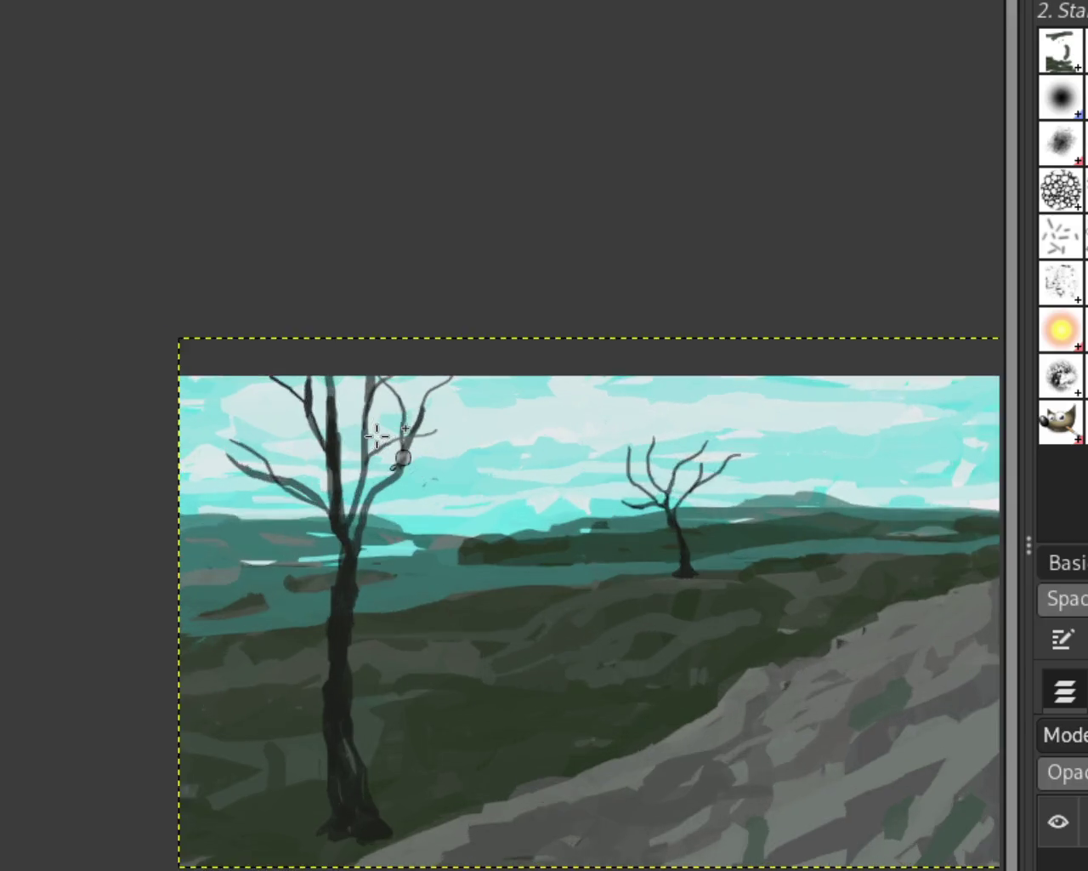
scroll(400, 451, "up", 3)
scroll(459, 438, "down", 1)
scroll(494, 417, "up", 2)
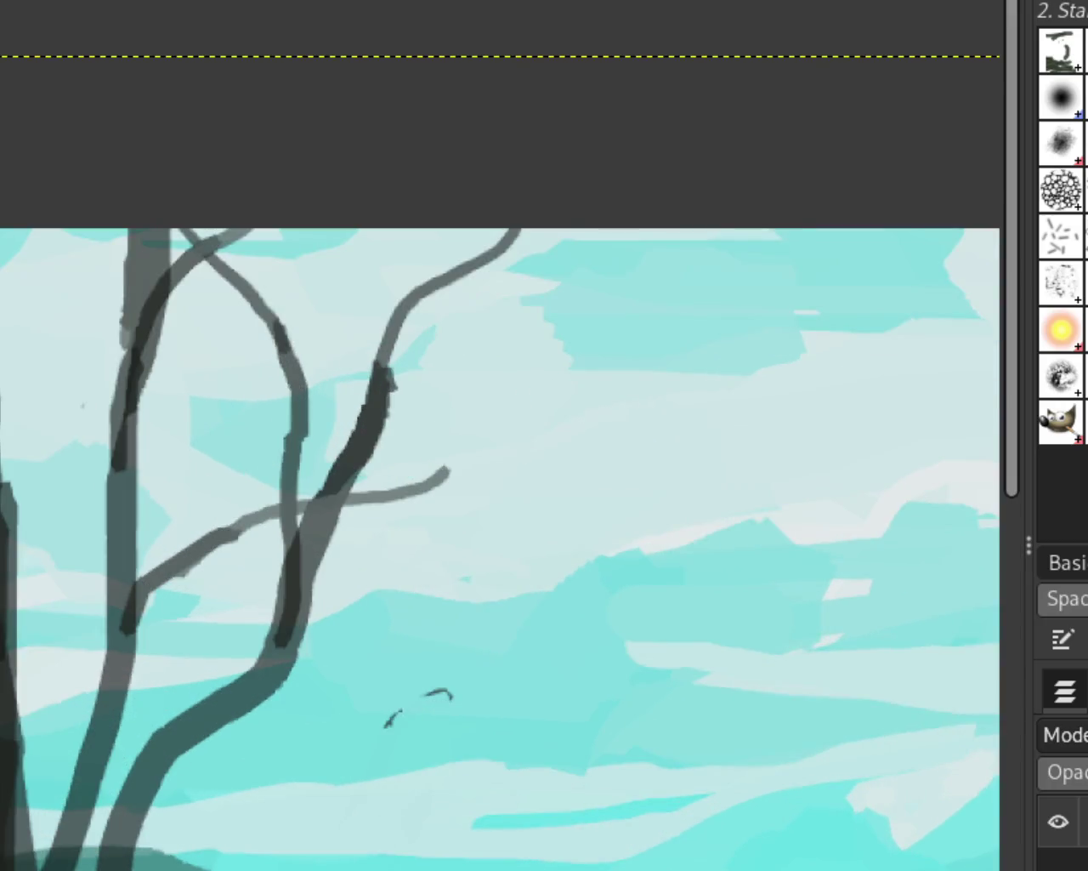
left_click(478, 427, "shift")
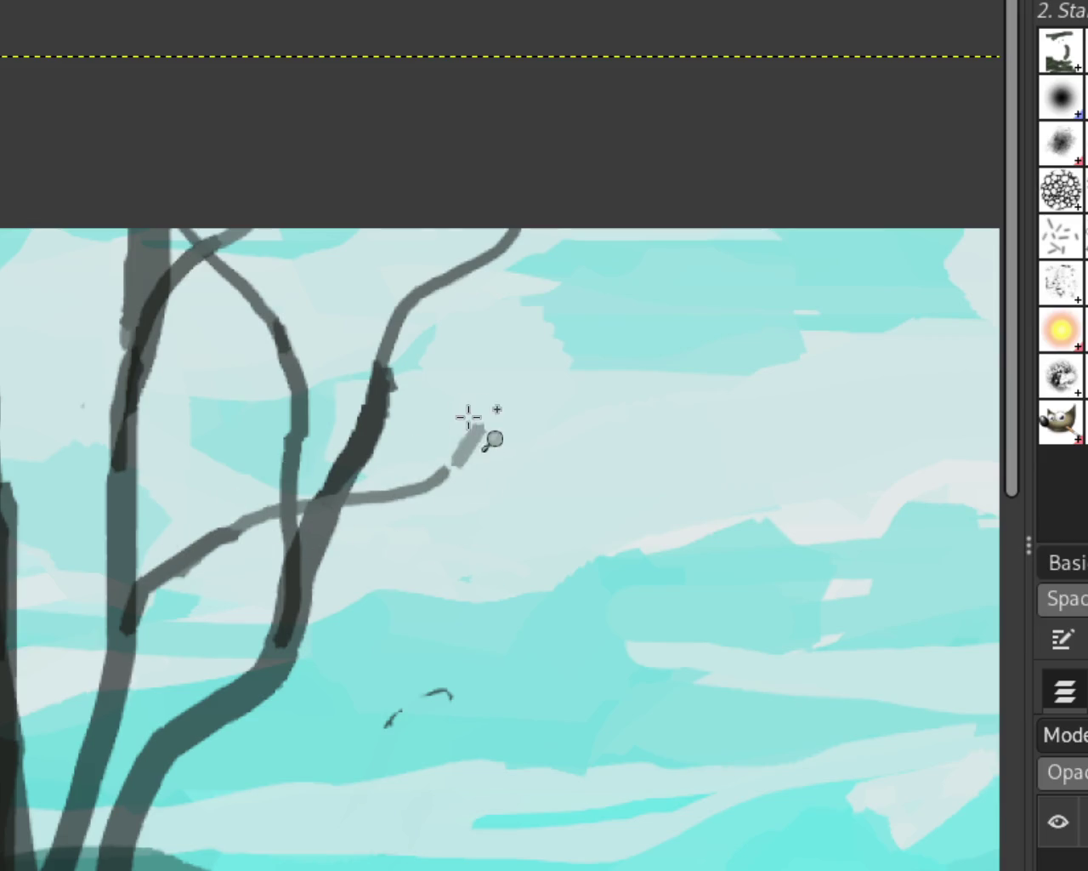
Zoom out to review the whole landscape with the new spreading branches
key("z")
scroll(548, 583, "down", 3)
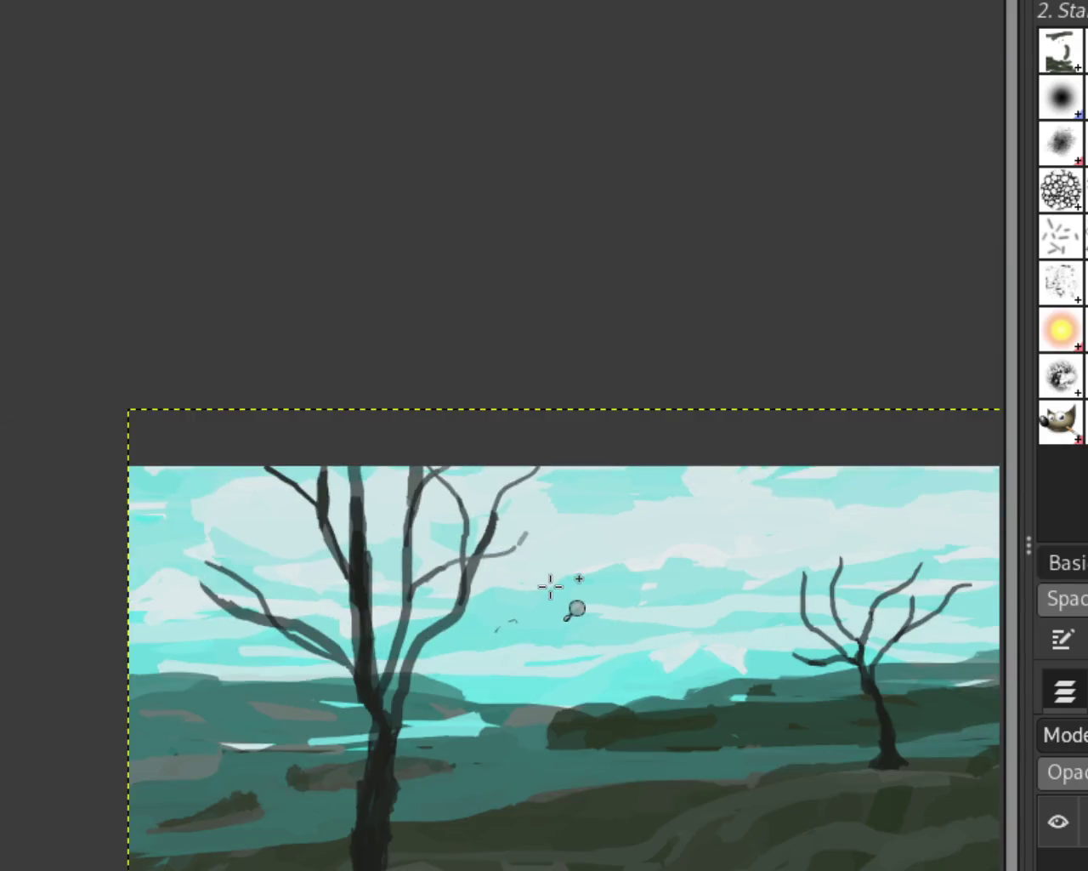
scroll(510, 579, "down", 2)
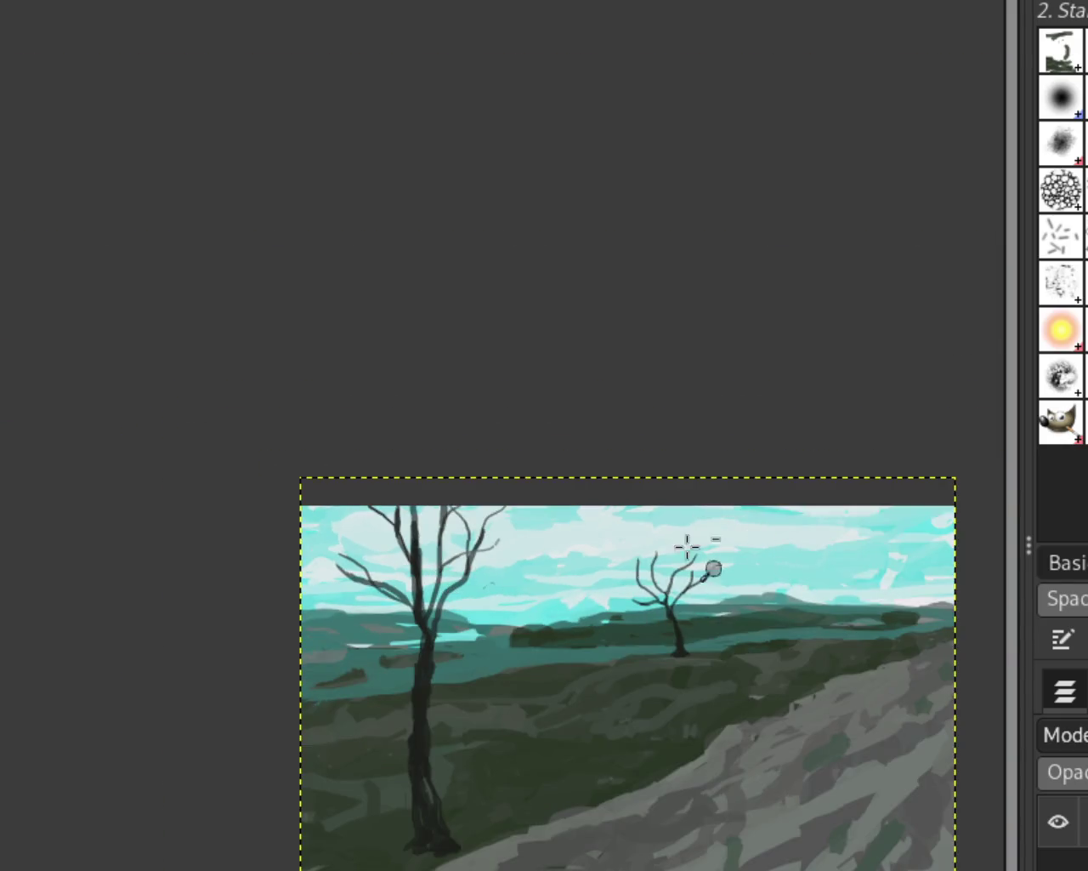
scroll(595, 578, "down", 1)
scroll(575, 578, "up", 2)
scroll(510, 586, "up", 1)
scroll(442, 600, "down", 1)
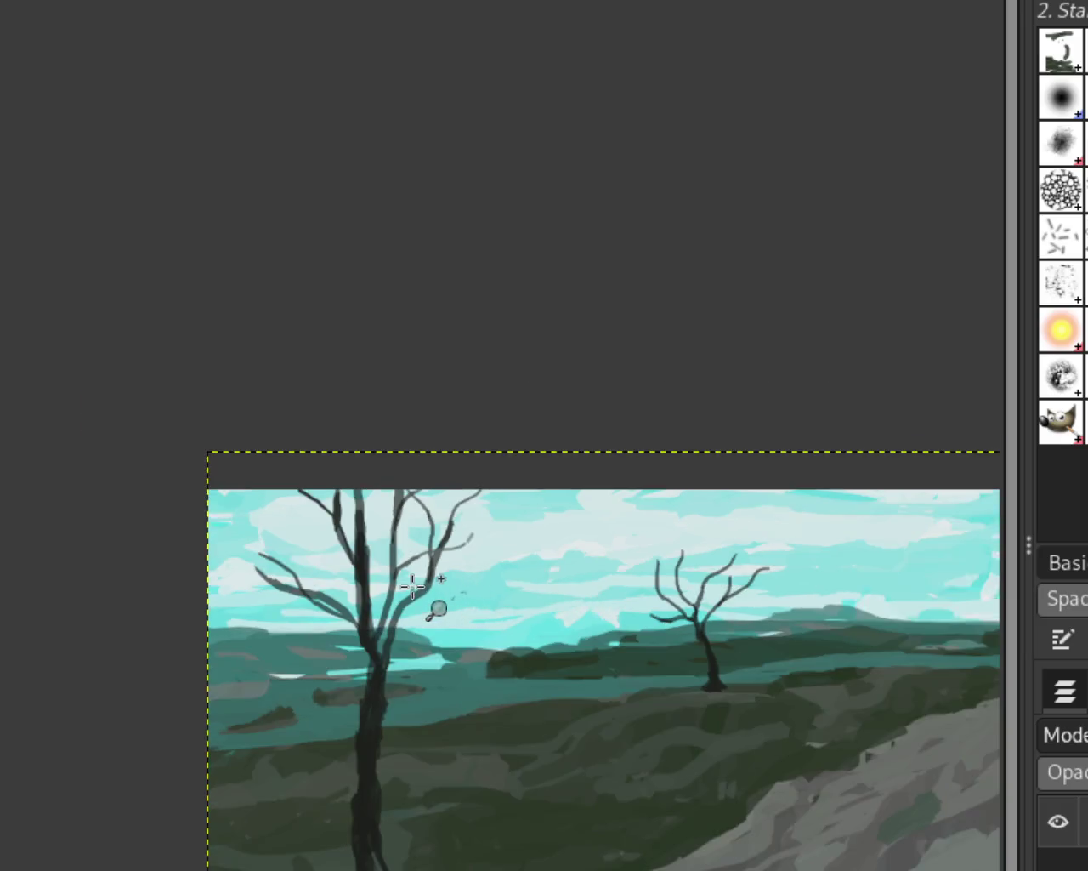
scroll(392, 616, "up", 2)
scroll(290, 595, "down", 10)
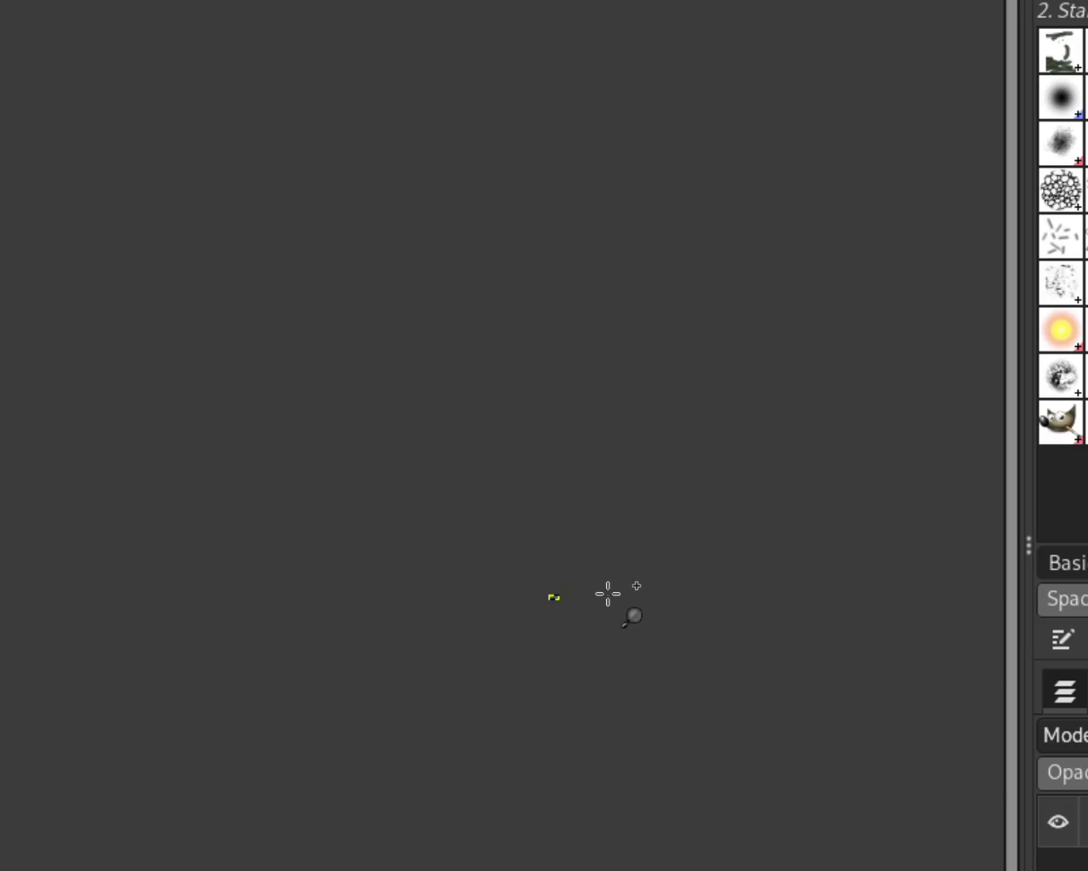
scroll(561, 595, "up", 3)
scroll(559, 593, "up", 3)
scroll(558, 595, "up", 3)
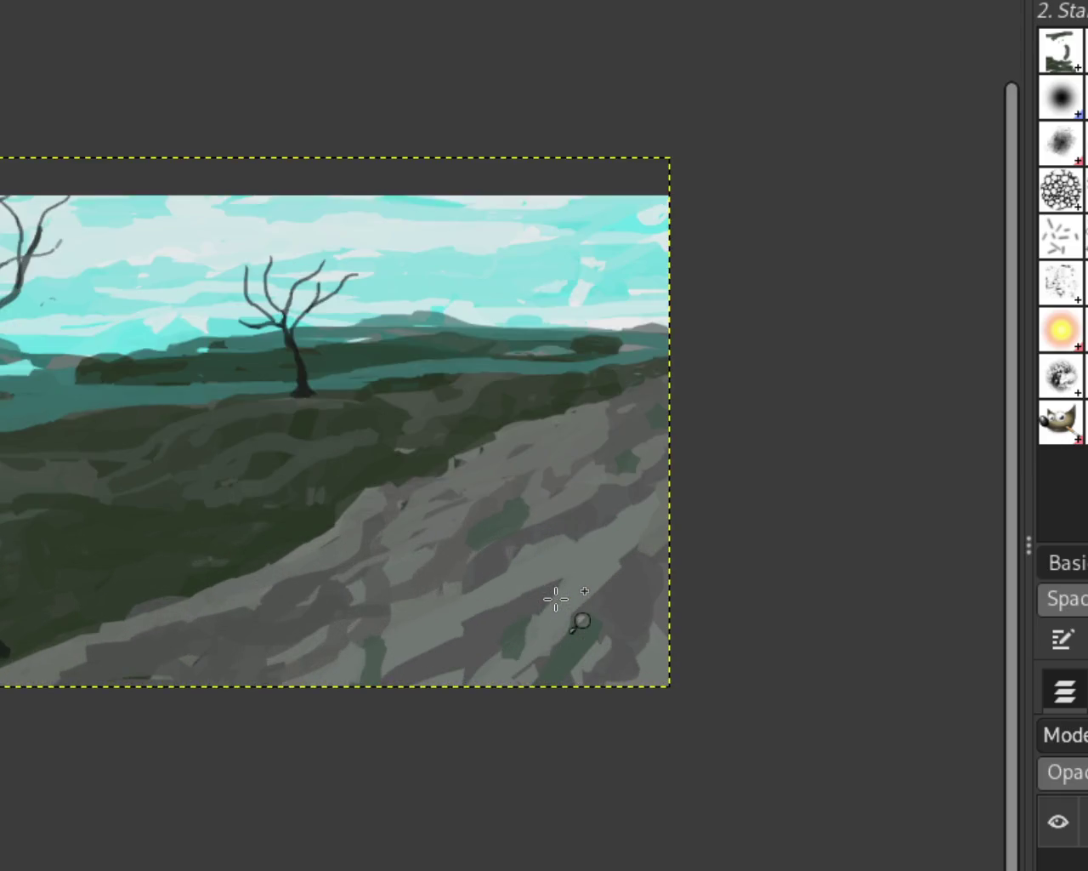
scroll(536, 595, "down", 1)
scroll(243, 509, "up", 1)
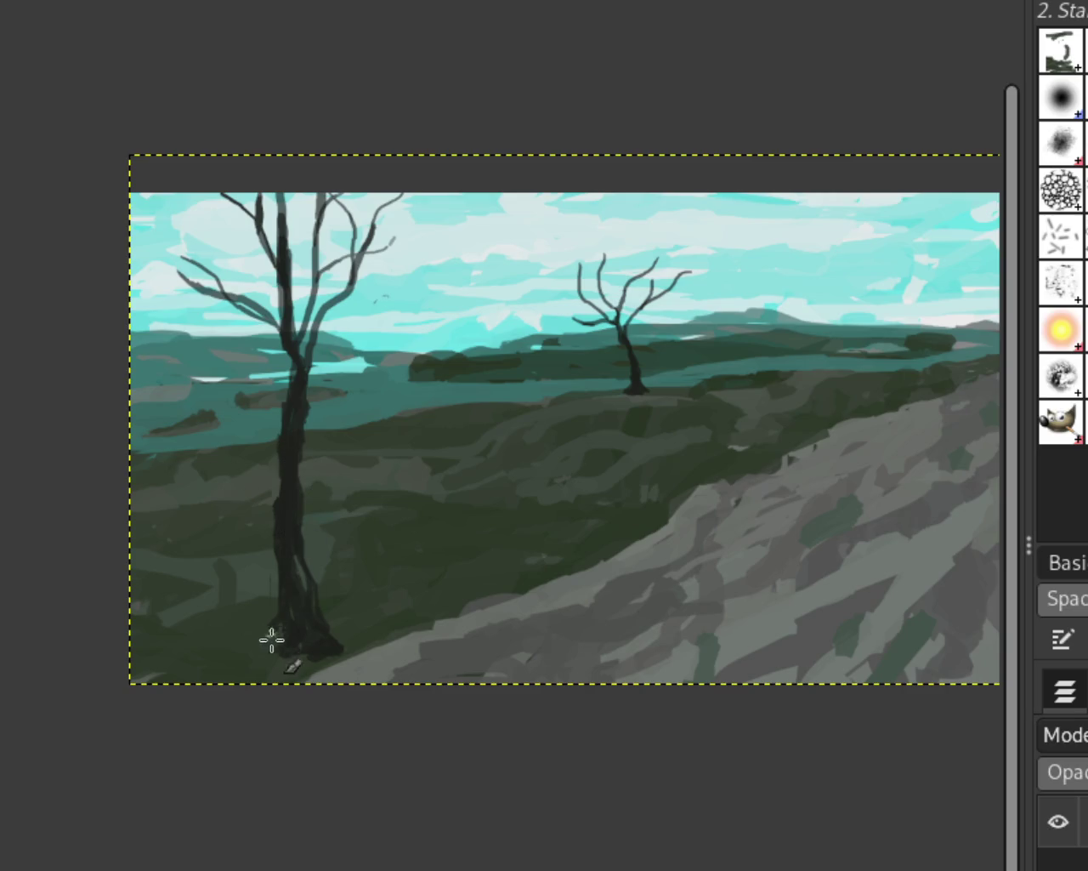
Paint a dark root and lighter streaks at the big tree trunk's base
mouse_move(272, 611)
left_mouse_down()
mouse_move(247, 642)
mouse_move(255, 646)
left_mouse_up()
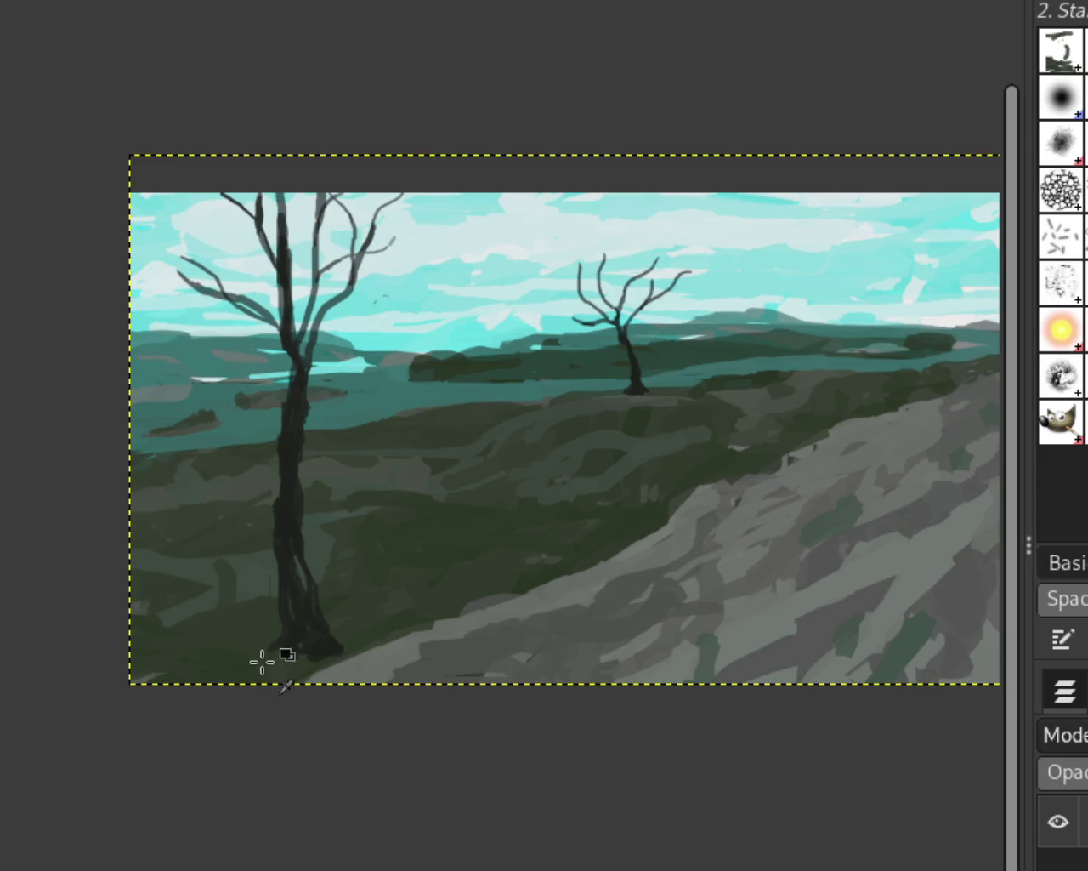
mouse_move(280, 551)
left_mouse_down()
mouse_move(269, 654)
mouse_move(291, 576)
mouse_move(242, 671)
left_mouse_up()
scroll(242, 386, "down", 1)
scroll(221, 340, "up", 3)
scroll(184, 267, "up", 2)
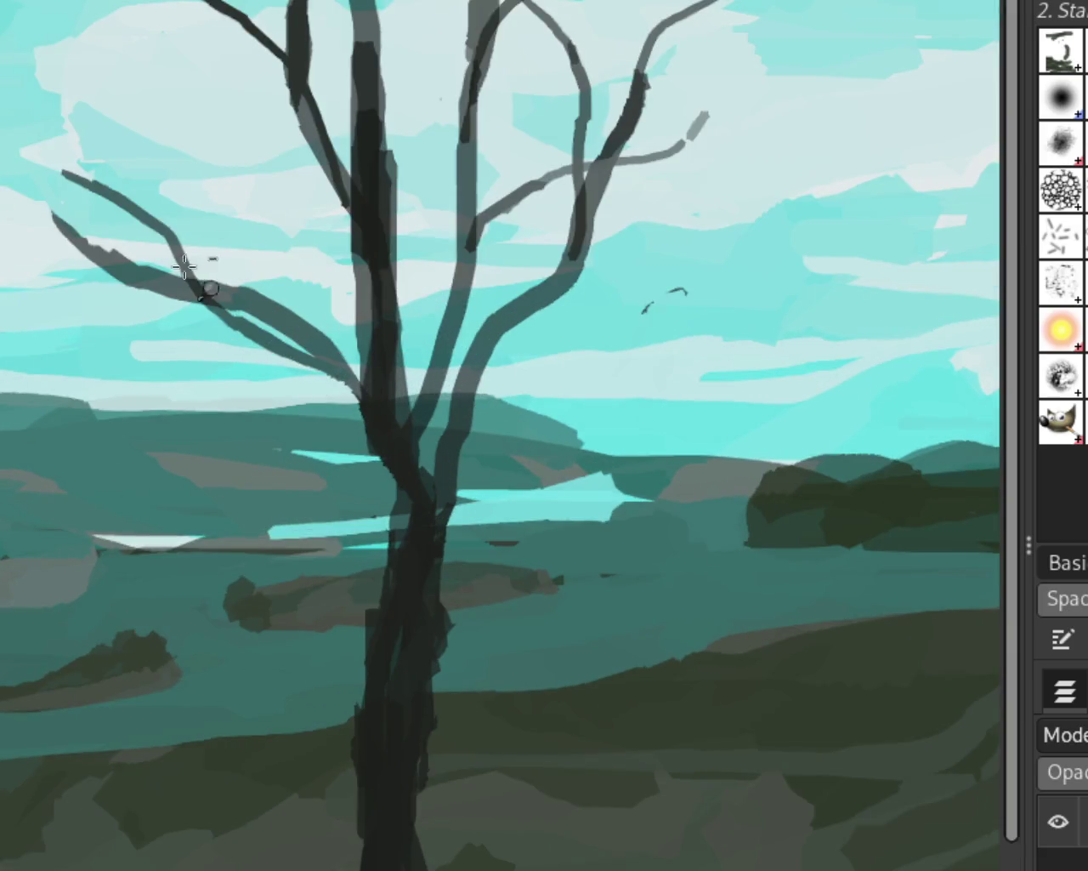
Extend the upper-left branch to the left edge and add an upward-curving branch tip on the right
left_click_drag(151, 194, 2, 145)
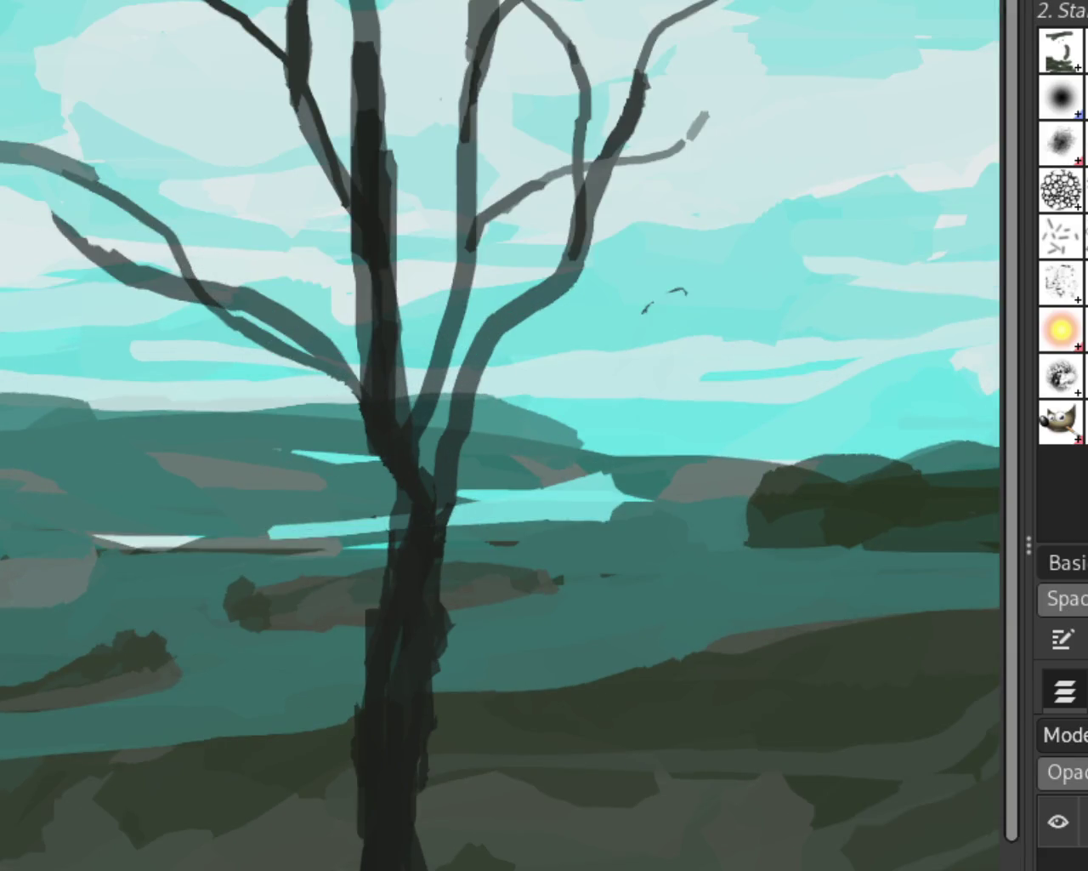
scroll(399, 448, "down", 2)
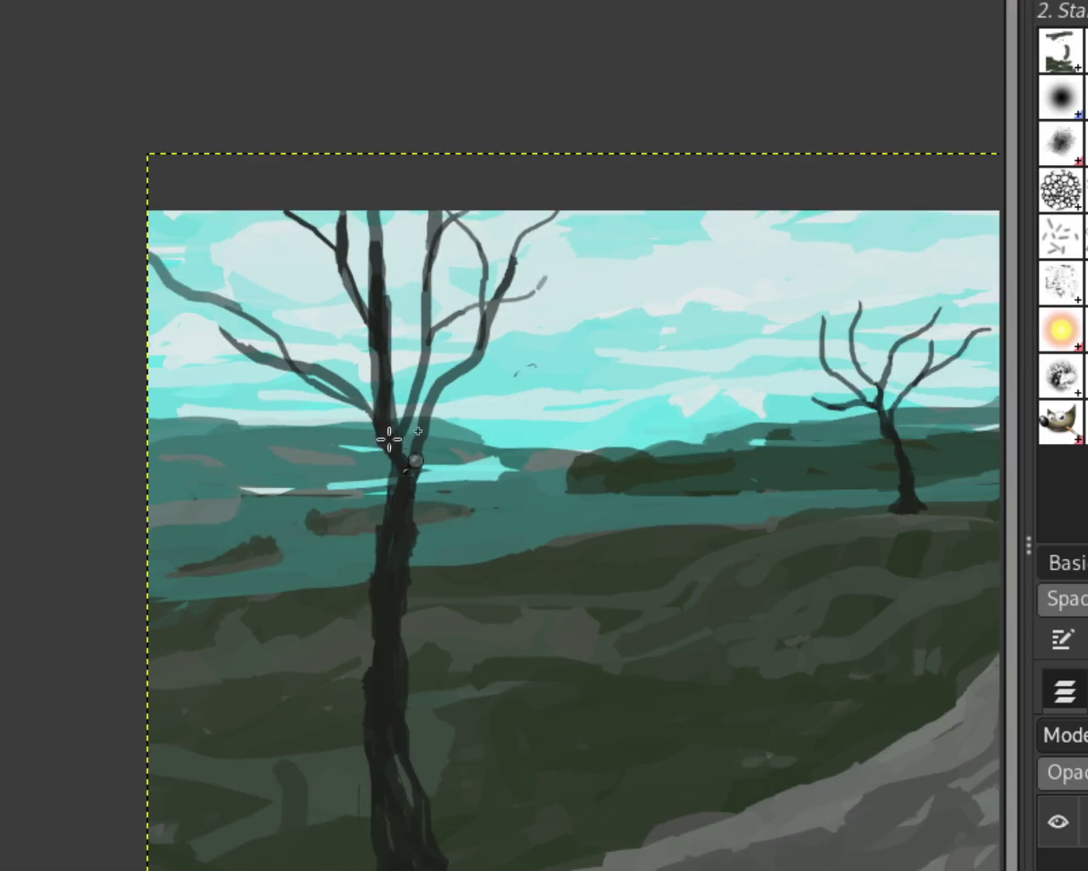
scroll(435, 508, "down", 1)
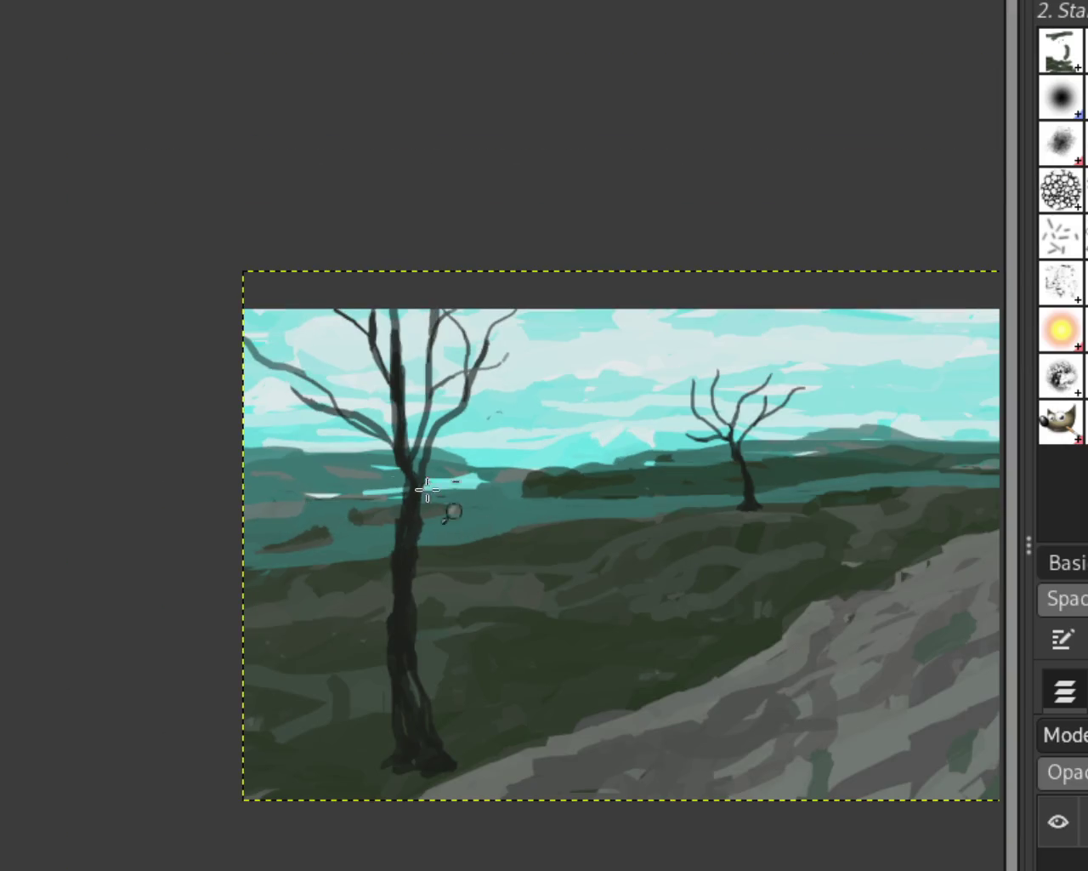
scroll(446, 519, "down", 1)
scroll(474, 452, "down", 1)
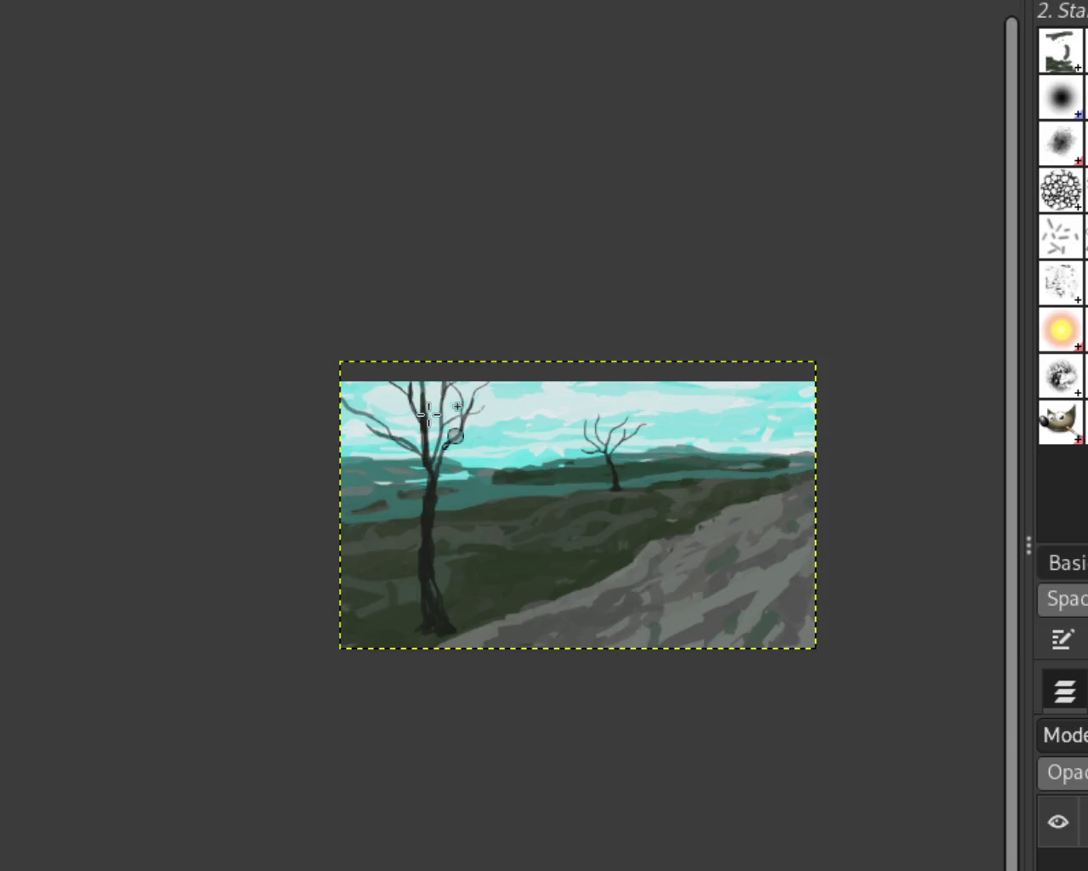
scroll(386, 437, "up", 2)
scroll(323, 433, "down", 2)
scroll(298, 413, "up", 3)
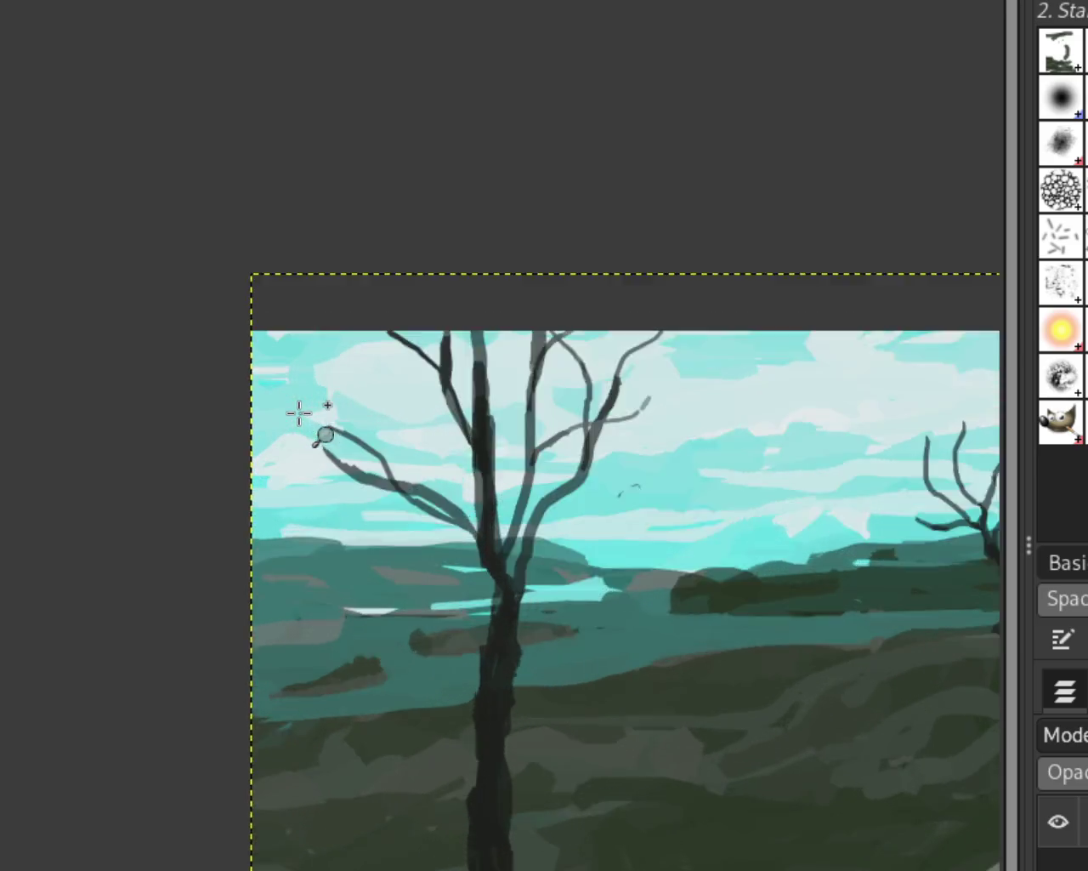
scroll(298, 414, "up", 1)
left_click_drag(367, 444, 210, 228)
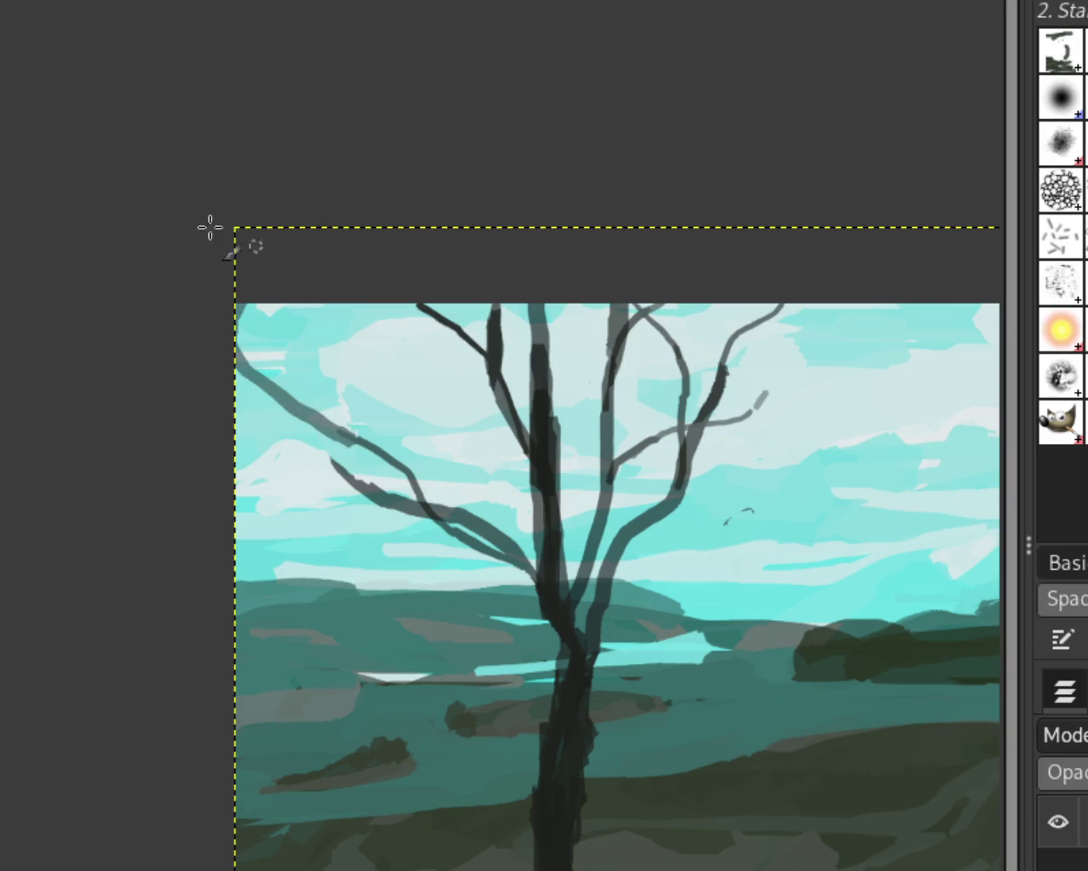
key("ctrl+z")
key("ctrl+z")
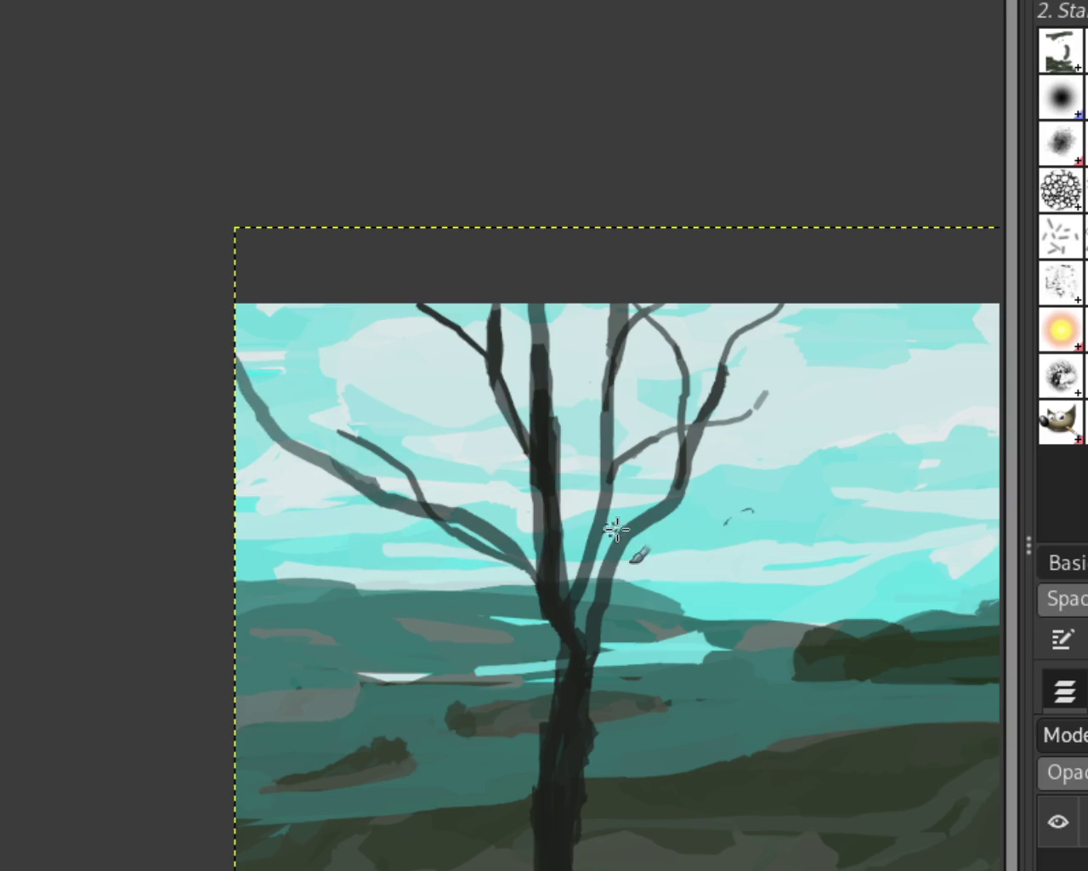
left_click_drag(753, 395, 818, 304)
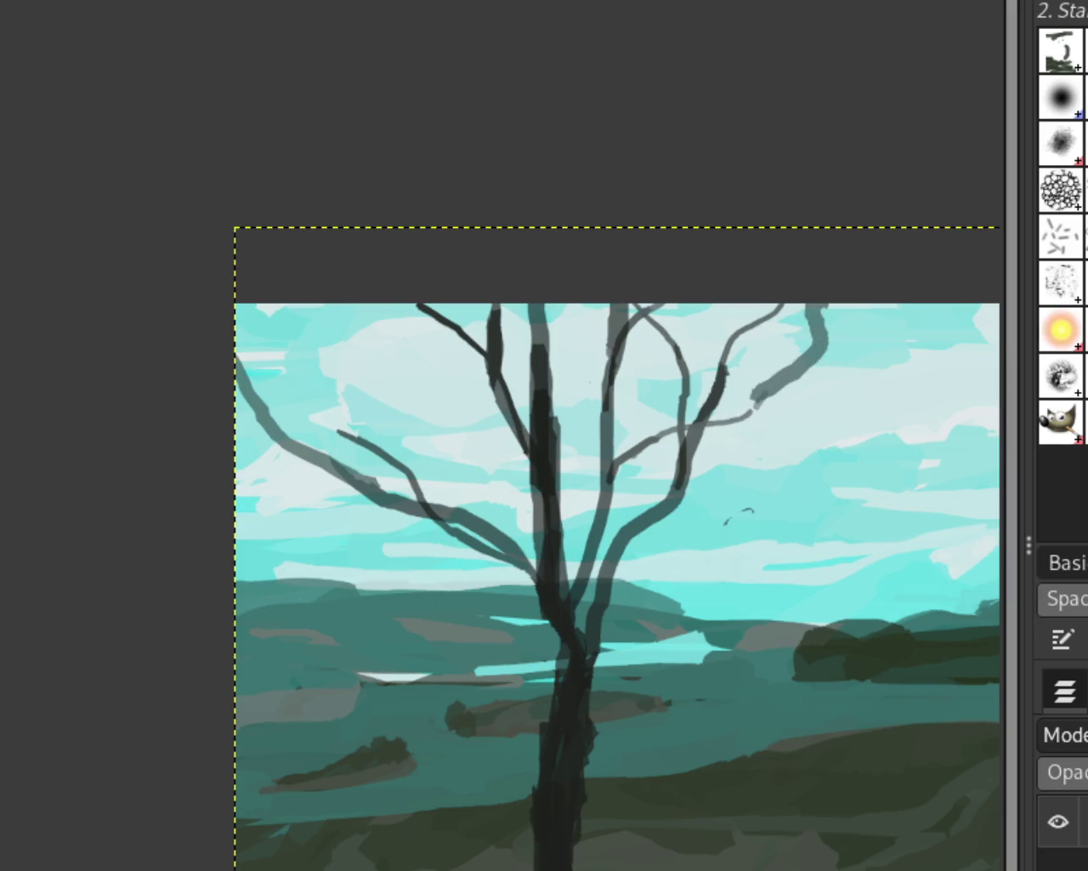
Zoom in and out to check the composition, ending close on the tree trunk's base
left_click(414, 457, "ctrl")
left_click(575, 510, "ctrl")
left_click(575, 511, "ctrl")
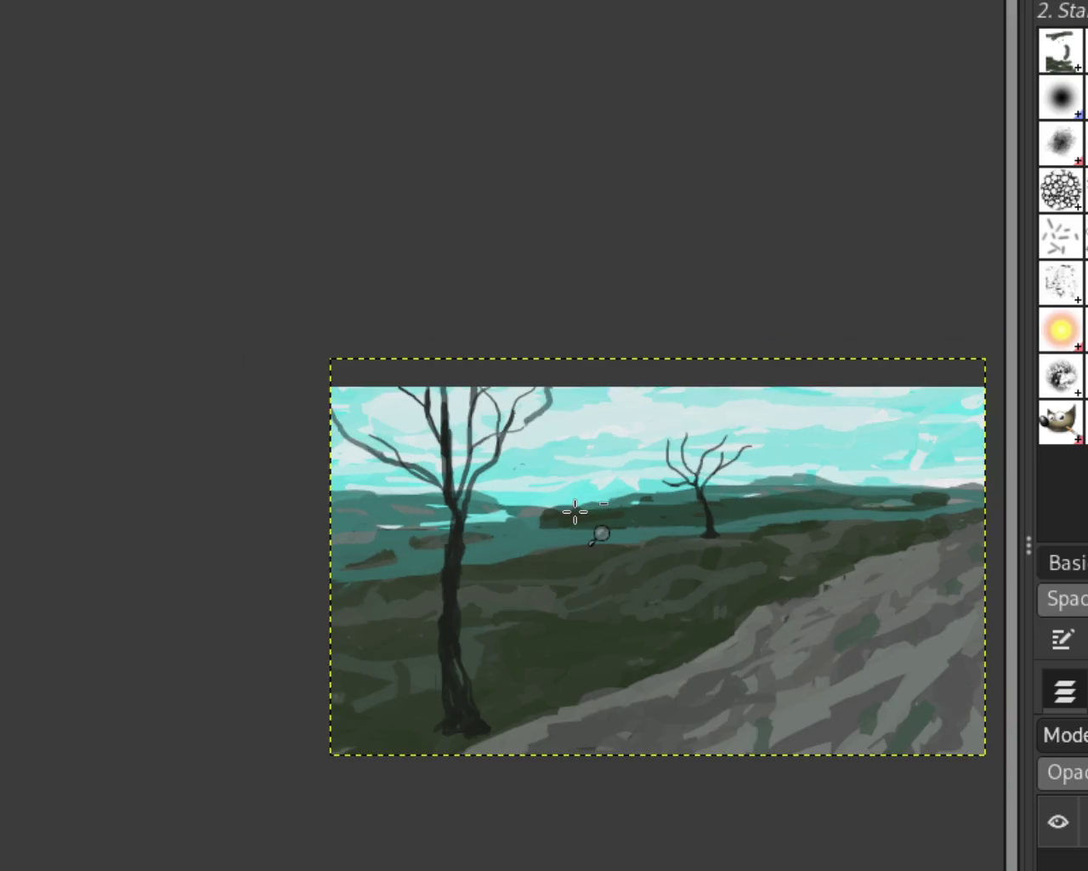
left_click(577, 513, "ctrl")
left_click(502, 535)
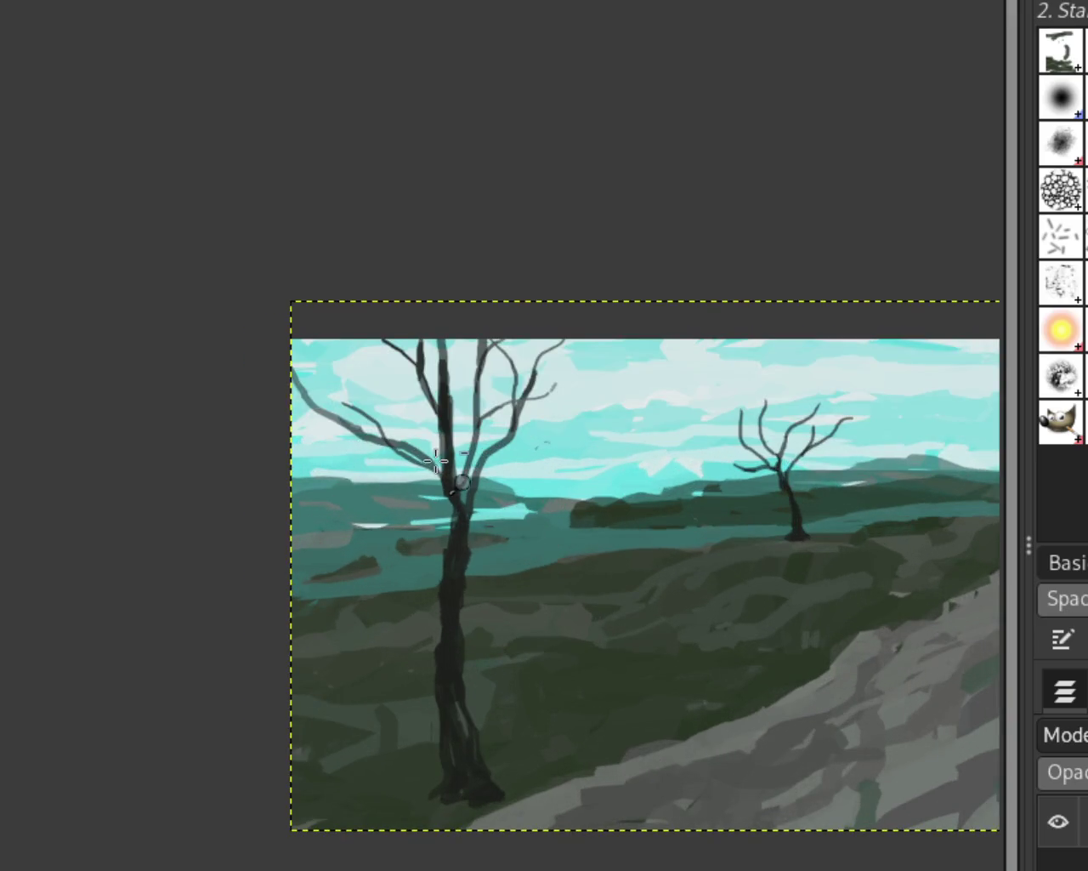
left_click(351, 406, "ctrl")
left_click(352, 406, "ctrl")
left_click(350, 409)
left_click(350, 408)
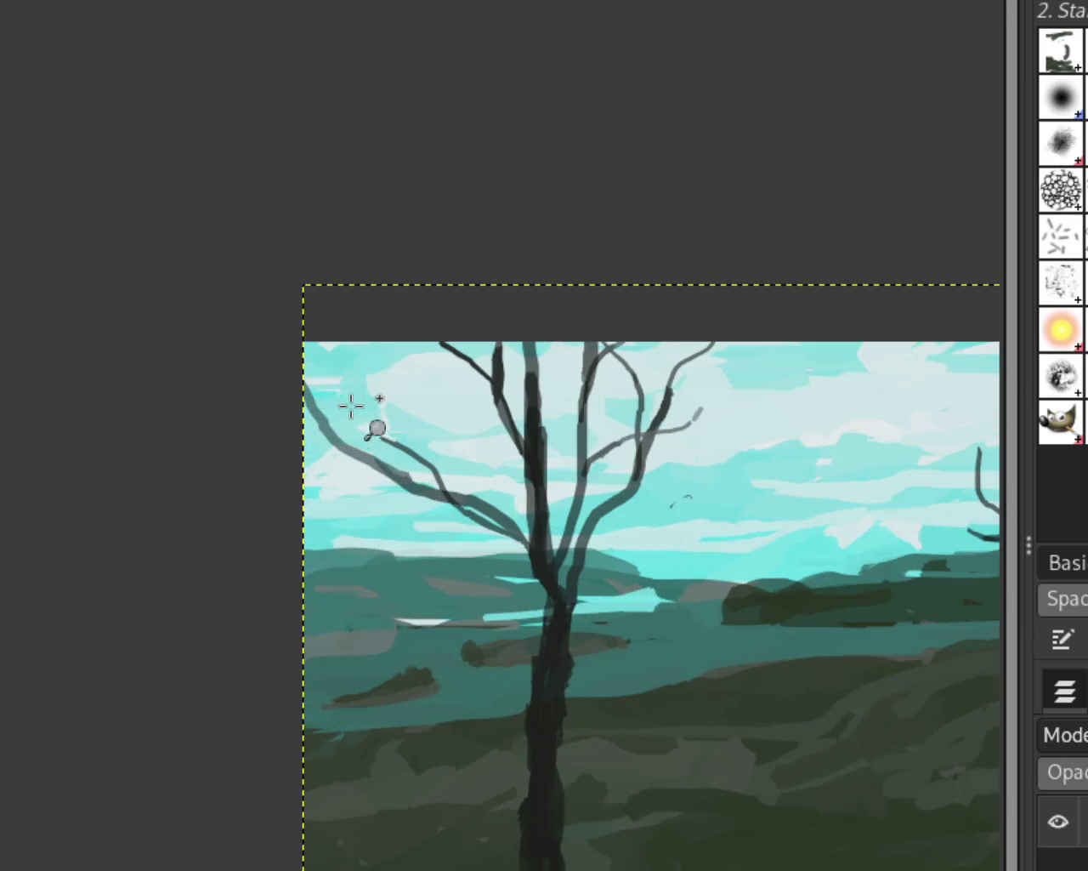
left_click(451, 474)
left_click(445, 451, "ctrl")
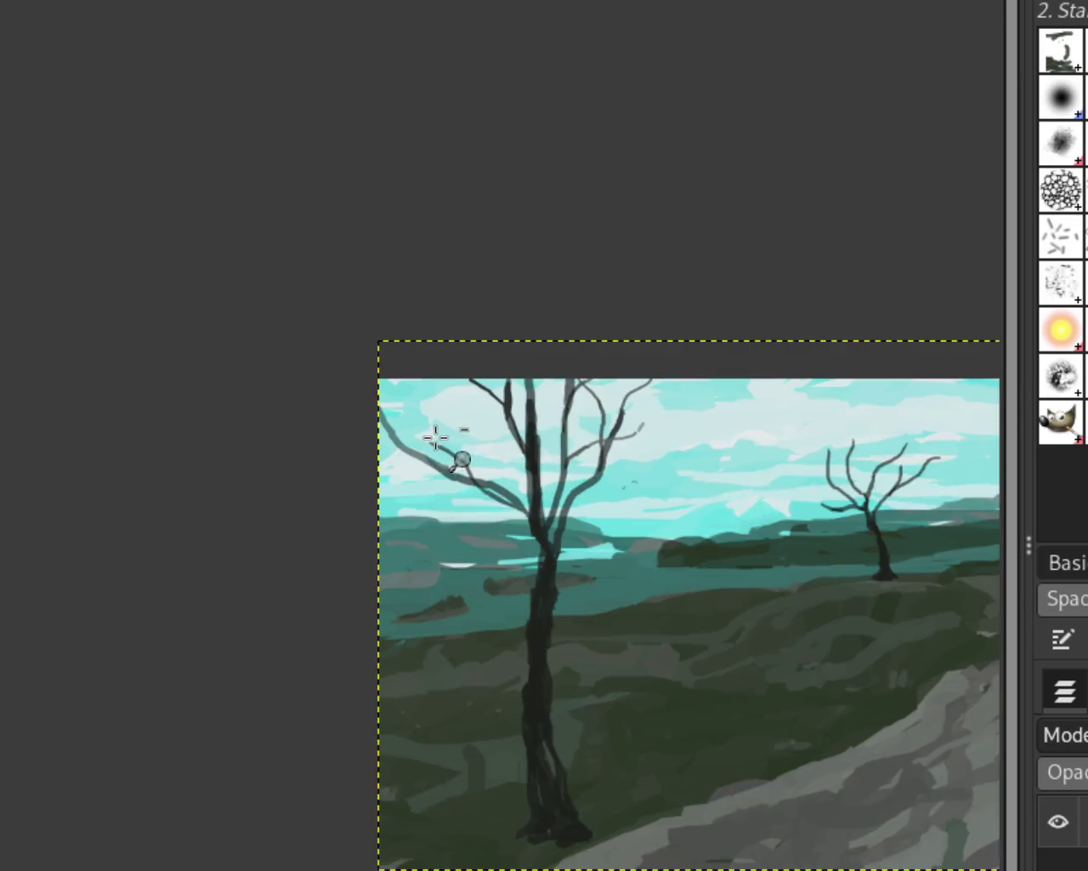
left_click(545, 633, "ctrl")
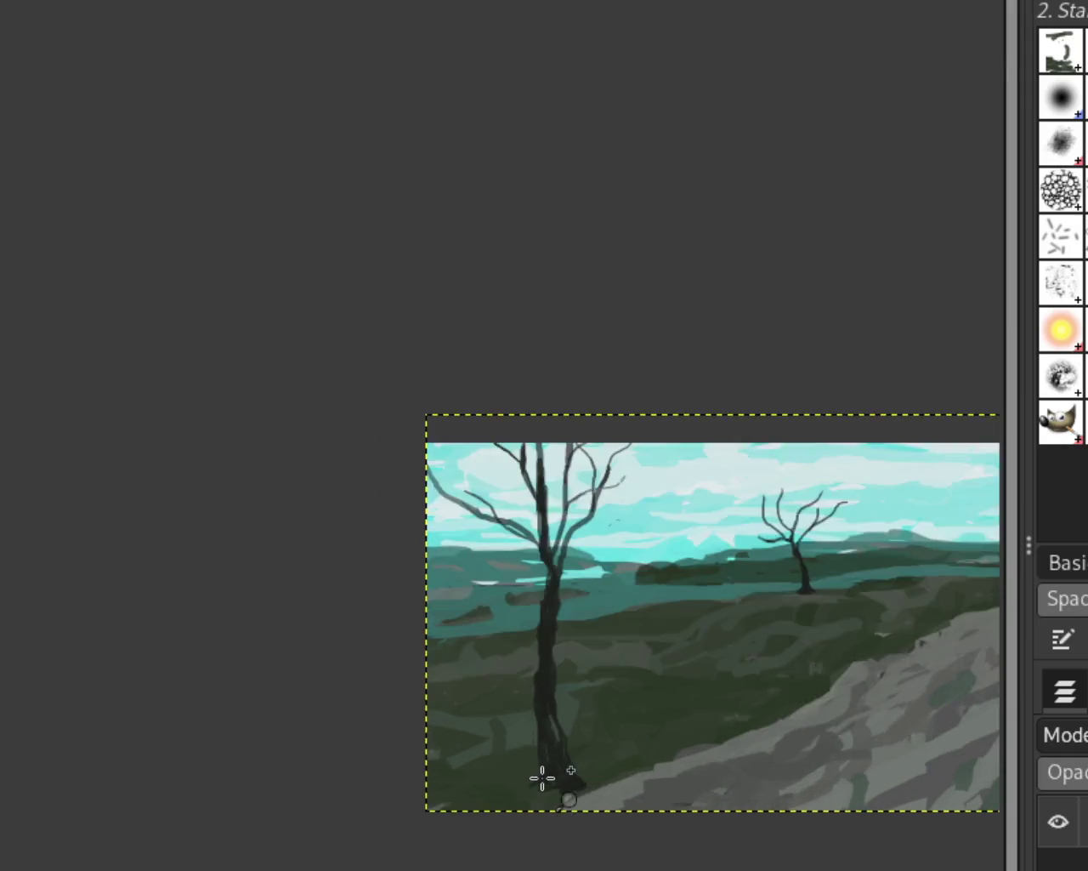
left_click(544, 777)
Build a flared dark root at the trunk base with brush and eraser, then shorten the upper-left branch
mouse_move(536, 655)
left_mouse_down()
mouse_move(459, 788)
mouse_move(508, 762)
mouse_move(526, 773)
left_mouse_up()
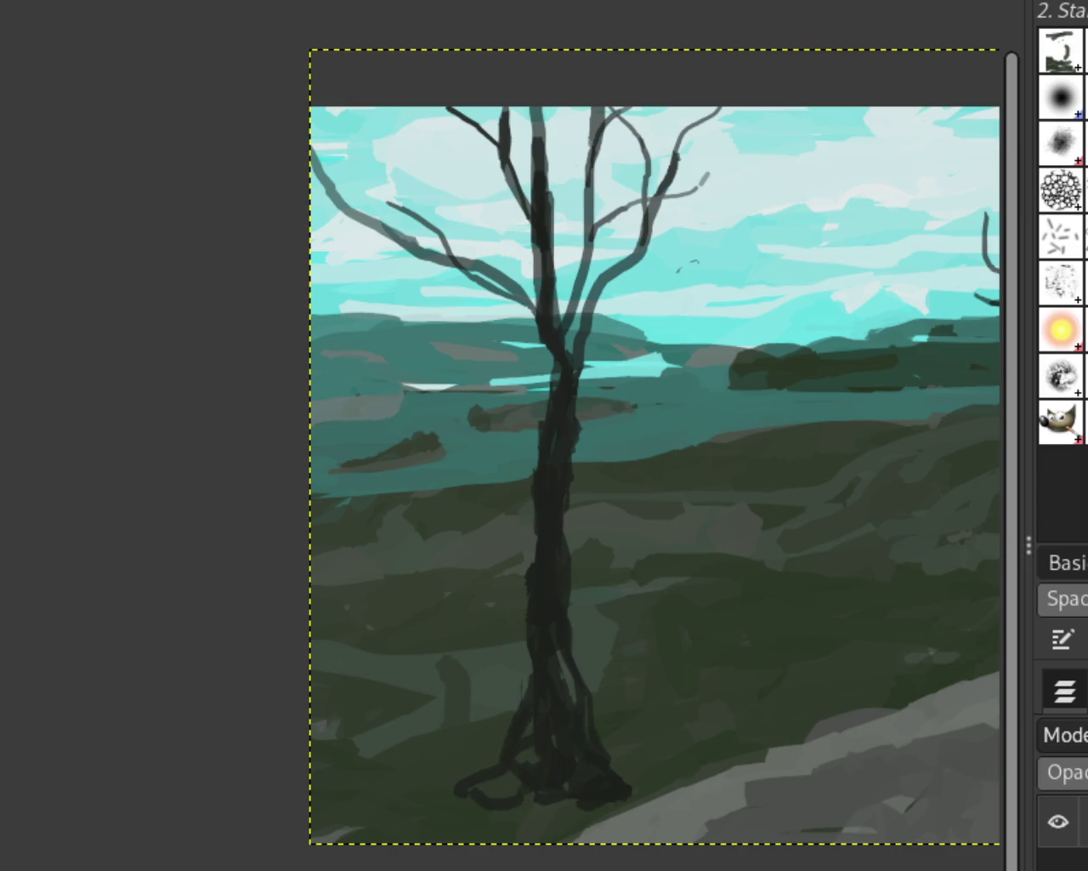
mouse_move(590, 693)
left_mouse_down()
mouse_move(607, 734)
mouse_move(584, 790)
mouse_move(634, 774)
left_mouse_up()
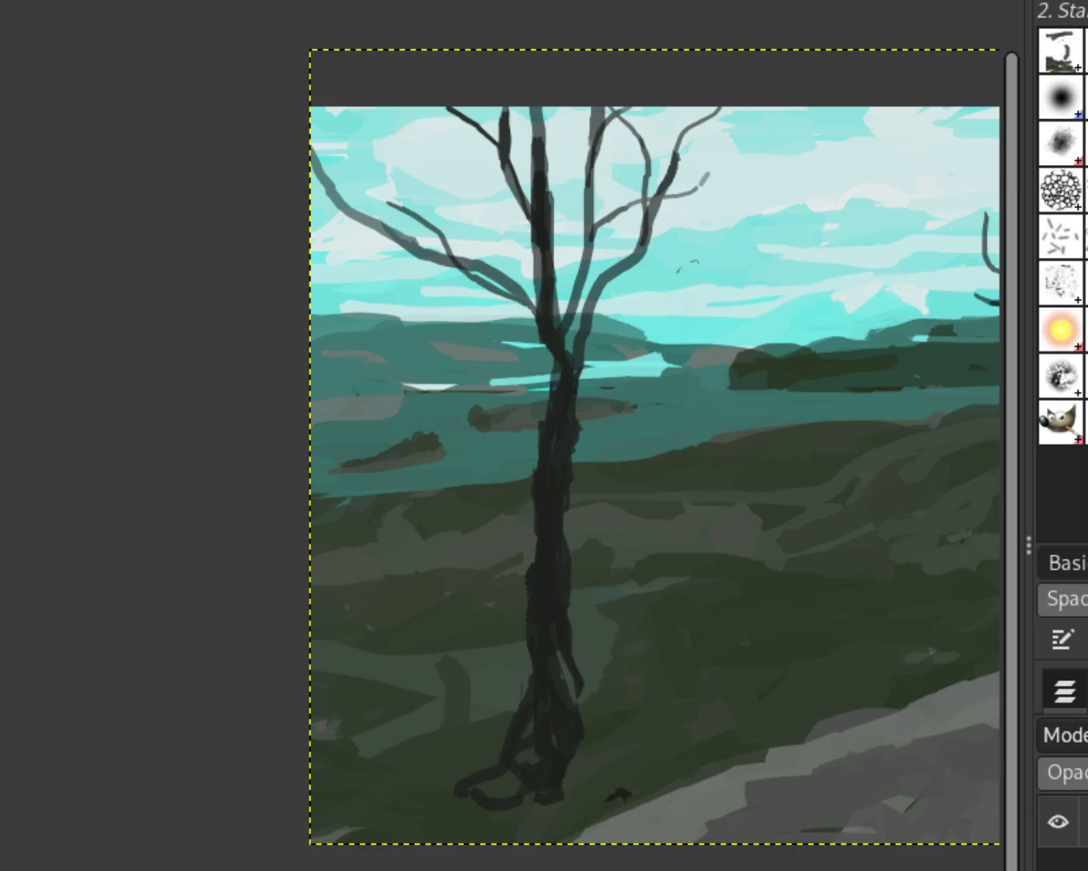
mouse_move(550, 721)
left_mouse_down()
mouse_move(493, 790)
mouse_move(522, 760)
mouse_move(462, 792)
mouse_move(564, 768)
mouse_move(590, 728)
mouse_move(561, 795)
left_mouse_up()
mouse_move(573, 722)
left_mouse_down()
mouse_move(590, 789)
mouse_move(578, 749)
left_mouse_up()
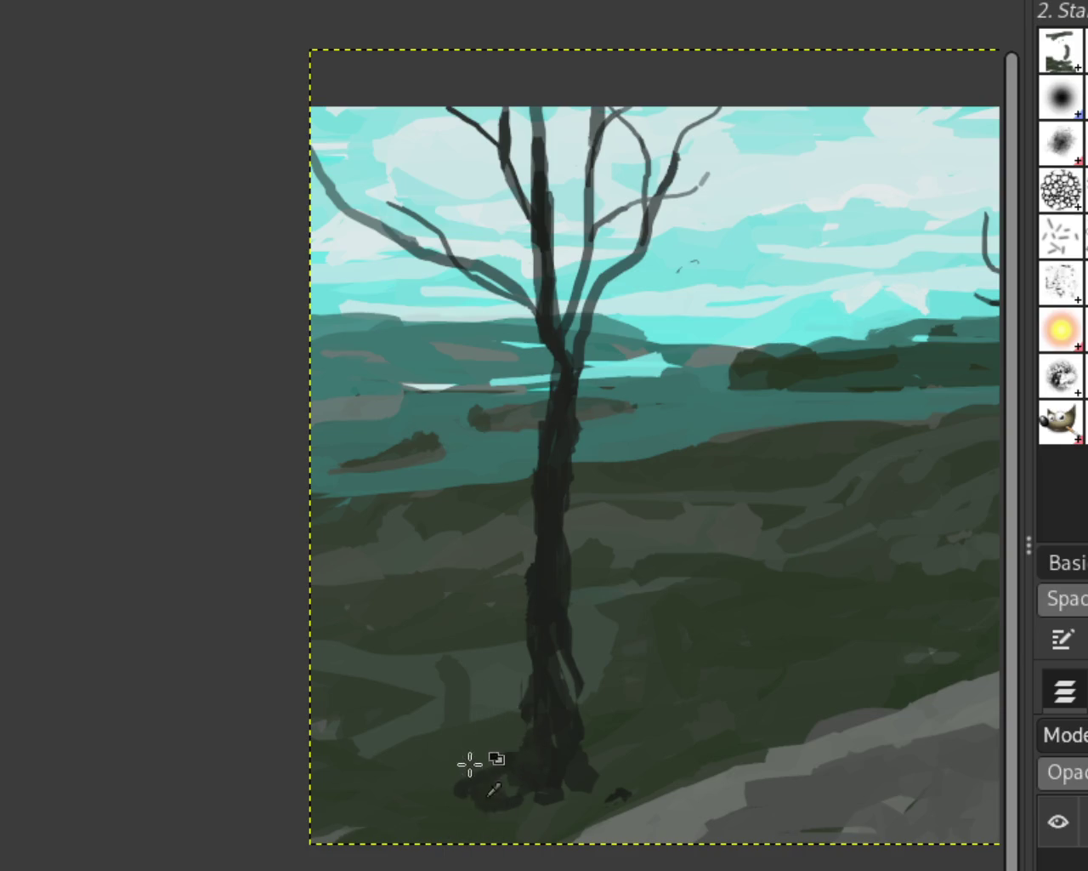
left_click_drag(469, 761, 502, 790)
left_click_drag(502, 688, 462, 808)
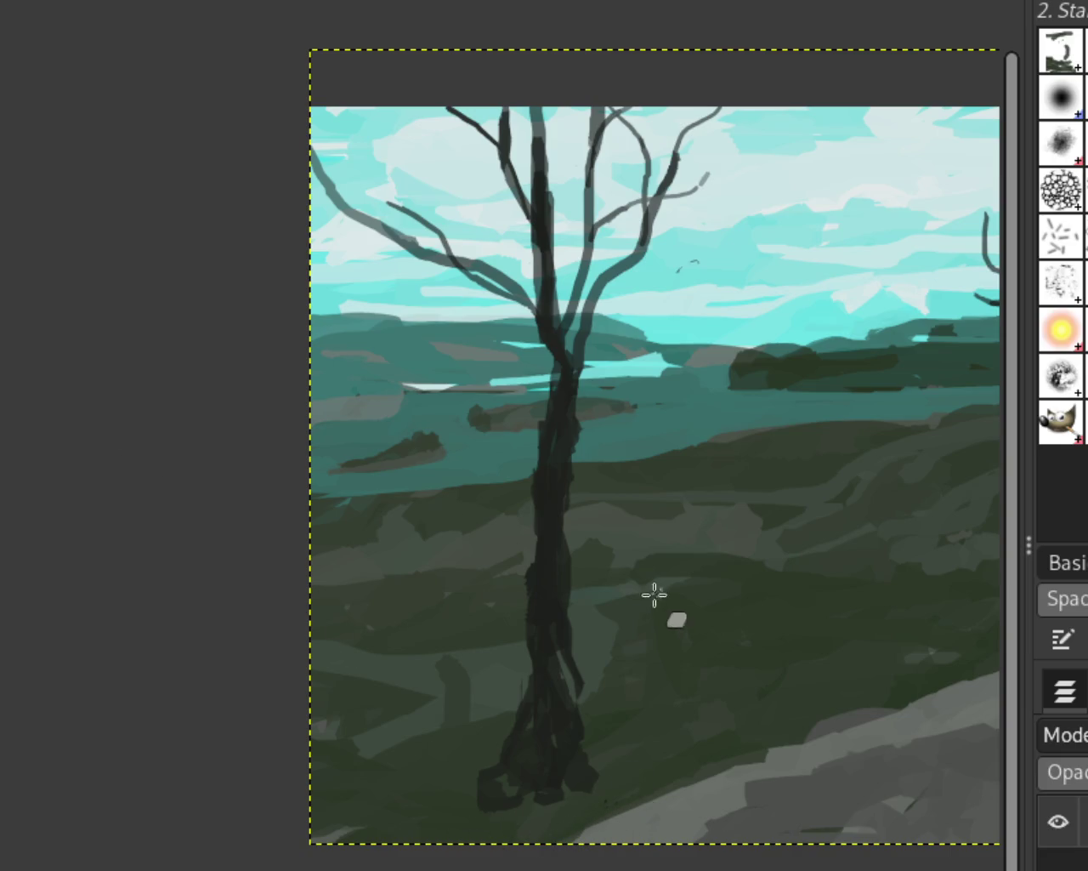
left_click_drag(325, 195, 392, 223)
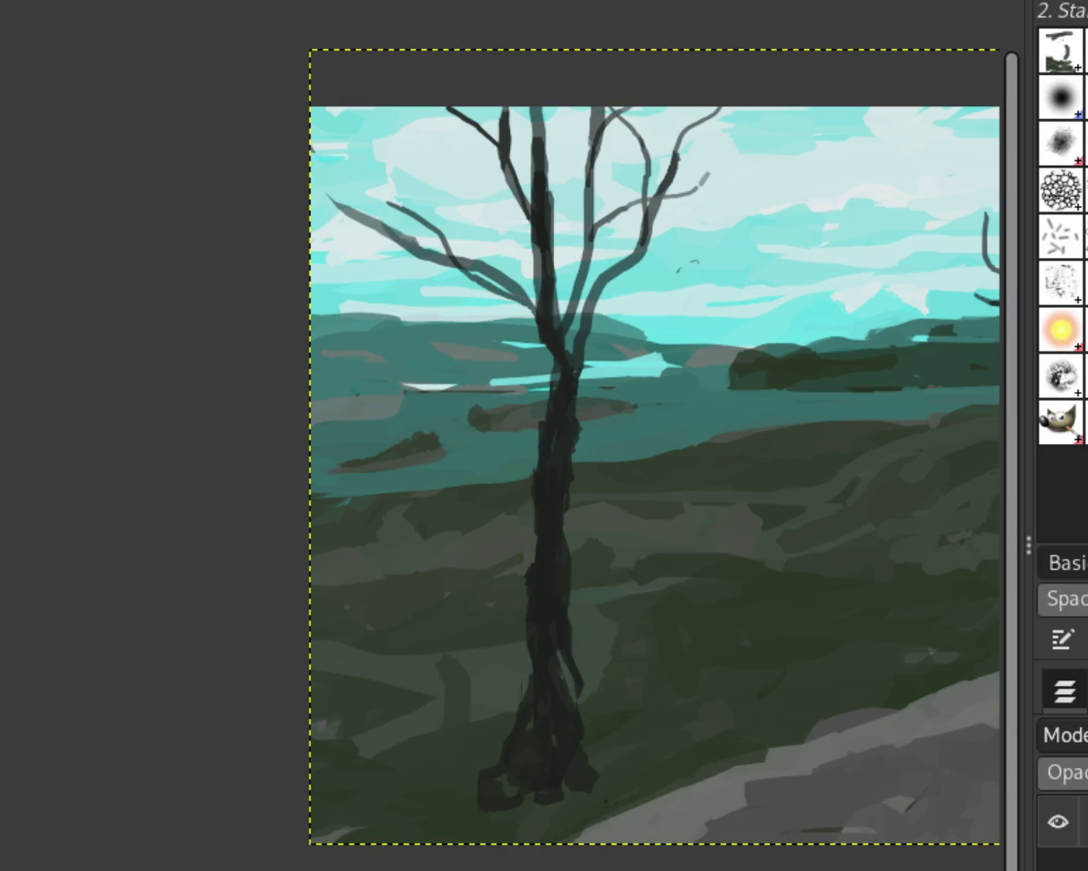
Add dark streaks down the lower part of the big tree's trunk
scroll(224, 410, "down", 3)
scroll(372, 432, "up", 2)
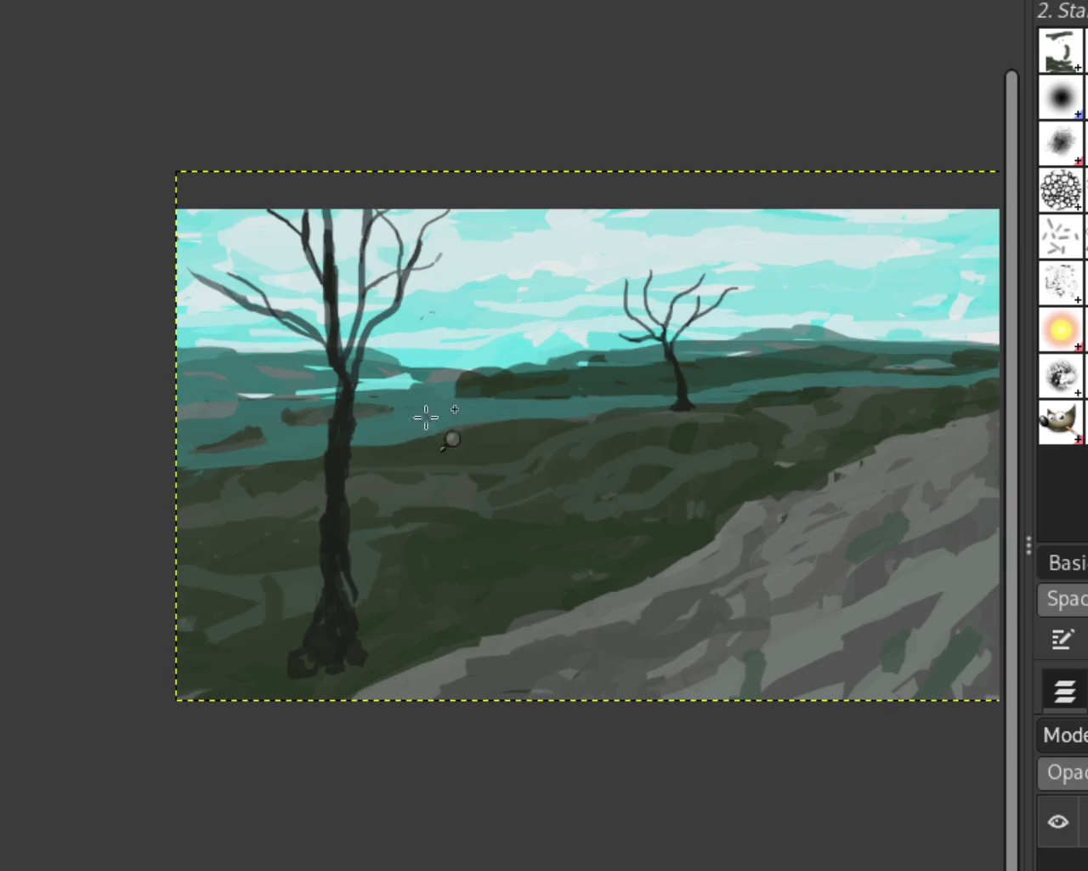
scroll(428, 421, "down", 1)
scroll(473, 389, "up", 2)
scroll(423, 409, "down", 1)
scroll(510, 383, "up", 1)
scroll(481, 401, "down", 1)
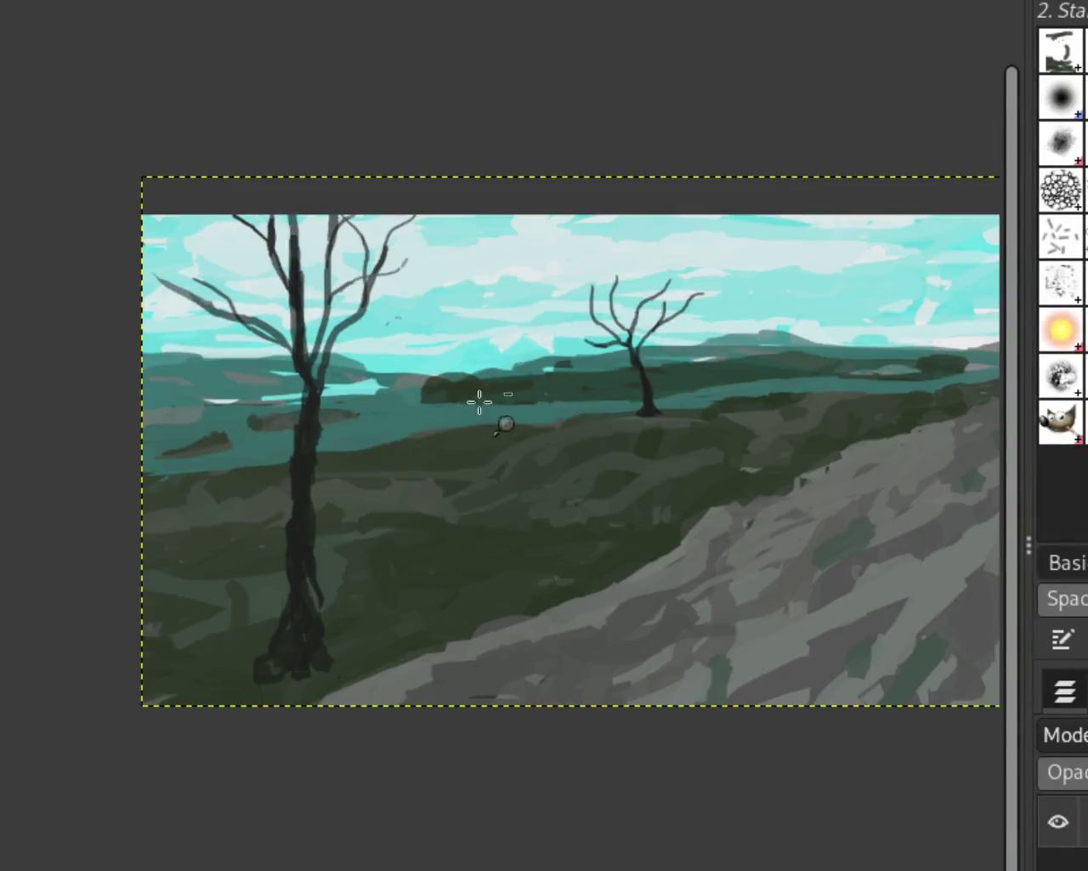
scroll(354, 637, "down", 1)
scroll(354, 636, "up", 1)
scroll(306, 664, "up", 2)
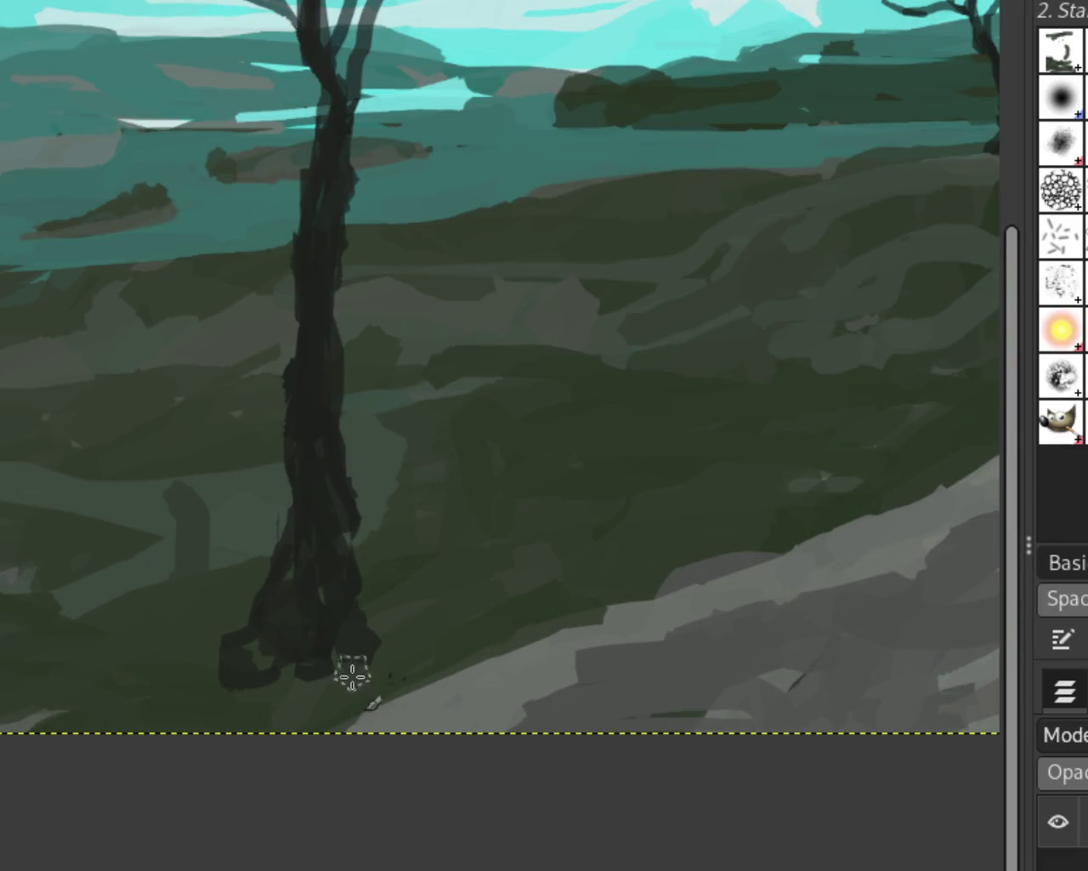
left_click_drag(299, 559, 326, 697)
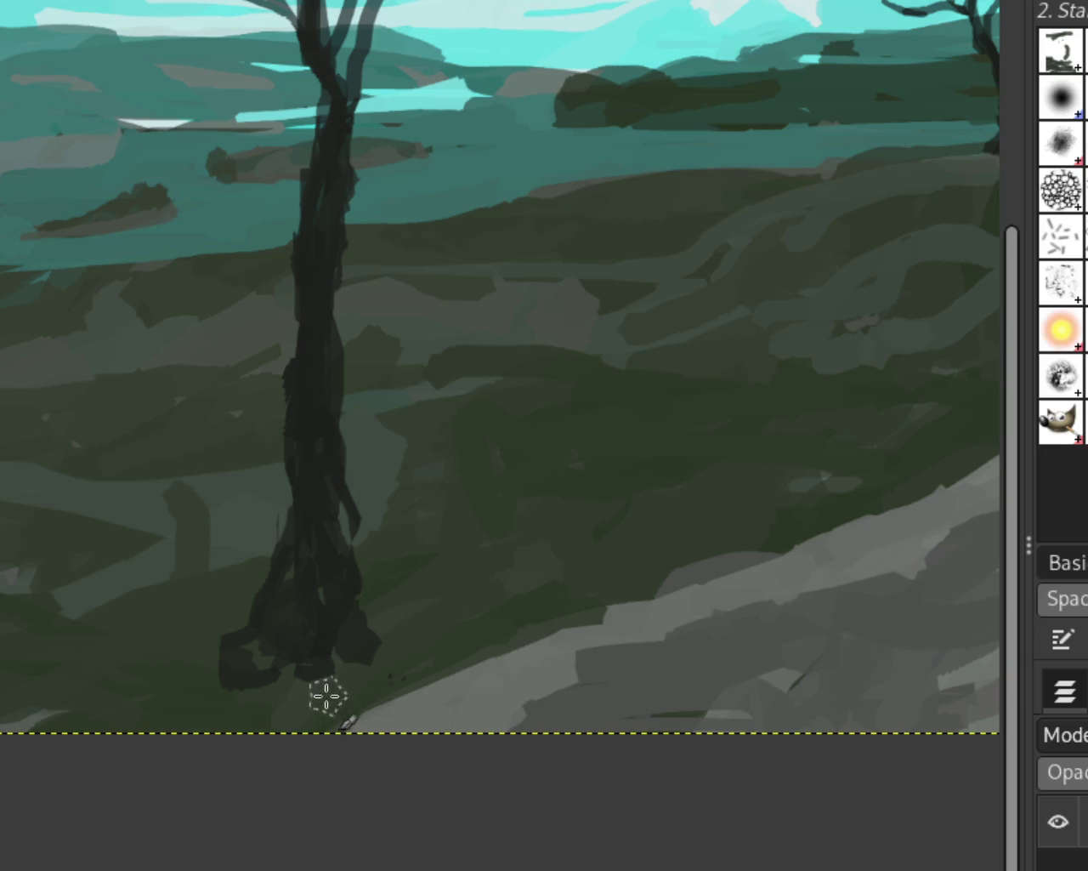
scroll(408, 616, "down", 1)
scroll(437, 621, "down", 1)
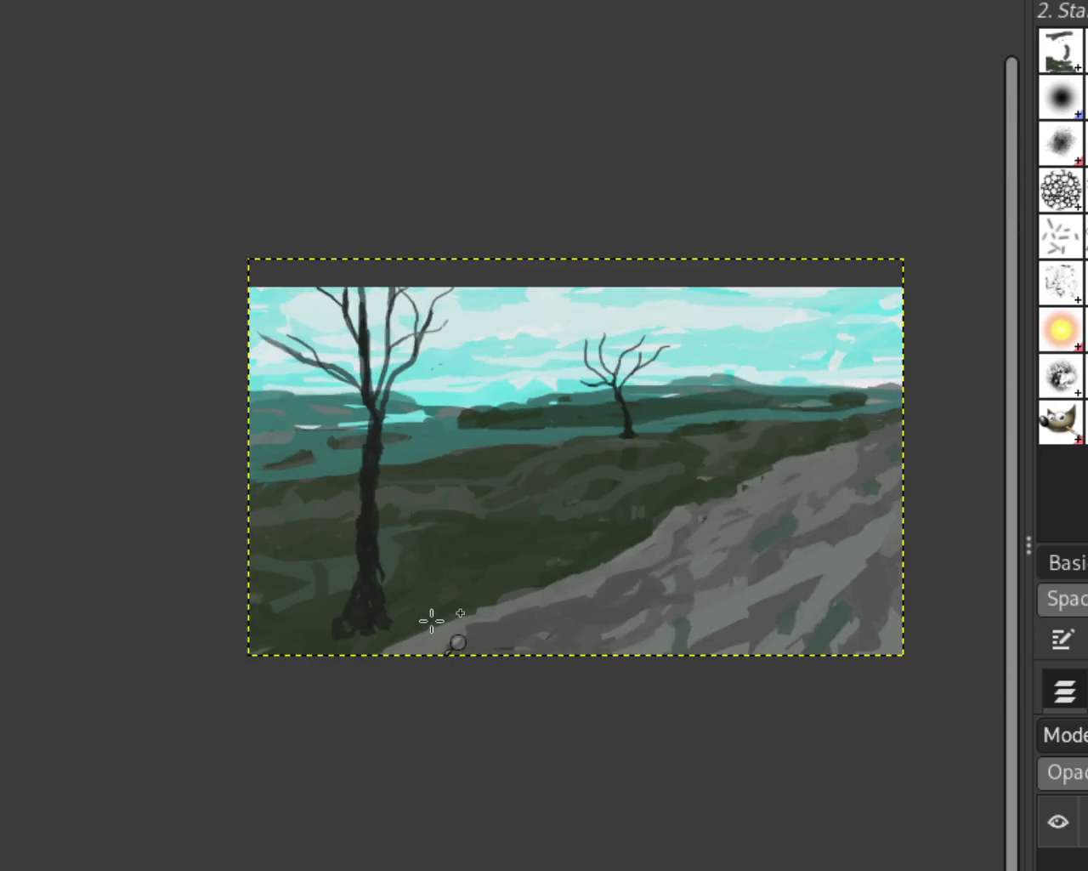
scroll(250, 734, "up", 1)
scroll(256, 717, "up", 1)
scroll(256, 718, "up", 1)
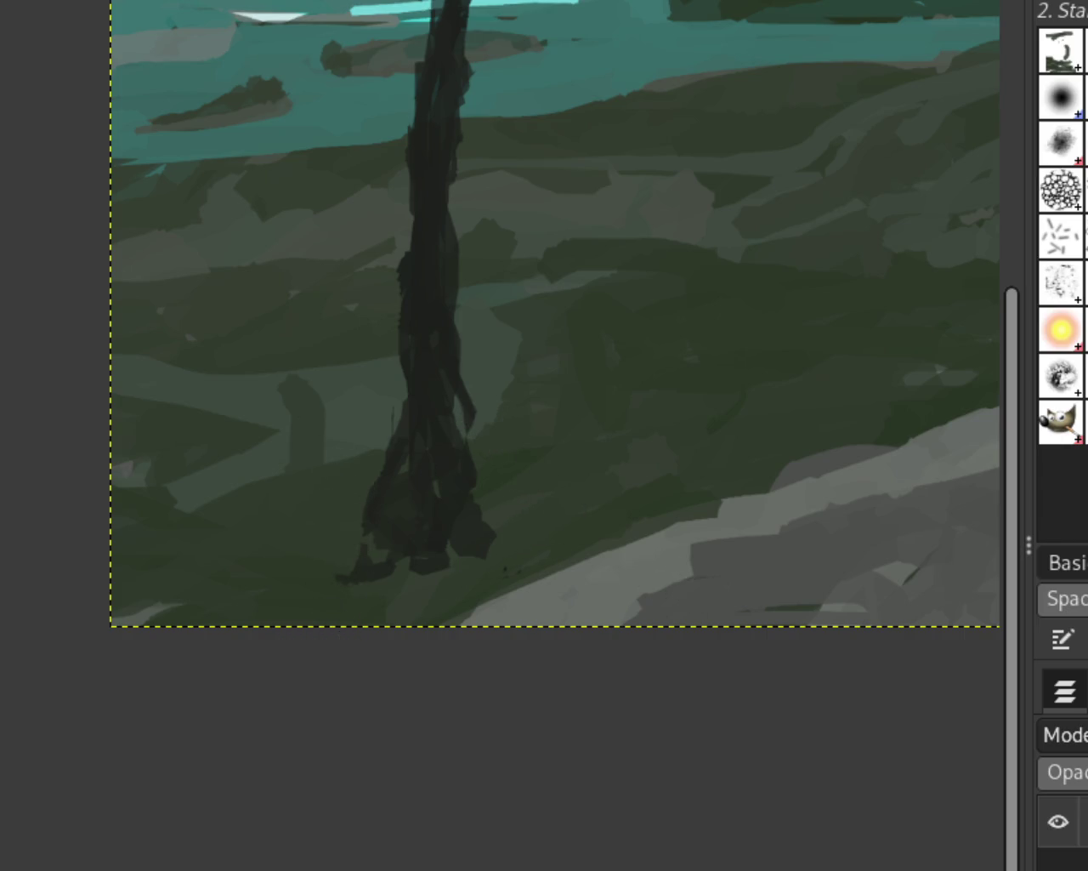
Widen the trunk's right edge and lower-left base, keeping the dark base patch
left_click_drag(467, 464, 450, 418)
mouse_move(375, 545)
left_mouse_down()
mouse_move(365, 576)
mouse_move(347, 508)
left_mouse_up()
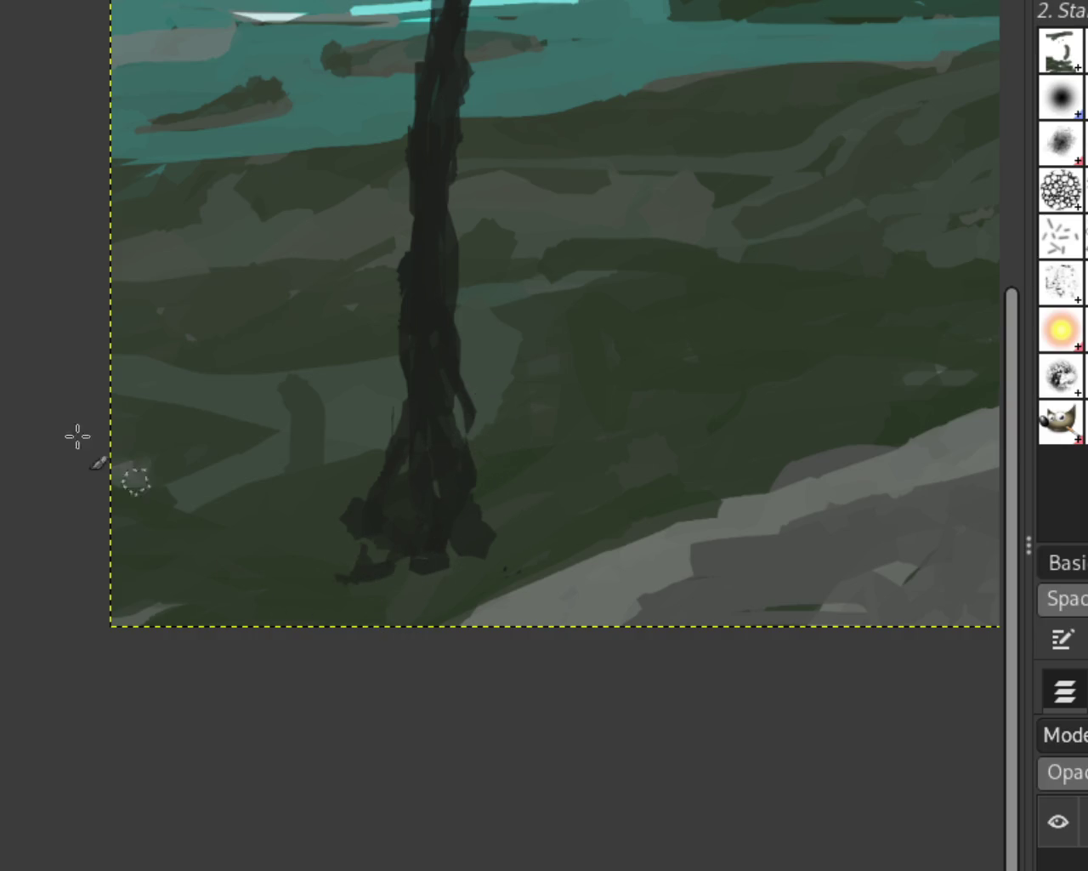
key("ctrl+z")
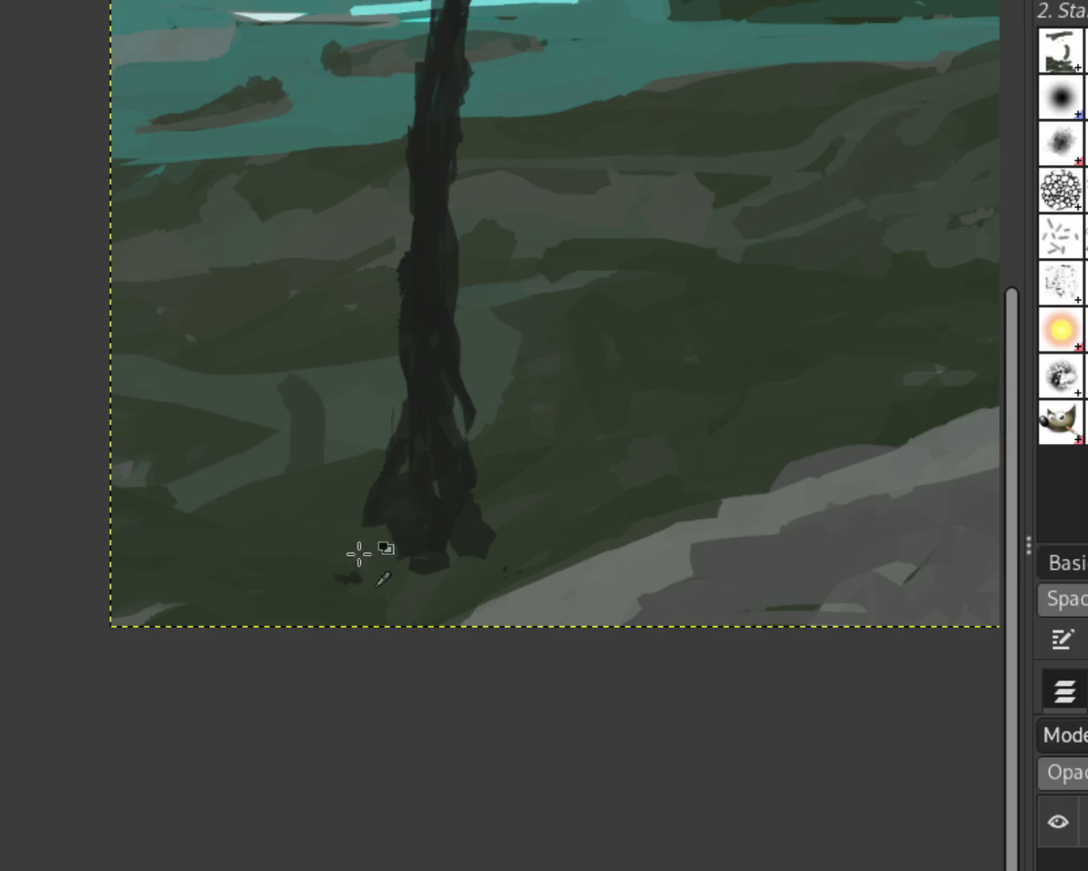
key("ctrl+z")
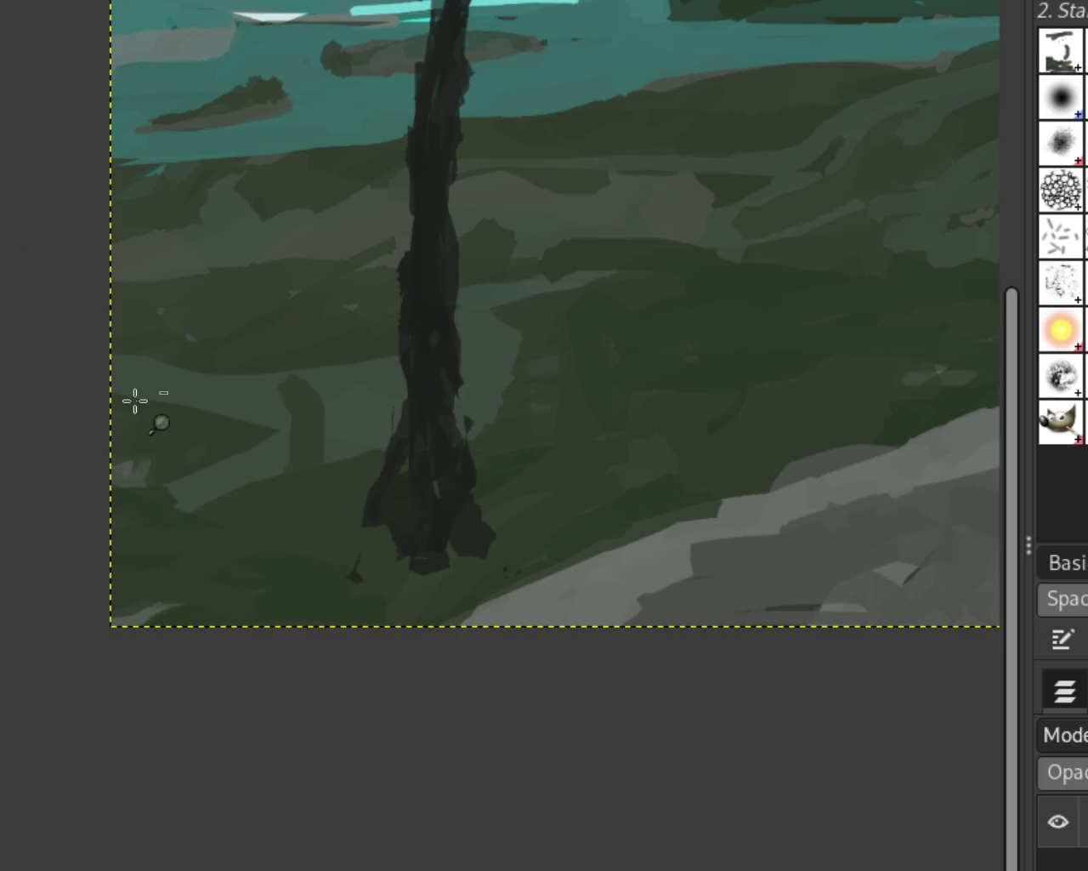
Zoom in on the tree base and try trimming its bottom with ground colour, then revert it
left_click(247, 394)
left_click(315, 303, "ctrl")
left_click(311, 311)
left_click(321, 319, "ctrl")
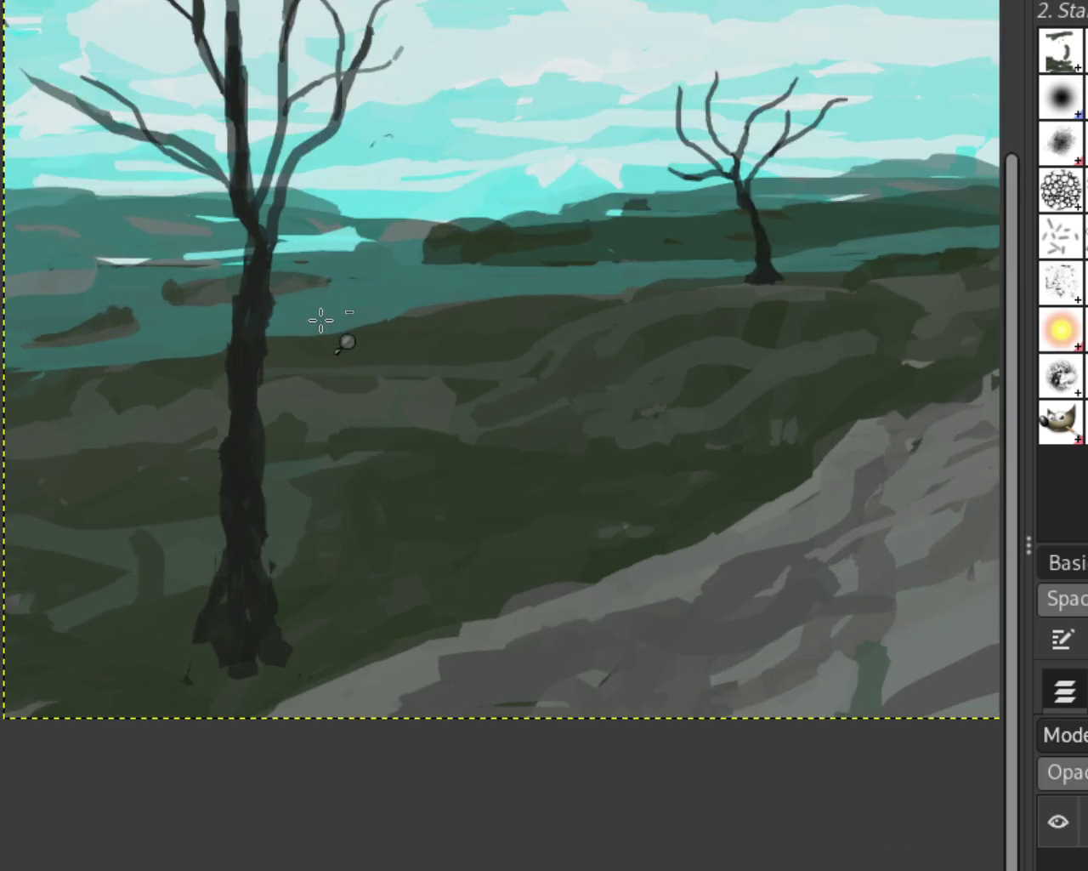
left_click(320, 320, "ctrl")
left_click(267, 558)
left_click(229, 574)
left_click(208, 579, "ctrl")
left_click(195, 583)
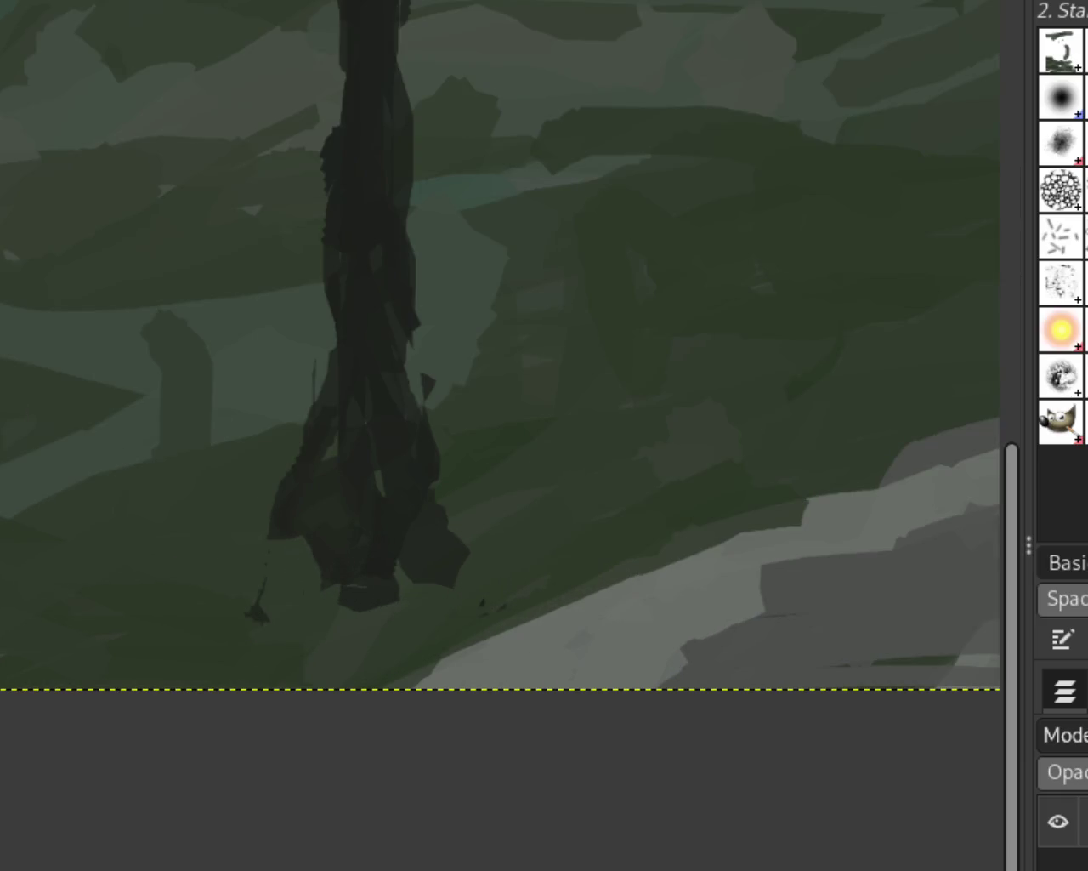
mouse_move(481, 522)
left_mouse_down()
mouse_move(425, 547)
mouse_move(291, 555)
left_mouse_up()
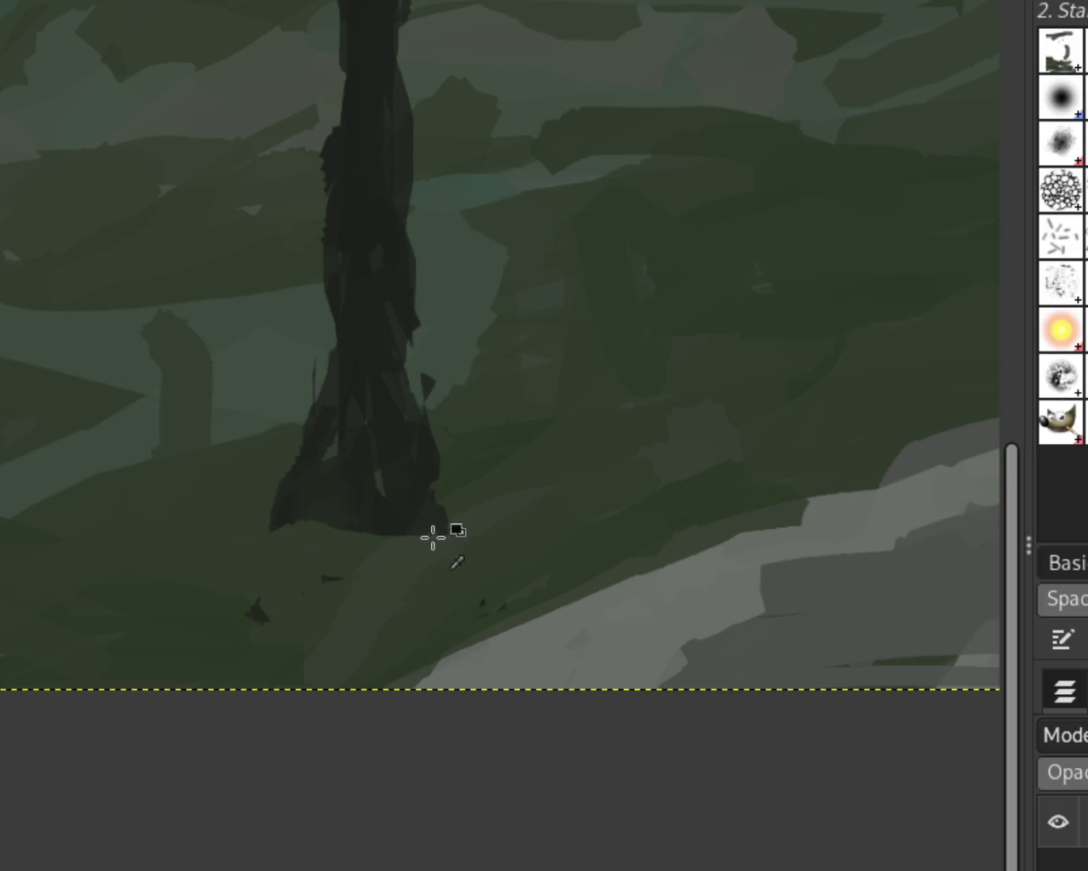
key("ctrl+z")
key("ctrl+z")
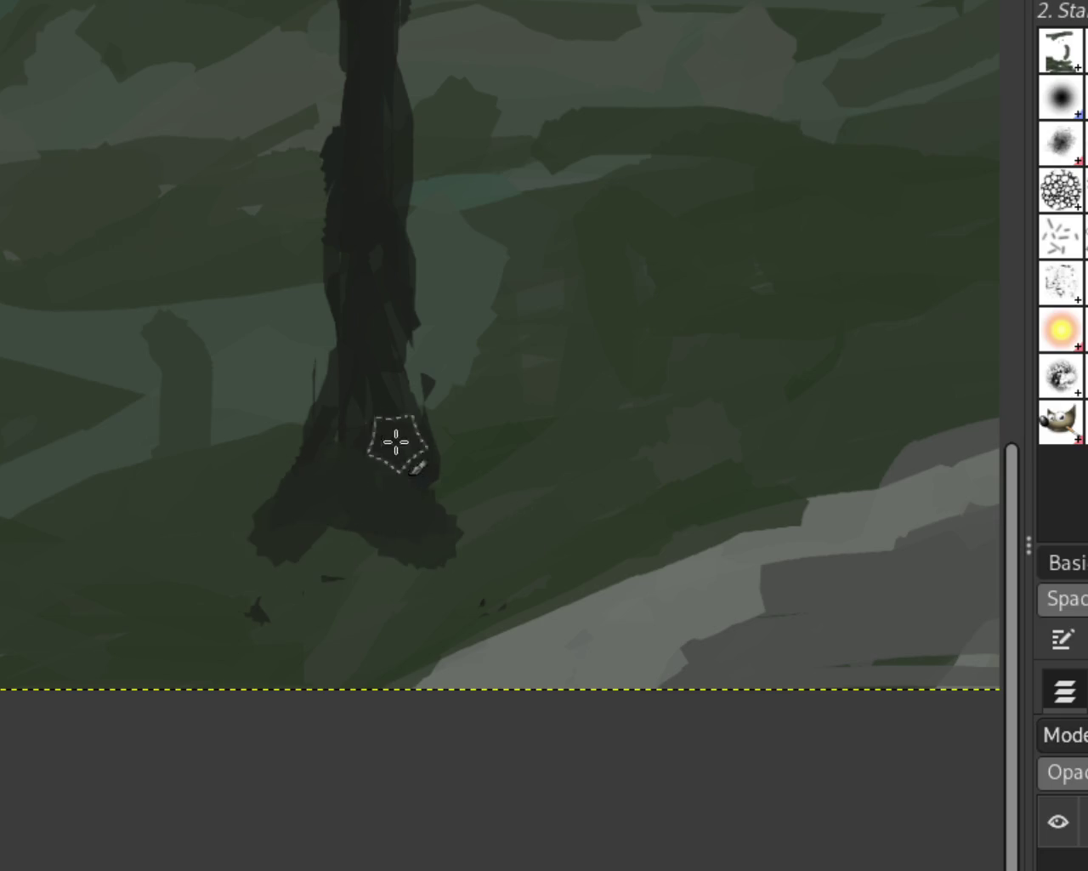
key("ctrl+y")
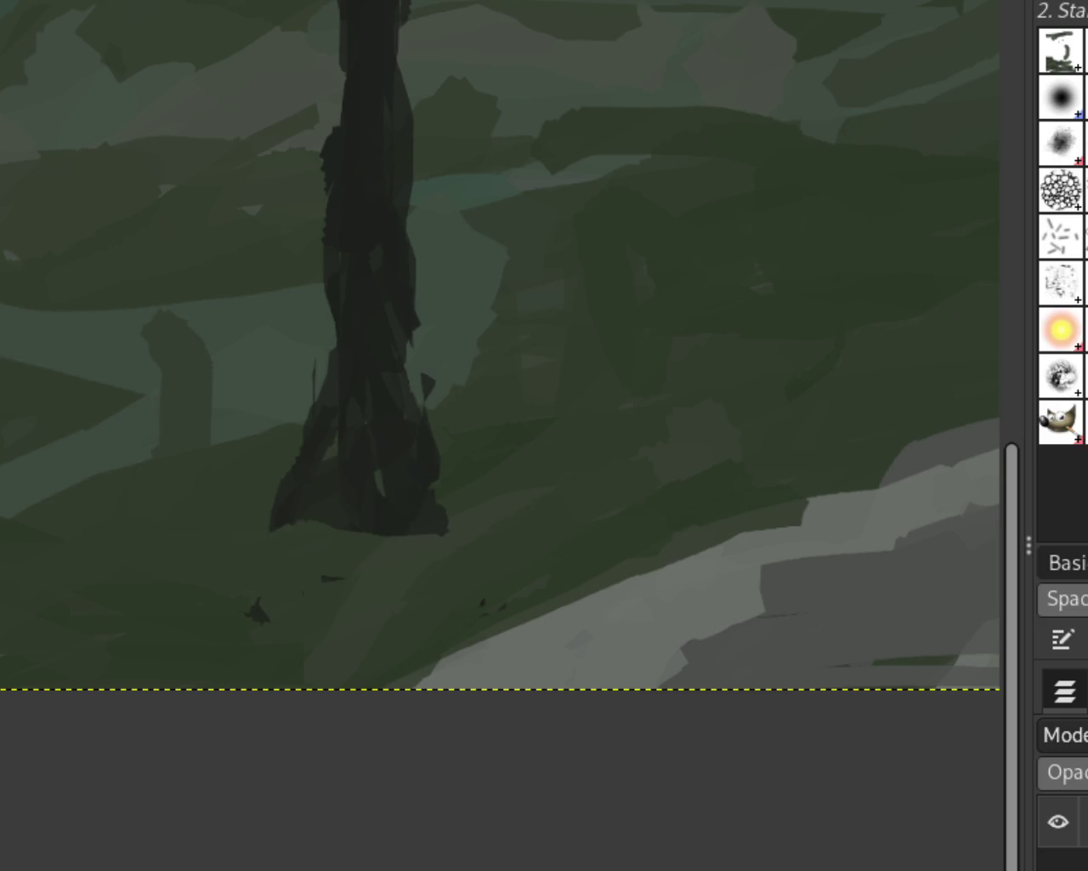
key("ctrl+z")
Extend the trunk base into a dark foot reaching down to the left
mouse_move(284, 494)
left_mouse_down()
mouse_move(297, 468)
mouse_move(352, 513)
mouse_move(437, 527)
left_mouse_up()
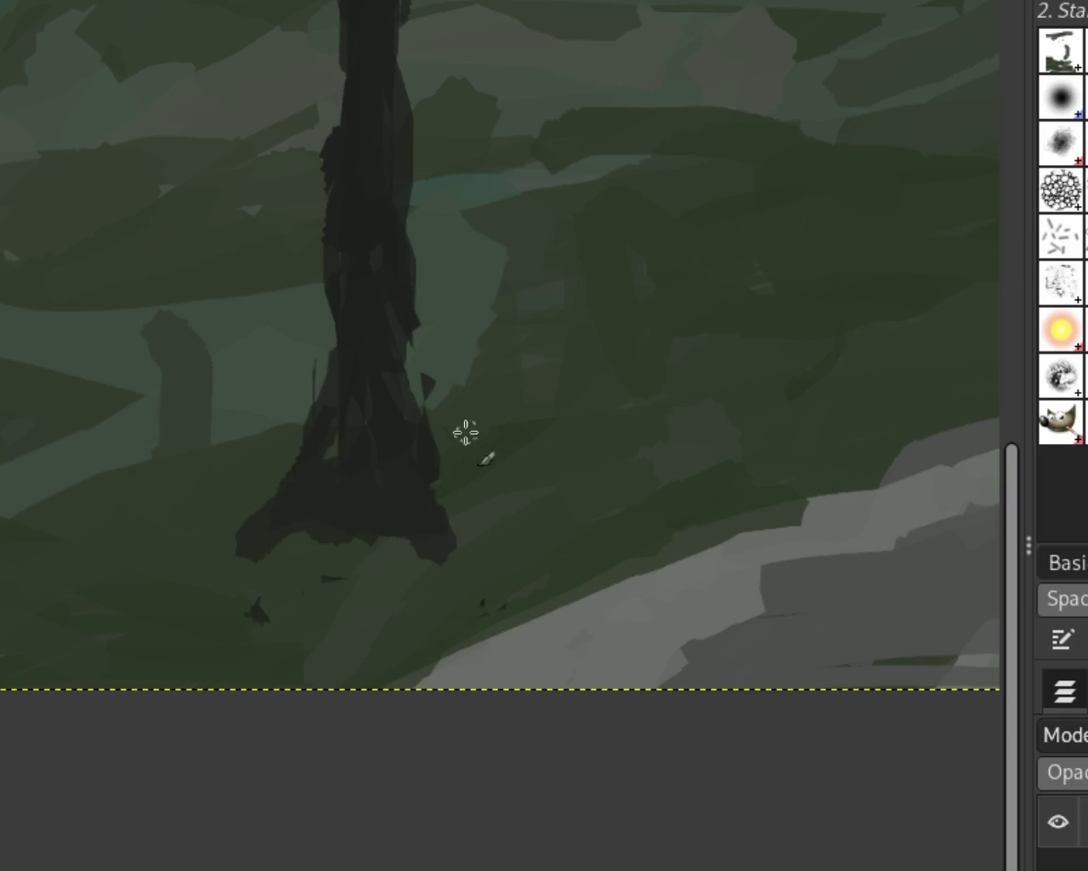
key("ctrl+z")
mouse_move(331, 561)
left_mouse_down()
mouse_move(340, 580)
mouse_move(192, 545)
left_mouse_up()
key("ctrl+z")
left_click_drag(299, 491, 200, 548)
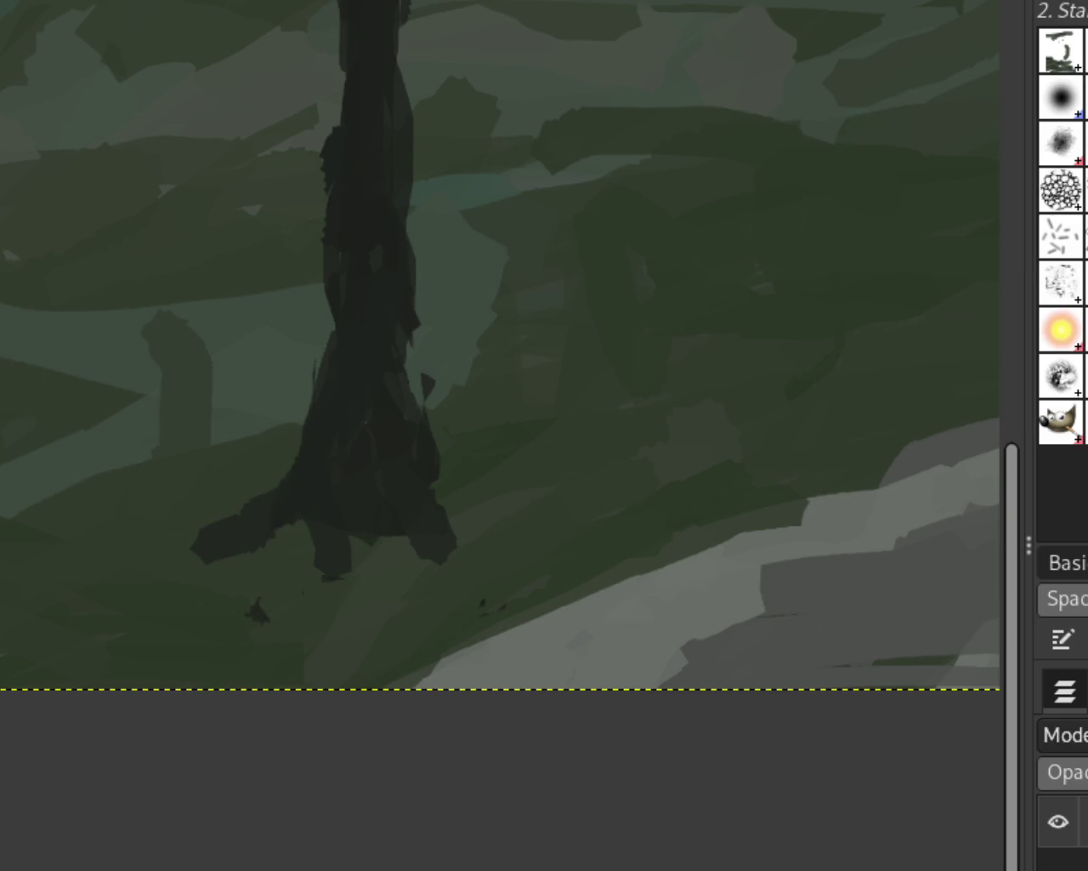
scroll(563, 588, "down", 2)
scroll(563, 589, "down", 1)
scroll(563, 589, "down", 1)
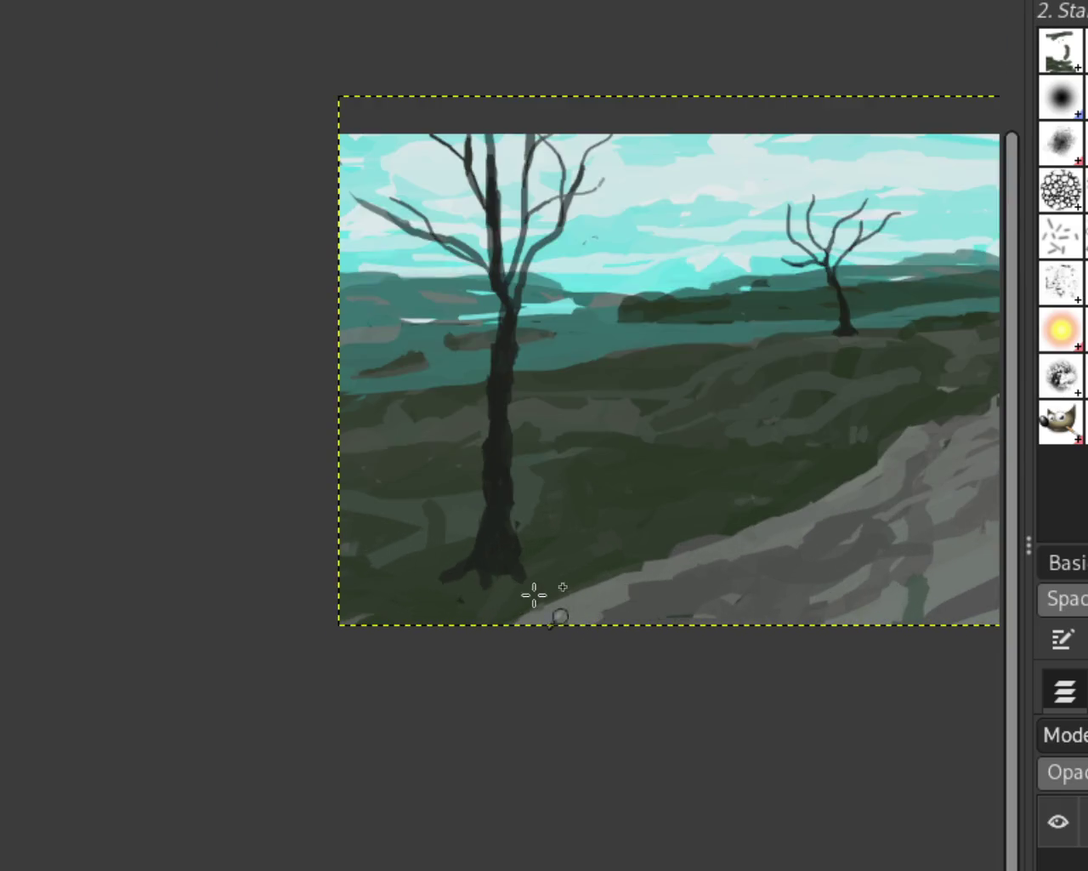
scroll(511, 569, "down", 1)
scroll(474, 561, "down", 1)
scroll(474, 558, "up", 3)
scroll(526, 269, "up", 2)
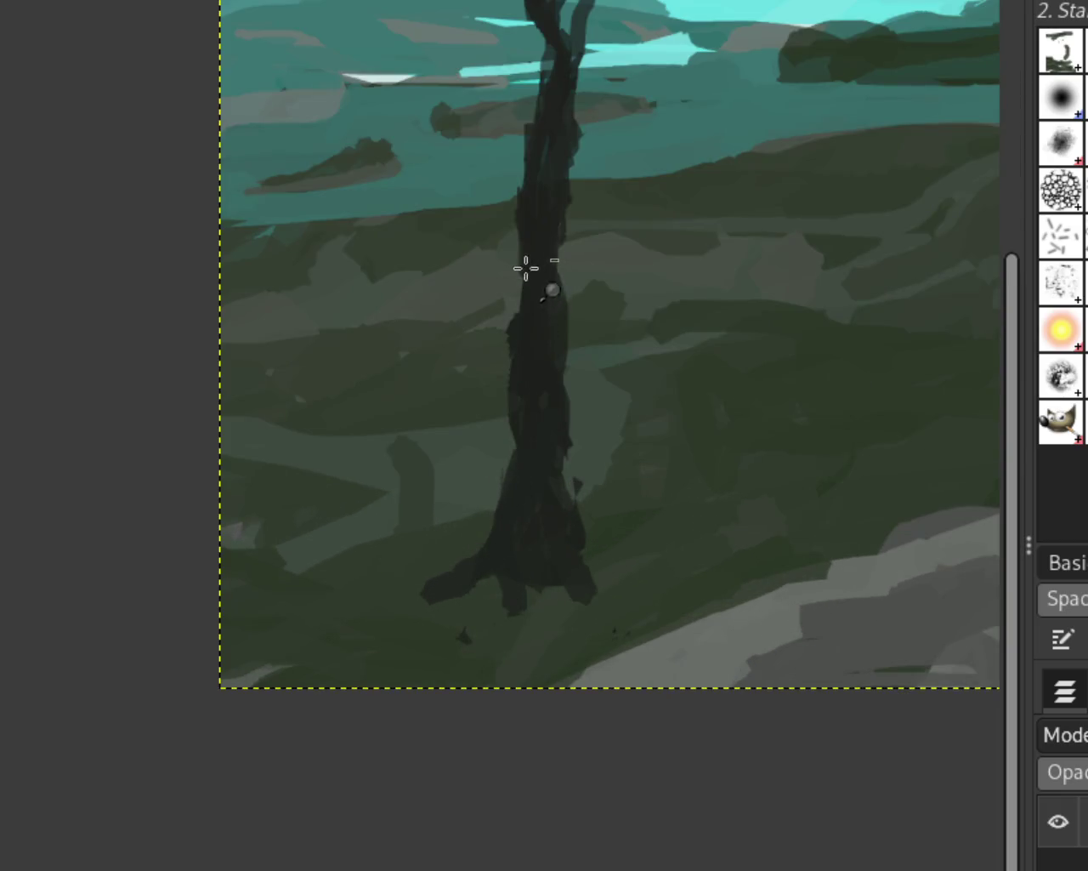
scroll(525, 269, "down", 2)
left_click_drag(549, 292, 493, 493)
scroll(595, 513, "down", 2)
scroll(583, 505, "down", 2)
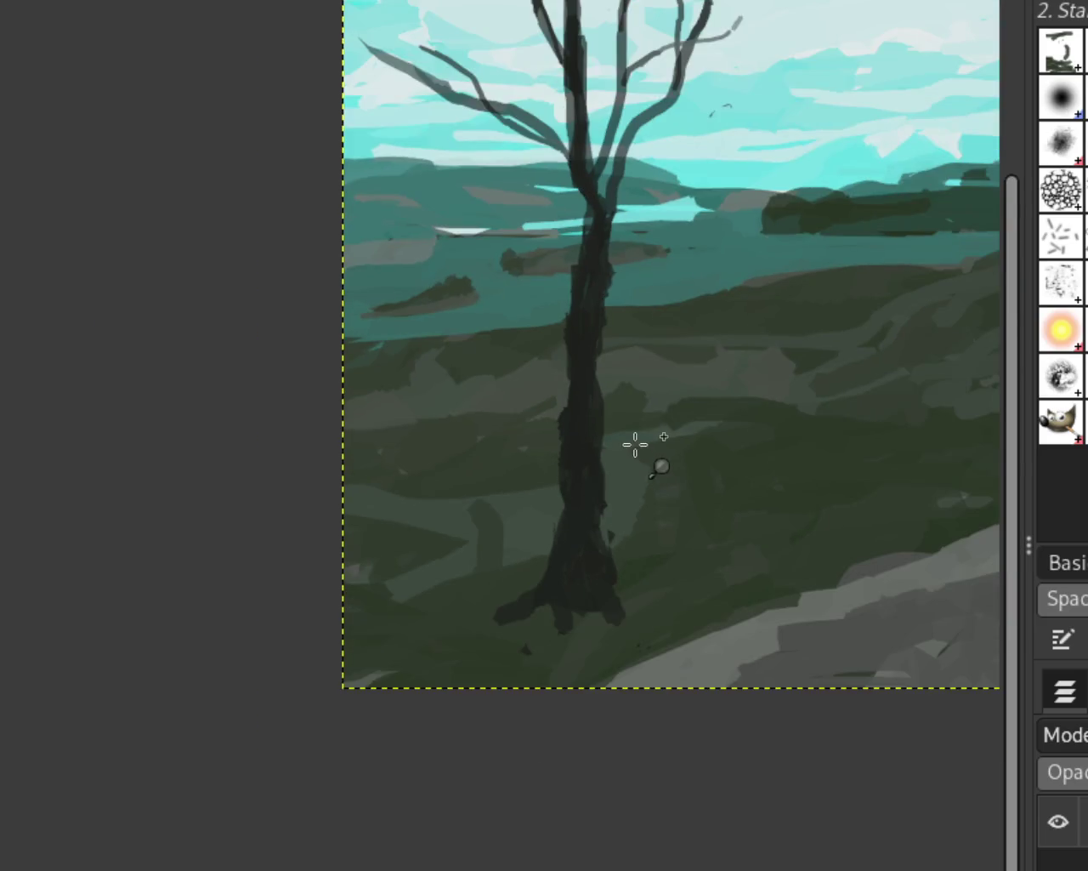
scroll(633, 443, "down", 1)
scroll(433, 445, "down", 1)
scroll(433, 445, "down", 1)
scroll(644, 313, "down", 1)
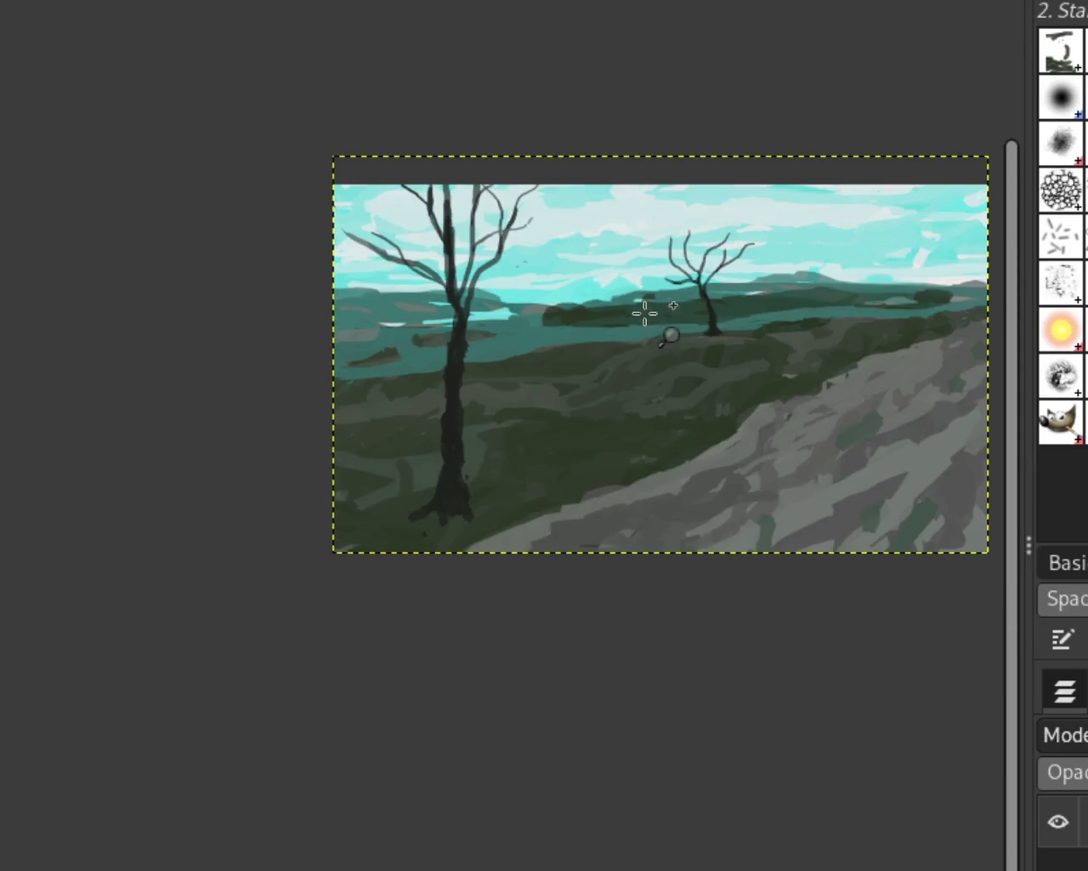
scroll(645, 313, "up", 1)
scroll(362, 403, "down", 1)
scroll(600, 353, "up", 1)
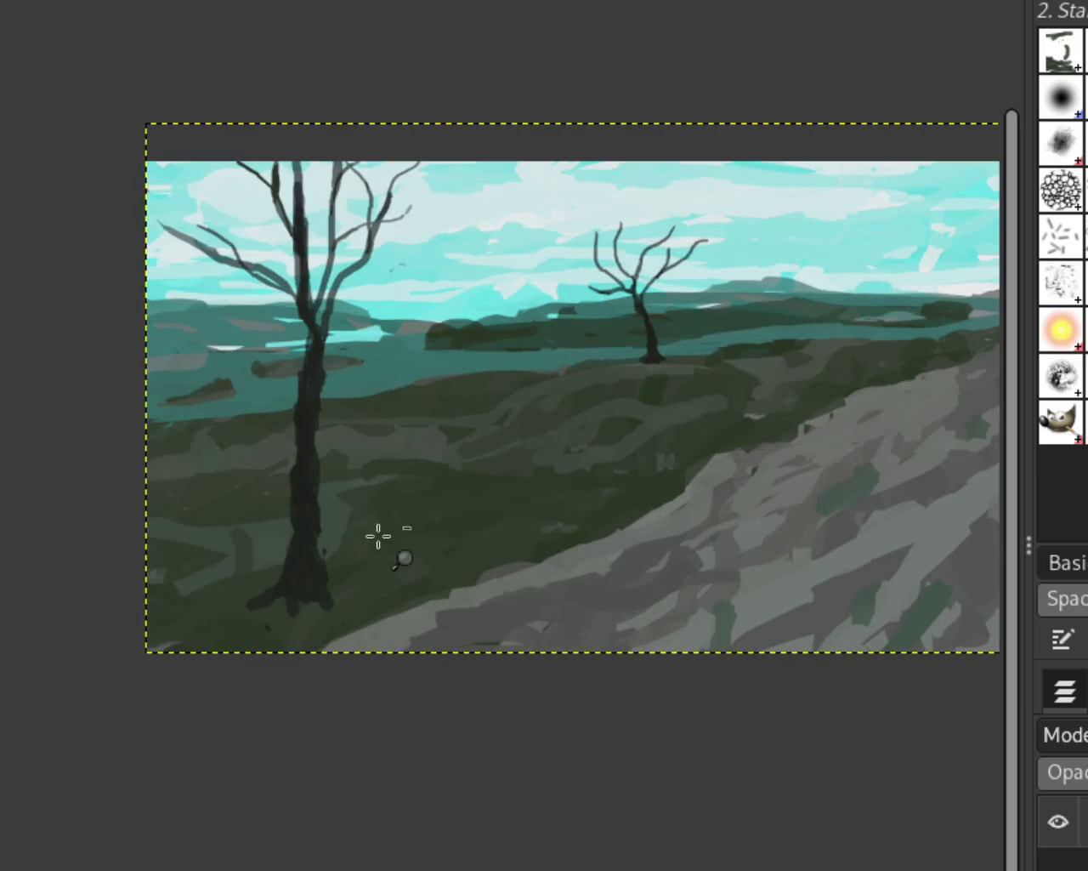
scroll(378, 536, "down", 5)
scroll(414, 520, "up", 2)
scroll(414, 520, "up", 2)
scroll(438, 547, "up", 2)
scroll(613, 578, "down", 1)
scroll(588, 565, "up", 2)
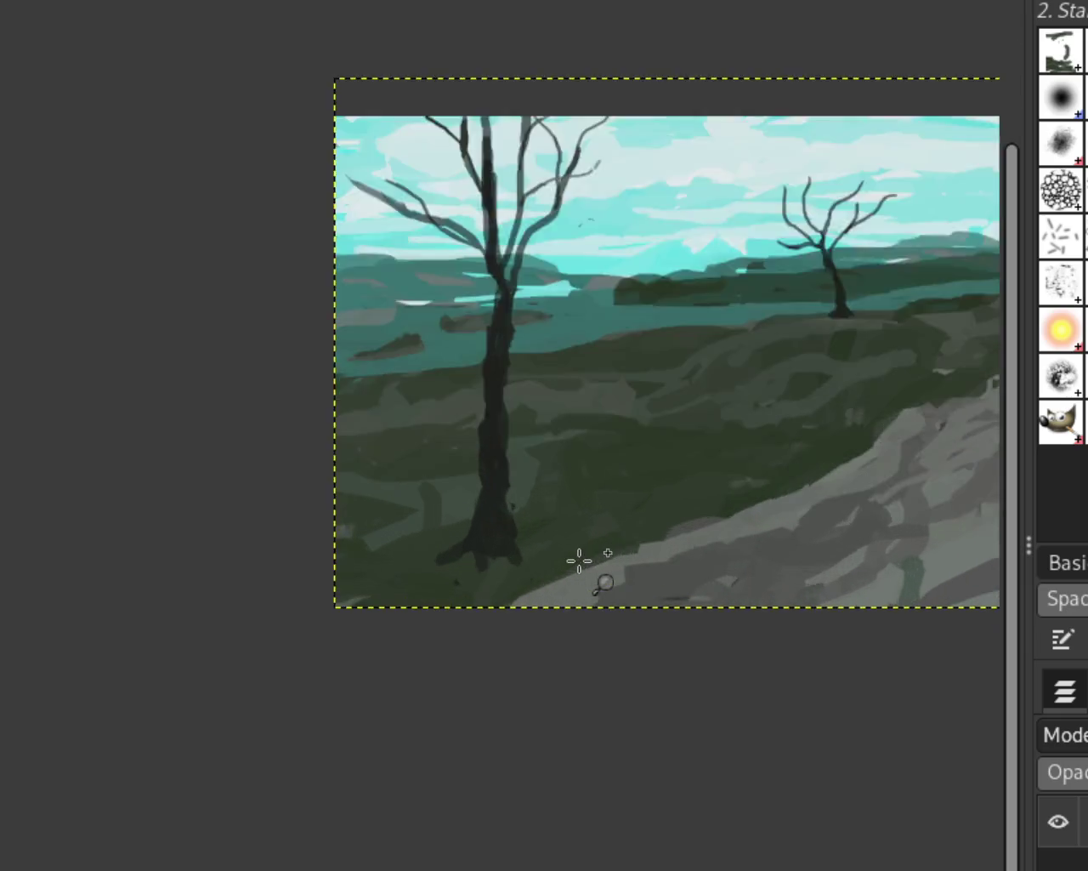
scroll(578, 578, "up", 1)
scroll(510, 476, "up", 2)
scroll(497, 433, "up", 2)
scroll(505, 426, "down", 1)
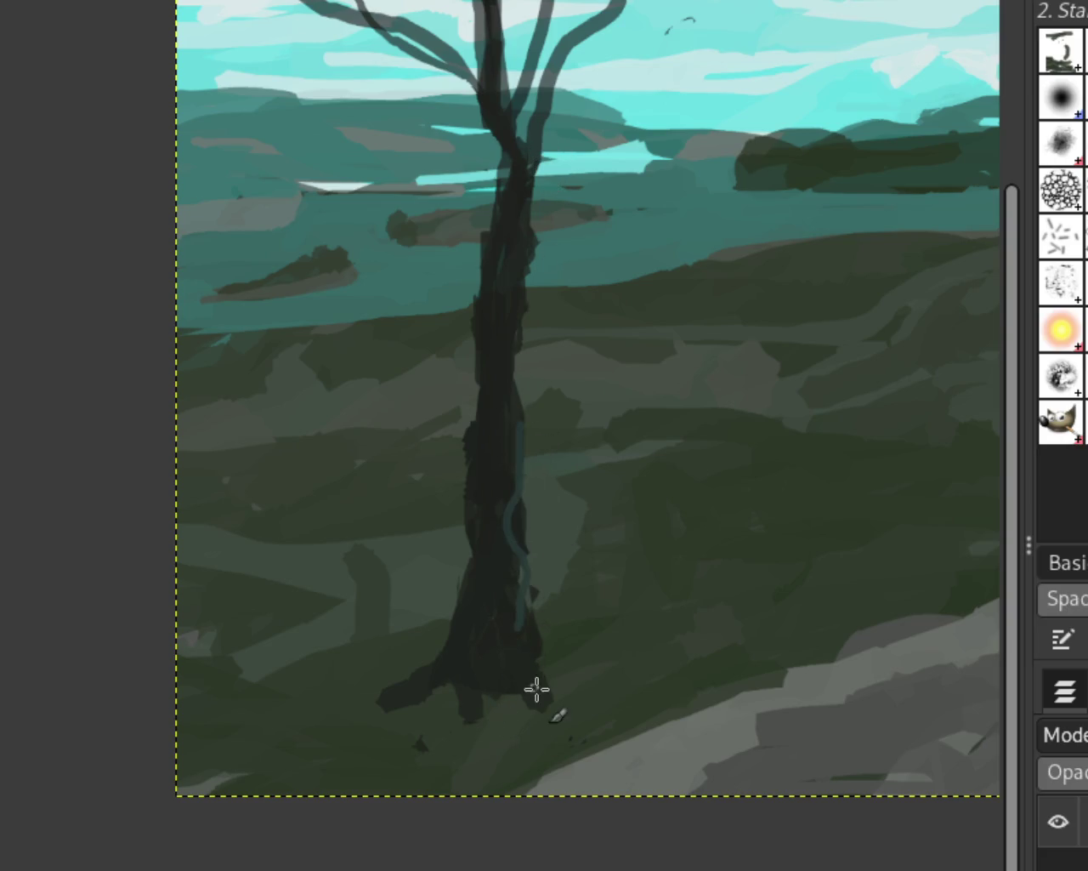
Paint a thin teal highlight down the trunk, trying and undoing strokes along its right edge
left_click_drag(522, 464, 512, 667)
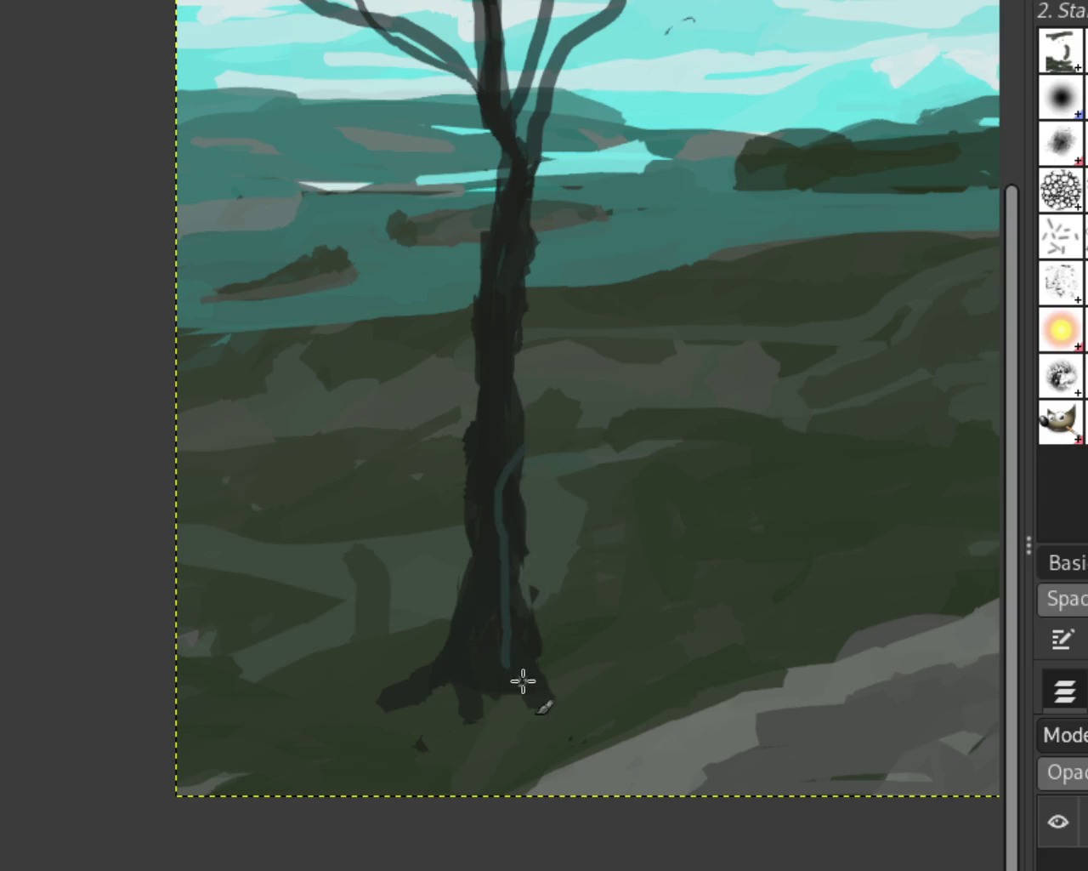
left_click_drag(515, 463, 510, 530)
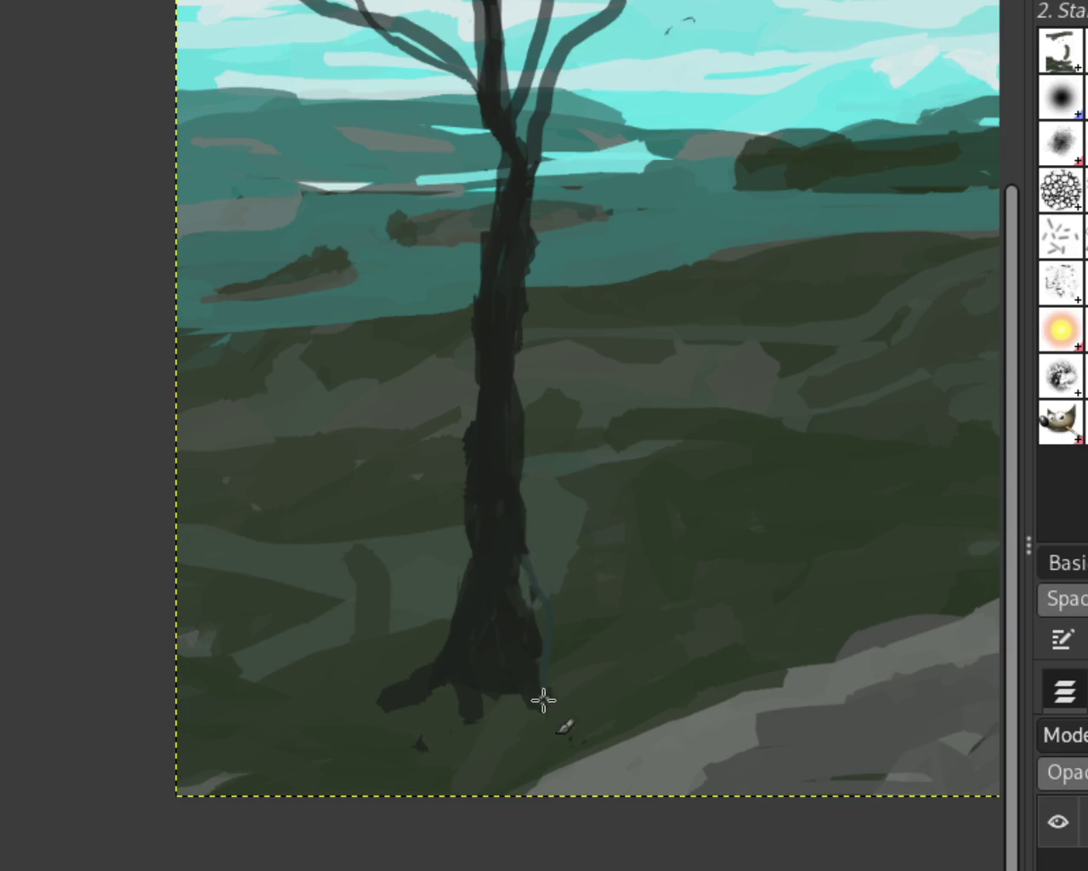
left_click_drag(523, 644, 540, 699)
key("ctrl+z")
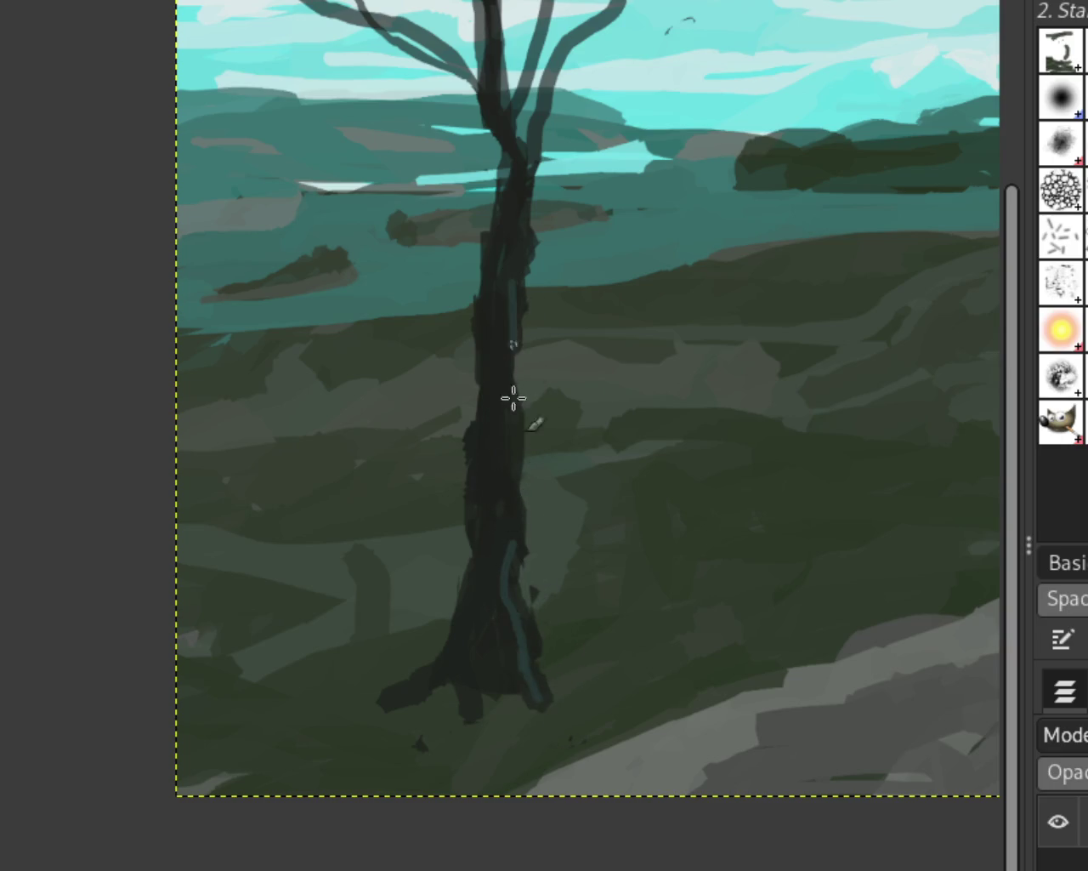
mouse_move(528, 223)
left_mouse_down()
mouse_move(504, 351)
mouse_move(518, 170)
left_mouse_up()
key("ctrl+z")
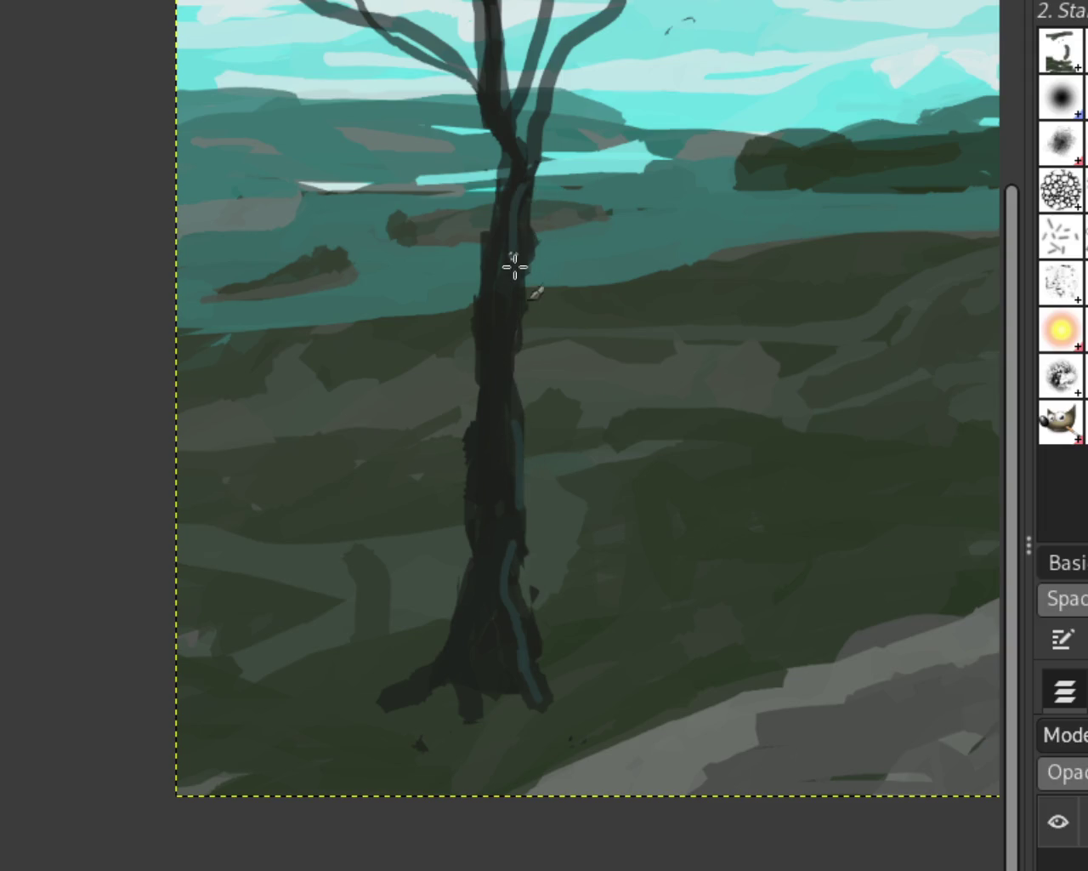
Add light teal streaks up the trunk's right side and dark touches on the lower trunk
left_click_drag(499, 419, 493, 566)
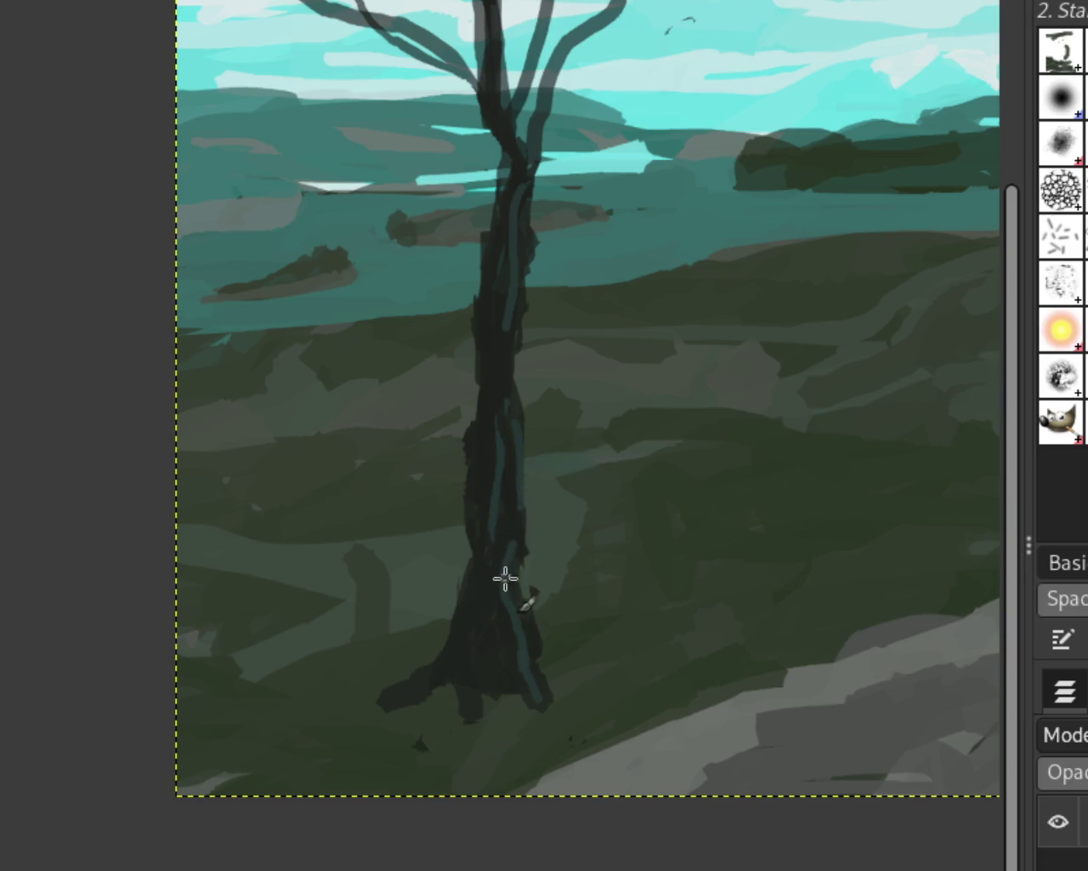
left_click_drag(510, 583, 525, 692)
left_click_drag(515, 257, 517, 184)
left_click_drag(515, 257, 513, 330)
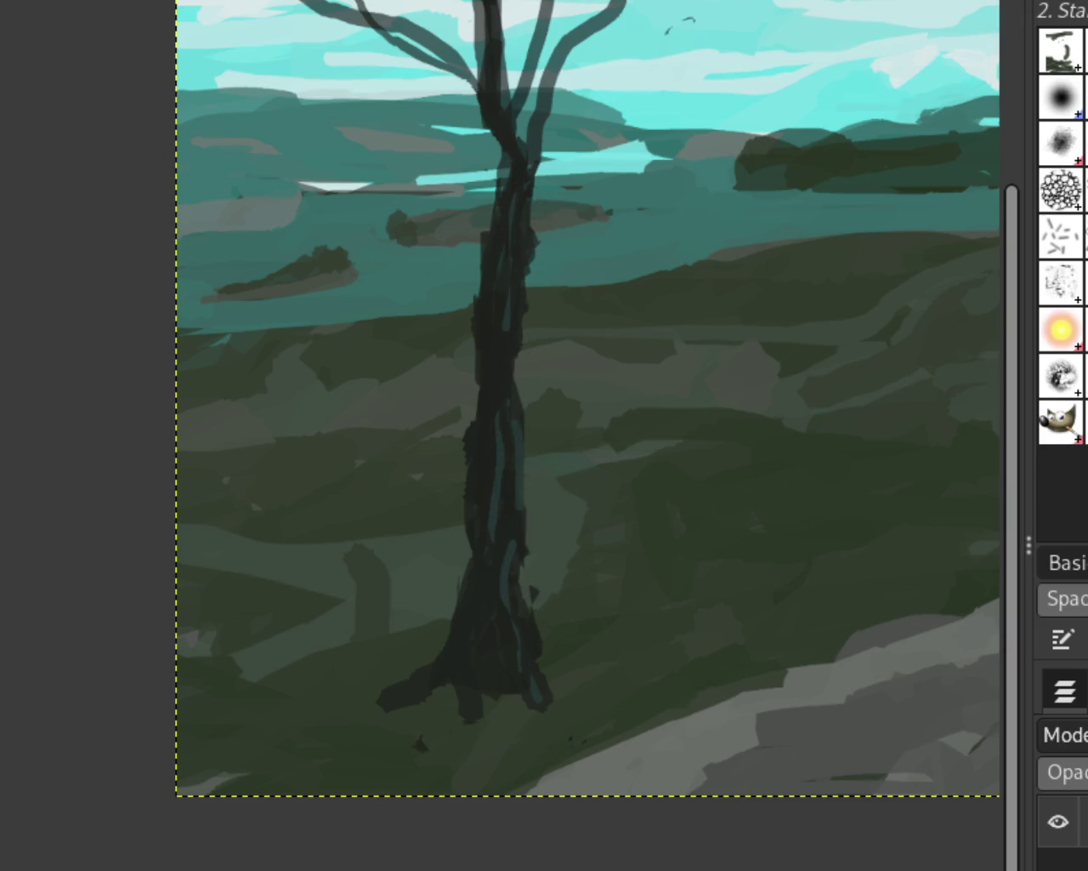
scroll(525, 391, "down", 3)
scroll(365, 777, "up", 5)
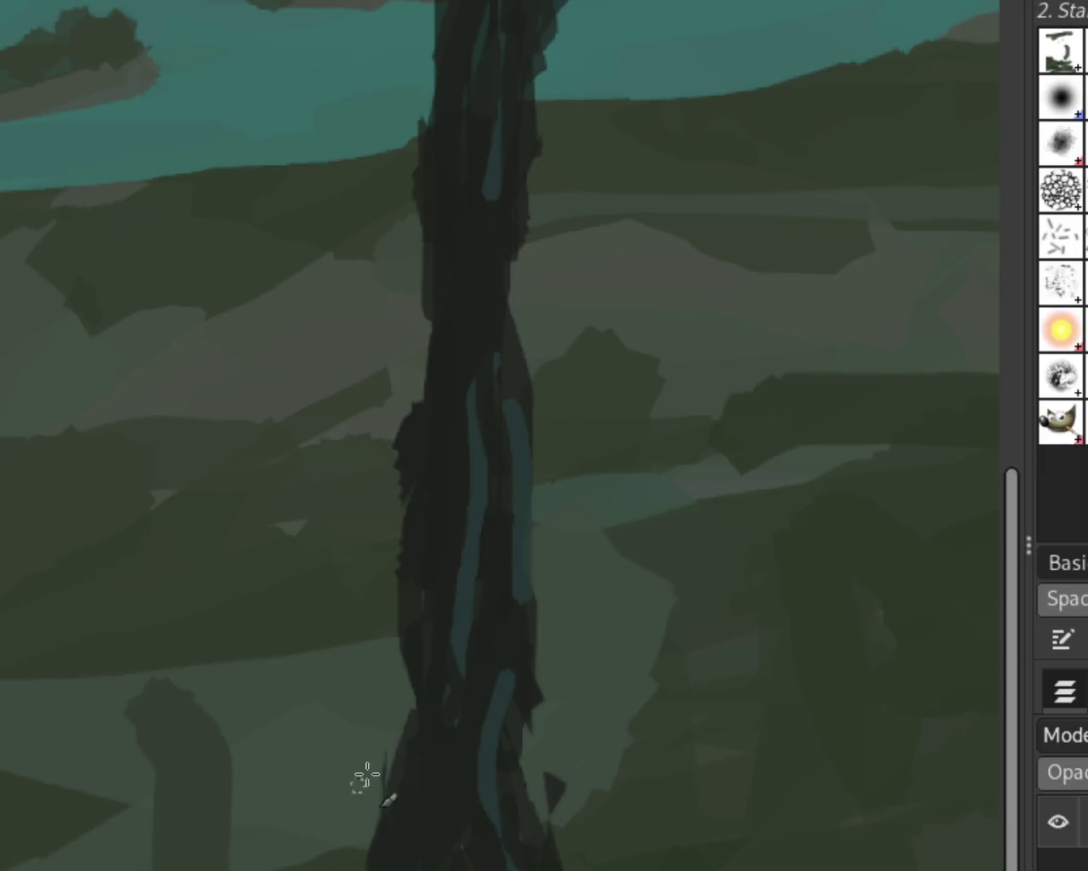
left_click_drag(410, 706, 400, 765)
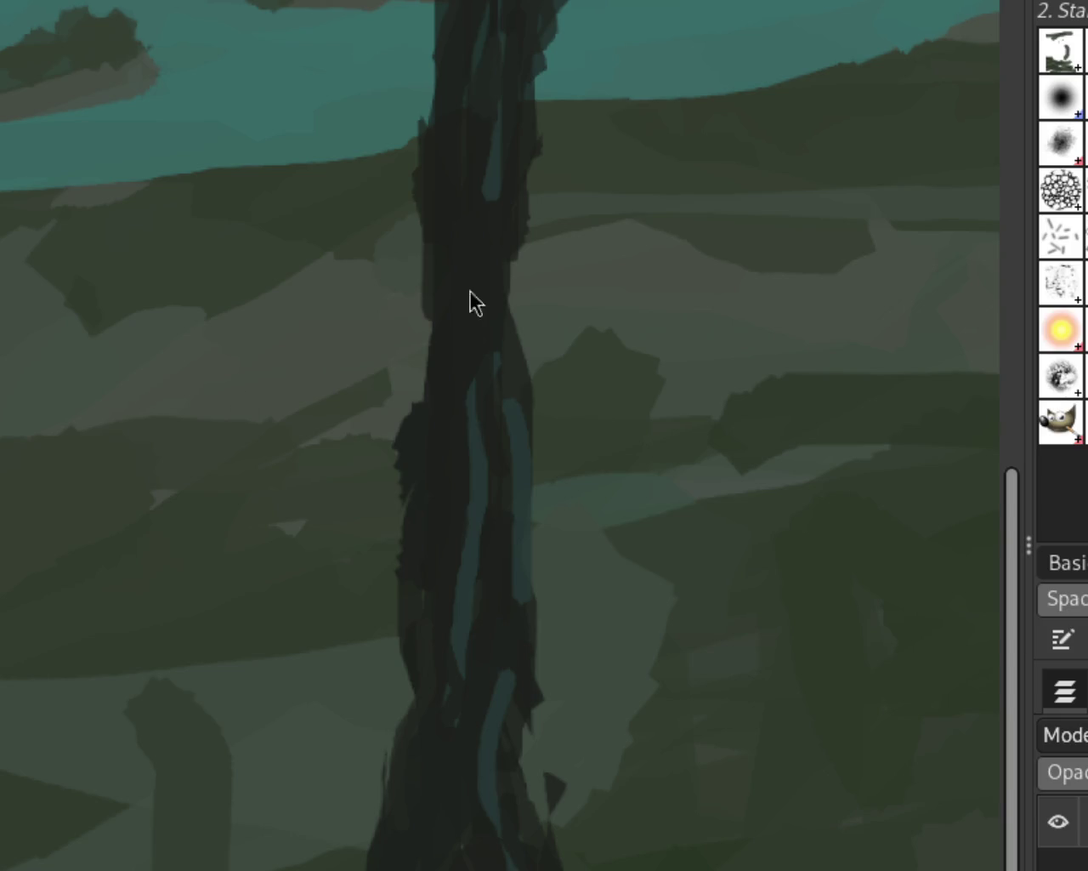
scroll(631, 503, "down", 2)
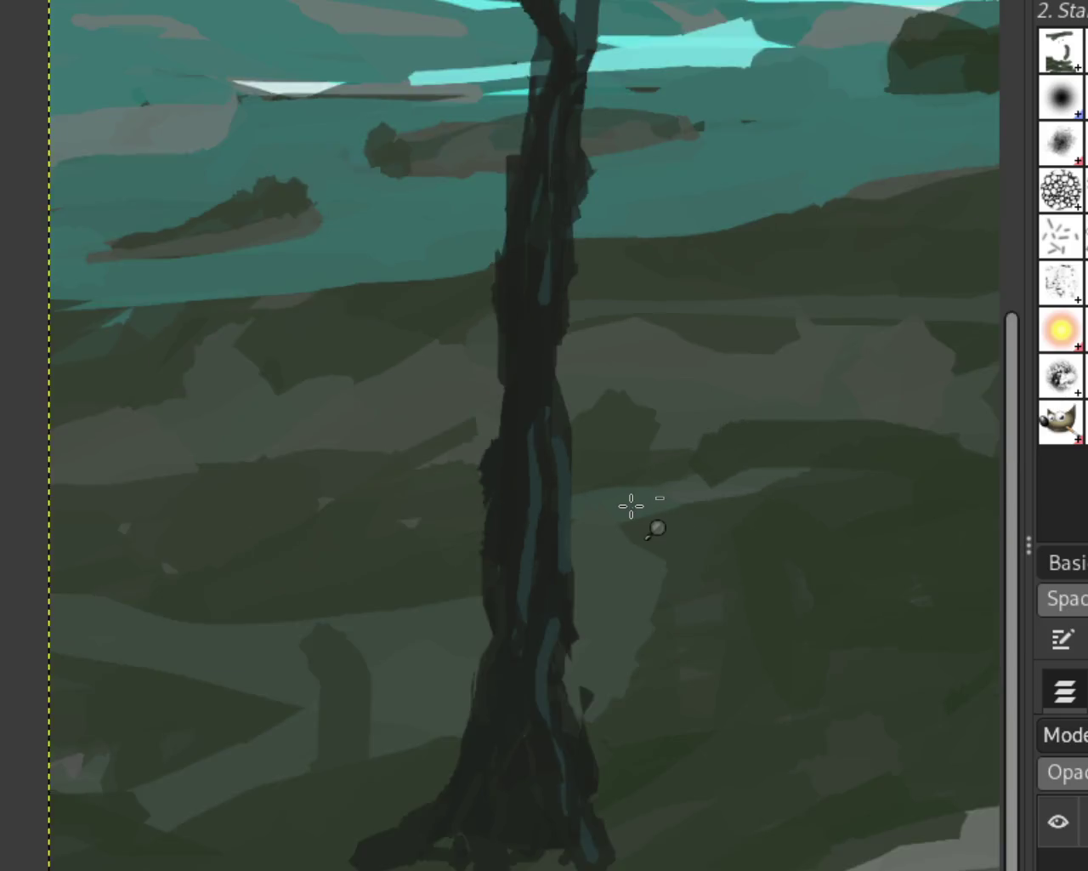
Paint blue-grey streaks sweeping down-left to the trunk base and curving down its middle
scroll(736, 377, "down", 3)
scroll(486, 688, "up", 4)
scroll(396, 820, "up", 1)
scroll(397, 820, "up", 2)
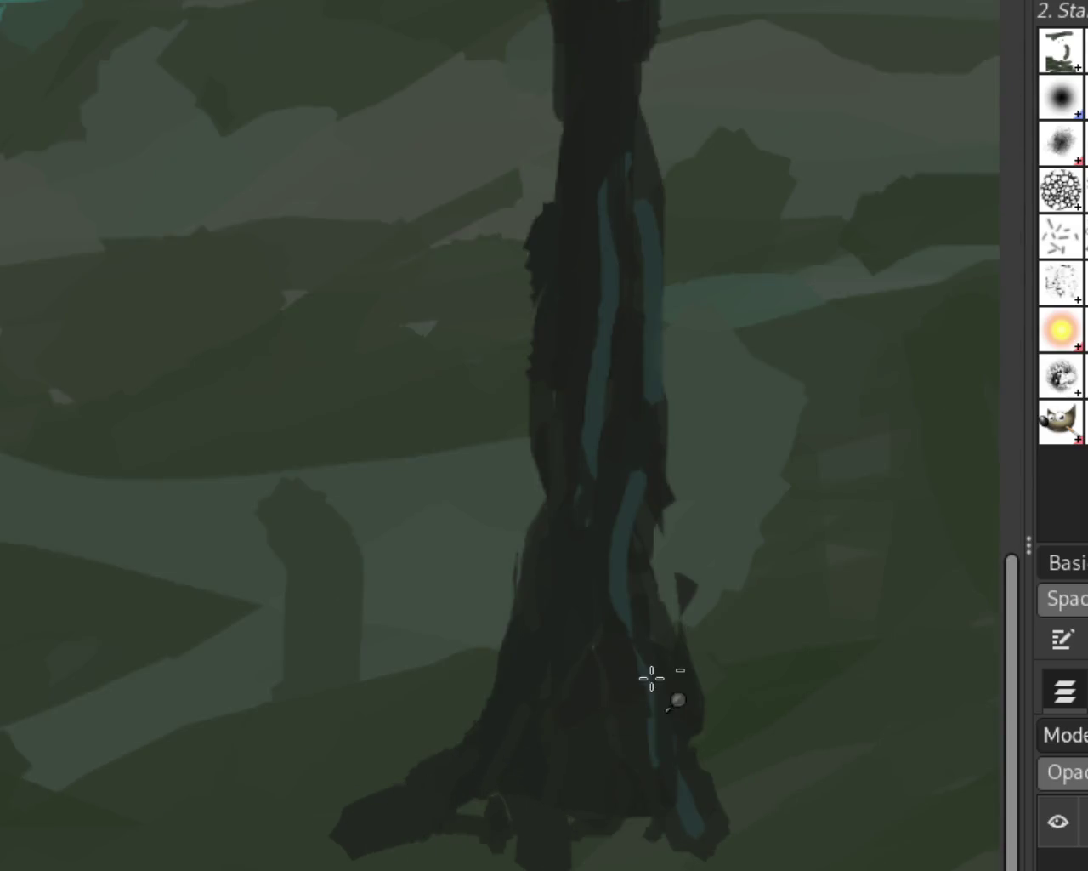
scroll(651, 676, "up", 1)
scroll(753, 698, "up", 1)
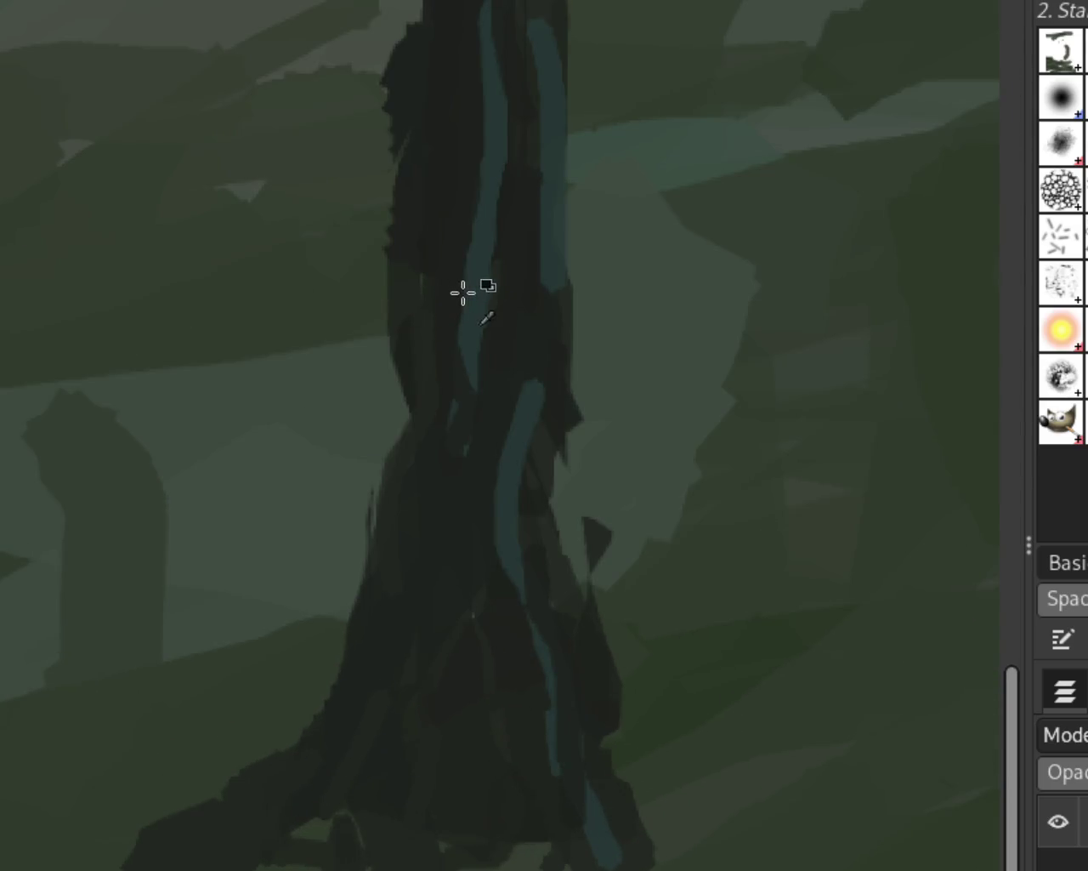
left_click_drag(419, 464, 264, 868)
left_click_drag(442, 587, 433, 808)
key("ctrl+z")
left_click_drag(421, 466, 451, 765)
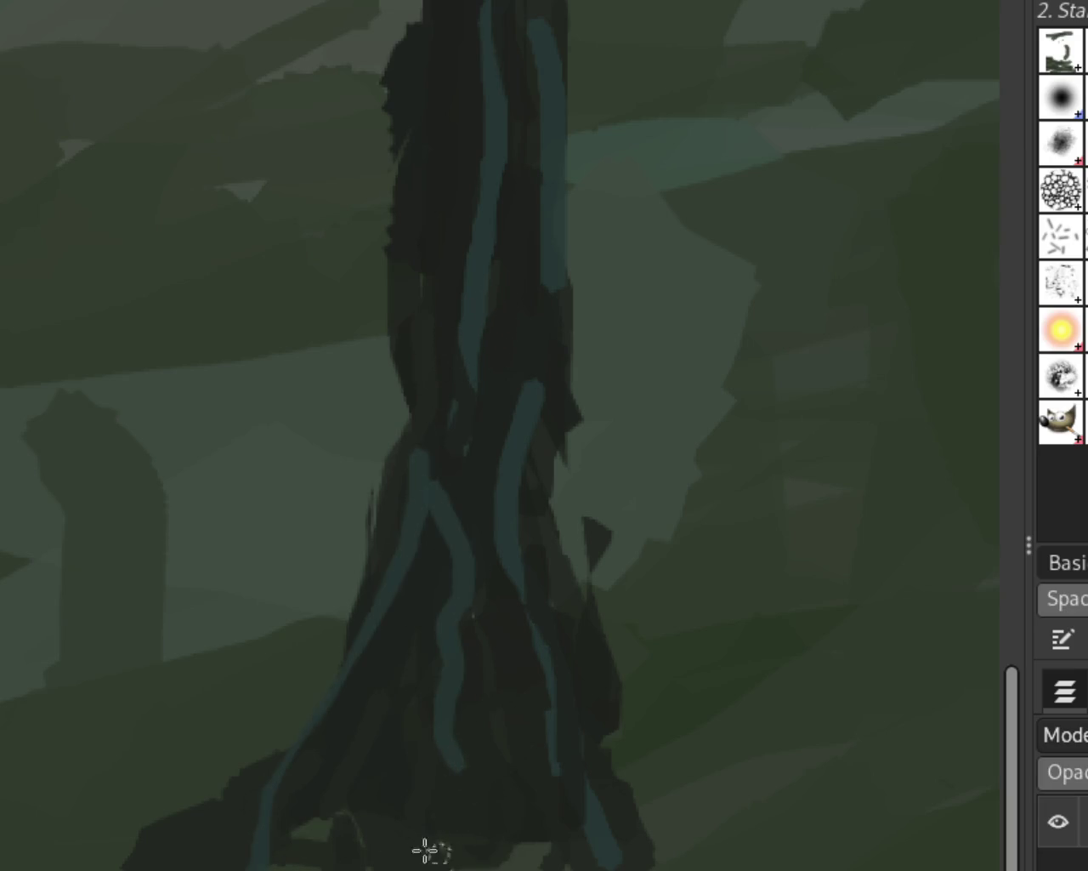
key("z")
left_click(315, 656, "ctrl")
left_click(553, 428, "ctrl")
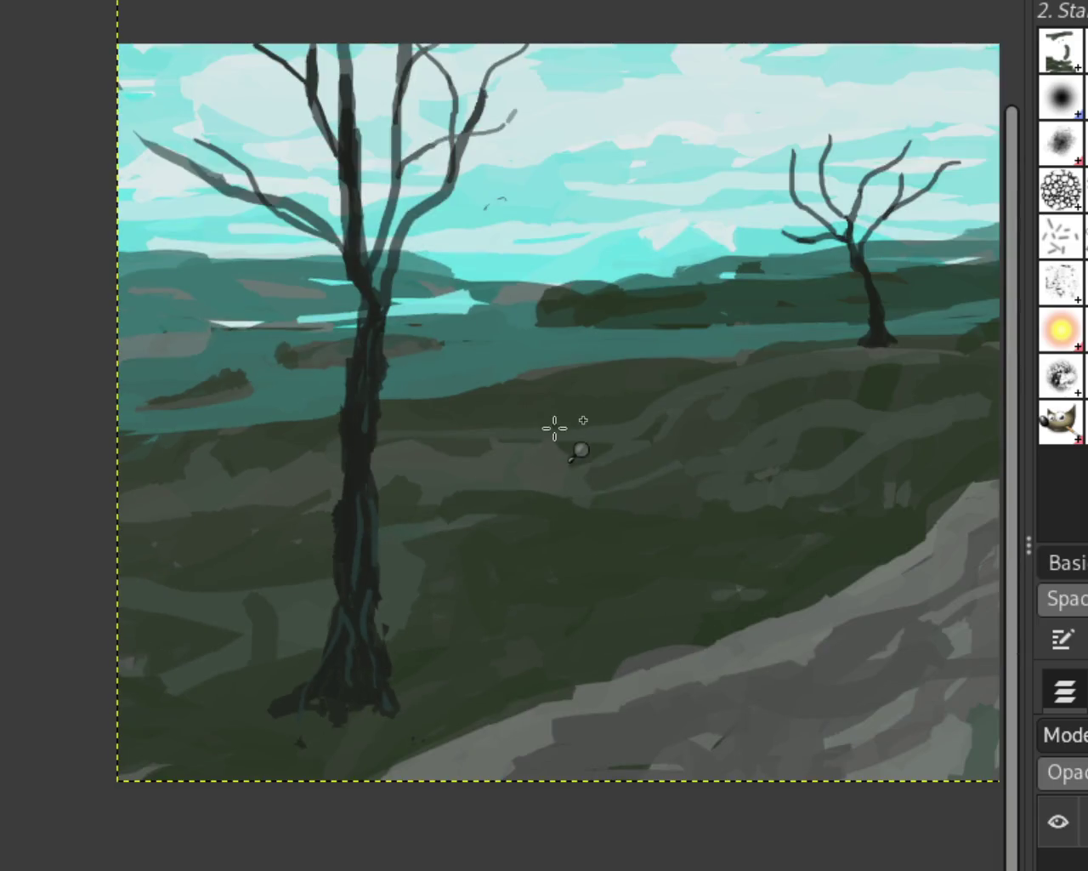
Zoom out and scroll around the painting to review the reworked trunk and landscape
left_click(526, 455, "ctrl")
left_click(482, 425)
left_click(454, 457, "ctrl")
left_click(382, 505)
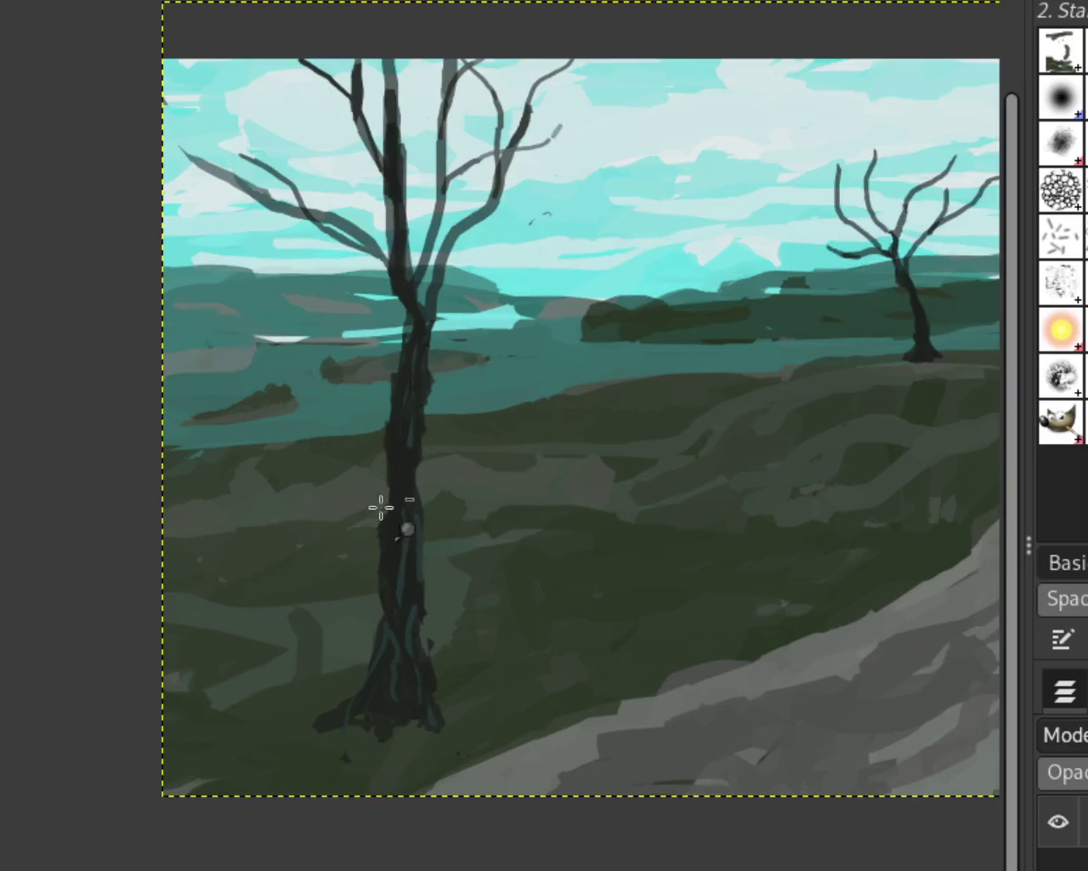
left_click(425, 505, "ctrl")
left_click(512, 502, "ctrl")
left_click(489, 481)
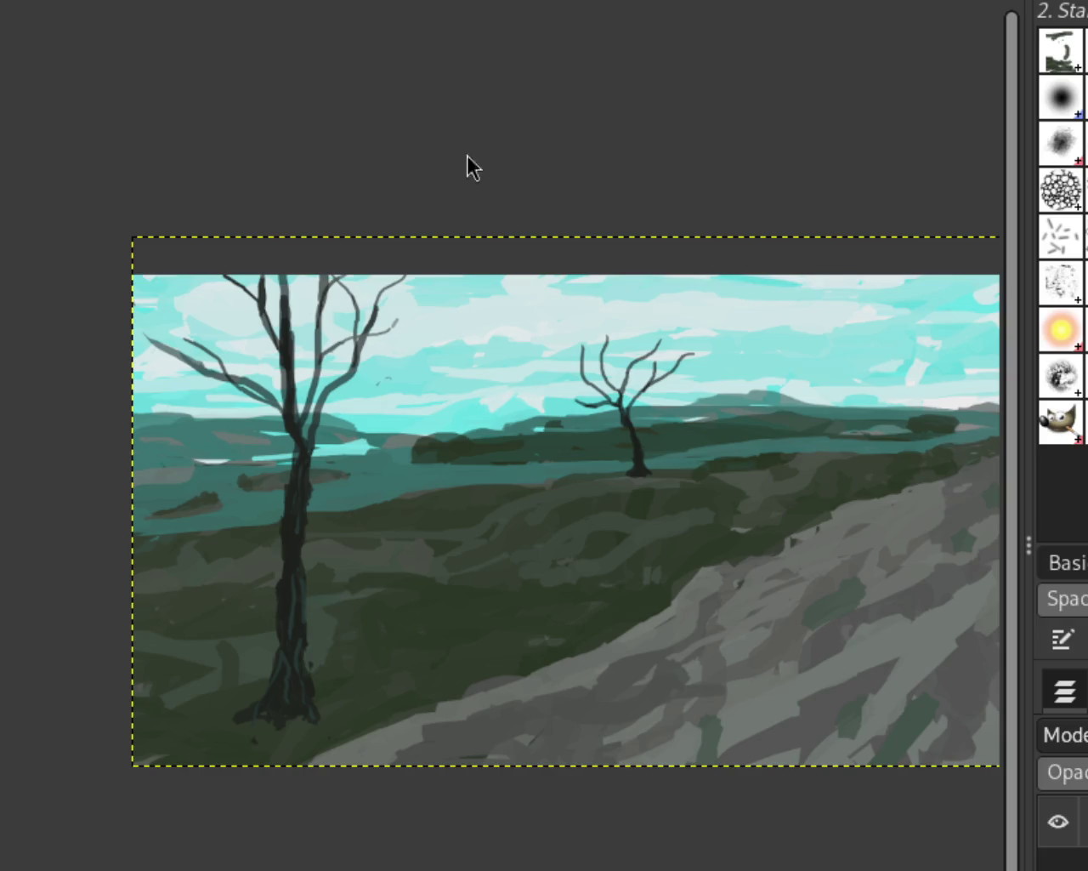
scroll(497, 486, "down", 1, "ctrl")
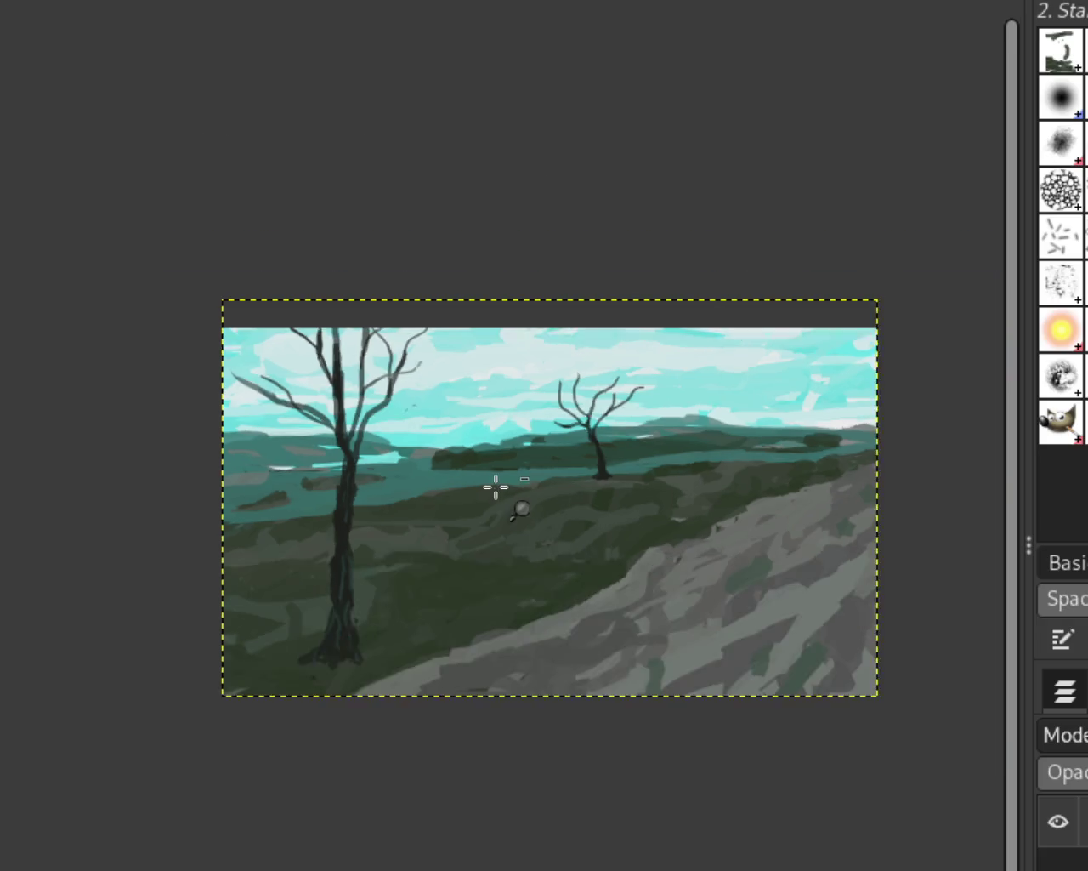
scroll(497, 486, "down", 1, "ctrl")
scroll(375, 569, "up", 2, "ctrl")
scroll(376, 571, "up", 1, "ctrl")
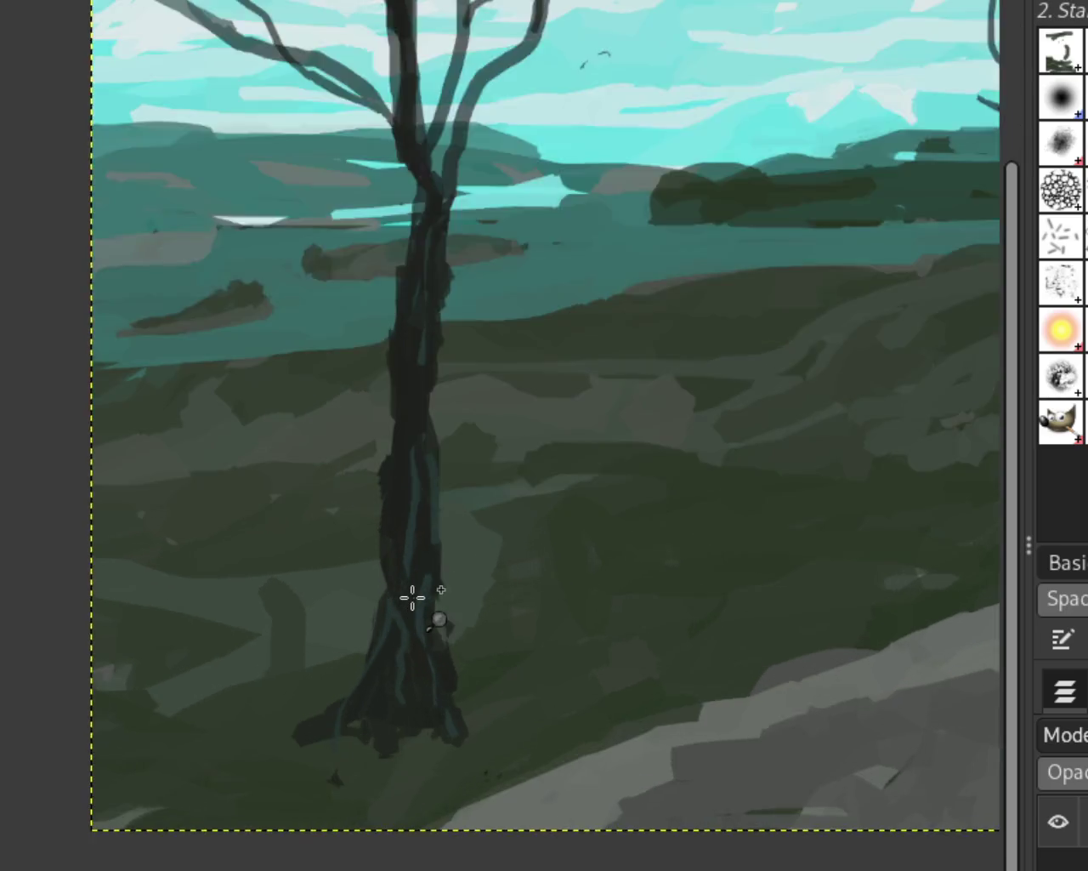
scroll(414, 593, "up", 1, "ctrl")
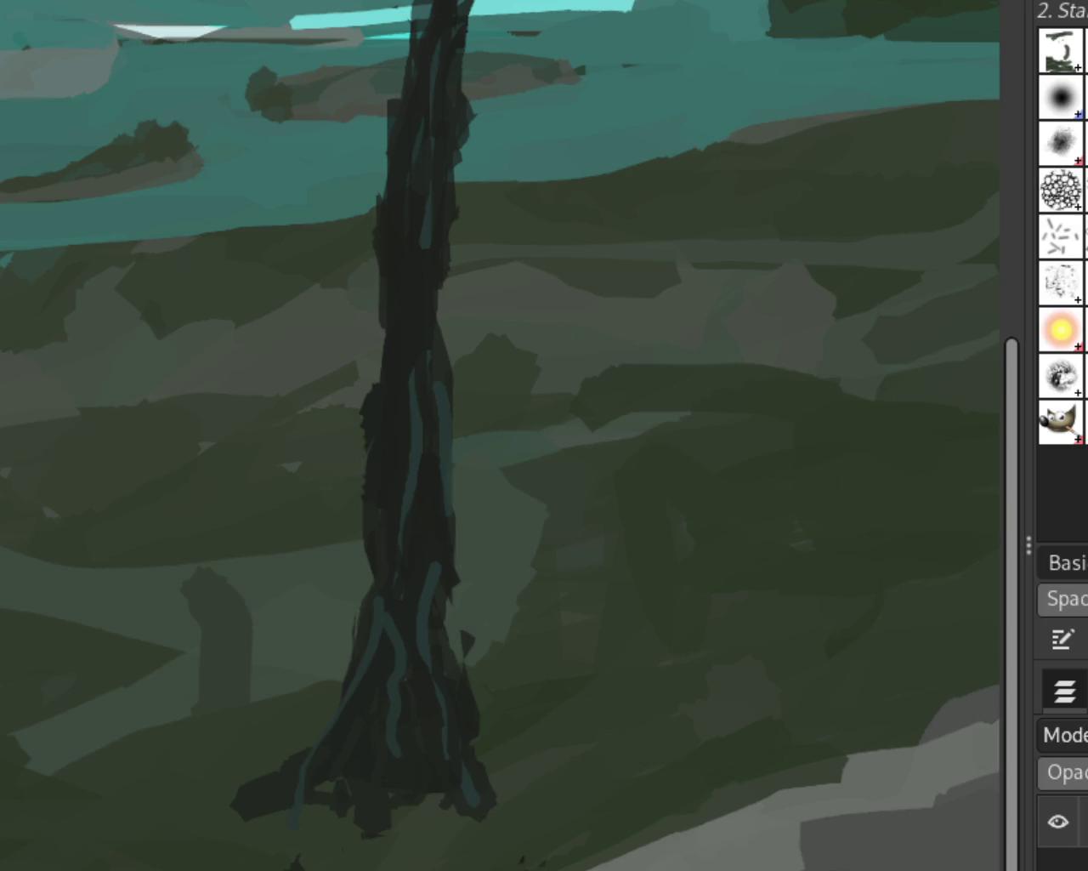
scroll(366, 557, "down", 3)
scroll(479, 440, "down", 2)
scroll(510, 430, "up", 2)
scroll(325, 392, "up", 1)
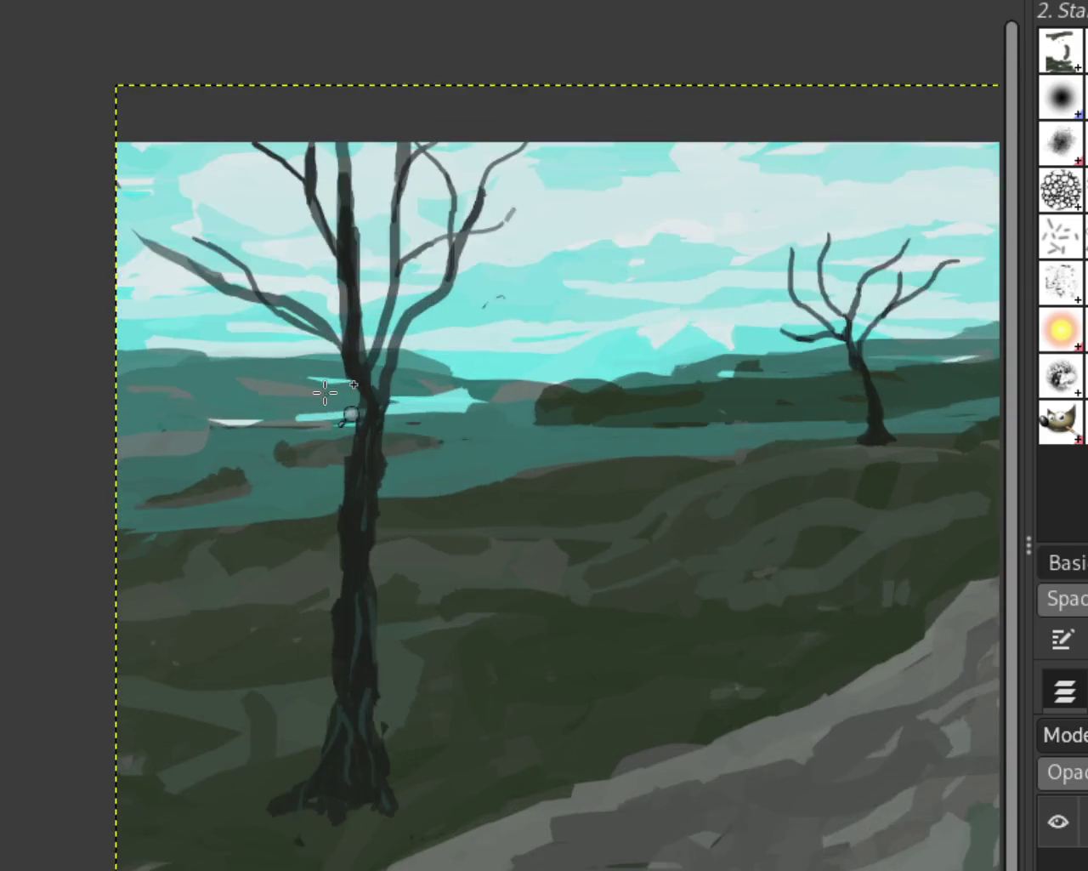
scroll(376, 593, "up", 1)
scroll(345, 583, "up", 2)
scroll(287, 575, "down", 3)
scroll(496, 564, "down", 1)
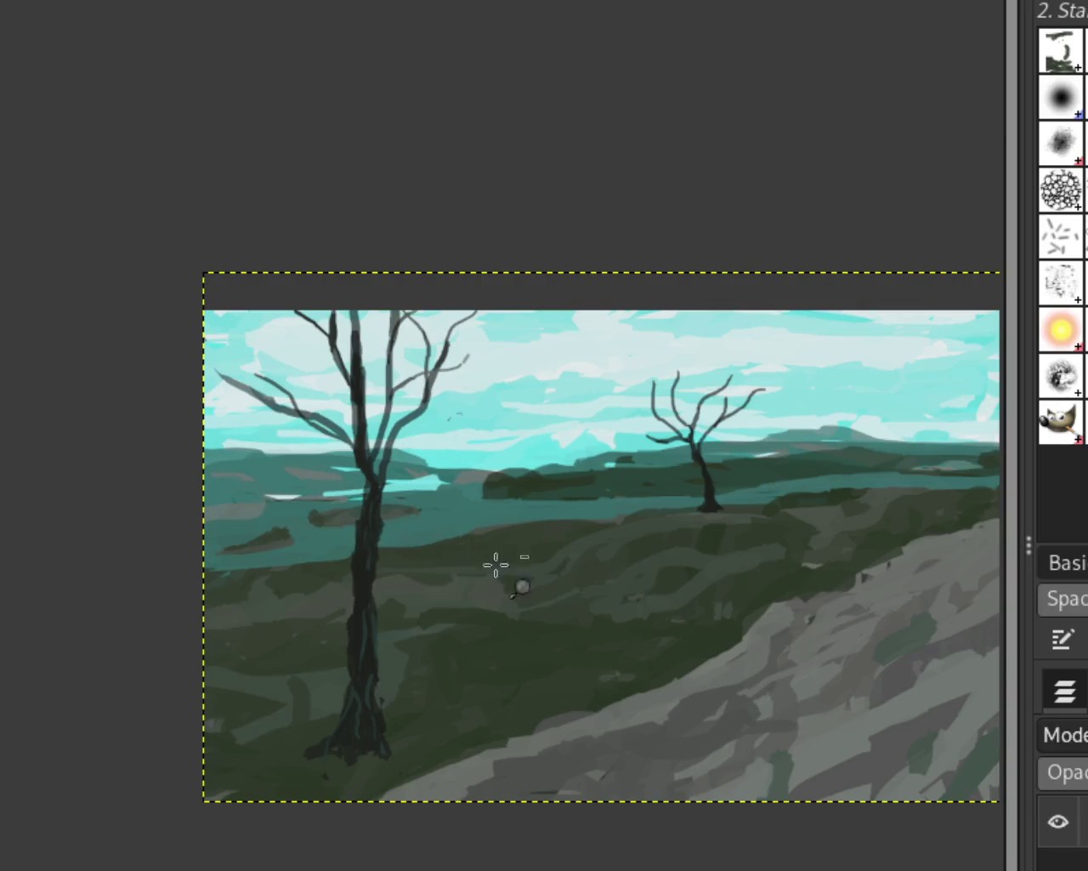
scroll(365, 536, "down", 1)
scroll(639, 552, "down", 1)
scroll(612, 545, "up", 2)
scroll(585, 570, "down", 1)
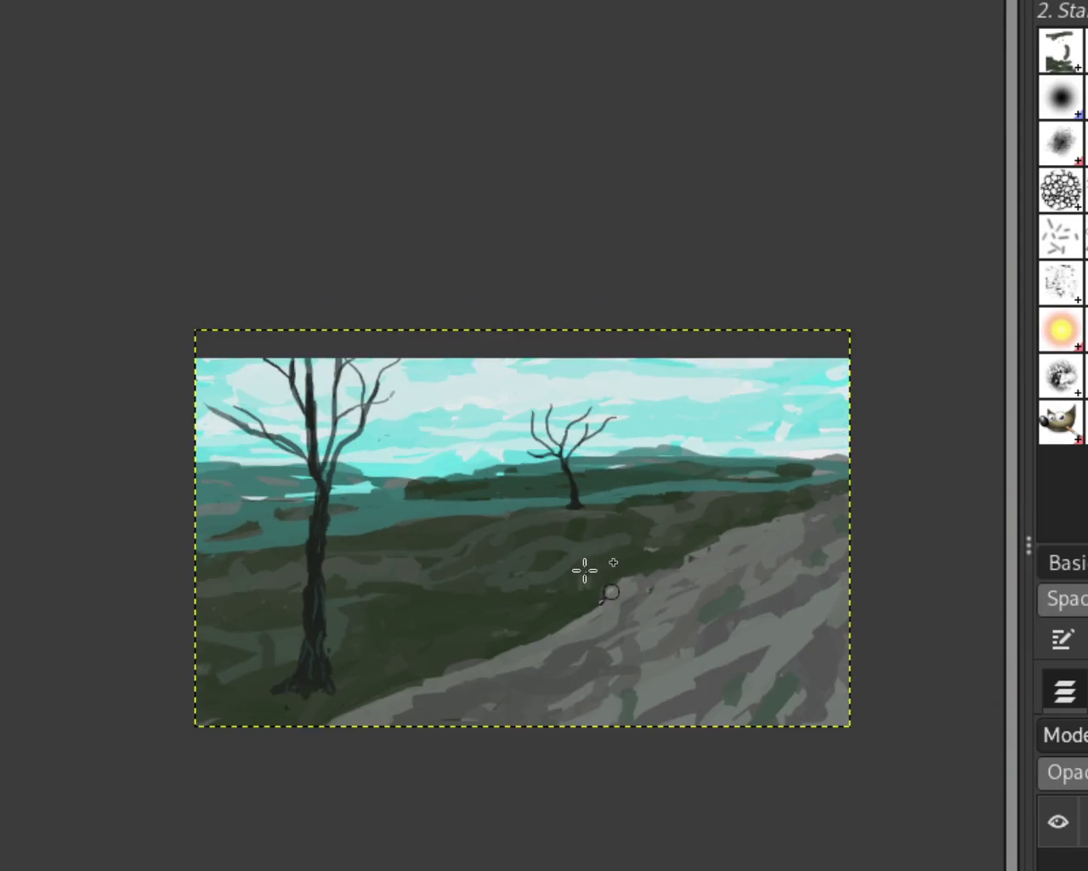
scroll(561, 595, "up", 1)
scroll(561, 581, "down", 1)
scroll(595, 612, "up", 1)
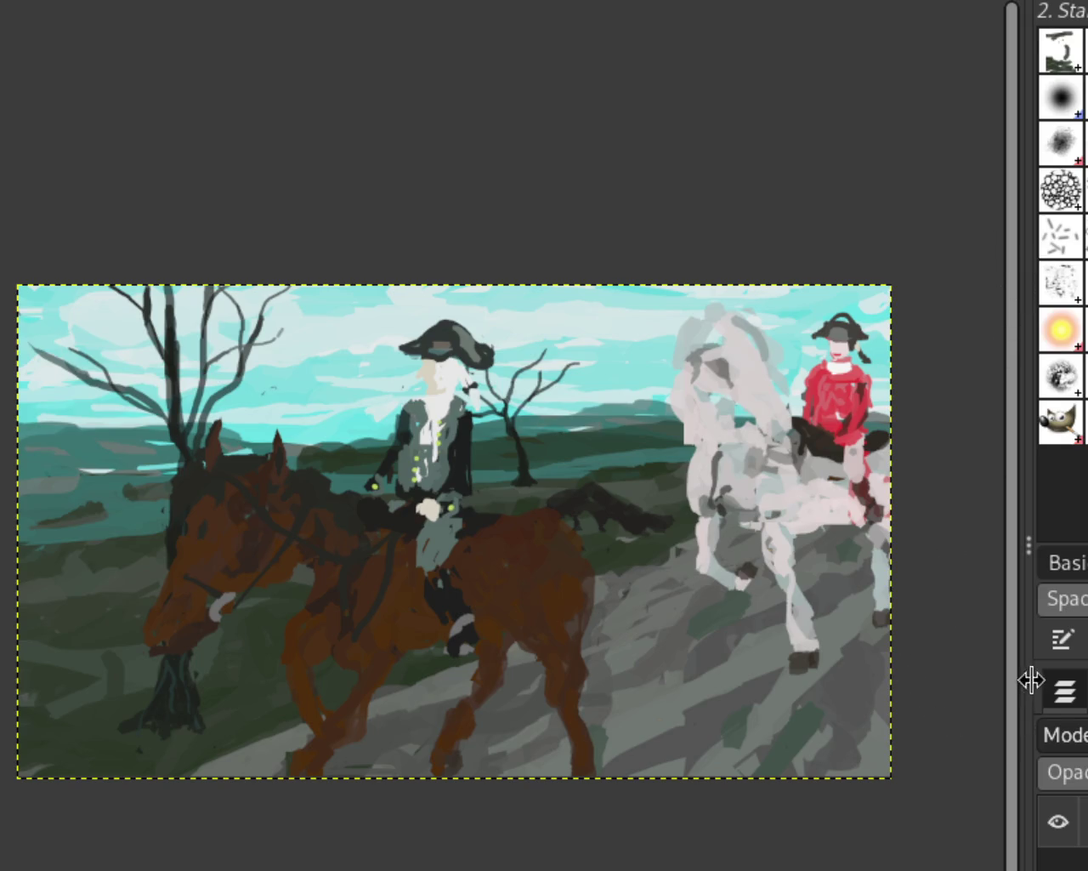
Show the animals layer and hide the background and horses layers to isolate it
left_click(1063, 847)
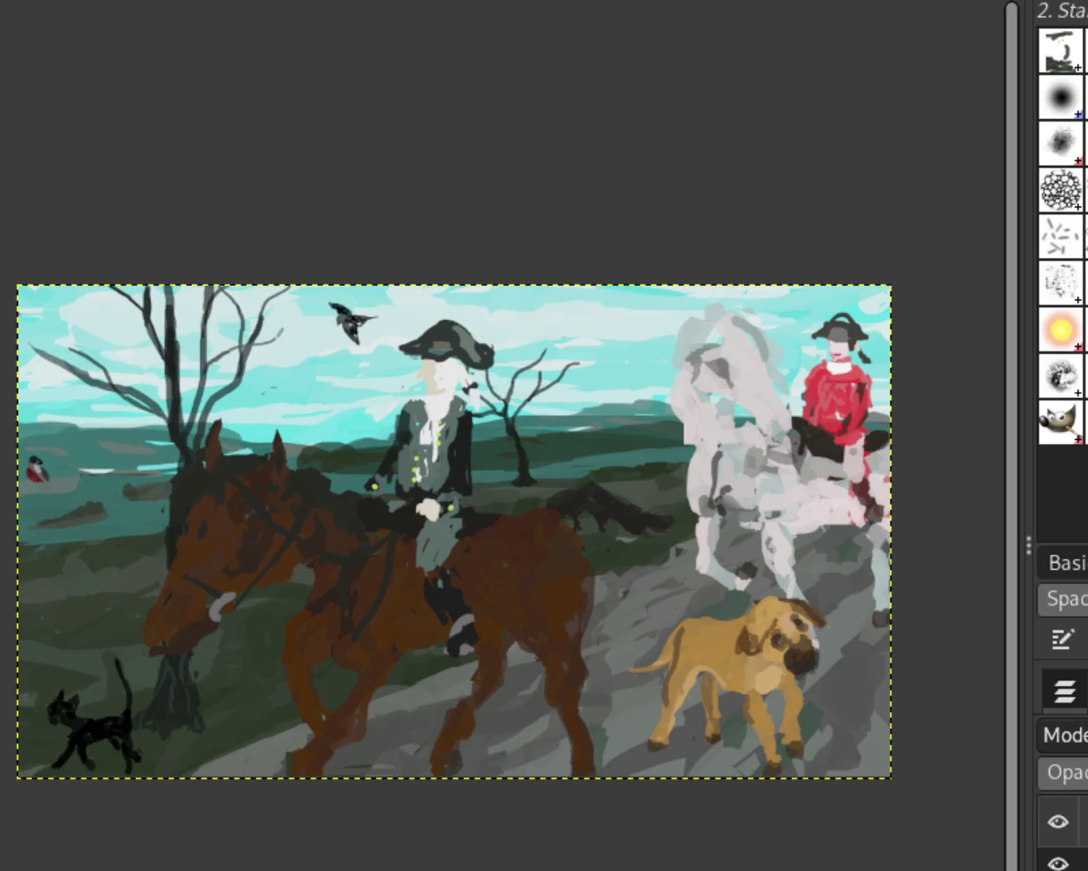
left_click(1059, 863)
left_click(1059, 864)
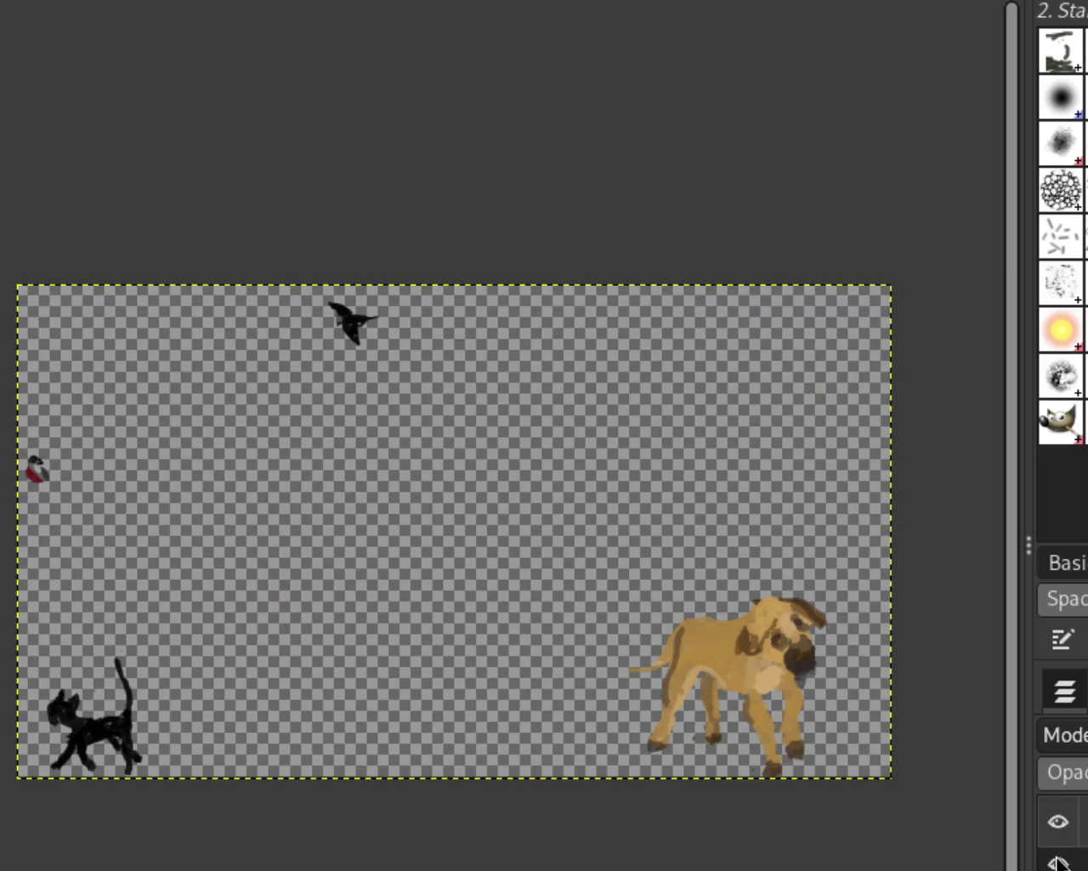
Rectangle-select and copy the small red bird at the left edge, re-enabling the animals layer
left_click_drag(104, 407, 1, 515)
key("ctrl+c")
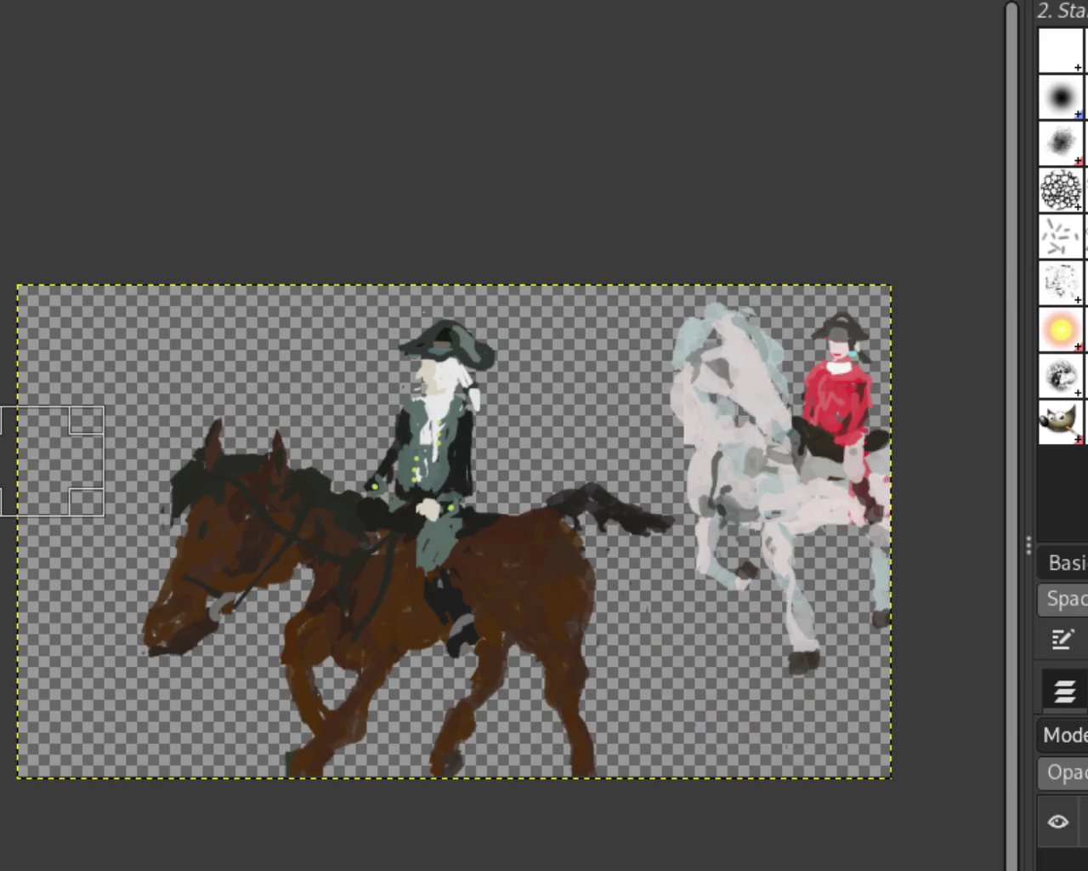
left_click(1048, 862)
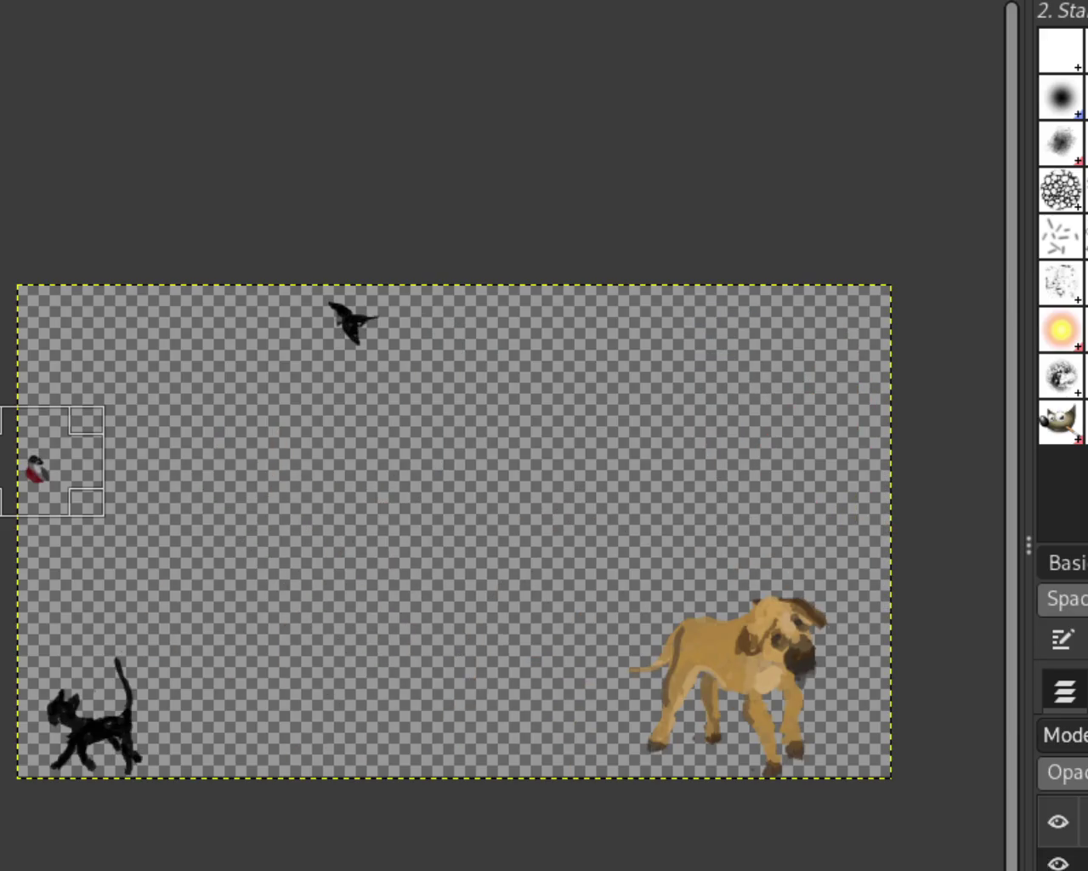
Cut the red bird from the left edge, move it onto the left tree's branch and anchor it
left_click_drag(119, 399, 6, 521)
key("ctrl+x")
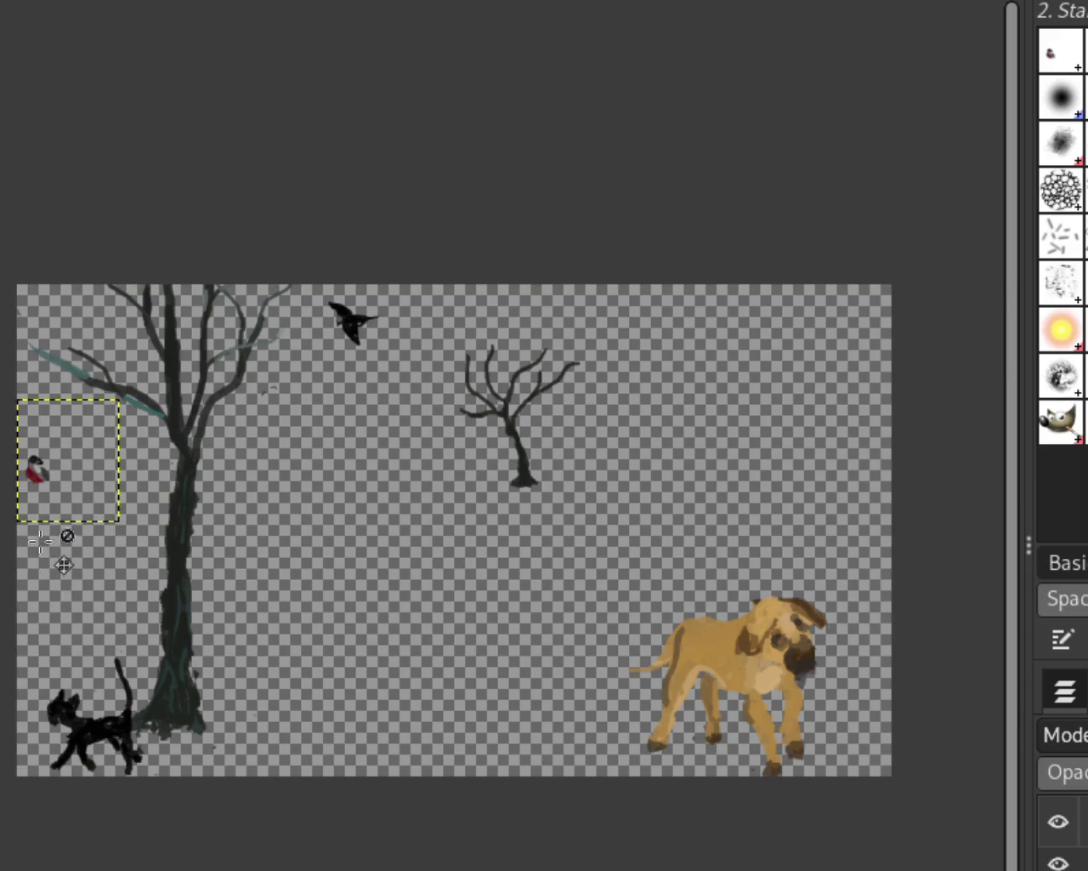
mouse_move(63, 492)
left_mouse_down()
mouse_move(125, 395)
mouse_move(68, 365)
mouse_move(111, 372)
left_mouse_up()
key("Return")
key("Return")
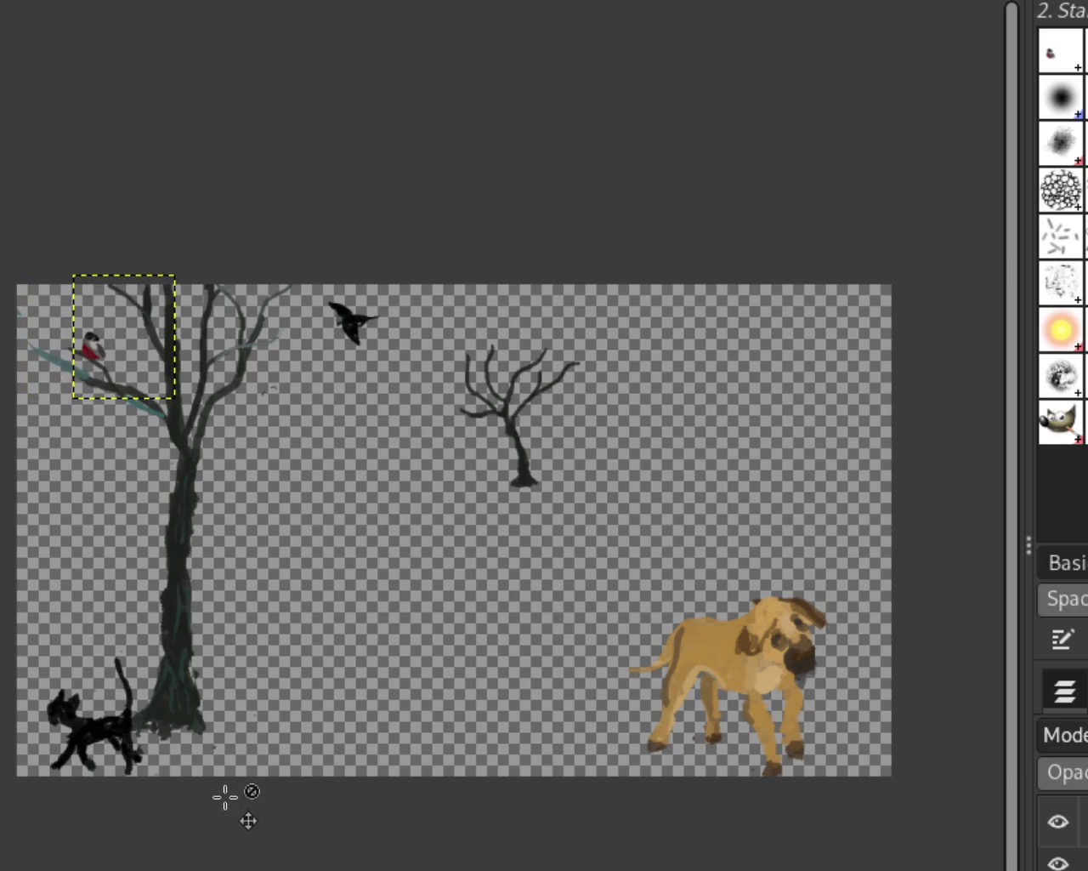
key("Page_Down")
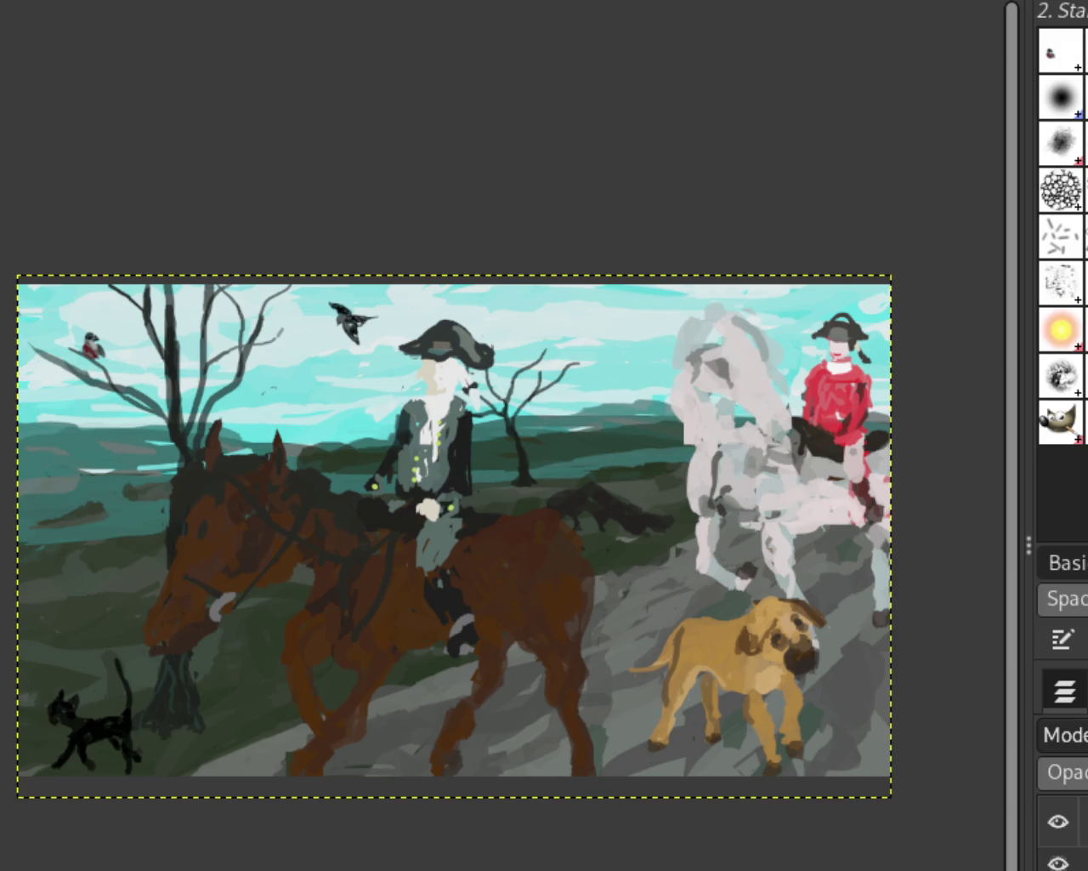
Zoom in and out across the painting to inspect it, ending nearer the left side
scroll(260, 539, "up", 2)
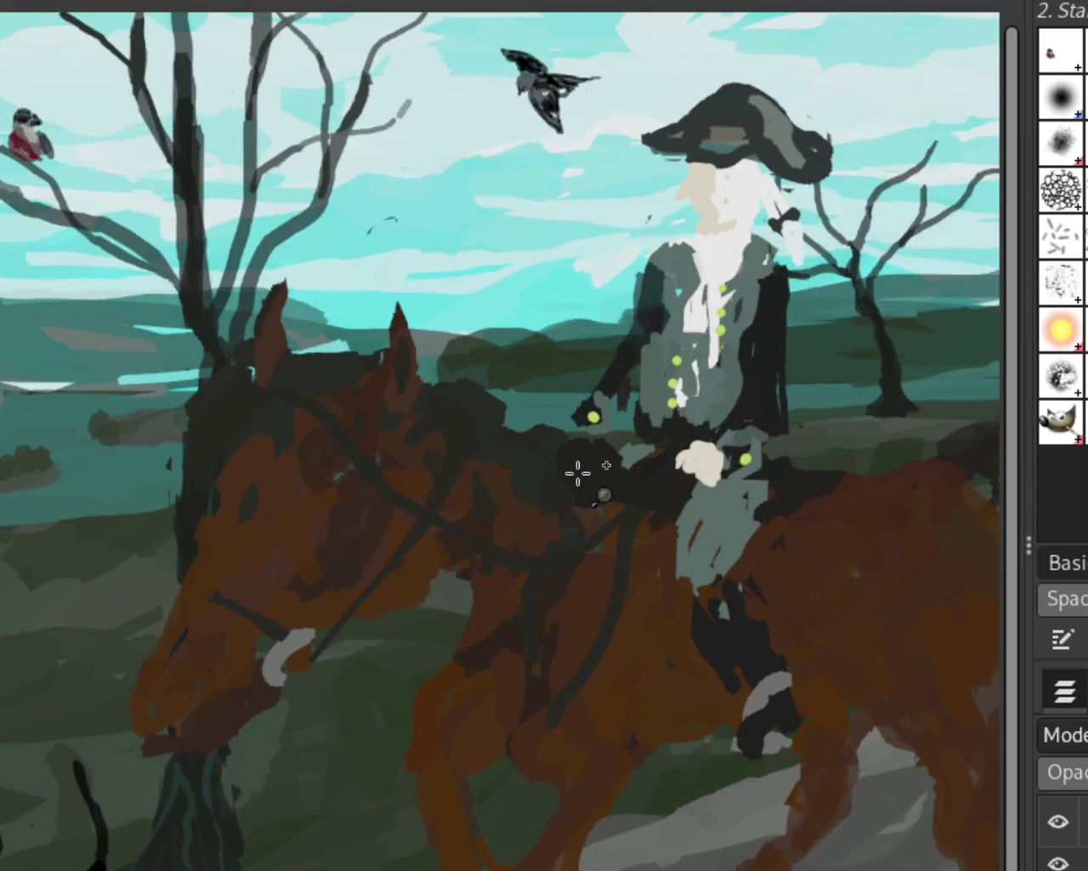
left_click(577, 473, "ctrl")
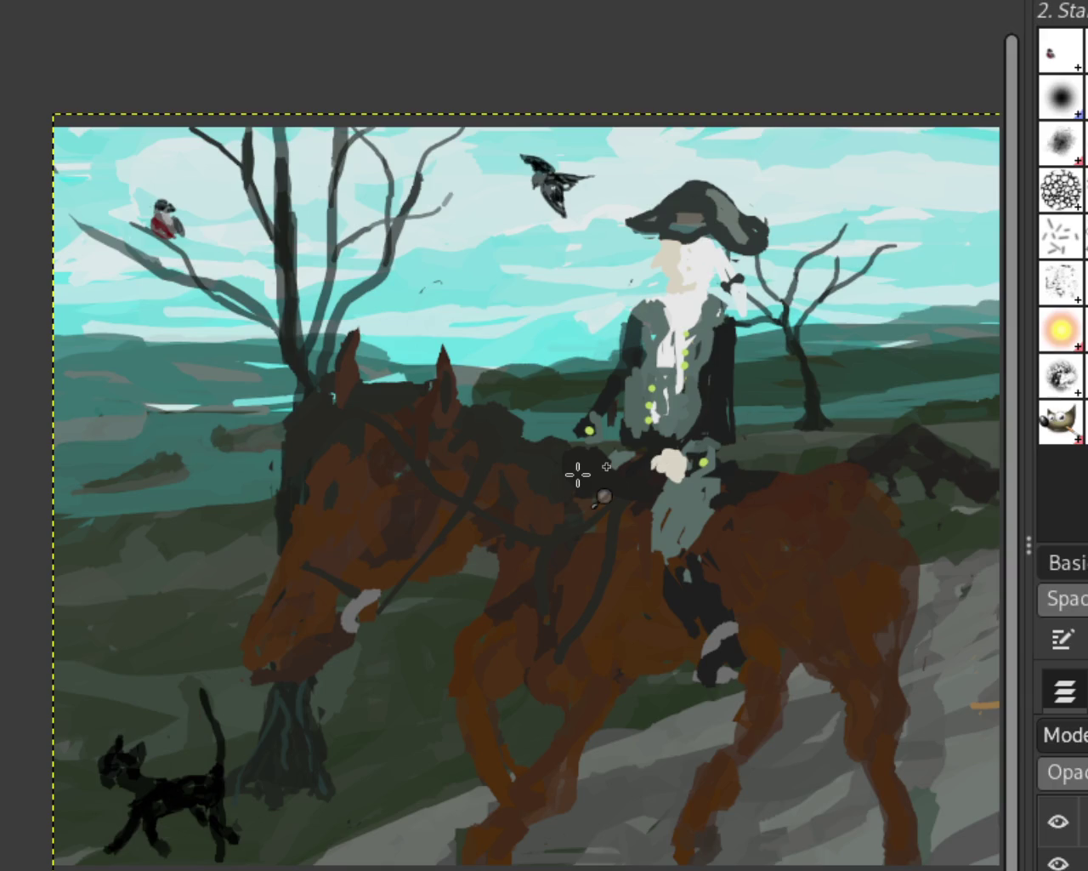
left_click(577, 474, "ctrl")
left_click(575, 473, "ctrl")
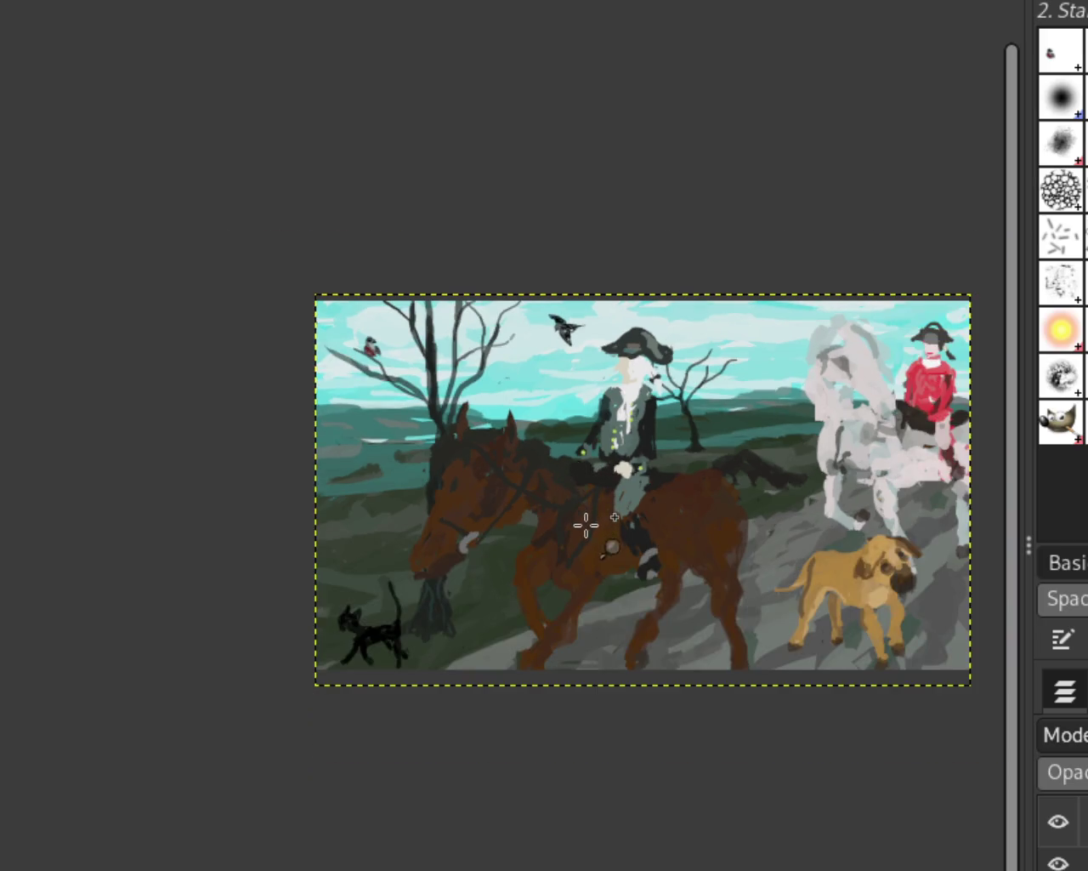
left_click(595, 525)
left_click(463, 497, "ctrl")
left_click(469, 507, "ctrl")
left_click(564, 522)
left_click(564, 522)
left_click(272, 530, "ctrl")
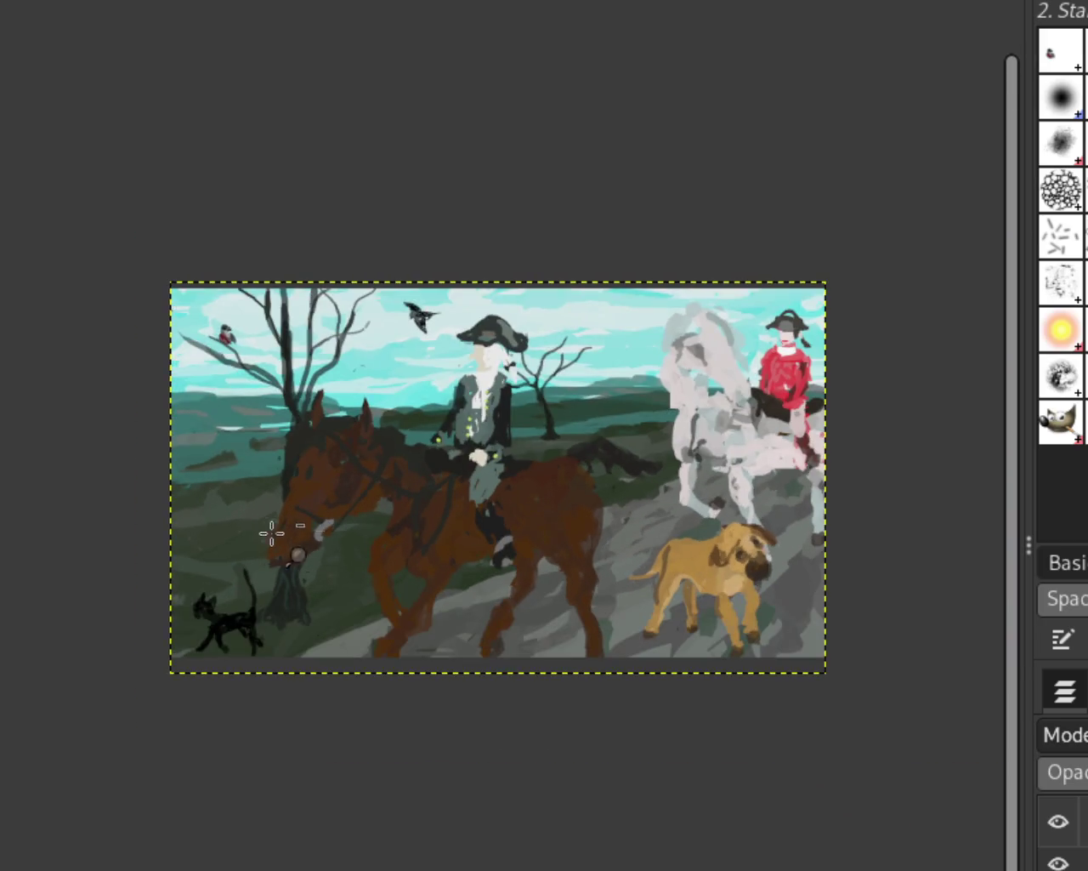
left_click(568, 515)
left_click(533, 516, "ctrl")
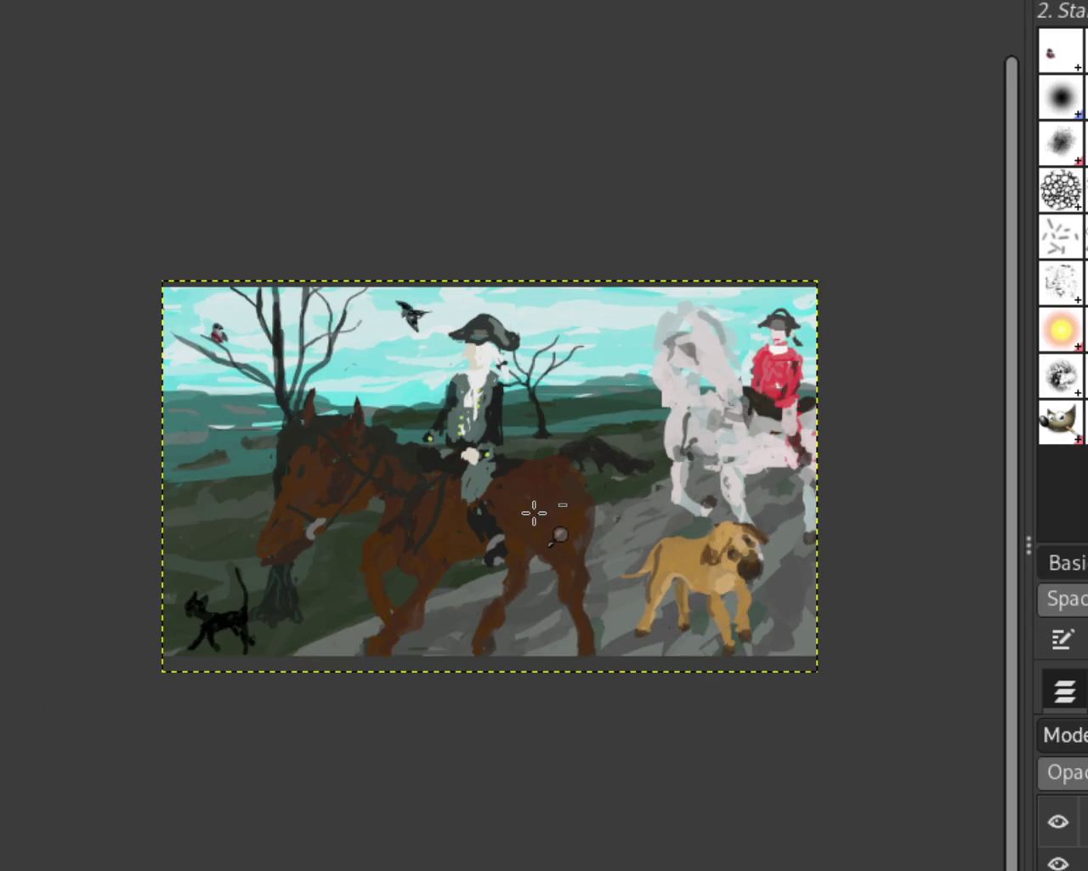
left_click(625, 514)
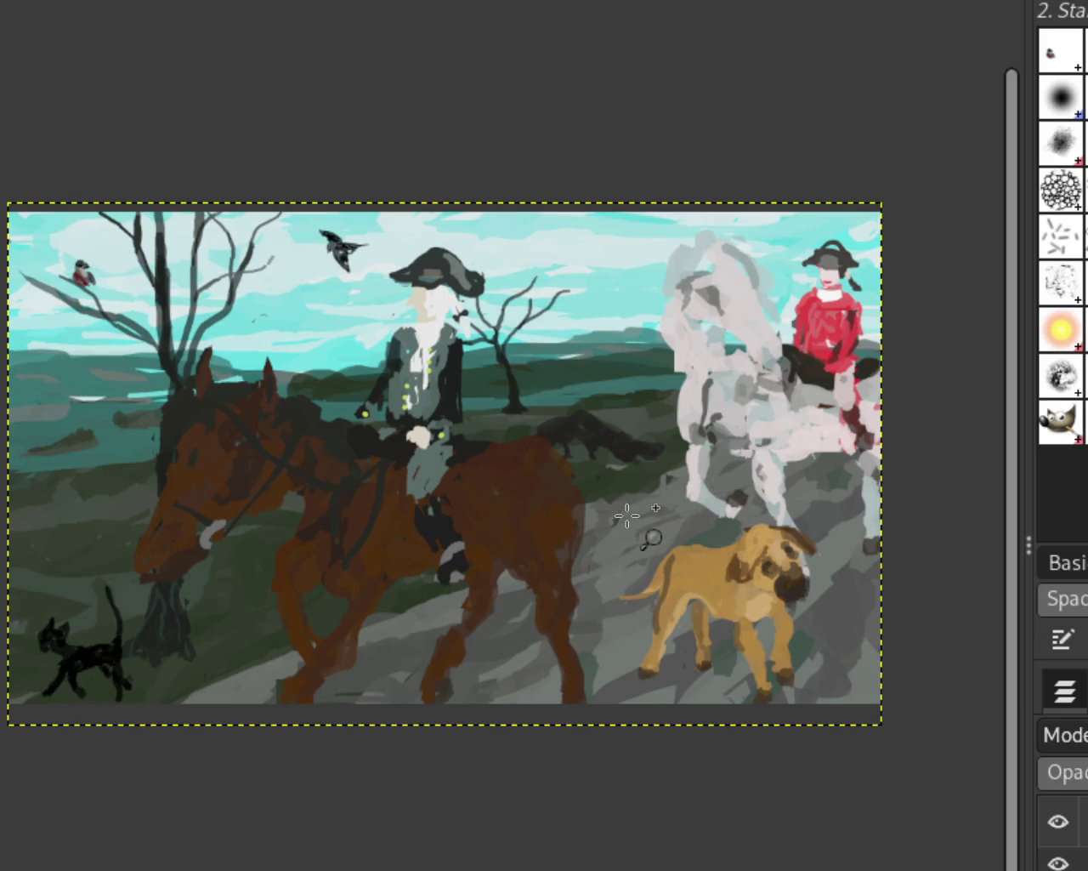
left_click(627, 516, "ctrl")
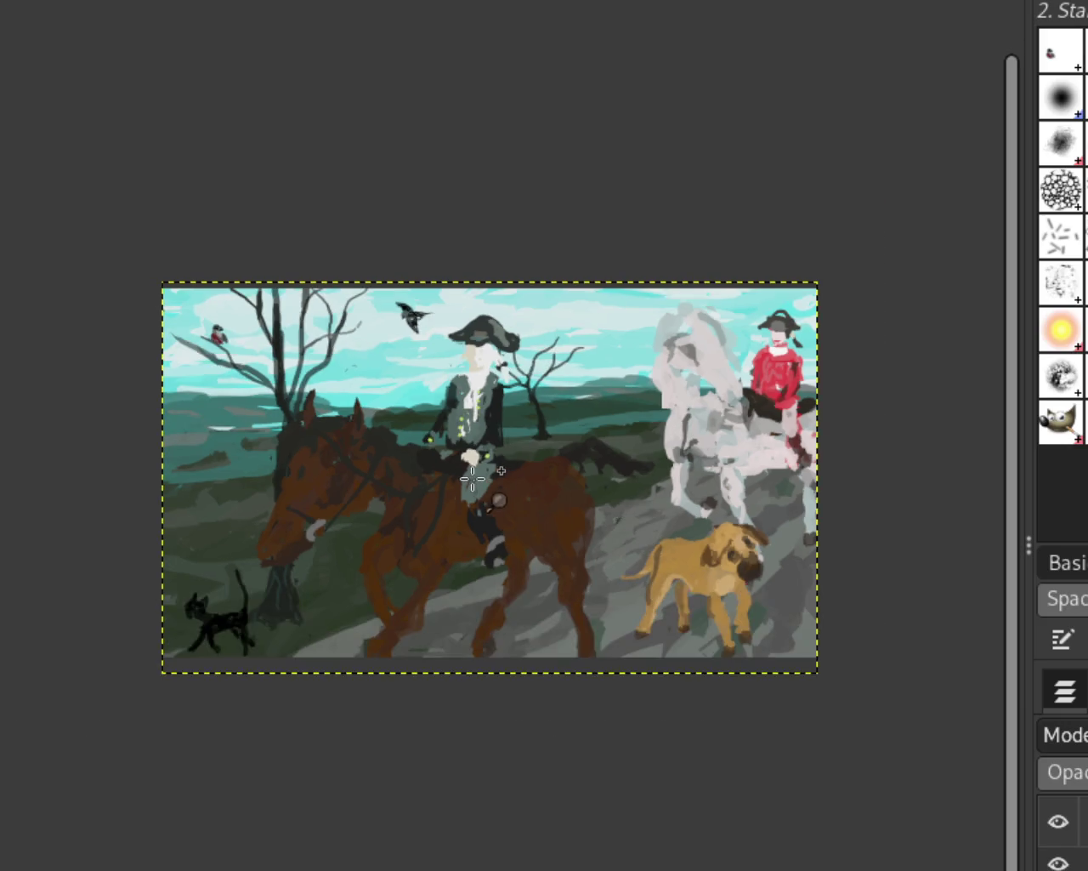
left_click(489, 498)
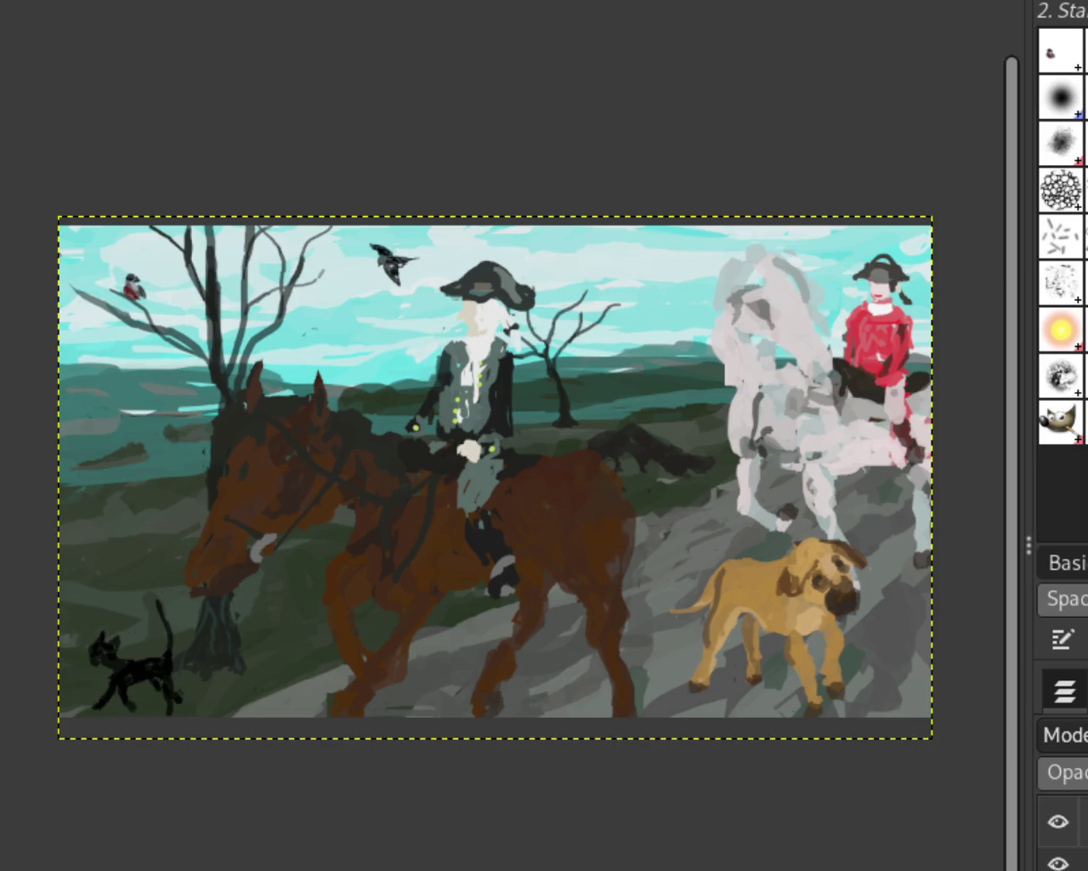
Hide the riders and horses layer with its eye icon
left_click(1059, 861)
left_click(1059, 861)
left_click(1059, 862)
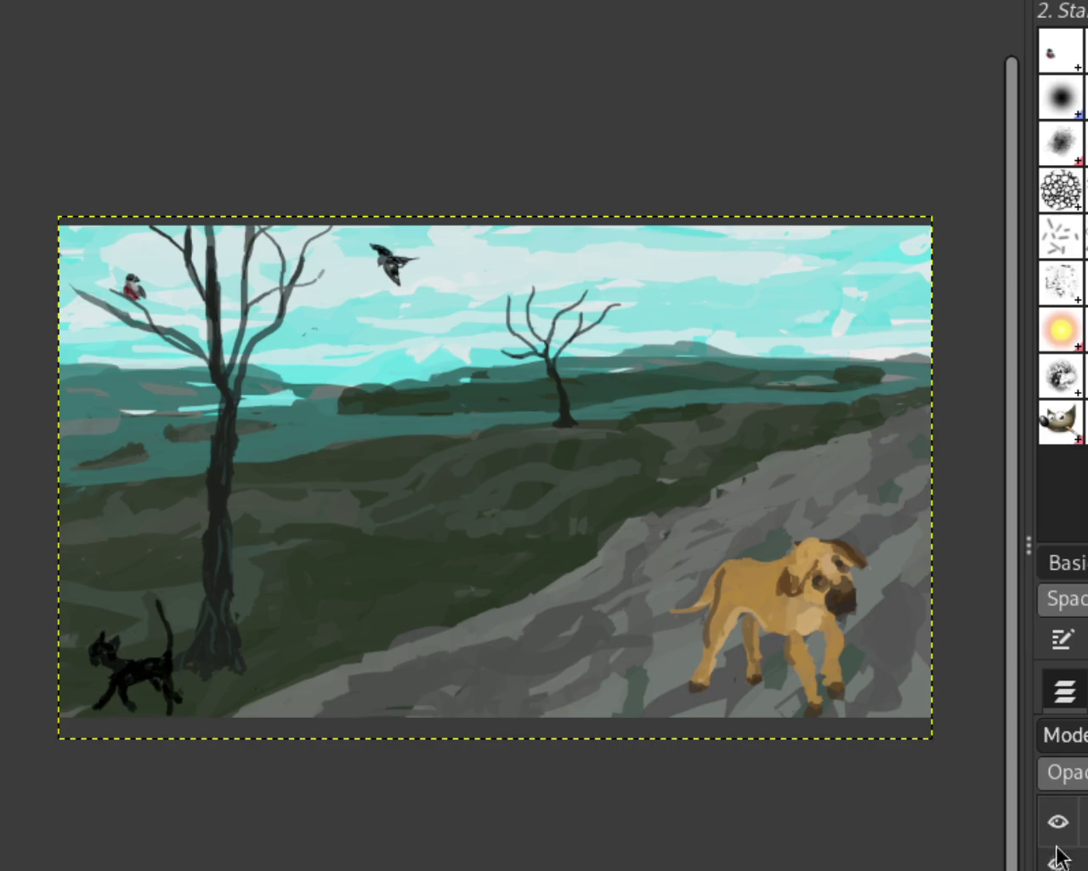
Hide the dog, cat and birds layer, then zoom in on the upper-left tree and sky
left_click(1059, 862)
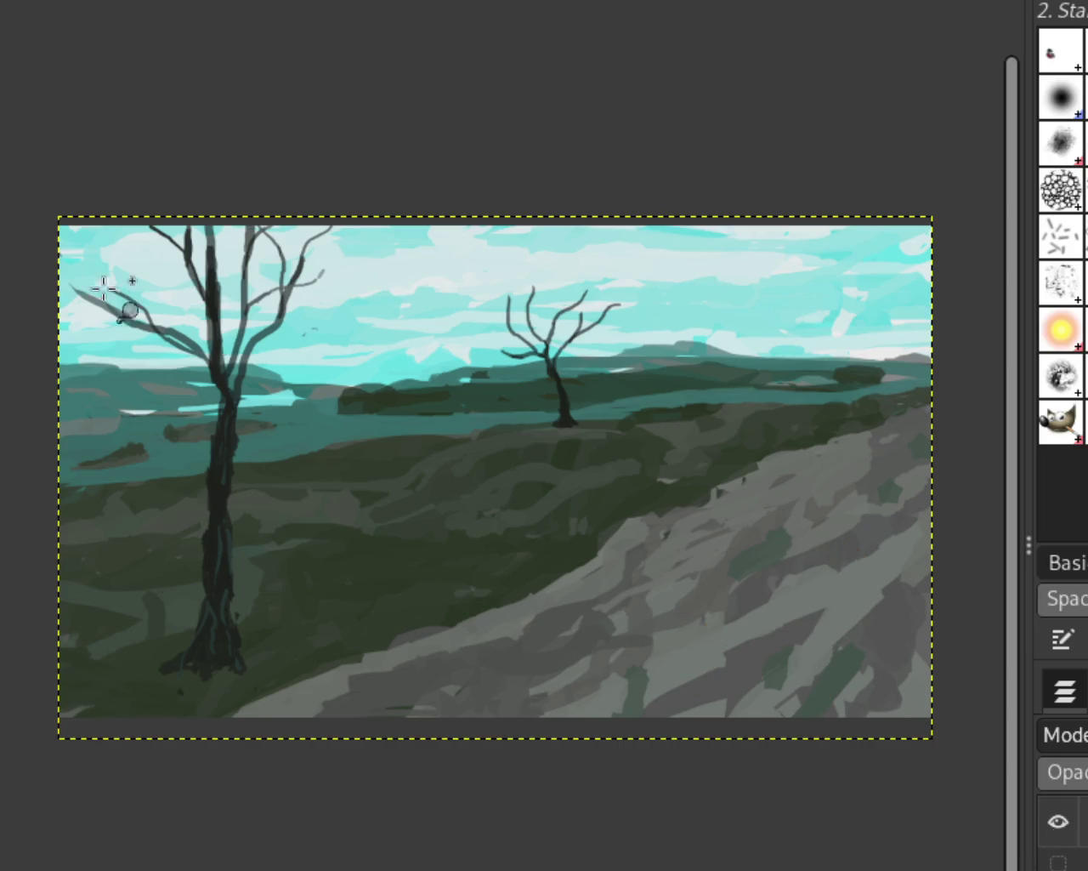
left_click(516, 502, "ctrl")
left_click(208, 353)
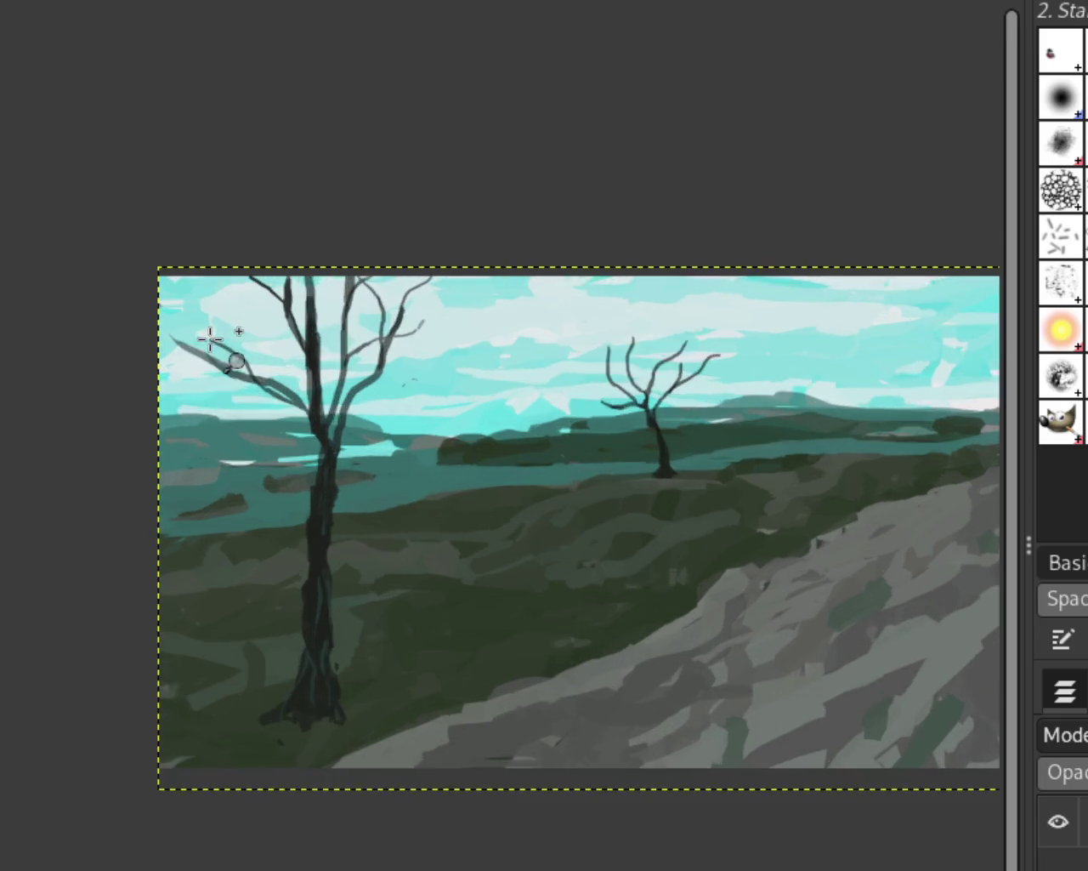
left_click(212, 338)
left_click(457, 417, "ctrl")
left_click(327, 351)
left_click(500, 404, "ctrl")
left_click(547, 360)
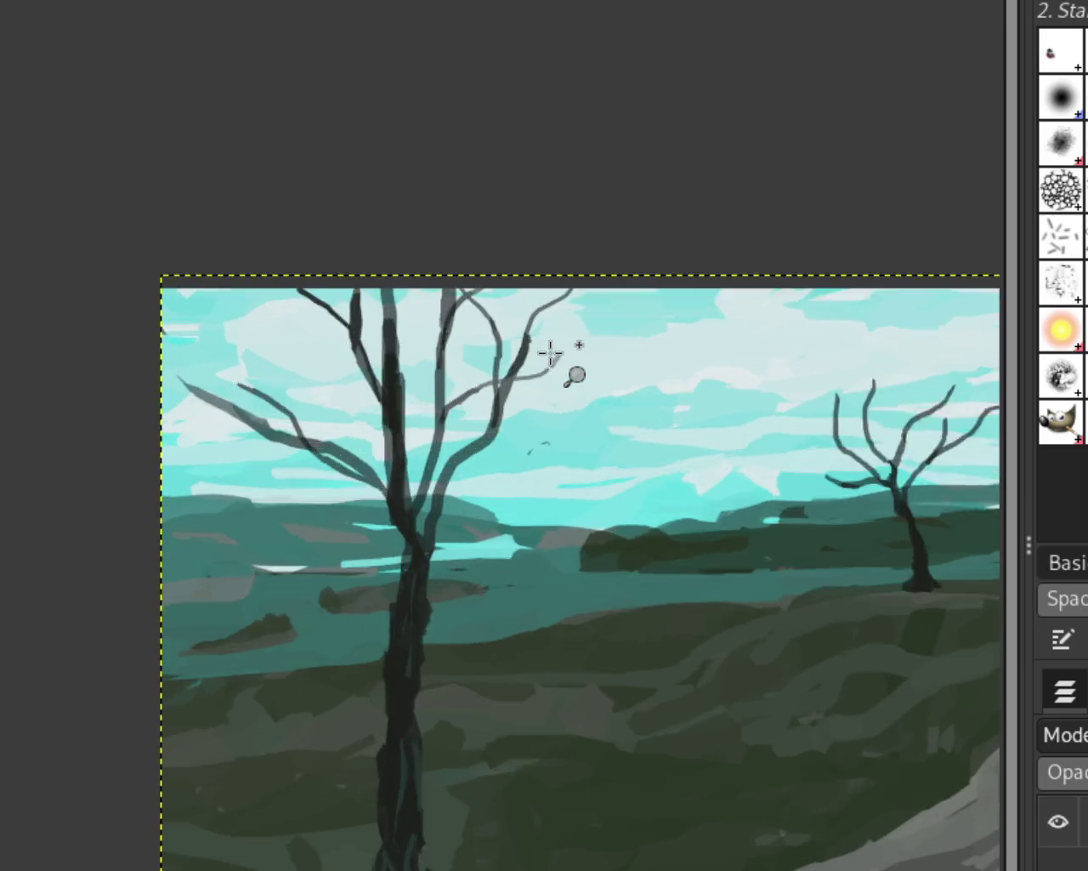
left_click(552, 357)
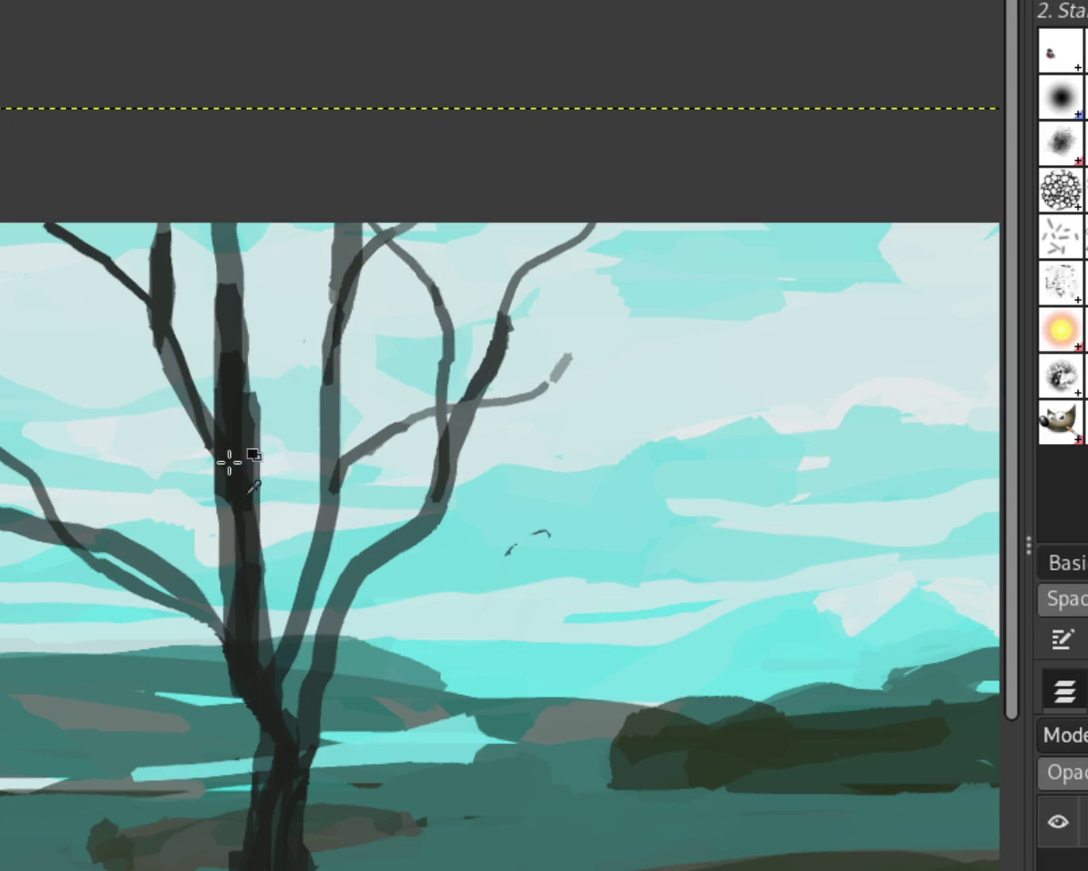
Try a new Paintbrush branch up to the top edge, undoing and redoing the strokes
left_click_drag(531, 375, 682, 219)
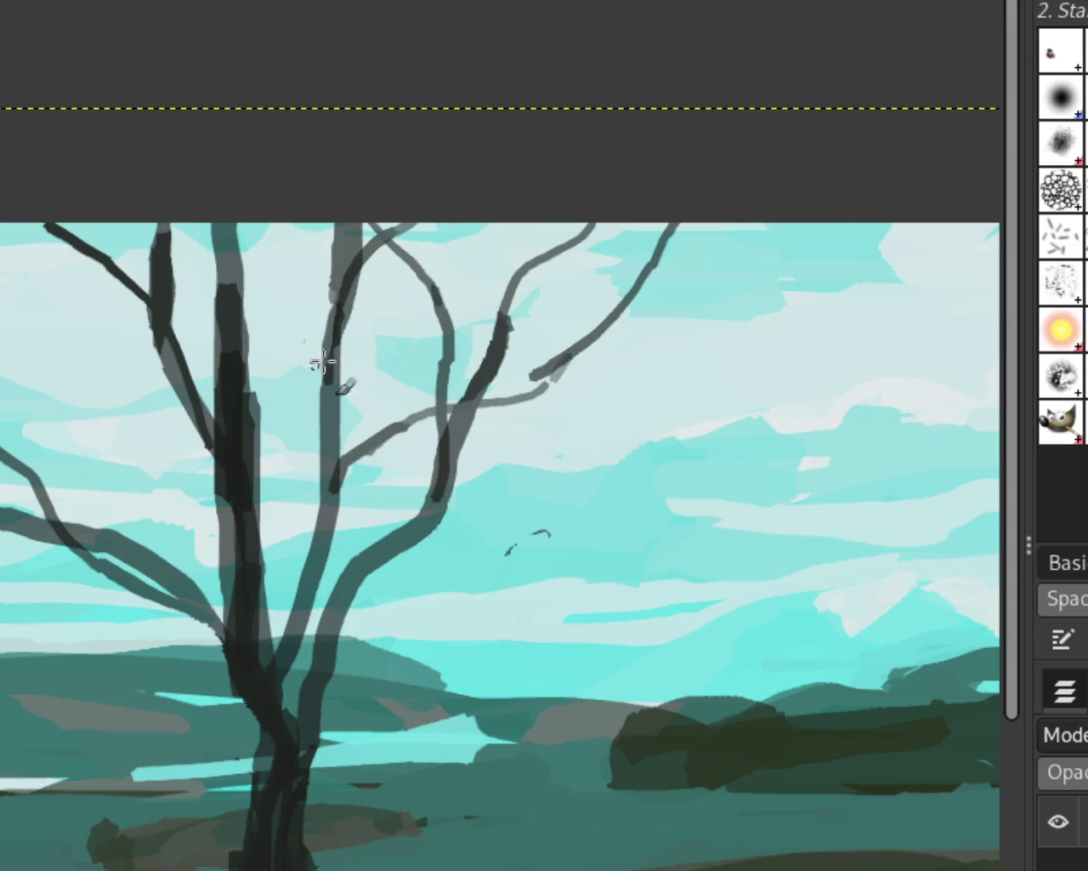
key("ctrl+z")
left_click_drag(544, 384, 653, 224)
key("ctrl+z")
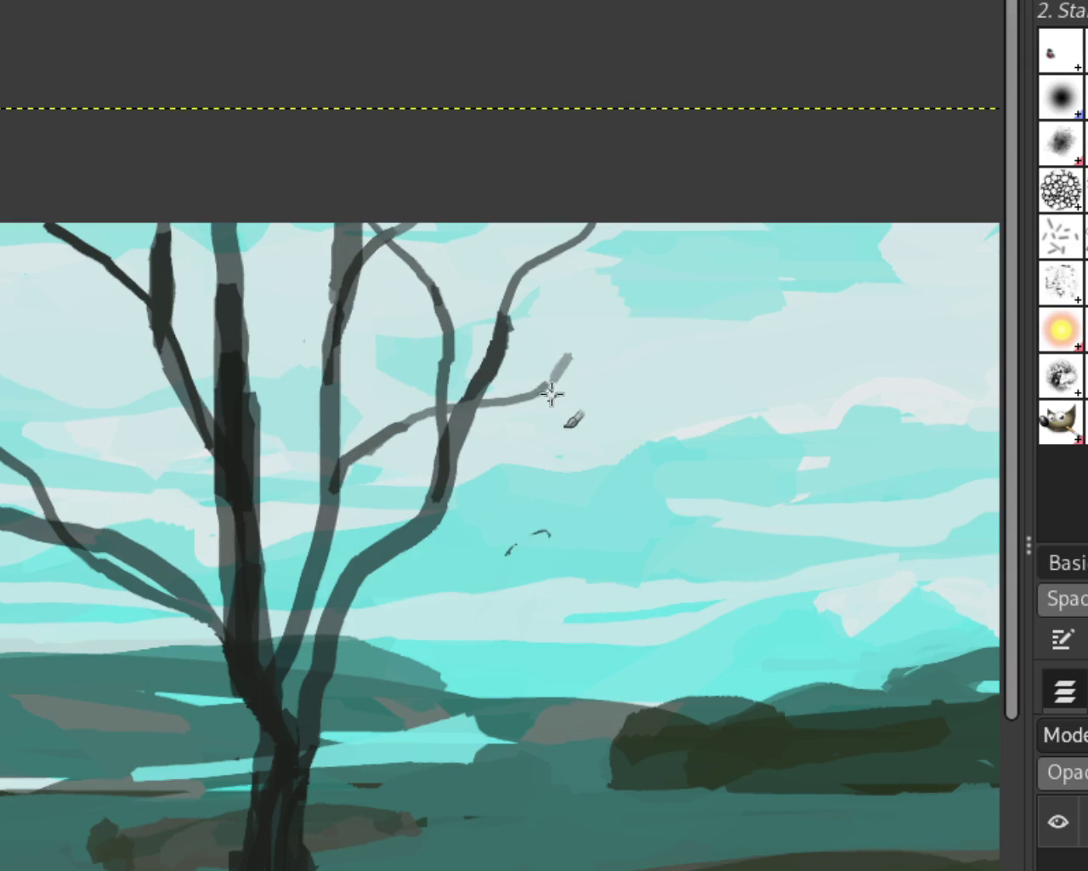
key("ctrl+y")
key("ctrl+z")
key("ctrl+y")
key("ctrl+z")
key("ctrl+y")
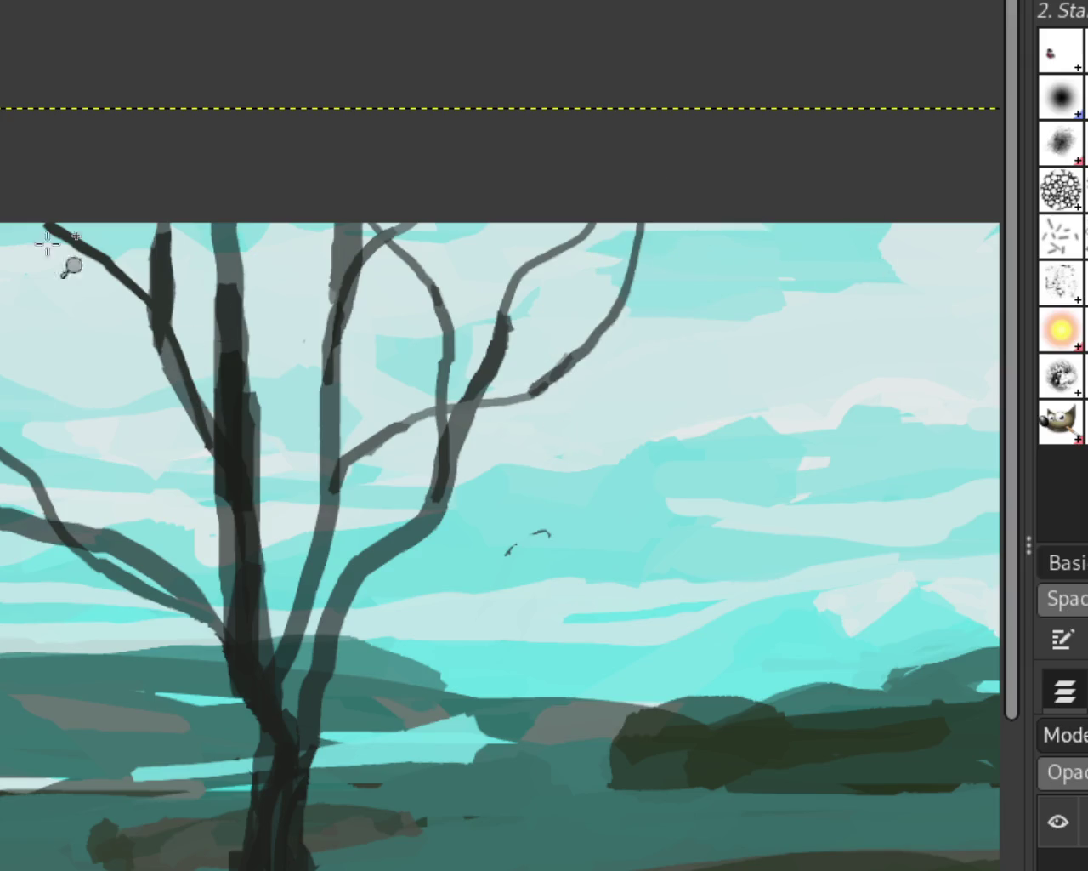
Zoom in on the tree's left branch and try extending it toward the canvas edge
left_click(497, 421, "ctrl")
left_click(357, 442)
left_click(357, 442, "ctrl")
left_click(314, 430)
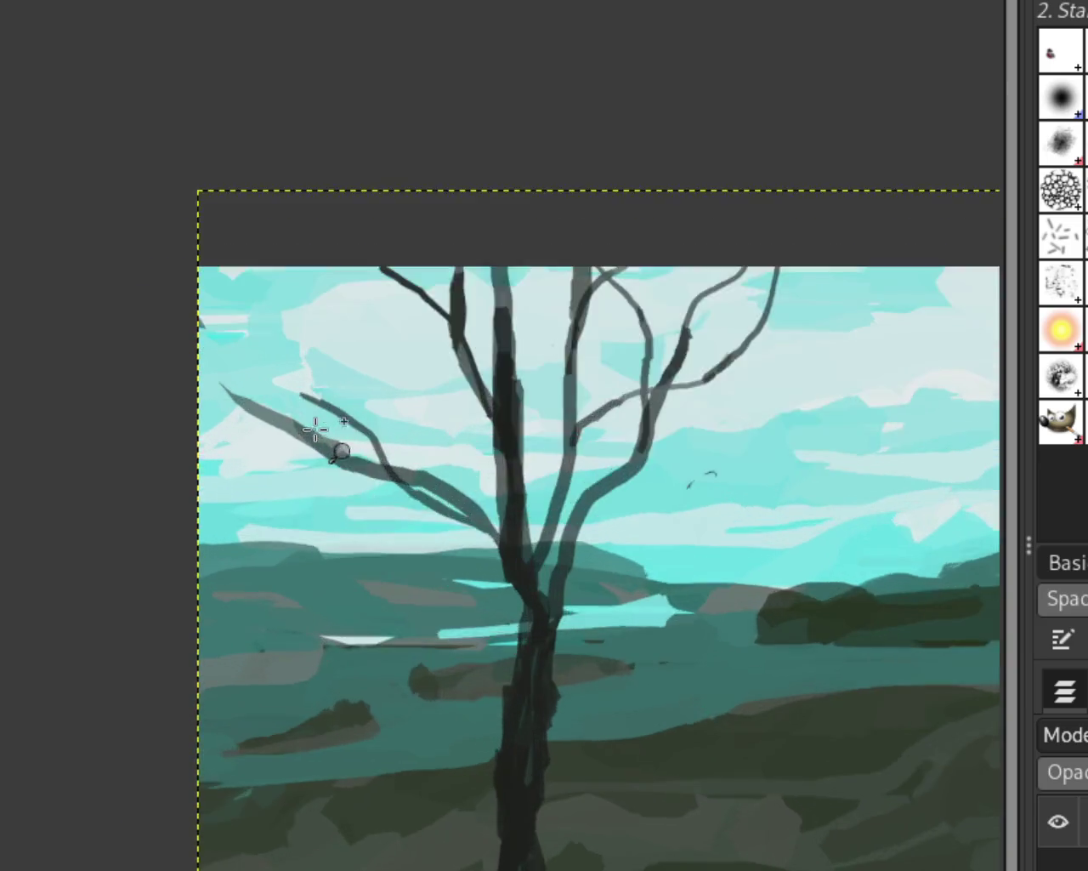
left_click(315, 430)
left_click_drag(238, 391, 142, 312)
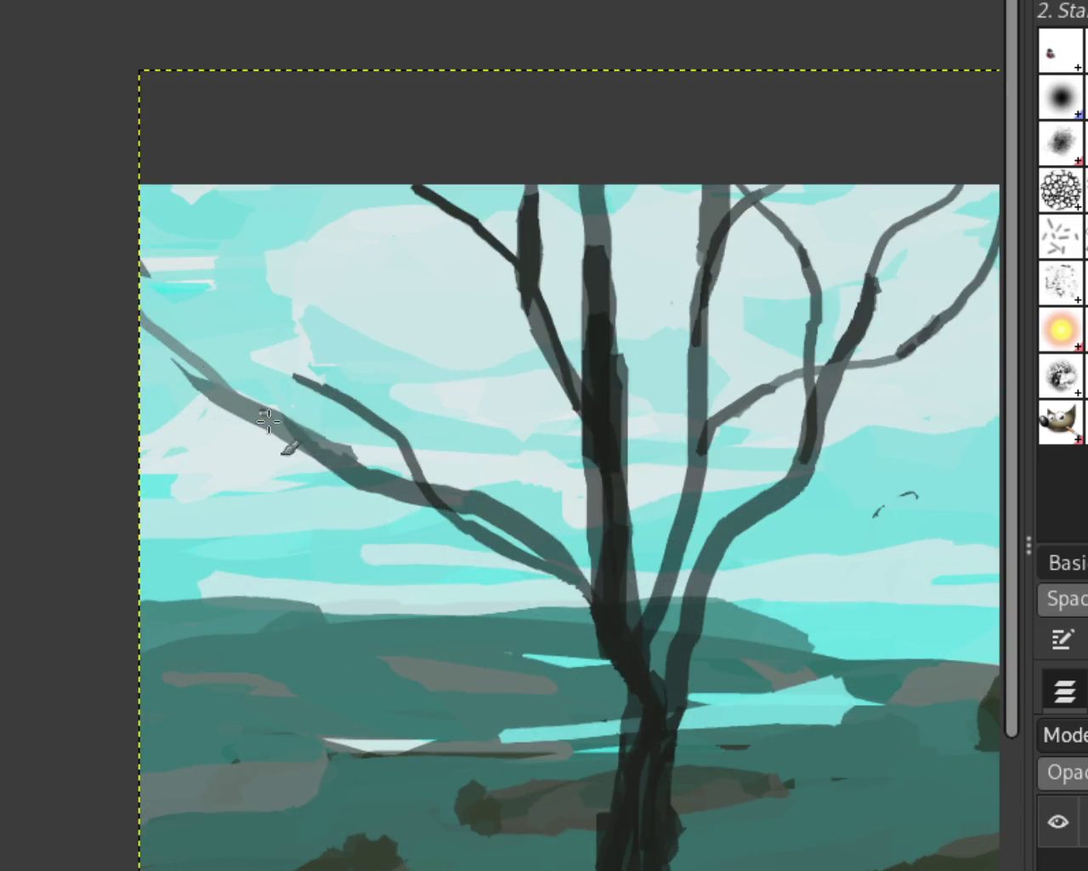
key("ctrl+z")
left_click_drag(242, 418, 141, 370)
left_click_drag(174, 187, 141, 255)
key("ctrl+z")
key("ctrl+z")
Try and undo long curved top-left branches, then paint branches from the left edge
left_click_drag(289, 387, 197, 185)
key("ctrl+z")
left_click_drag(293, 391, 197, 186)
key("ctrl+z")
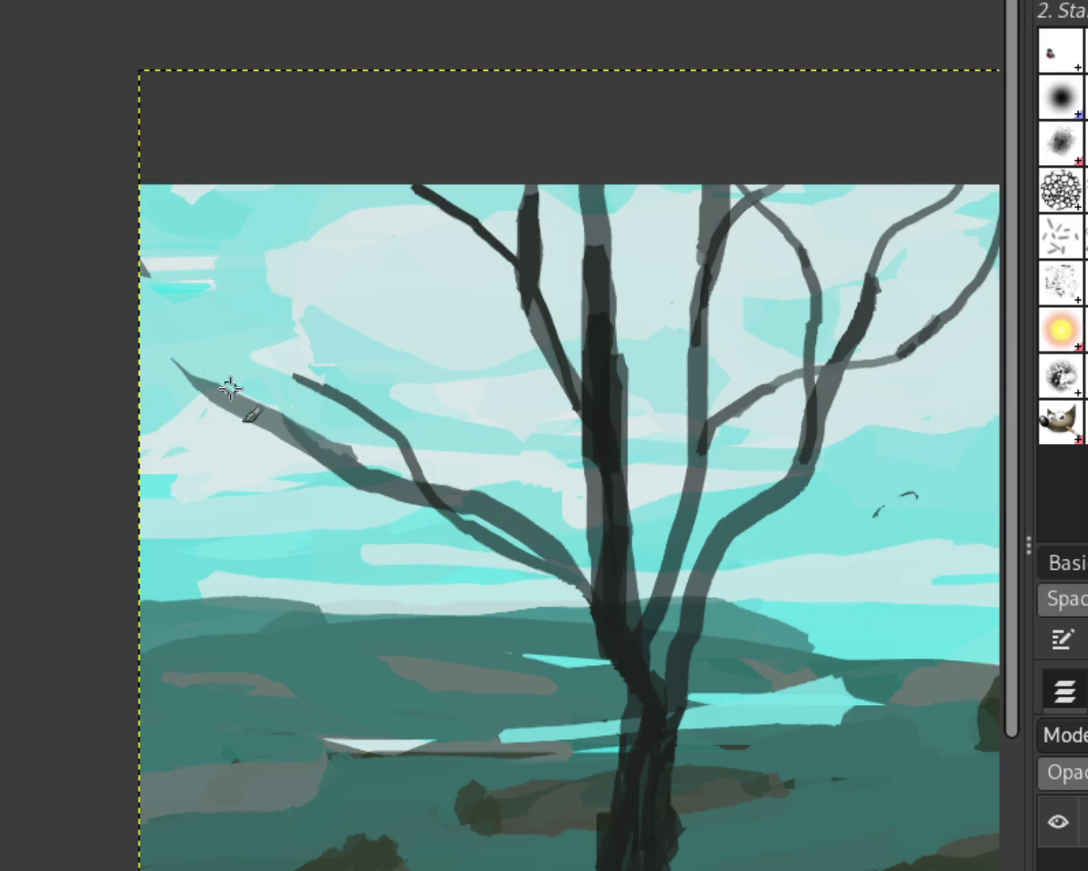
left_click_drag(226, 387, 180, 185)
key("ctrl+z")
key("ctrl+z")
mouse_move(87, 298)
left_mouse_down()
mouse_move(340, 430)
mouse_move(136, 255)
left_mouse_up()
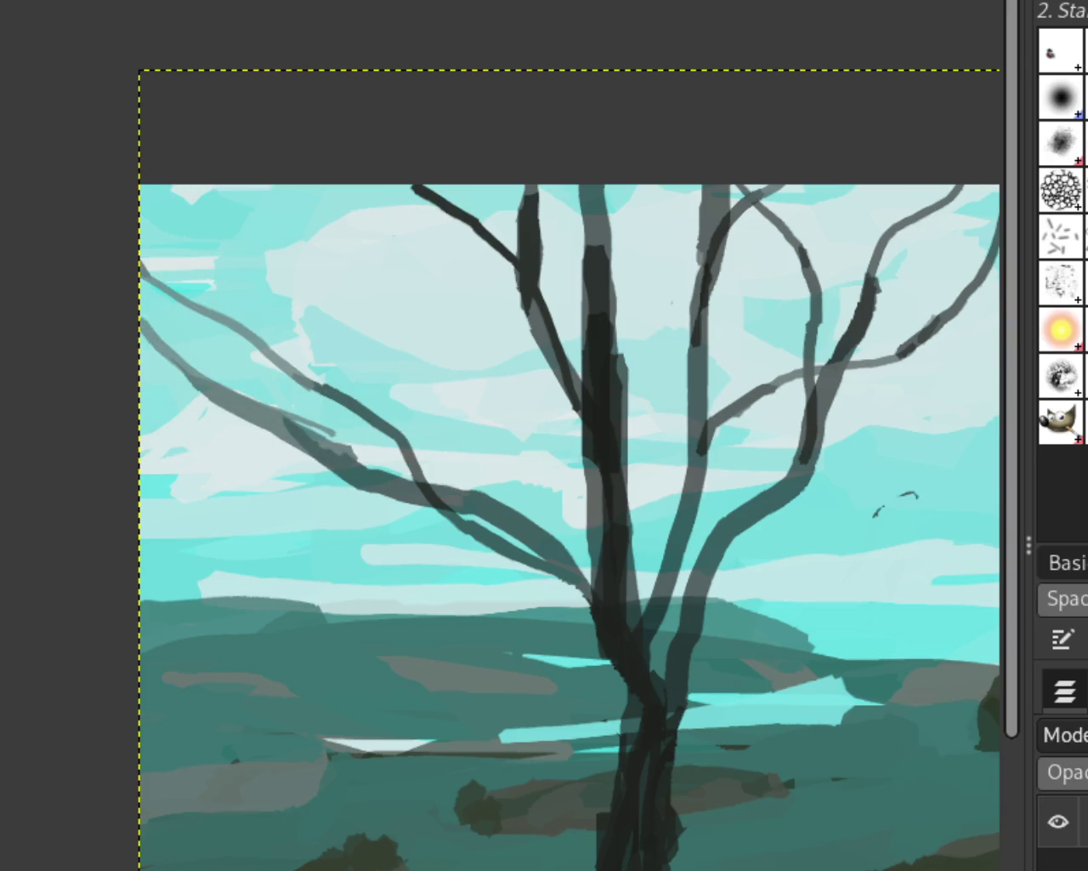
Extend the tree's lower-left branch, then undo it to remove the long branch
scroll(253, 286, "down", 2)
scroll(486, 311, "down", 1)
scroll(451, 335, "down", 1)
scroll(425, 336, "up", 1)
scroll(426, 336, "down", 1)
scroll(457, 306, "up", 2)
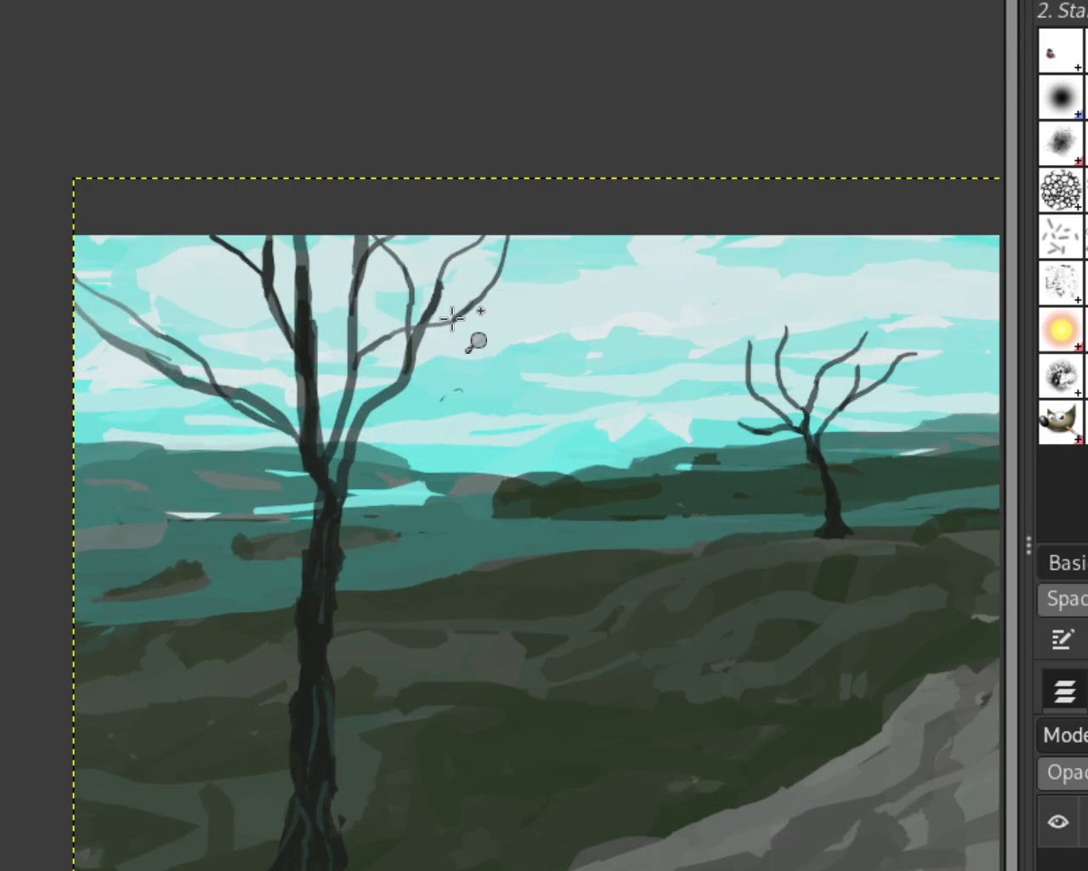
scroll(489, 333, "down", 1)
scroll(727, 337, "down", 1)
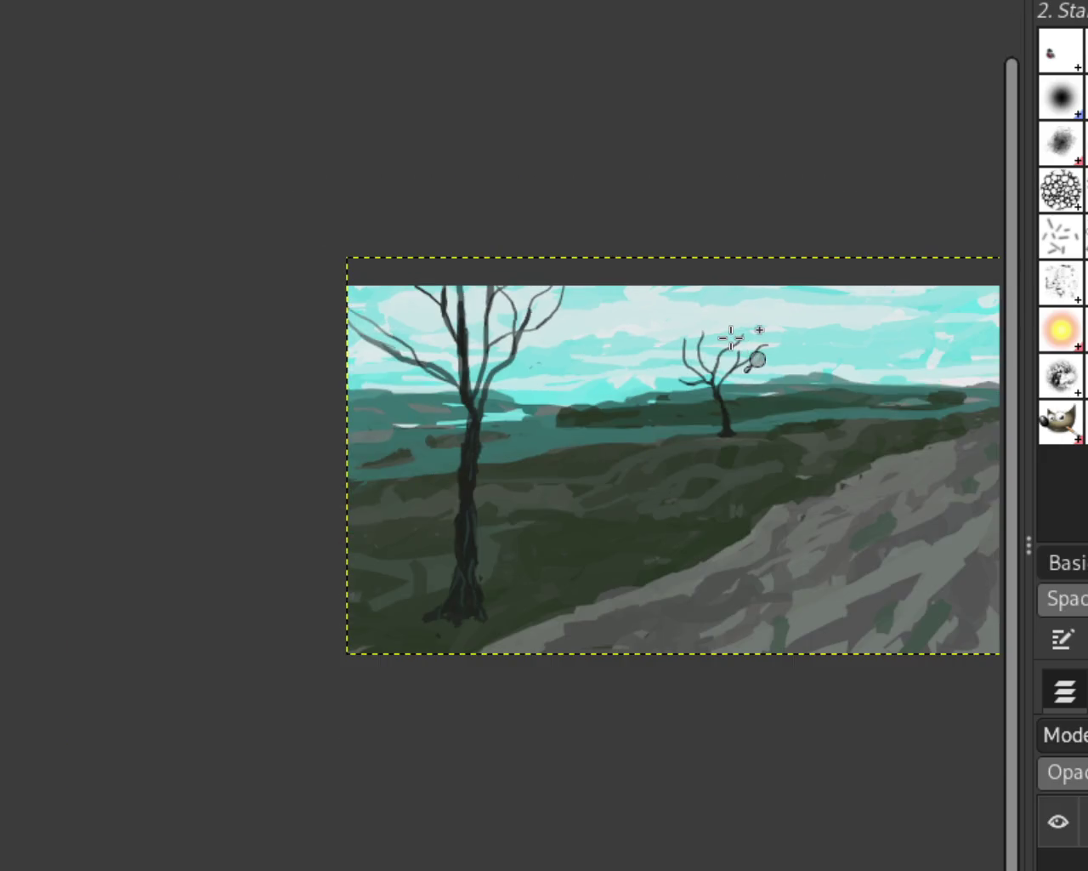
scroll(738, 326, "down", 1)
scroll(729, 352, "up", 1)
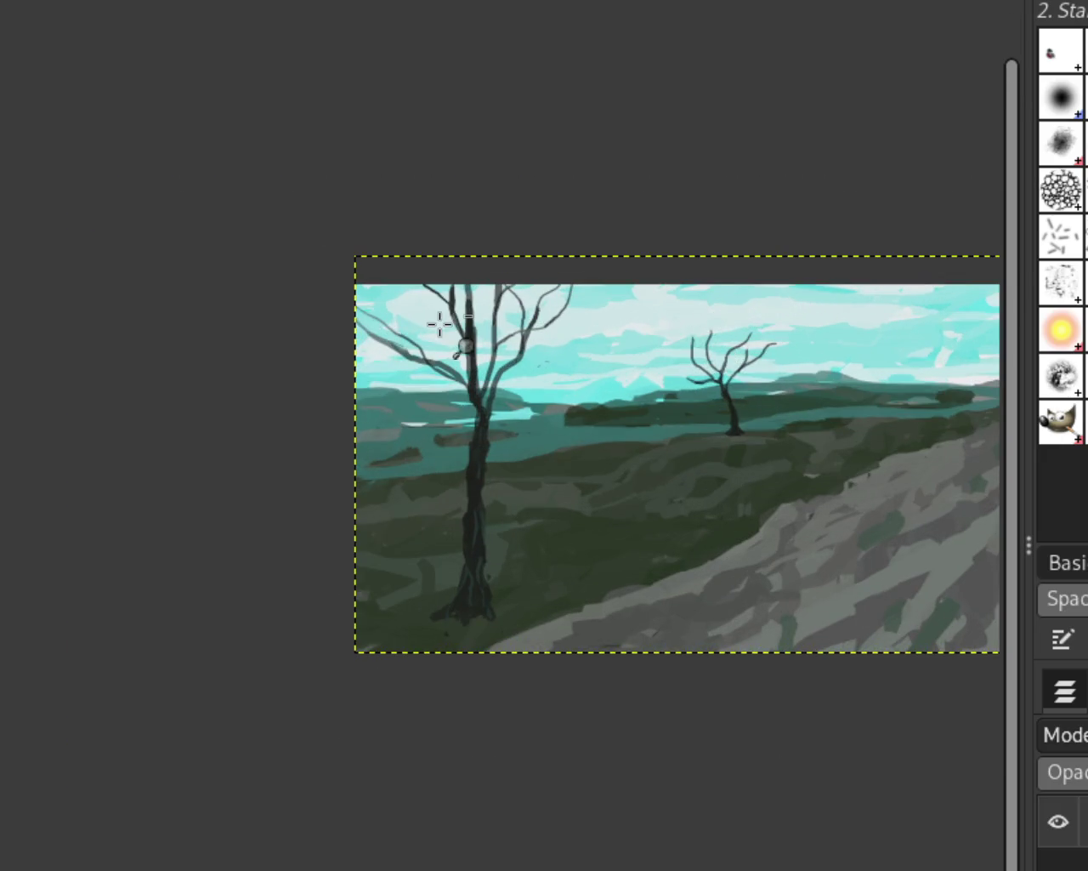
scroll(437, 324, "down", 1)
scroll(375, 324, "up", 1)
scroll(375, 324, "up", 1)
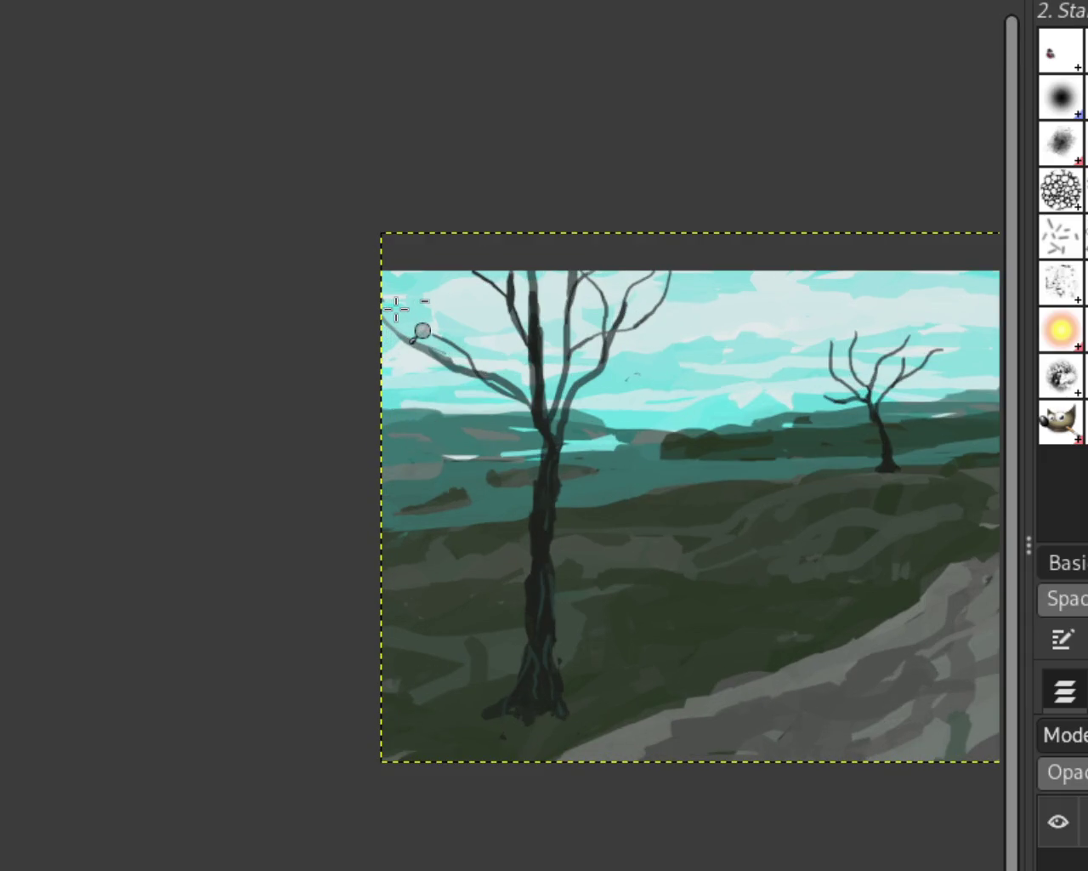
scroll(396, 308, "down", 2)
scroll(396, 309, "up", 2)
scroll(486, 450, "down", 2)
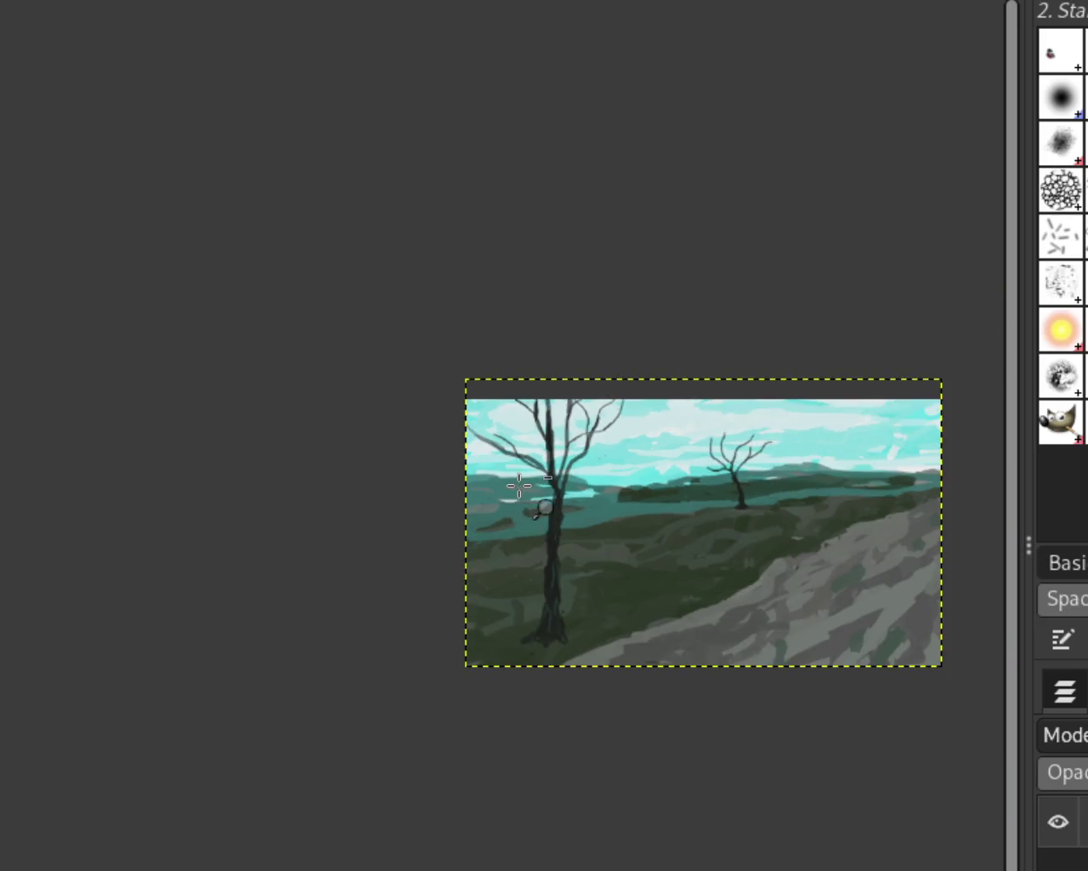
scroll(543, 501, "down", 1)
scroll(538, 499, "up", 3)
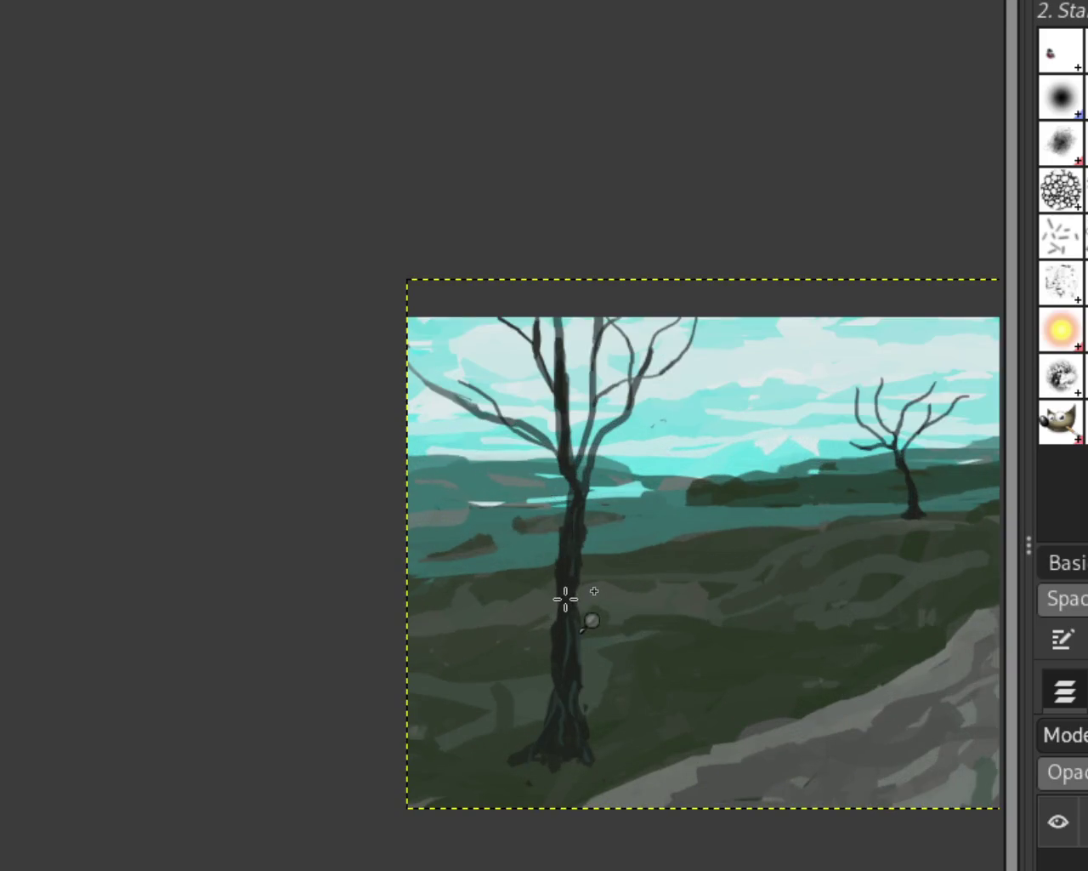
scroll(551, 578, "down", 1)
scroll(485, 448, "up", 2)
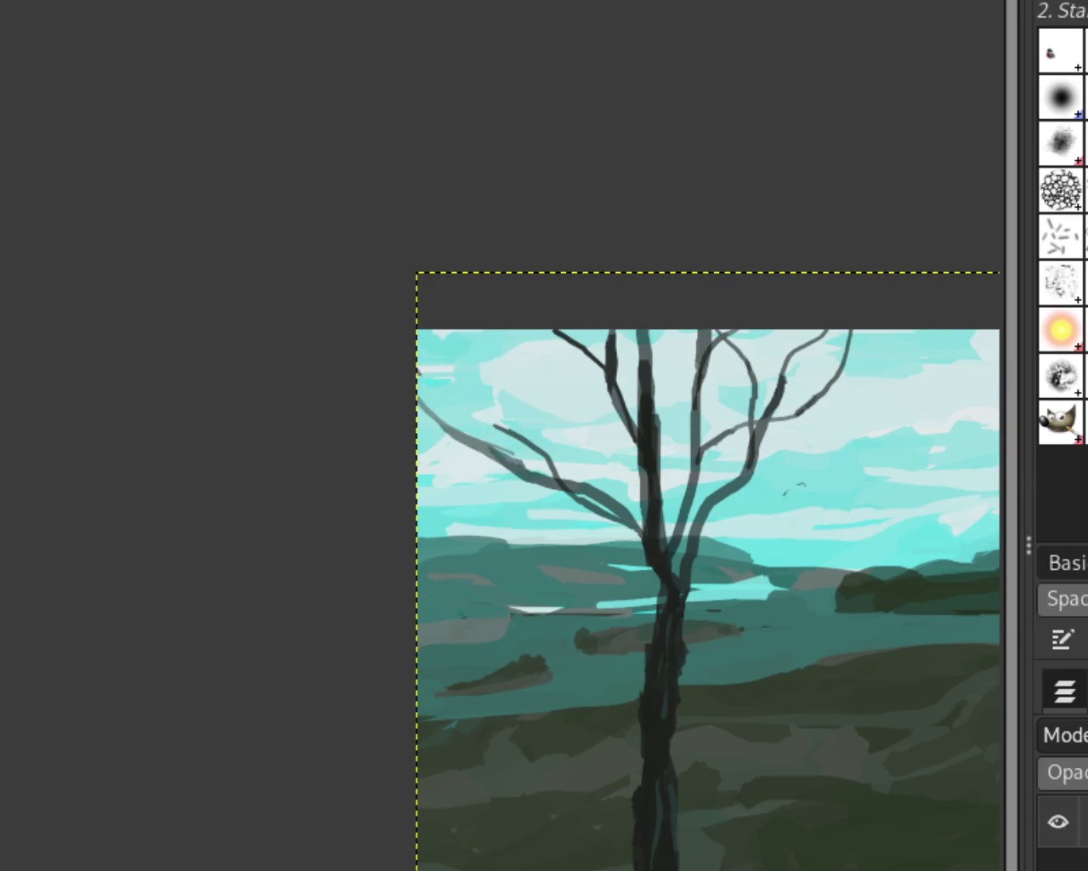
left_click_drag(595, 486, 636, 529)
key("ctrl+z")
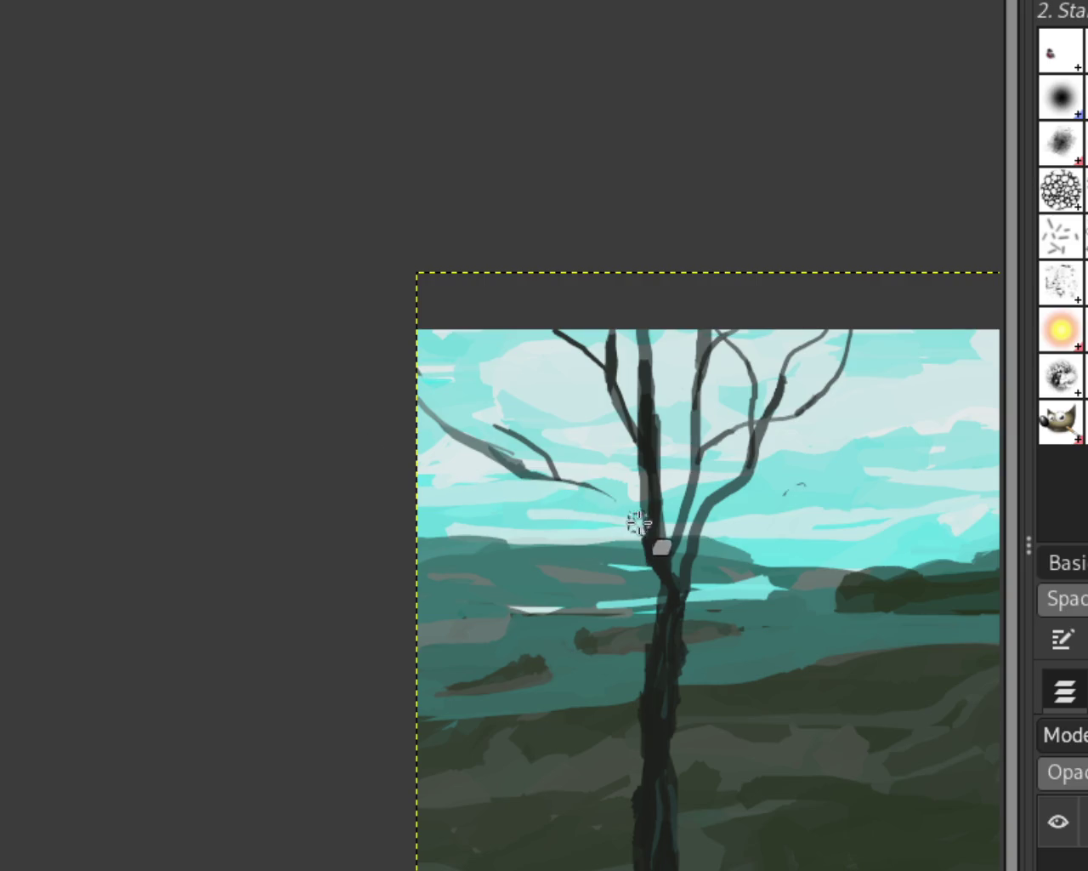
key("ctrl+z")
key("ctrl+z")
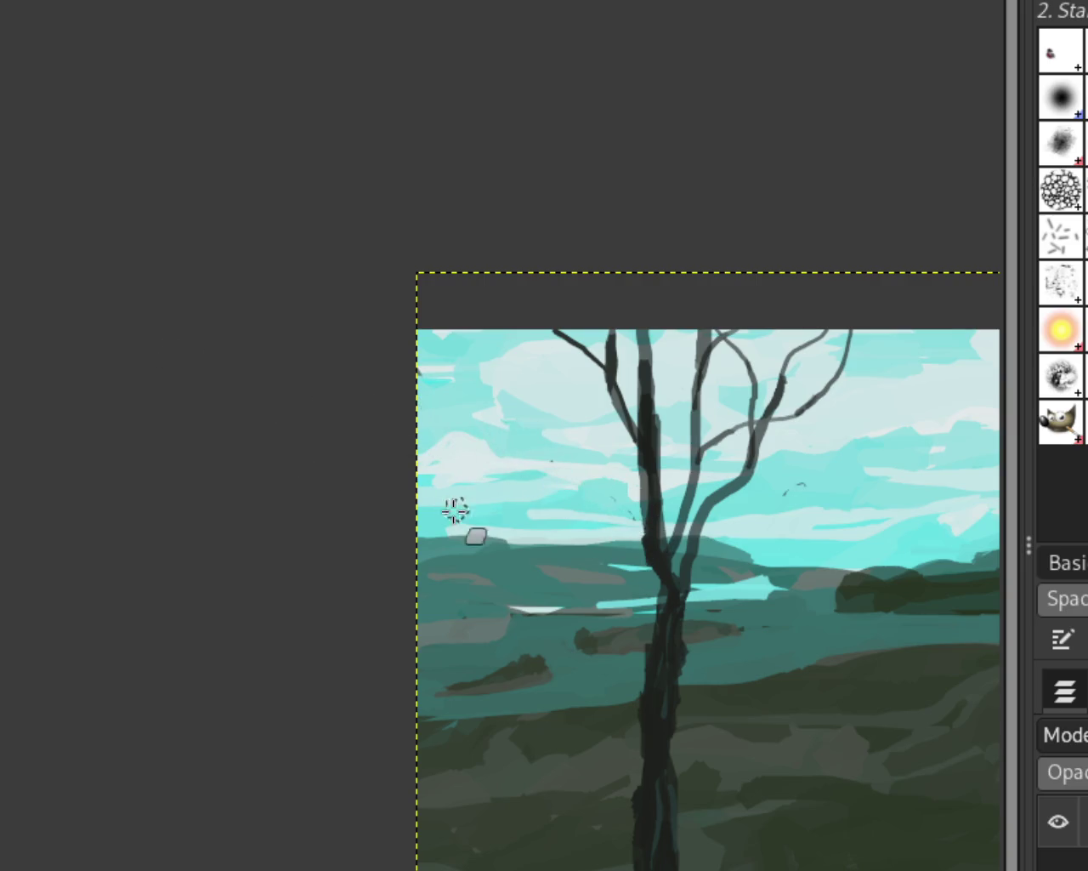
scroll(409, 520, "down", 3)
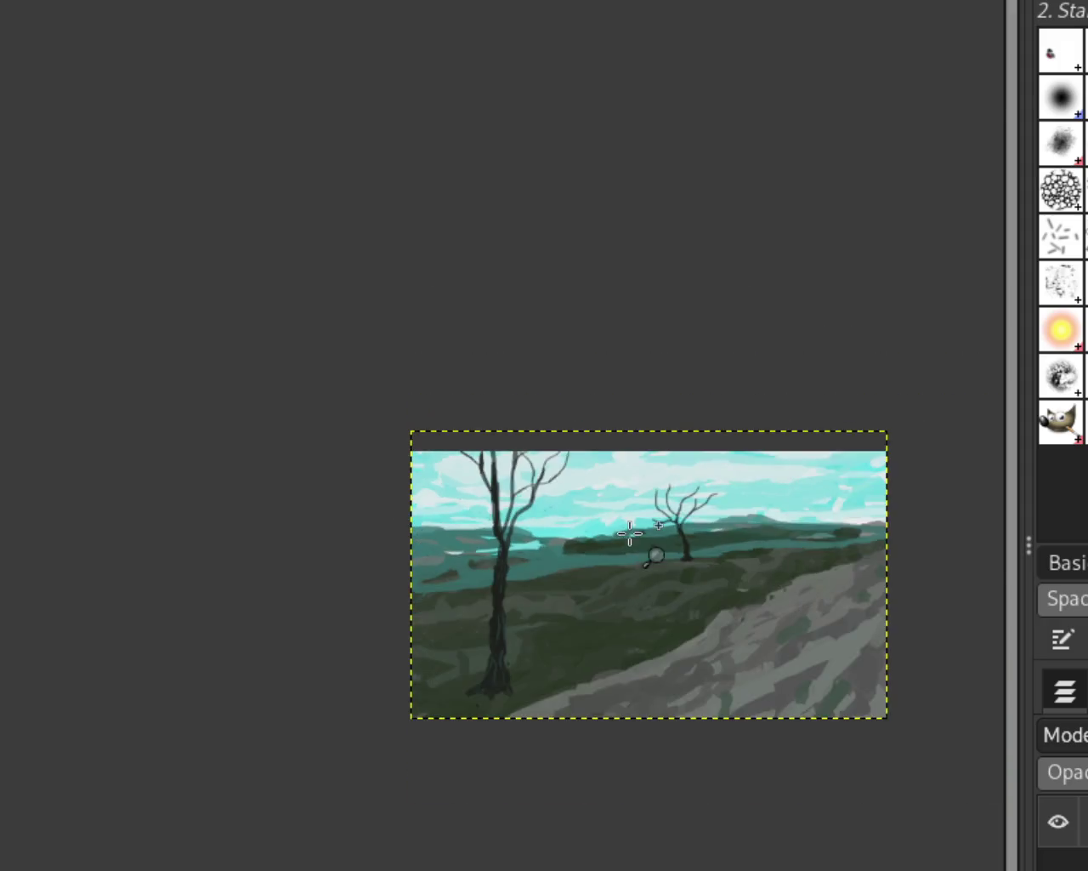
scroll(652, 554, "up", 2)
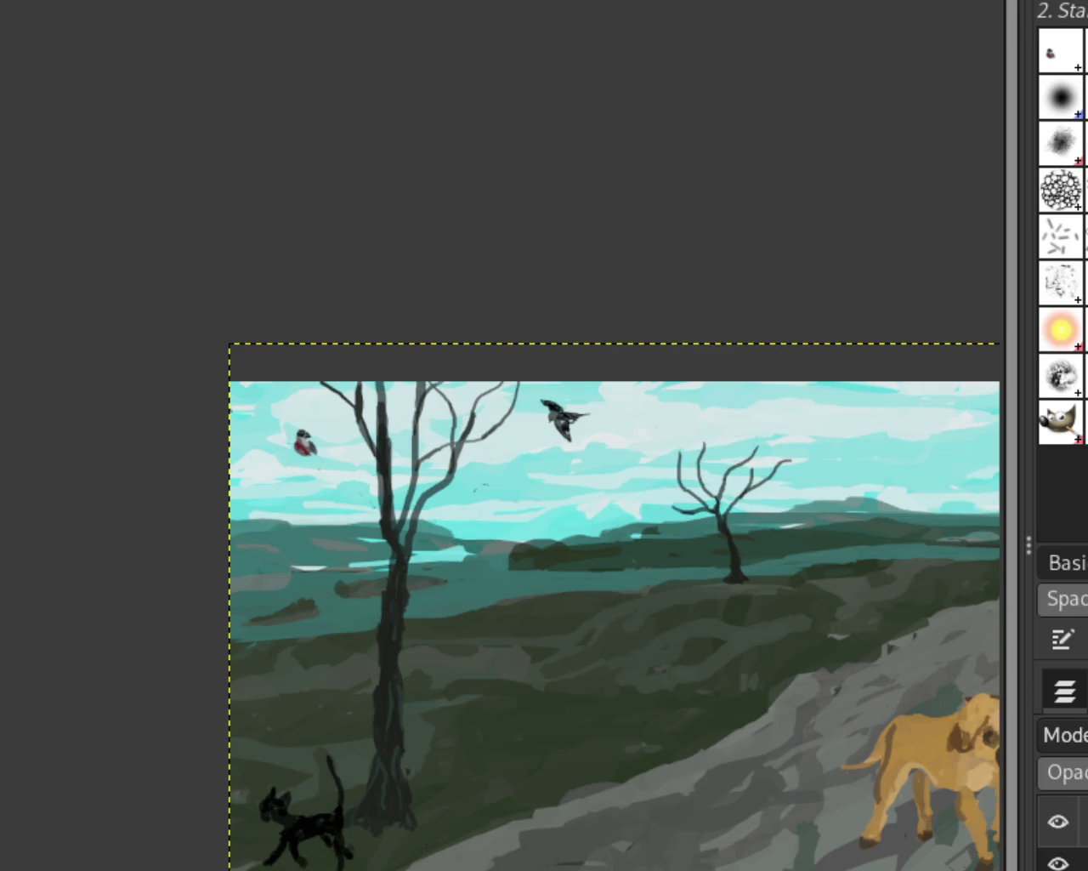
scroll(714, 608, "down", 1)
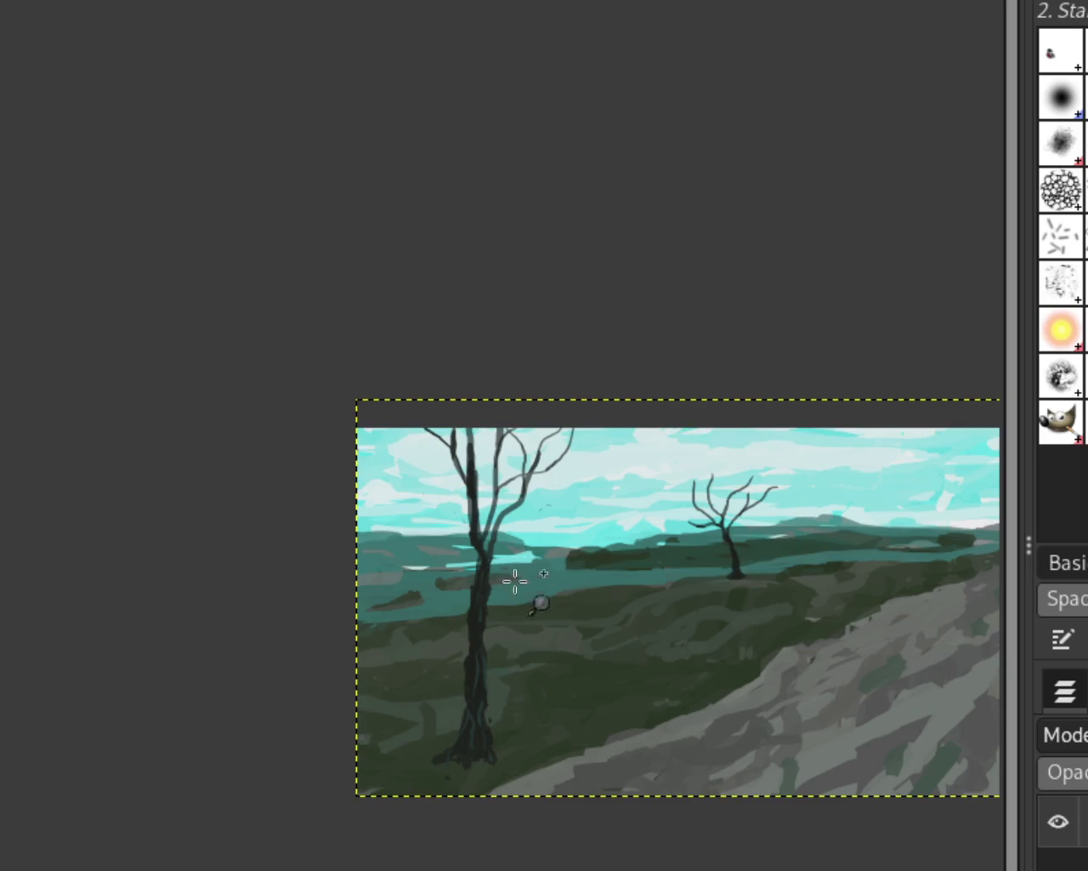
scroll(489, 545, "up", 1)
scroll(396, 445, "down", 1)
scroll(396, 444, "up", 3)
scroll(397, 445, "up", 1)
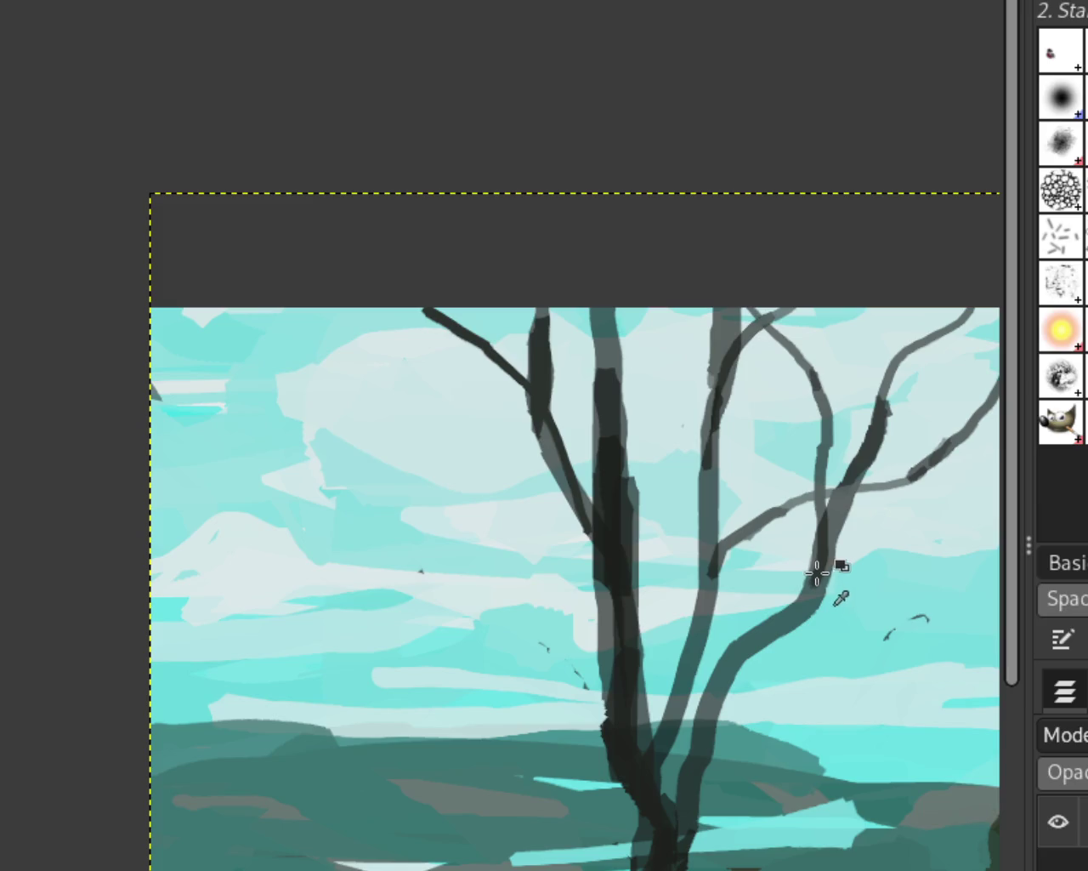
Try several branches up-left from the trunk, keeping a curved one reaching the top edge
left_click_drag(600, 621, 357, 428)
key("ctrl+z")
left_click_drag(613, 569, 221, 294)
key("ctrl+z")
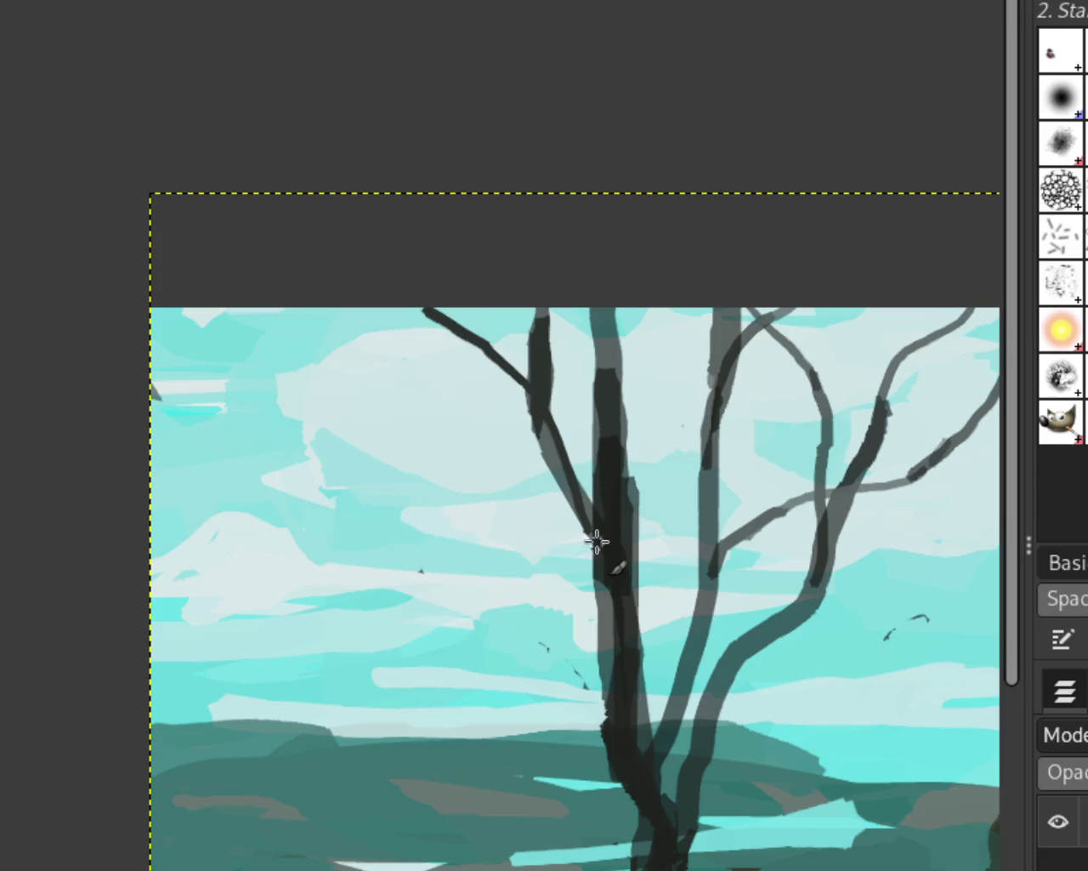
key("ctrl+y")
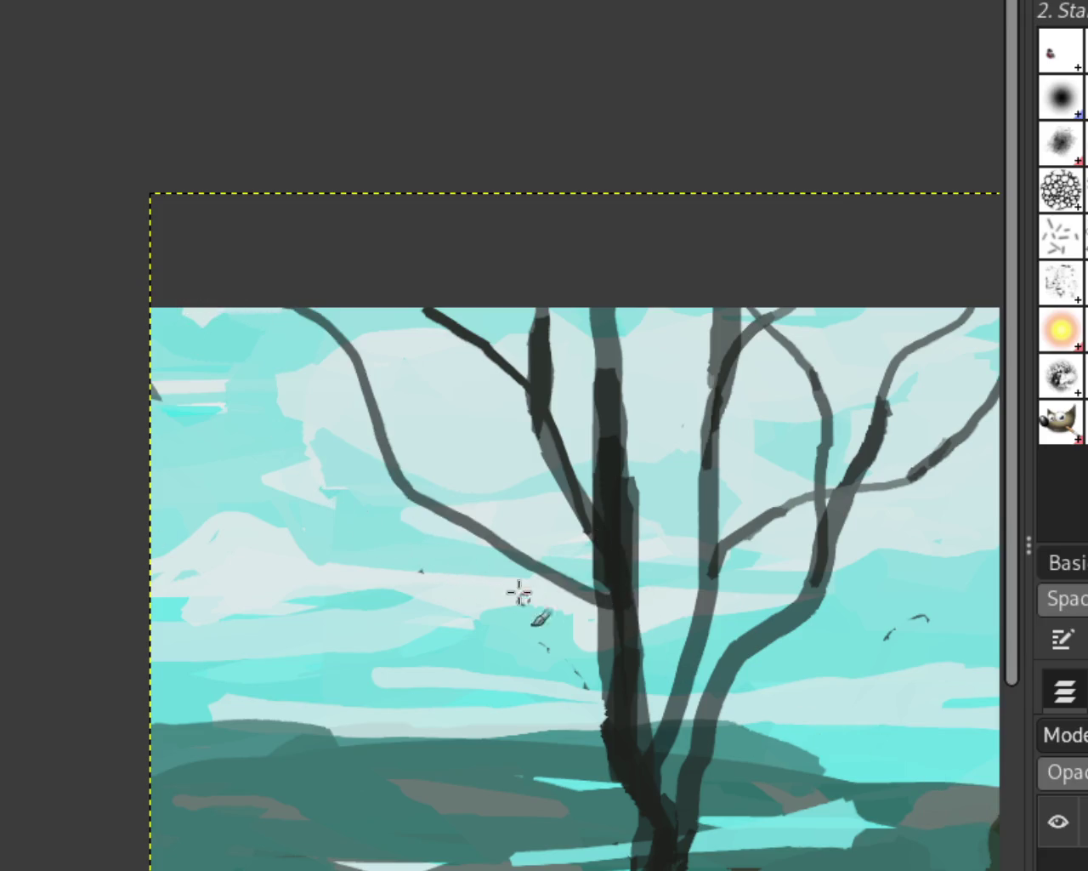
key("ctrl+z")
left_click_drag(591, 599, 126, 204)
key("ctrl+z")
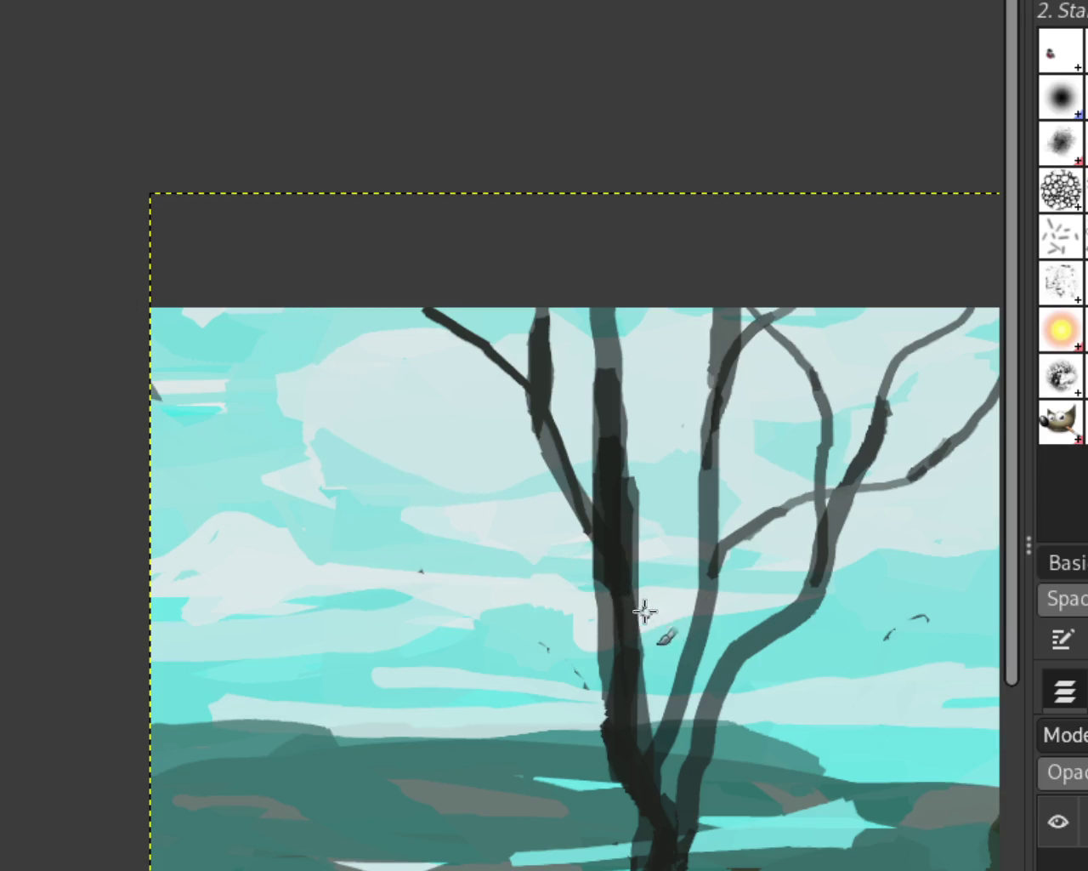
left_click_drag(605, 582, 144, 273)
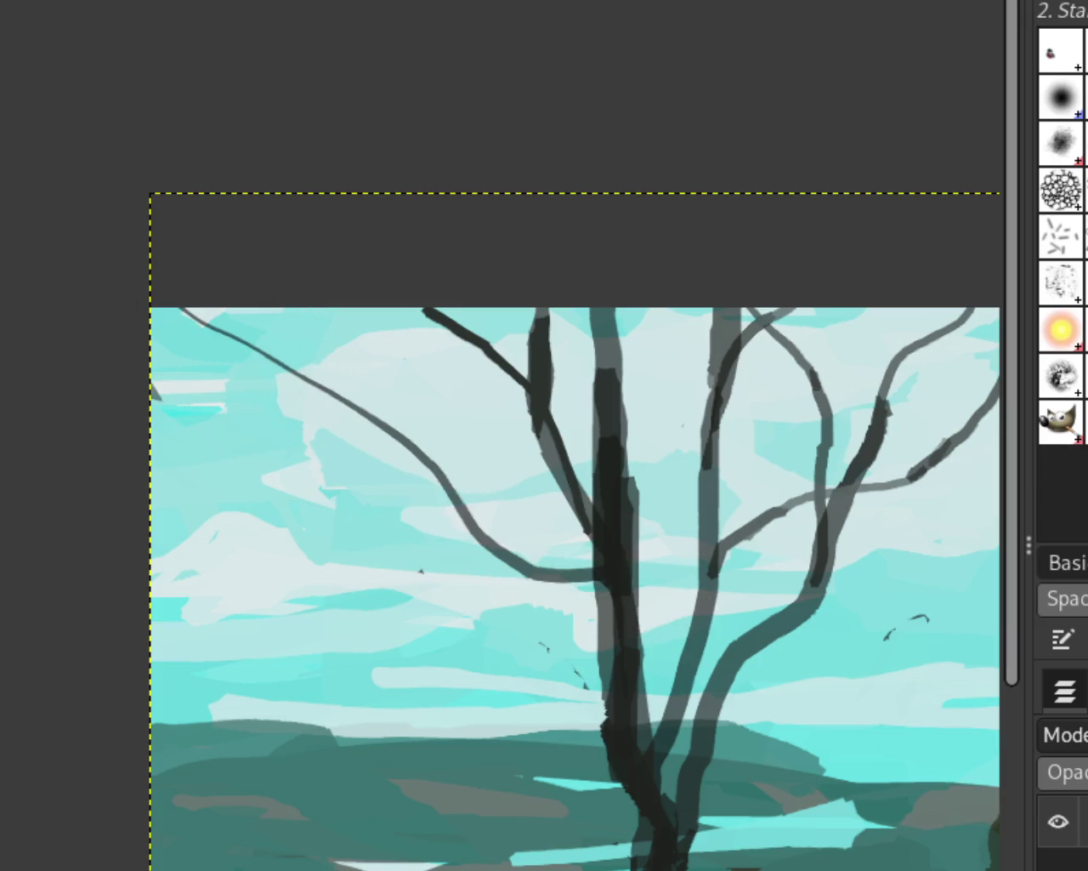
Paint curved branches from the upper left down to the trunk, checking them zoomed out
key("minus")
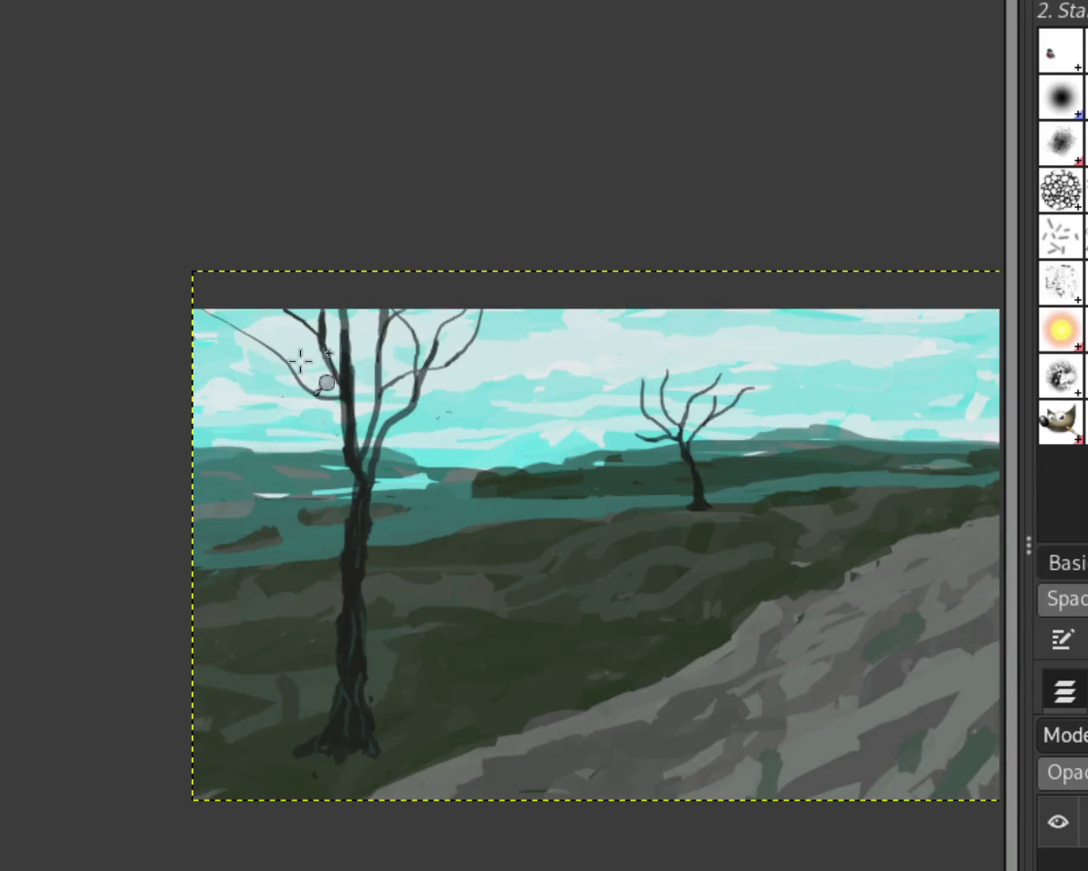
key("minus")
key("minus")
key("plus")
key("plus")
key("plus")
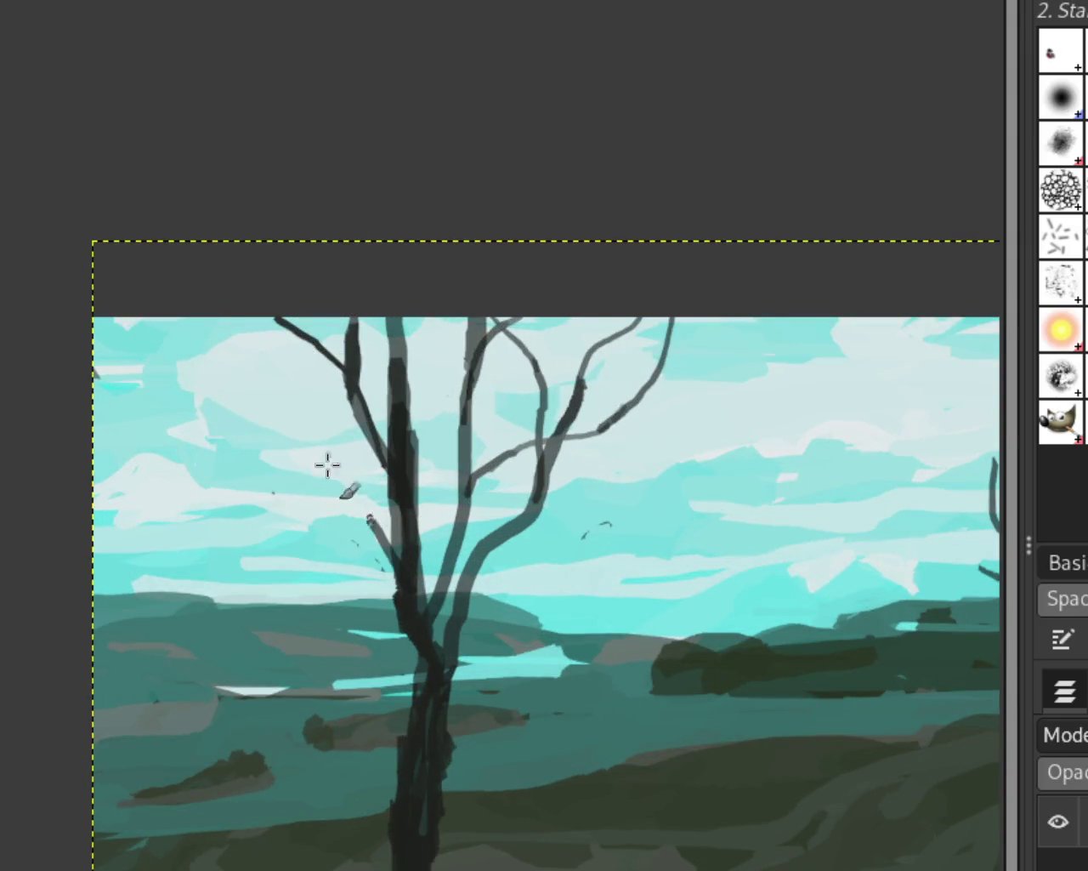
left_click_drag(376, 523, 184, 320)
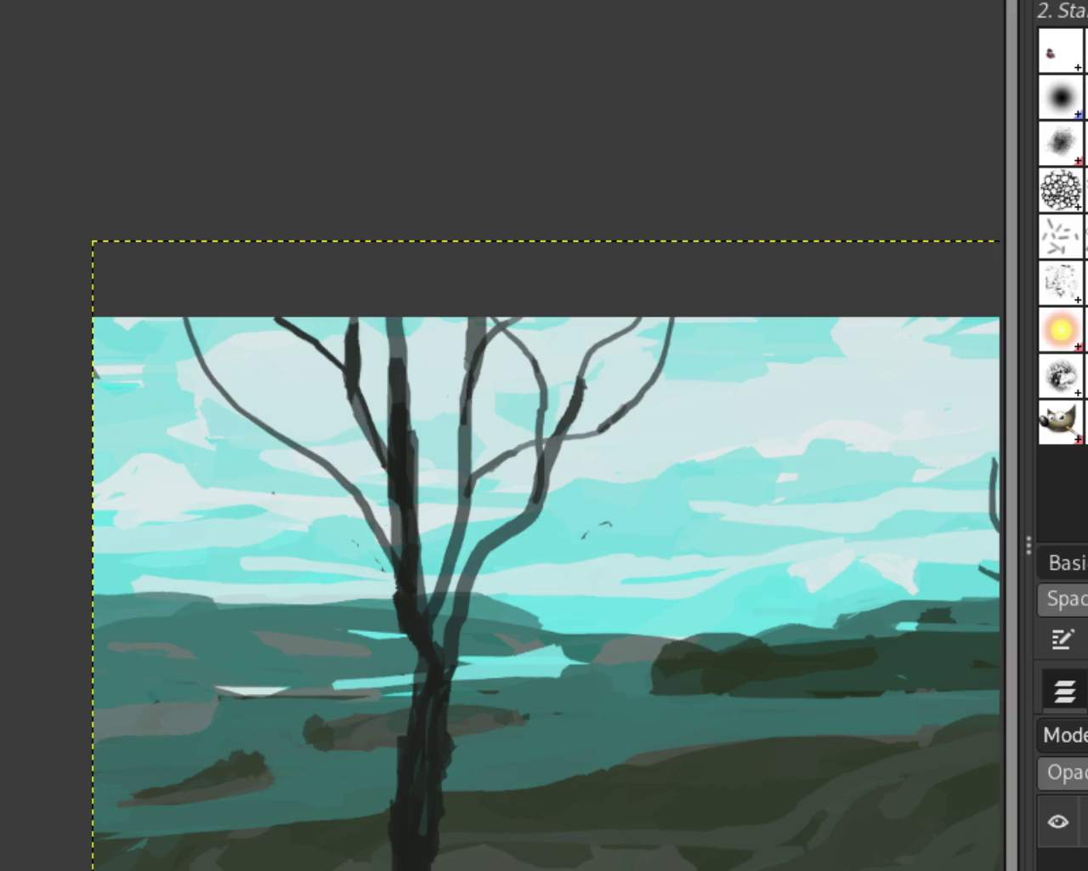
key("minus")
key("minus")
key("minus")
key("plus")
key("plus")
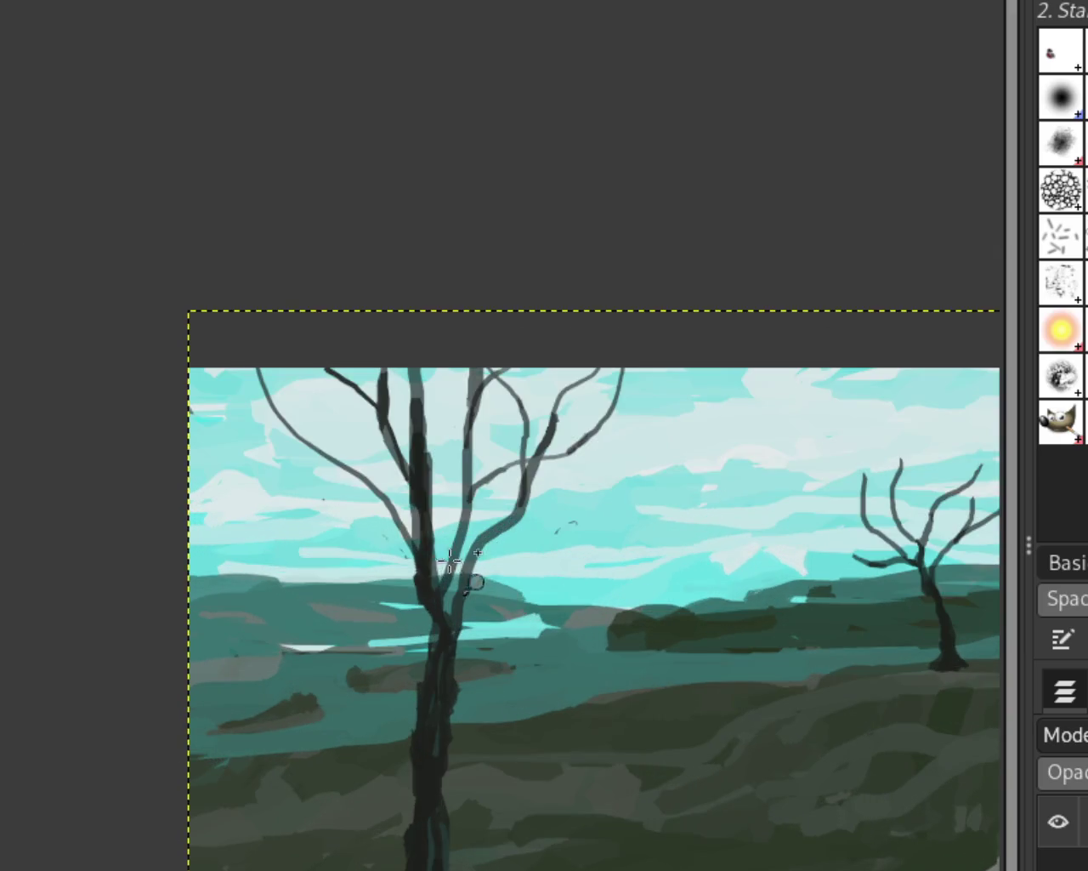
key("minus")
key("plus")
key("plus")
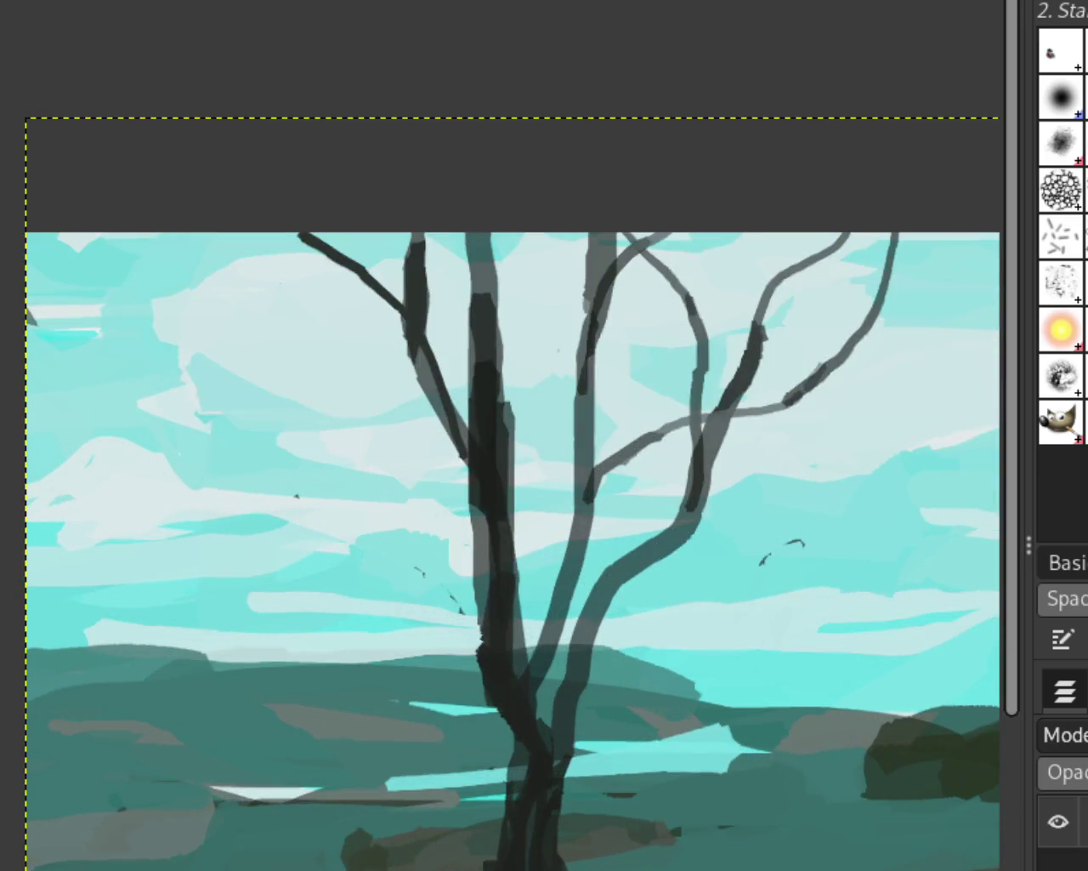
left_click_drag(498, 551, 85, 230)
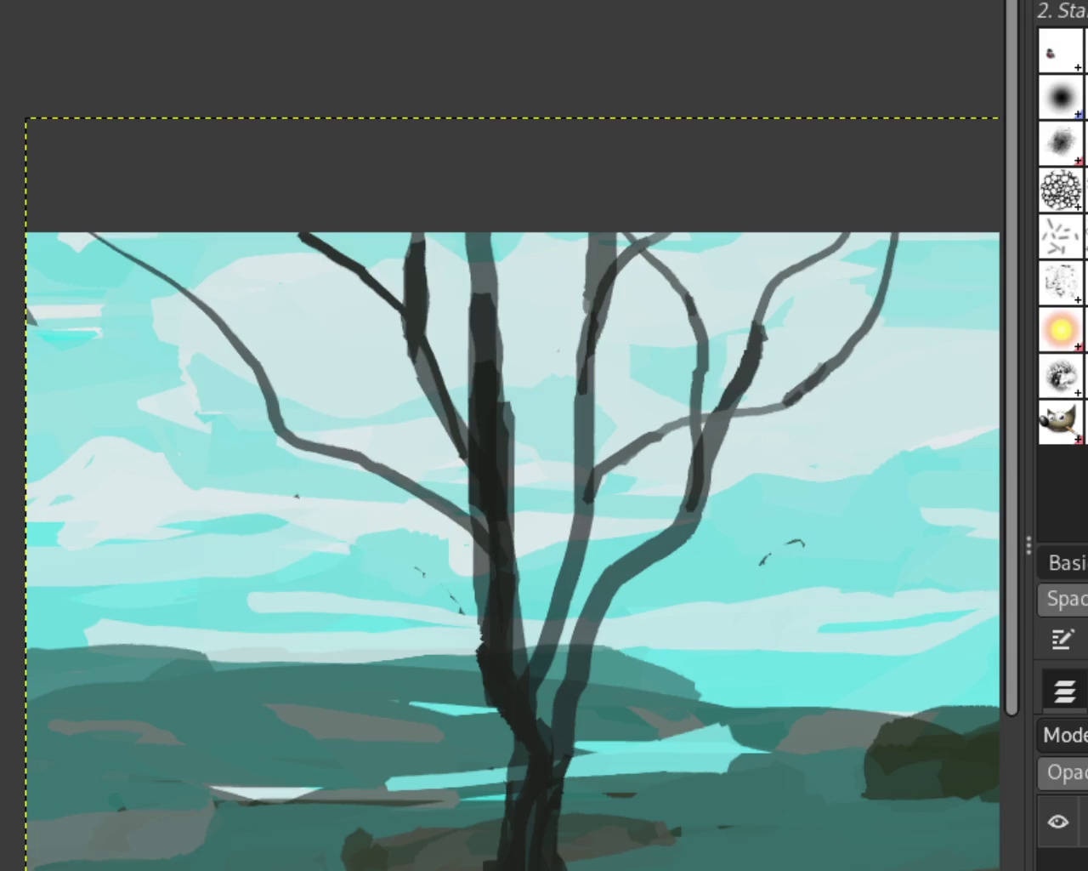
Zoom in on the sky left of the tree and try long grey branches, undoing them
left_click(158, 464)
left_click(255, 466)
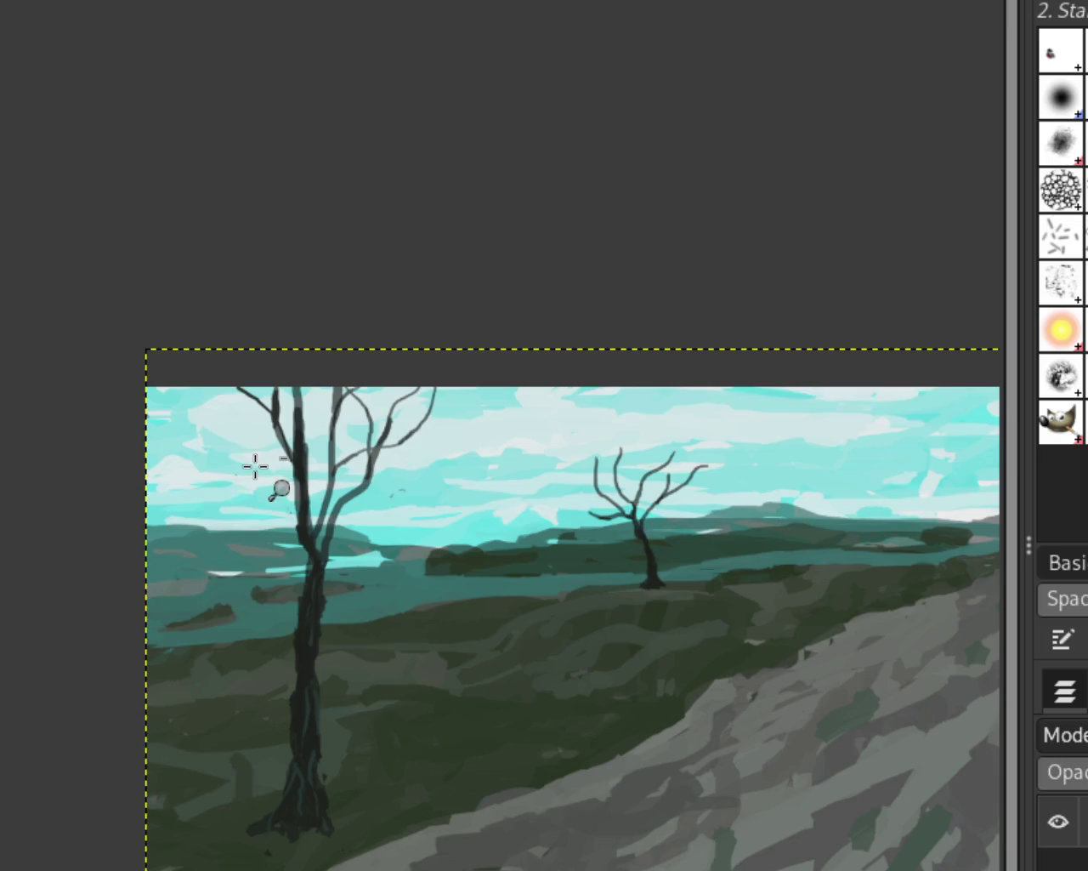
left_click(248, 451)
left_click(245, 444)
left_click_drag(400, 544, 36, 158)
key("ctrl+z")
left_click_drag(399, 551, 196, 451)
left_click_drag(146, 411, 44, 273)
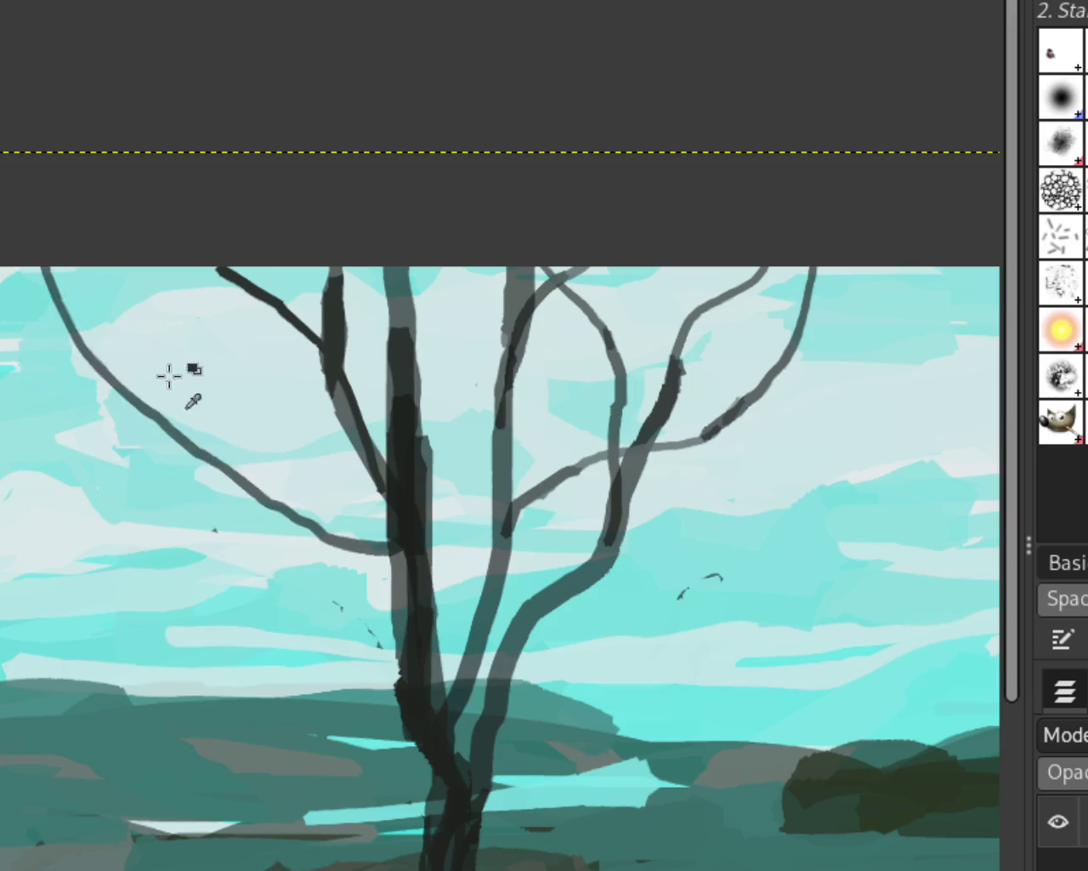
key("ctrl+z")
key("ctrl+z")
left_click_drag(158, 294, 409, 644)
key("ctrl+z")
Try several up-left branches from the trunk toward the top edge, undoing each
left_click_drag(399, 553, 17, 68)
key("ctrl+z")
left_click_drag(416, 587, 53, 166)
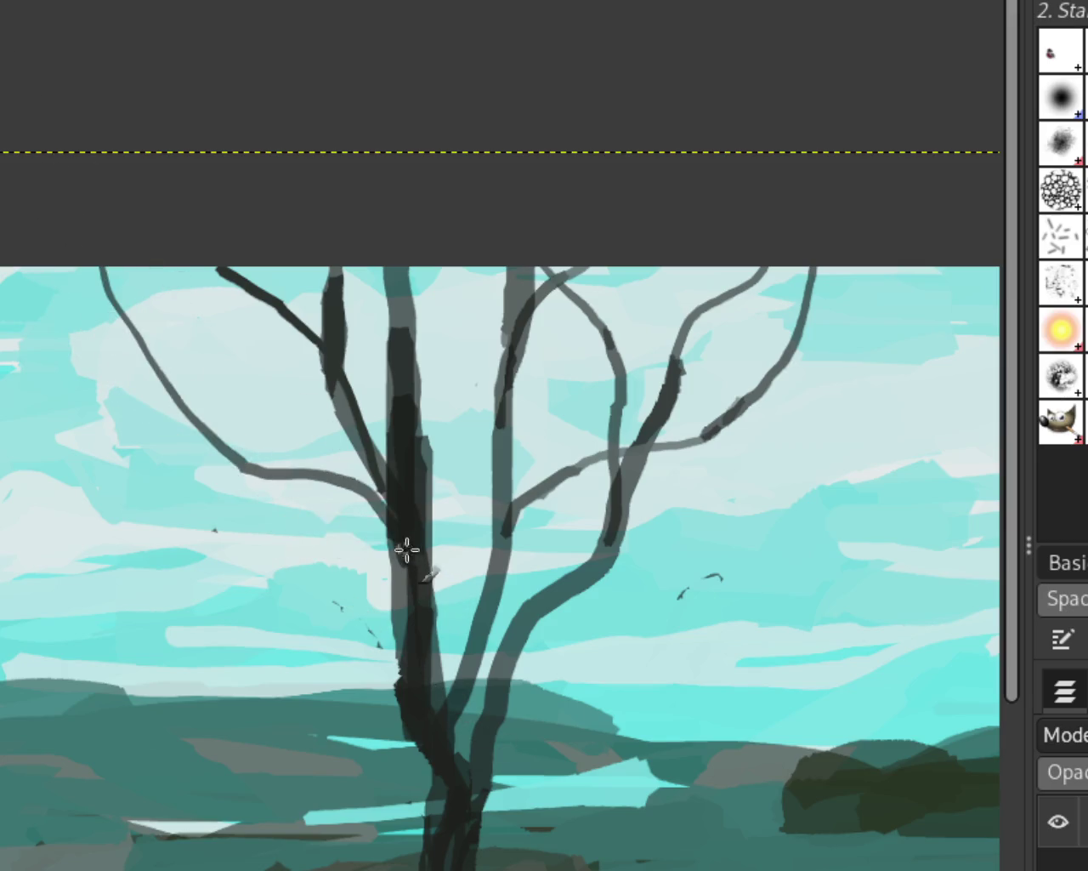
key("ctrl+z")
left_click_drag(410, 578, 128, 272)
key("ctrl+z")
left_click_drag(414, 540, 26, 259)
key("ctrl+z")
mouse_move(409, 588)
left_mouse_down()
mouse_move(187, 425)
mouse_move(67, 259)
left_mouse_up()
key("ctrl+z")
Settle on a thin branch curving from the trunk to the painting's left edge
mouse_move(408, 529)
left_mouse_down()
mouse_move(209, 348)
mouse_move(4, 272)
left_mouse_up()
key("ctrl+z")
left_click_drag(413, 564, 51, 259)
key("ctrl+z")
left_click_drag(429, 633, 19, 170)
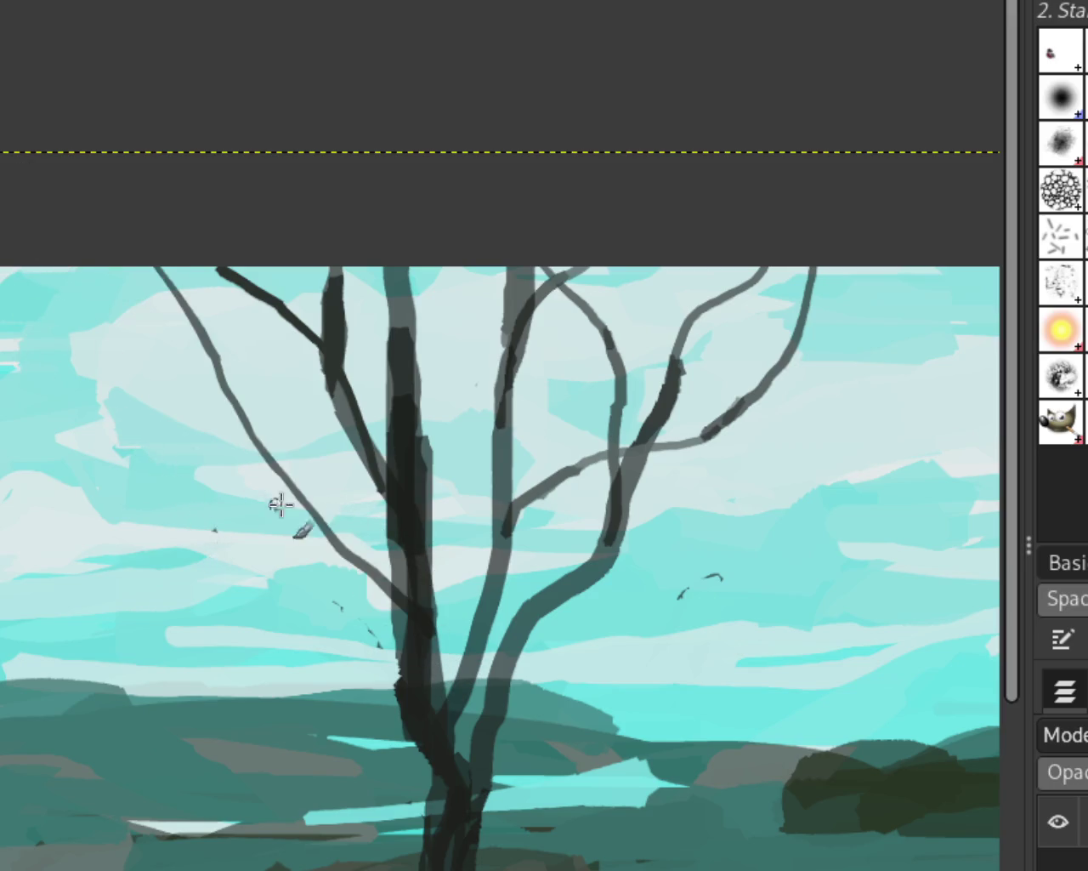
key("ctrl+z")
left_click_drag(384, 578, 96, 432)
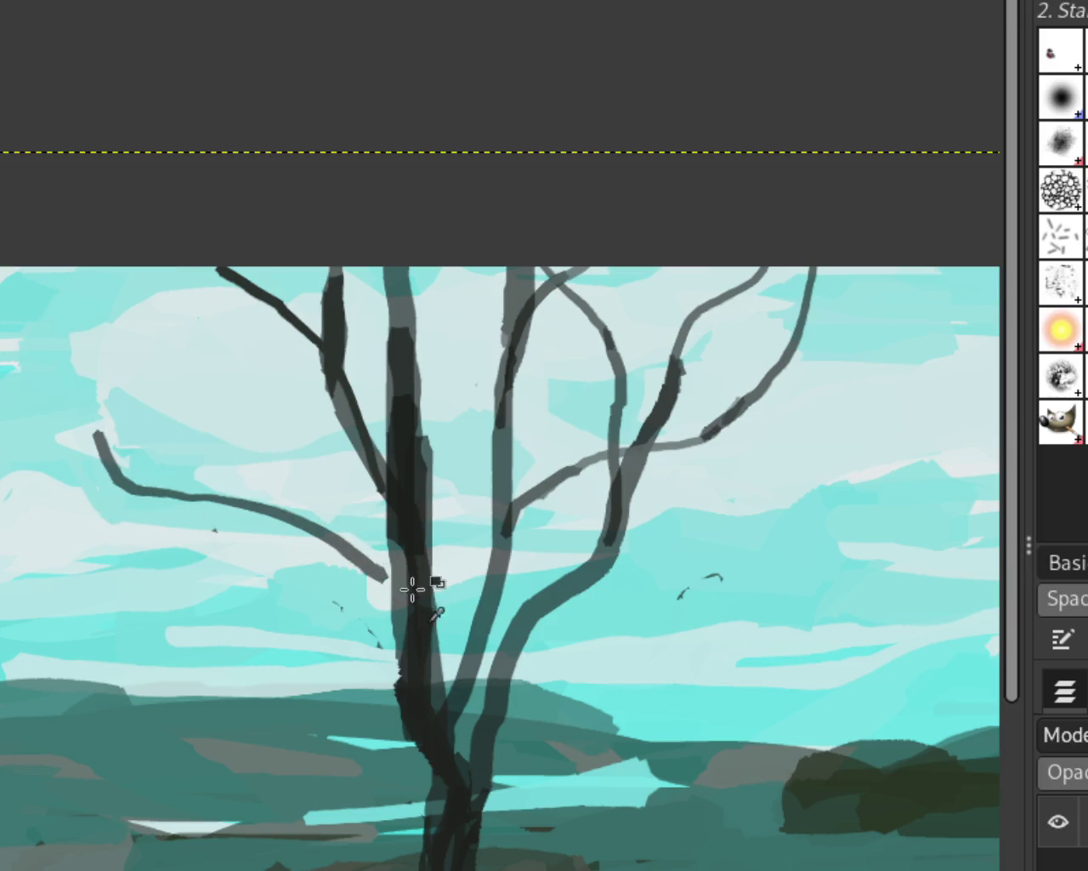
key("ctrl+z")
left_click_drag(413, 584, 7, 352)
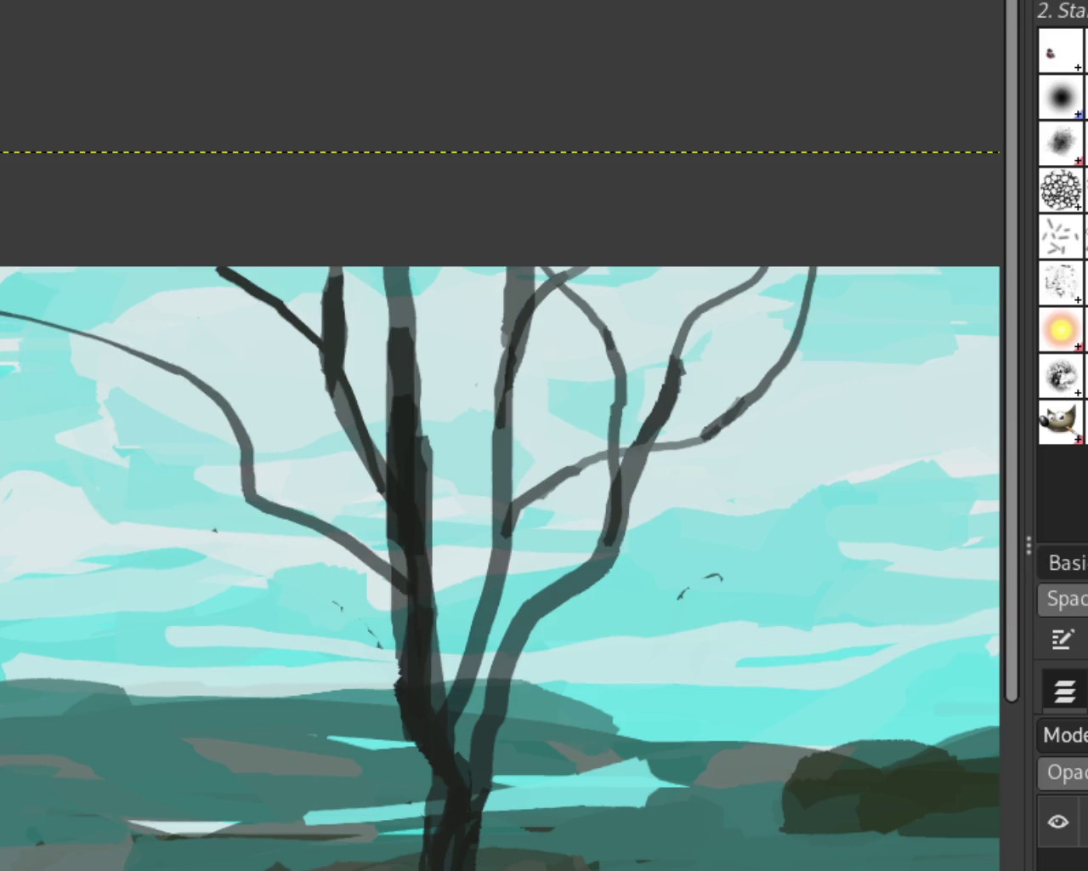
scroll(400, 457, "down", 2)
Darken the lower part of the foreground trunk with one short vertical dark stroke
scroll(647, 539, "down", 1)
scroll(639, 539, "down", 1)
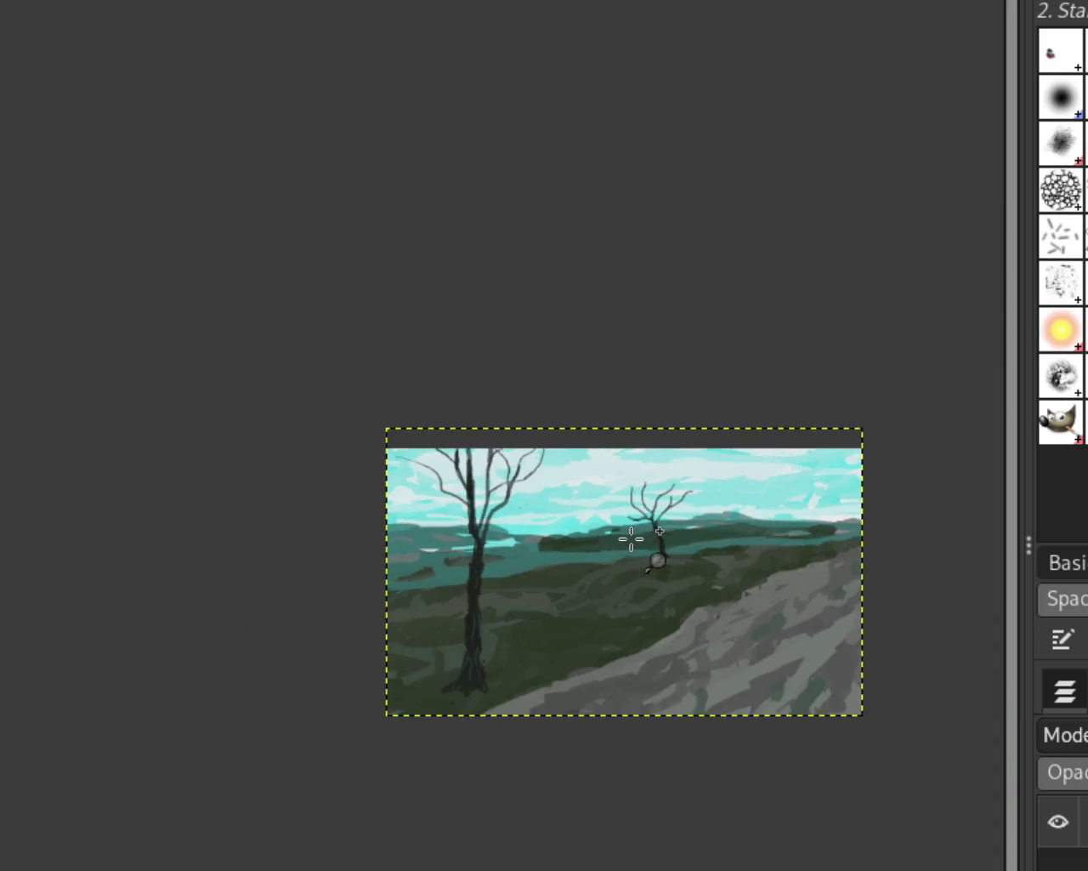
scroll(635, 569, "up", 2)
scroll(515, 600, "down", 1)
scroll(502, 586, "up", 1)
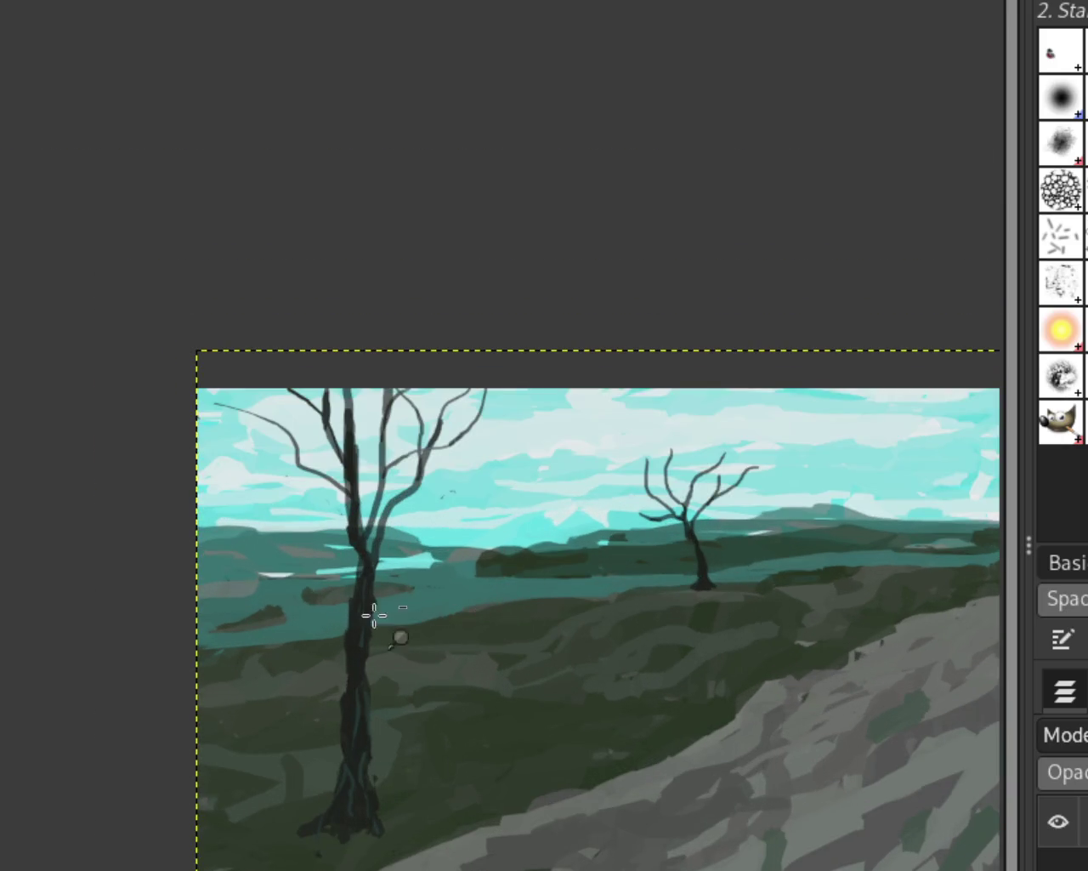
scroll(263, 517, "down", 1)
scroll(280, 513, "up", 2)
scroll(347, 530, "down", 1)
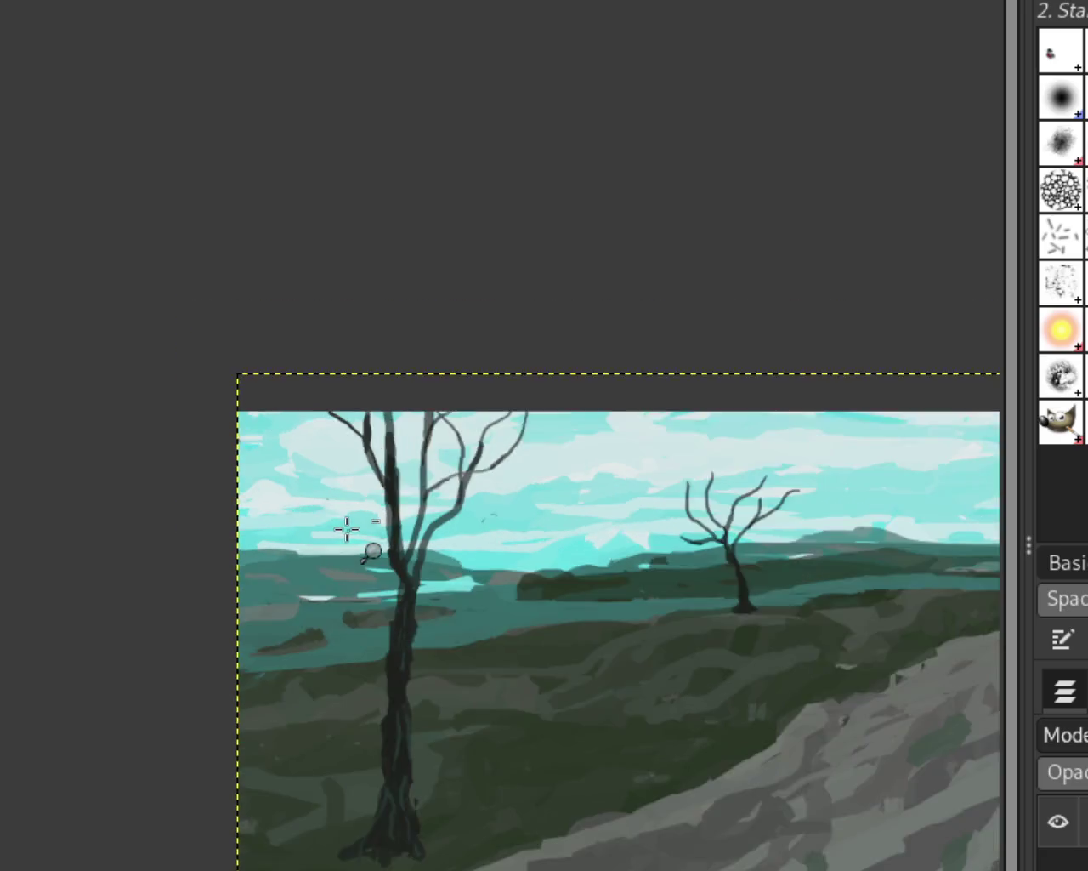
scroll(544, 510, "up", 1)
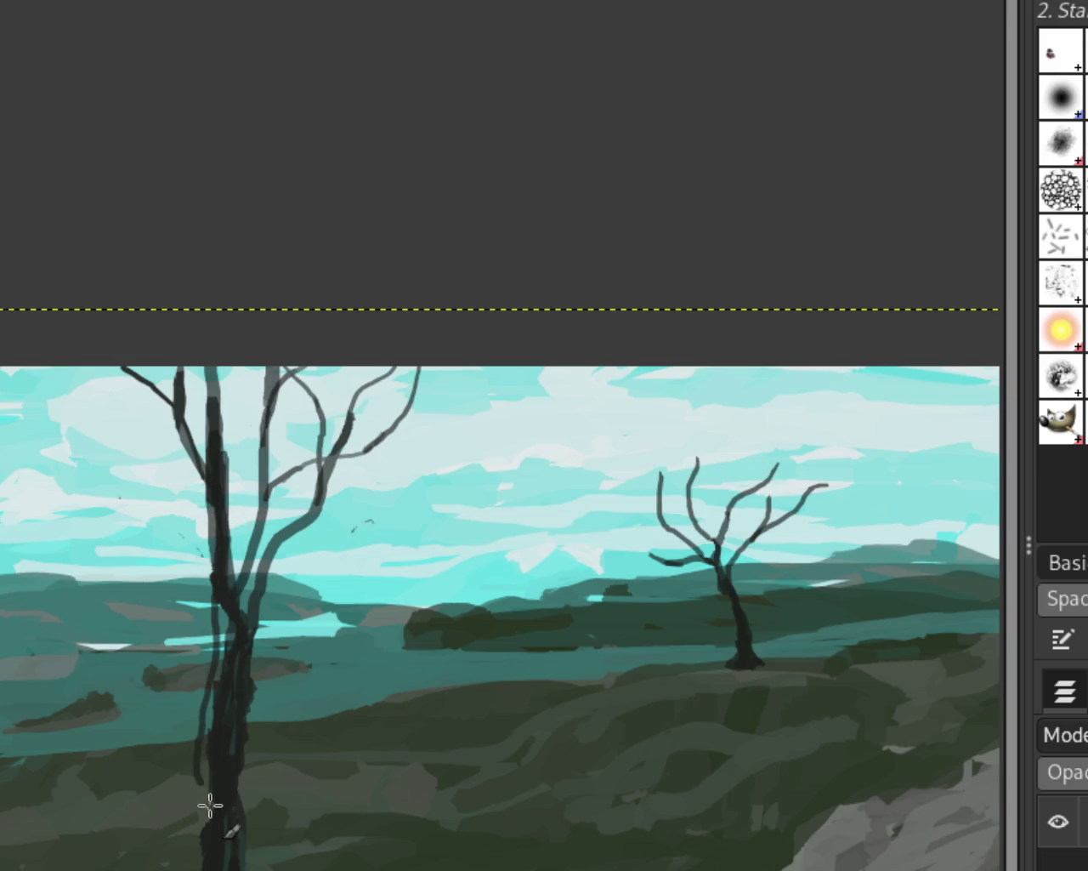
left_click_drag(222, 606, 224, 653)
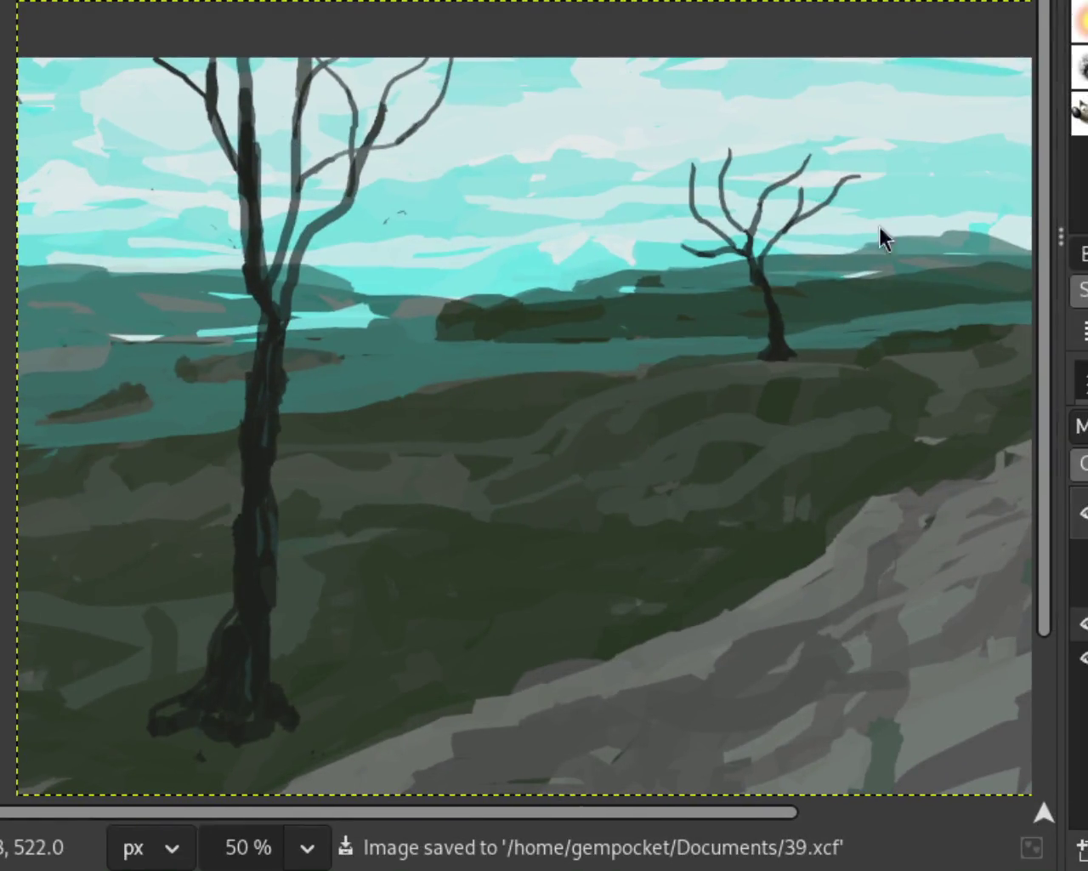
scroll(382, 342, "down", 3)
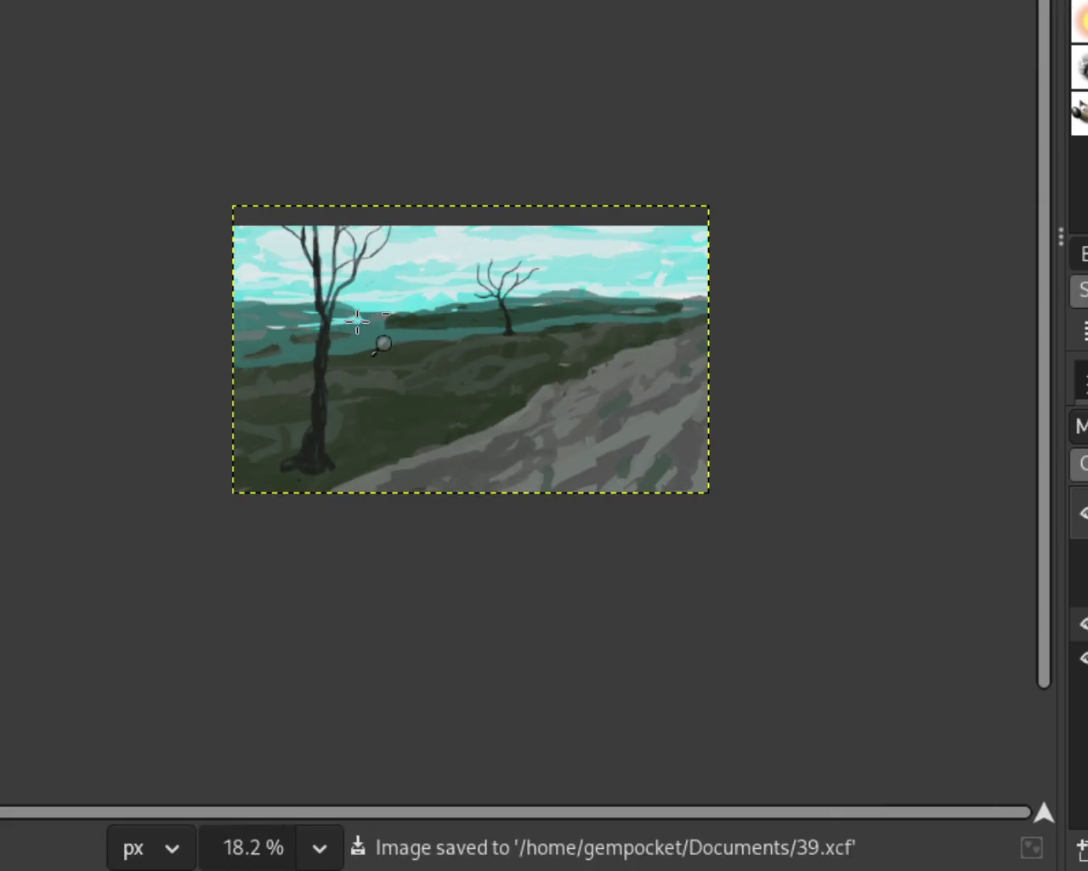
scroll(404, 455, "up", 1)
scroll(404, 455, "up", 2)
scroll(448, 287, "down", 1)
scroll(389, 292, "up", 1)
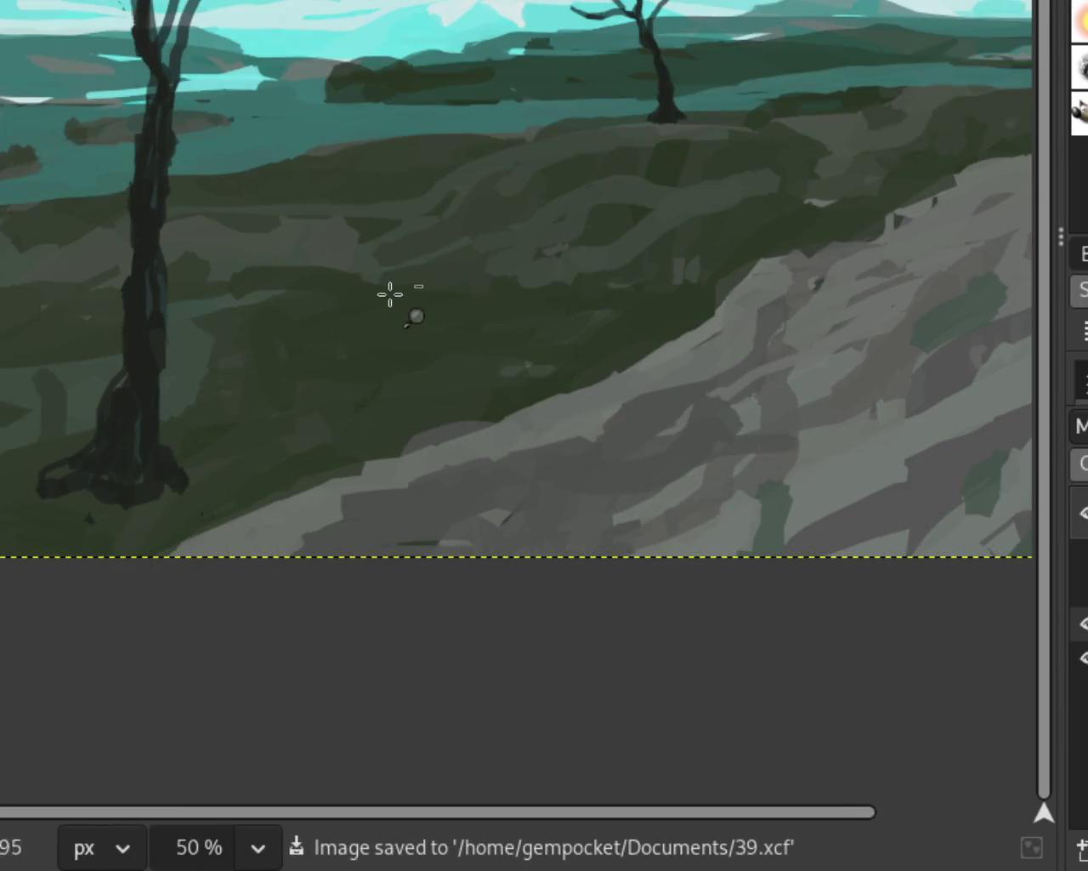
scroll(781, 273, "down", 1)
Show the riders-and-horses and dog-and-cat layers, toggling the dog and cat layer to compare
left_click(1083, 555)
left_click(1083, 588)
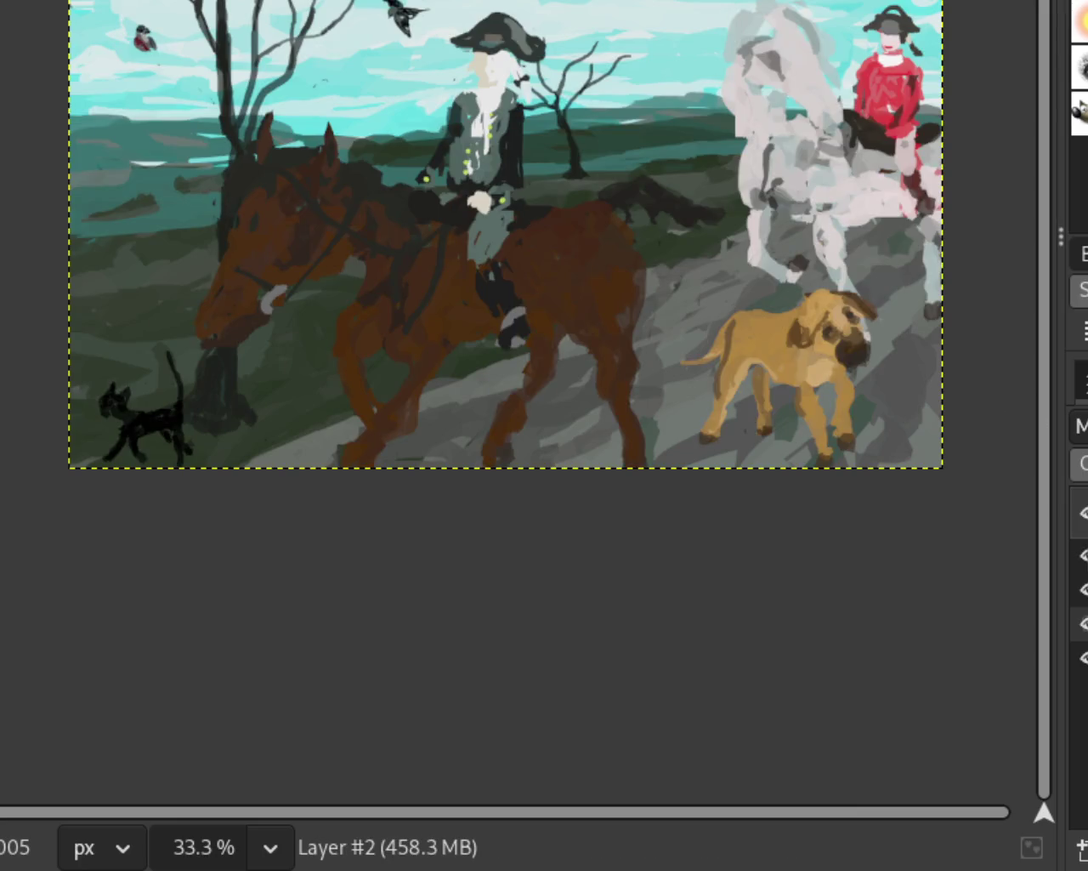
left_click(1083, 588)
left_click(1083, 589)
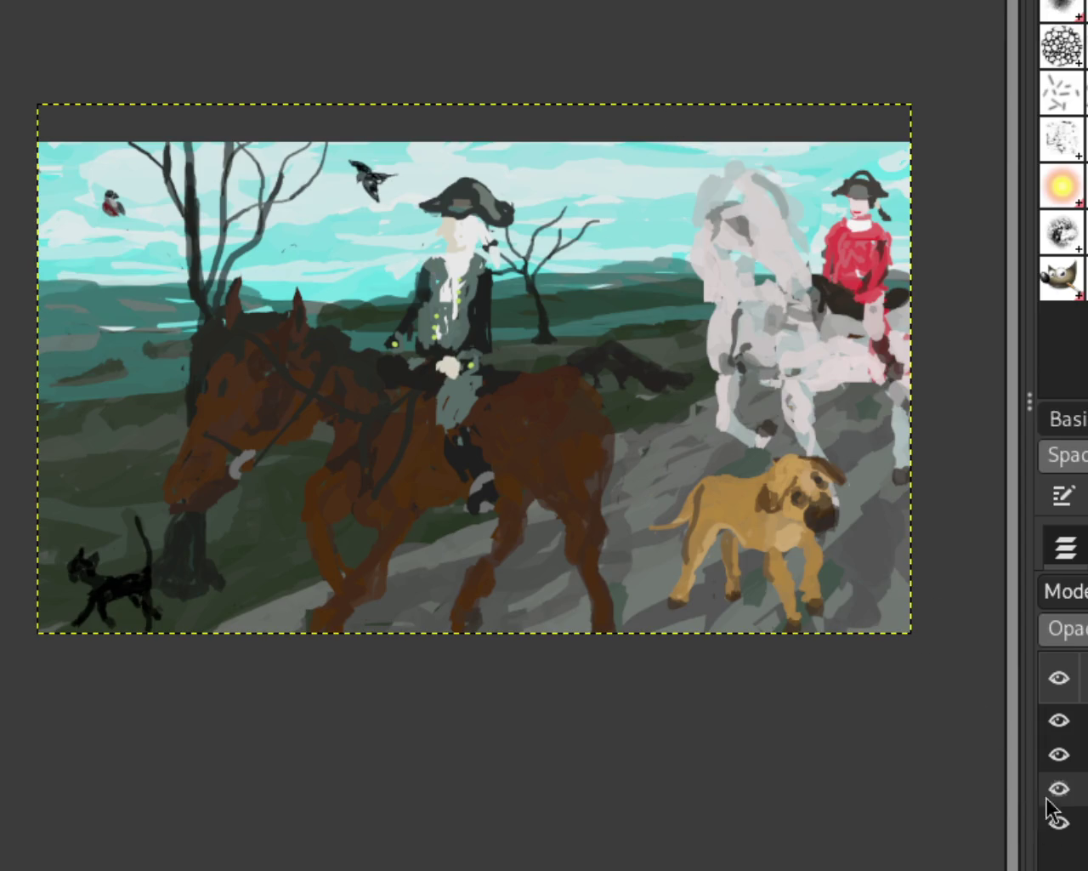
Hide all four layers, then re-show only the trees and landscape background layers
left_click(1058, 720)
left_click(1059, 753)
left_click(1059, 789)
left_click(1059, 819)
left_click(1058, 788)
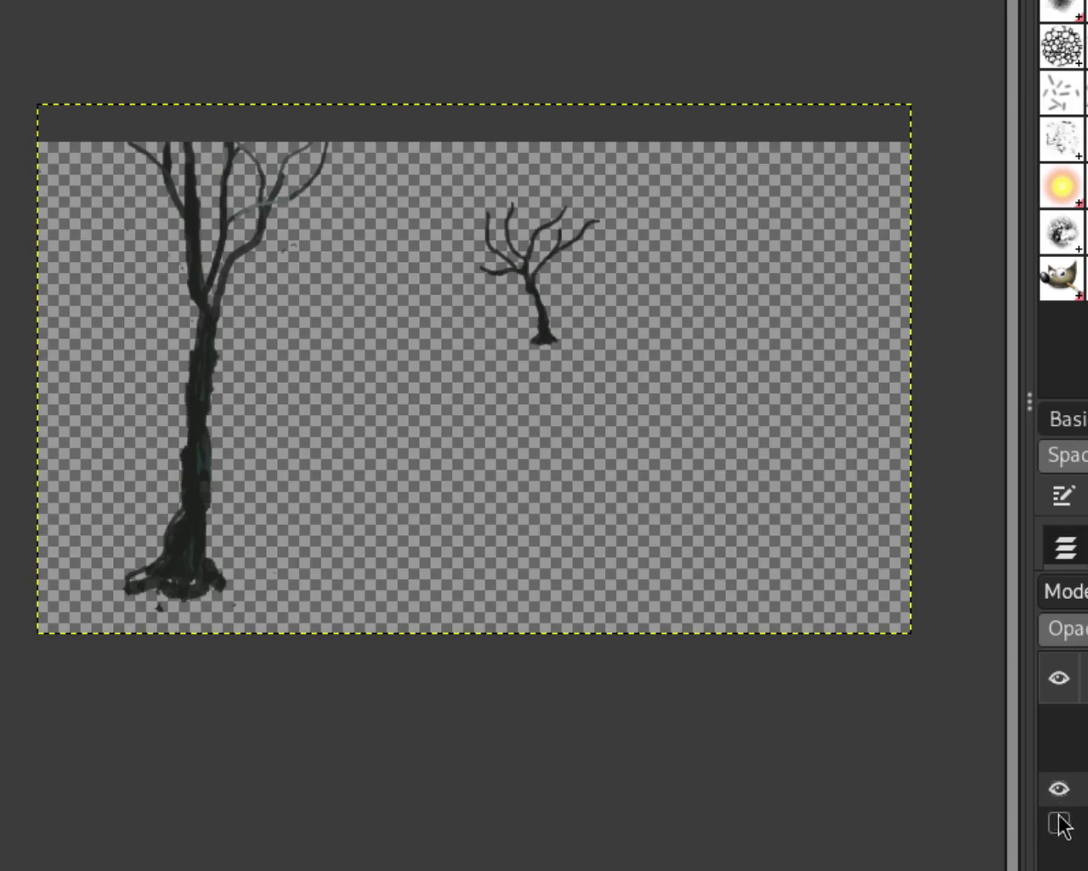
left_click(1059, 823)
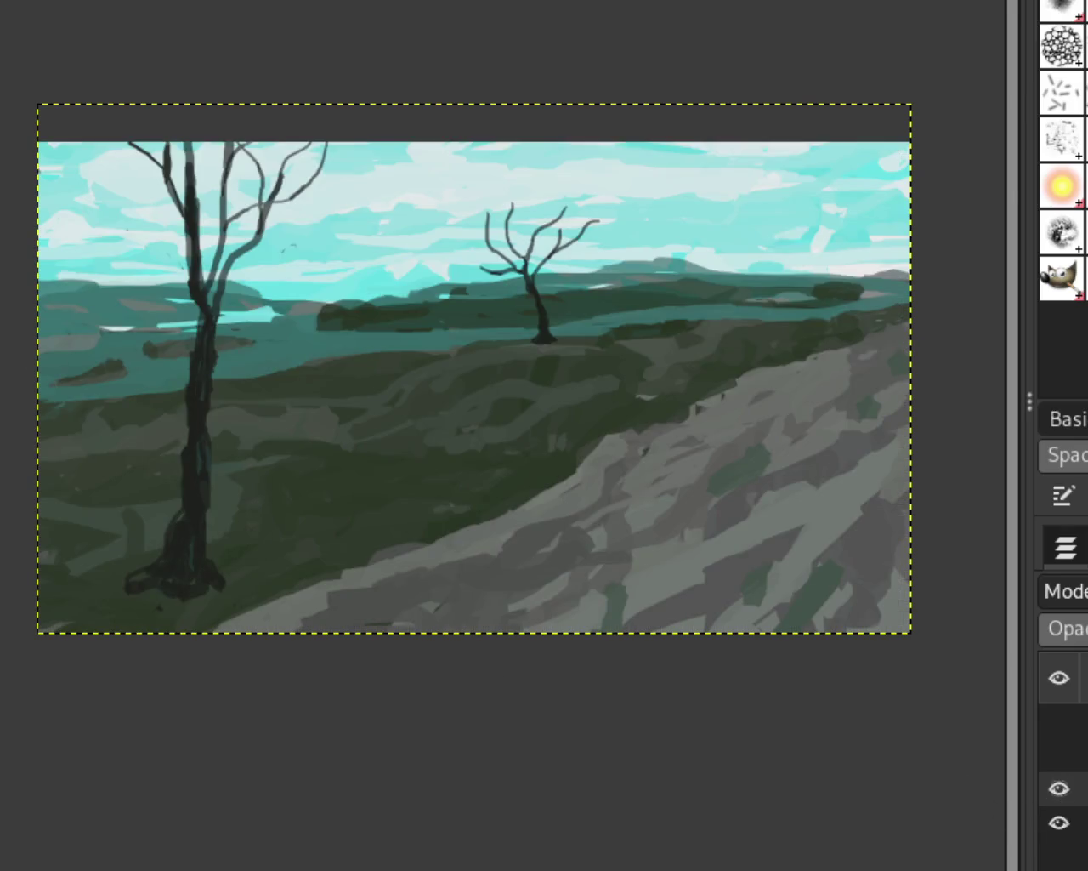
scroll(527, 464, "down", 1)
scroll(262, 468, "up", 1)
Paint over the curled root loop and light curved branch, settling on the slightly wider lower trunk
scroll(223, 644, "up", 2)
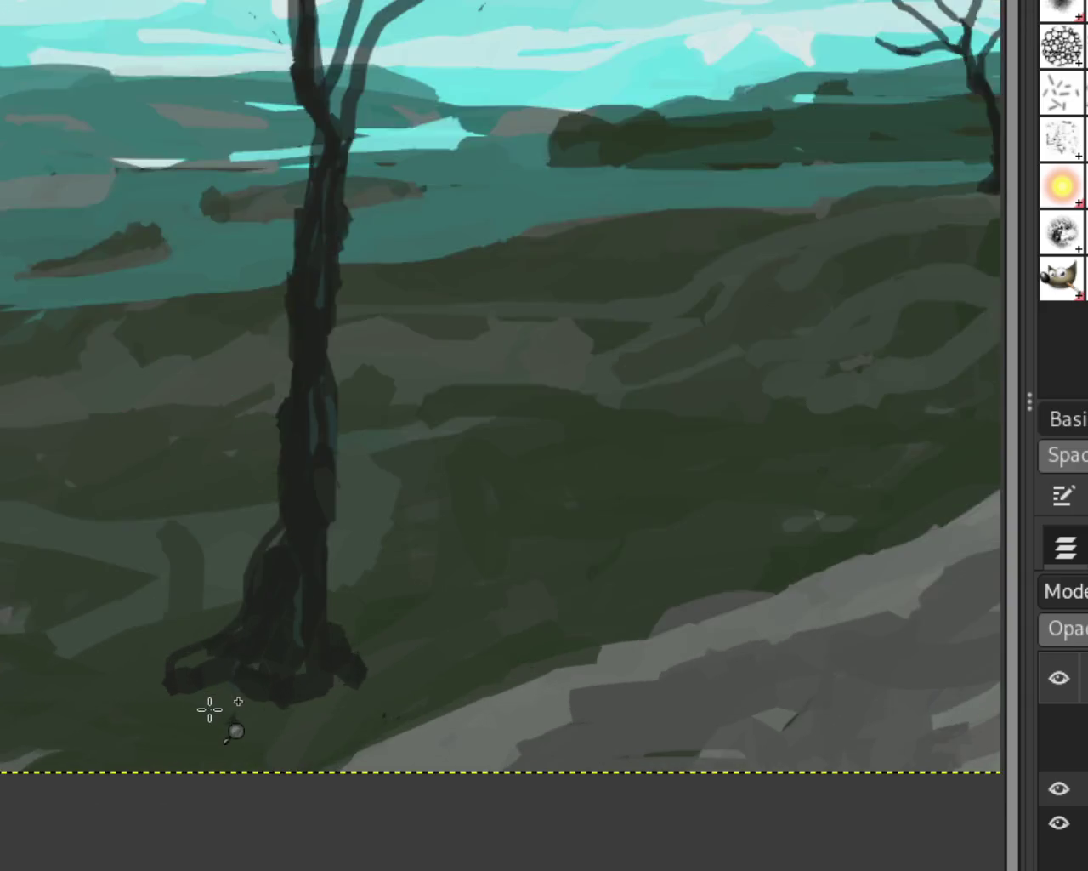
scroll(209, 709, "up", 1)
left_click_drag(150, 637, 175, 595)
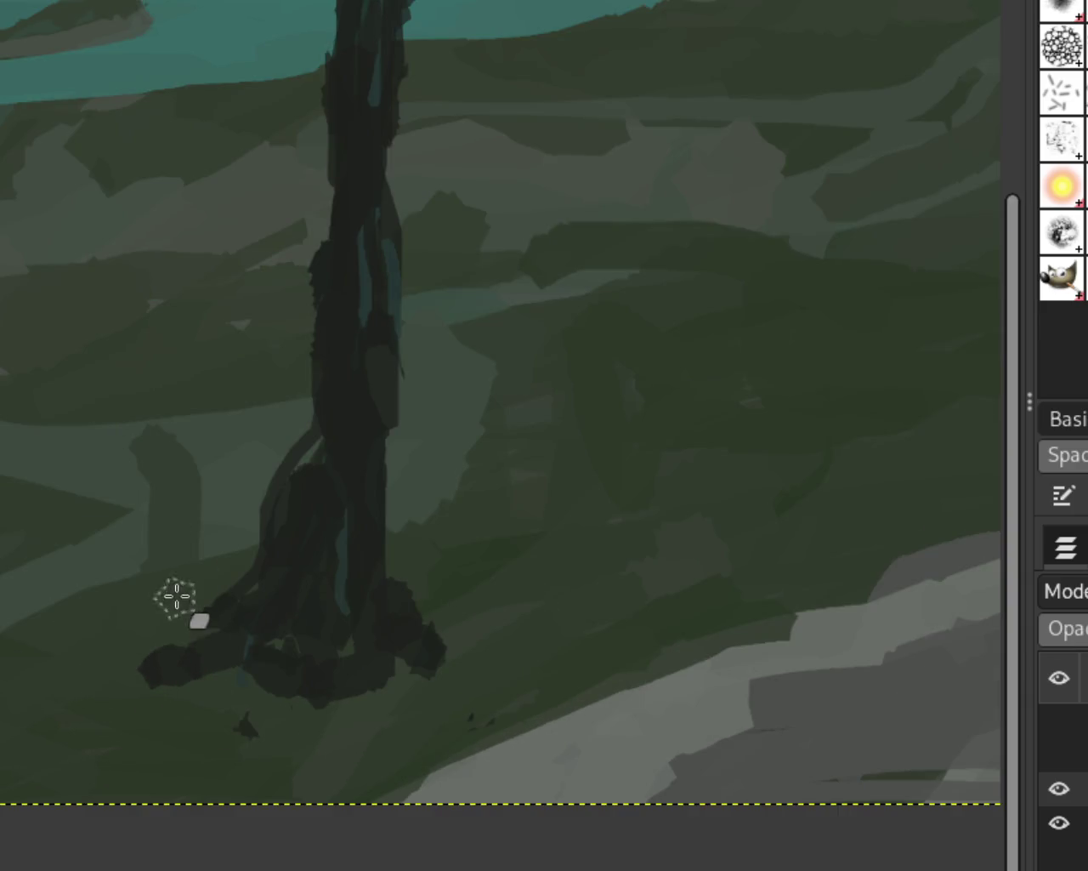
left_click_drag(276, 498, 298, 442)
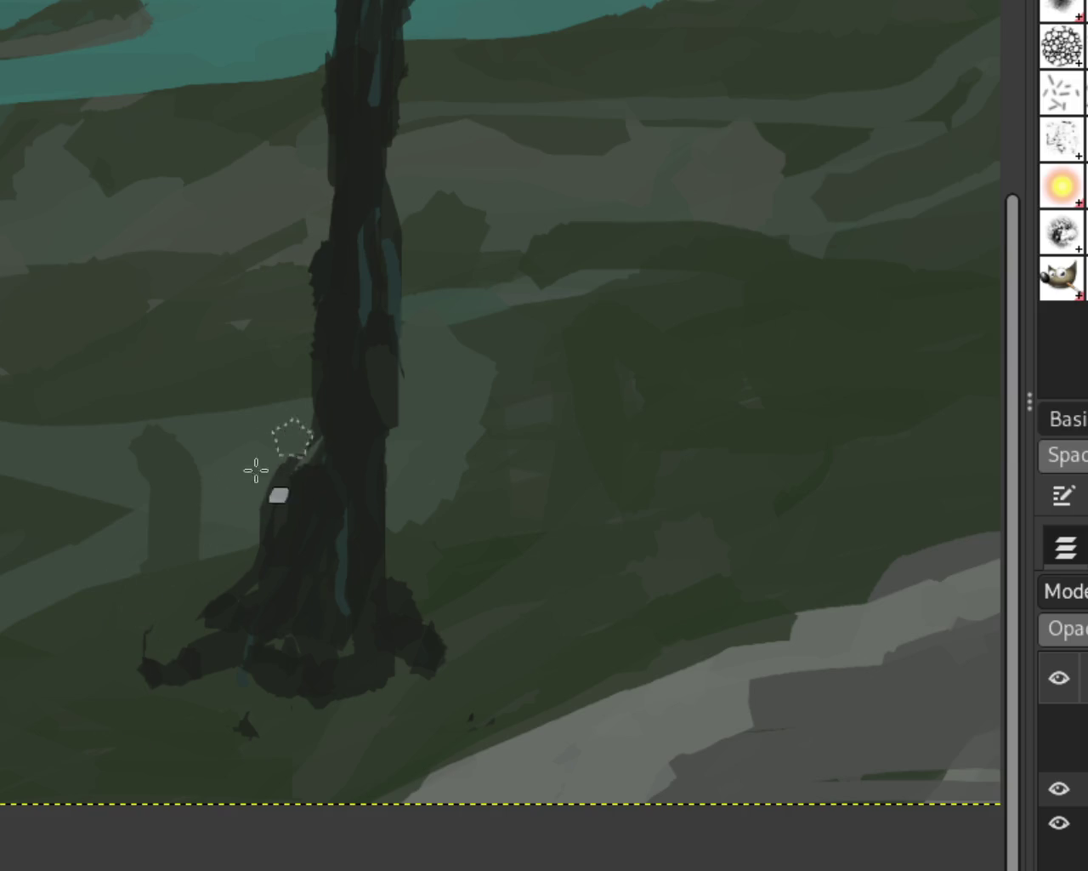
key("ctrl+z")
key("ctrl+y")
key("ctrl+z")
key("ctrl+y")
key("ctrl+z")
key("ctrl+y")
key("ctrl+z")
key("ctrl+y")
key("ctrl+z")
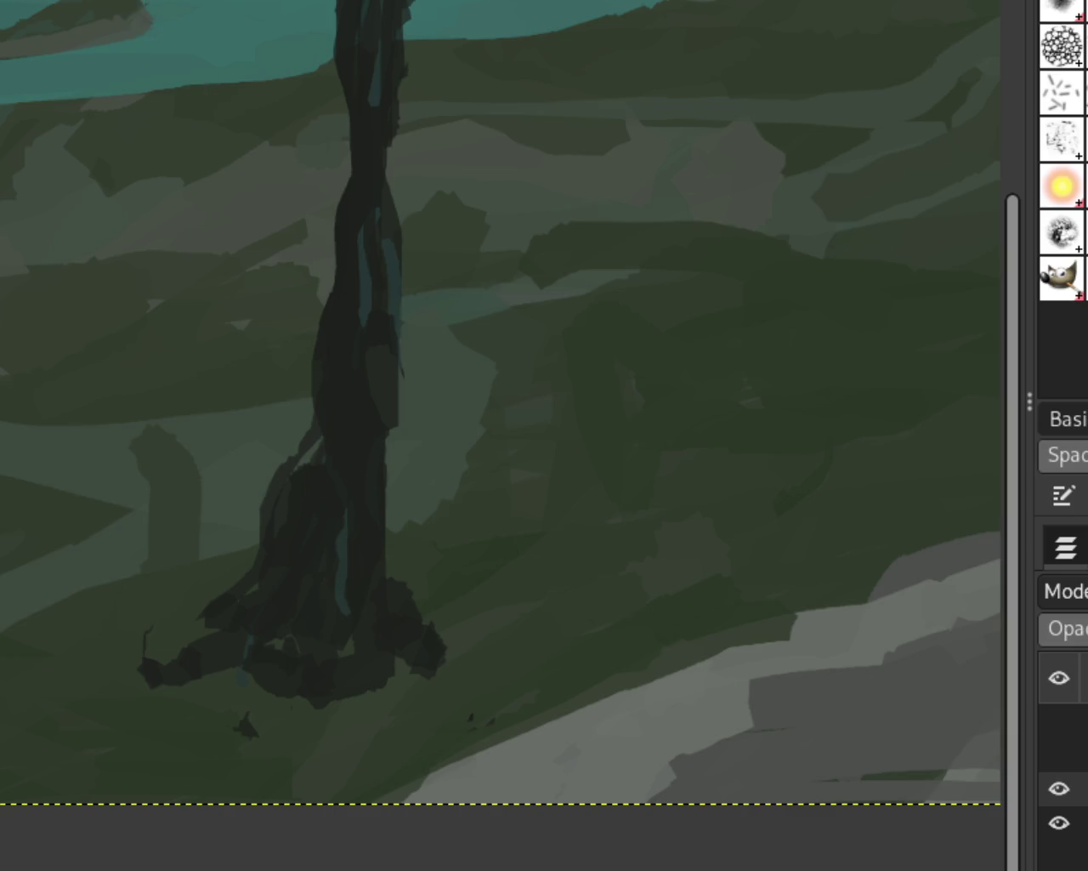
Drag a vertical darkening stroke down the canvas near the left tree
scroll(350, 514, "down", 2)
scroll(312, 493, "down", 2)
scroll(445, 433, "up", 1)
scroll(369, 478, "down", 1)
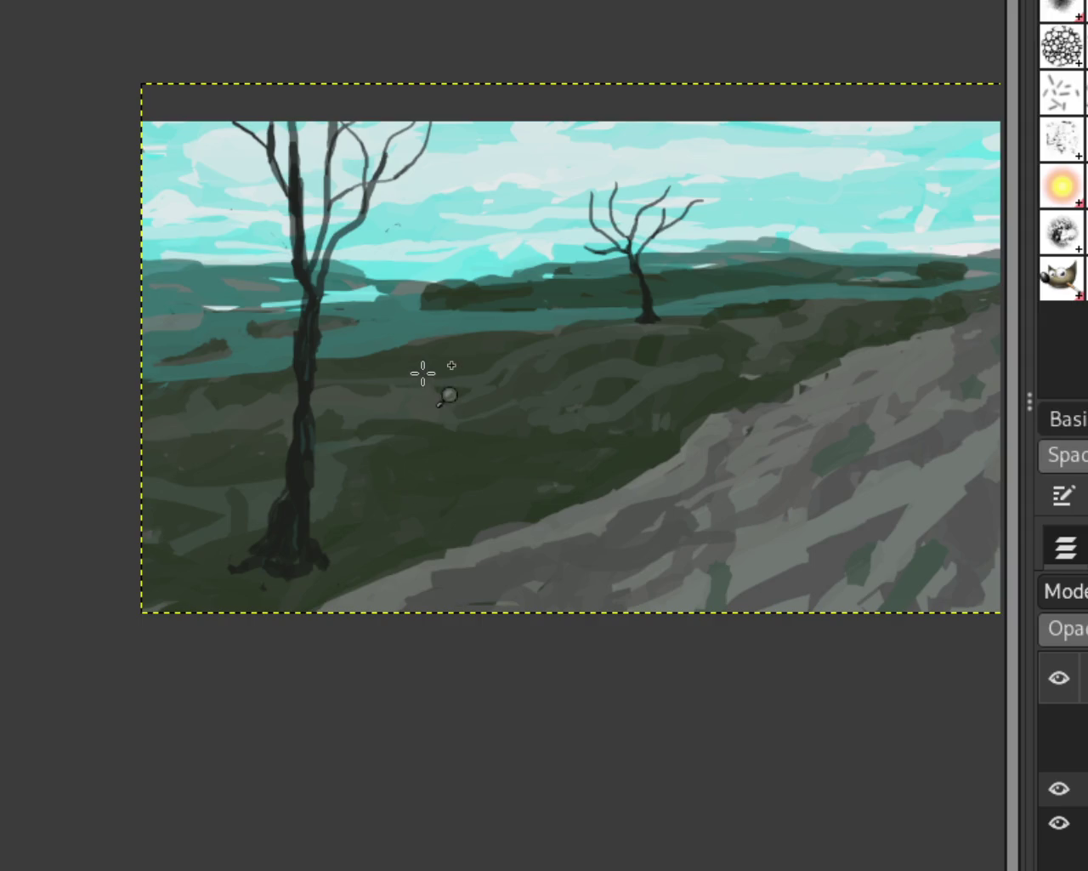
scroll(434, 371, "up", 1)
scroll(370, 486, "down", 1)
scroll(287, 661, "down", 1)
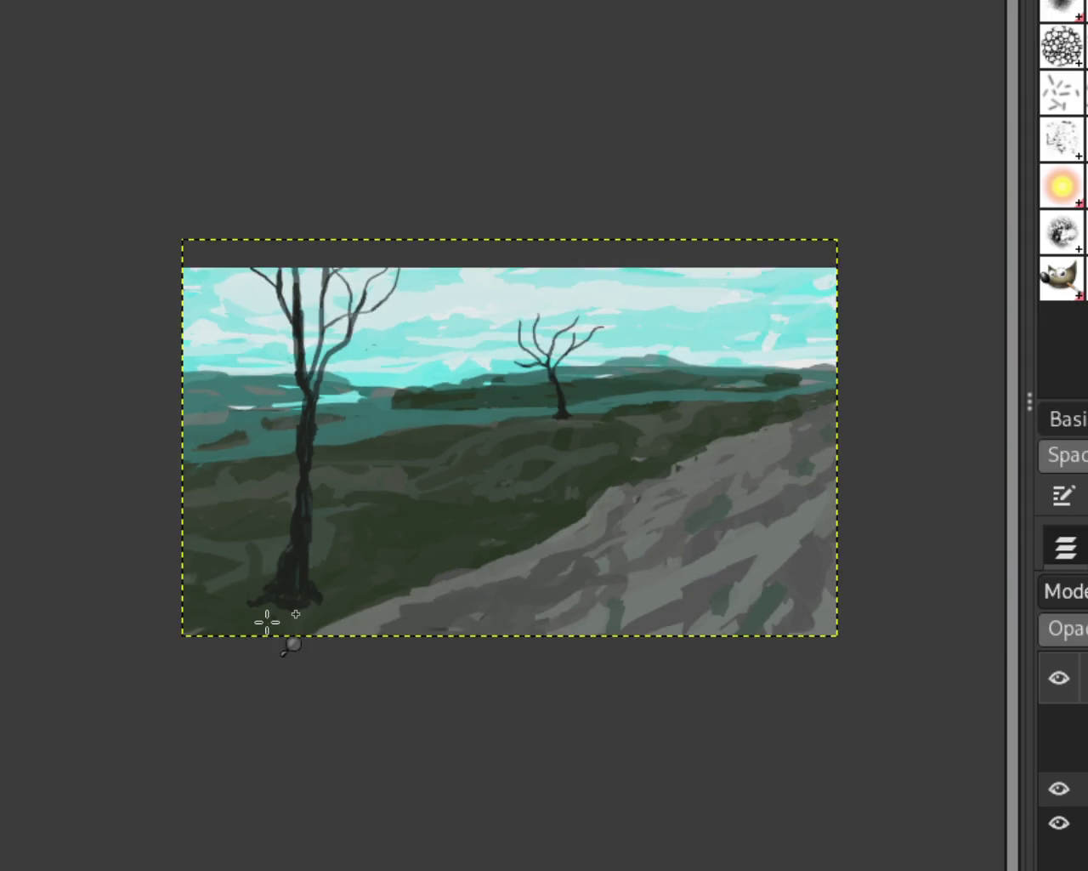
scroll(267, 622, "up", 3)
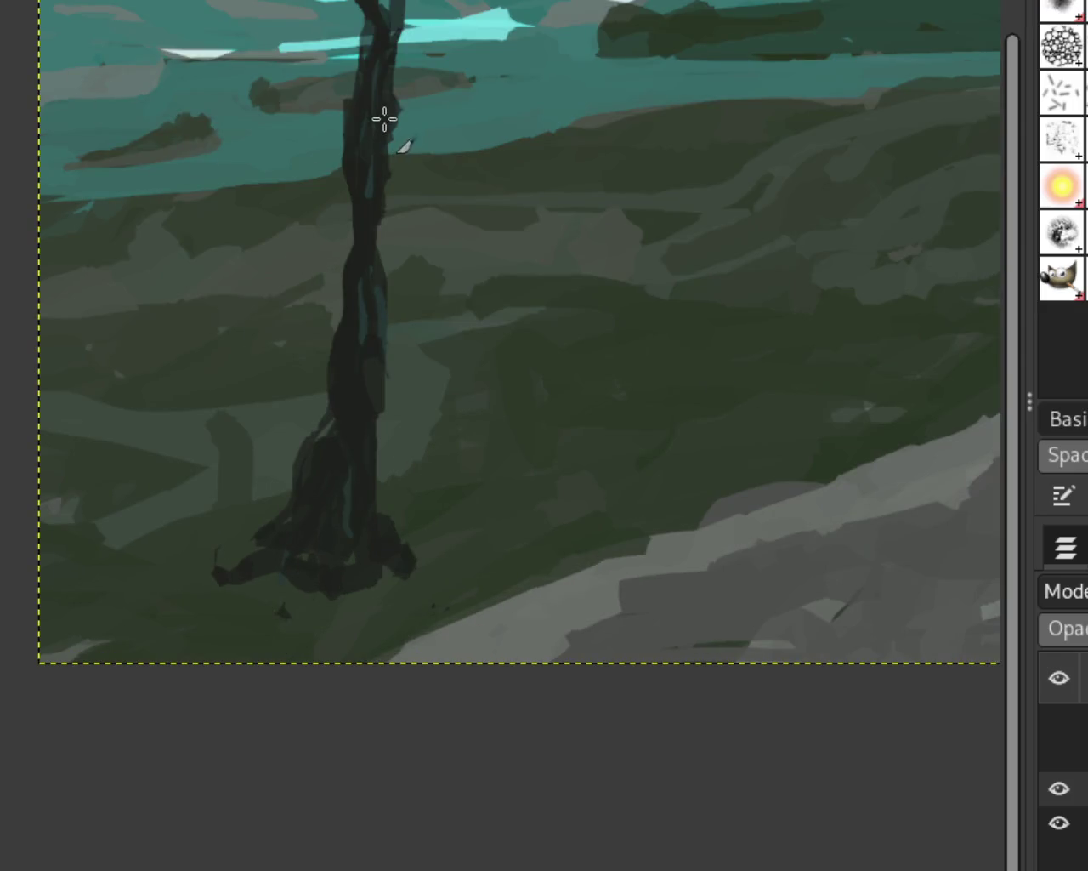
left_click_drag(386, 190, 386, 326)
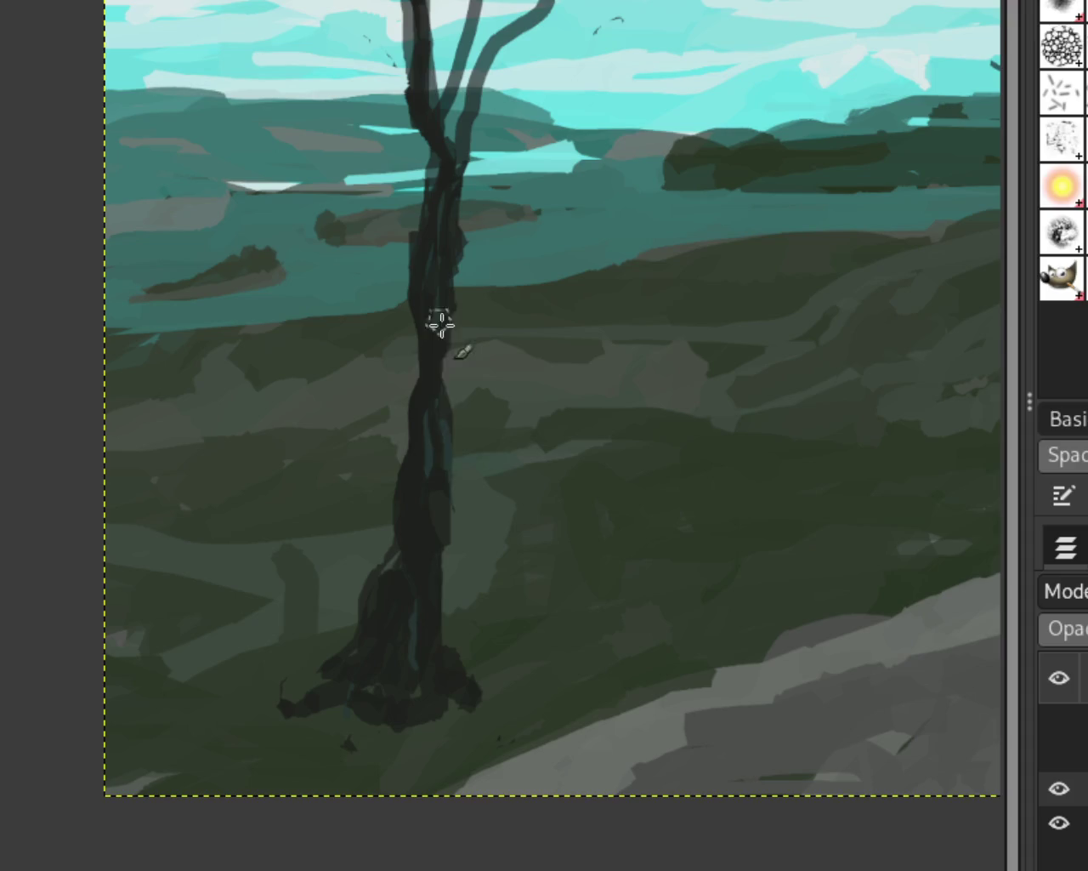
Widen and darken the left trunk up to its fork and the left branch above it
left_click_drag(440, 324, 450, 402)
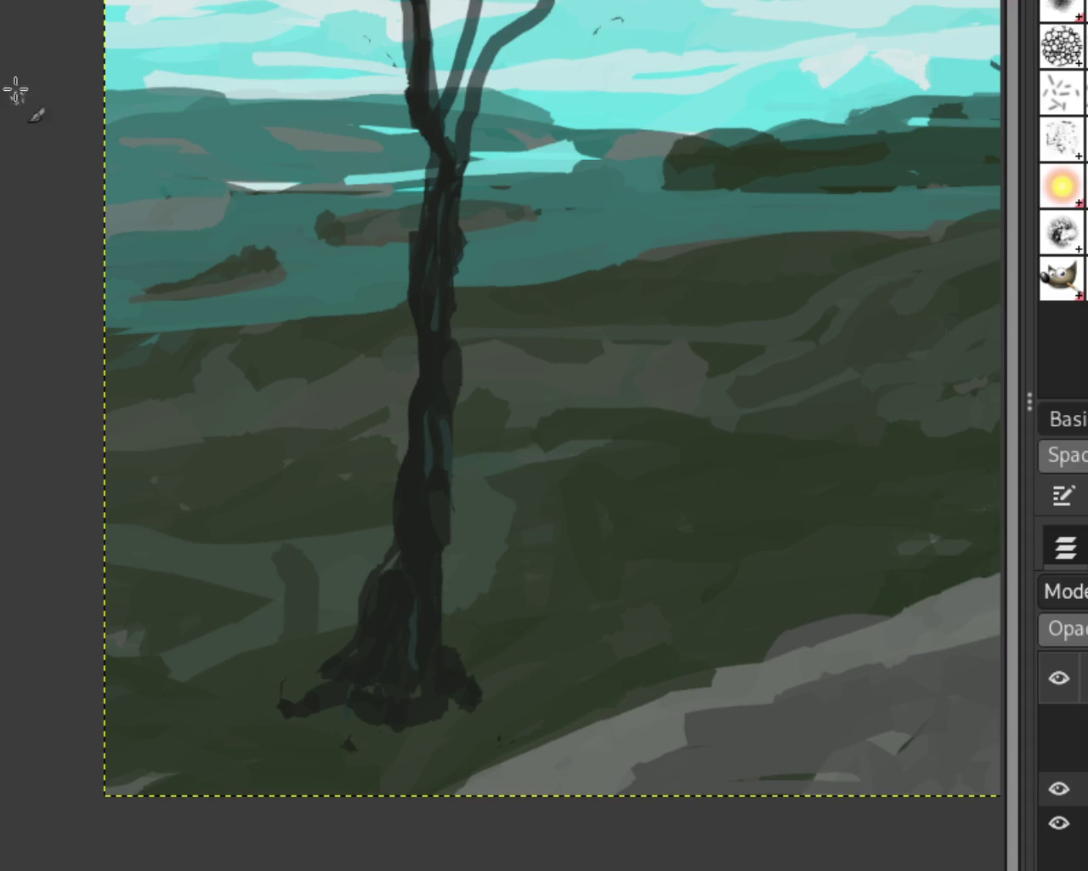
left_click_drag(459, 279, 463, 238)
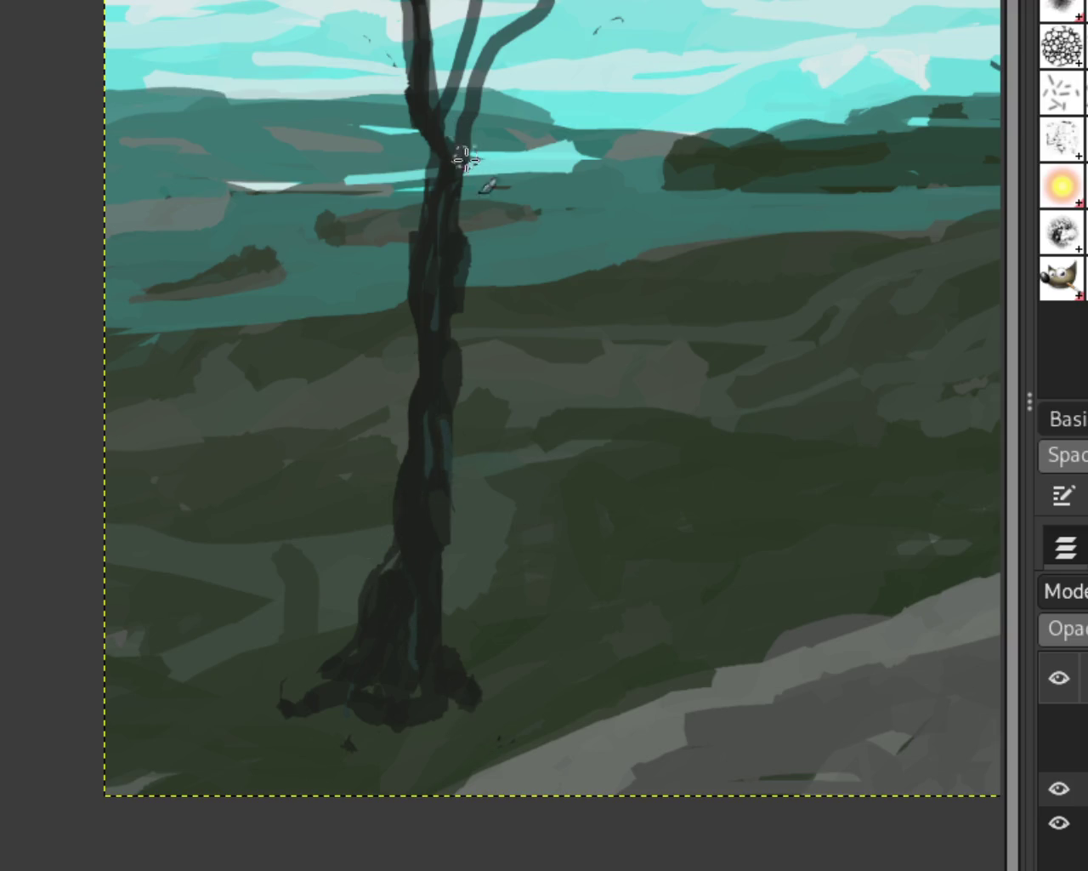
left_click(466, 187)
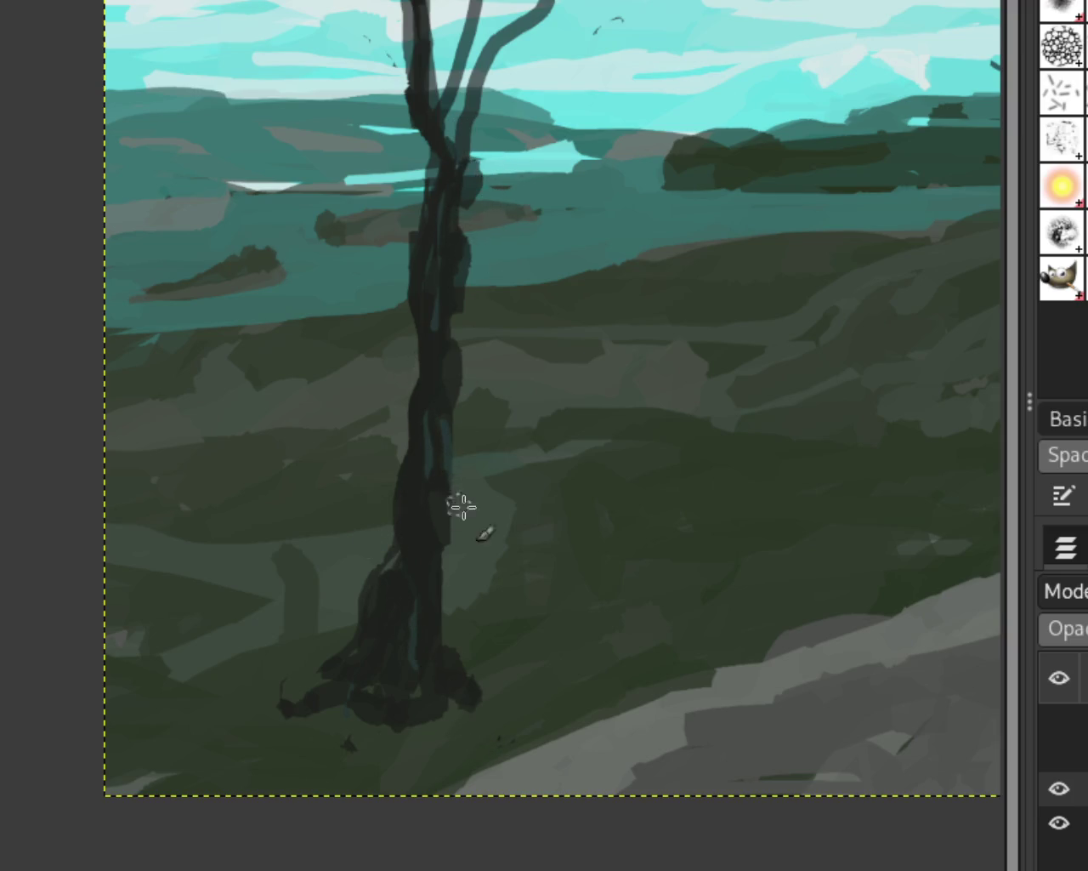
left_click_drag(463, 119, 468, 179)
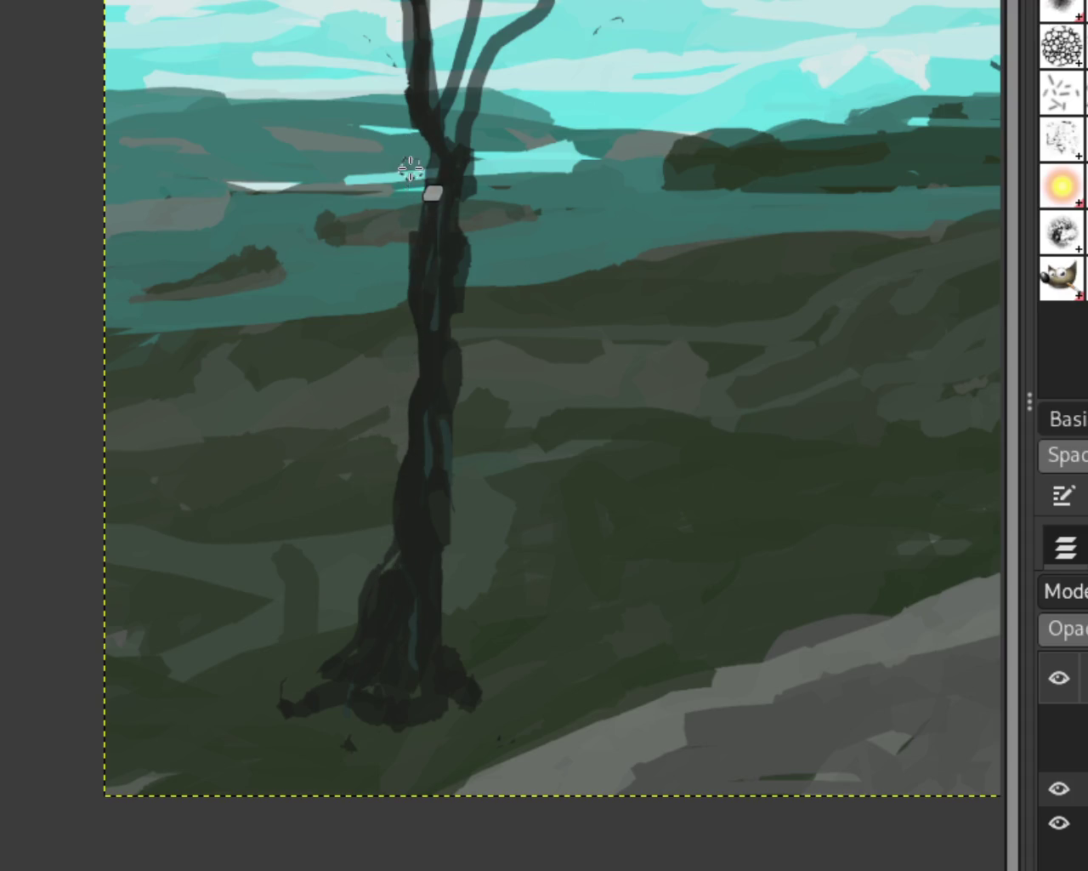
left_click_drag(418, 153, 408, 255)
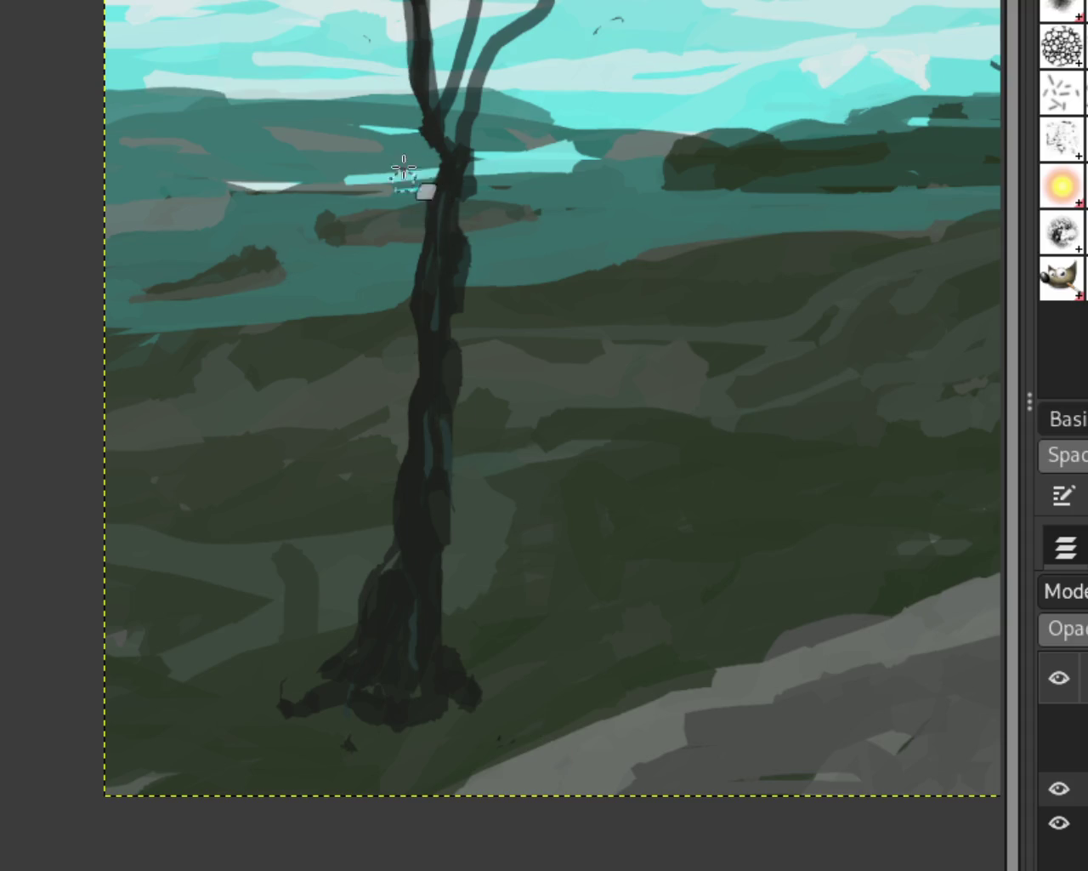
left_click_drag(400, 85, 418, 132)
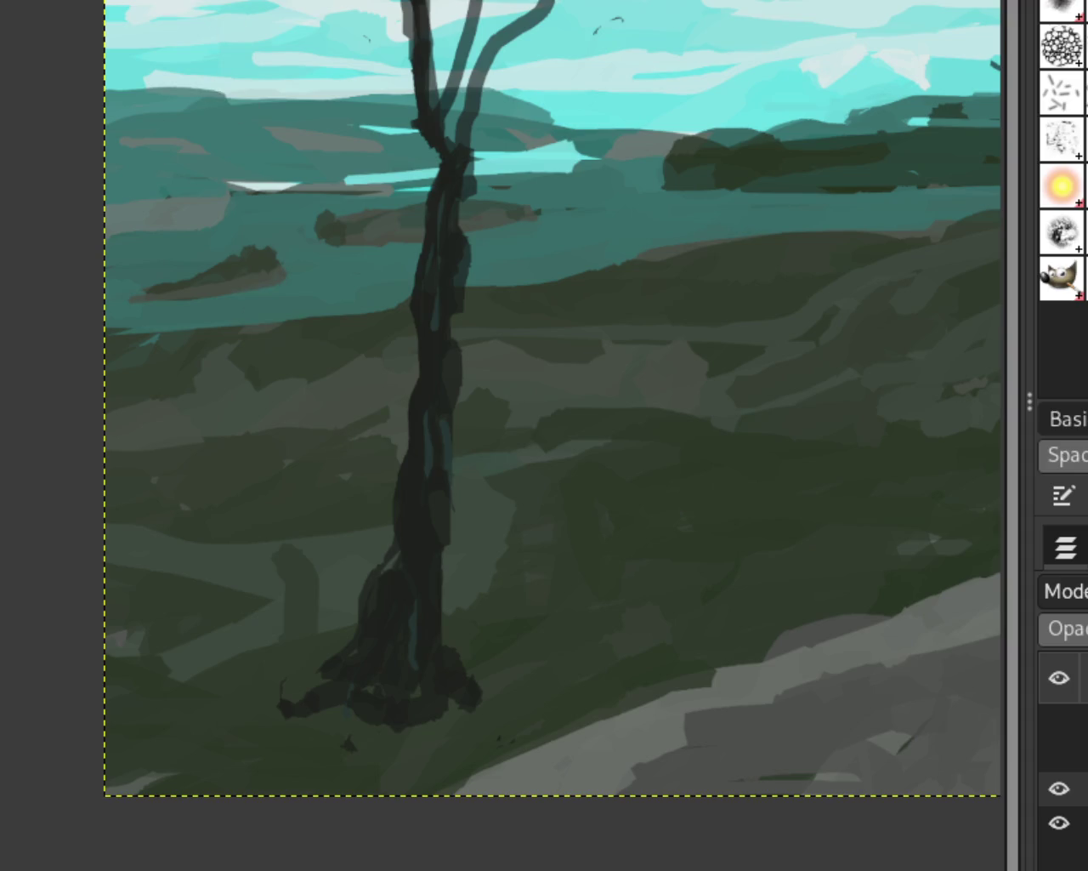
scroll(485, 315, "down", 5)
scroll(566, 260, "up", 1)
Undo the last dark trunk stroke and zoom out to check the composition, then back in
scroll(562, 263, "up", 3)
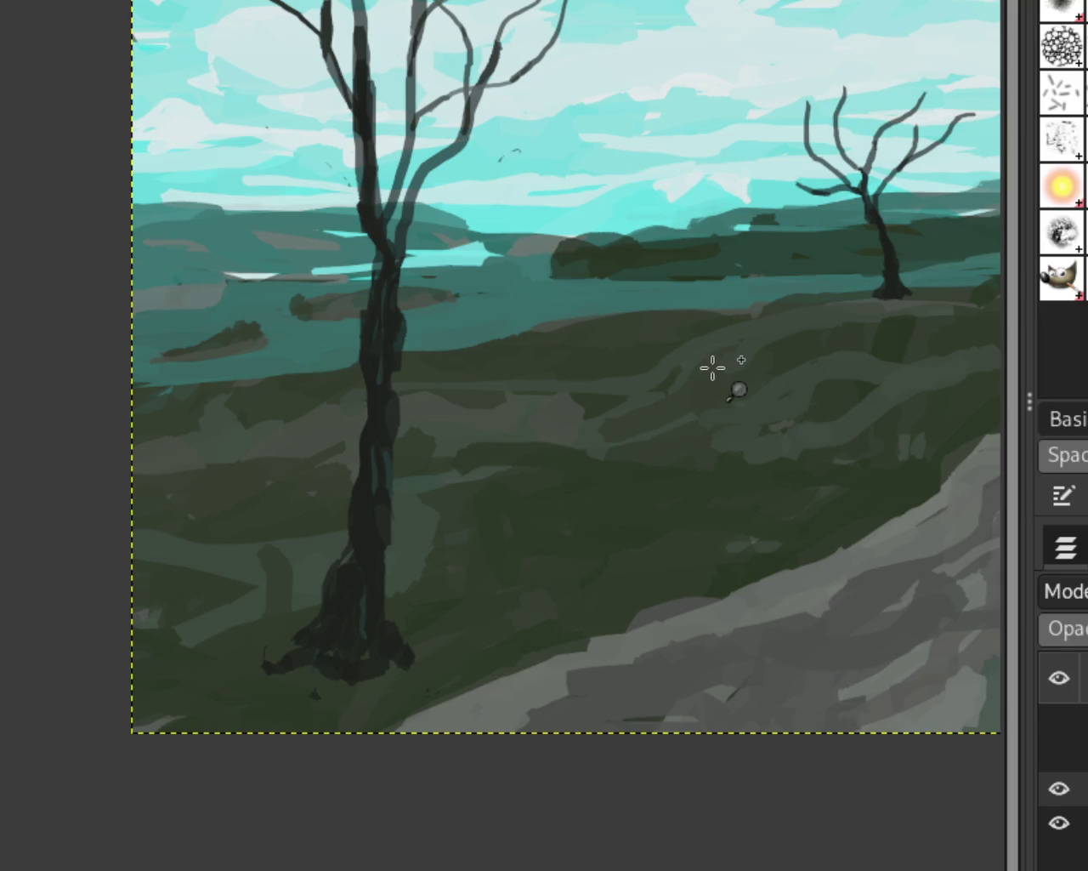
key("ctrl+z")
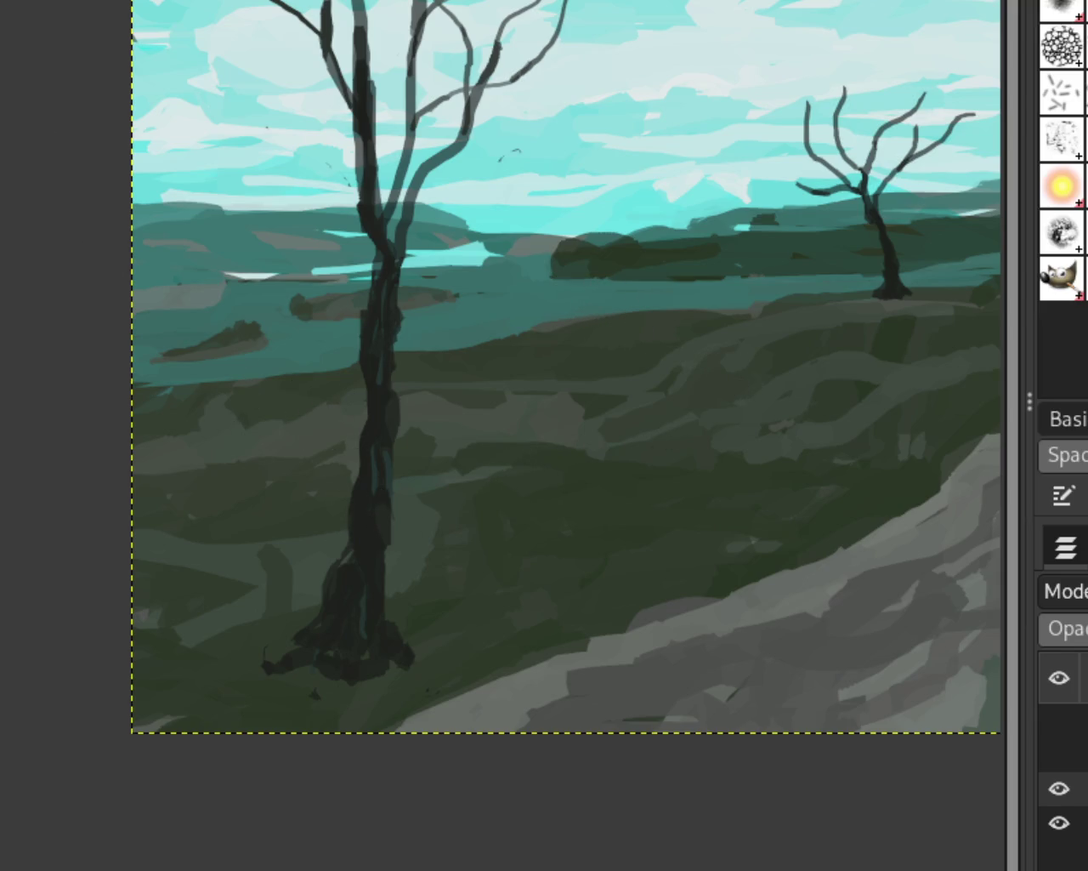
left_click(448, 337, "ctrl")
left_click(579, 406)
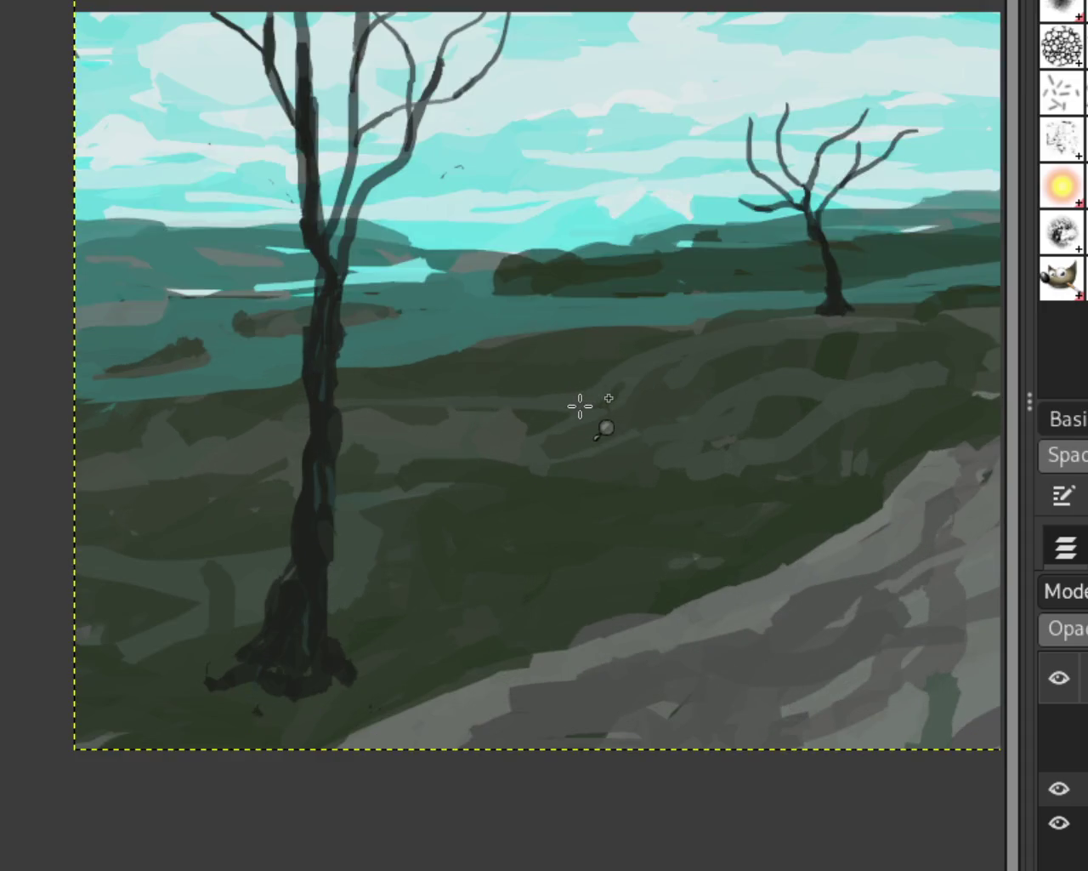
left_click(580, 405, "ctrl")
left_click(580, 406, "ctrl")
left_click(588, 394)
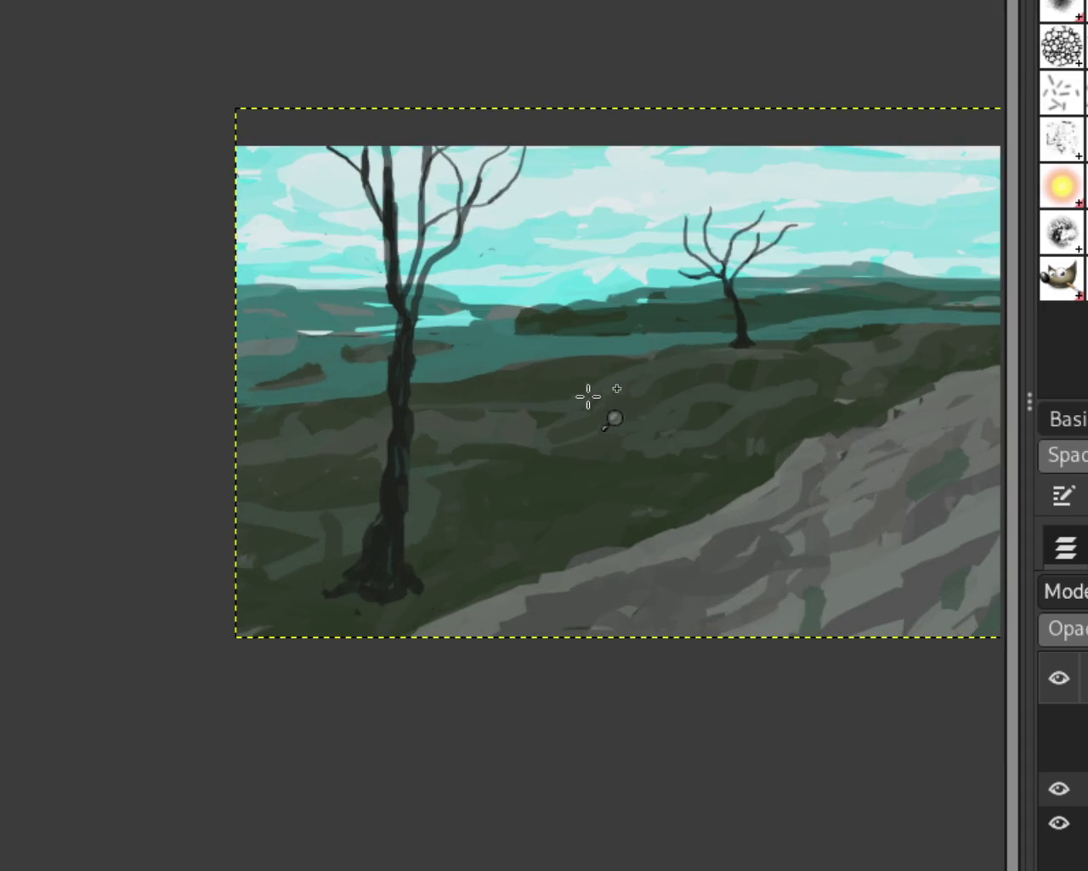
left_click(456, 418, "ctrl")
left_click(395, 411)
left_click(396, 411)
left_click(396, 411)
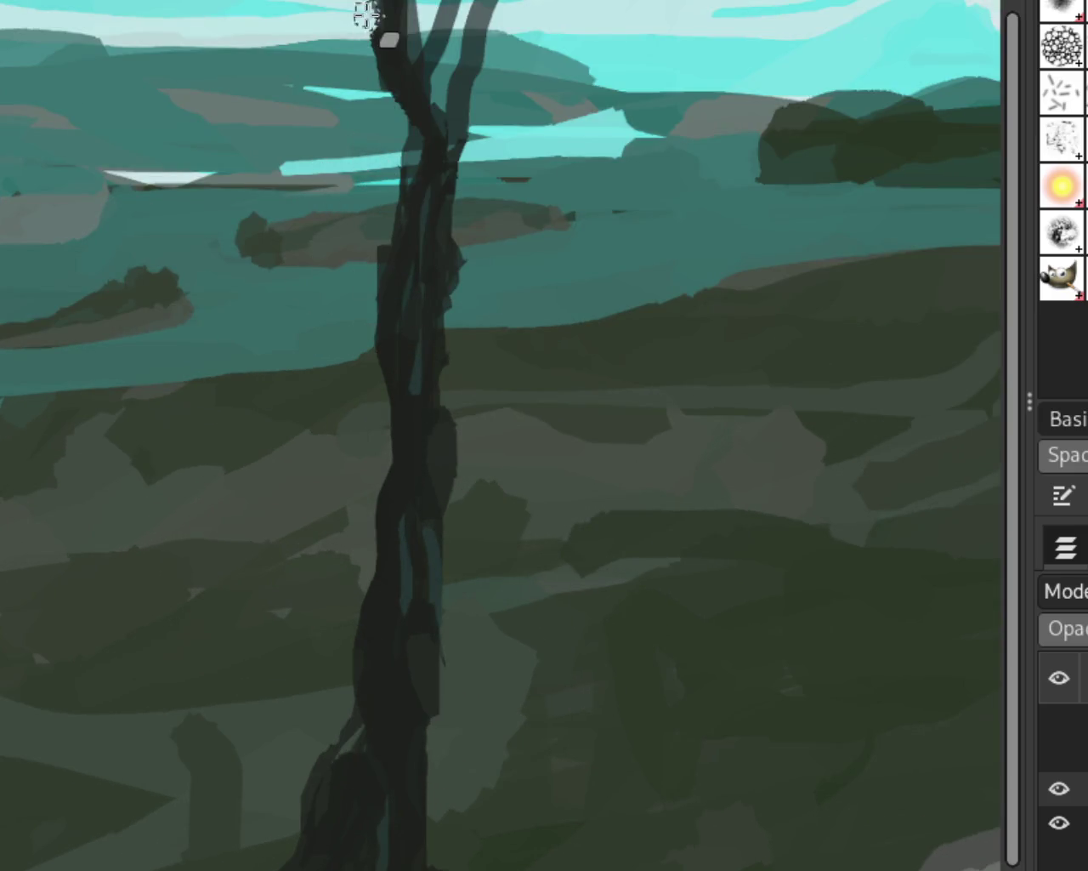
Darken the top of the trunk and its left edge with dark strokes
left_click_drag(389, 115, 384, 0)
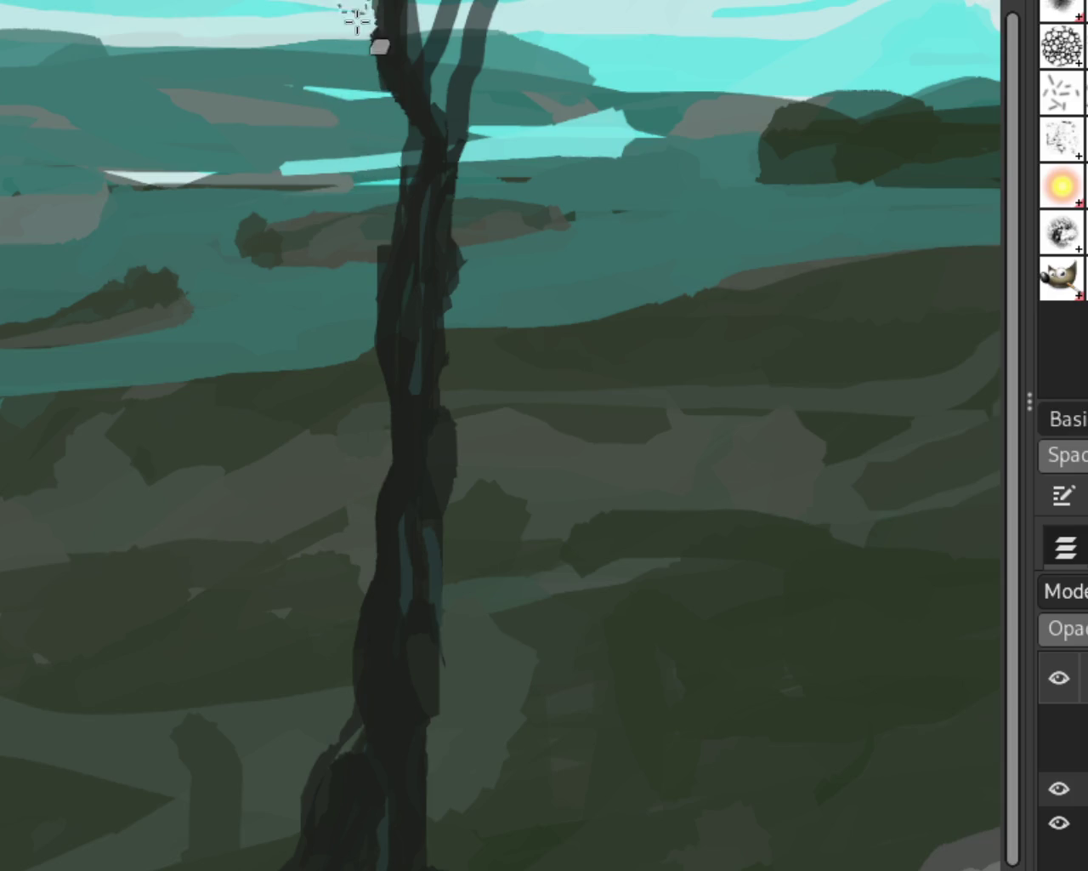
left_click_drag(413, 218, 389, 306)
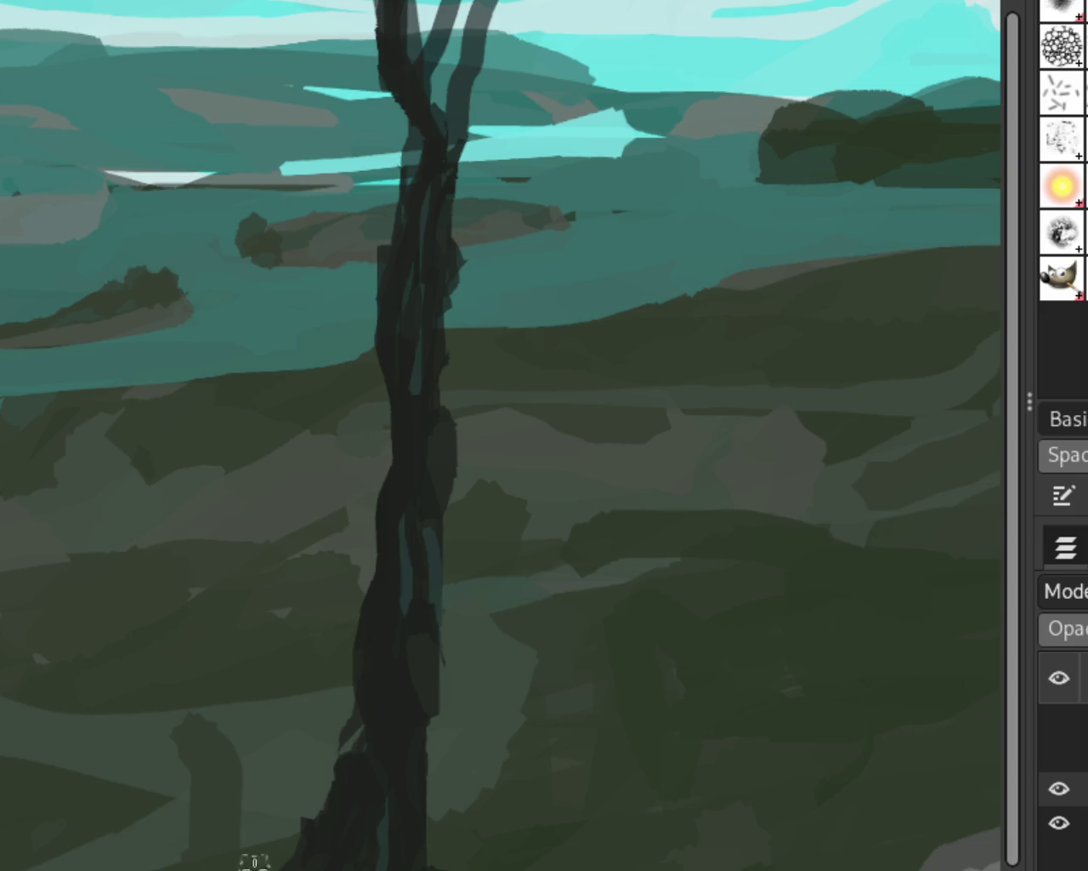
scroll(250, 243, "down", 2)
scroll(238, 462, "down", 2)
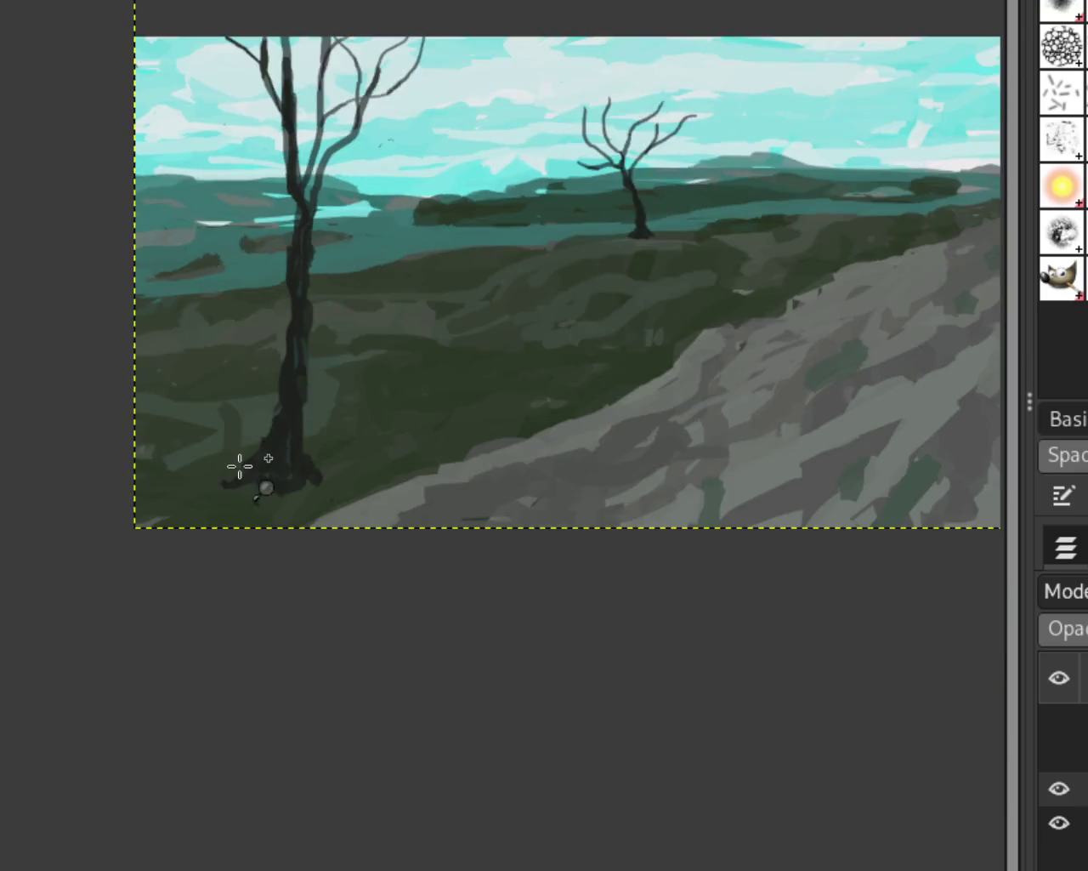
scroll(267, 522, "up", 1)
scroll(234, 530, "down", 1)
scroll(234, 530, "up", 3)
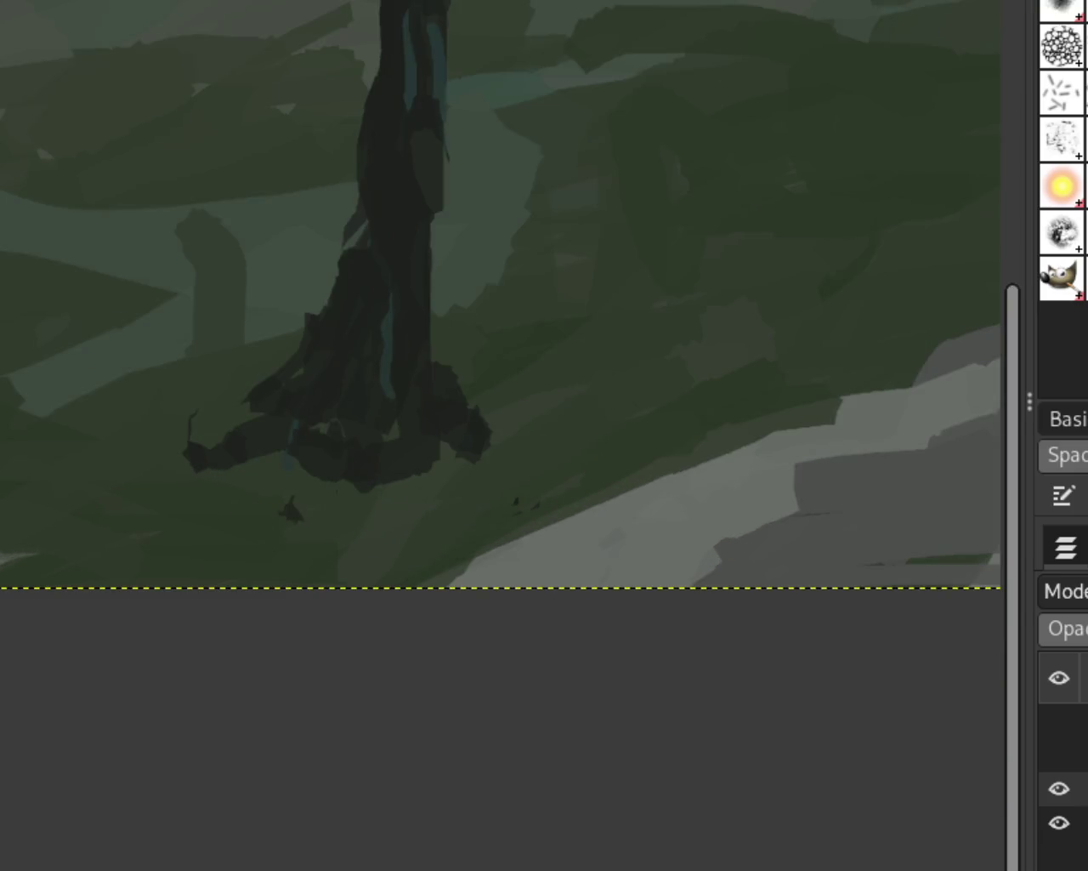
Cover the leftmost root with ground green
mouse_move(242, 425)
left_mouse_down()
mouse_move(213, 428)
mouse_move(189, 459)
left_mouse_up()
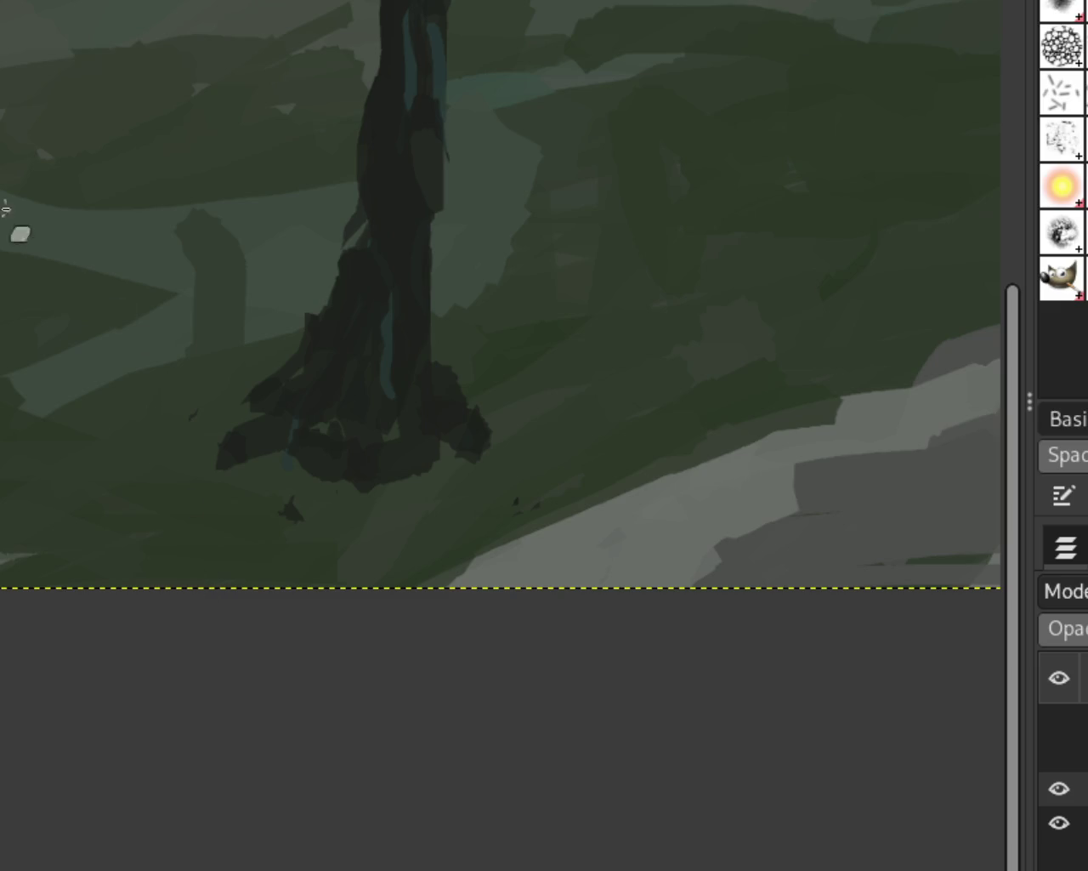
scroll(301, 550, "down", 2)
scroll(400, 418, "up", 1)
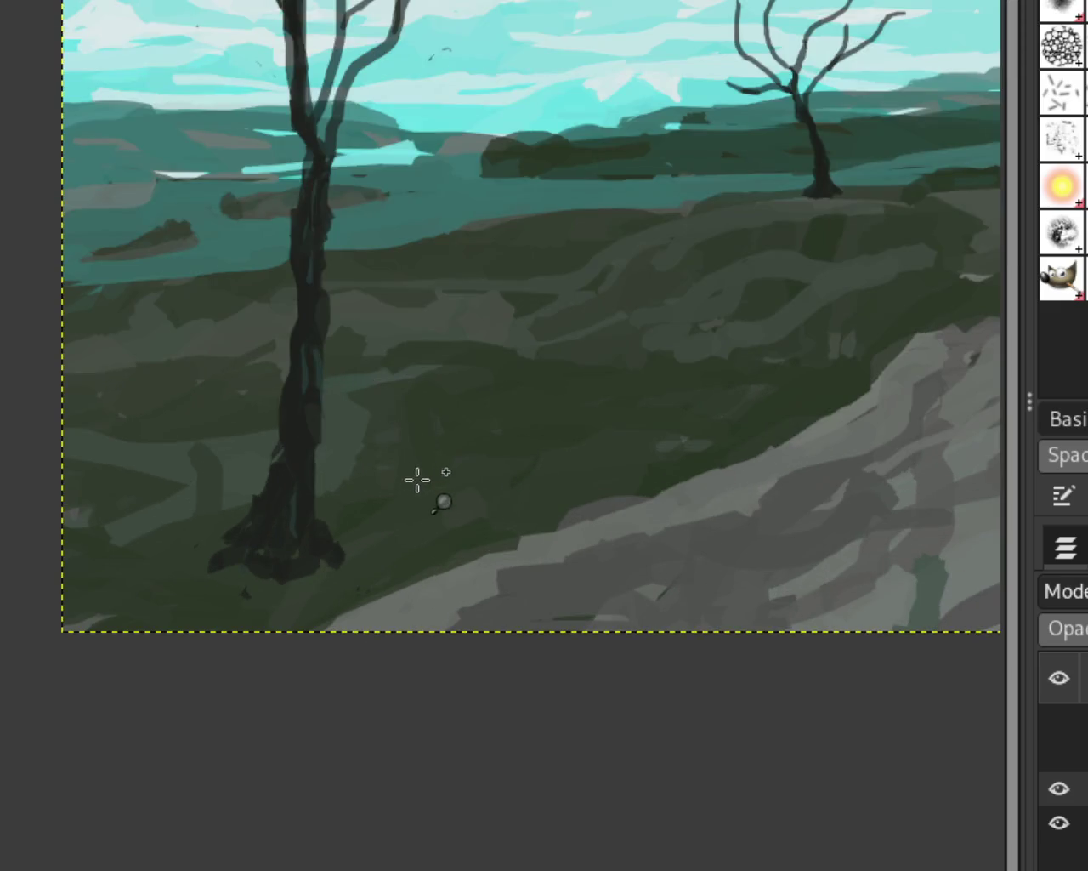
scroll(418, 479, "down", 1)
scroll(522, 367, "up", 1)
scroll(224, 563, "down", 1)
scroll(160, 603, "up", 2)
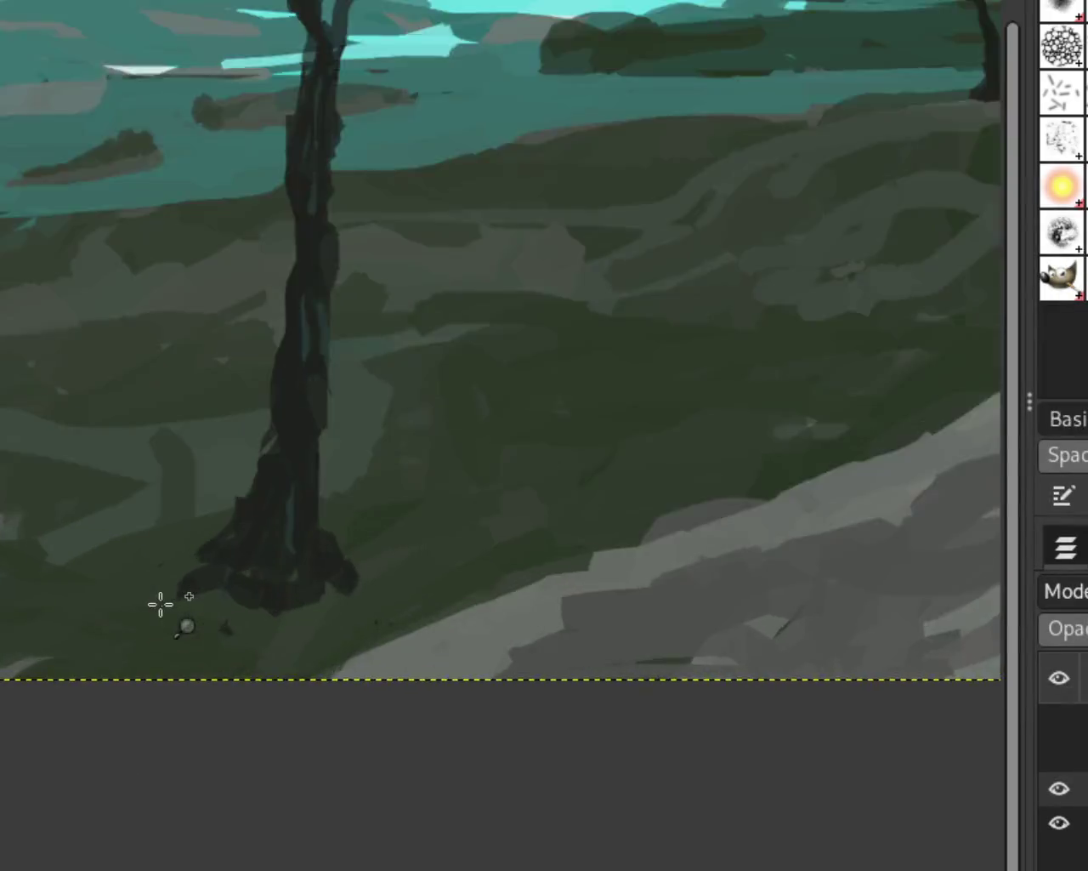
scroll(161, 603, "up", 1)
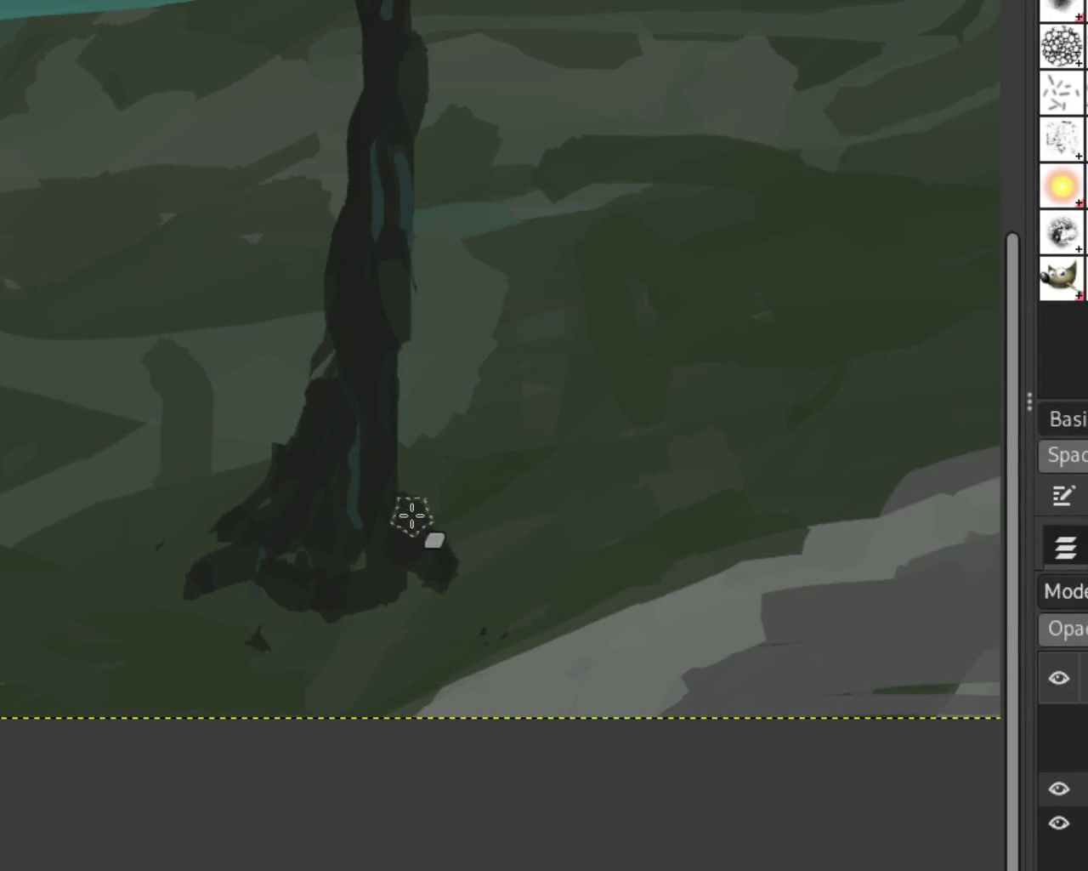
Paint ground green over the left root protrusion and trunk bottom, undoing the lower-roots and dark-root strokes
left_click_drag(225, 595, 185, 578)
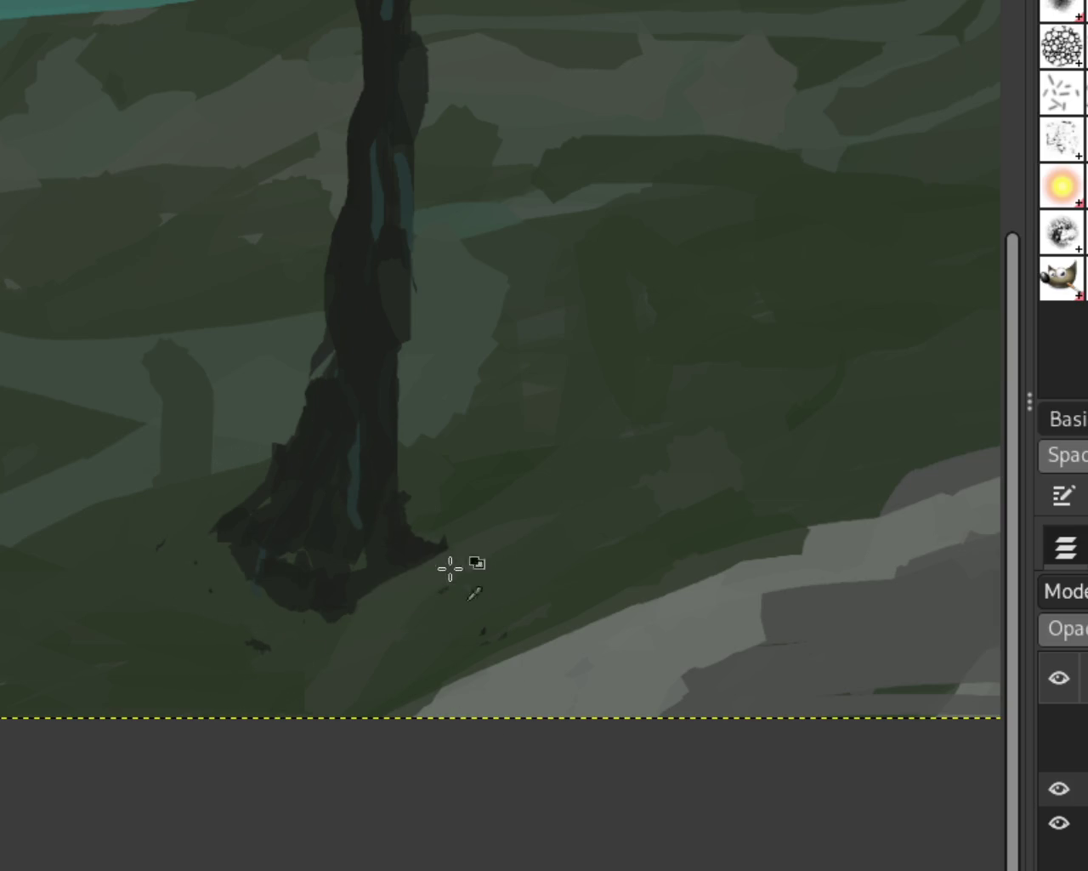
left_click_drag(332, 617, 217, 544)
key("ctrl+z")
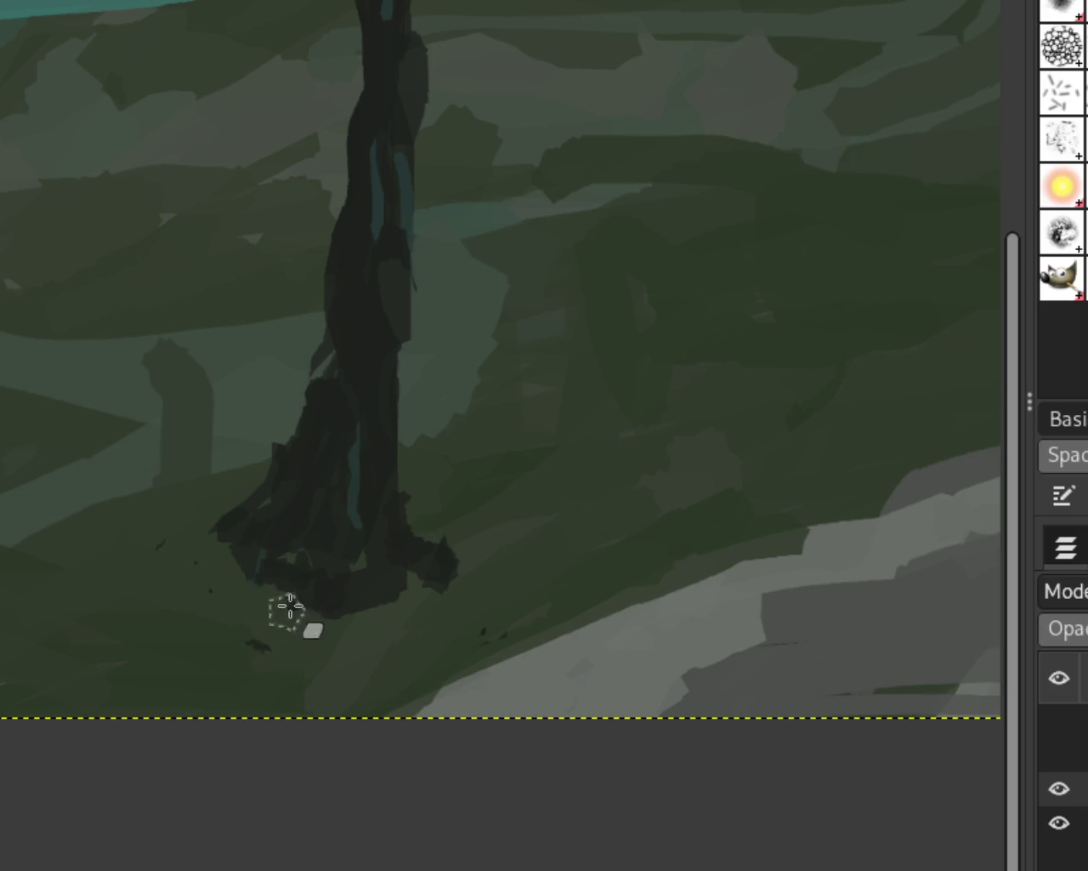
left_click_drag(357, 612, 301, 585)
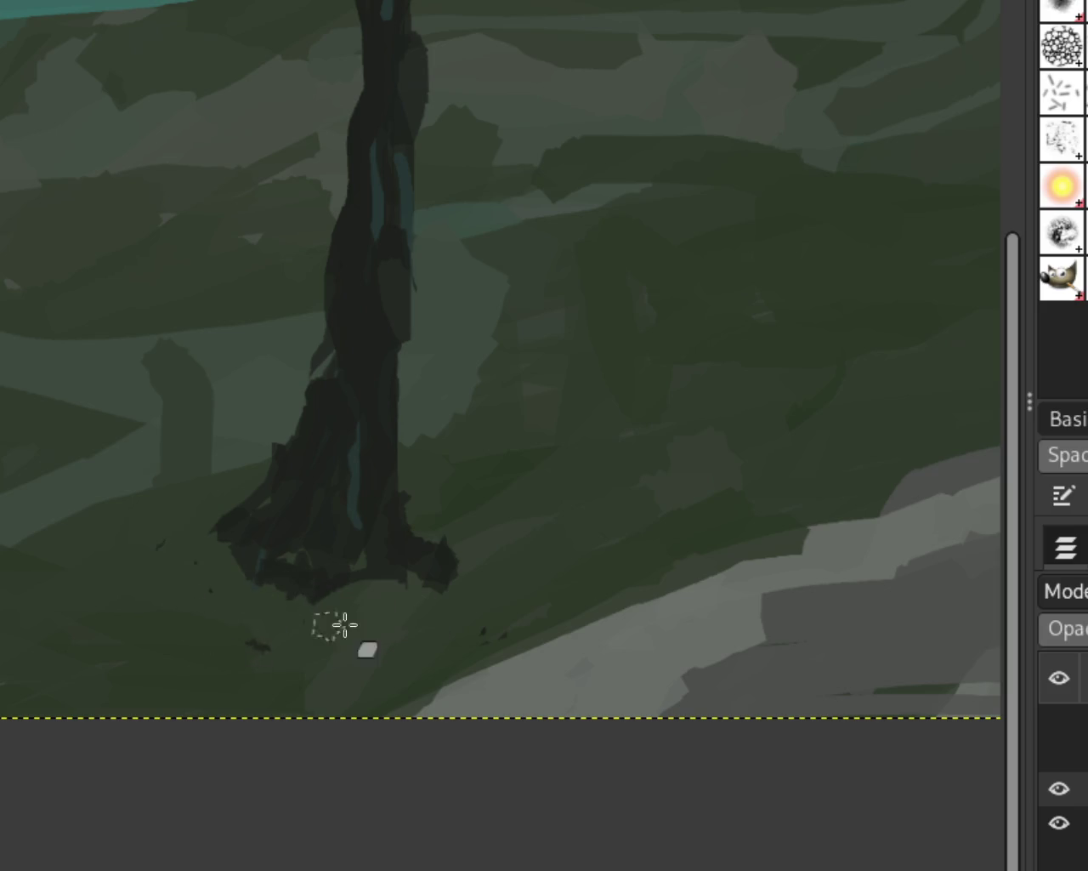
left_click_drag(455, 582, 440, 544)
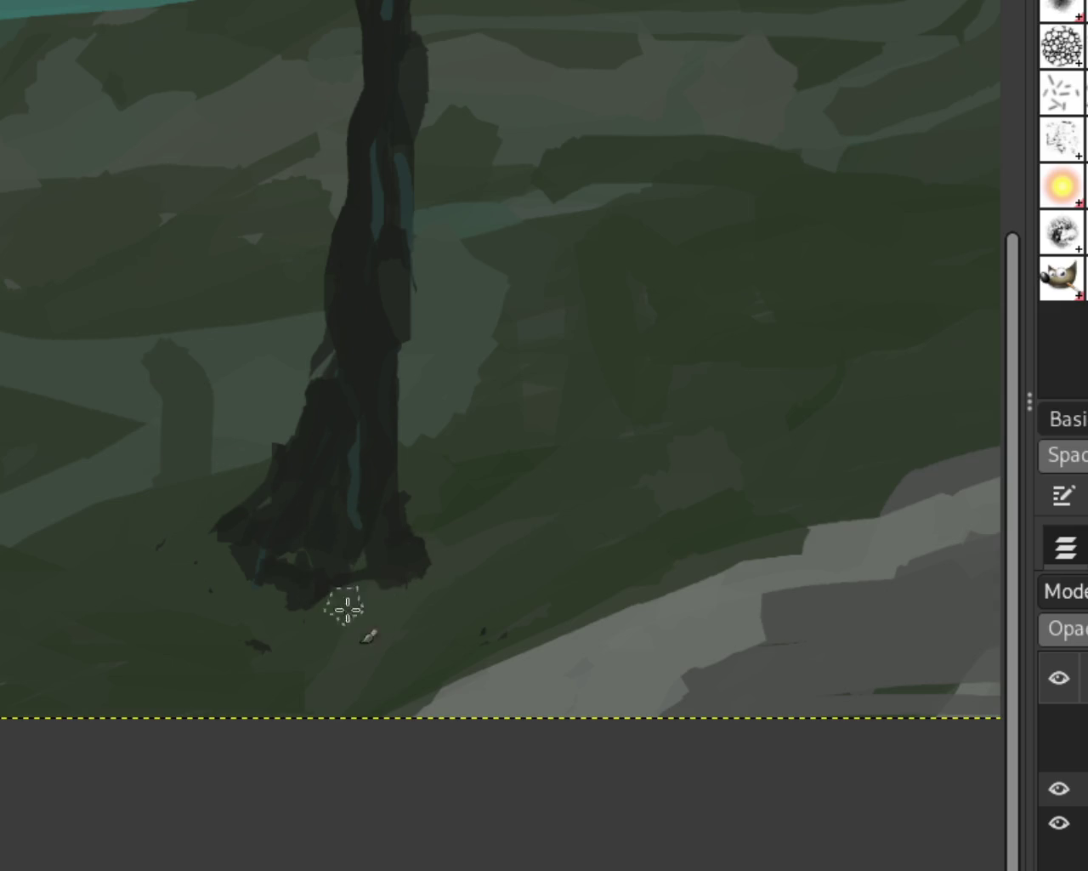
key("ctrl+z")
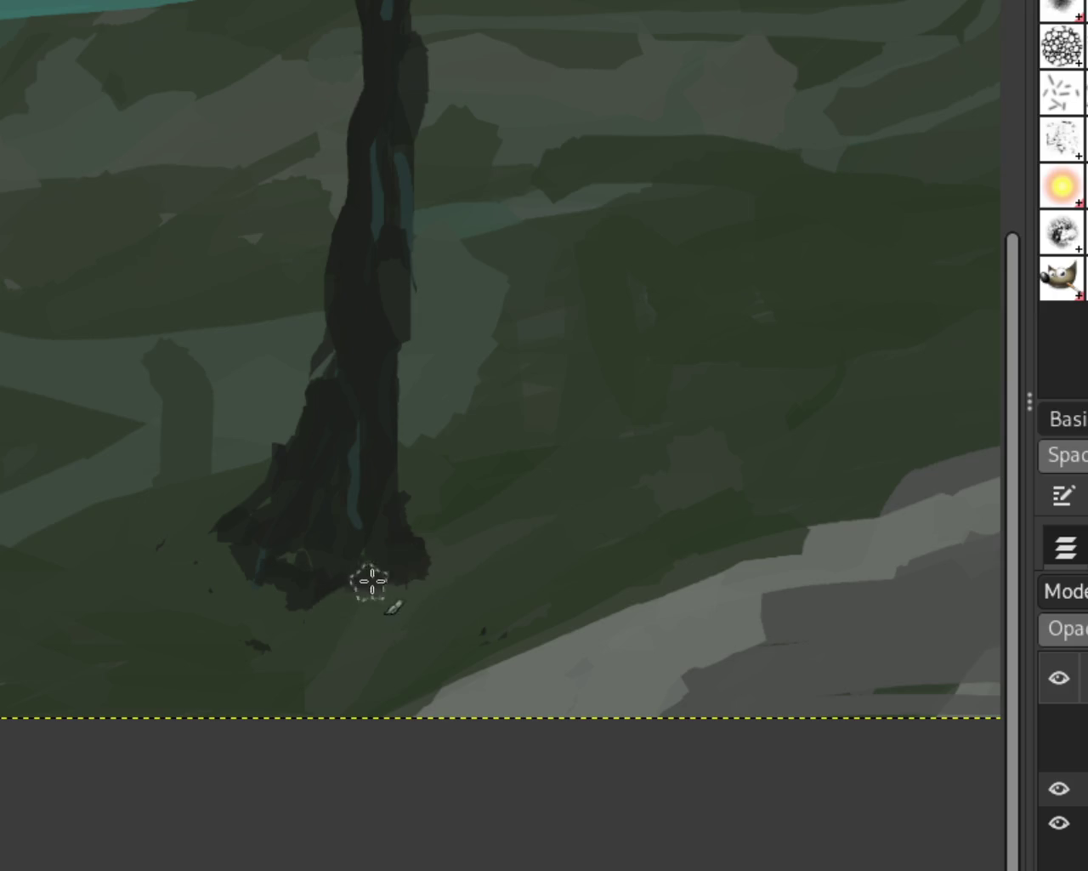
scroll(292, 549, "down", 2)
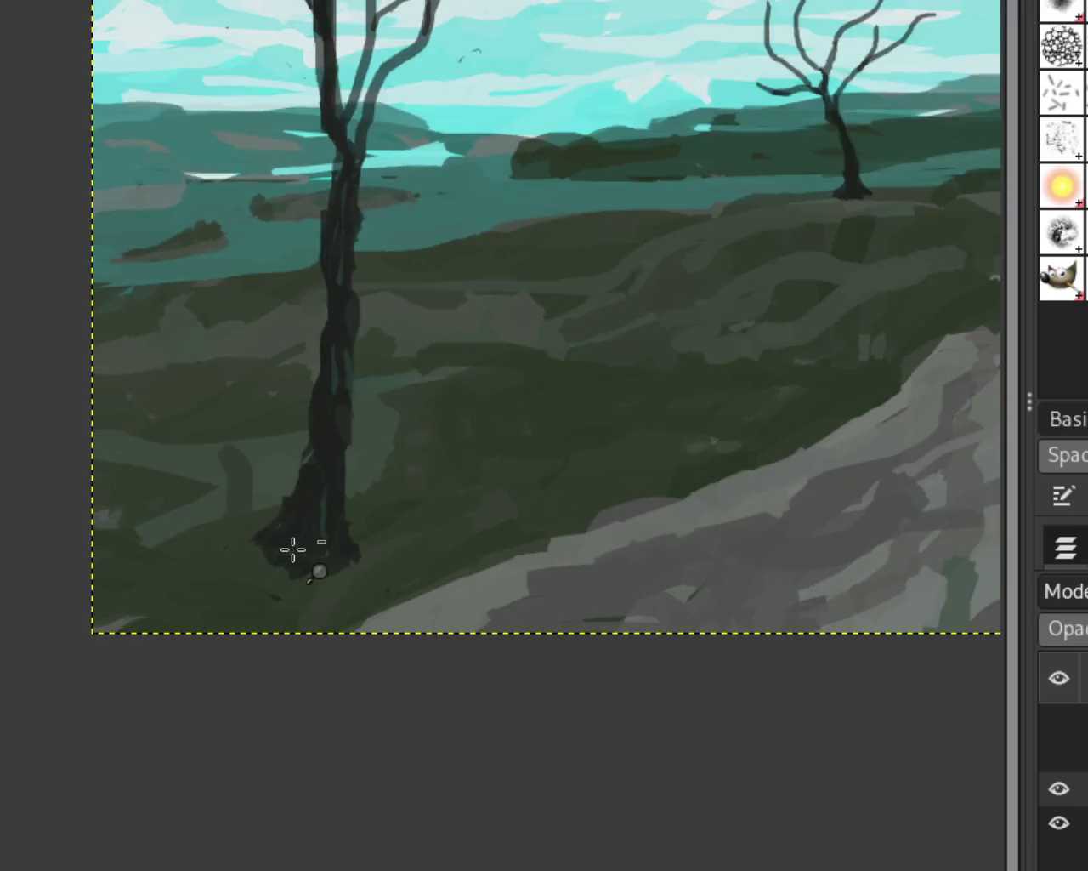
Cover the dark lobe under the tree base with green, reverting the left-tip reshape and comparing results
scroll(428, 433, "down", 1)
scroll(459, 409, "up", 1)
scroll(313, 447, "down", 5)
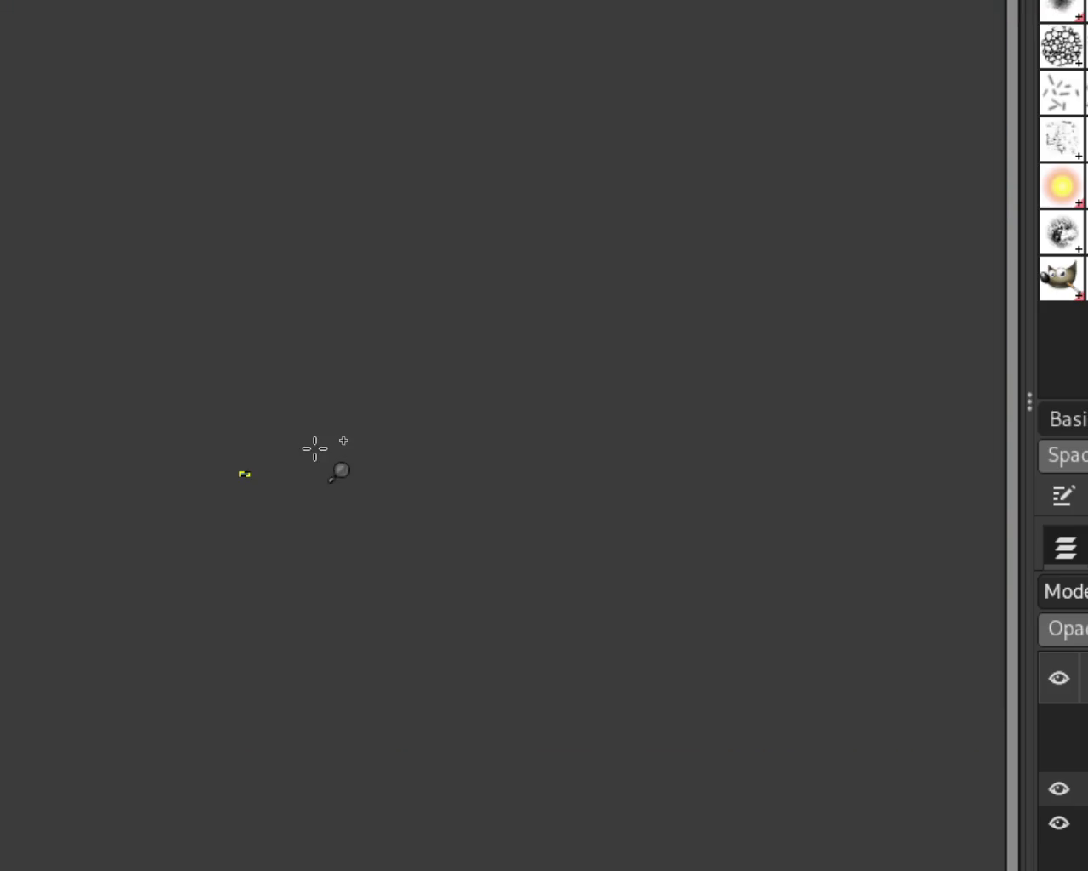
scroll(191, 472, "up", 2)
scroll(255, 545, "up", 2)
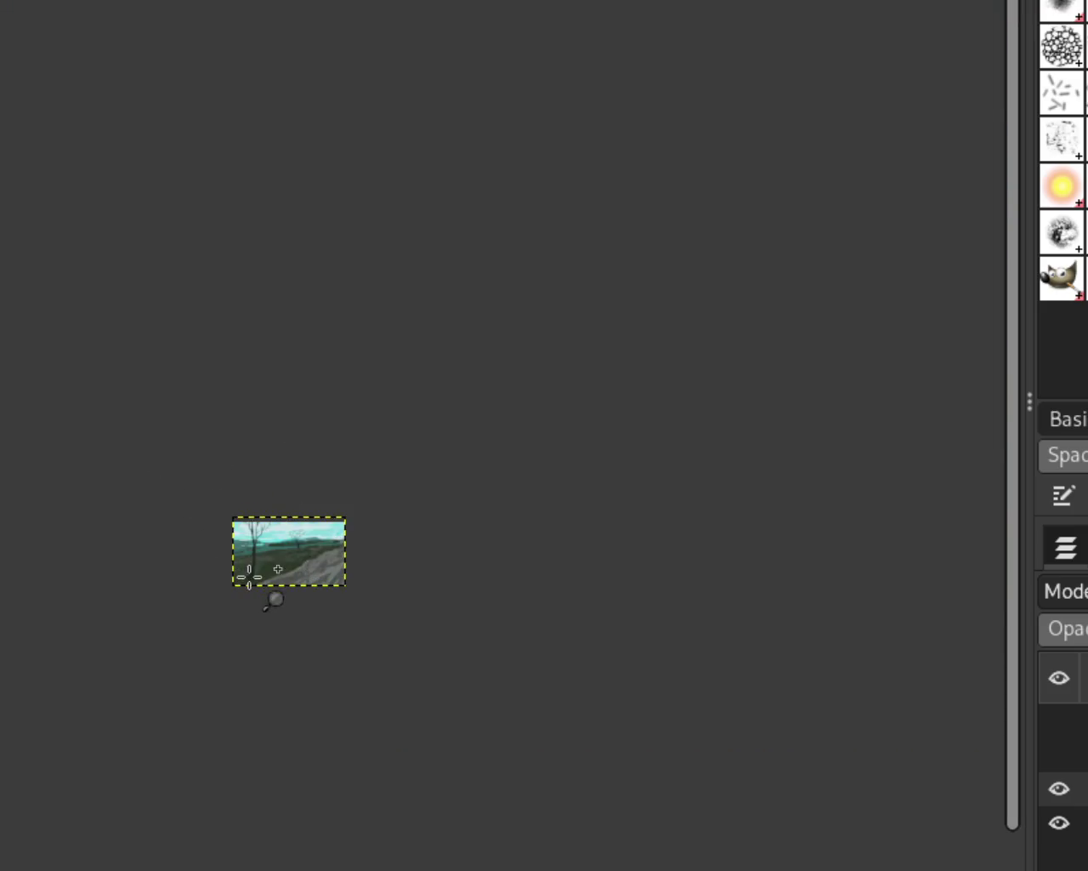
scroll(264, 579, "up", 3)
scroll(246, 544, "up", 2)
scroll(255, 531, "down", 1)
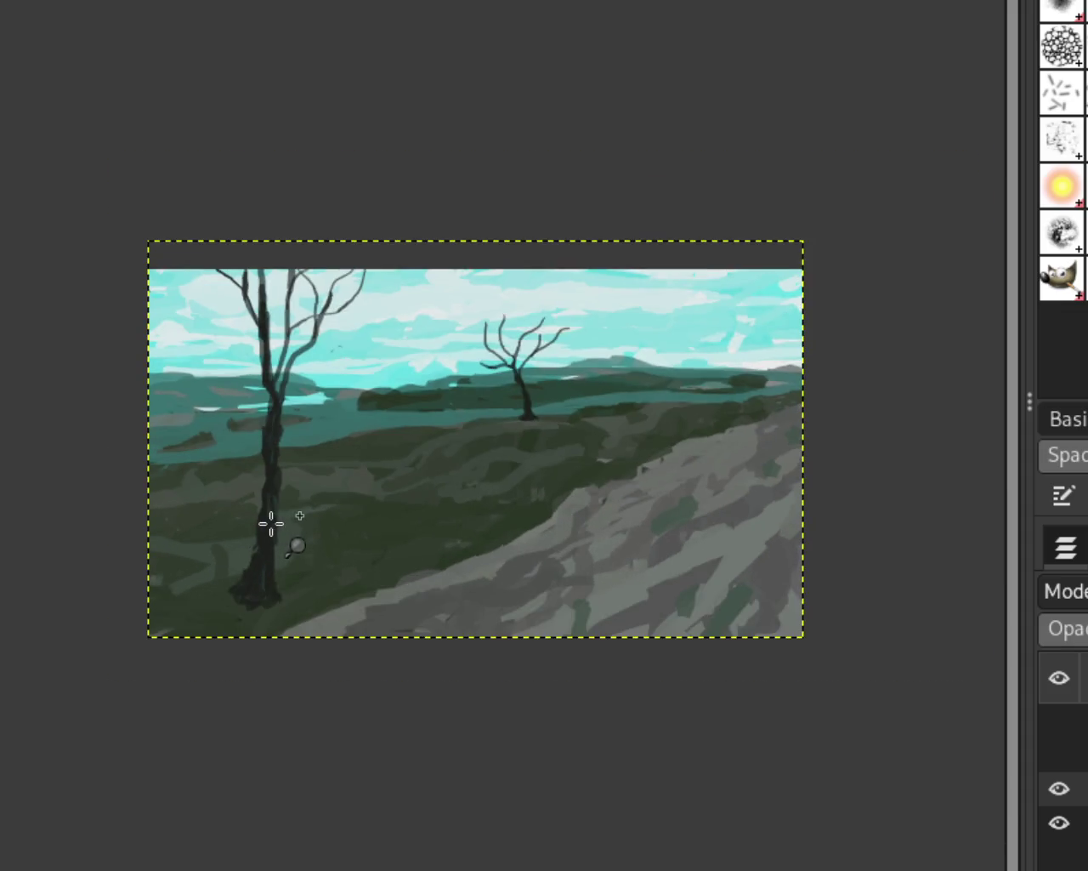
scroll(268, 523, "up", 2)
scroll(276, 510, "down", 1)
scroll(281, 506, "up", 1)
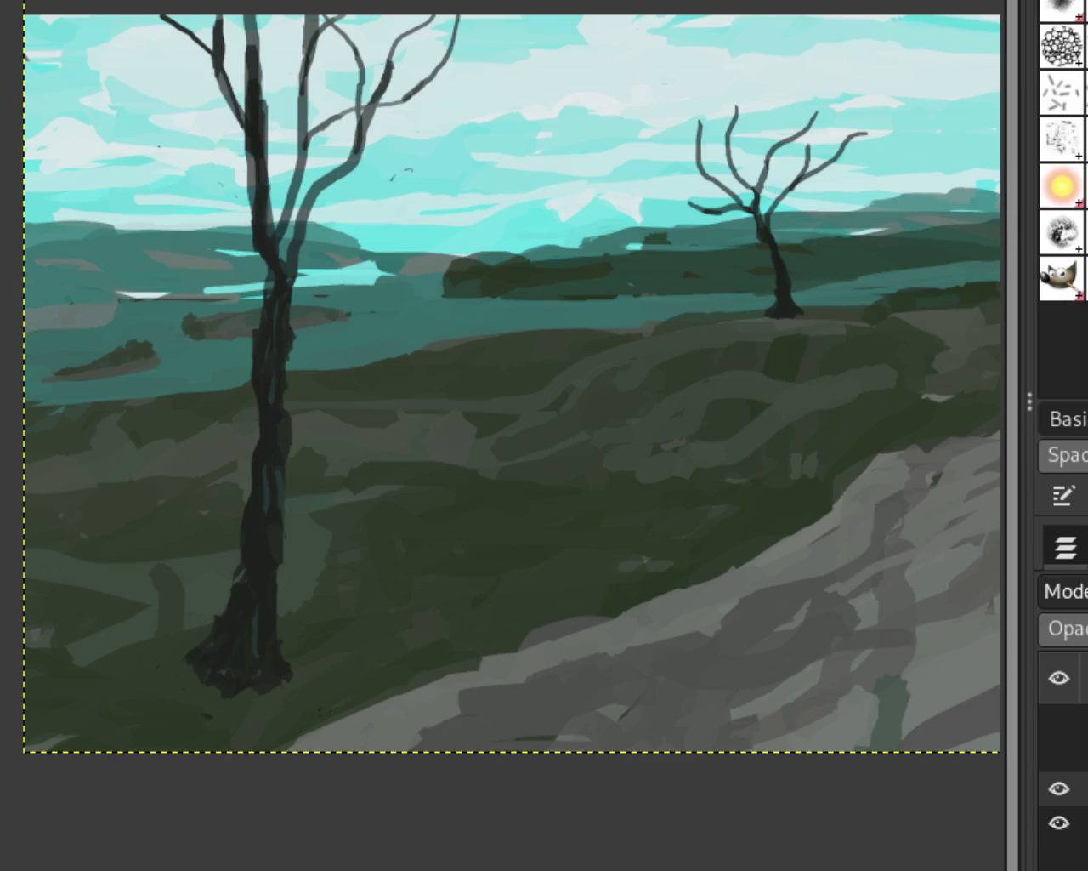
scroll(791, 535, "down", 1)
scroll(416, 641, "up", 2)
scroll(416, 641, "up", 2)
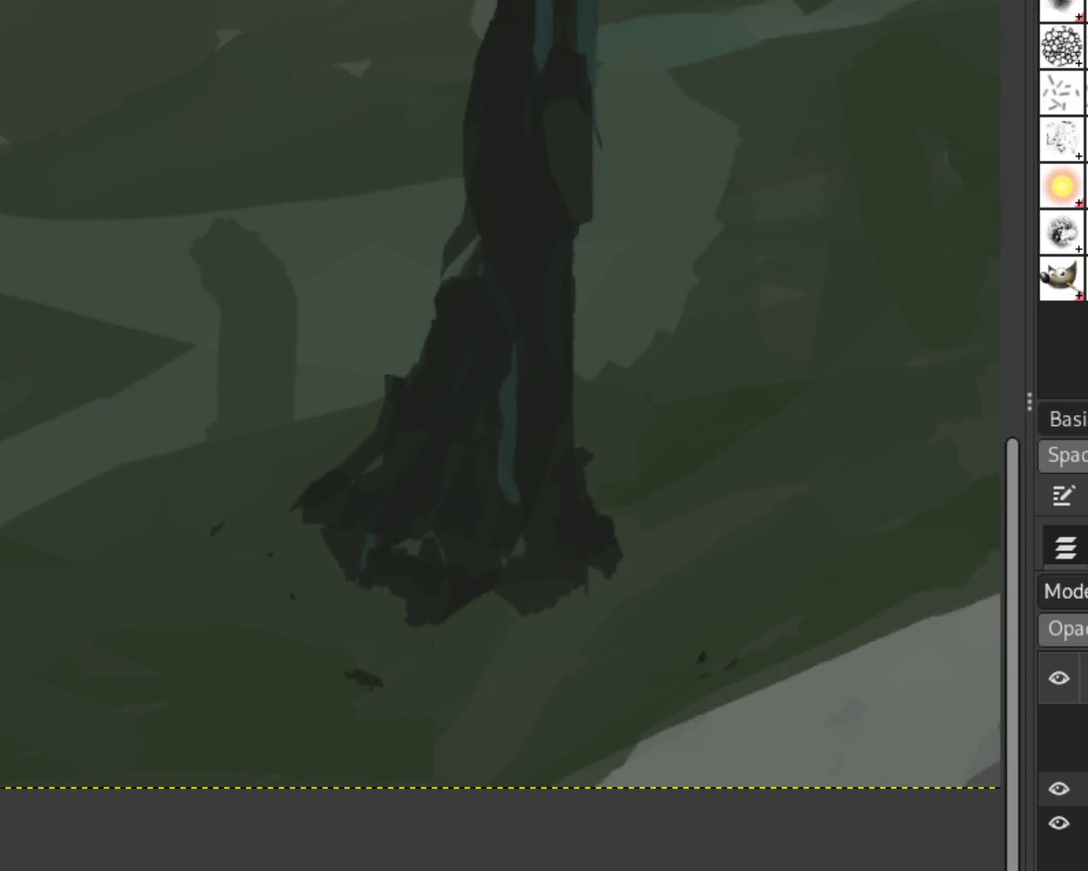
left_click_drag(408, 620, 462, 632)
left_click_drag(302, 448, 323, 502)
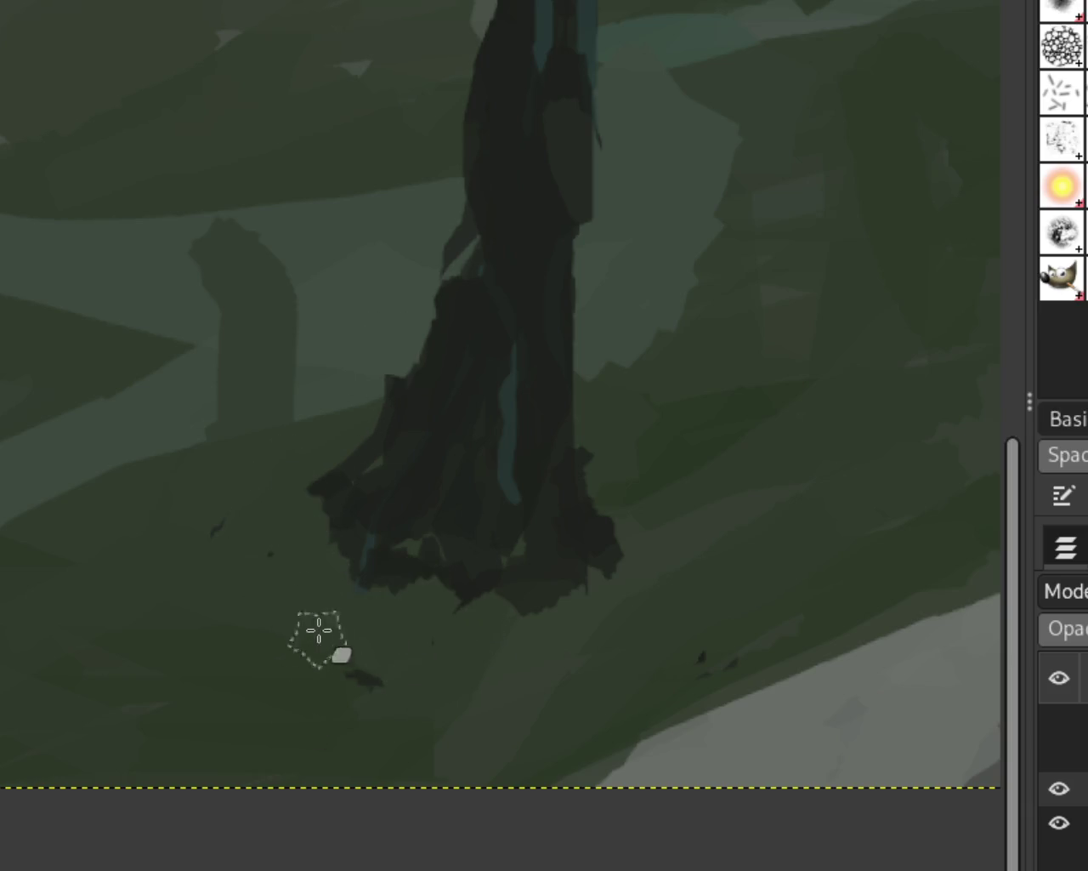
key("ctrl+z")
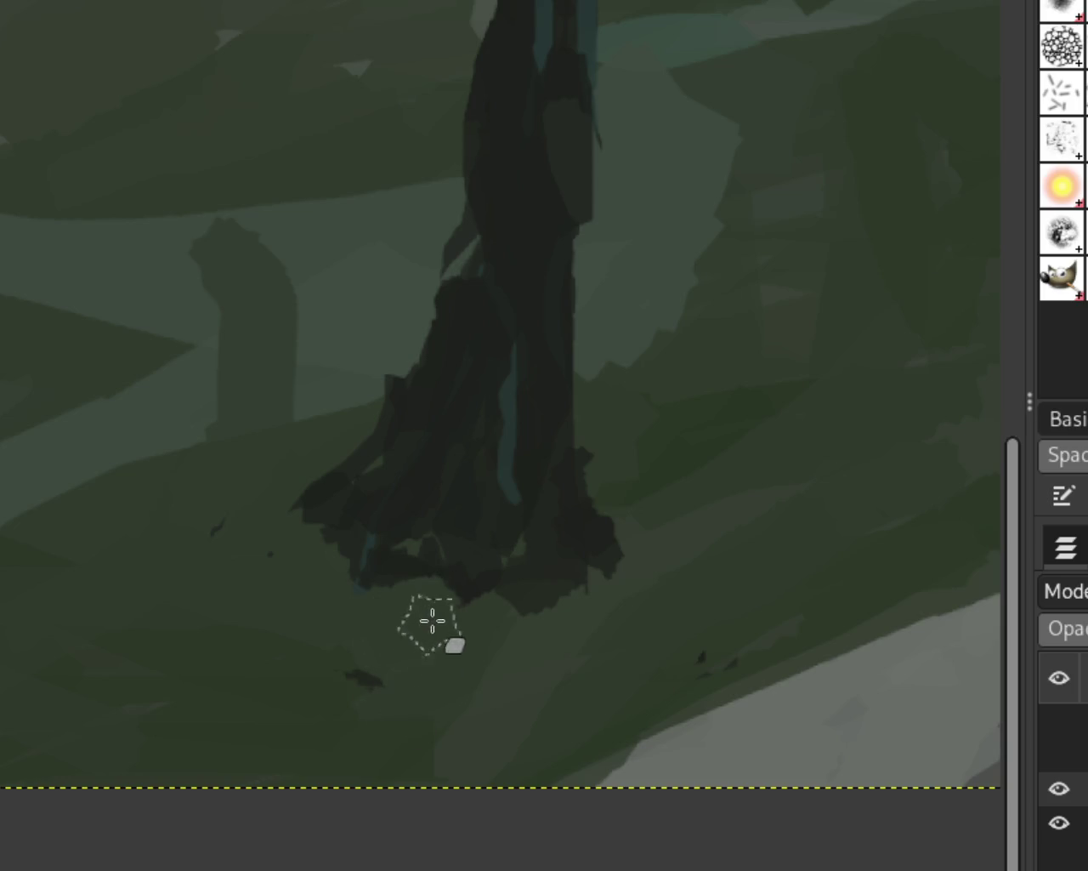
key("ctrl+z")
key("ctrl+y")
key("ctrl+z")
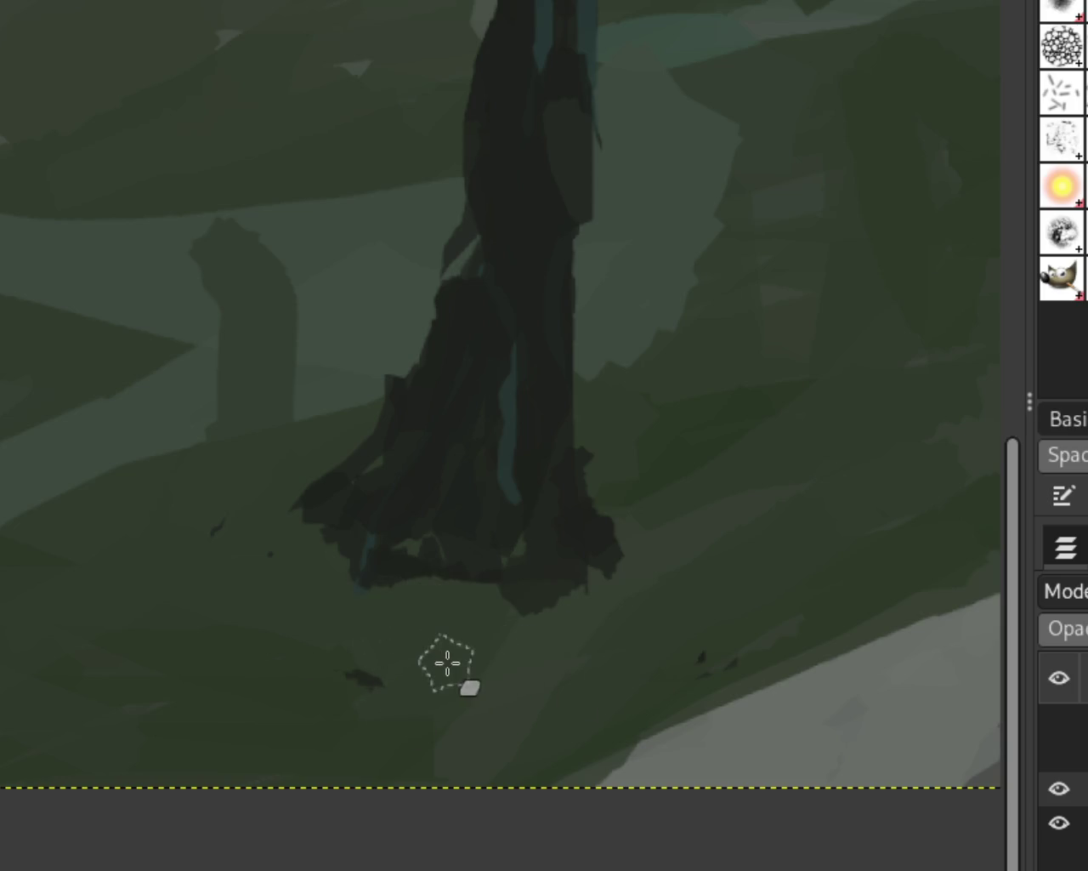
Darken and extend the lower right of the tree base
scroll(408, 466, "down", 3)
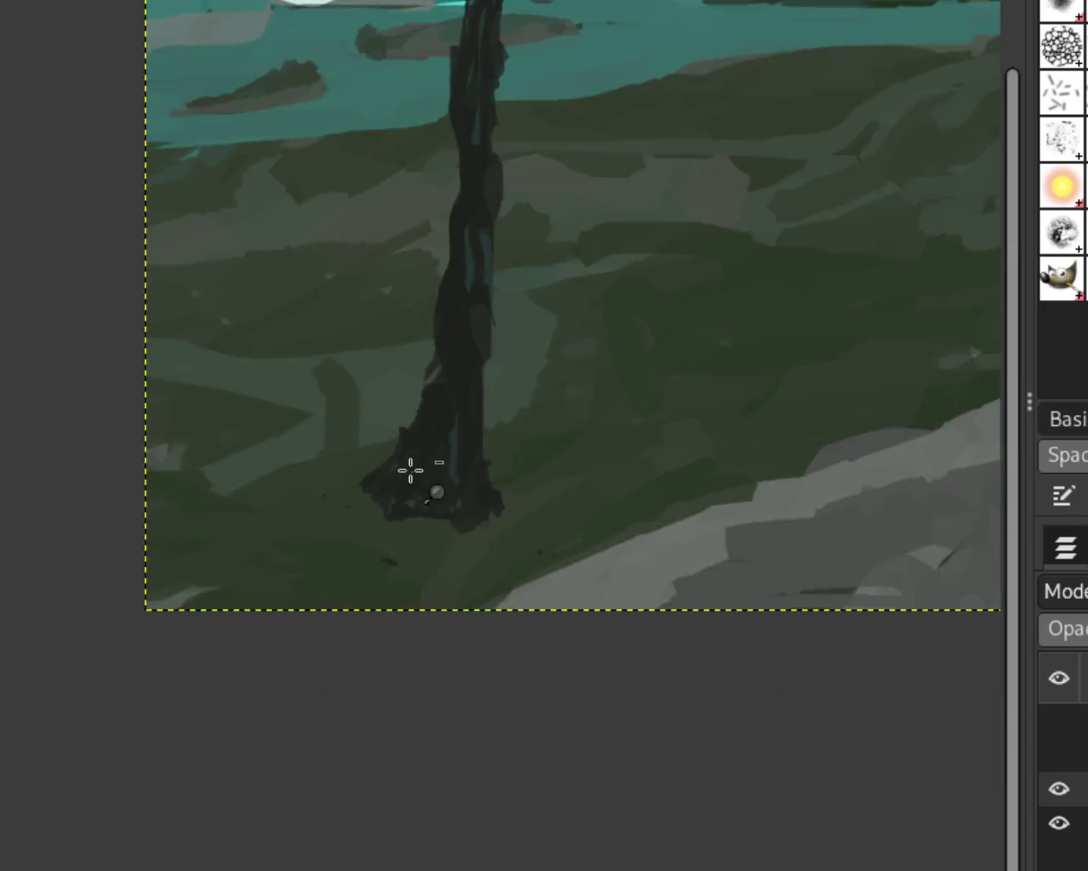
scroll(575, 367, "down", 1)
scroll(469, 508, "up", 3)
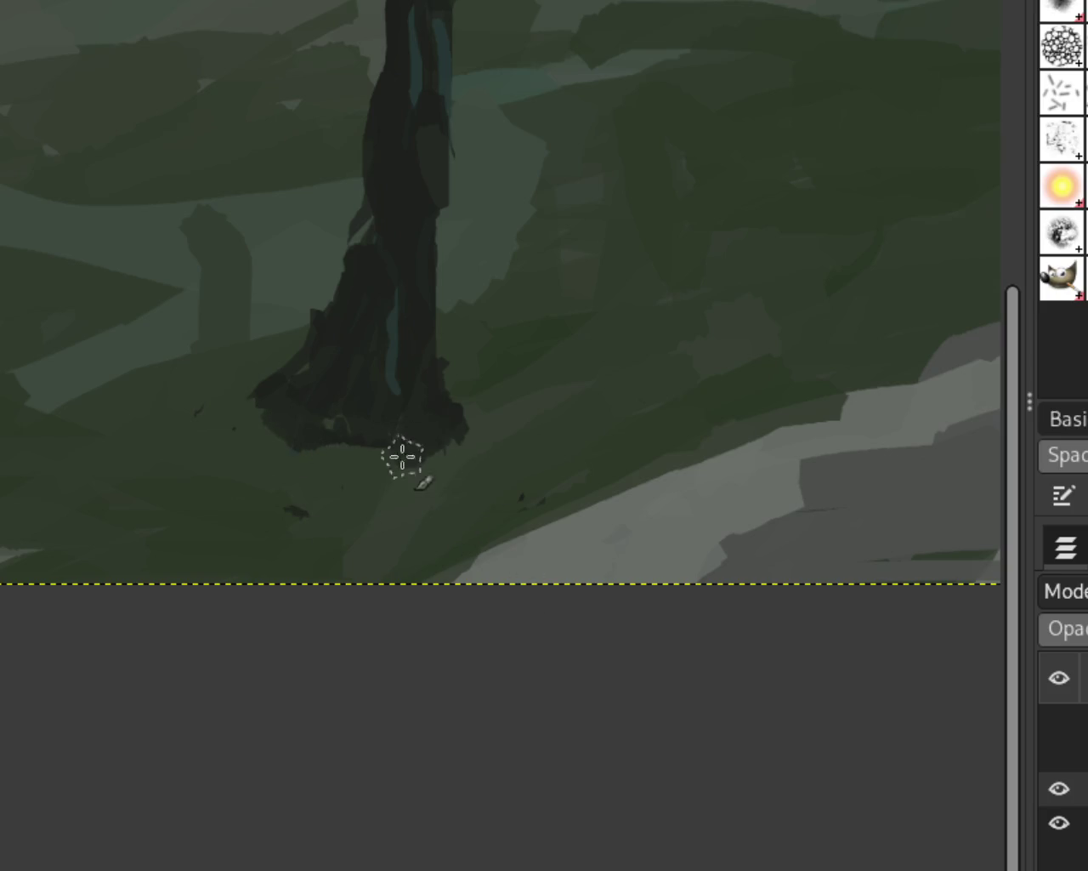
left_click_drag(400, 454, 463, 438)
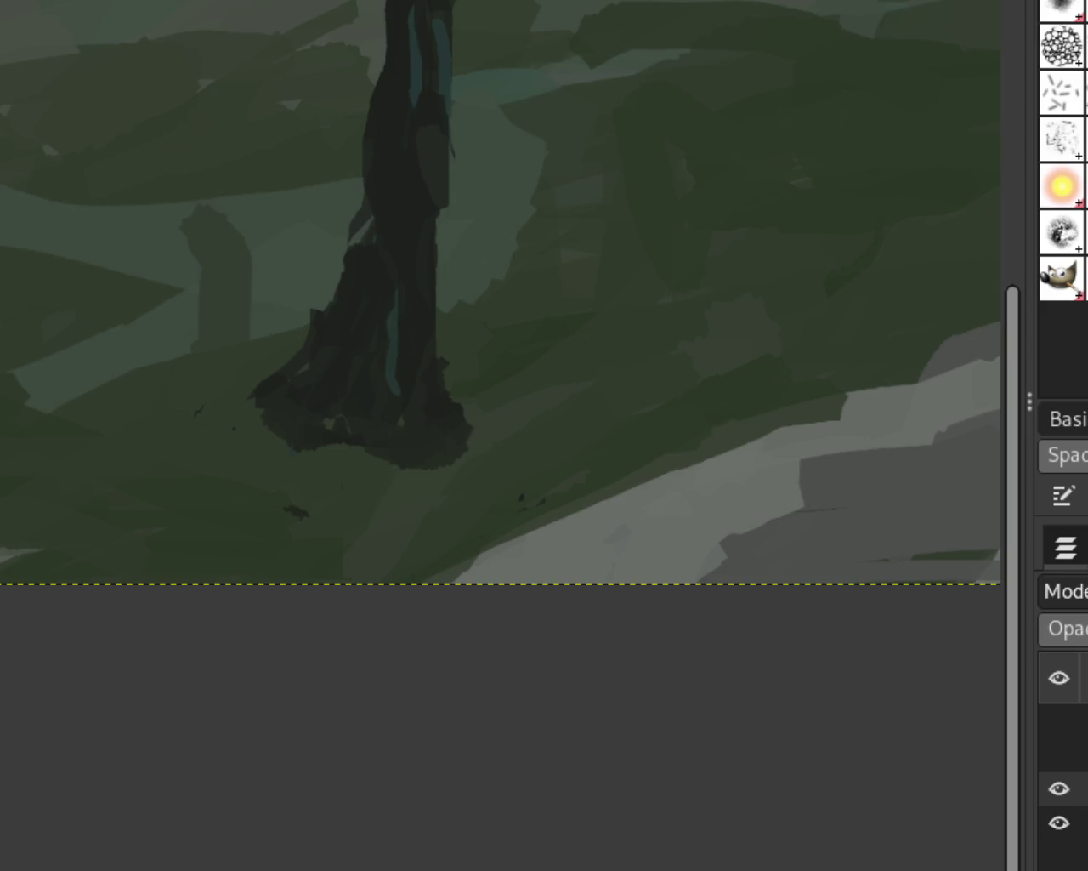
Paint green over the dark right side of the tree base, reverting the extra edge trim
scroll(320, 419, "down", 3)
scroll(732, 332, "down", 1)
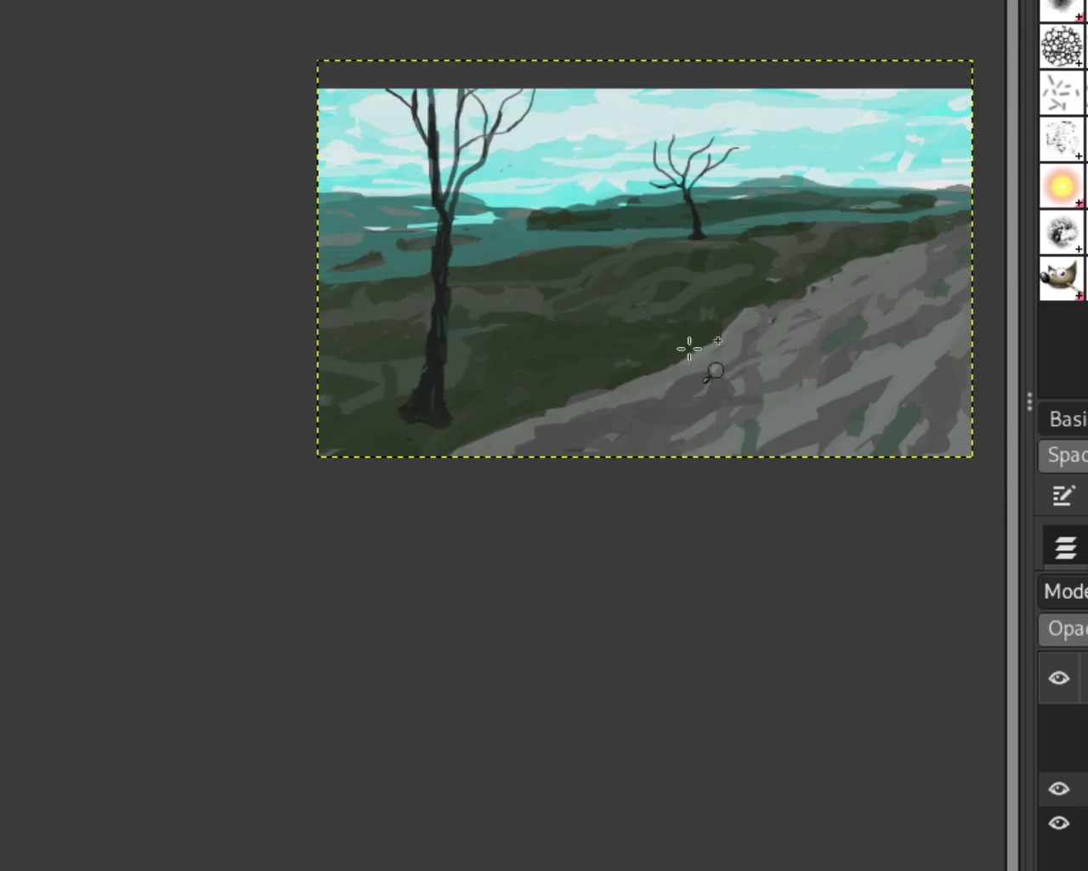
scroll(676, 298, "up", 1)
scroll(619, 276, "down", 1)
scroll(634, 247, "up", 1)
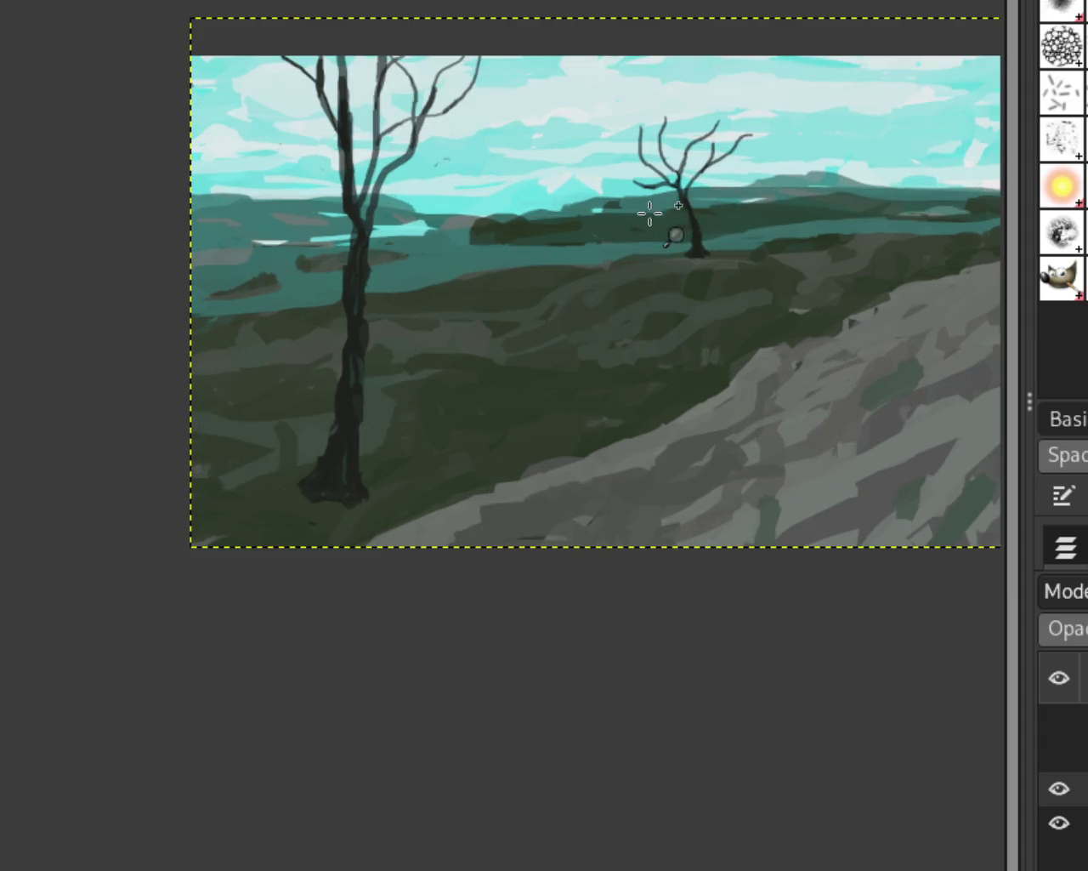
scroll(586, 281, "down", 1)
scroll(455, 343, "up", 2)
scroll(301, 574, "up", 1)
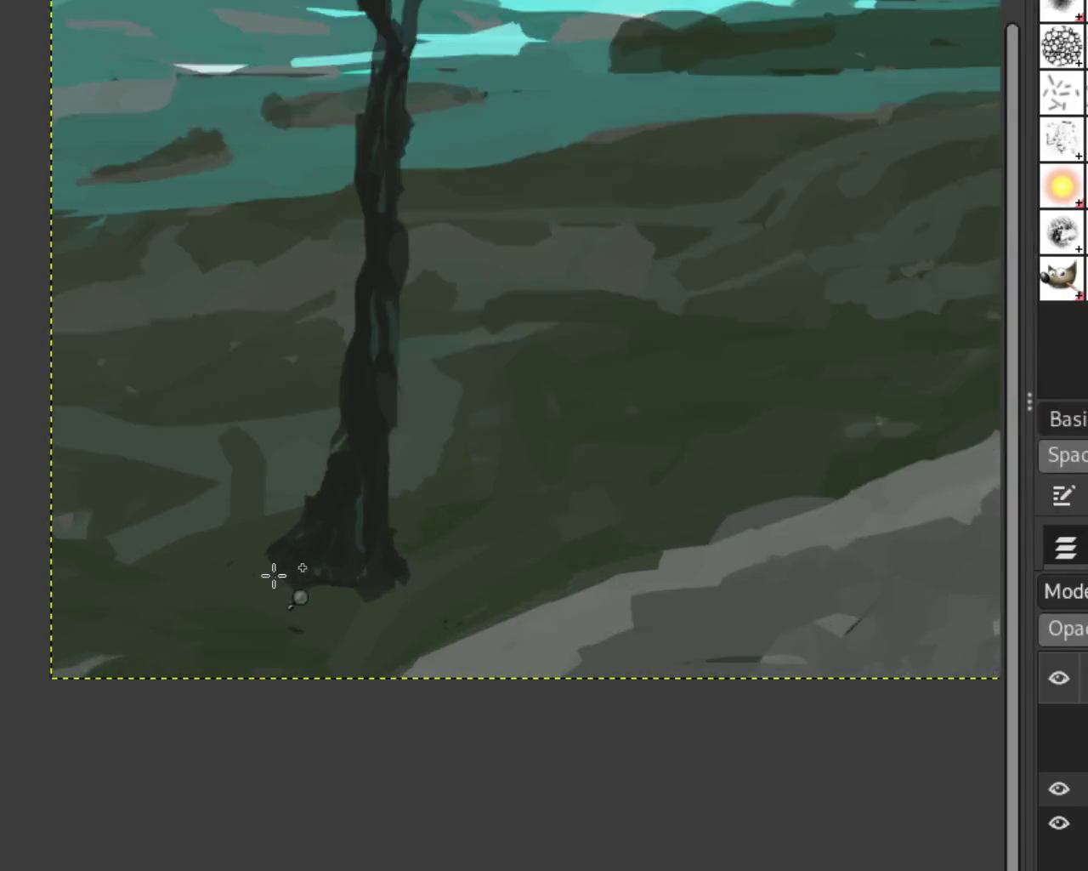
scroll(275, 575, "up", 2)
left_click_drag(472, 511, 438, 625)
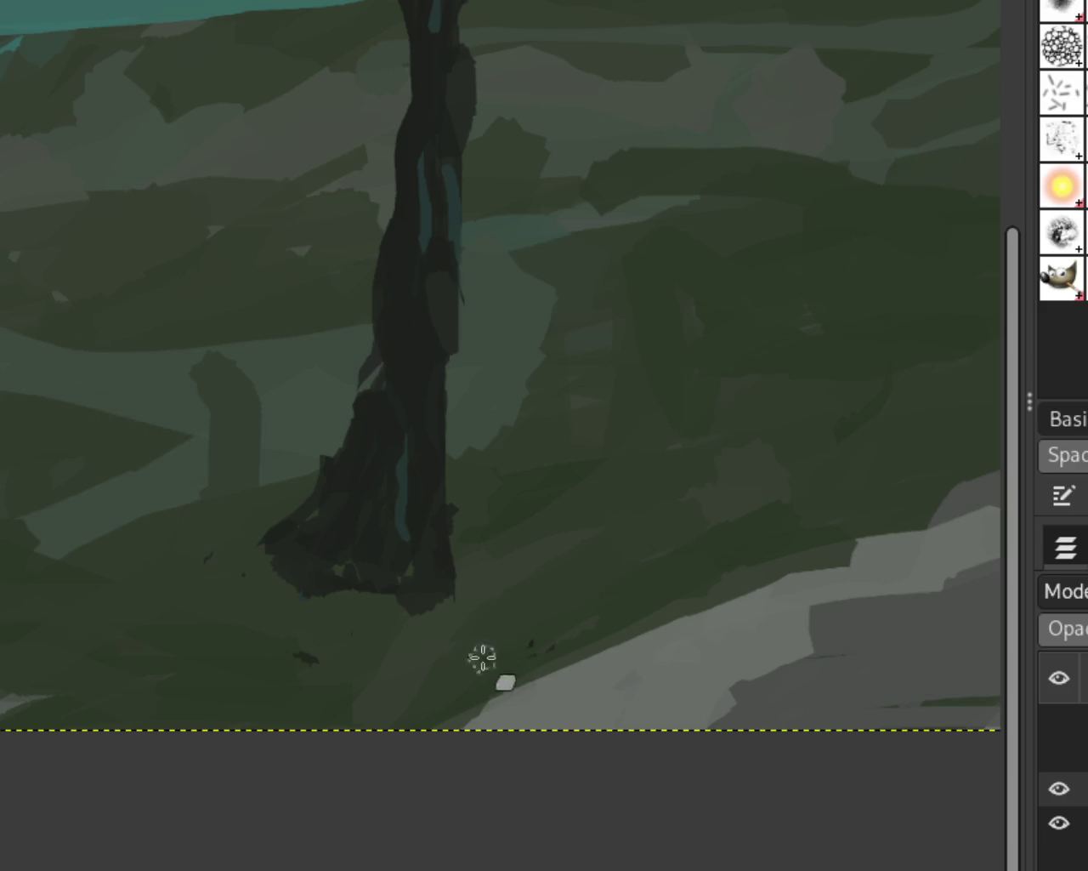
left_click_drag(469, 530, 463, 596)
key("ctrl+z")
Undo the green touch on the base's left edge plus two earlier right-side and trunk-edge strokes
mouse_move(291, 502)
left_mouse_down()
mouse_move(281, 520)
mouse_move(267, 505)
left_mouse_up()
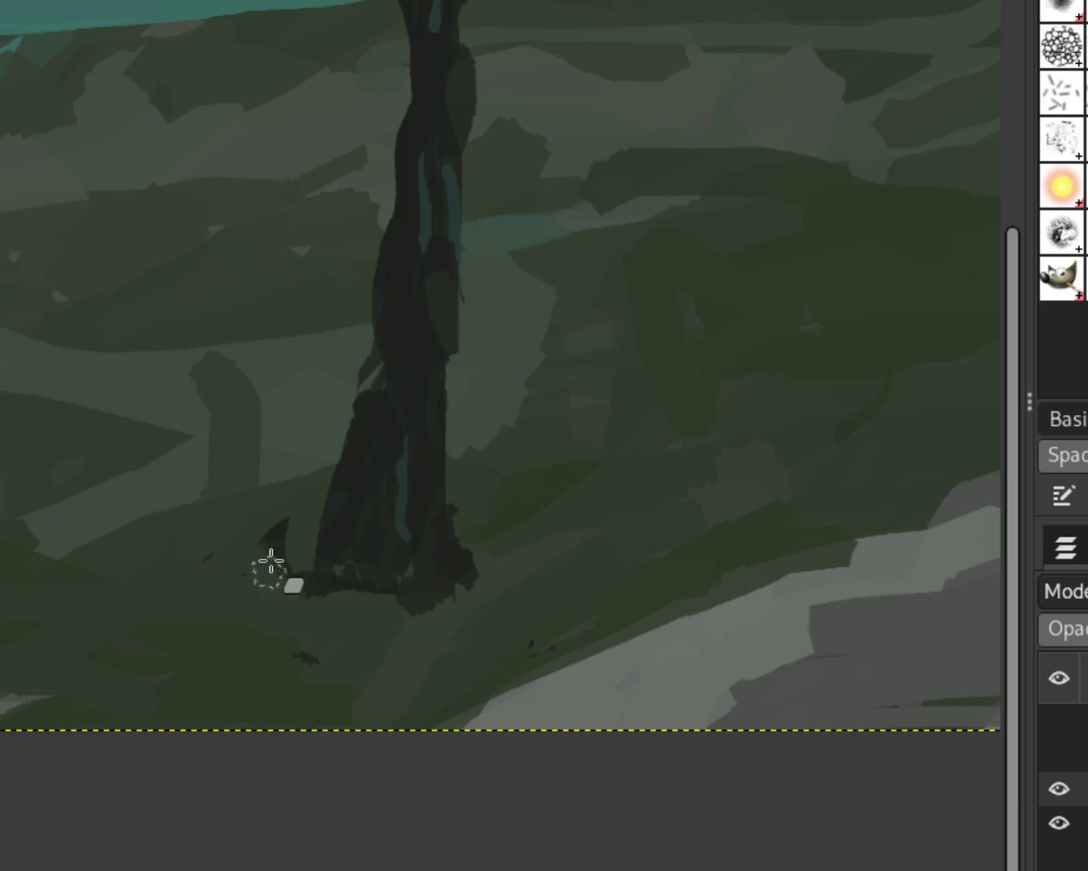
key("ctrl+z")
key("ctrl+z")
key("ctrl+z")
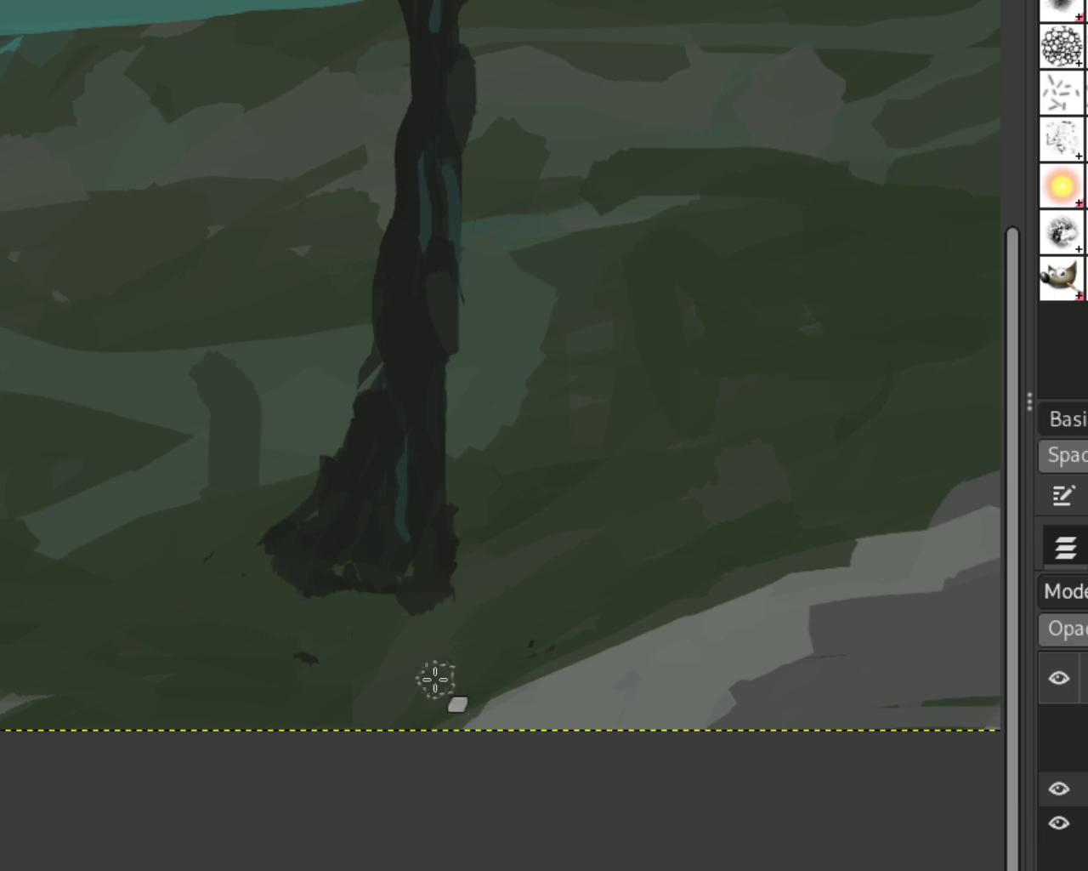
key("ctrl+z")
key("ctrl+z")
key("ctrl+z")
key("ctrl+z")
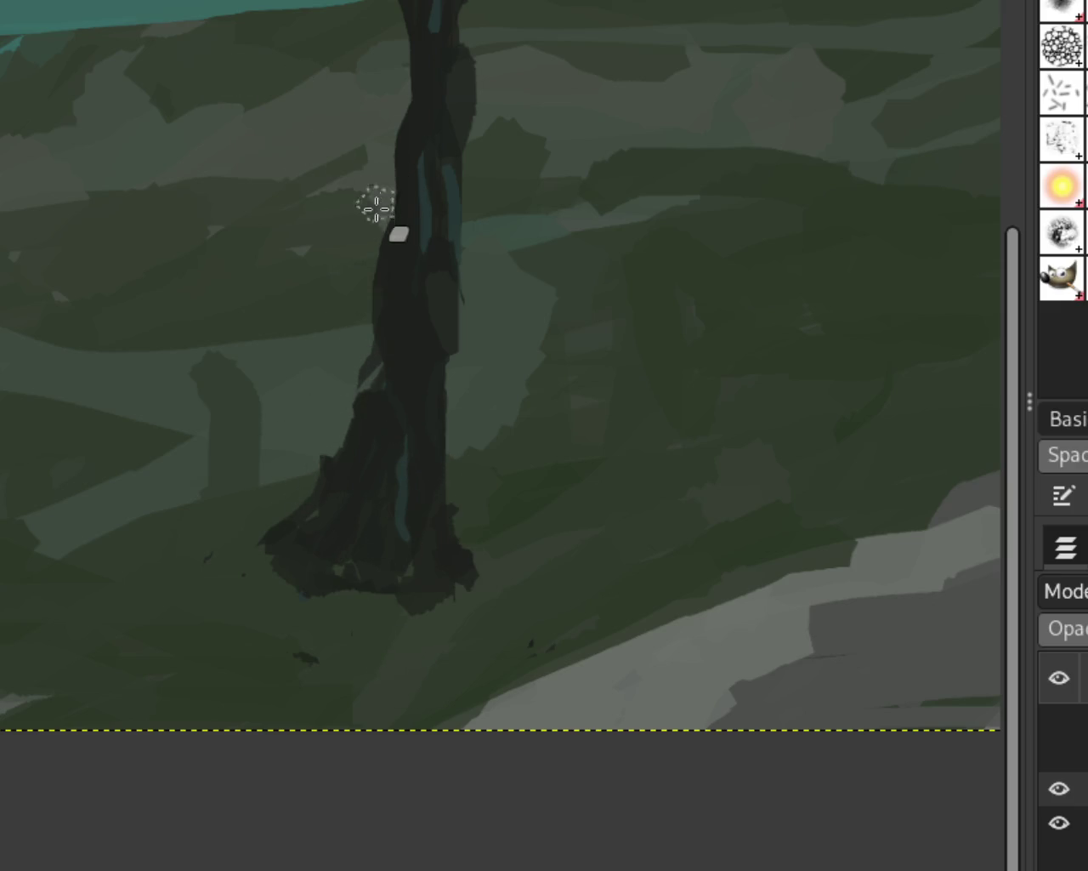
key("ctrl+z")
left_click(511, 491, "ctrl")
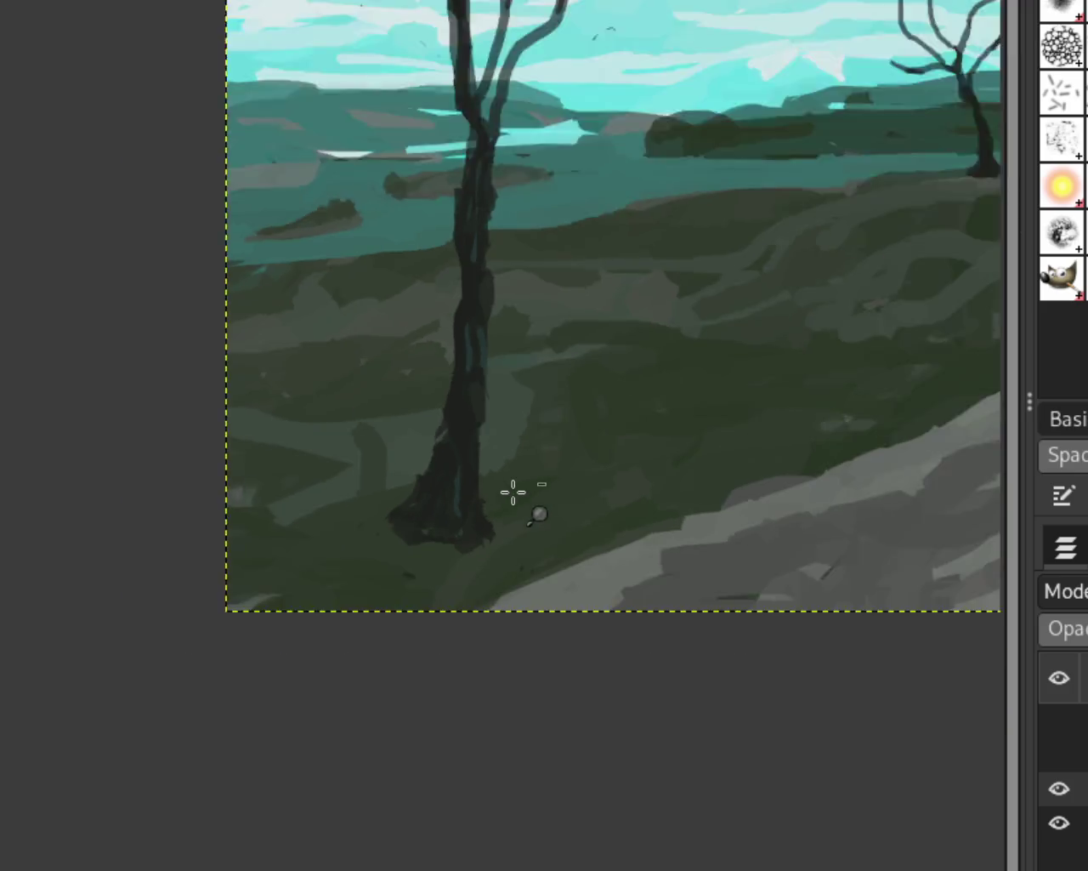
left_click(595, 401, "ctrl")
left_click(588, 394)
left_click(605, 339)
left_click(482, 430, "ctrl")
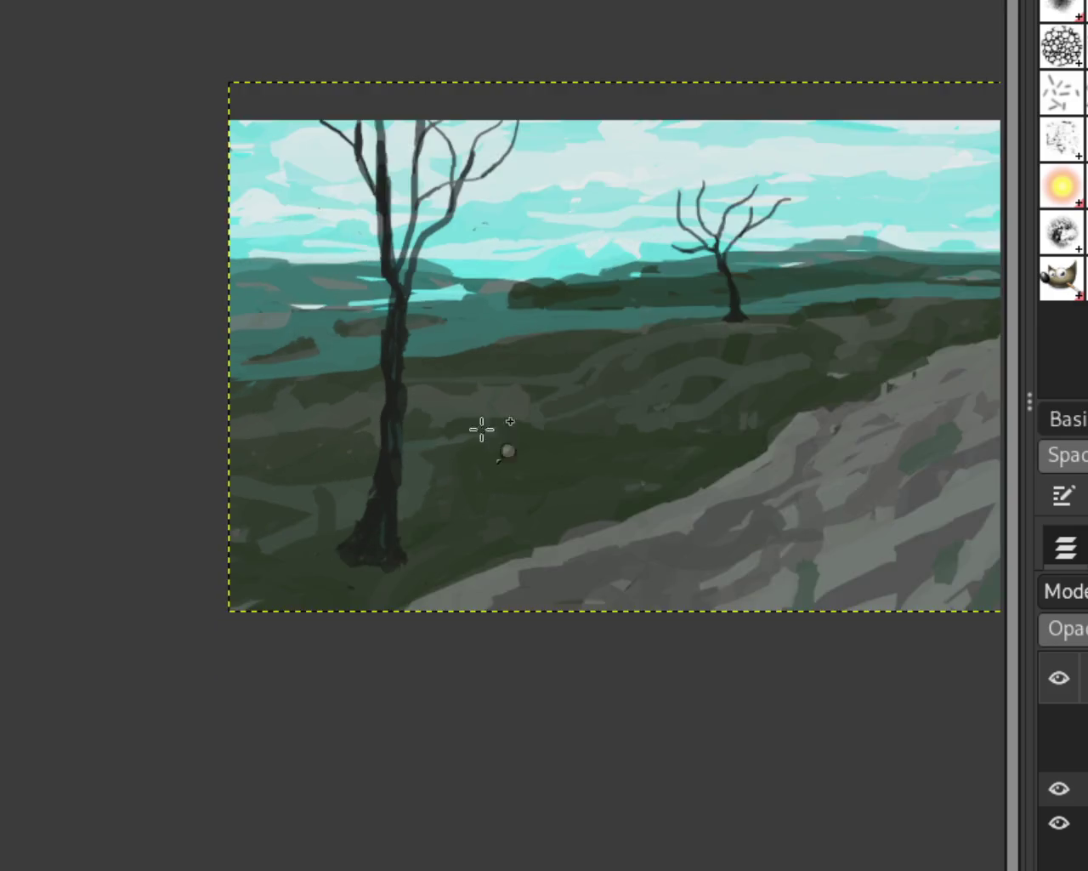
left_click(550, 330)
left_click(426, 581, "ctrl")
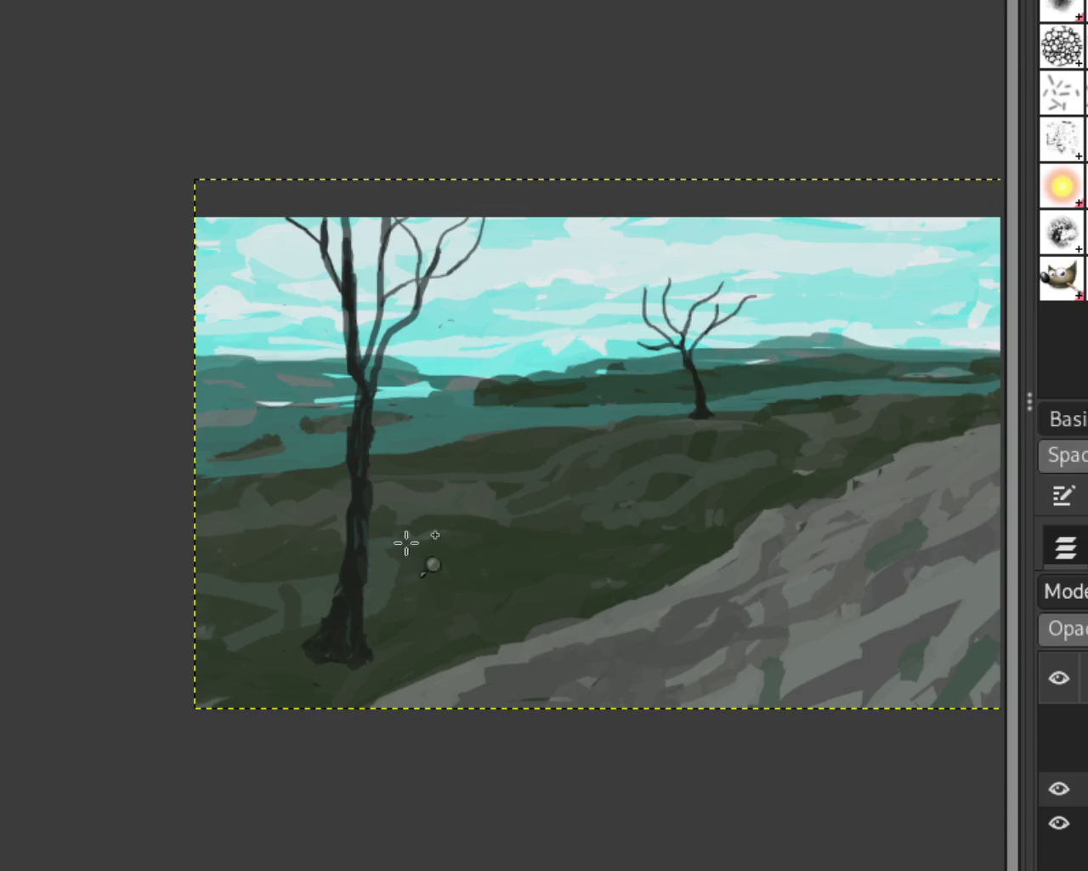
left_click(335, 447)
left_click(335, 448)
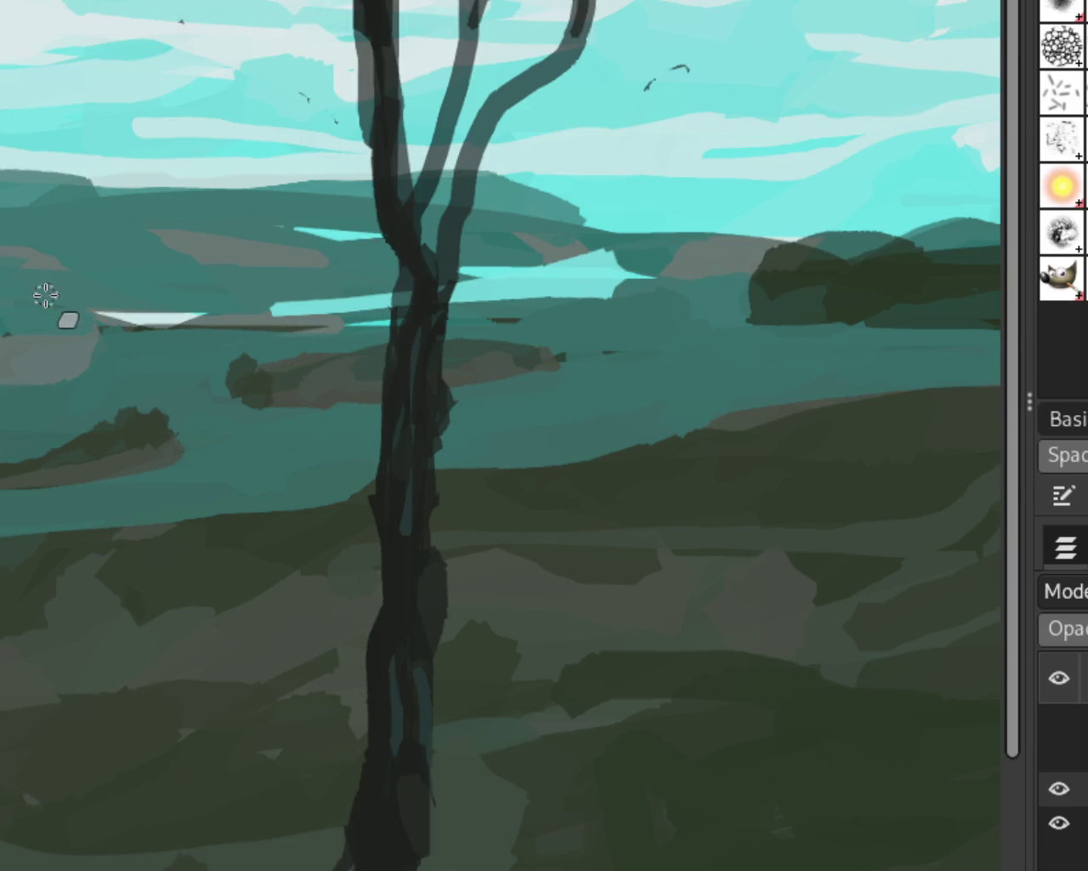
scroll(384, 345, "down", 2)
scroll(511, 344, "down", 2)
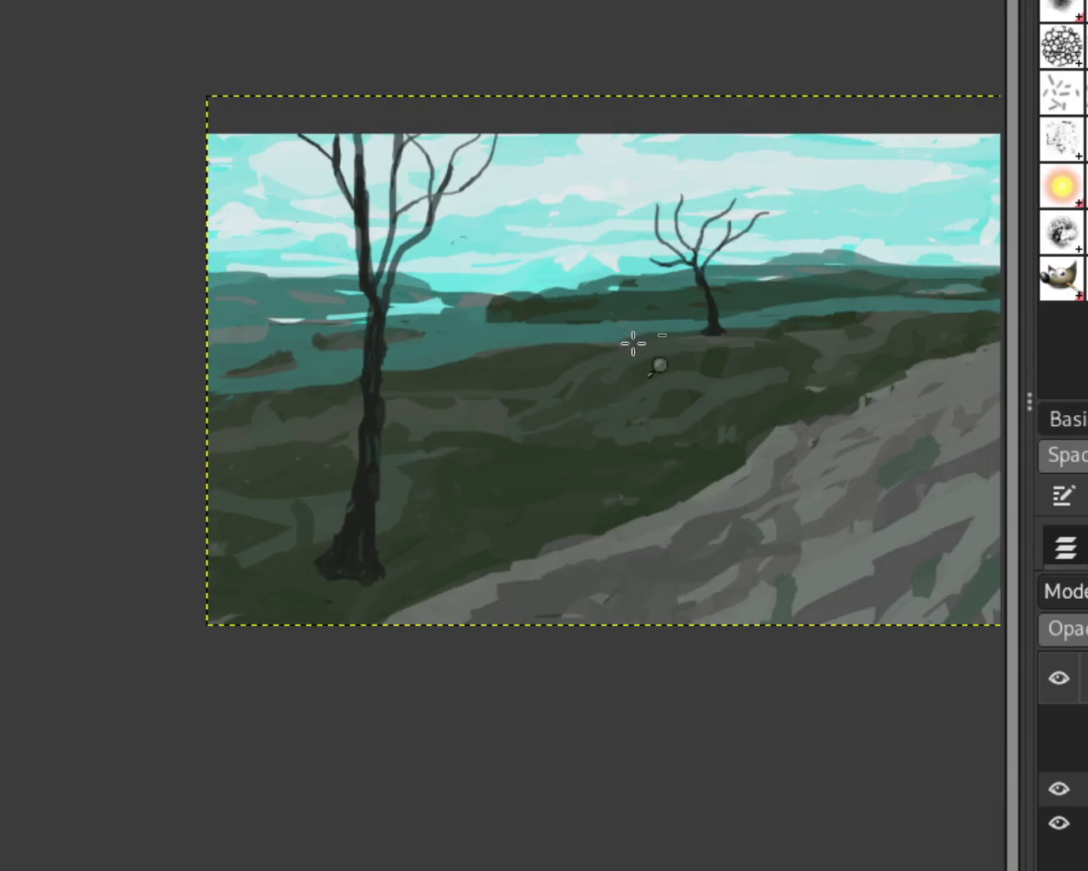
scroll(489, 342, "down", 1)
scroll(596, 332, "up", 3)
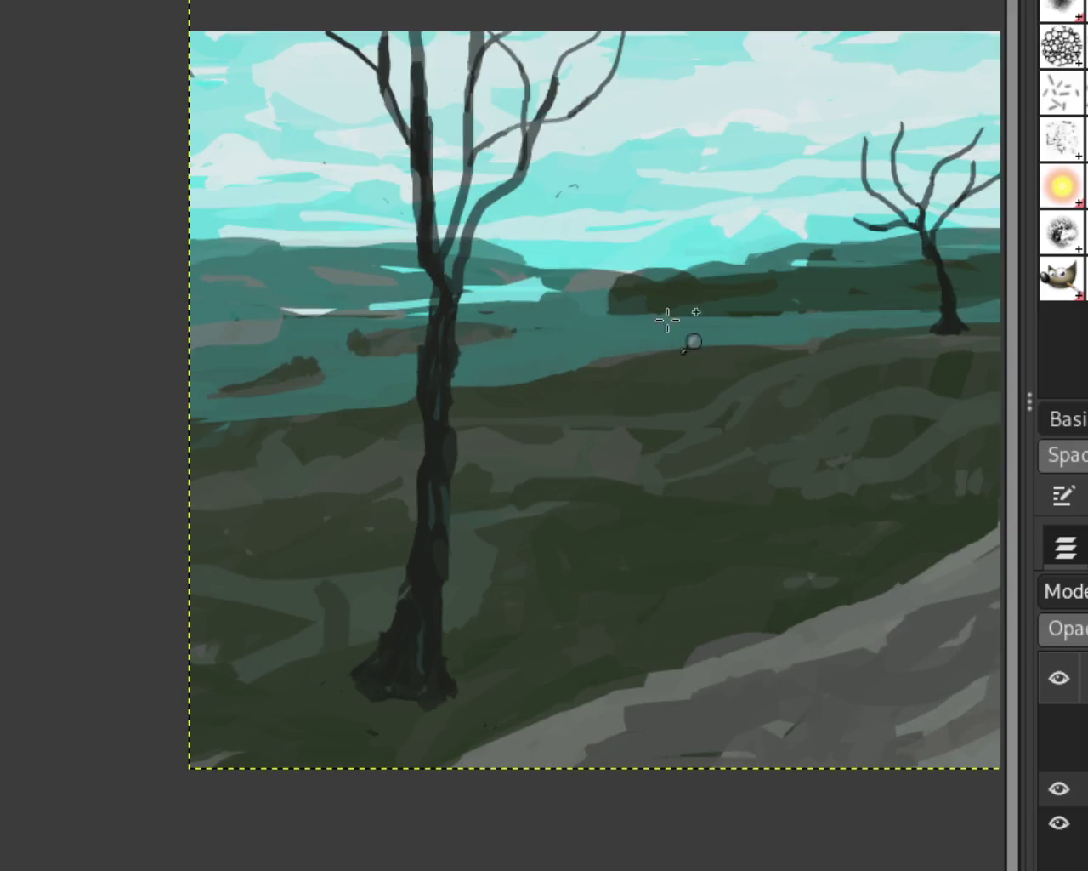
scroll(669, 316, "down", 2)
scroll(629, 289, "up", 3)
scroll(476, 366, "down", 2)
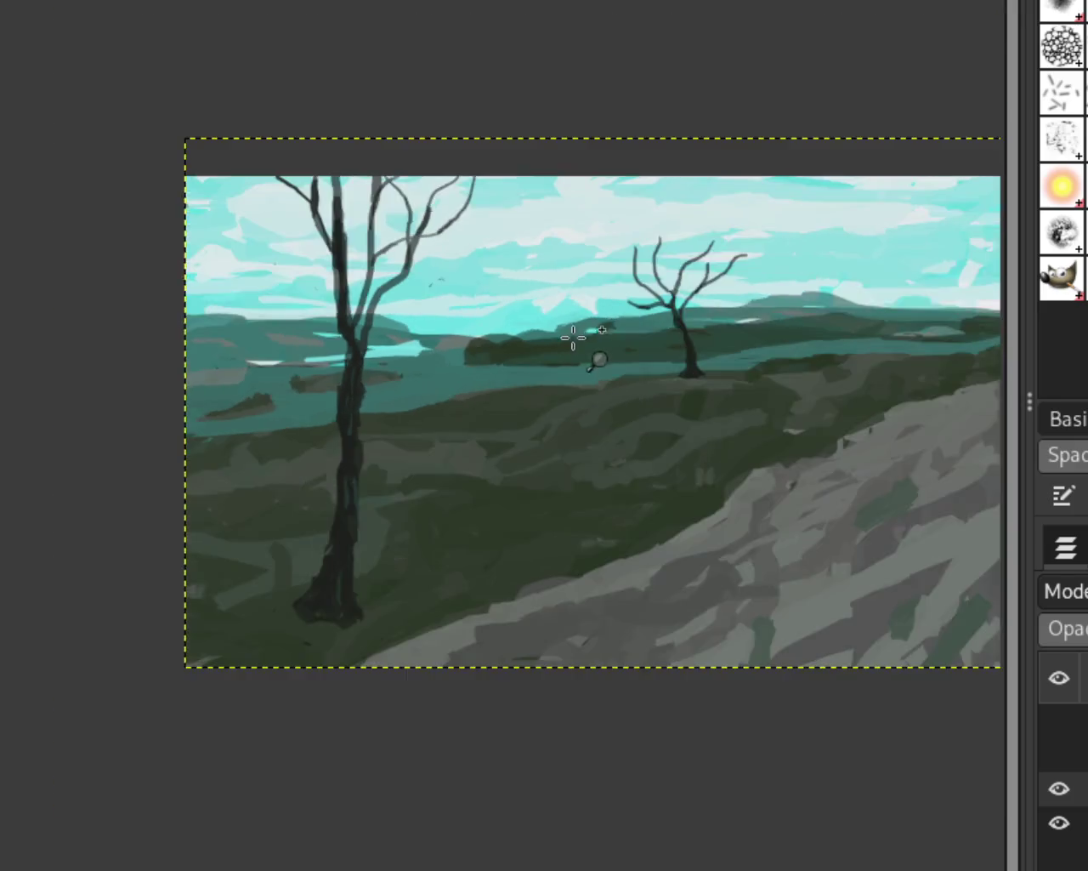
scroll(440, 401, "up", 1)
scroll(590, 413, "down", 1)
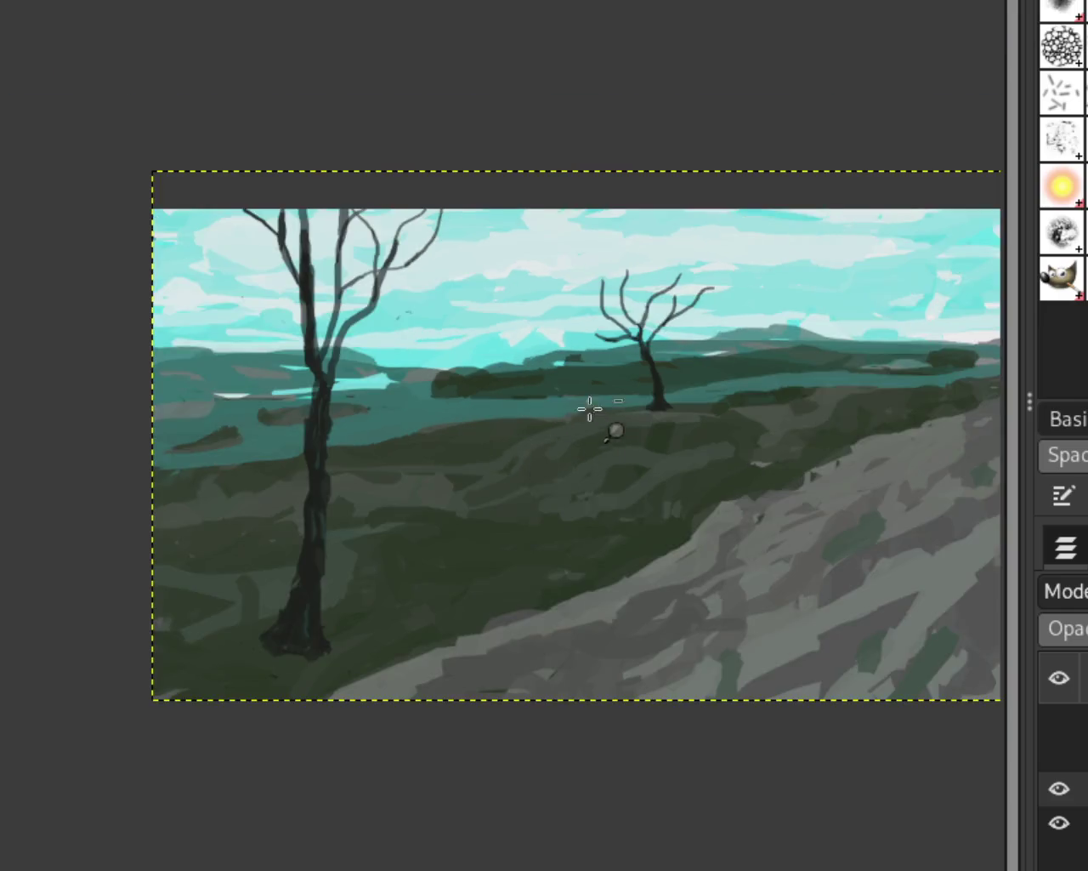
scroll(586, 417, "down", 1)
scroll(576, 578, "down", 1)
scroll(570, 511, "up", 3)
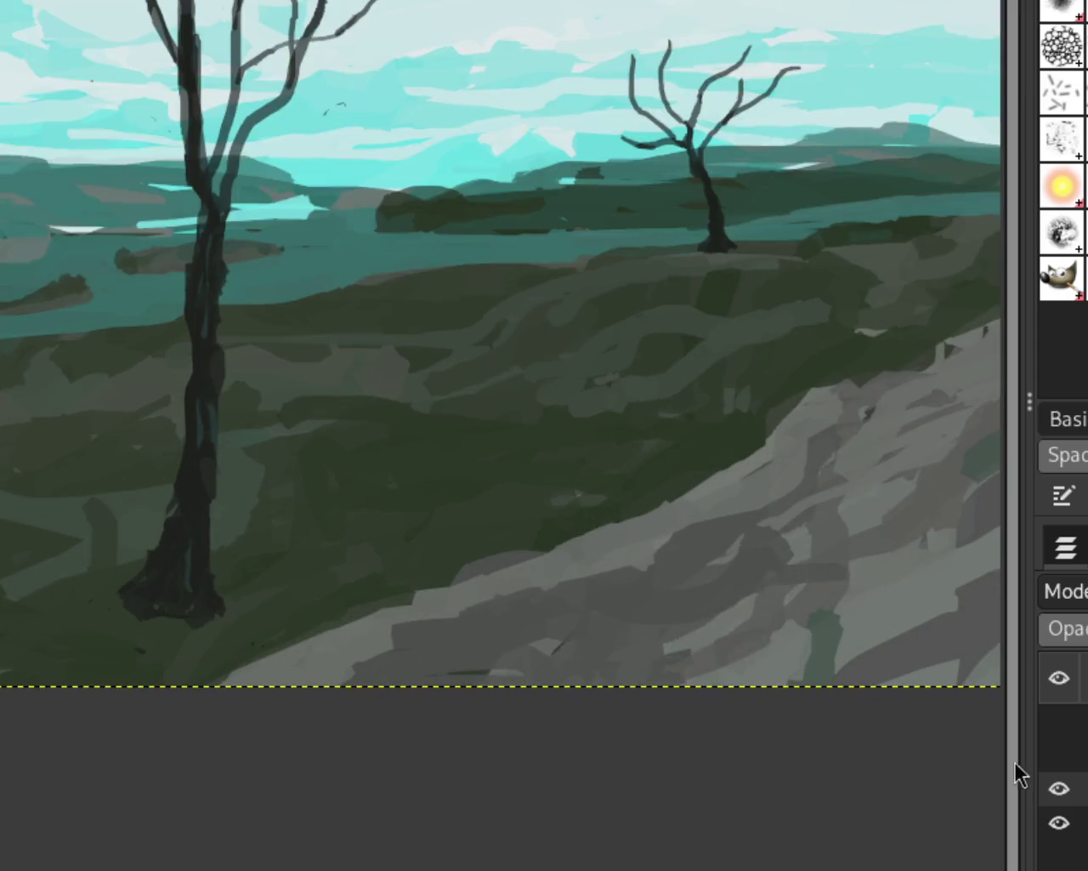
left_click(1058, 753)
Toggle the horse-and-rider and cat, dog and birds layers on and off to compare them
left_click(1058, 721)
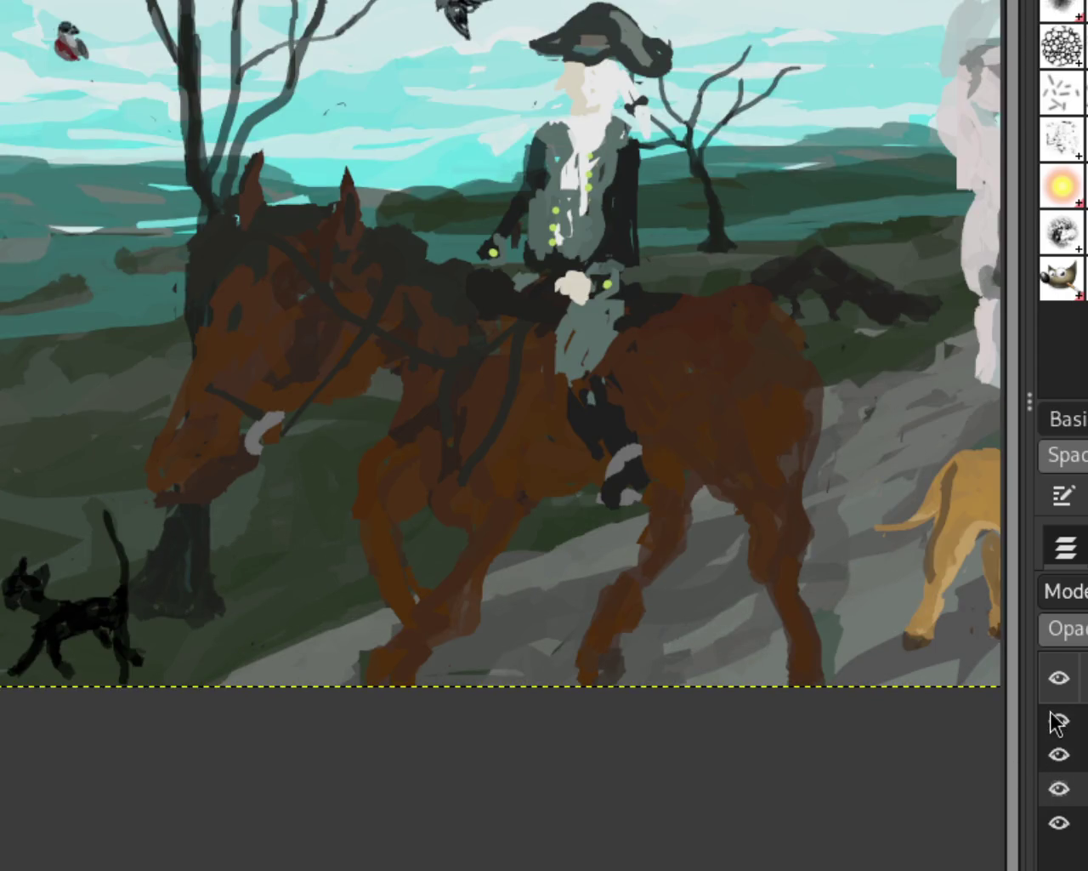
left_click(1058, 721)
left_click(1058, 754)
left_click(1058, 721)
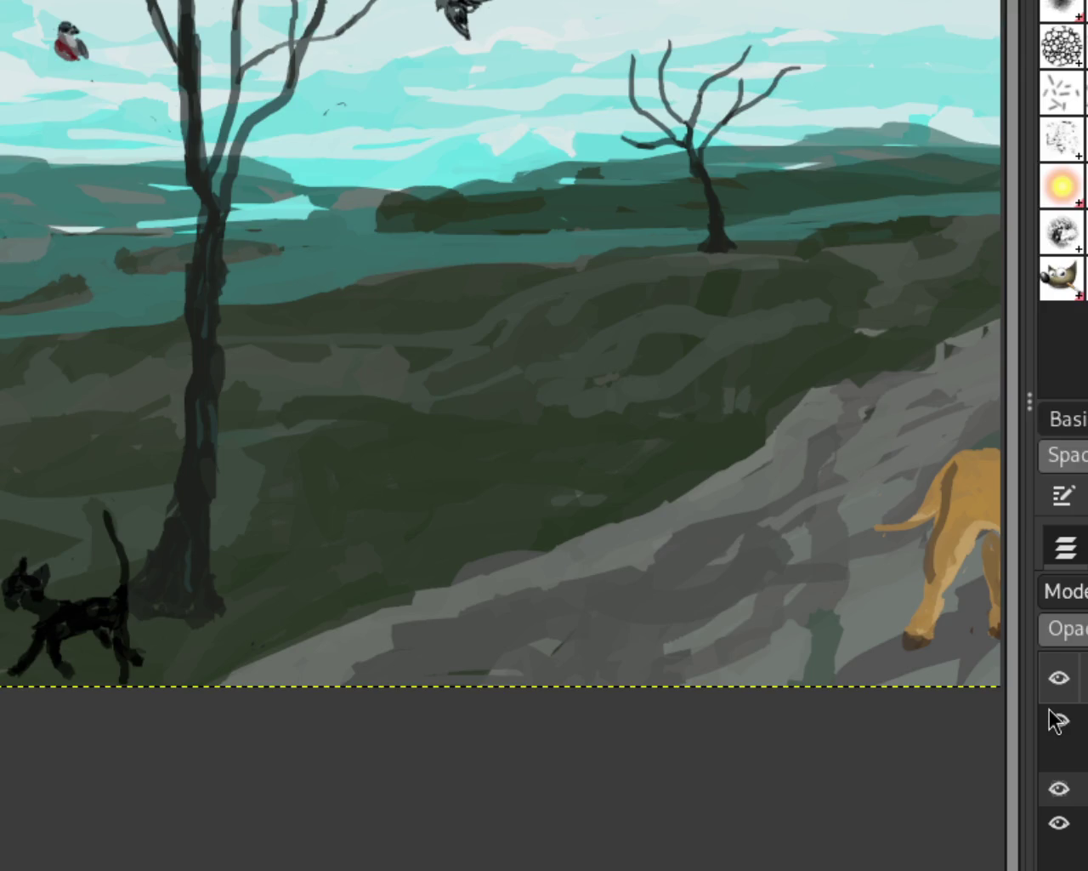
left_click(1058, 721)
left_click(1058, 722)
left_click(1059, 767)
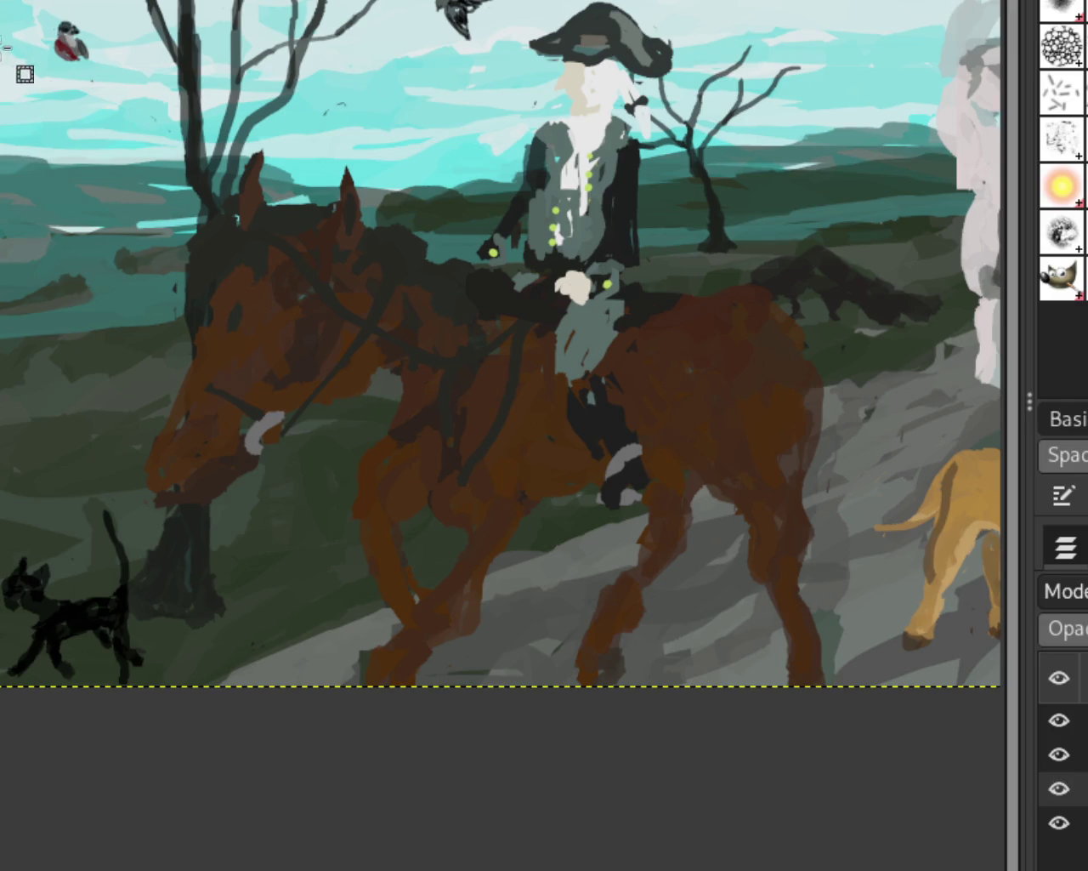
Hide every layer, then show only the bare-trees layer on transparency
left_click_drag(1054, 766, 1060, 838)
left_click(1061, 765)
left_click(1060, 765)
left_click(1059, 790)
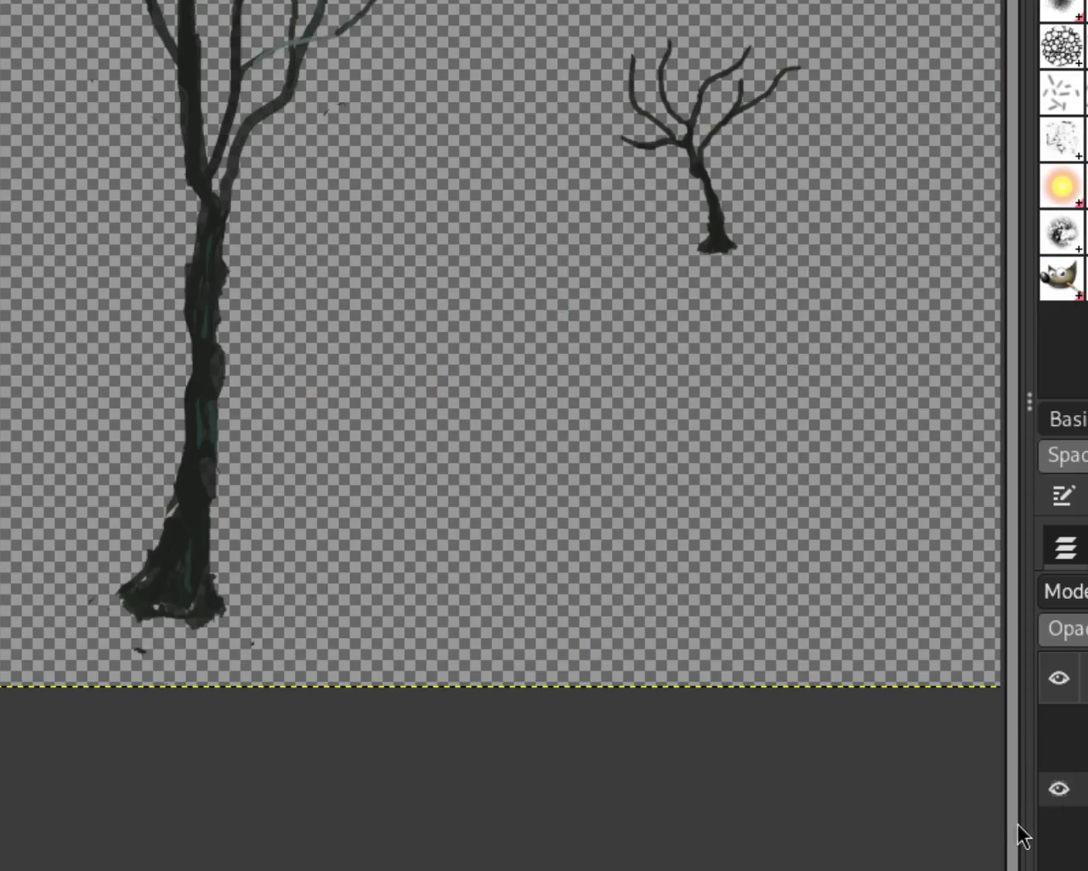
Box-select the red bird on the cat, dog and birds layer and cut it out
left_click(1060, 789)
left_click(1053, 725)
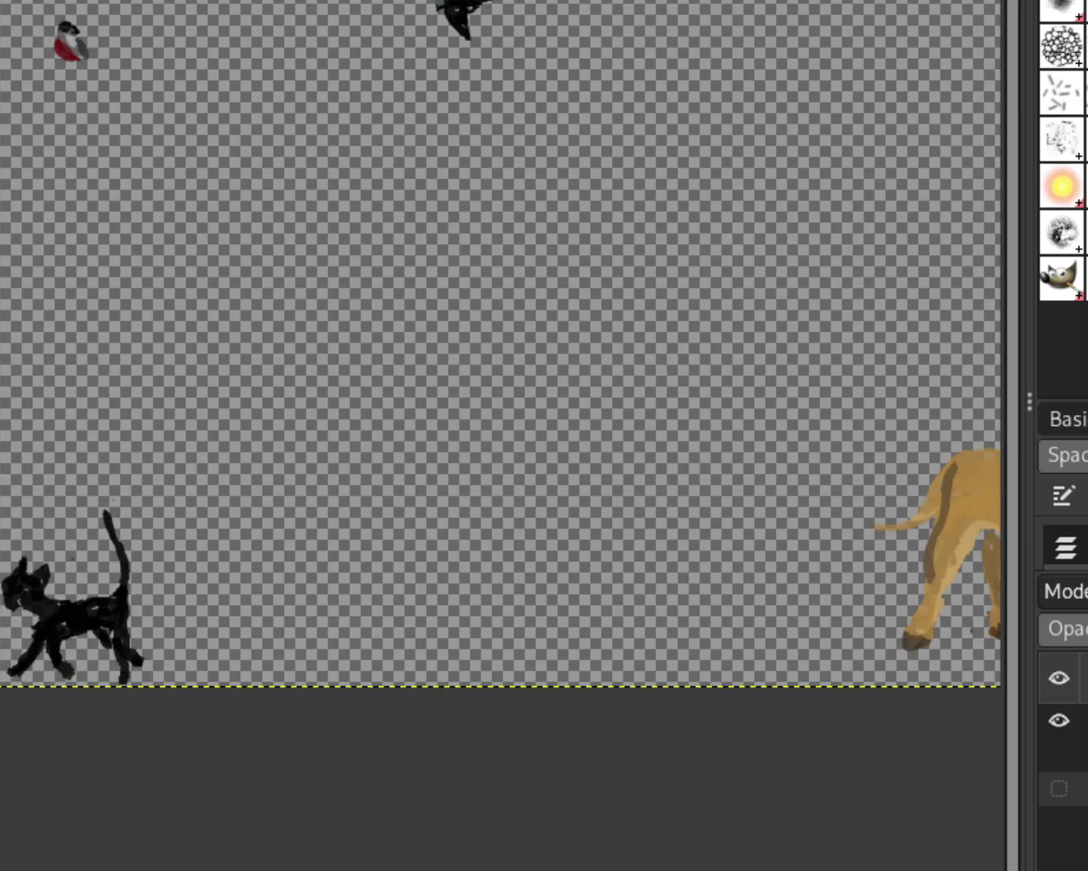
left_click_drag(31, 2, 125, 110)
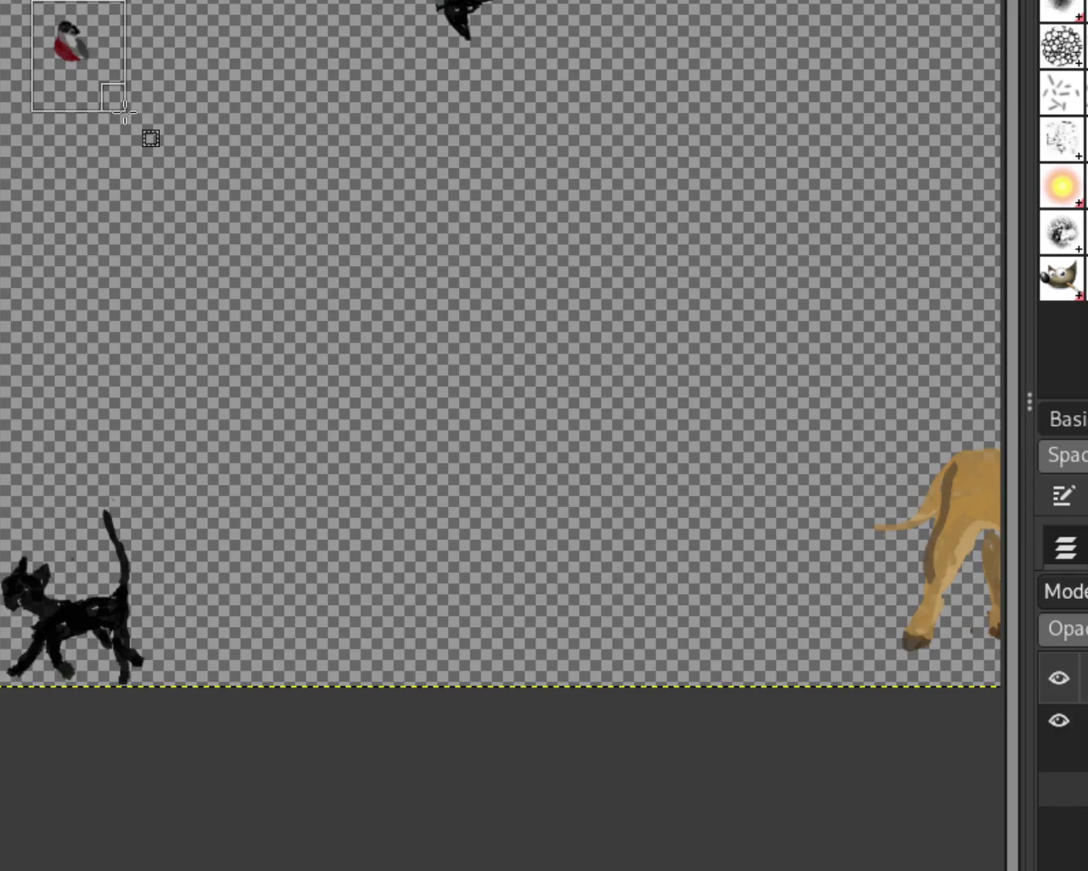
left_click(1054, 791)
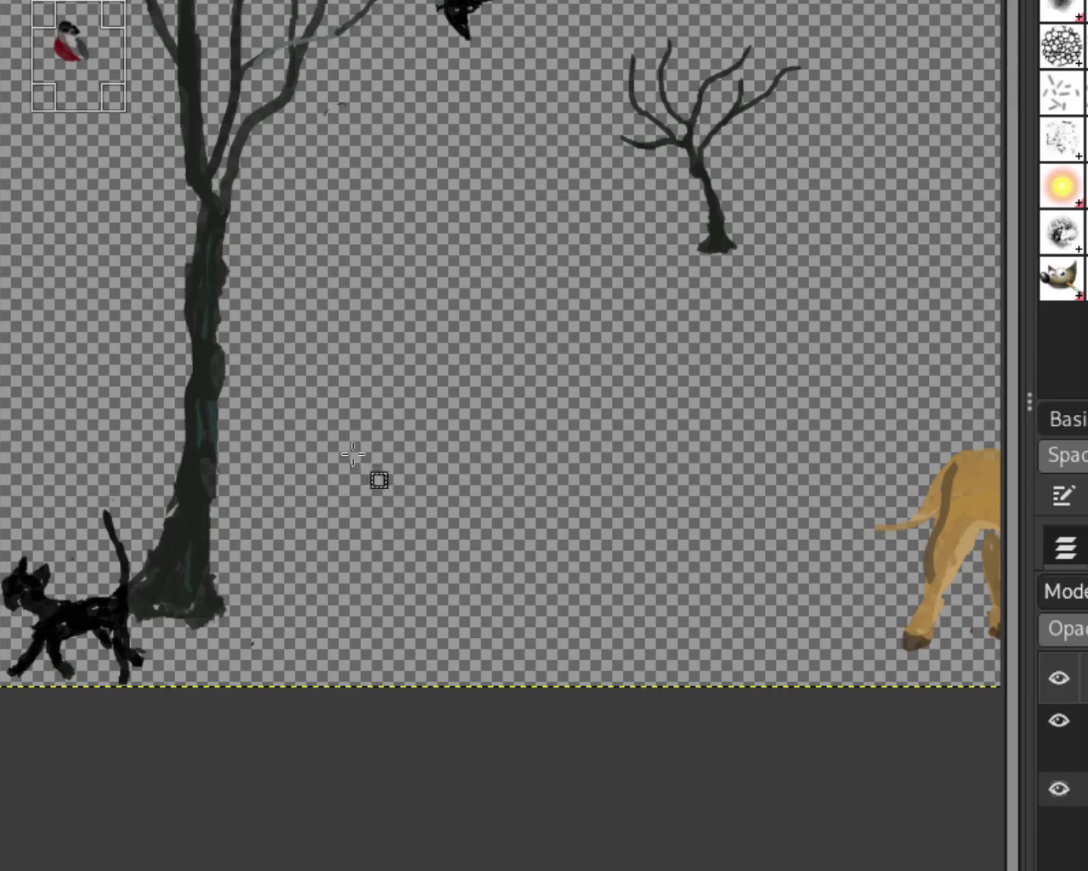
key("ctrl+z")
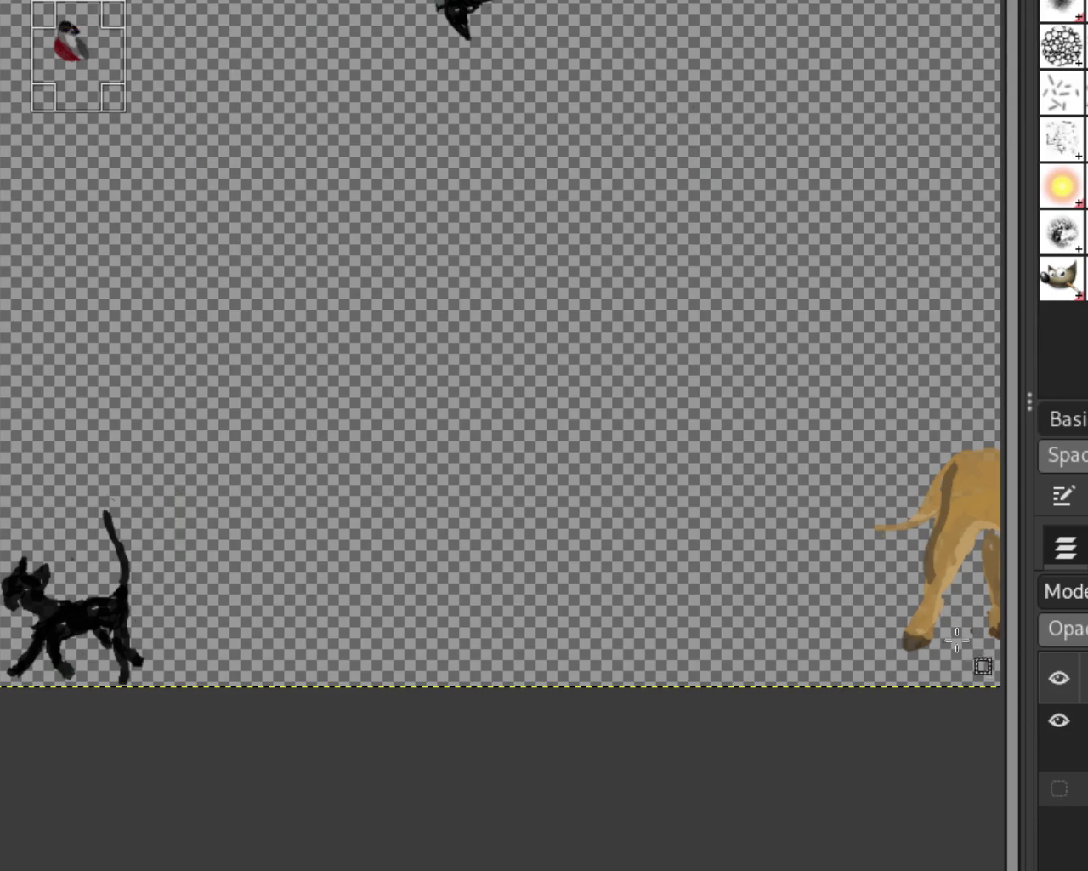
key("ctrl+z")
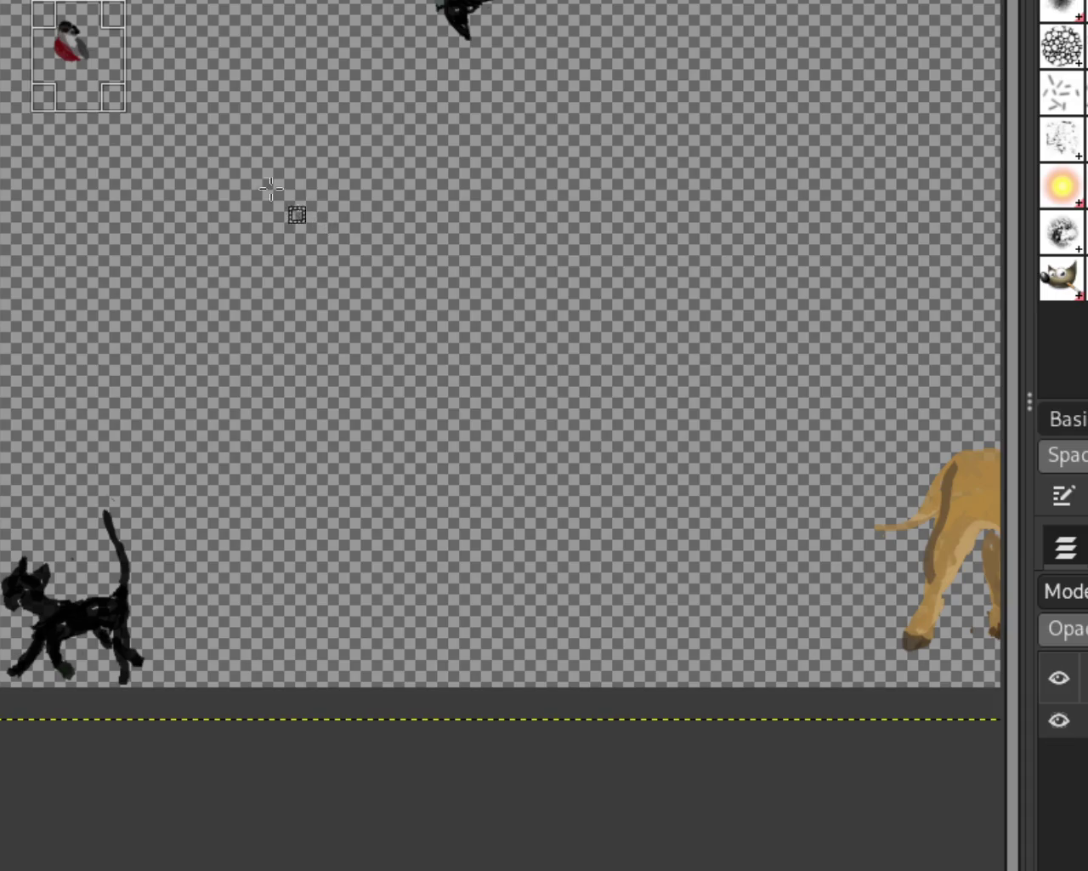
key("ctrl+z")
With the trees layer showing, move the red bird onto the left tree's upper trunk
left_click(1059, 760)
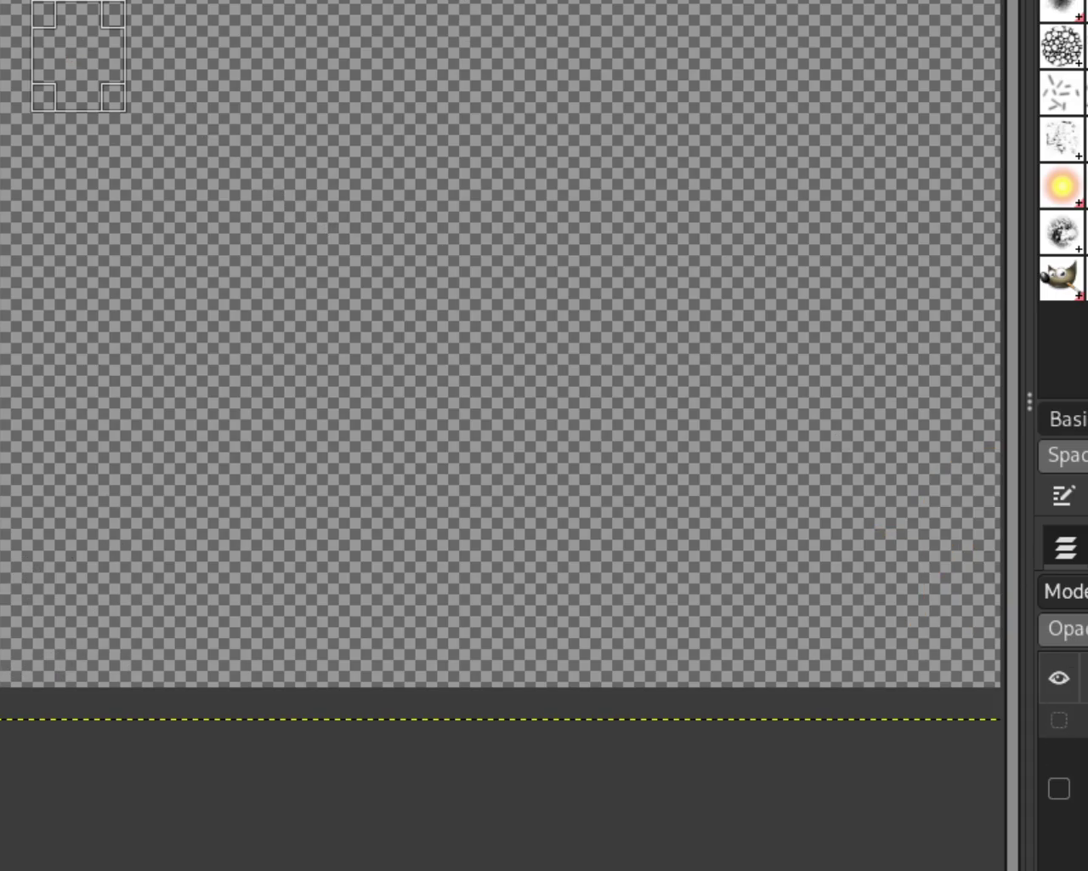
left_click(1059, 783)
left_click(109, 80)
mouse_move(71, 42)
left_mouse_down()
mouse_move(259, 44)
mouse_move(161, 1)
mouse_move(167, 19)
left_mouse_up()
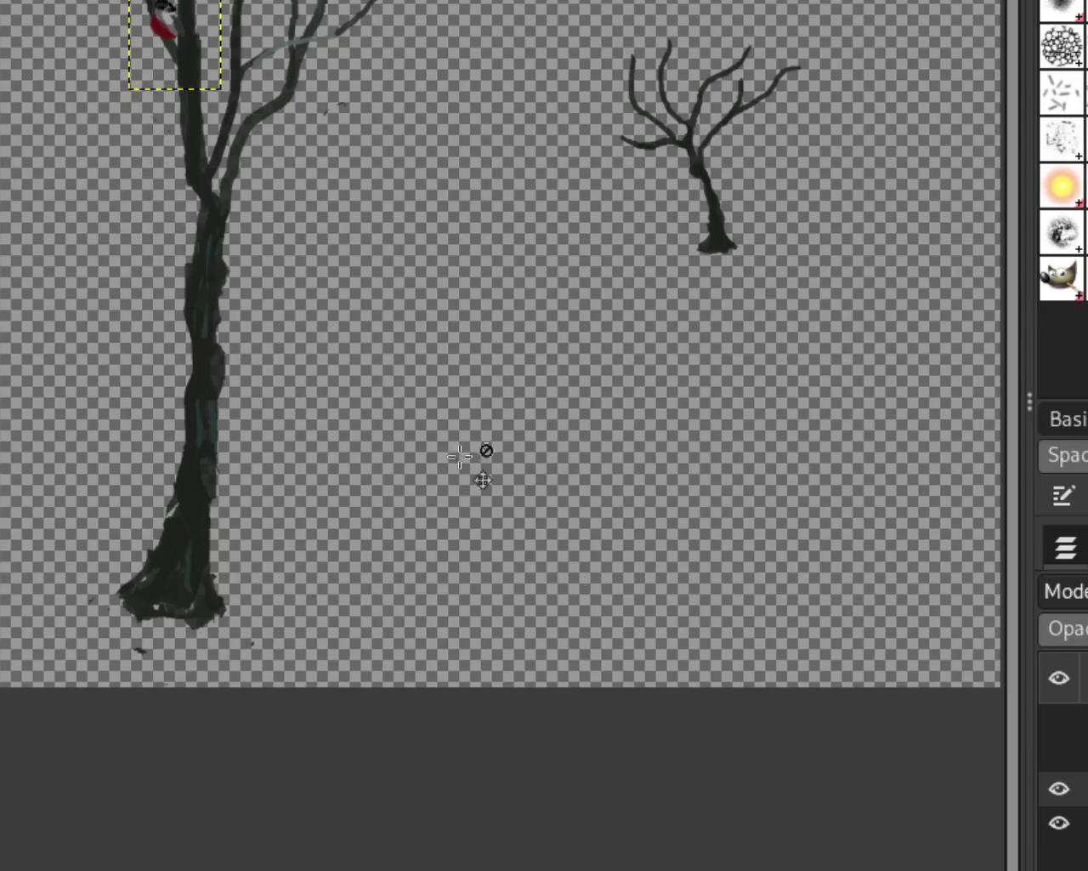
Make the horse-and-rider, animals and landscape layers visible again
left_click(1062, 752)
left_click(1061, 721)
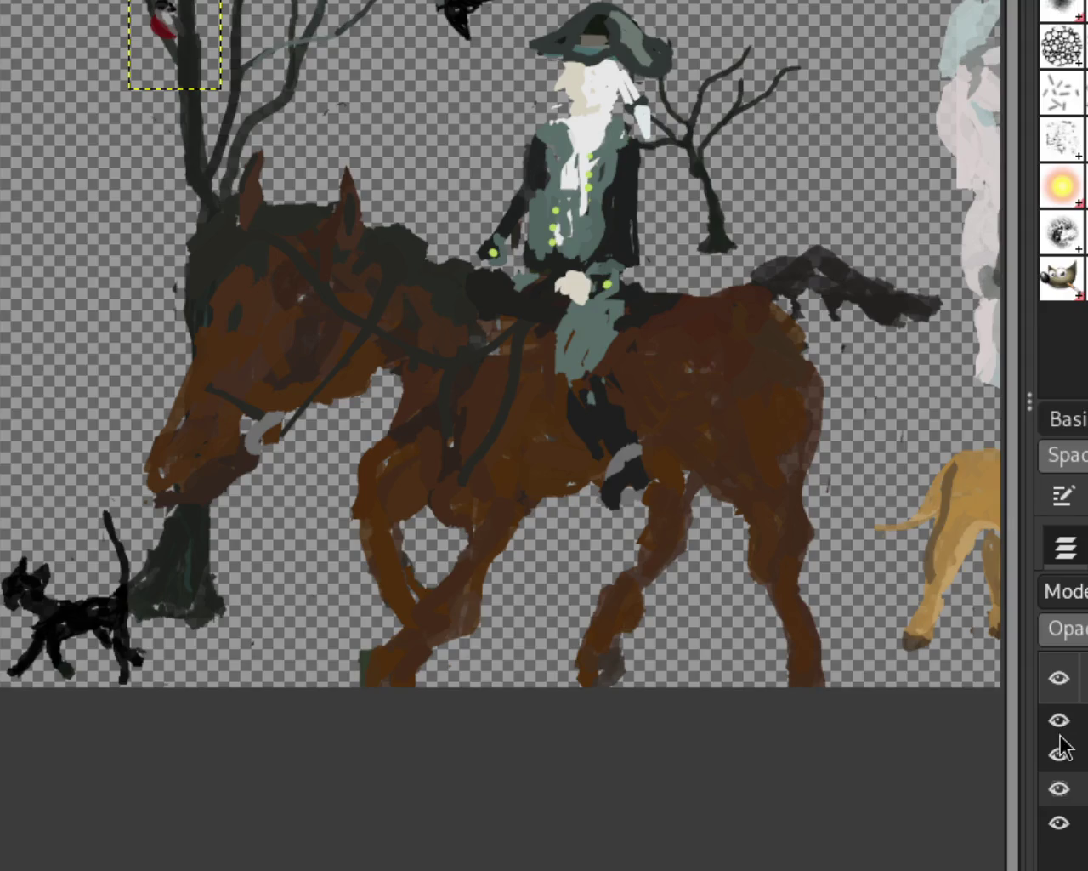
left_click(1060, 857)
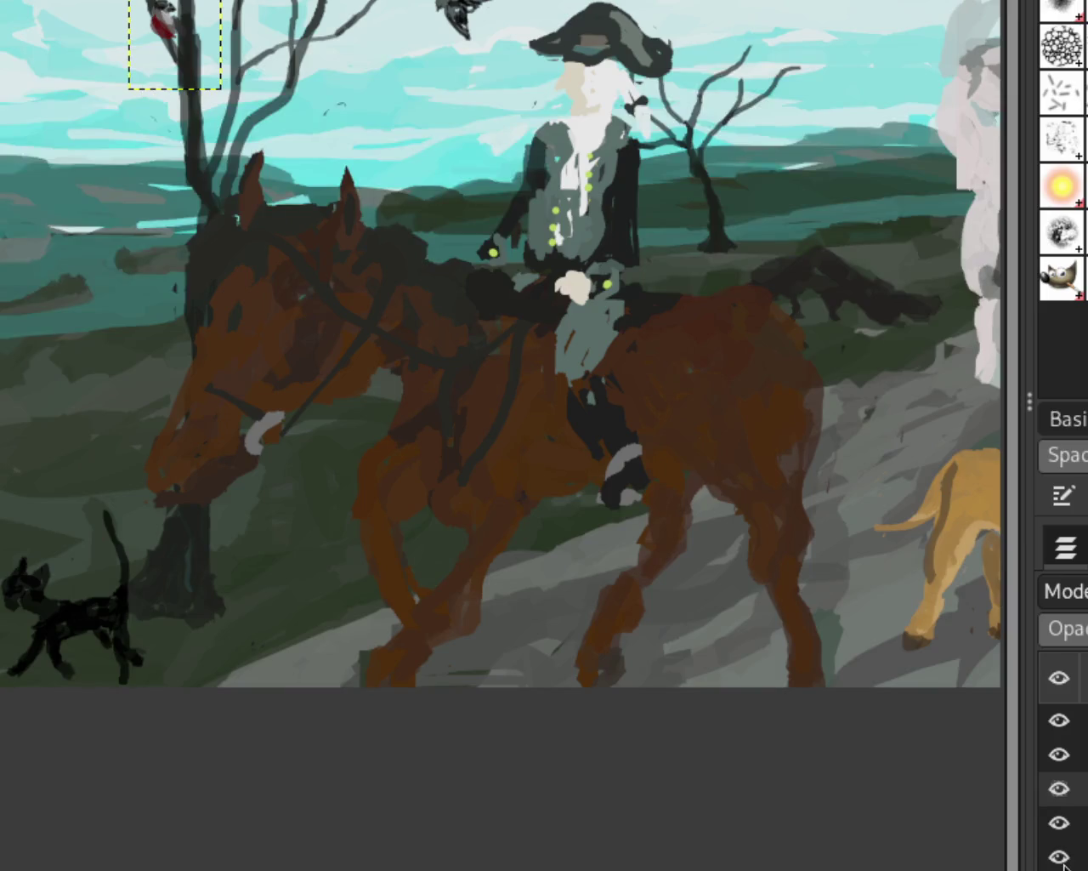
left_click(272, 533, "ctrl")
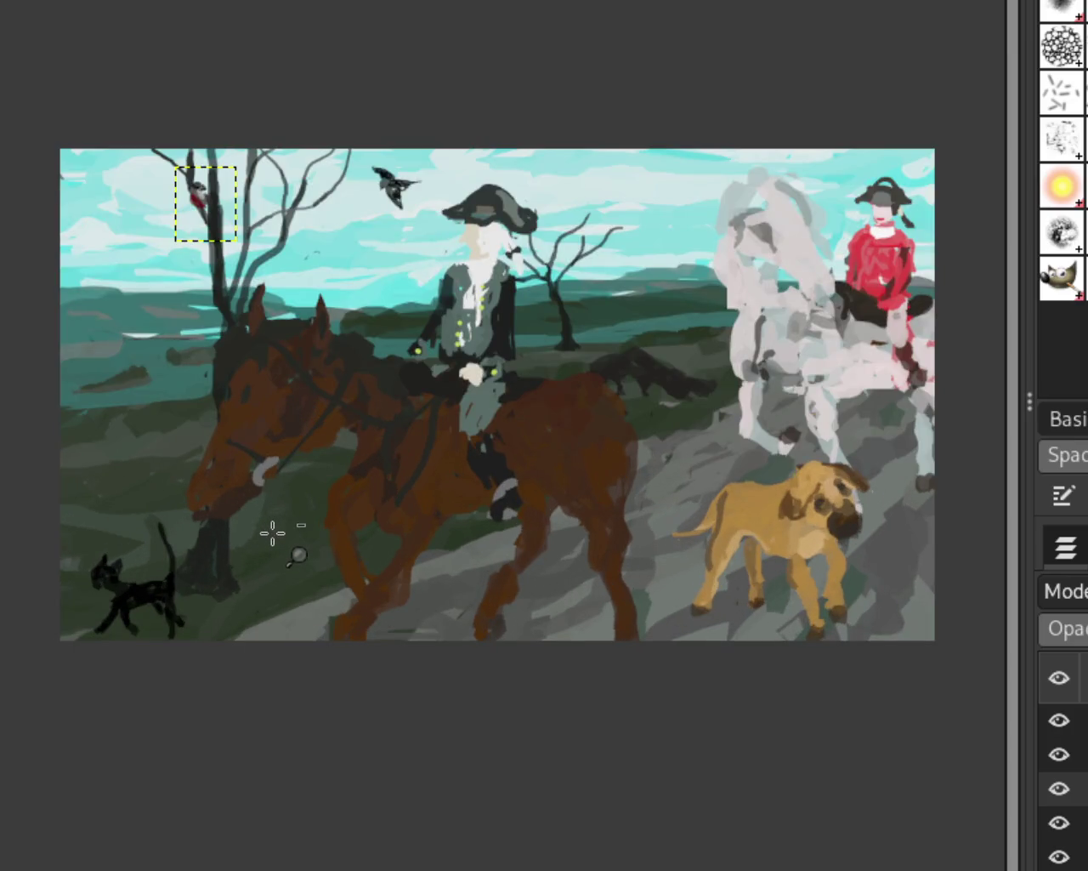
left_click(274, 533, "ctrl")
left_click(236, 535)
left_click(248, 534)
left_click(415, 537, "ctrl")
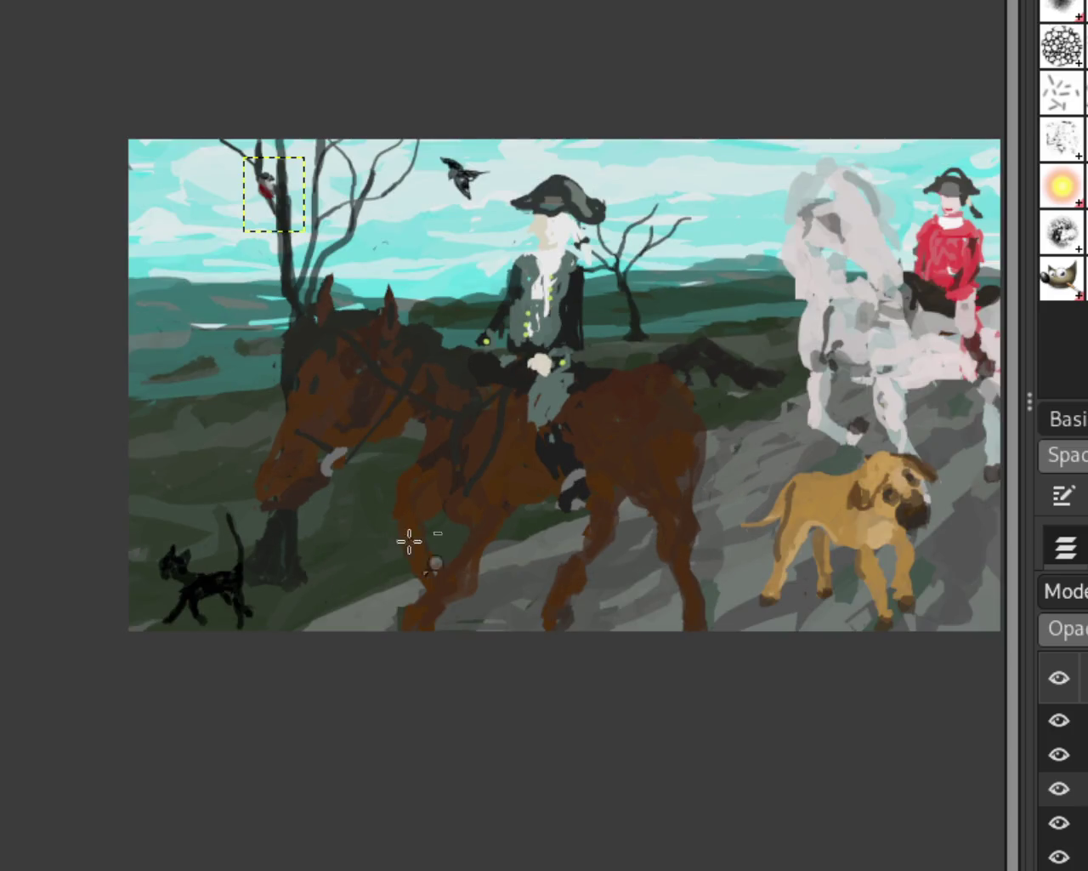
left_click(459, 541, "ctrl")
left_click(297, 559)
left_click(297, 558)
left_click(566, 454, "ctrl")
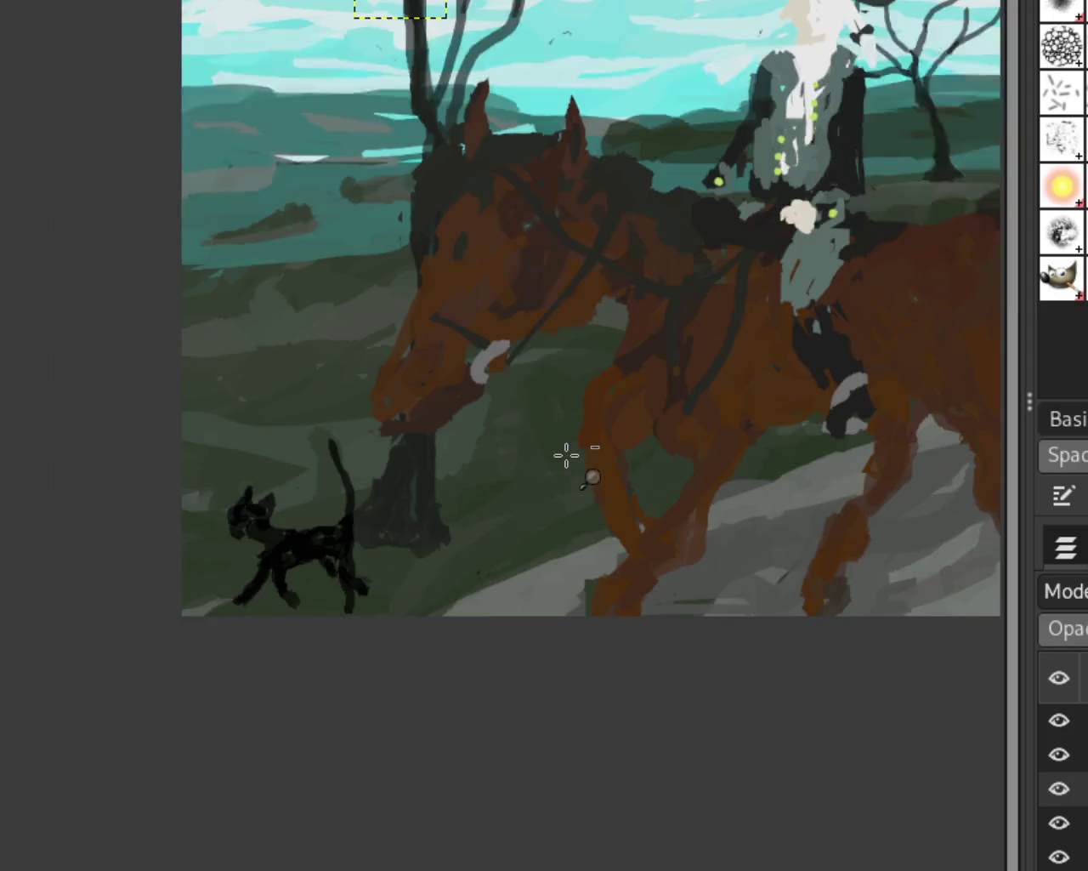
left_click(646, 467, "ctrl")
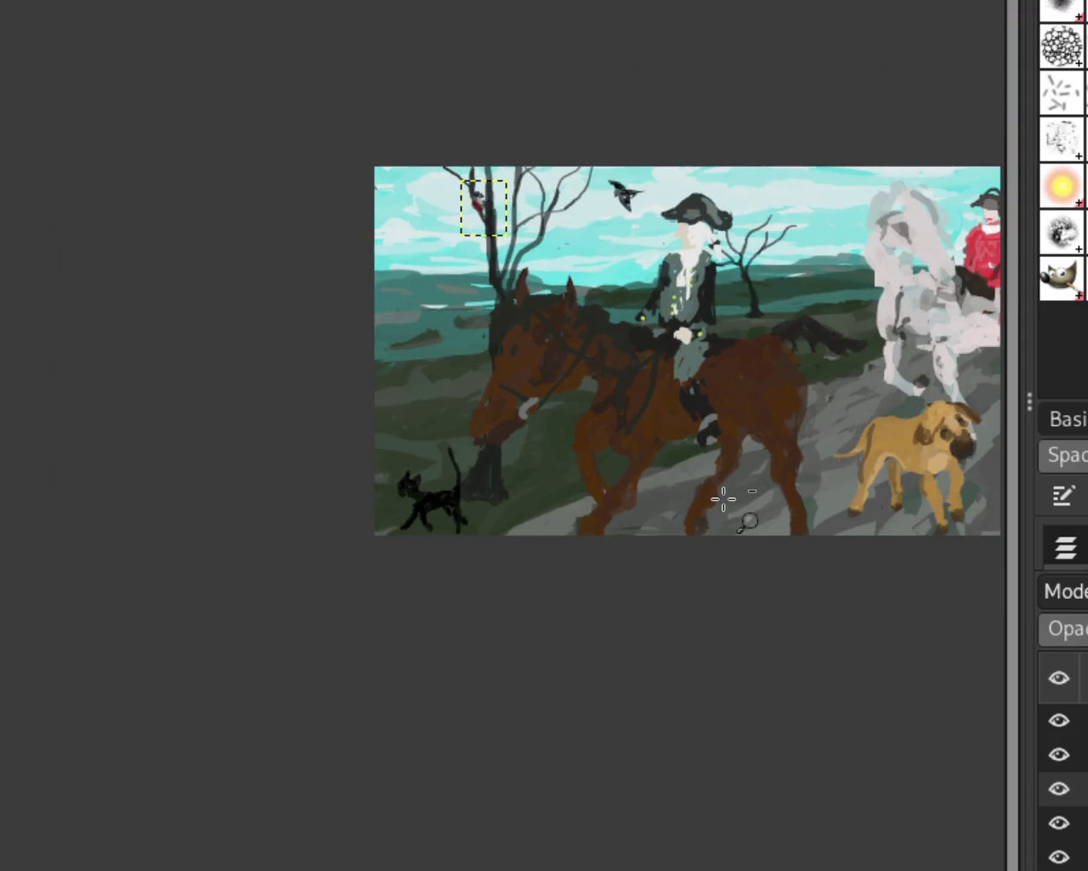
left_click(723, 498, "ctrl")
left_click(544, 531, "ctrl")
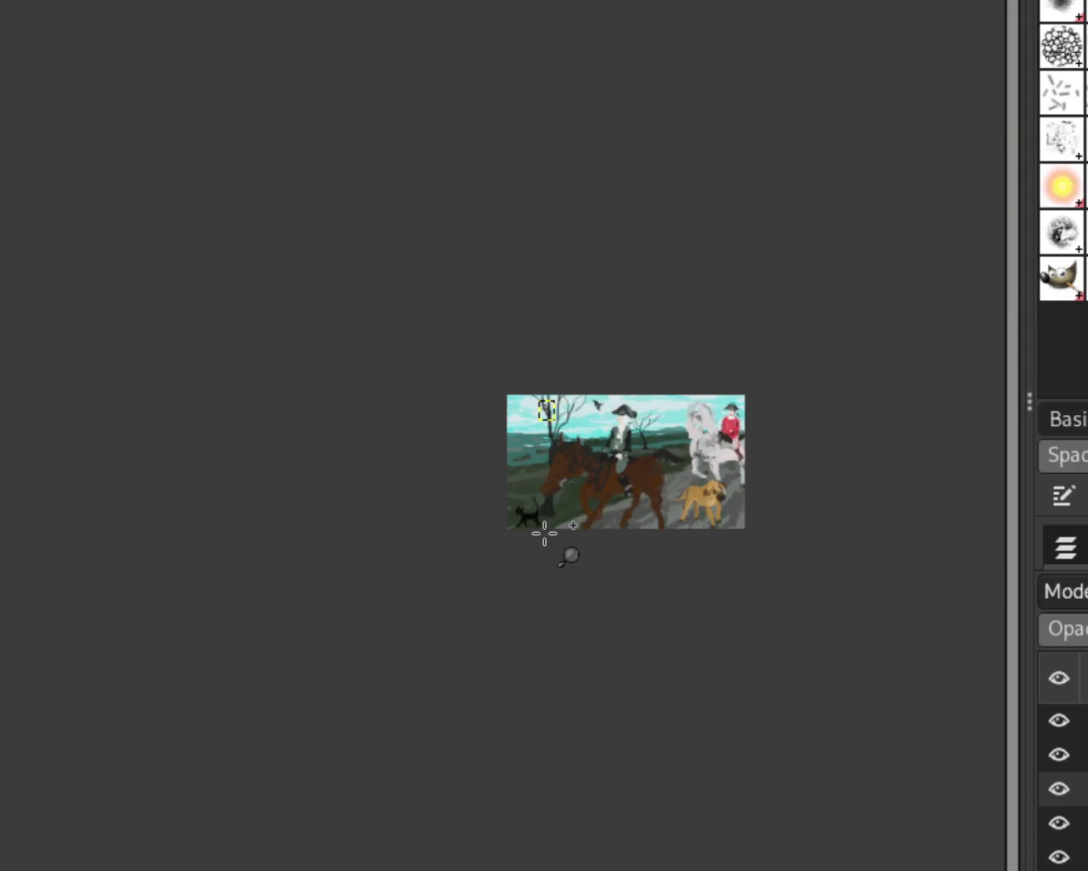
left_click(544, 534)
left_click(544, 533)
left_click(544, 533)
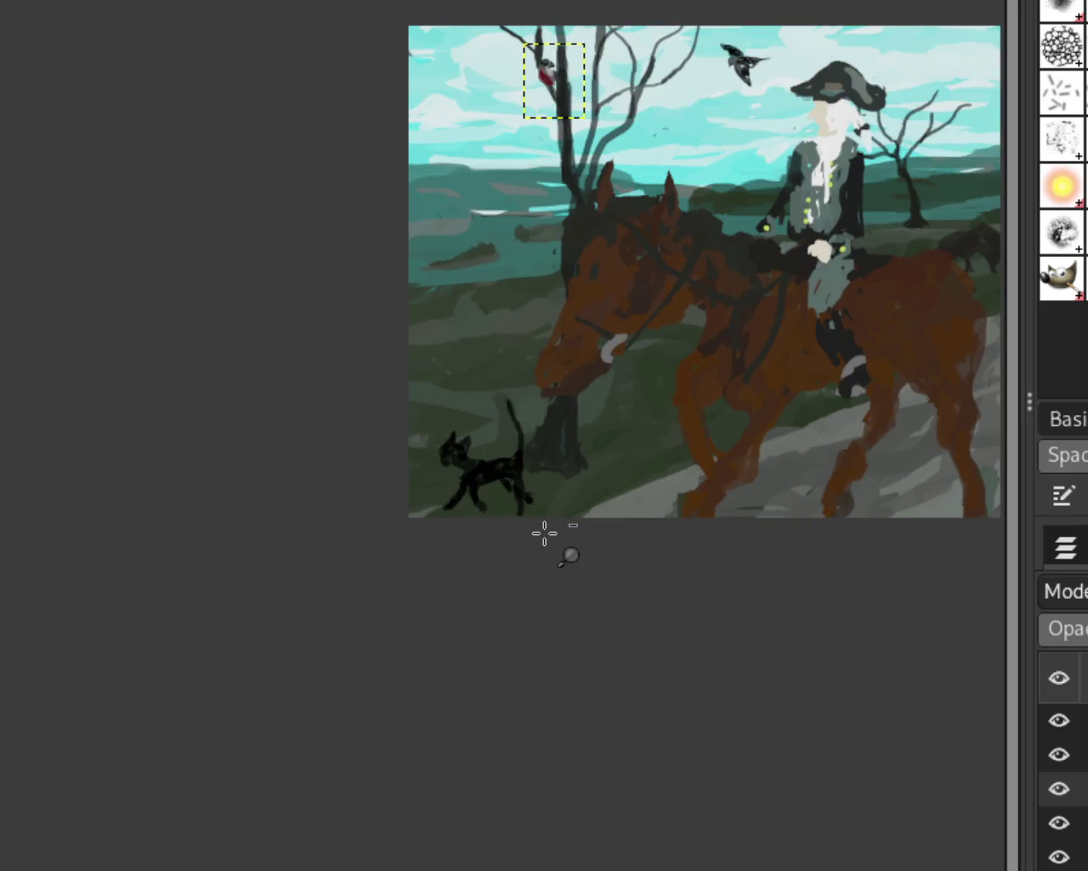
left_click(544, 534, "ctrl")
left_click(659, 497)
left_click(595, 491, "ctrl")
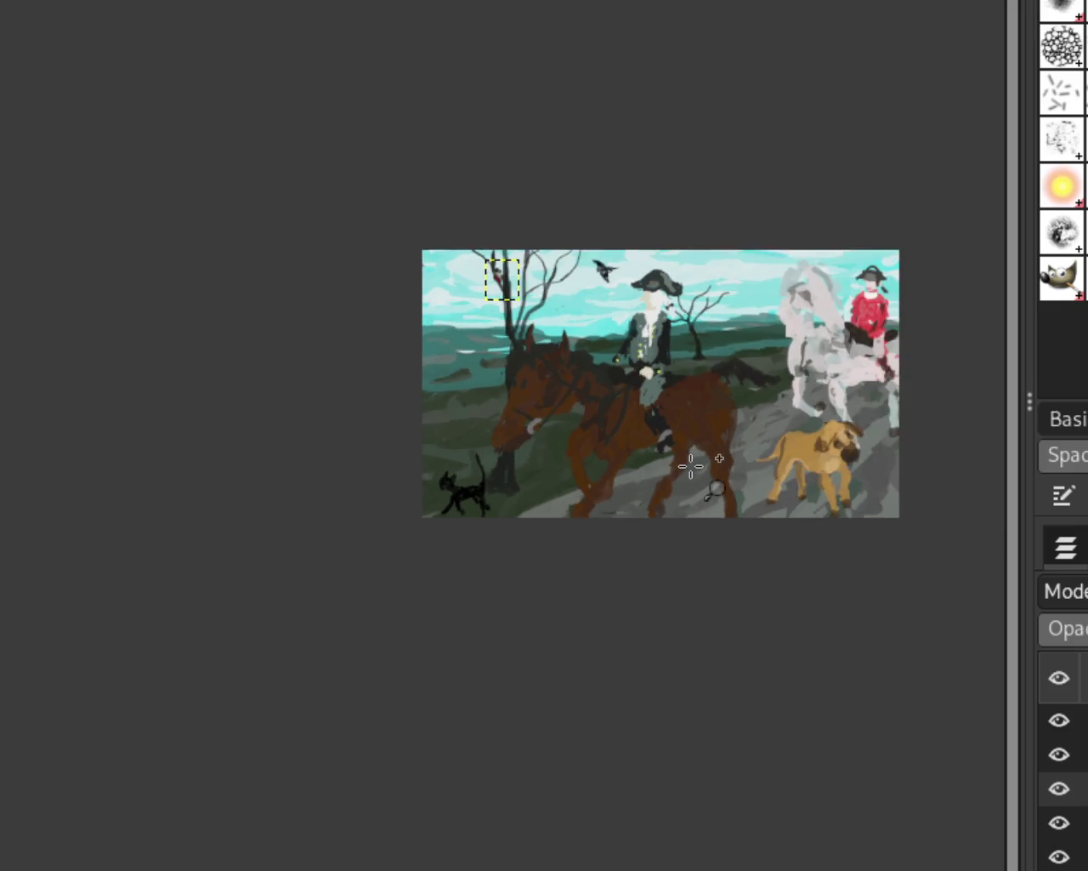
left_click(691, 466)
left_click(465, 458)
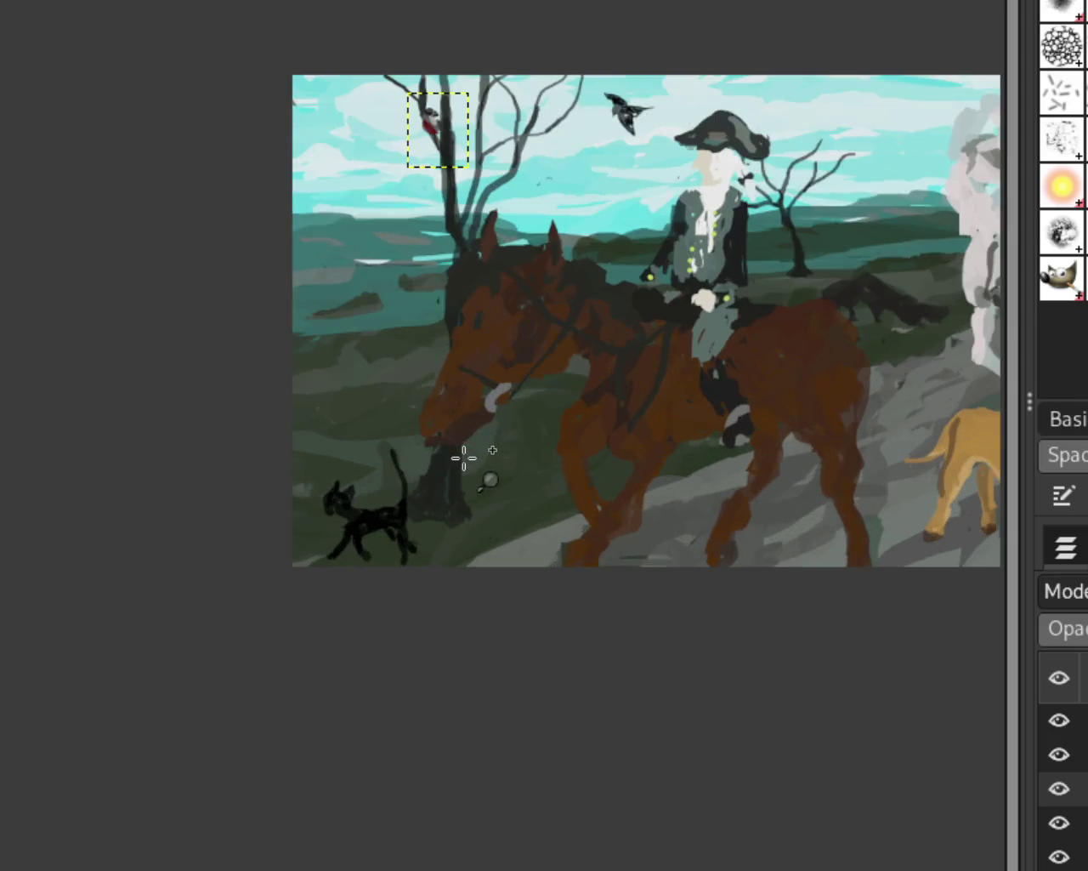
left_click(464, 457, "ctrl")
left_click(501, 450)
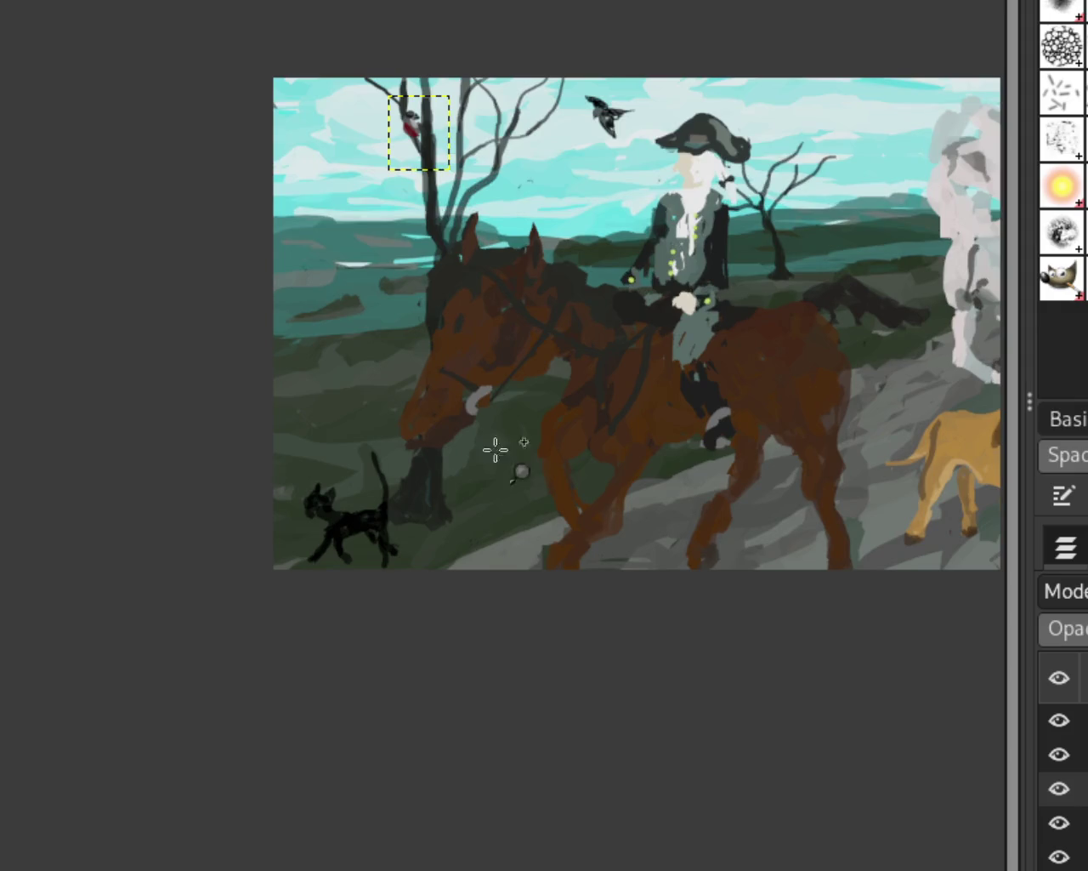
left_click(128, 340)
left_click(289, 328, "ctrl")
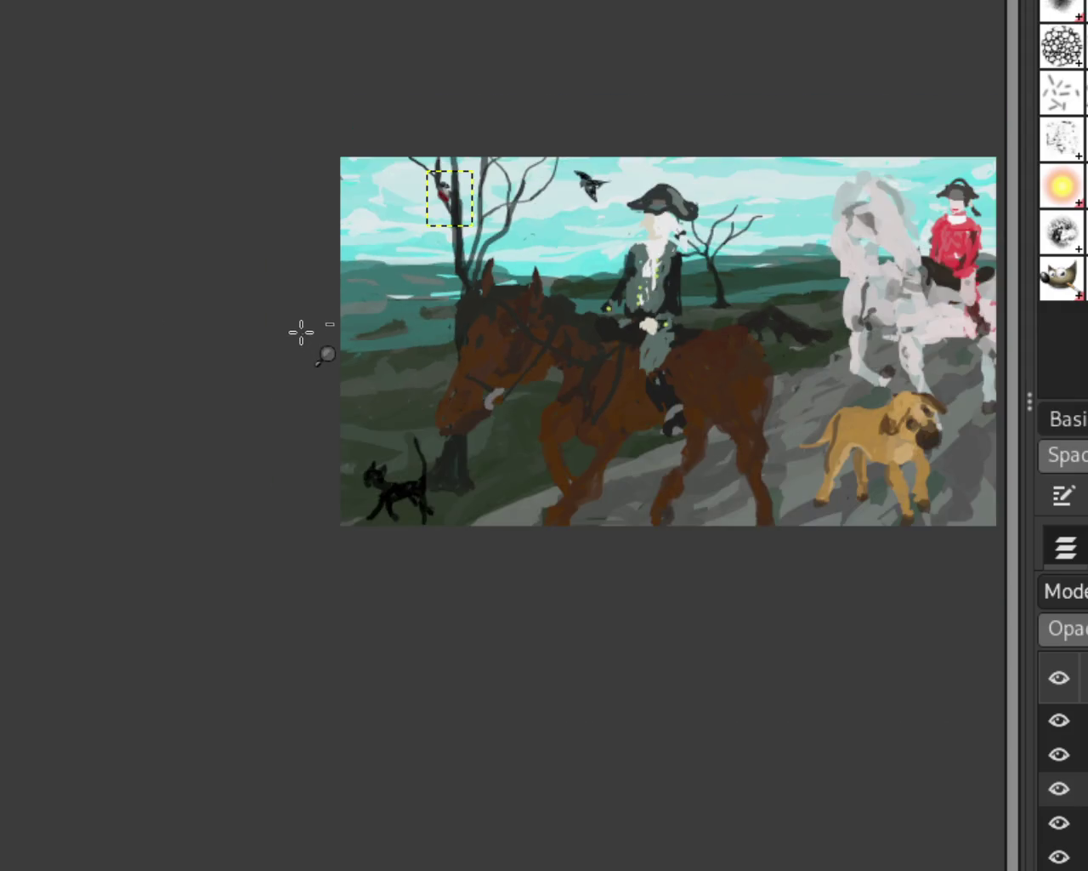
left_click(636, 343)
left_click(636, 343)
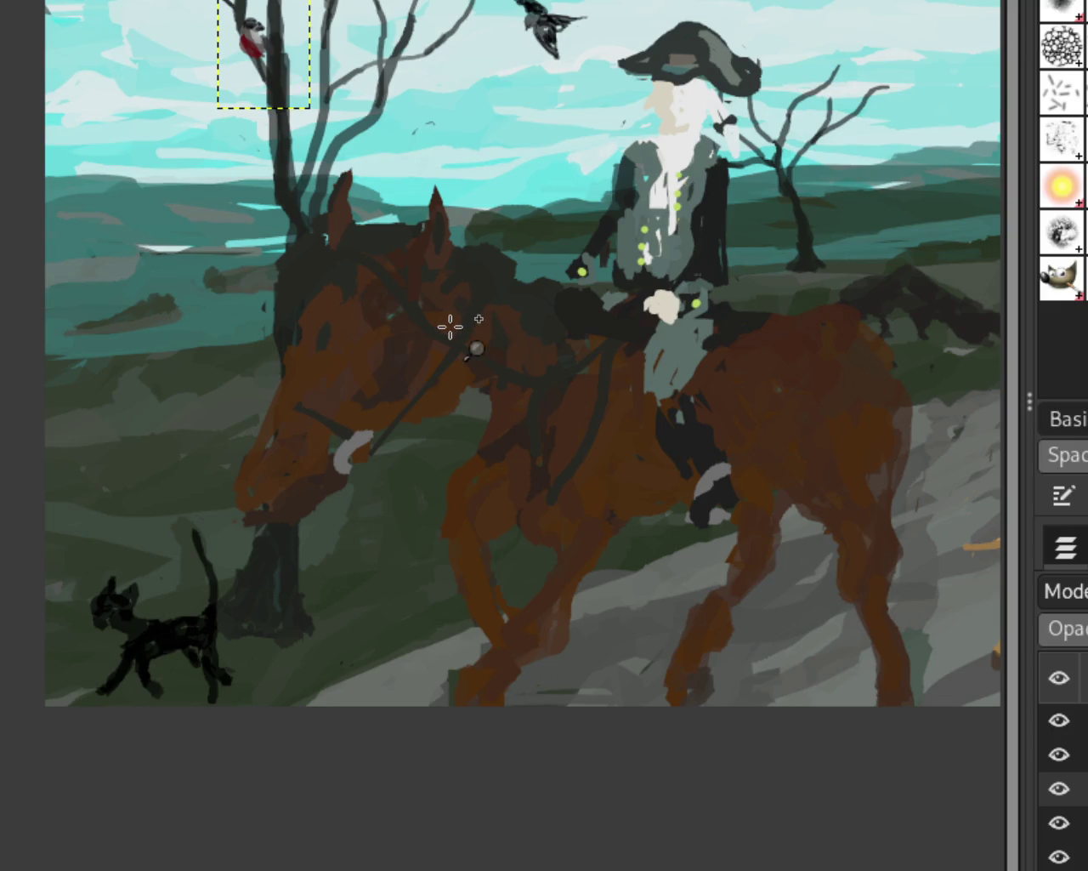
left_click(451, 326, "ctrl")
left_click(754, 506)
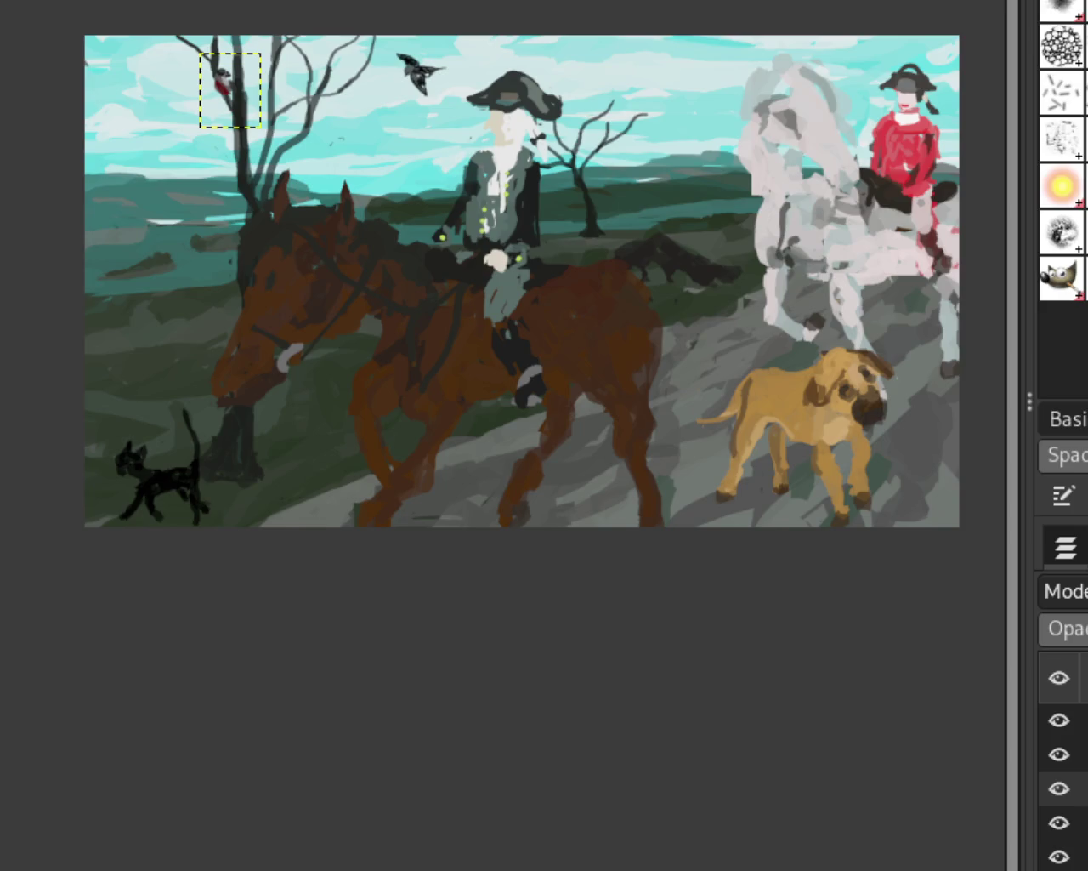
Toggle the dog and cat layer's visibility to compare, leaving it the active layer
left_click(1060, 720)
left_click(1060, 720)
left_click(1059, 720)
left_click(1060, 720)
left_click(1078, 784)
left_click(1078, 720)
left_click(1063, 723)
left_click(1065, 727)
left_click(1063, 727)
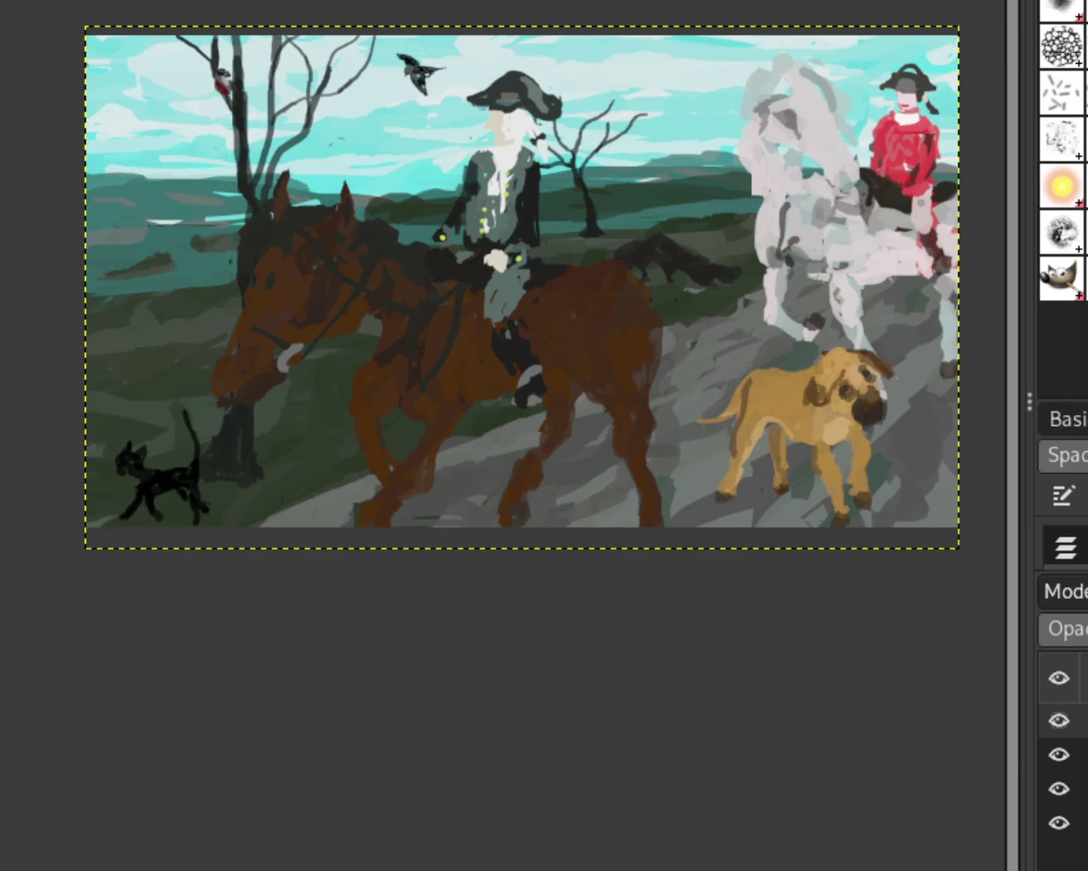
Hide the other layers and lift a rectangular selection of the black cat into a floating piece
left_click(1060, 757)
left_click(1059, 786)
left_click(1060, 821)
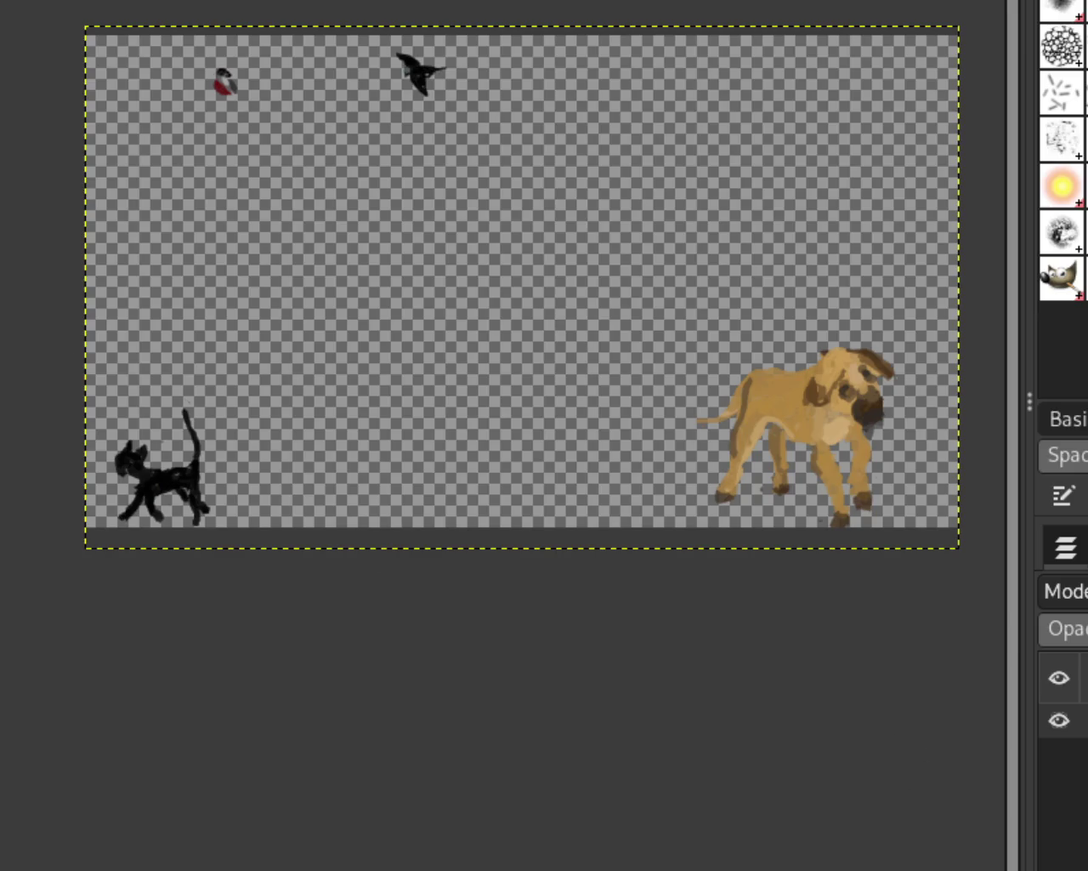
left_click_drag(57, 369, 237, 553)
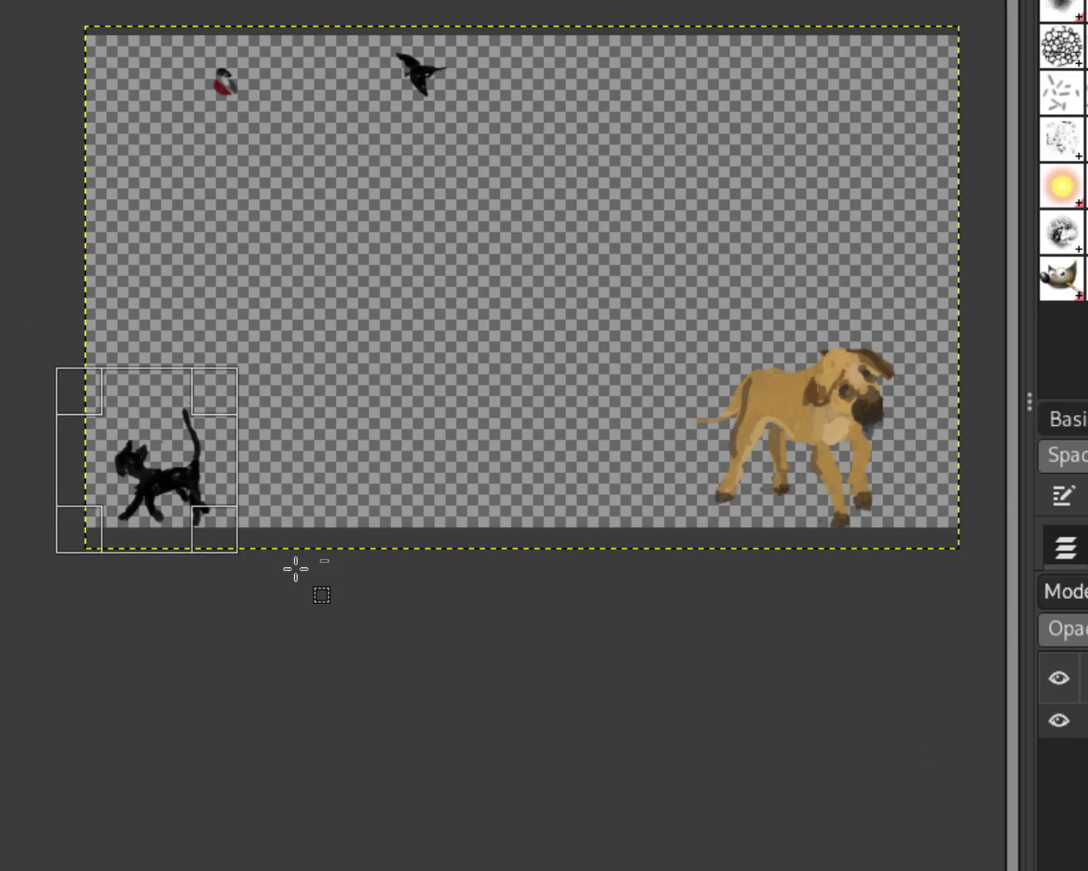
key("ctrl+c")
key("ctrl+v")
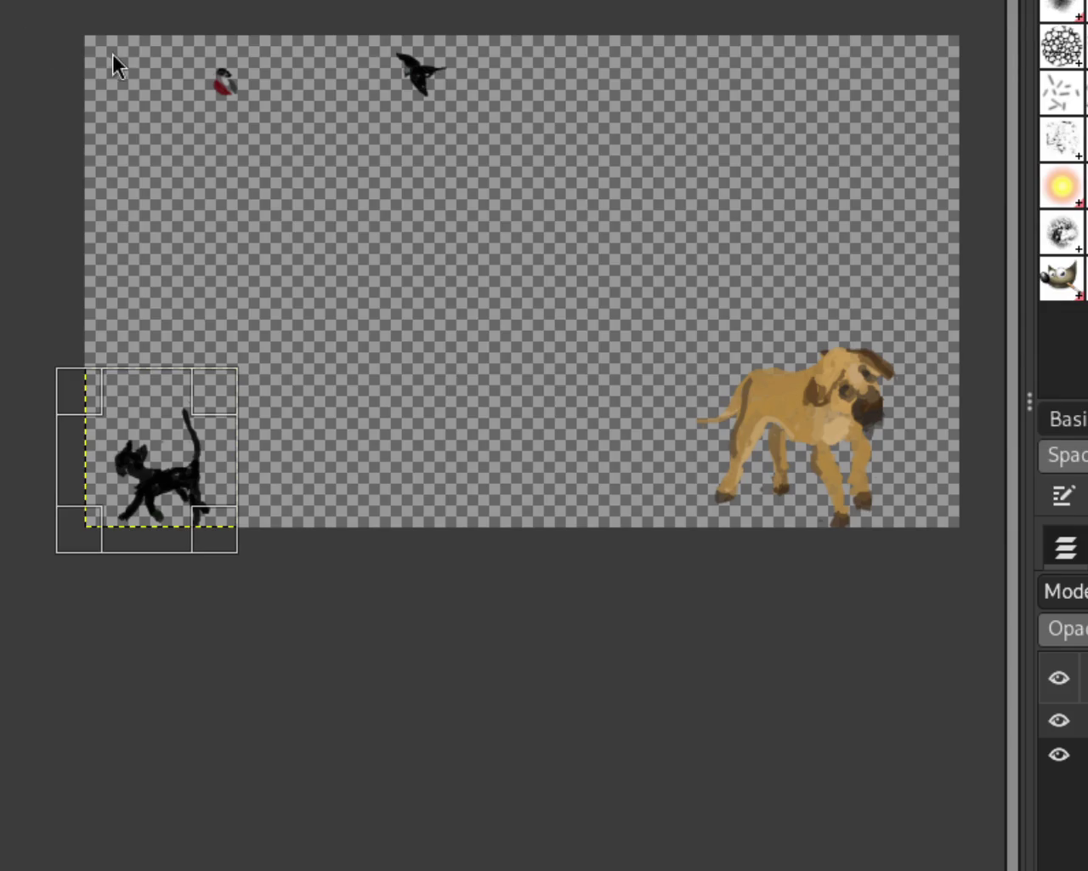
Flip the cat horizontally to face right, anchor it, and show the other layers again
key("shift+f")
left_click(425, 149)
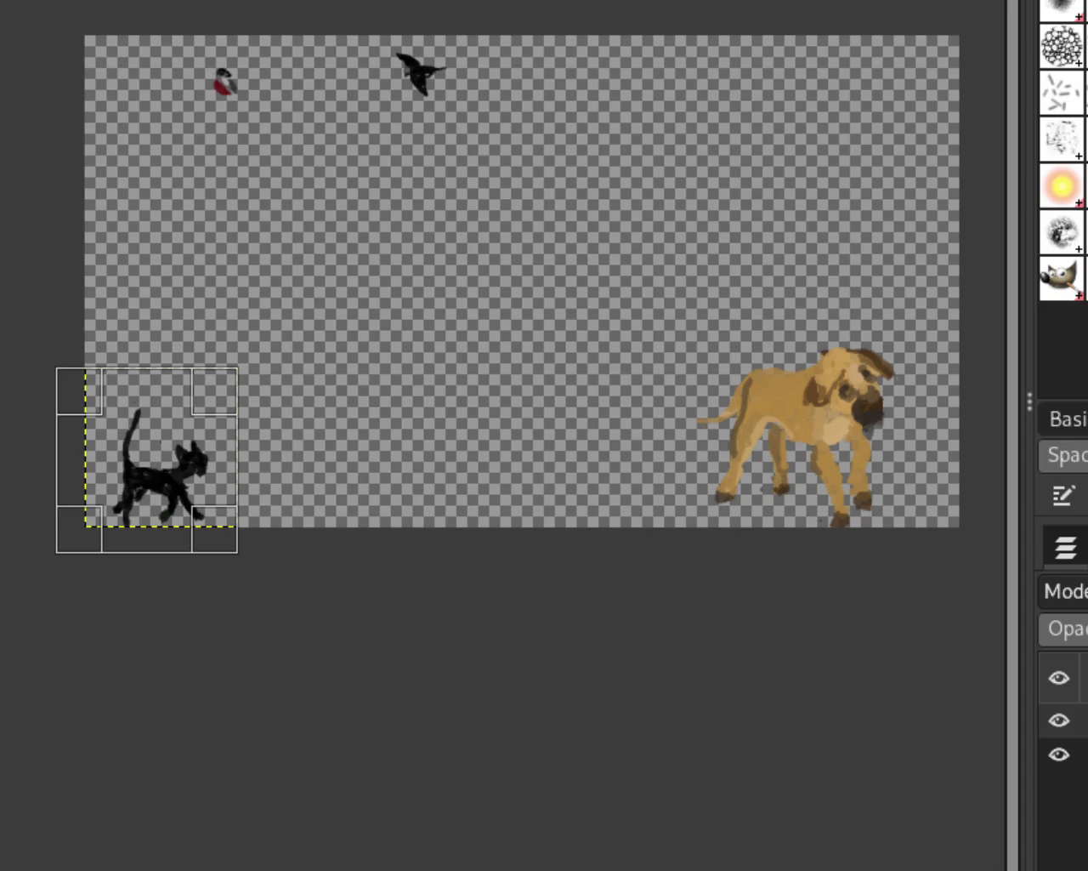
key("ctrl+h")
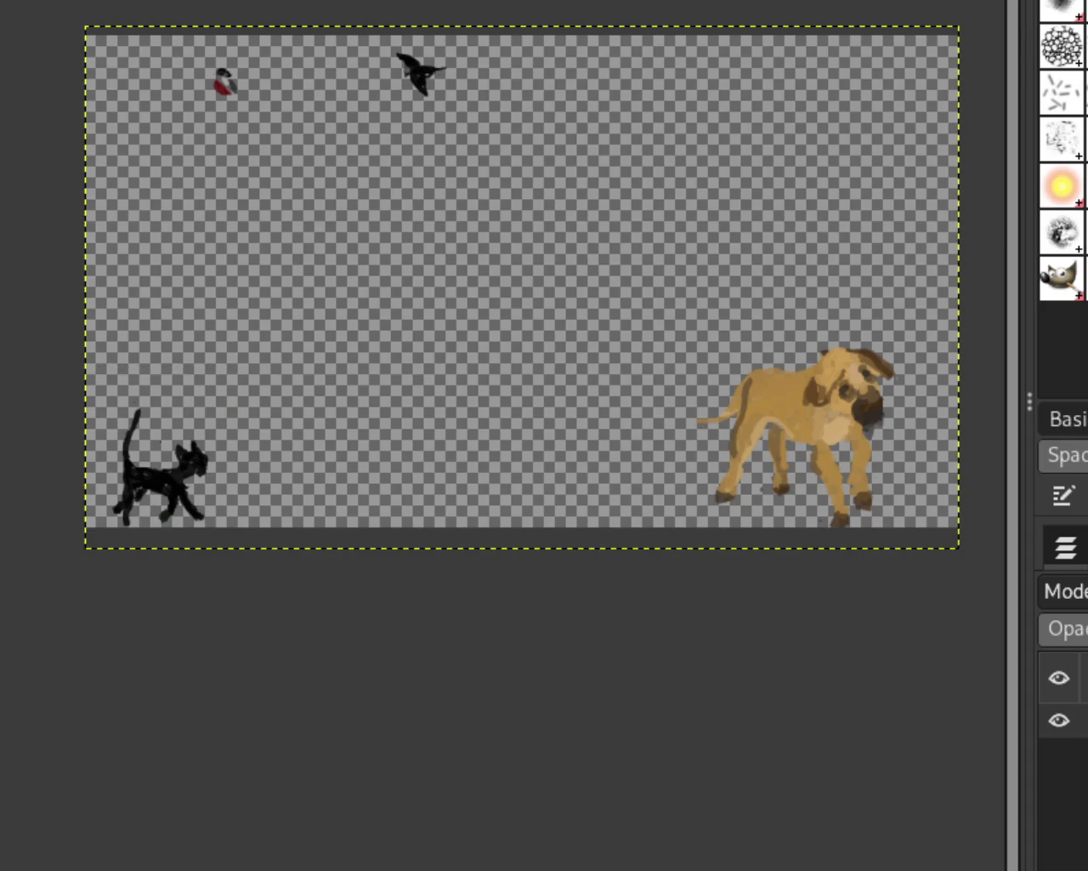
left_click(1059, 754)
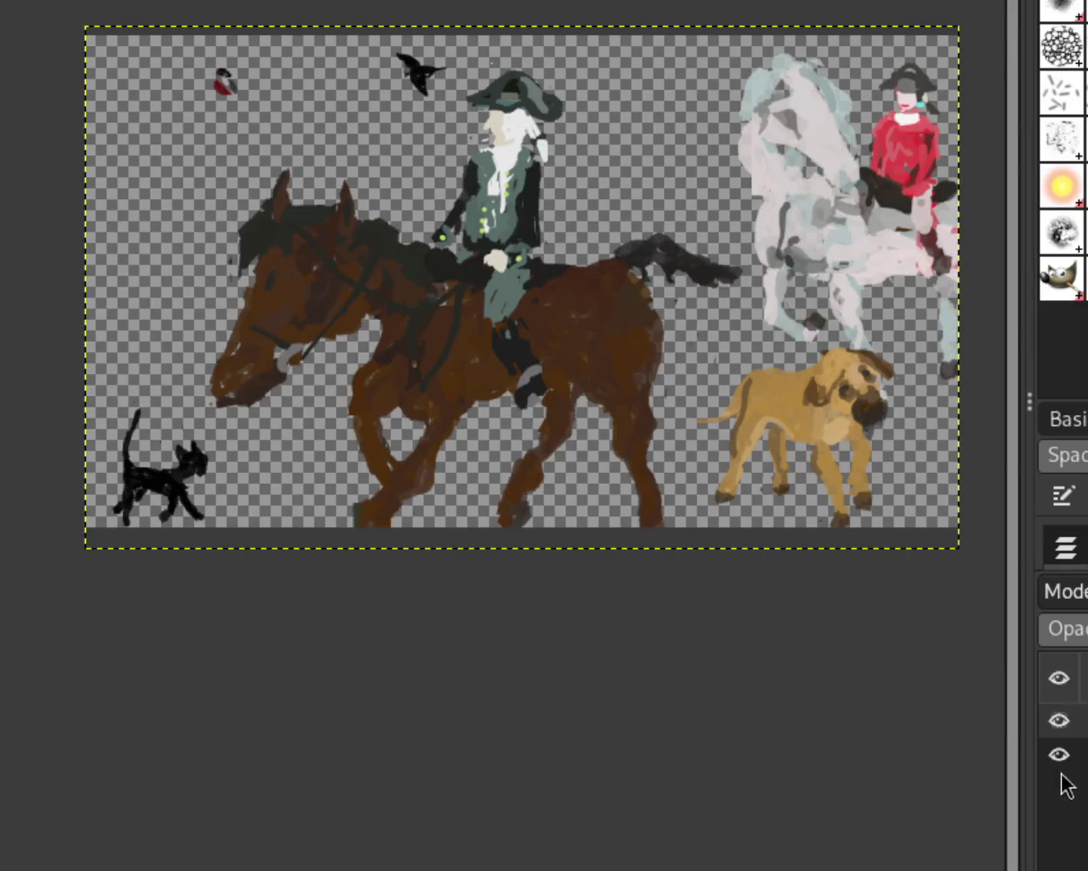
left_click(1059, 788)
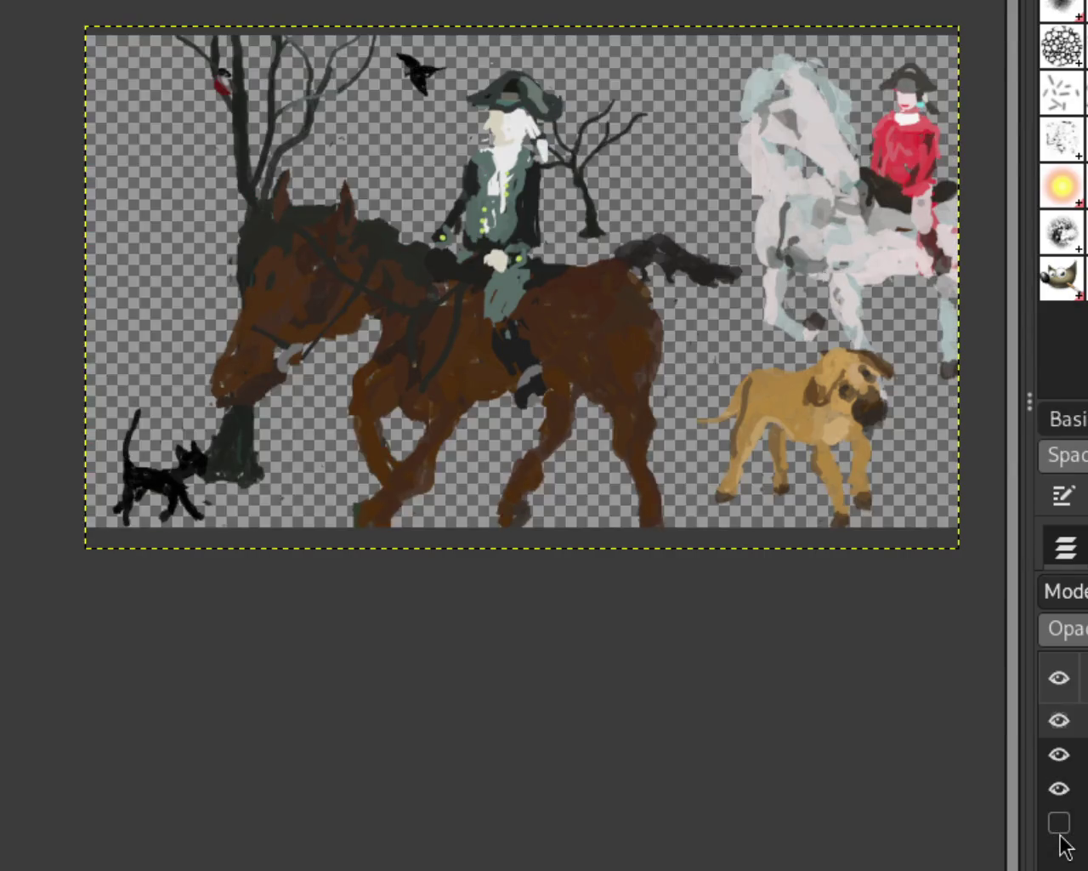
left_click(1059, 822)
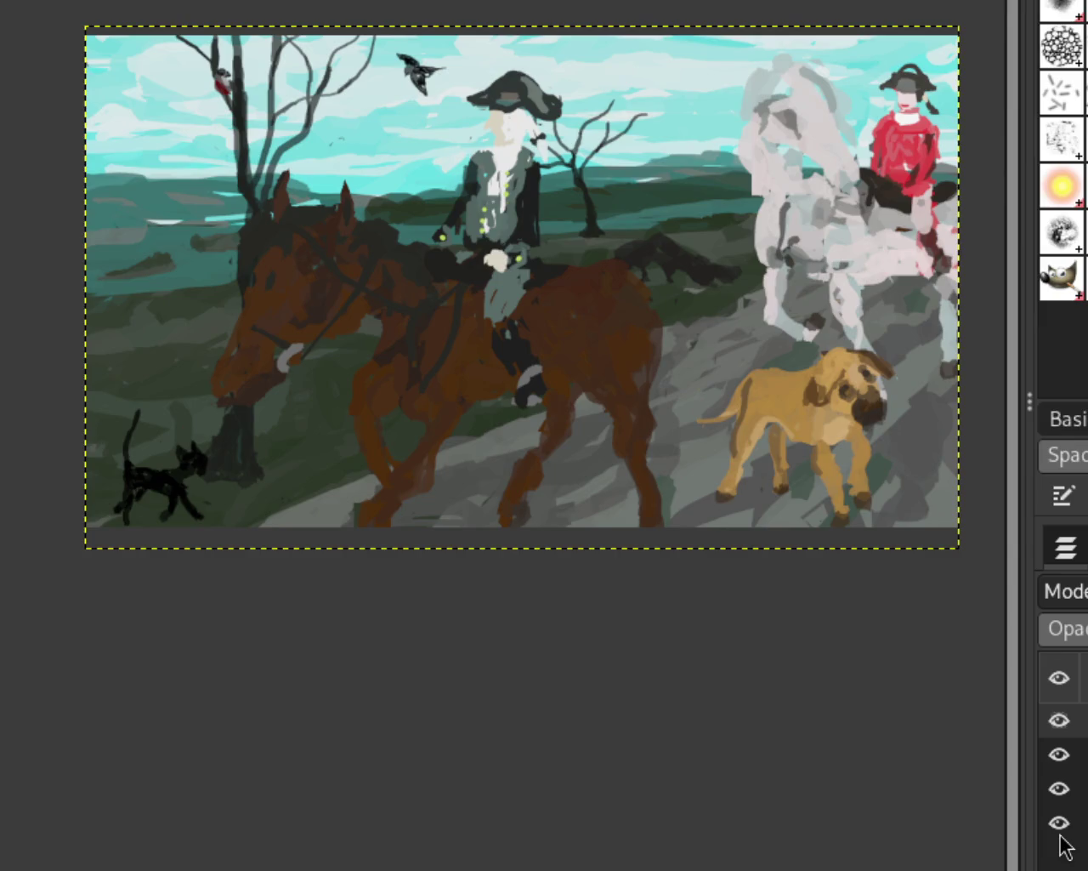
key("ctrl+z")
Undo back to the unflipped cat and show the horses, bare trees and landscape layers
key("ctrl+z")
key("ctrl+z")
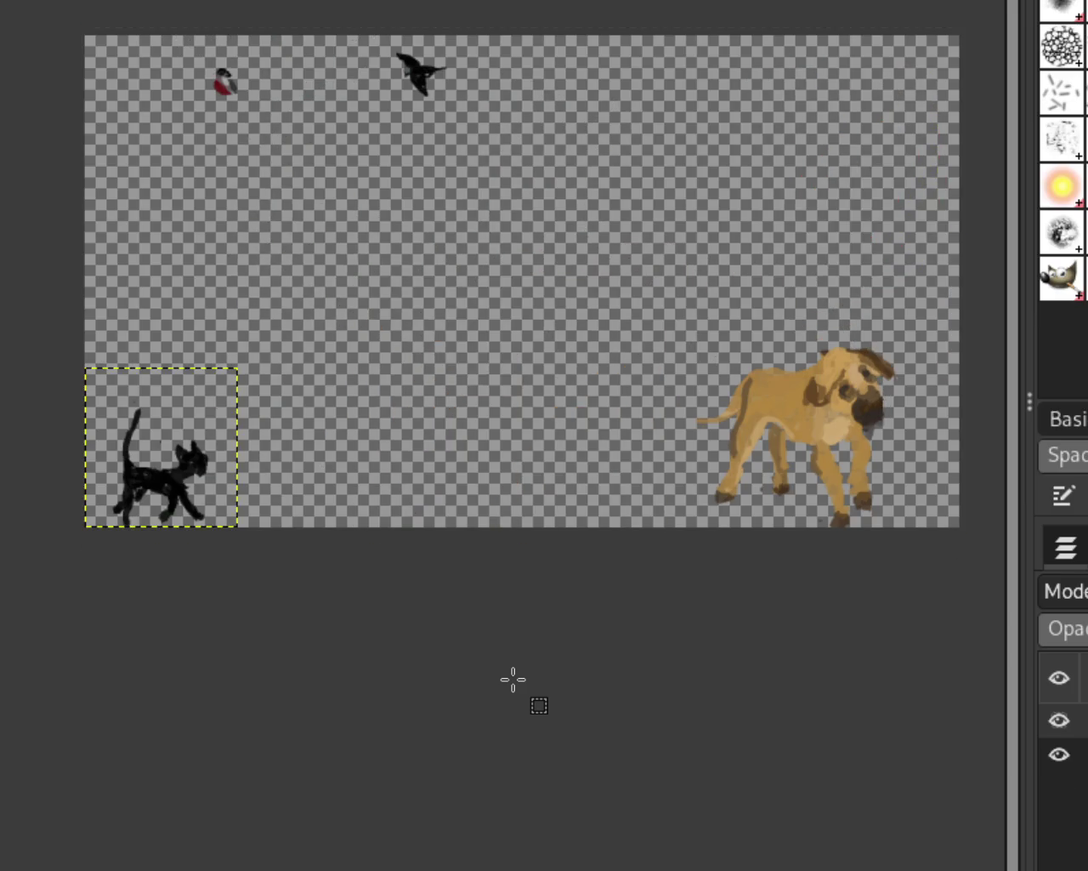
key("ctrl+z")
key("ctrl+z")
key("ctrl+z")
left_click(1060, 754)
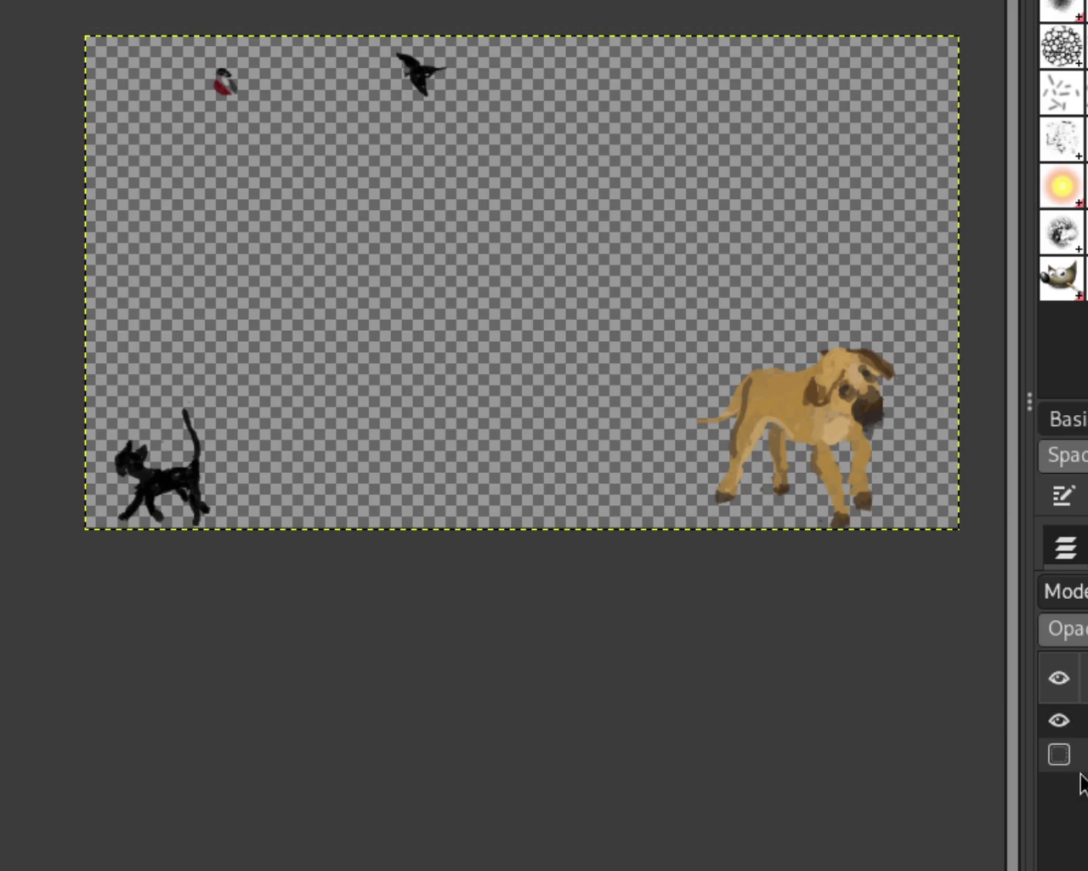
left_click(1060, 788)
left_click(1060, 822)
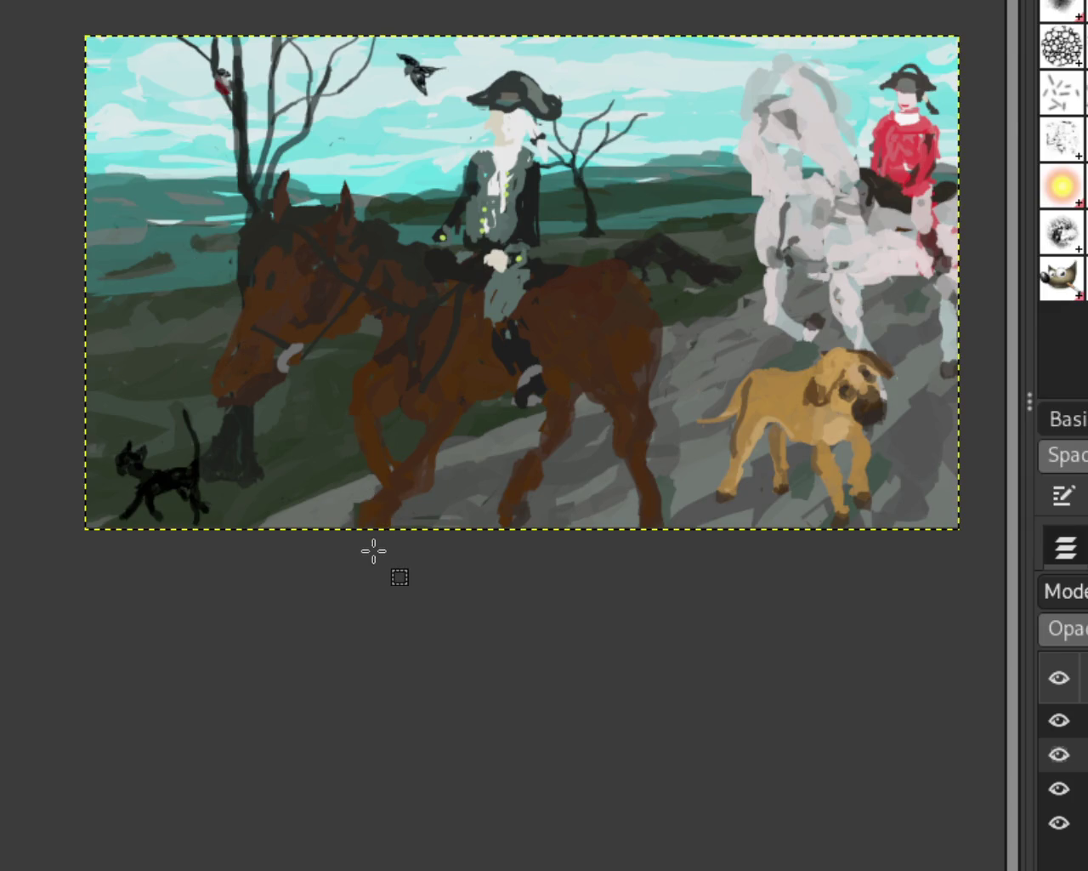
key("z")
left_click(556, 366, "ctrl")
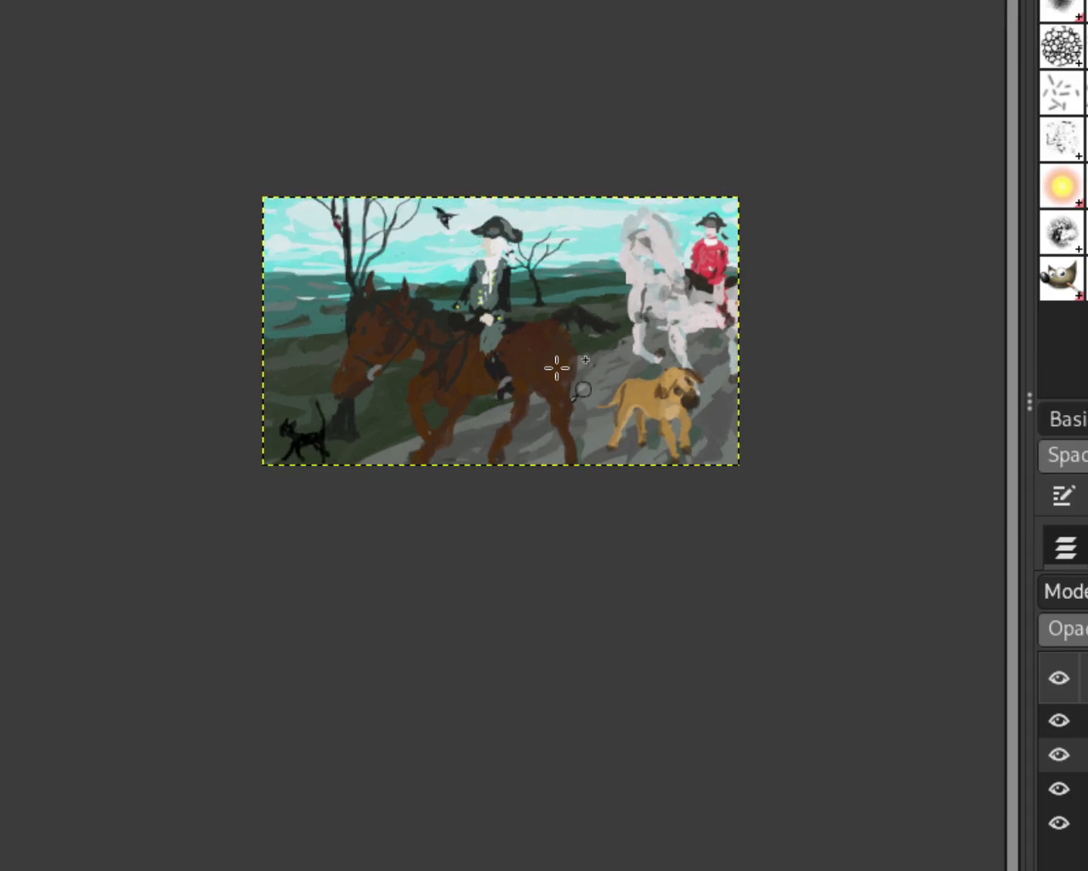
left_click(556, 366)
left_click(520, 358, "ctrl")
left_click(501, 359)
left_click(528, 383, "ctrl")
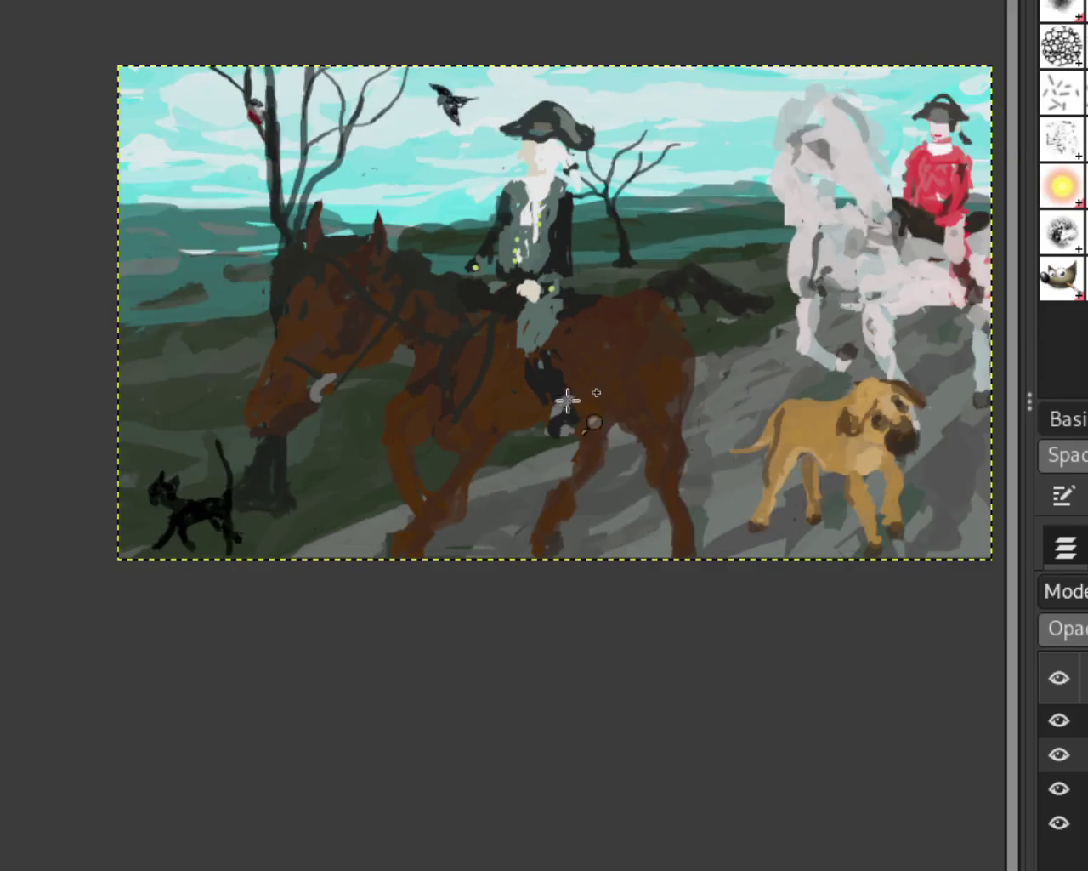
left_click(557, 398)
left_click(561, 416, "ctrl")
left_click(741, 392)
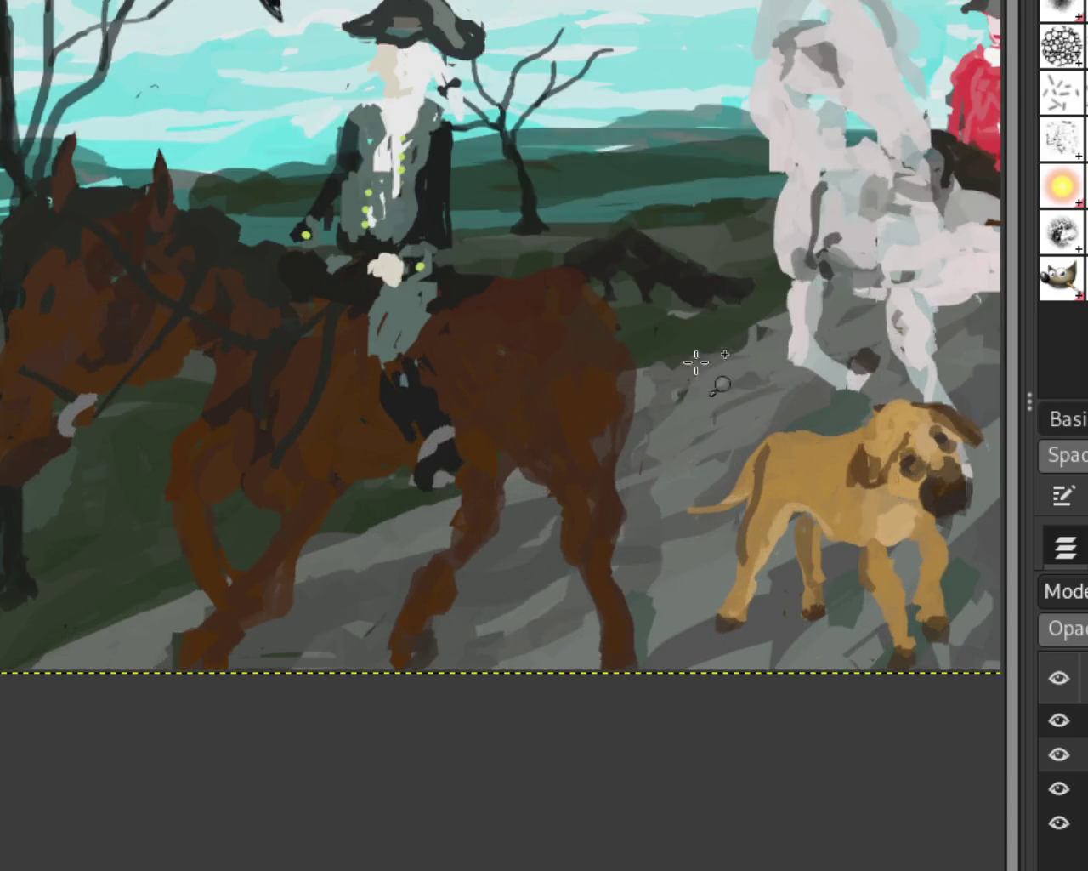
left_click(697, 359, "ctrl")
left_click(644, 360)
left_click(714, 382, "ctrl")
left_click(731, 349)
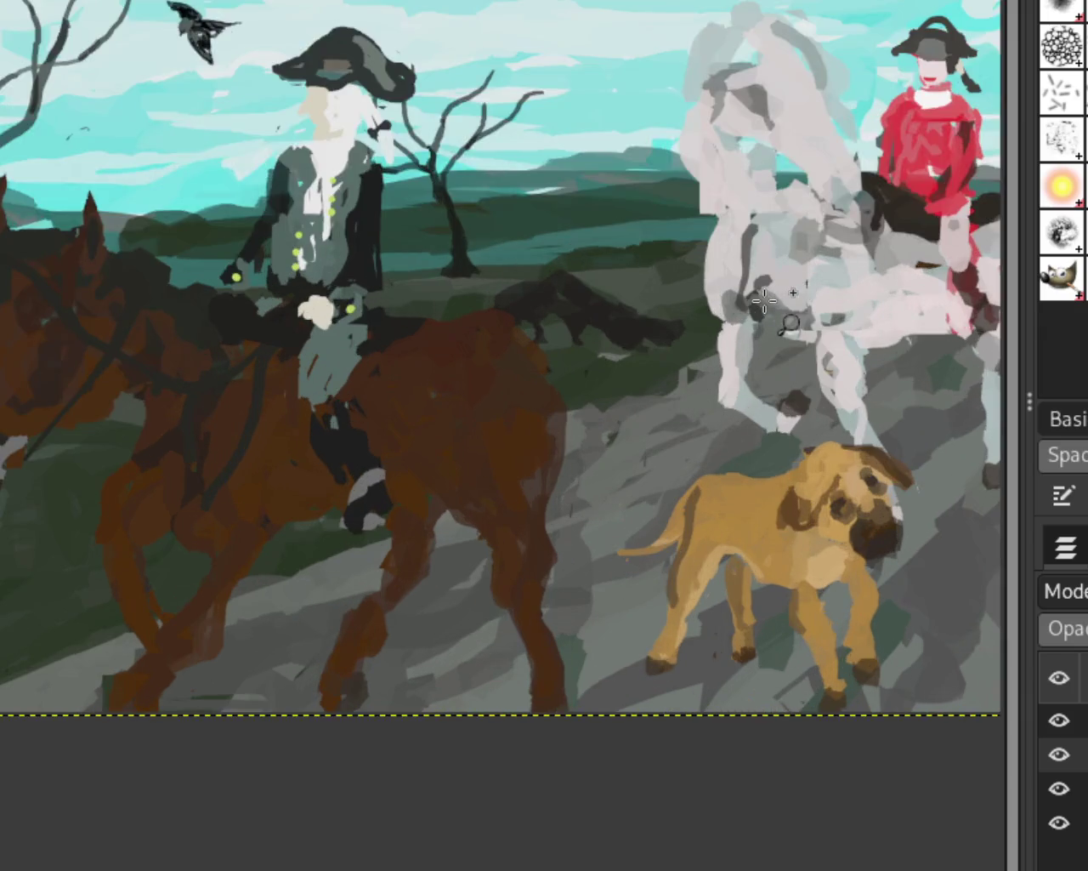
left_click(736, 340, "ctrl")
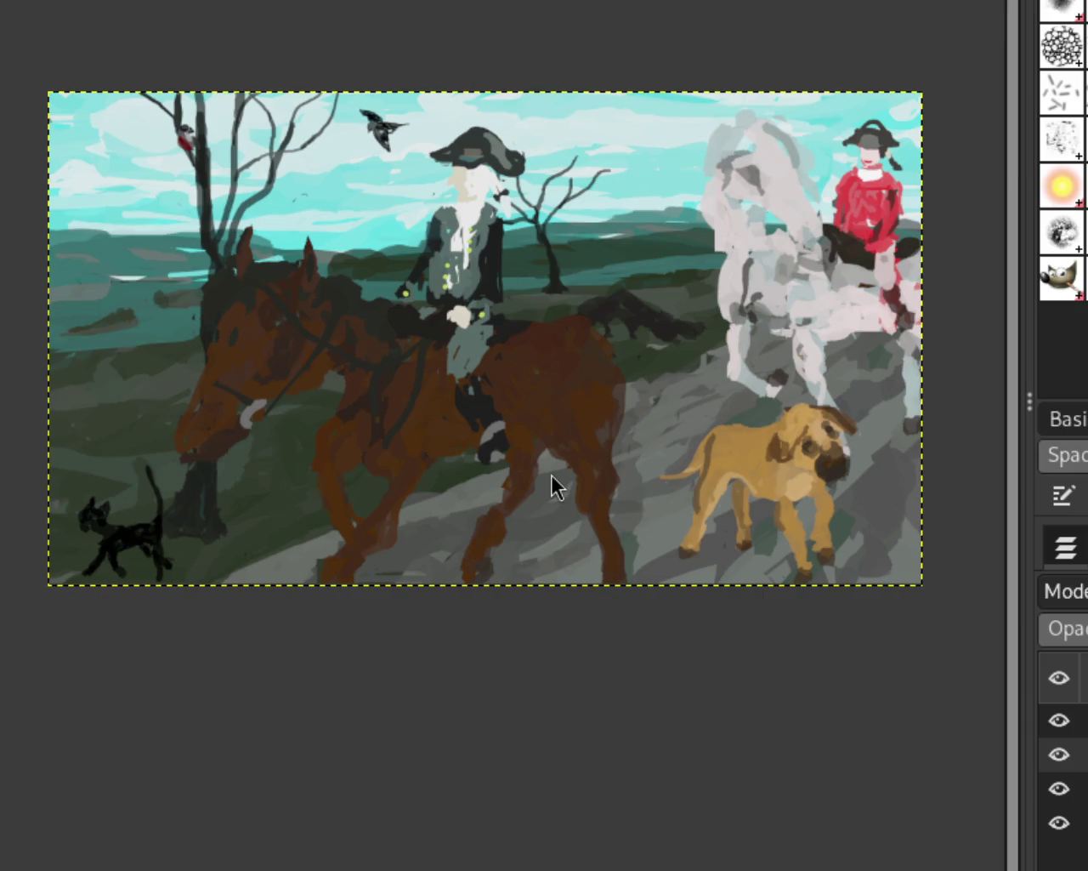
left_click(1059, 722)
left_click(1059, 723)
left_click(1060, 788)
left_click(1060, 754)
left_click(1060, 723)
left_click(1063, 825)
left_click(1063, 826)
left_click(1068, 789)
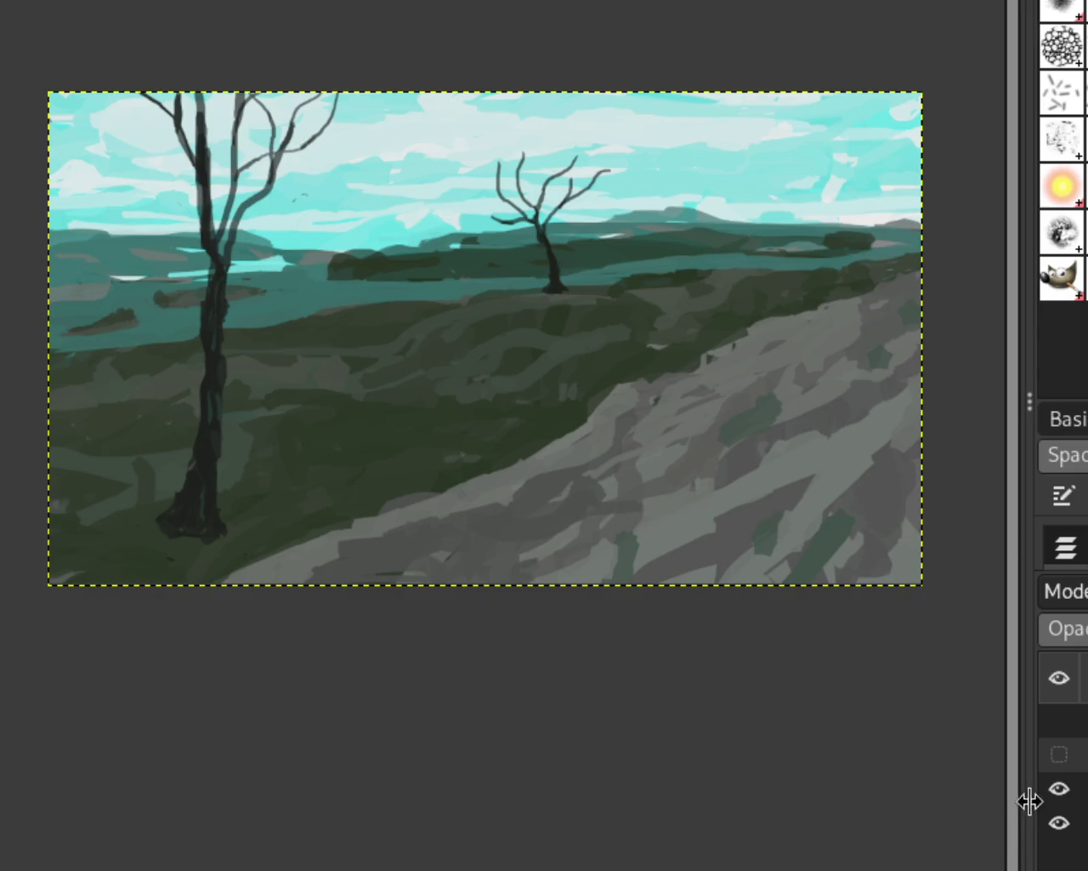
left_click(1059, 754)
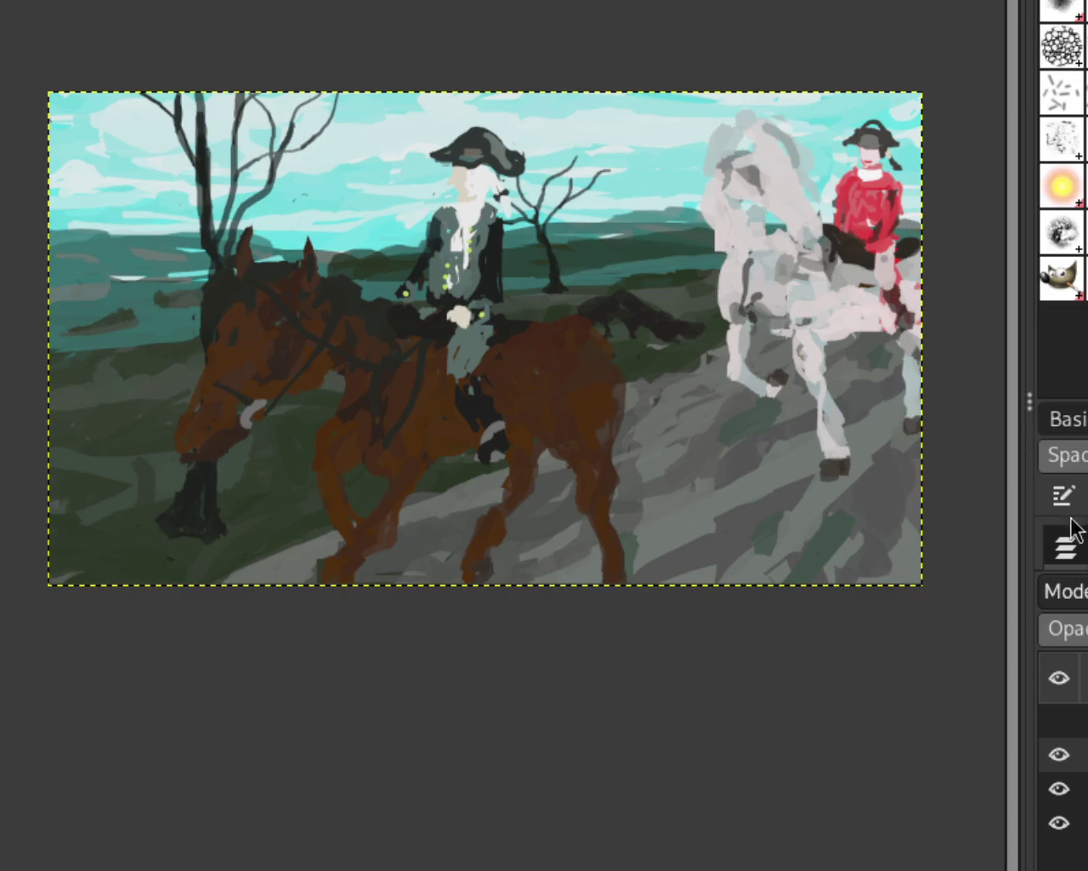
left_click(1058, 722)
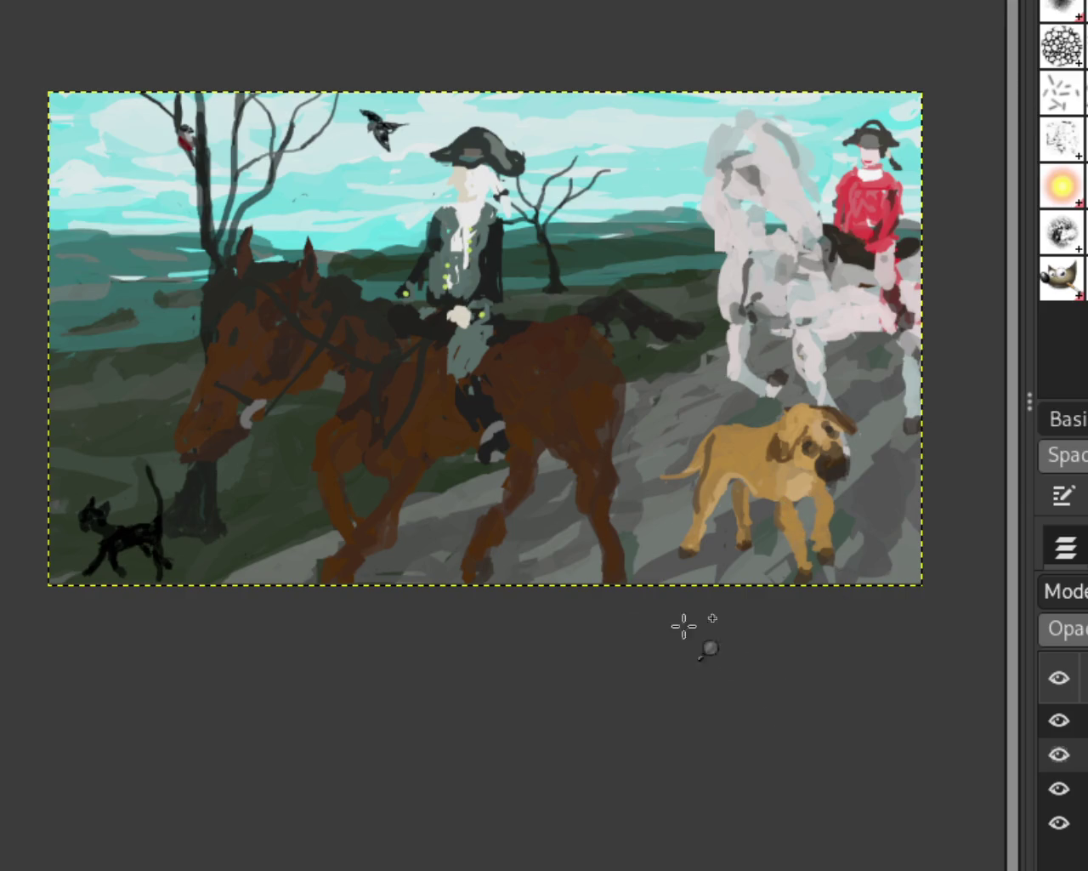
scroll(346, 349, "down", 1, "ctrl")
scroll(553, 418, "up", 1, "ctrl")
scroll(482, 365, "up", 1, "ctrl")
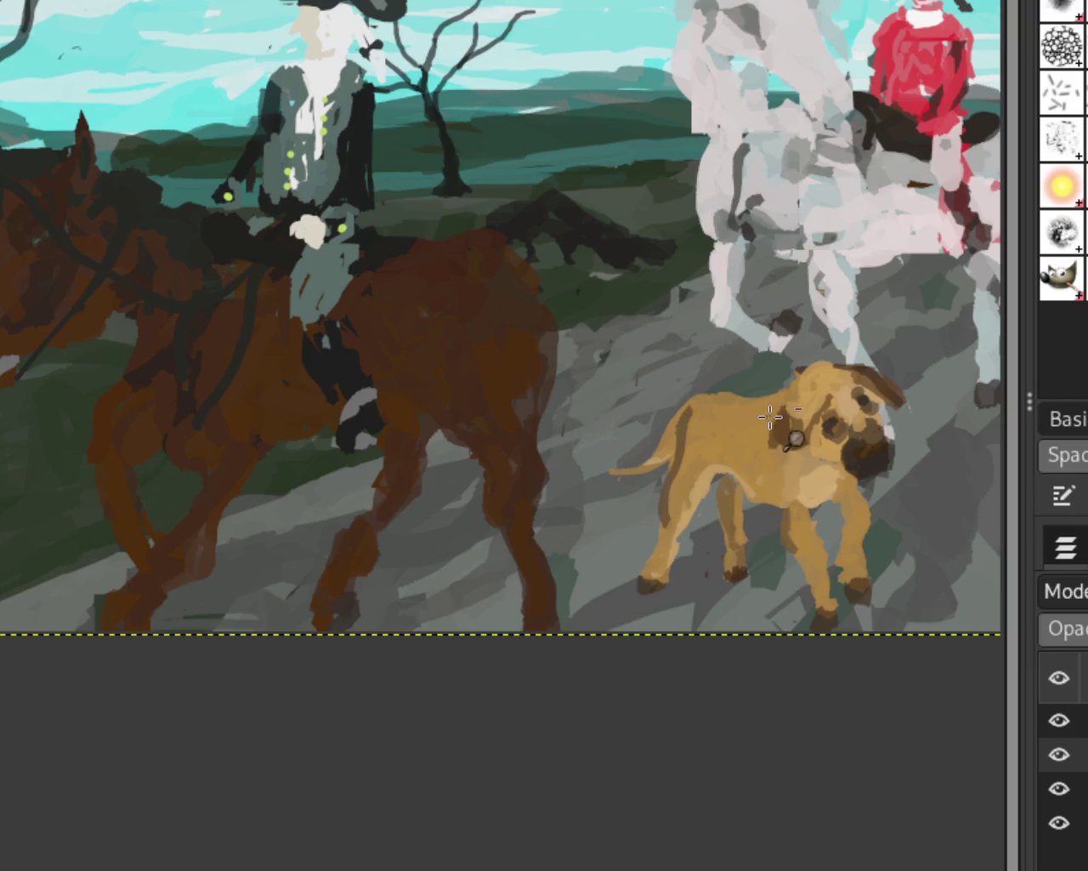